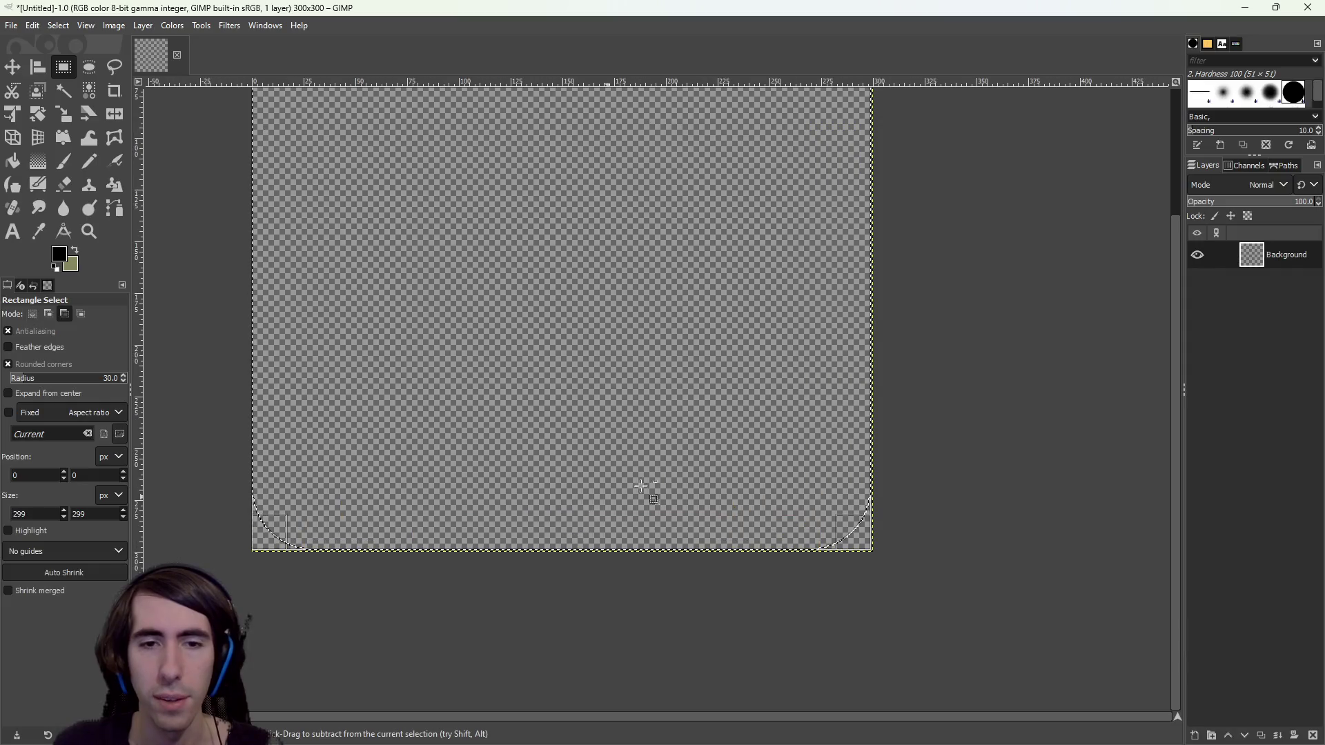
Stretch the rounded selection to the full 300 px height and about 200 px wide.
left_click_drag(862, 432, 850, 418)
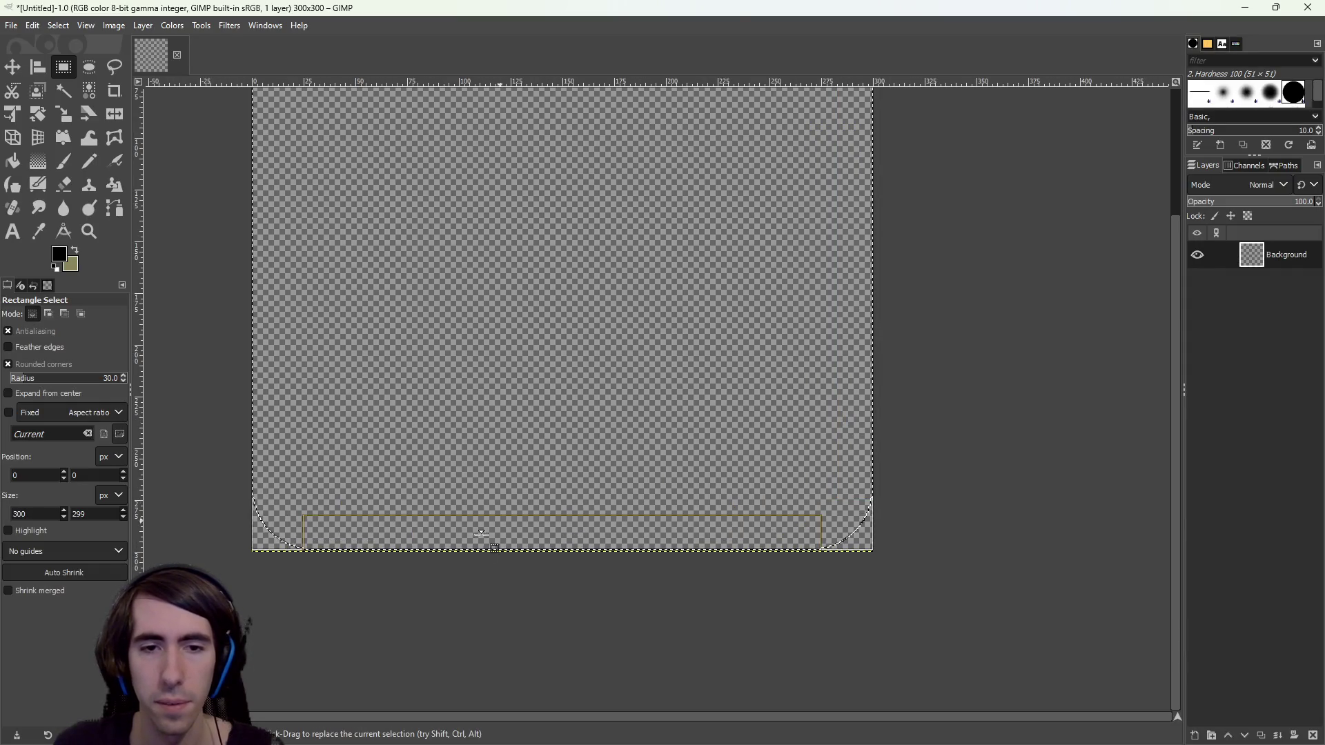
scroll(445, 550, "up", 1)
mouse_move(445, 550)
left_mouse_down()
mouse_move(283, 548)
mouse_move(316, 605)
left_mouse_up()
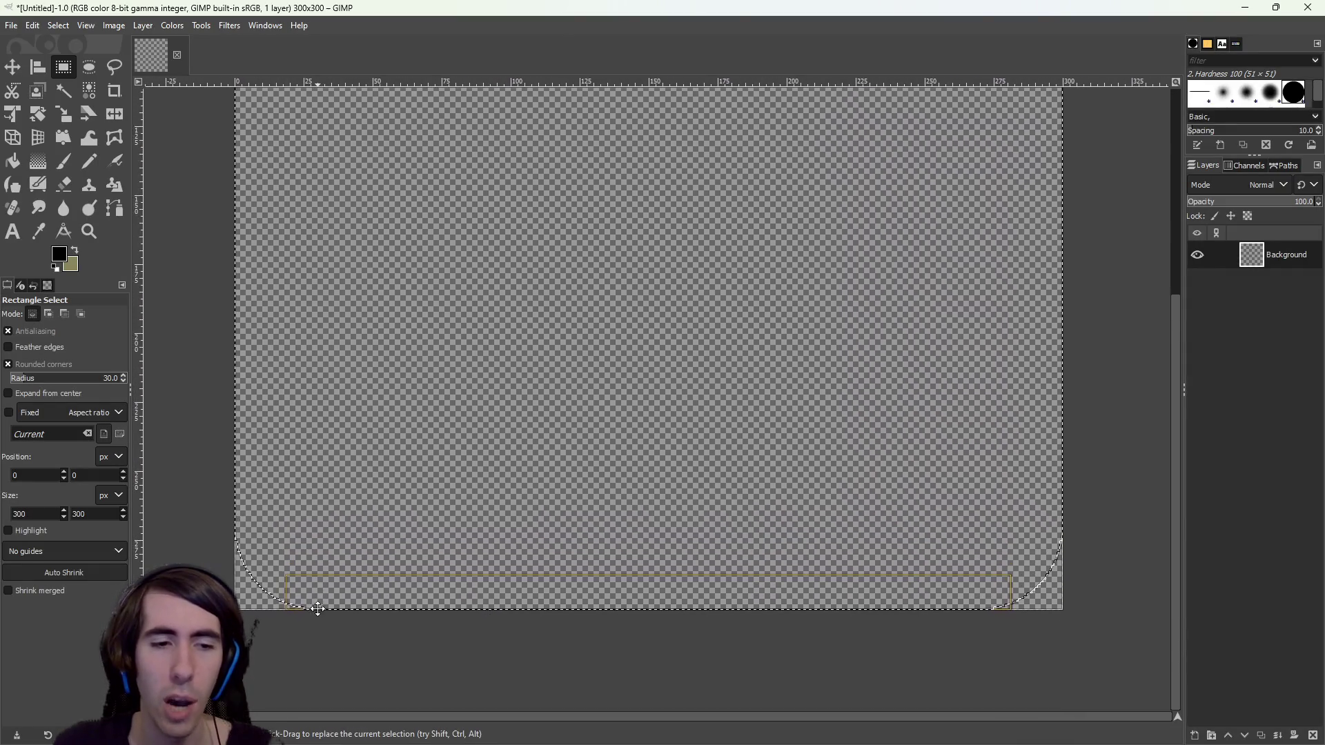
left_click_drag(256, 401, 531, 413)
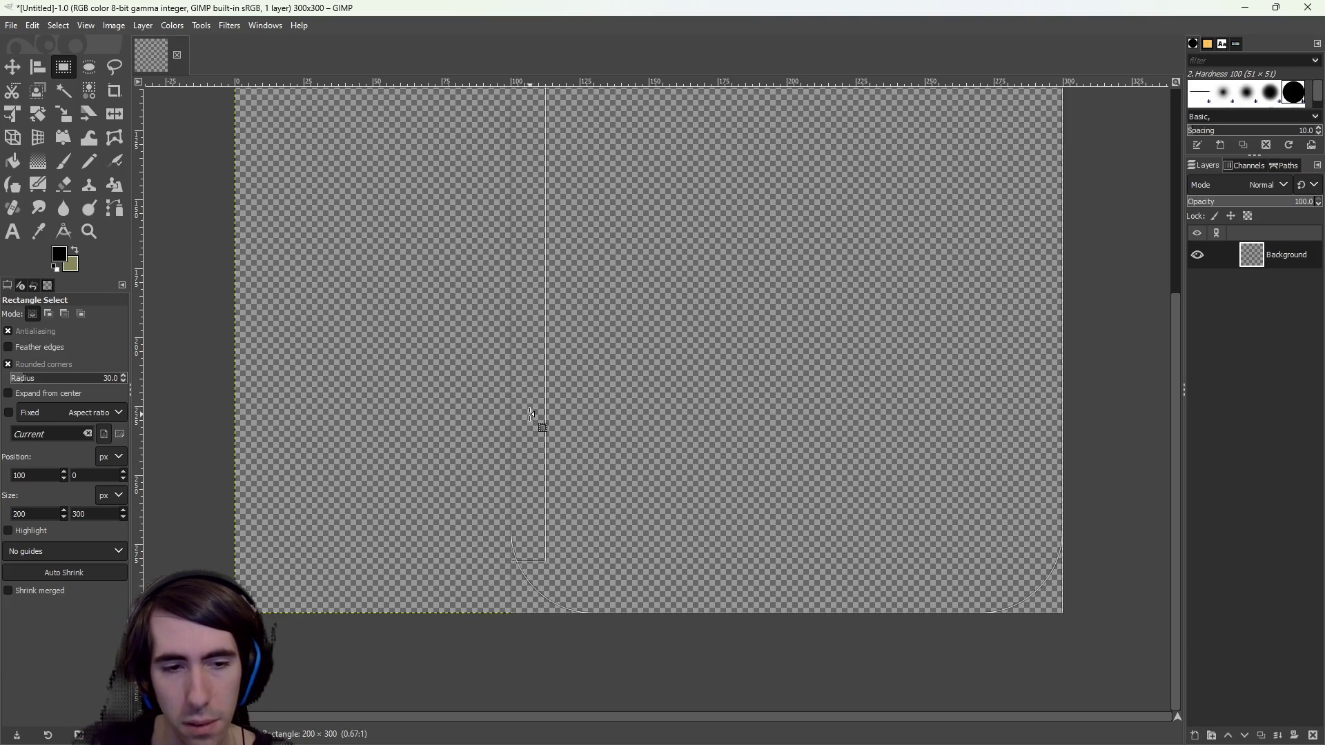
left_click_drag(1049, 358, 1049, 358)
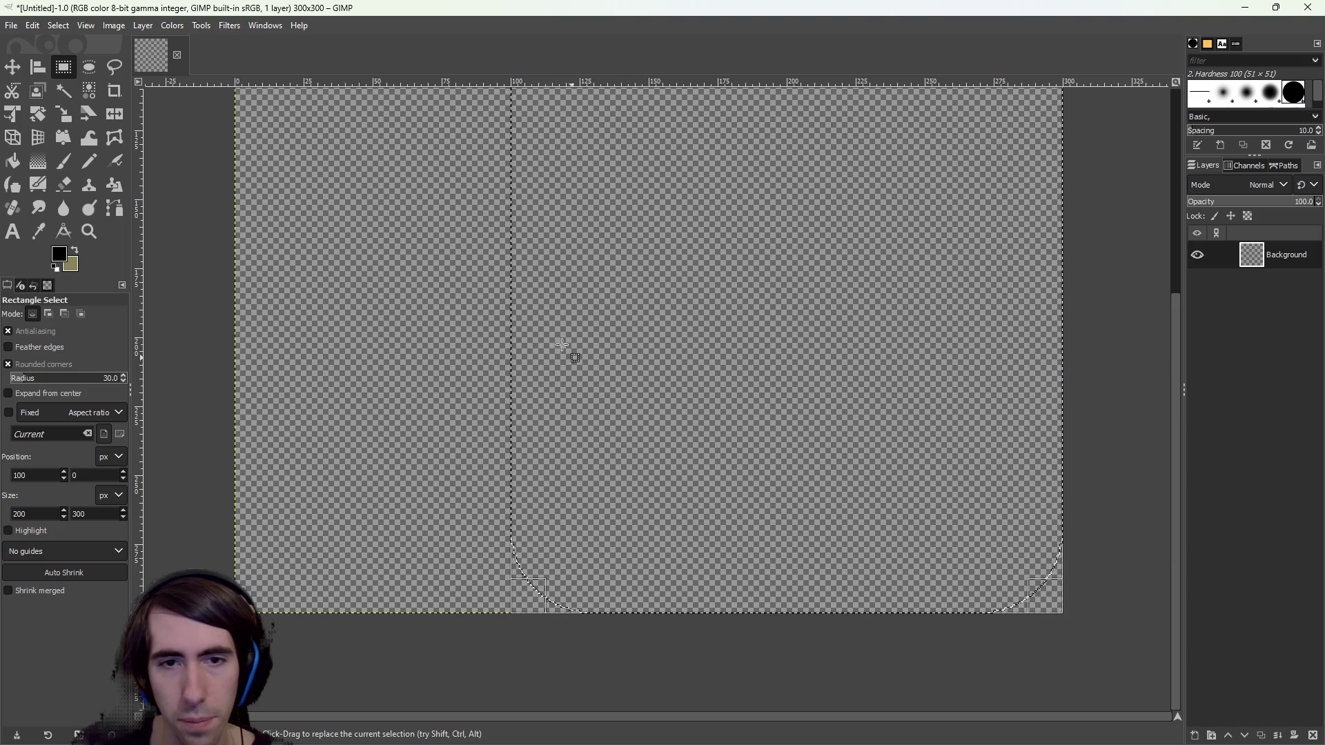
mouse_move(528, 373)
left_mouse_down()
mouse_move(466, 361)
mouse_move(457, 373)
left_mouse_up()
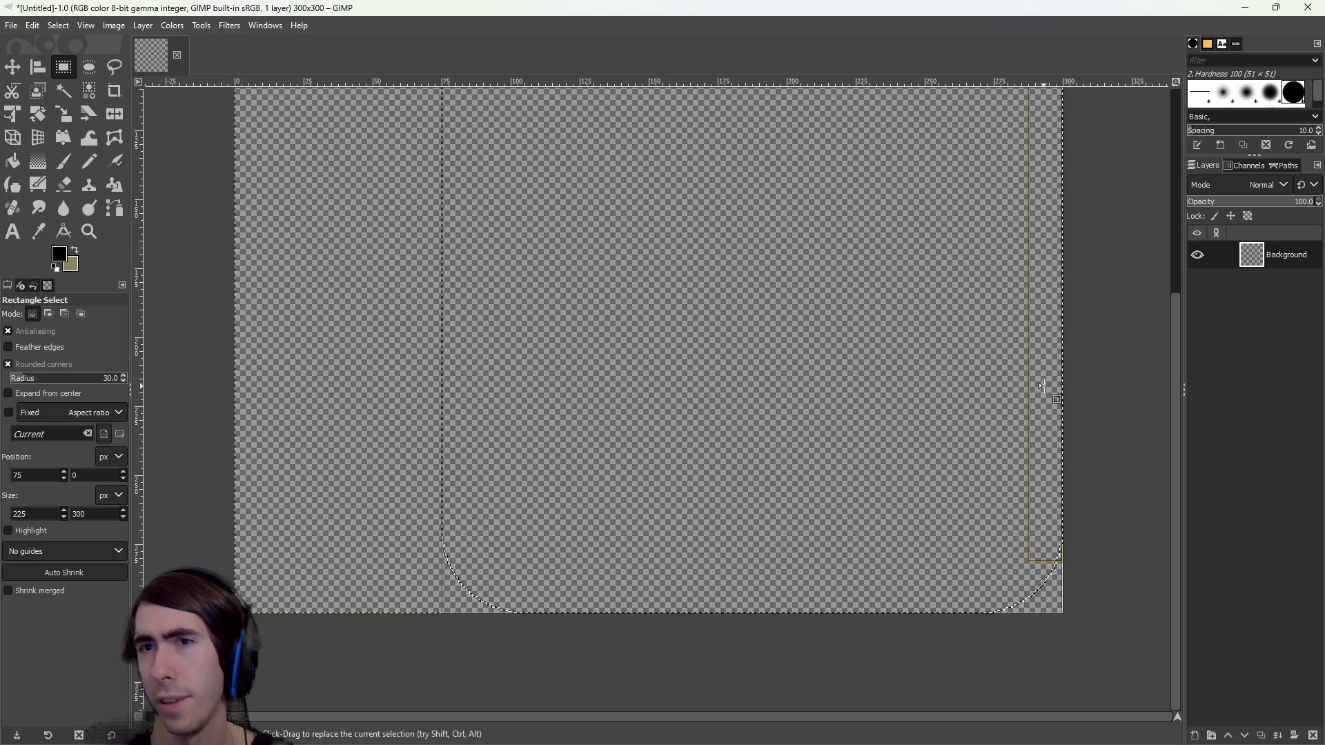
Narrow the rounded selection to 130×300 px at position 85,0.
left_click(1044, 386)
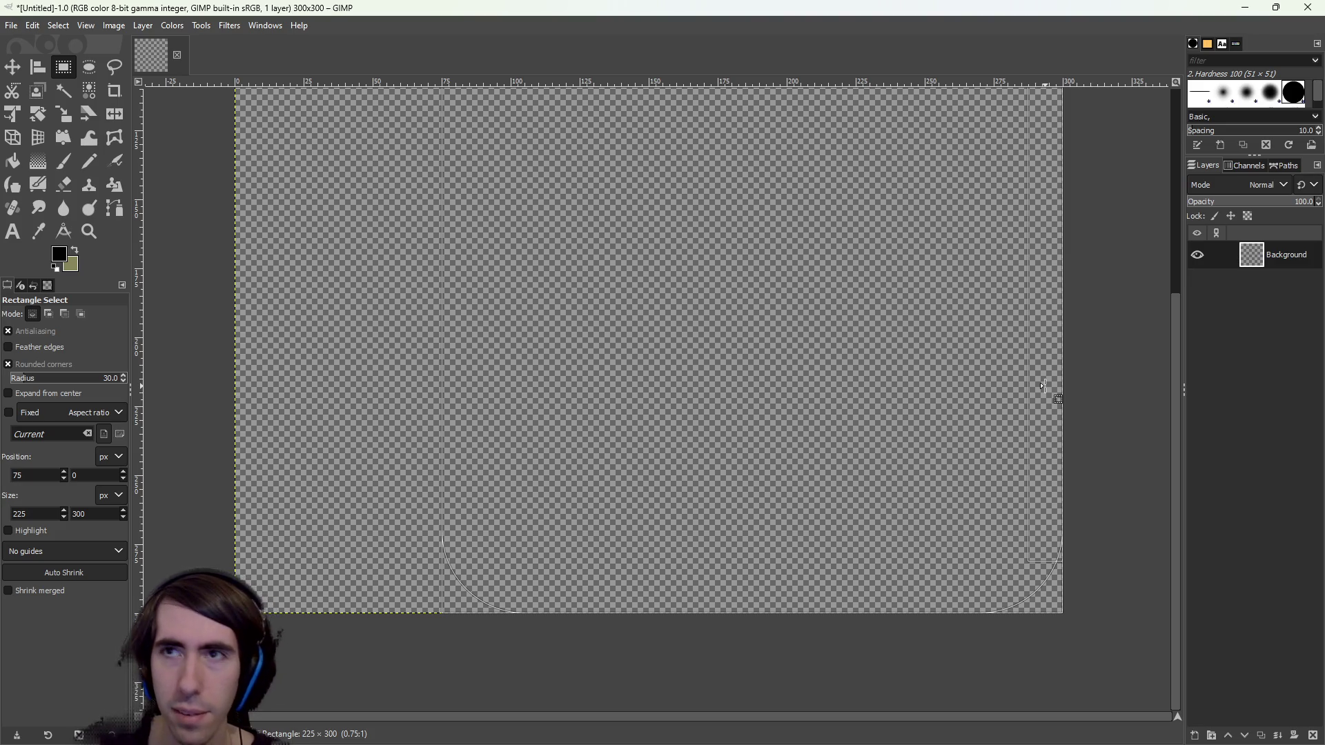
mouse_move(1044, 386)
left_mouse_down()
mouse_move(822, 396)
mouse_move(860, 402)
mouse_move(838, 394)
left_mouse_up()
scroll(686, 374, "up", 2)
scroll(665, 417, "down", 1)
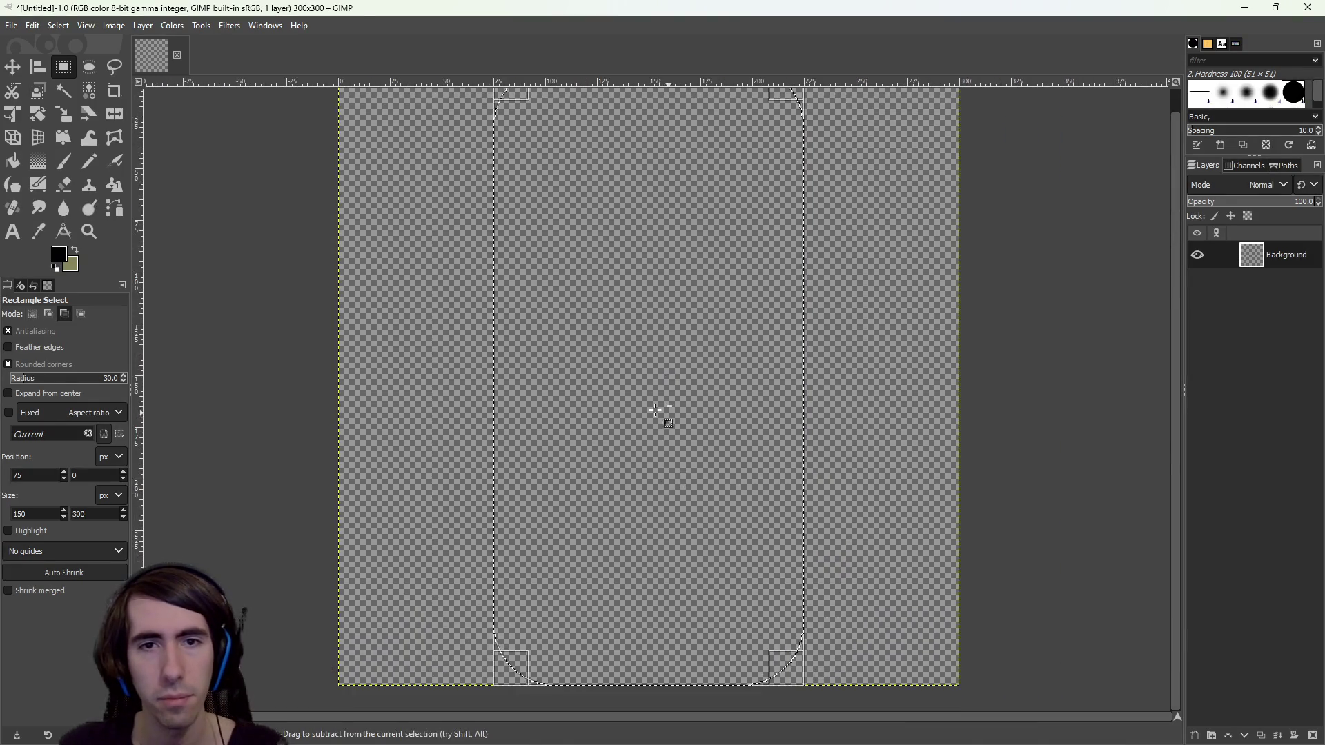
scroll(648, 428, "up", 1)
scroll(649, 412, "down", 1)
scroll(652, 372, "down", 1)
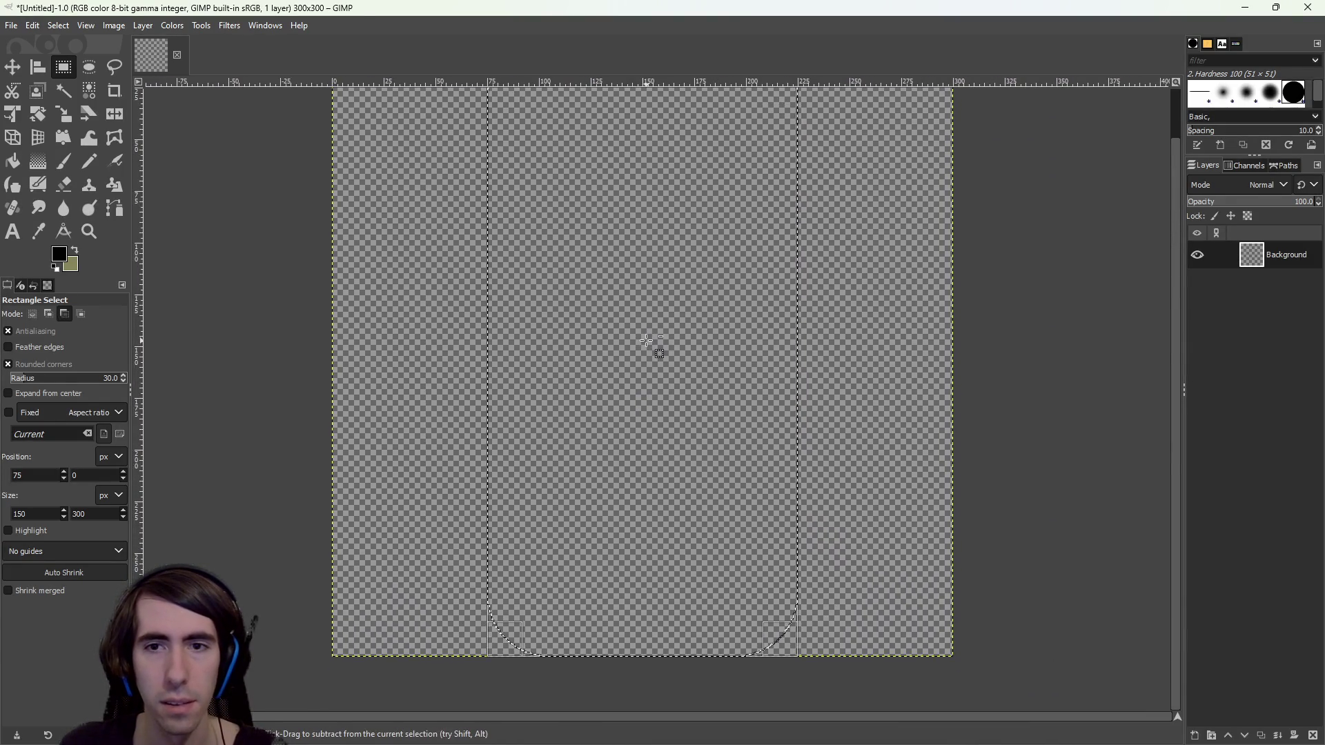
scroll(656, 349, "up", 1)
left_click_drag(462, 373, 490, 377)
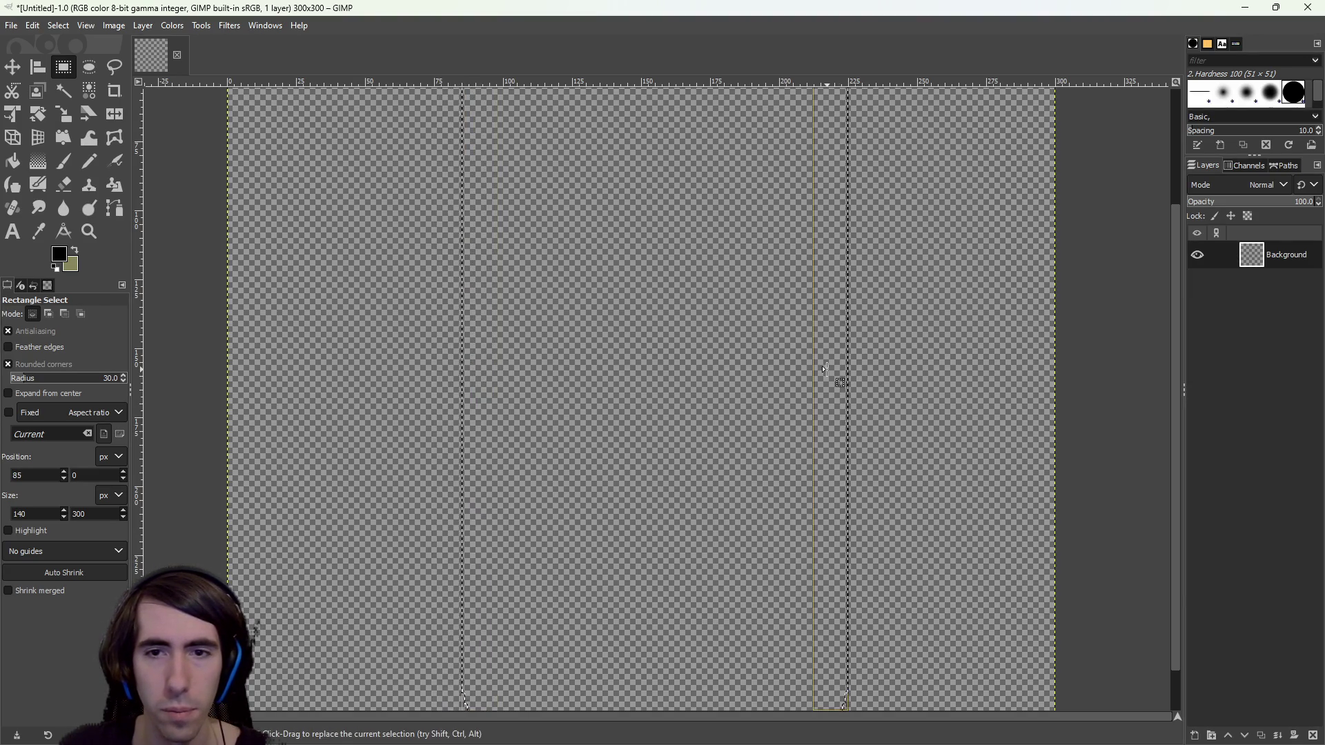
left_click_drag(826, 371, 807, 374)
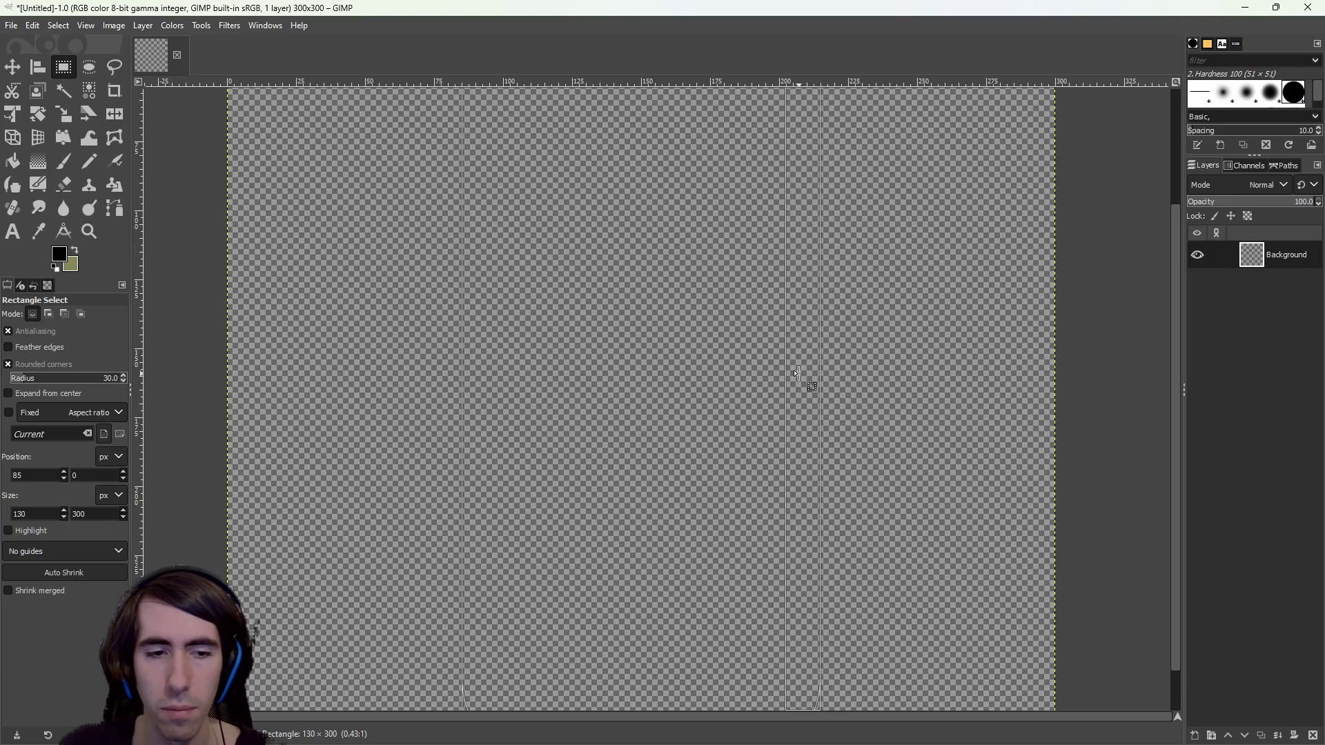
scroll(635, 386, "down", 2)
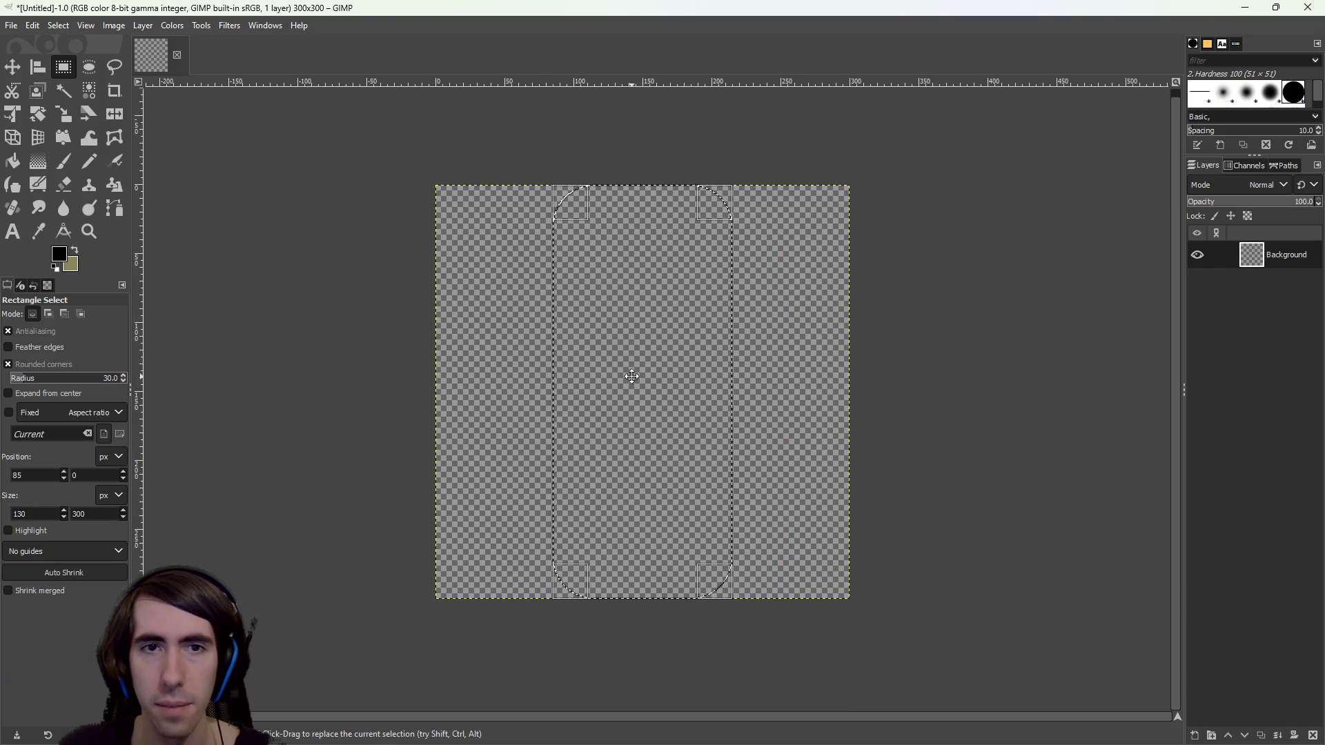
scroll(628, 412, "up", 1)
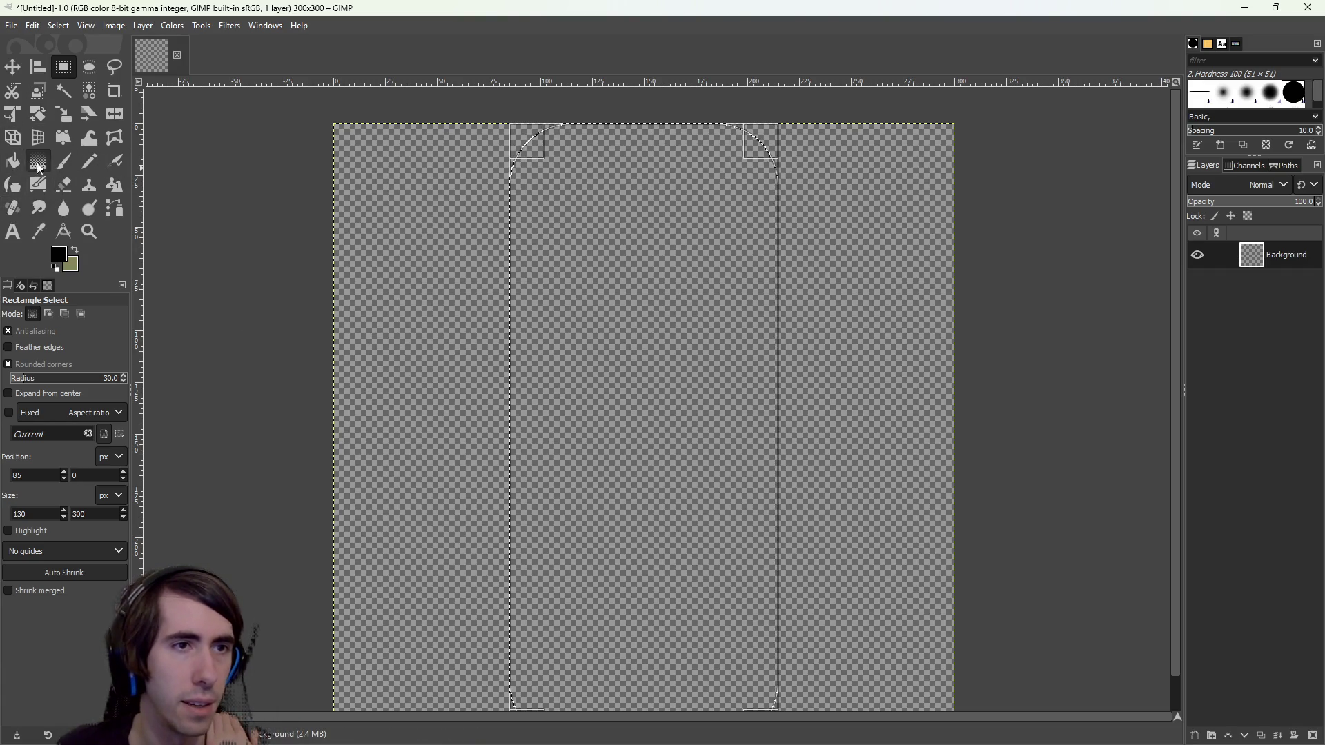
Switch to Bucket Fill and set the background colour to white.
key("shift+b")
left_click(70, 263)
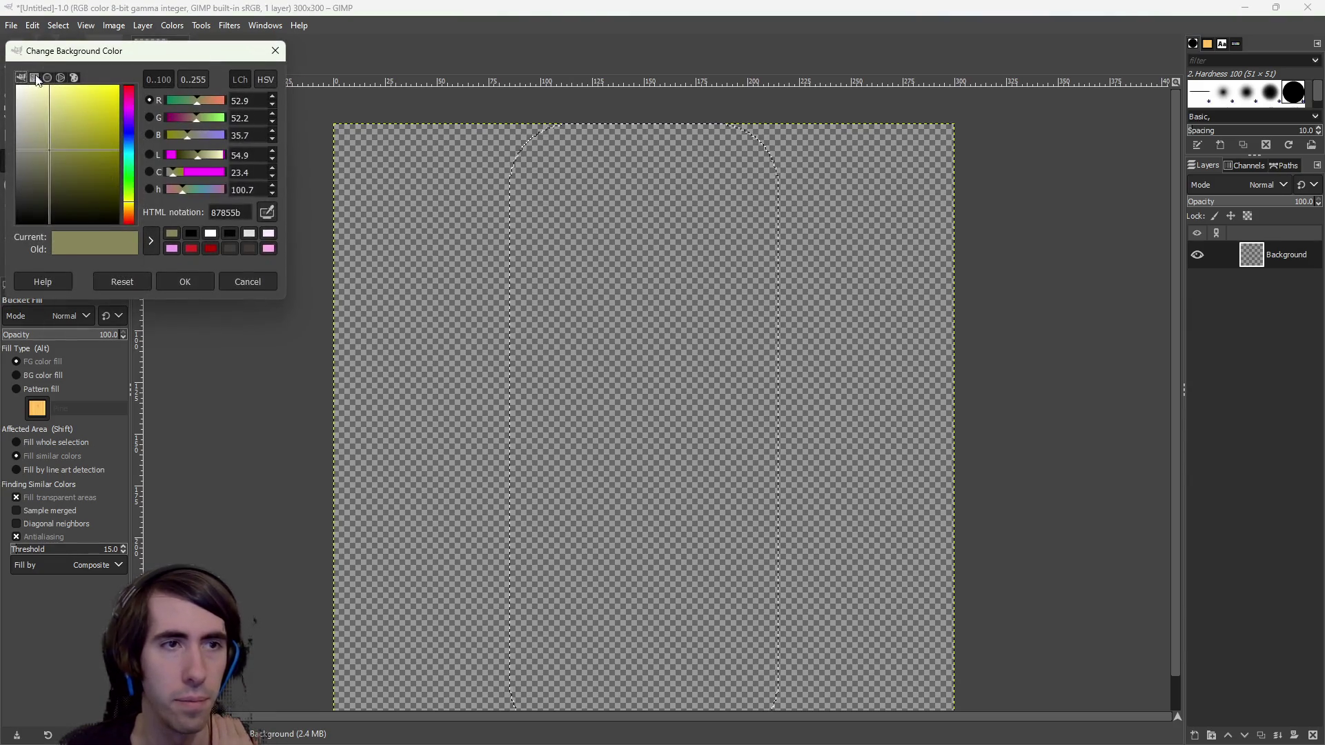
left_click(17, 76)
left_click(180, 275)
Swap colours so white is active and fill the rounded selection solid white.
left_click(631, 313)
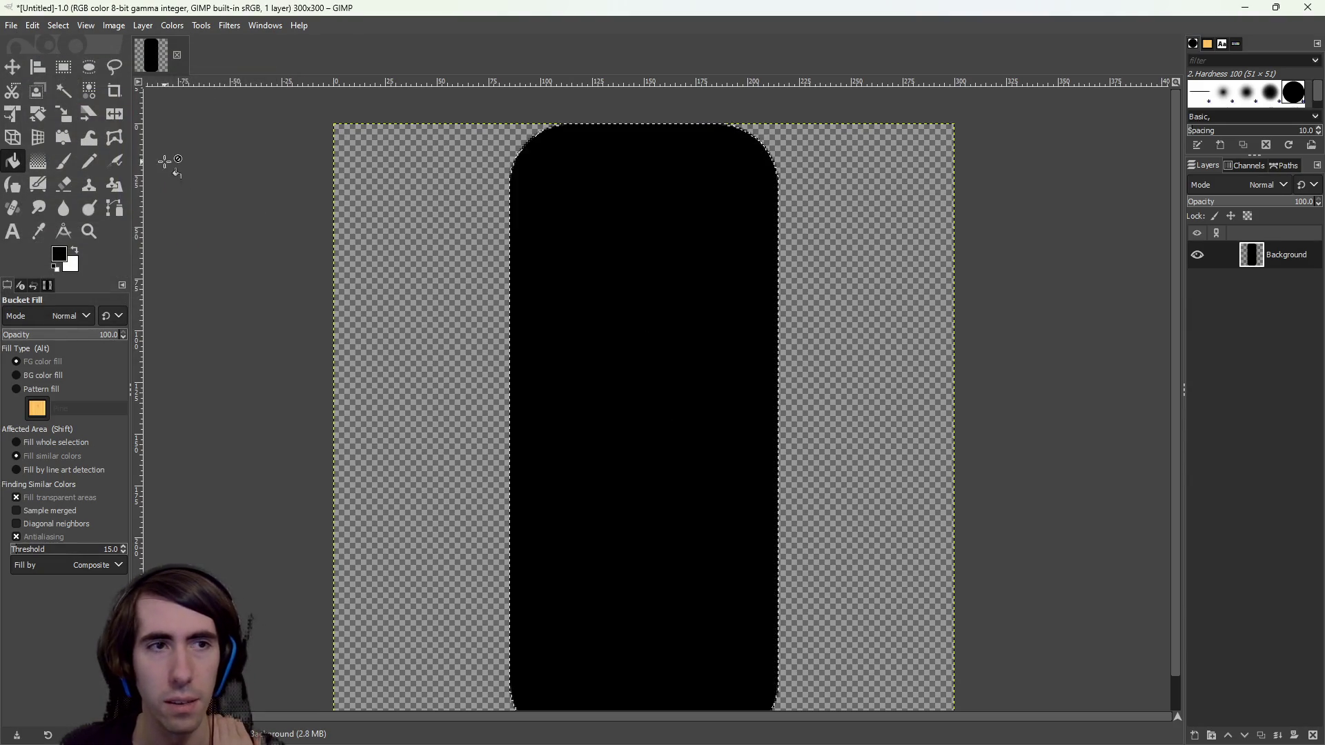
key("x")
left_click(619, 328)
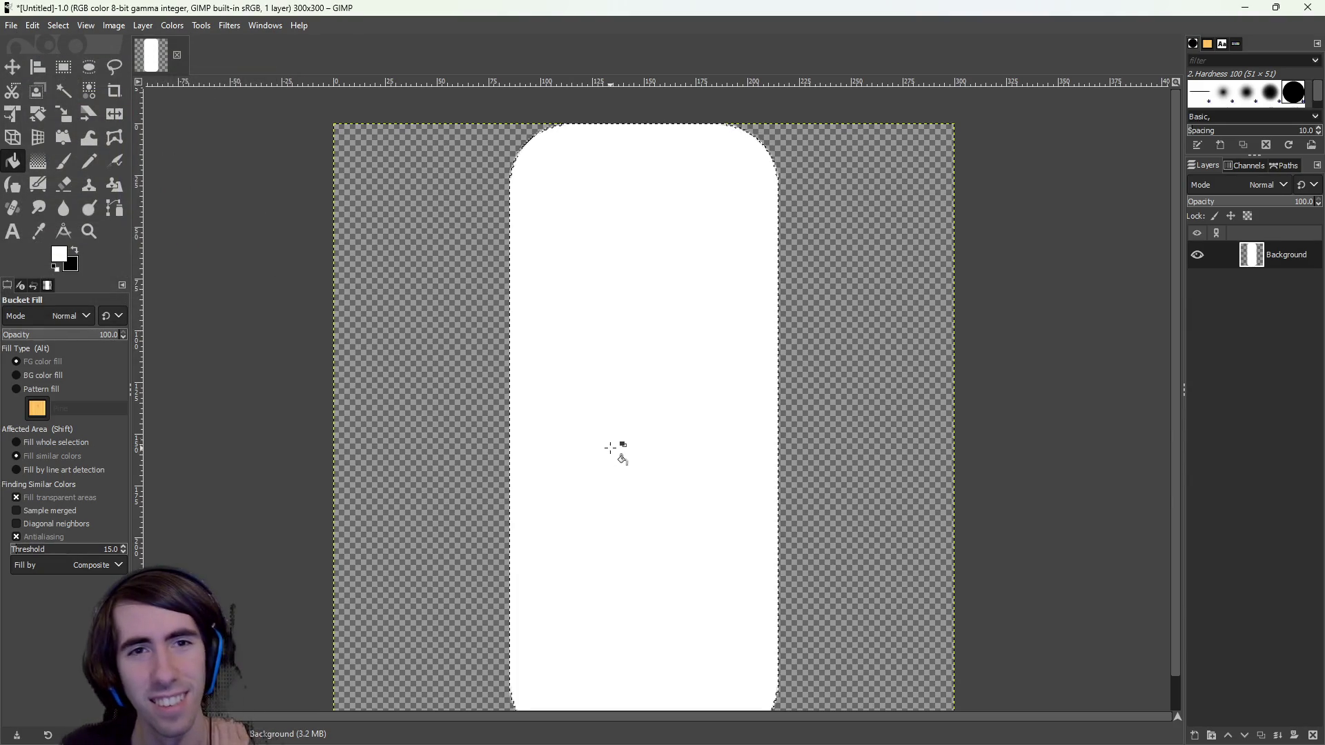
scroll(617, 415, "down", 3)
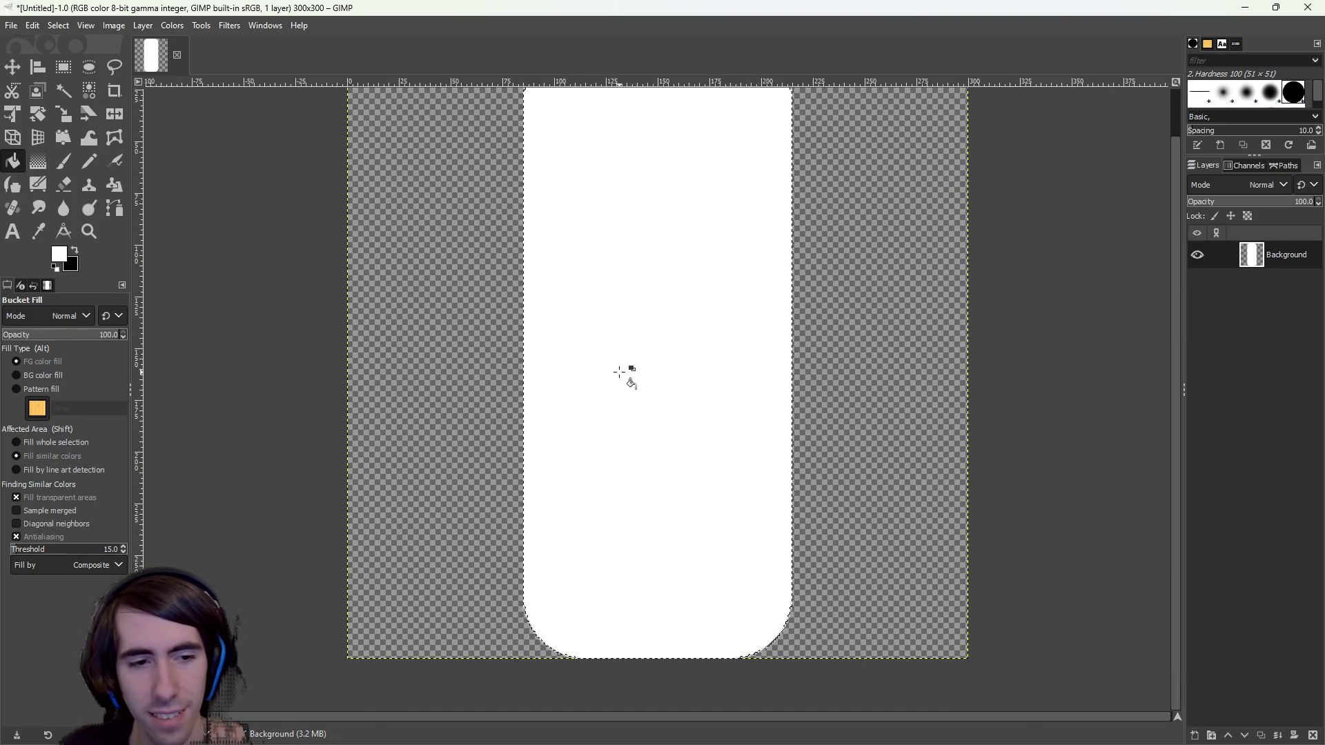
scroll(619, 372, "up", 3)
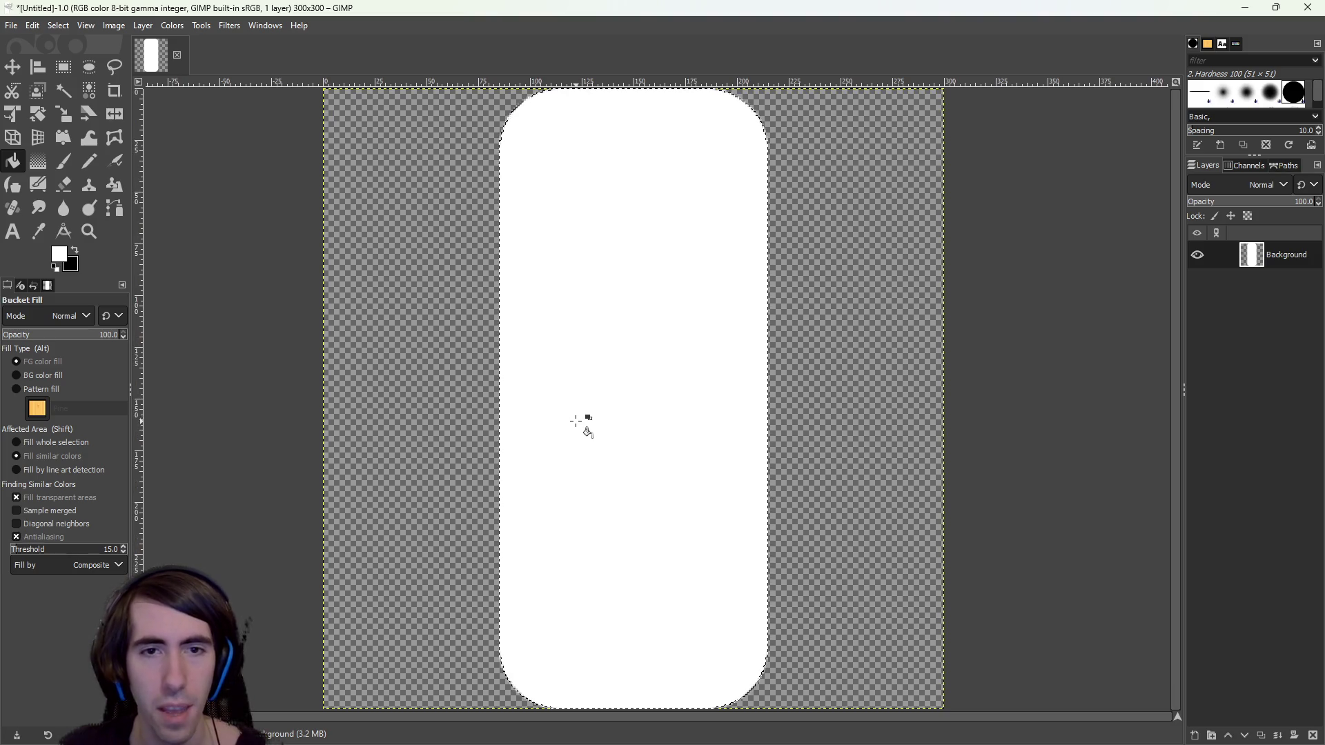
scroll(574, 411, "down", 1)
scroll(582, 414, "up", 1)
mouse_move(582, 414)
left_mouse_down()
mouse_move(615, 423)
mouse_move(594, 347)
left_mouse_up()
scroll(593, 347, "down", 2)
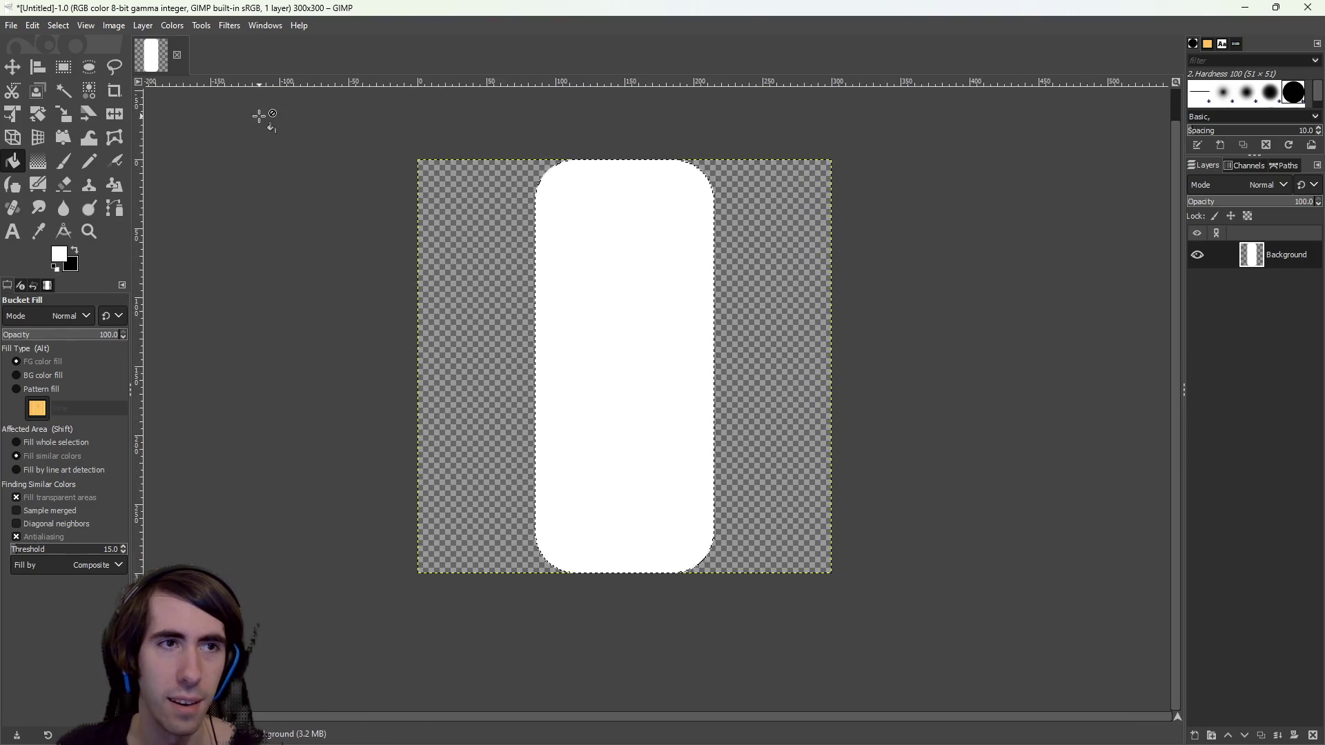
Draw a new rounded rectangle selection spanning the full canvas width.
key("r")
mouse_move(418, 160)
left_mouse_down()
mouse_move(472, 230)
mouse_move(831, 573)
left_mouse_up()
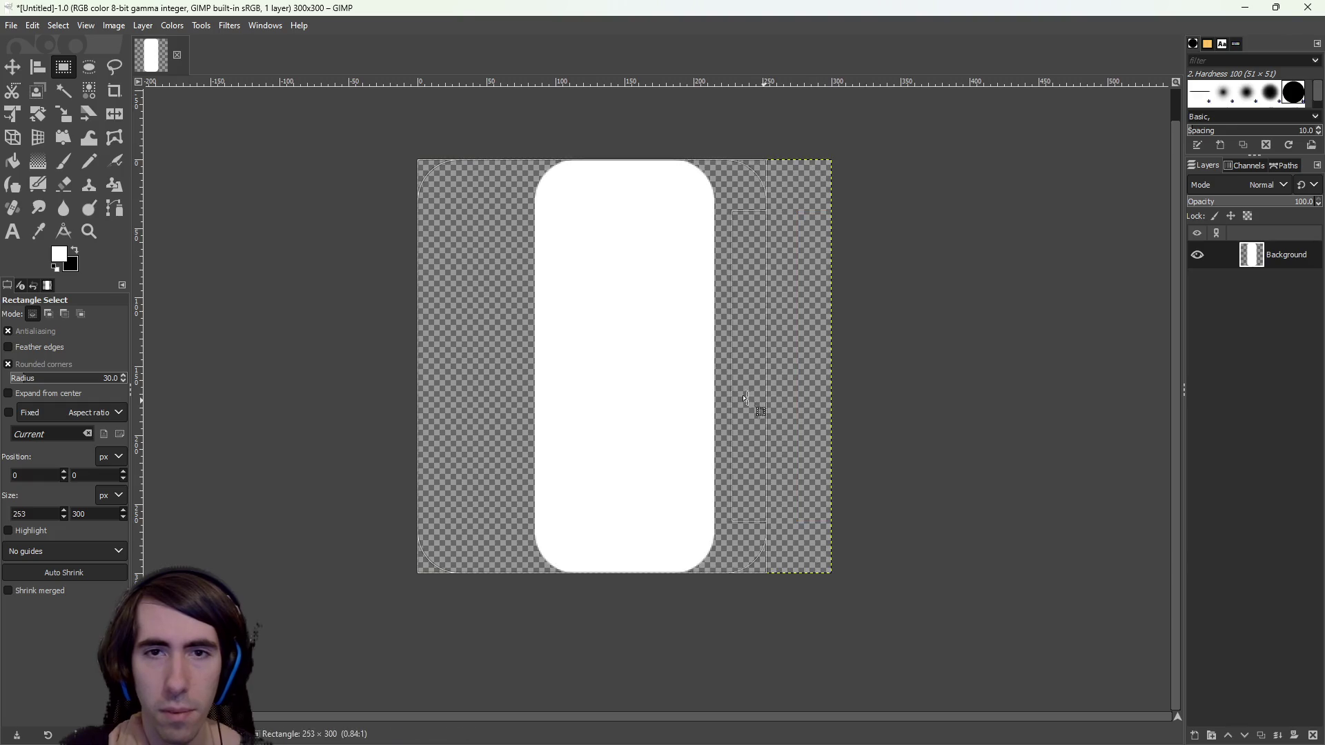
left_click_drag(814, 406, 695, 398)
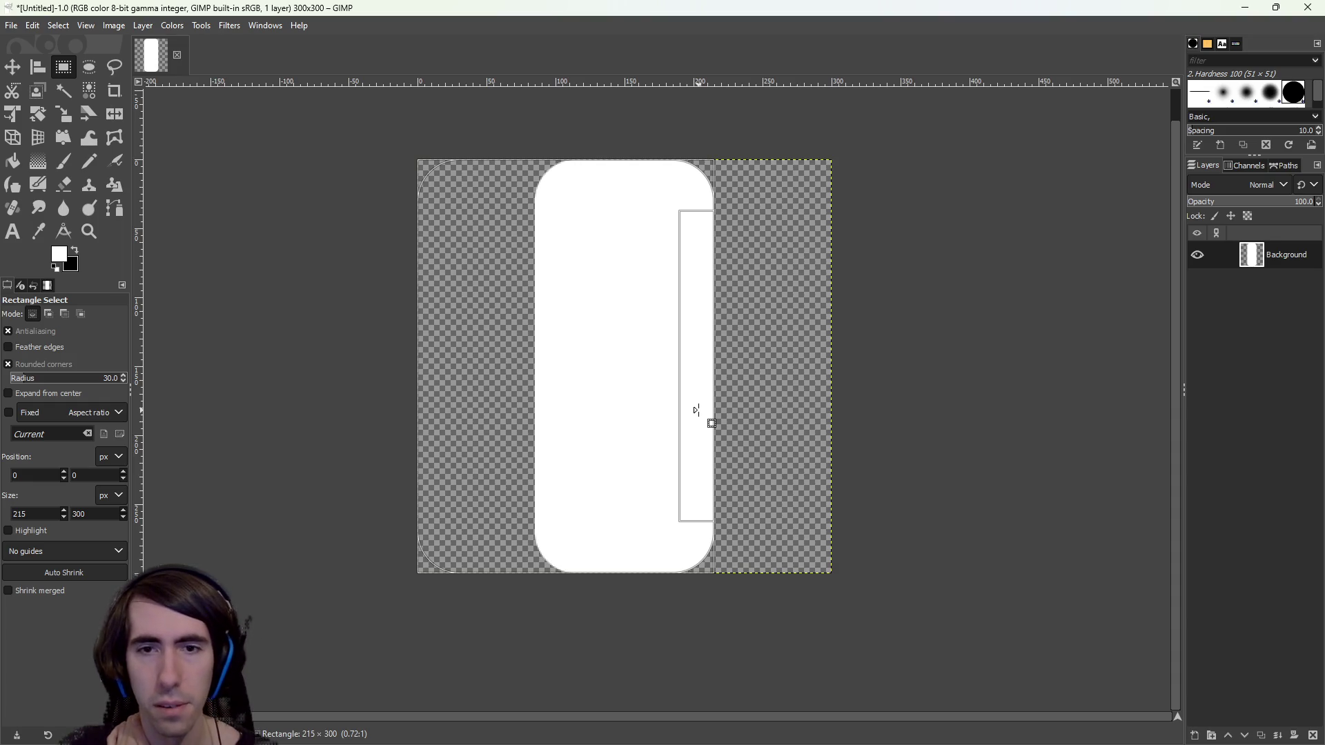
left_click_drag(696, 410, 814, 409)
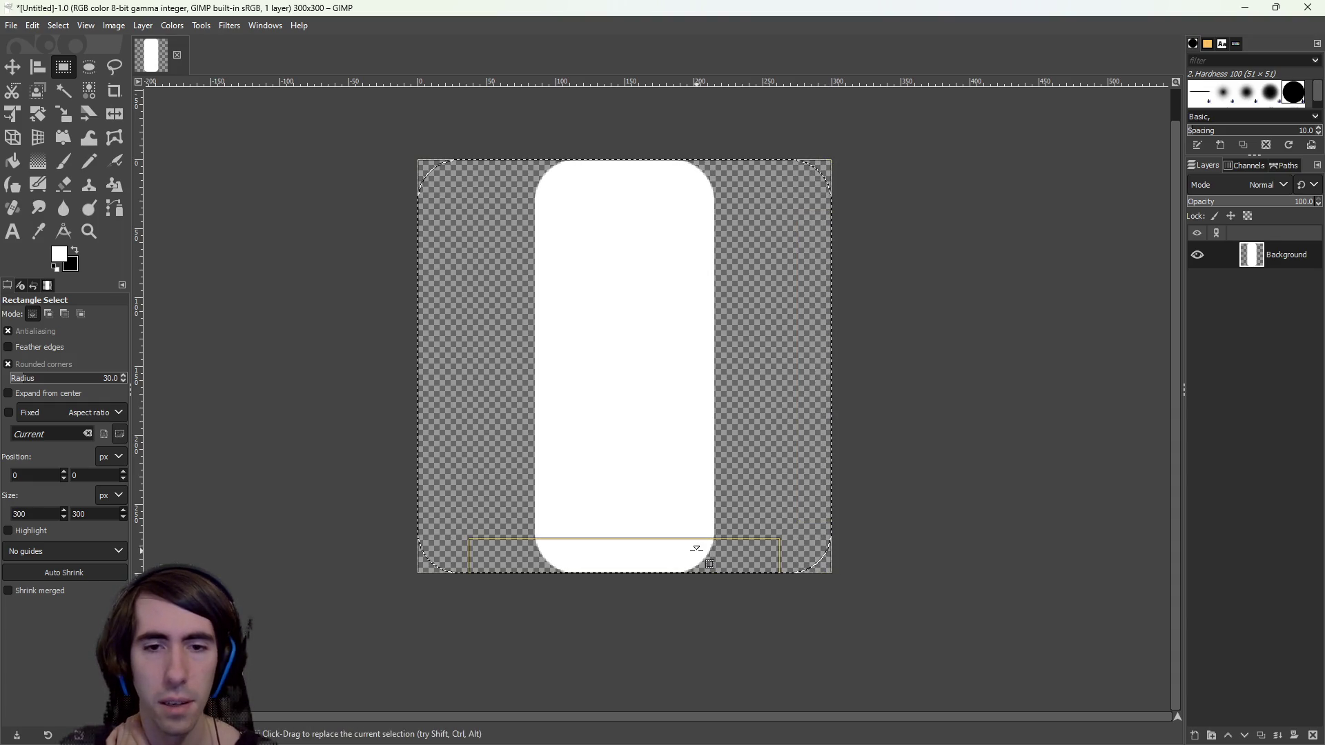
scroll(691, 550, "up", 2)
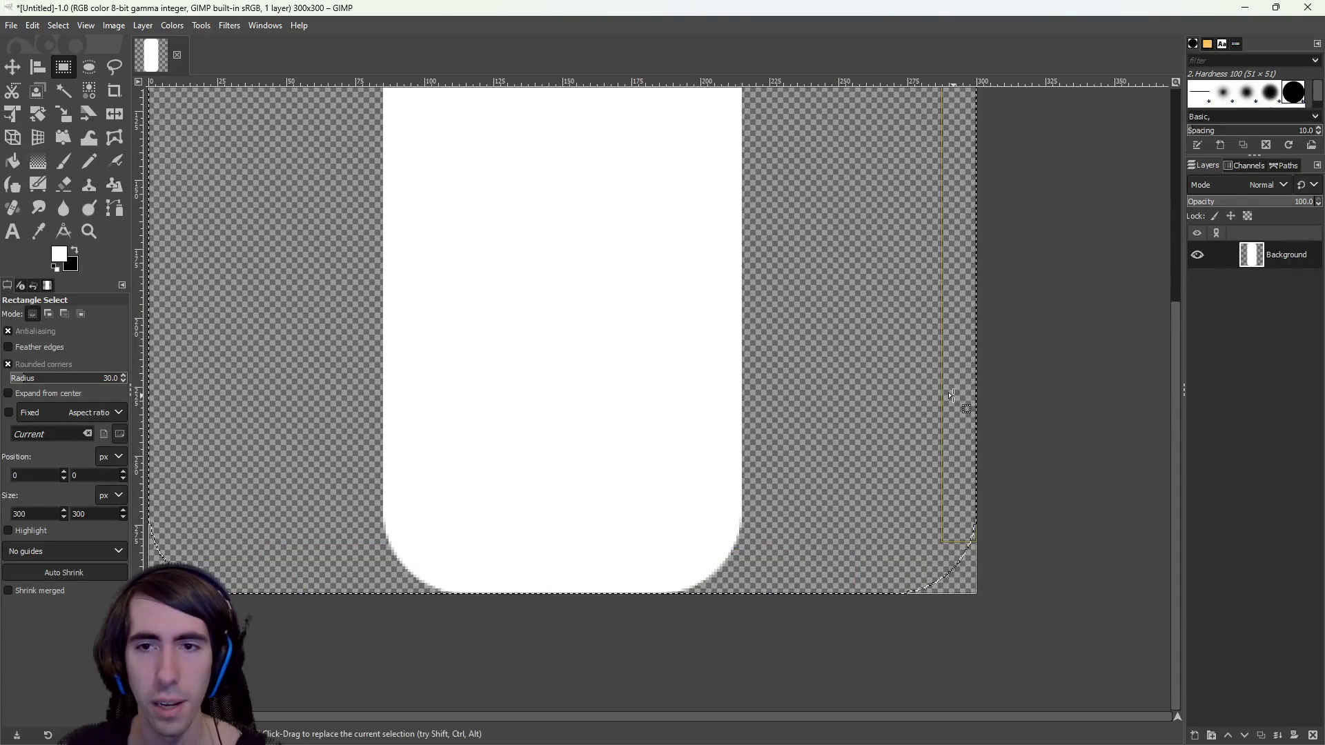
mouse_move(952, 396)
left_mouse_down()
mouse_move(717, 407)
mouse_move(966, 400)
left_mouse_up()
Shorten the new selection from its bottom edge.
mouse_move(689, 568)
left_mouse_down()
mouse_move(689, 370)
mouse_move(677, 339)
left_mouse_up()
scroll(621, 469, "up", 3)
scroll(651, 488, "down", 1, "ctrl")
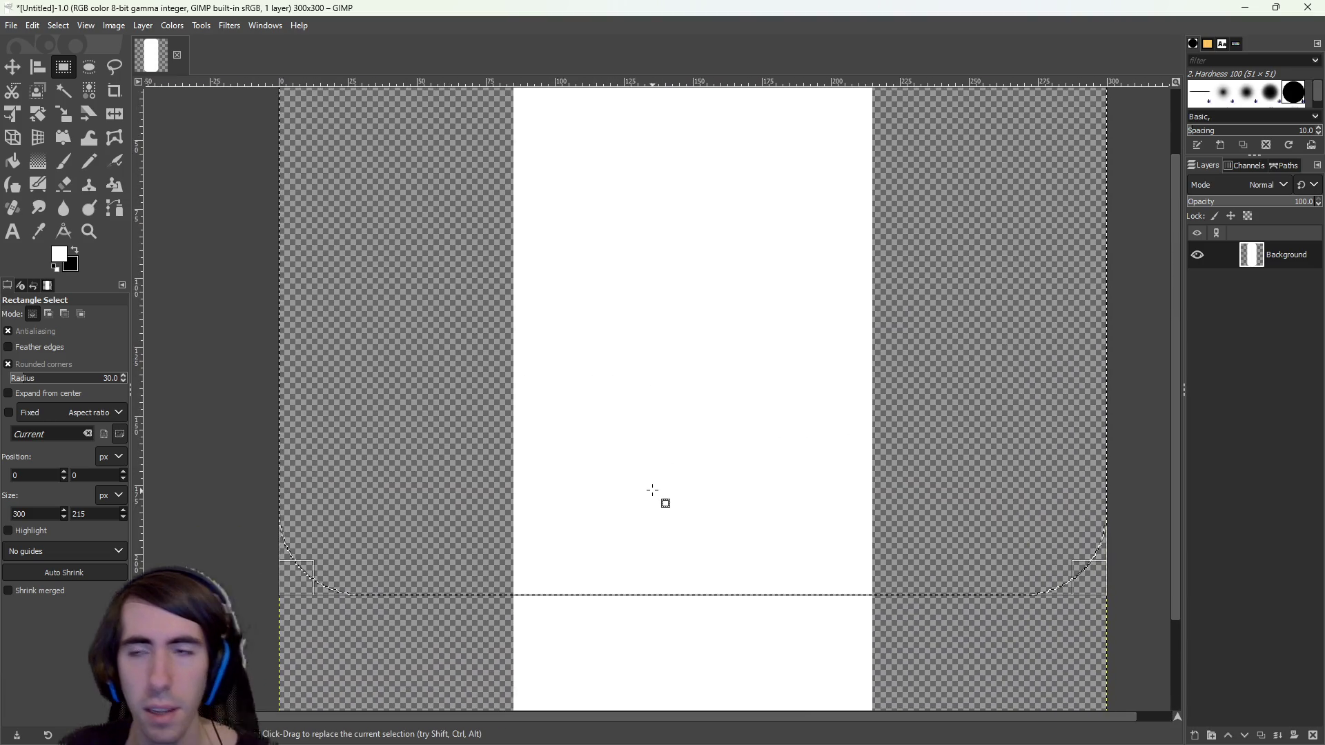
scroll(648, 486, "down", 1, "ctrl")
scroll(656, 361, "down", 1, "ctrl")
scroll(645, 349, "up", 1, "ctrl")
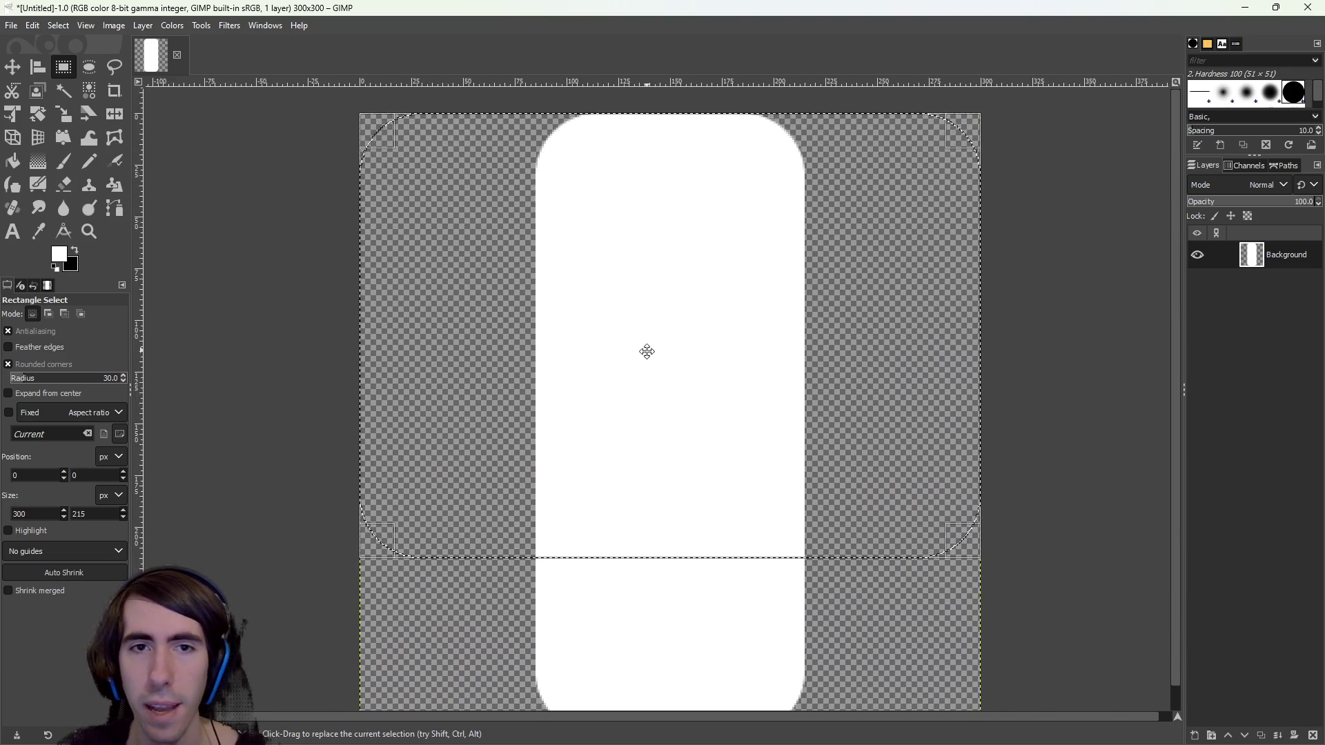
scroll(641, 304, "up", 1, "ctrl")
scroll(531, 102, "up", 2)
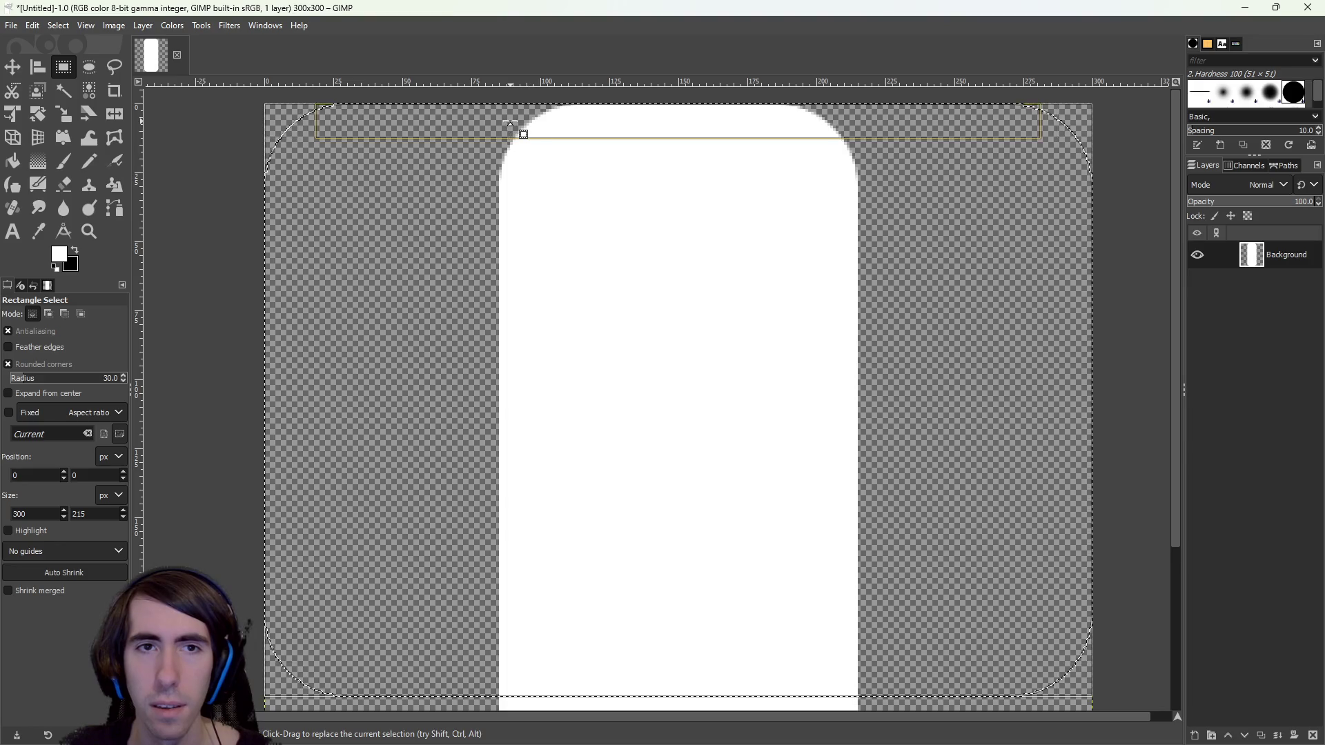
Lower the top edge so the band is 300×130 px starting at y=85.
mouse_move(510, 123)
left_mouse_down()
mouse_move(515, 402)
mouse_move(525, 234)
mouse_move(511, 198)
left_mouse_up()
scroll(579, 500, "down", 1, "ctrl")
scroll(591, 359, "down", 5)
scroll(600, 352, "up", 5)
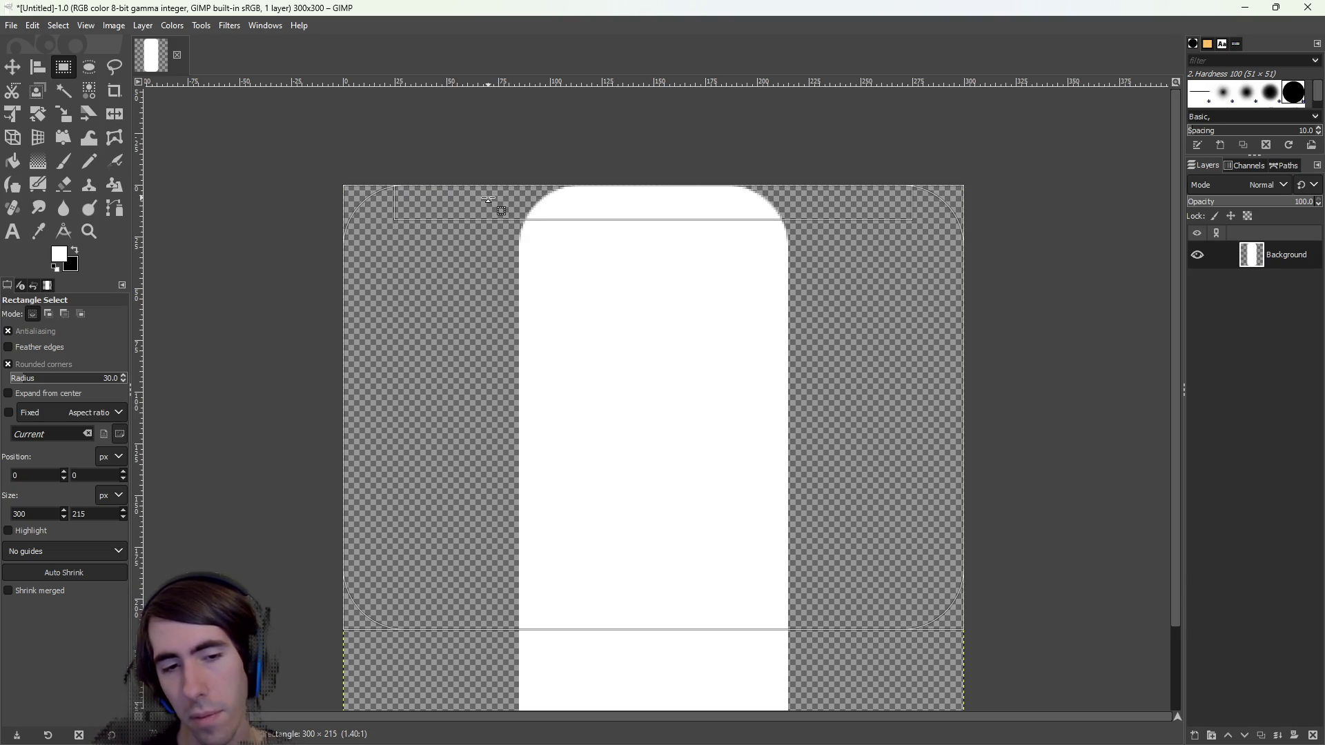
scroll(554, 417, "down", 5)
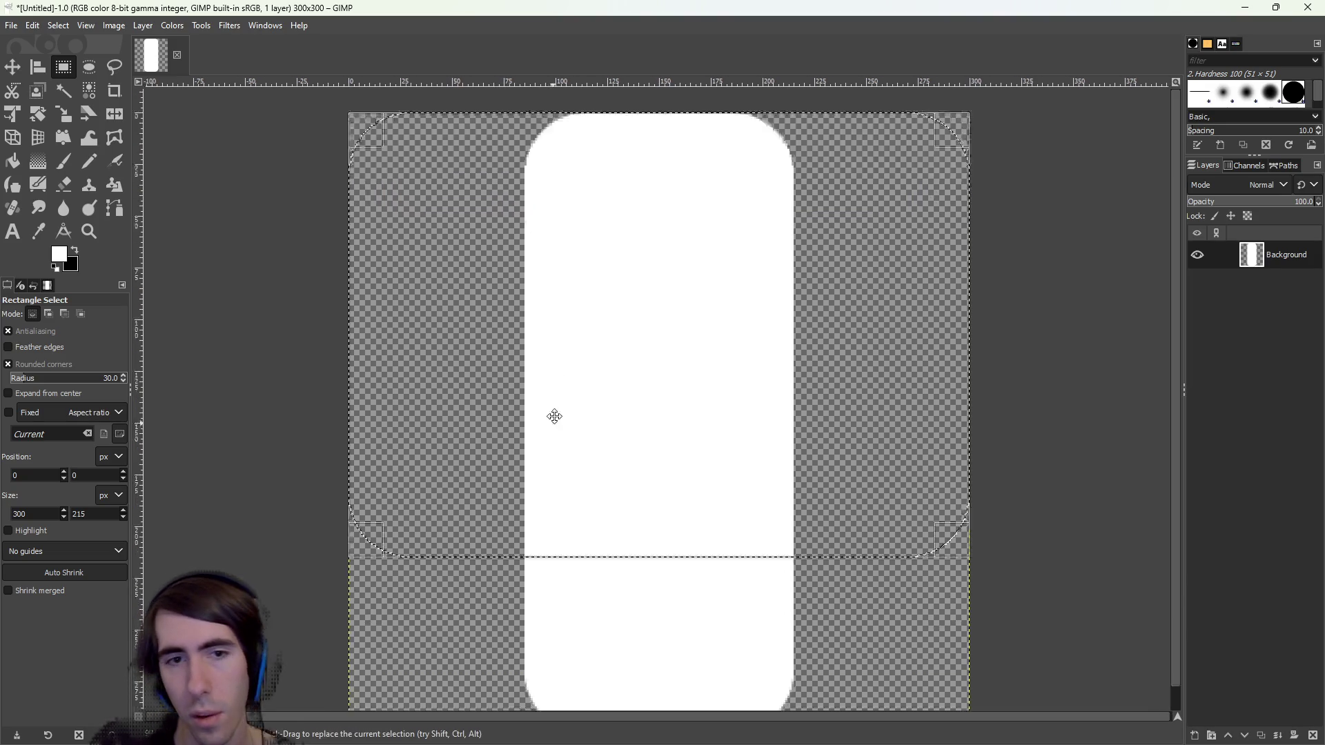
scroll(559, 349, "up", 3)
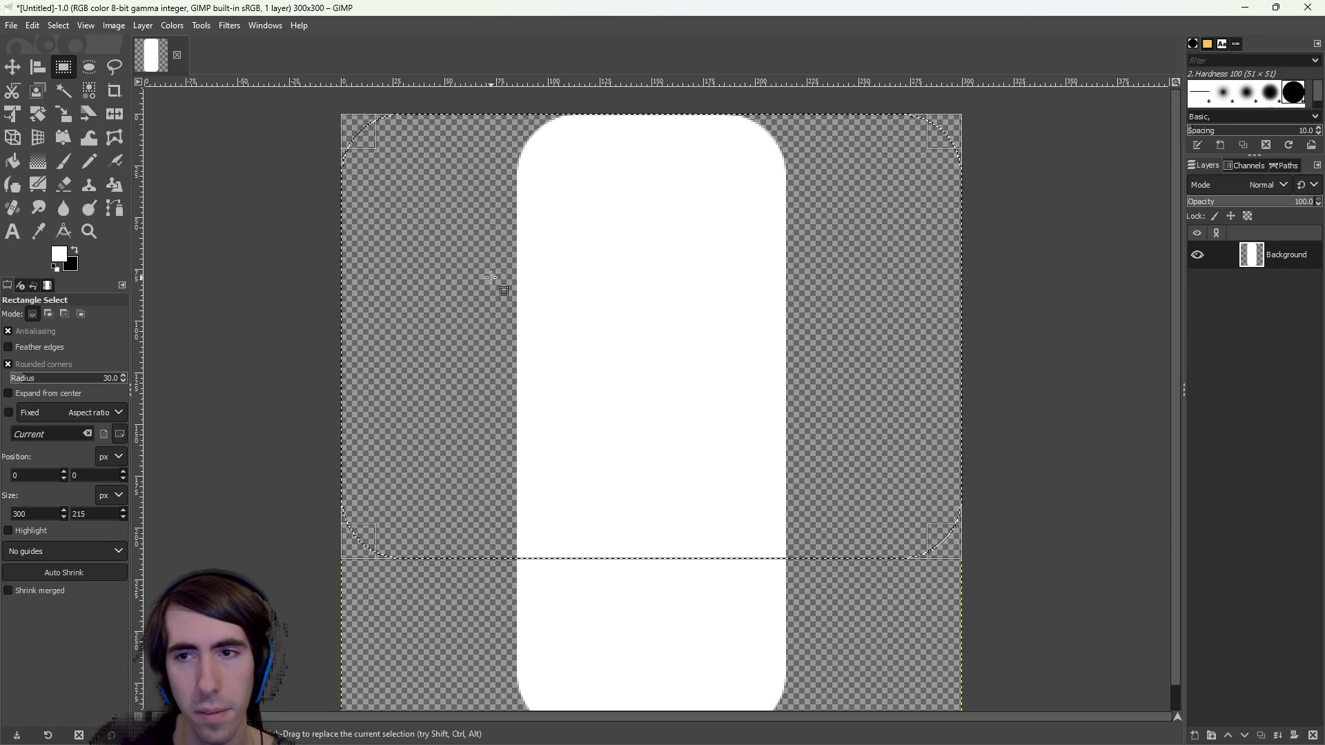
left_click_drag(512, 133, 511, 131)
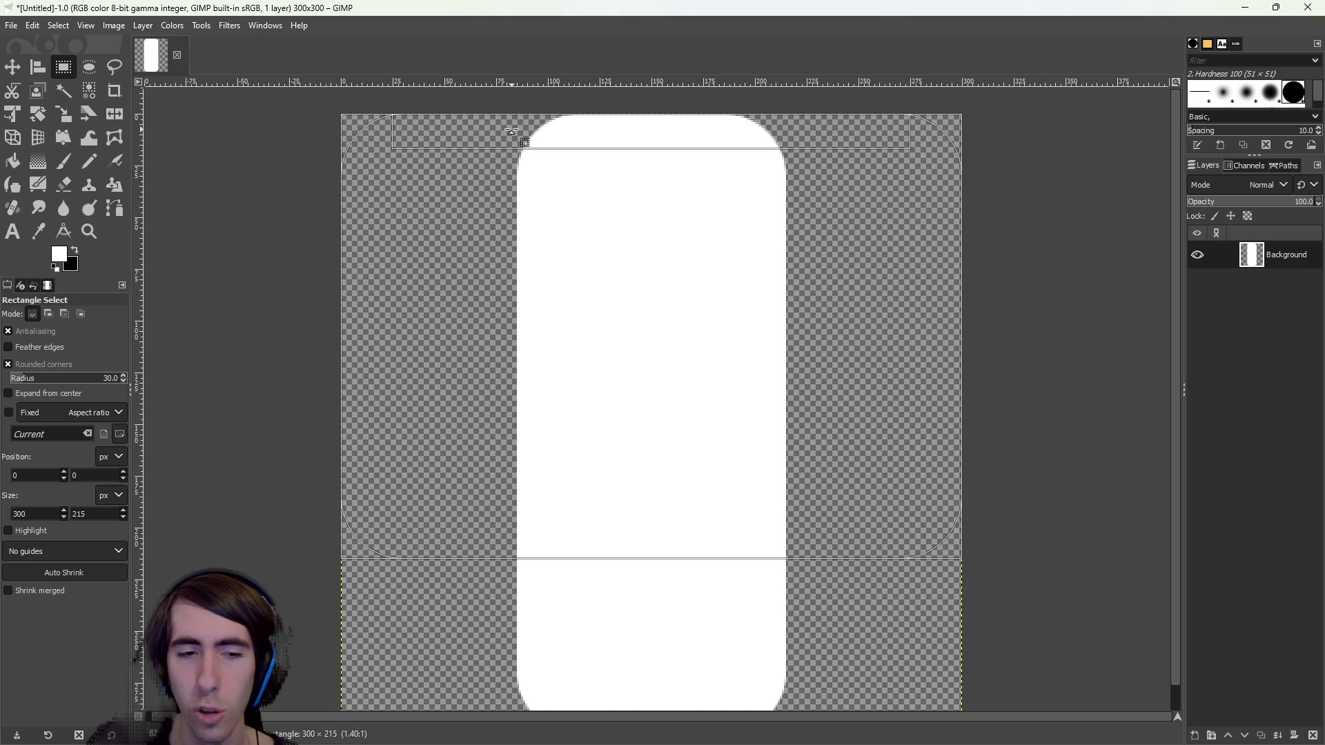
left_click_drag(511, 132, 496, 306)
key("minus")
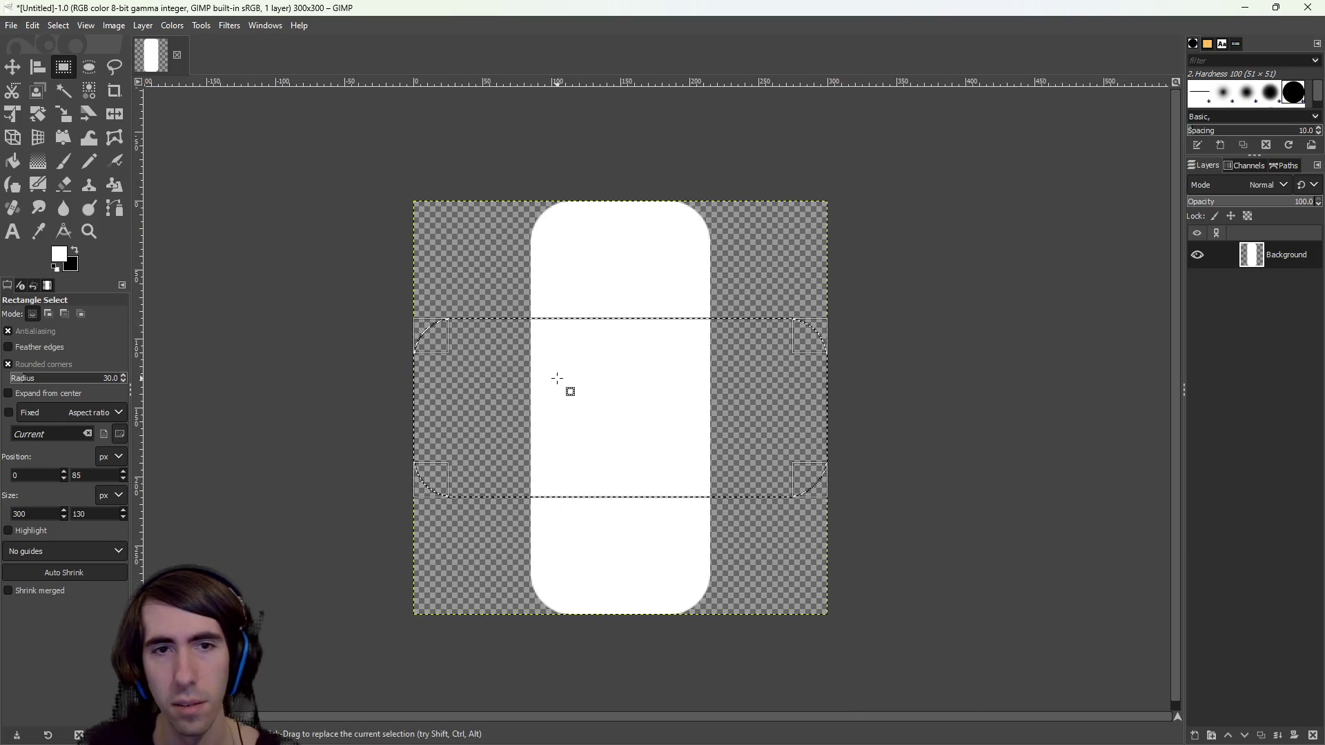
Bucket-fill the band's left and right sides white, then clear the selection.
scroll(601, 420, "up", 1, "ctrl")
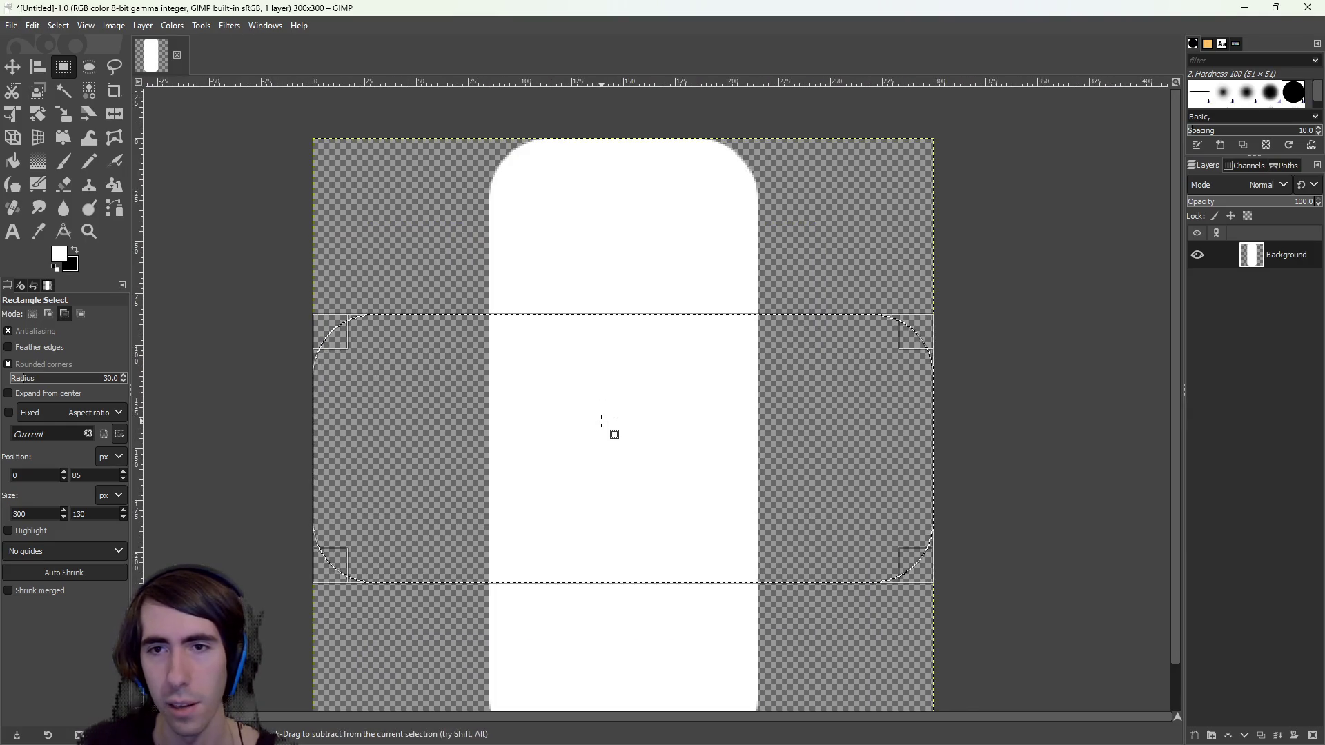
scroll(601, 421, "down", 1, "ctrl")
scroll(601, 421, "up", 1, "ctrl")
scroll(530, 398, "down", 1, "ctrl")
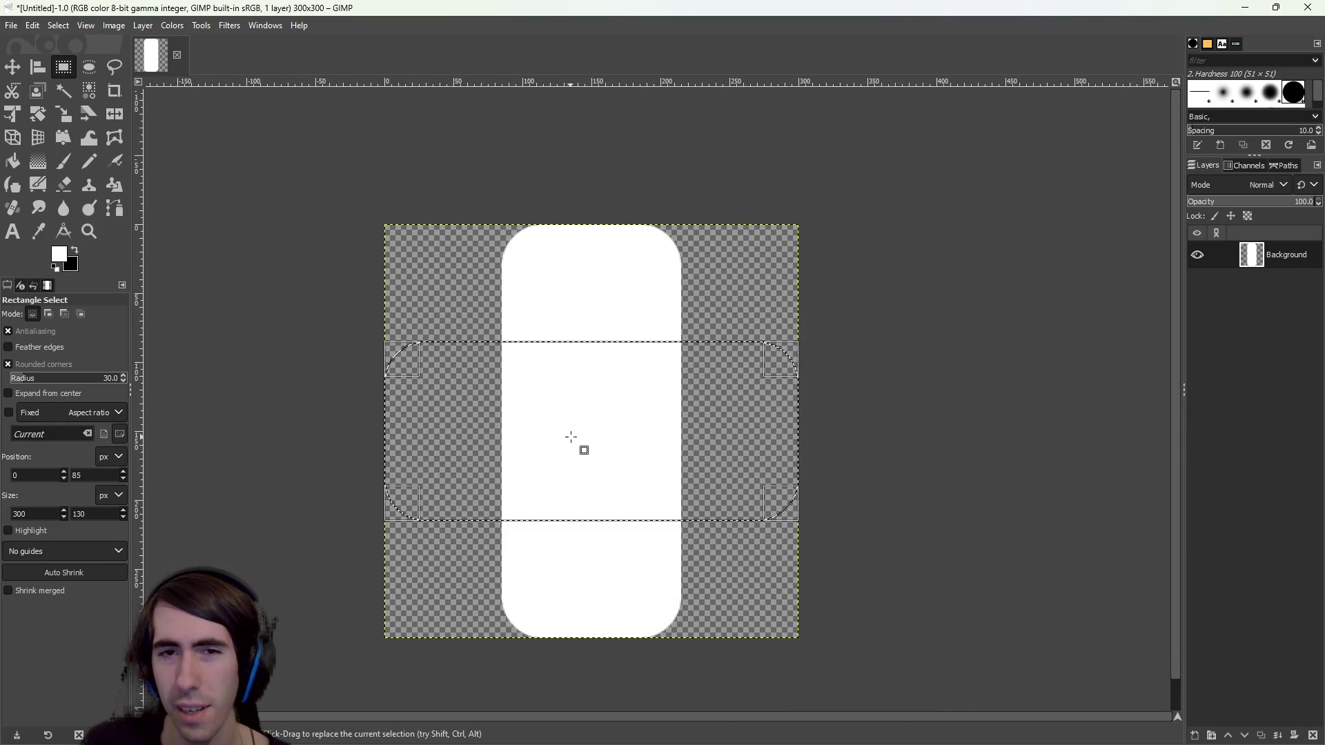
mouse_move(571, 437)
left_mouse_down()
mouse_move(584, 434)
mouse_move(567, 444)
left_mouse_up()
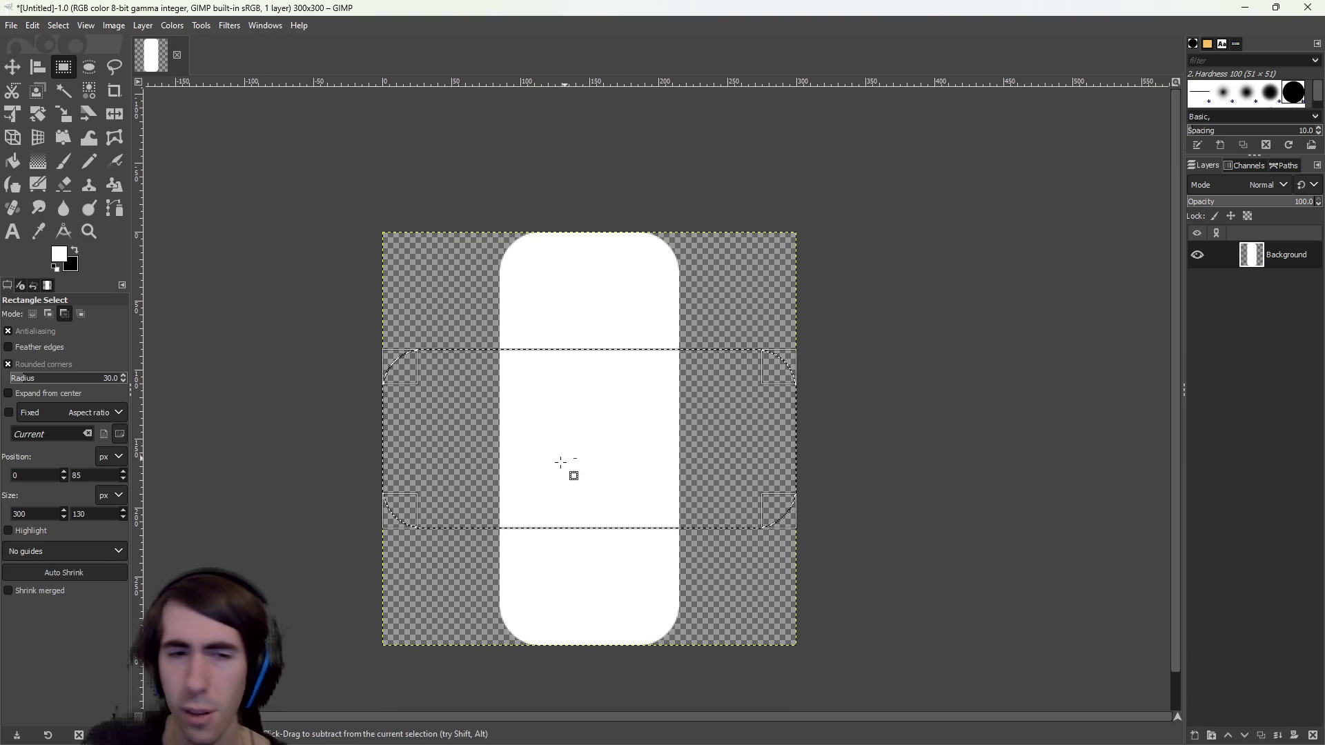
scroll(551, 469, "up", 1, "ctrl")
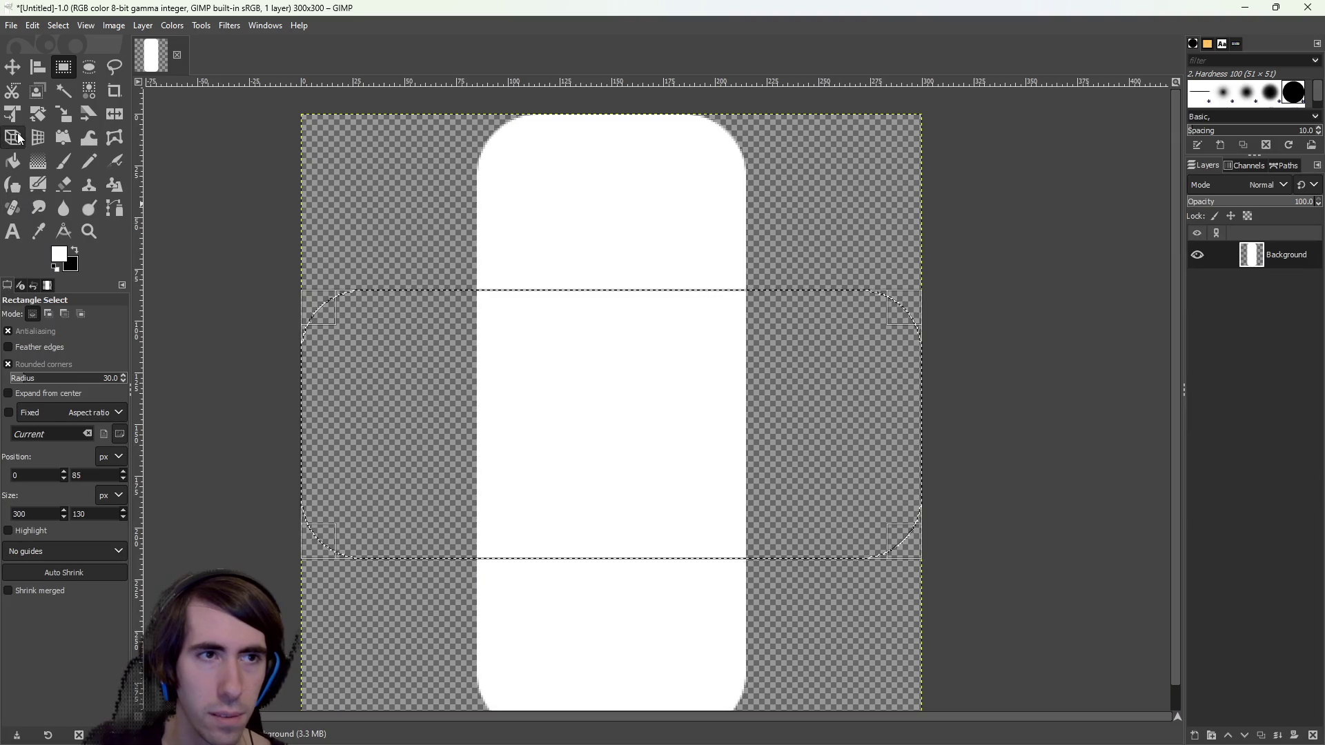
left_click(12, 161)
left_click(367, 336)
left_click(830, 408)
scroll(671, 473, "down", 1, "ctrl")
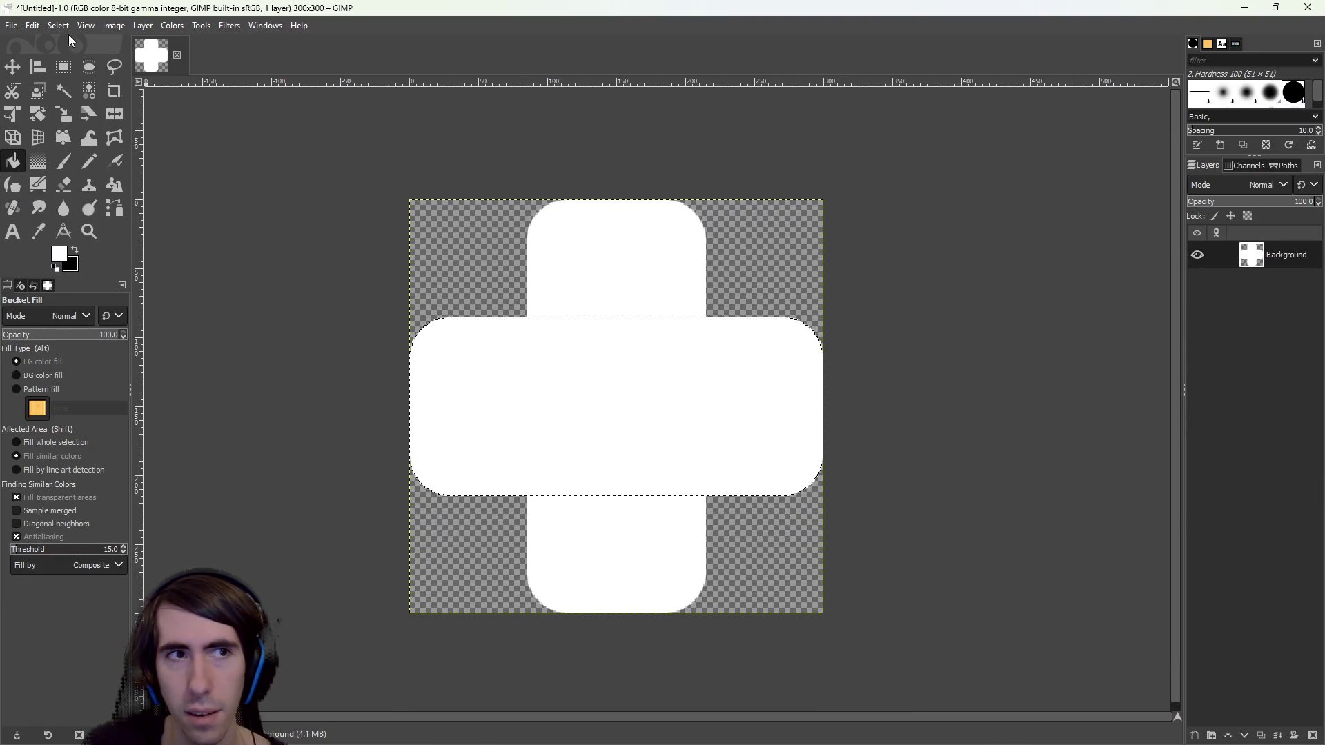
left_click(63, 67)
left_click(882, 295)
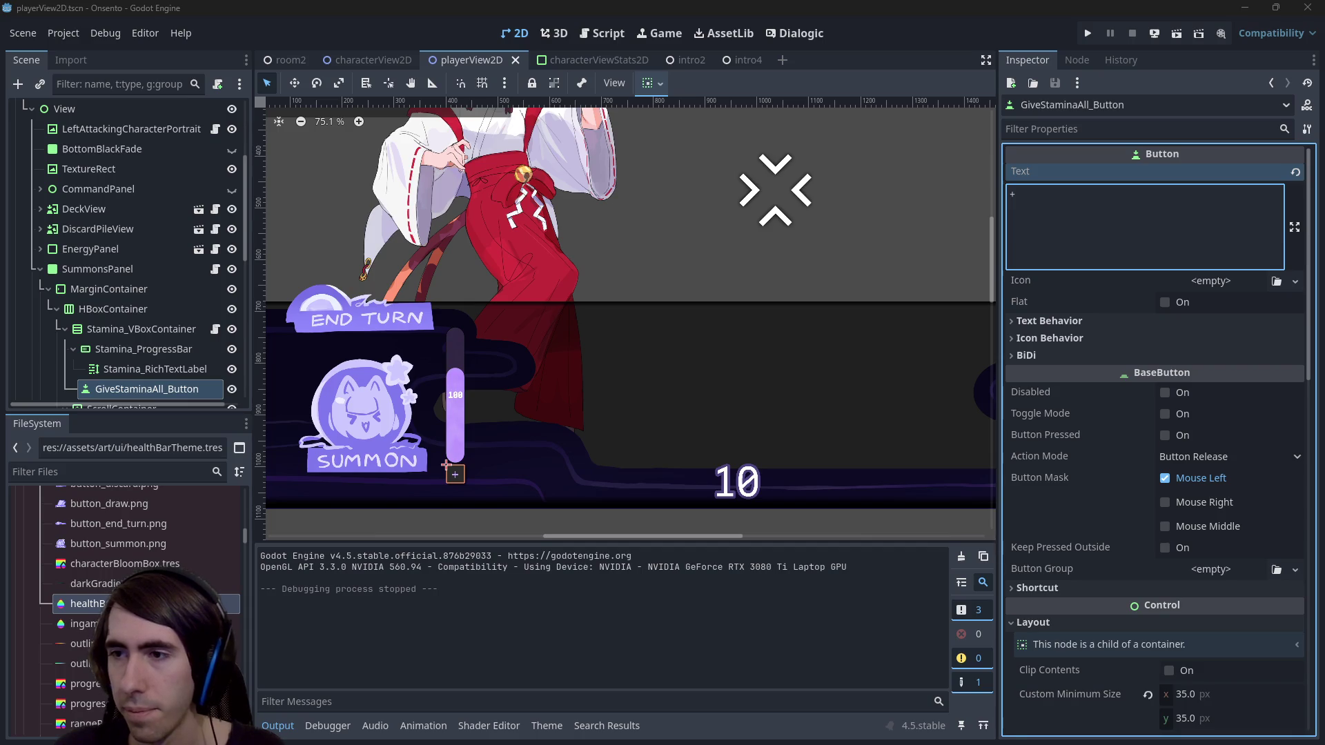
In FileSystem, collapse cardContent and environment and expand the assets/art/ui folder.
scroll(218, 563, "down", 5)
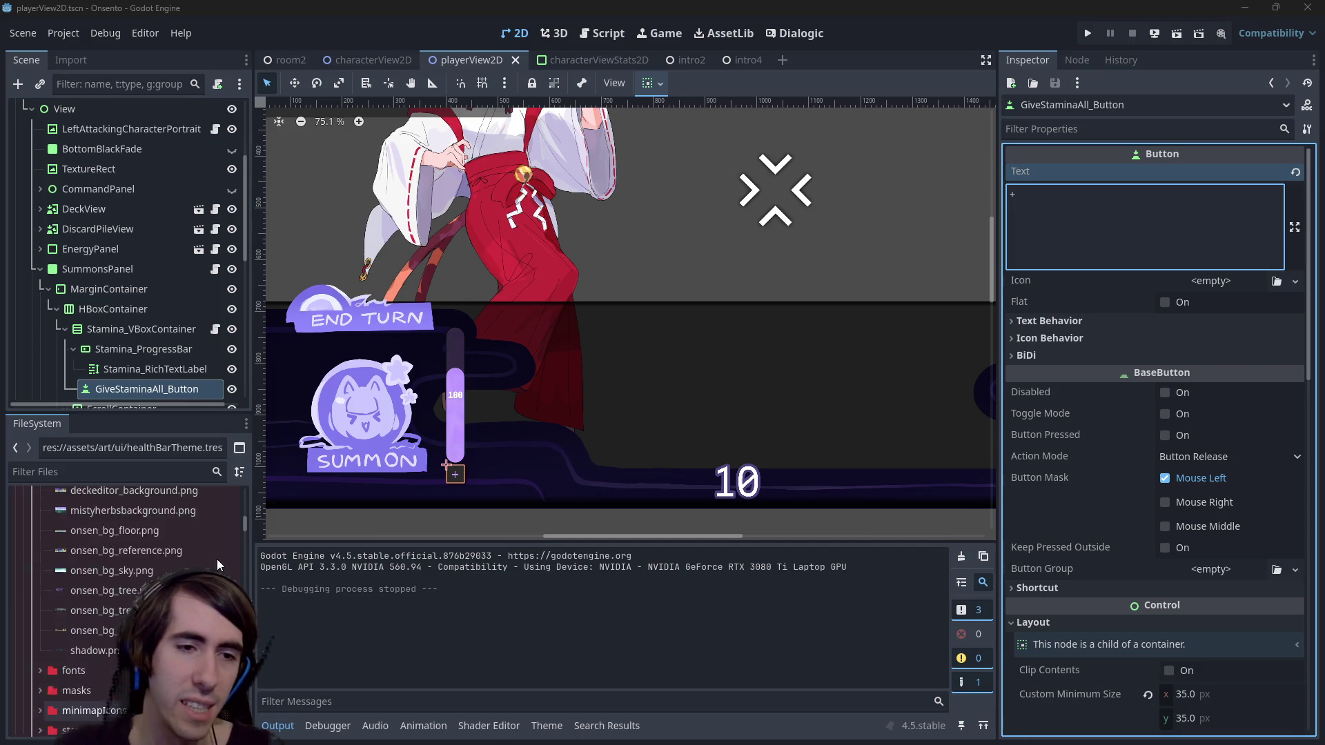
scroll(207, 552, "up", 15)
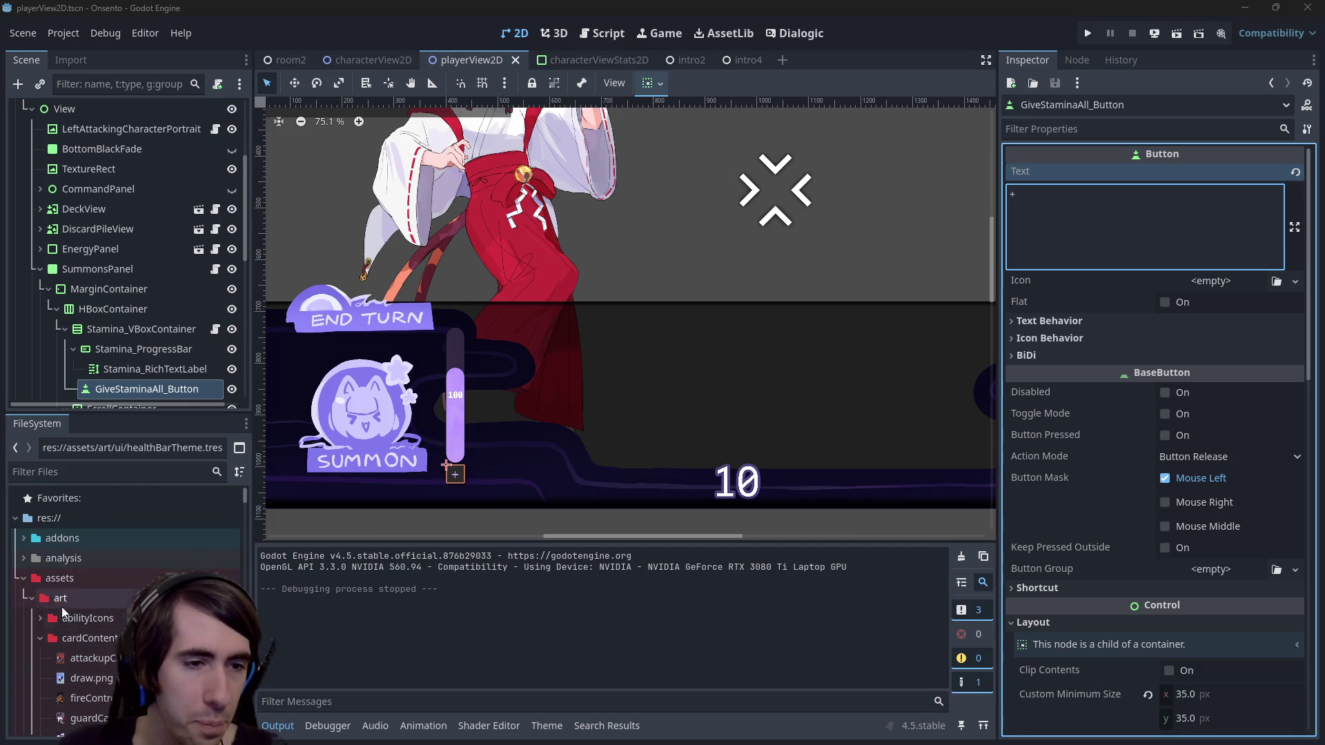
double_click(65, 635)
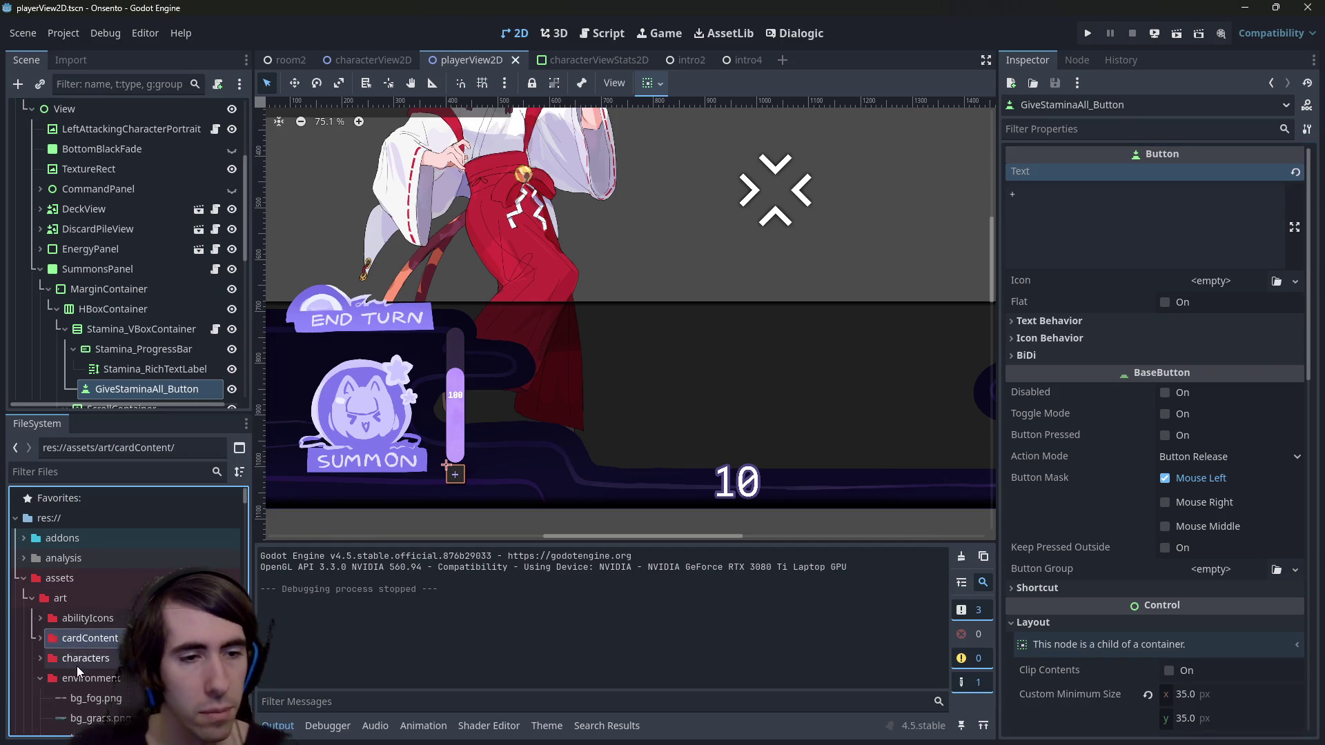
double_click(76, 672)
scroll(78, 678, "down", 3)
double_click(76, 657)
scroll(76, 657, "down", 3)
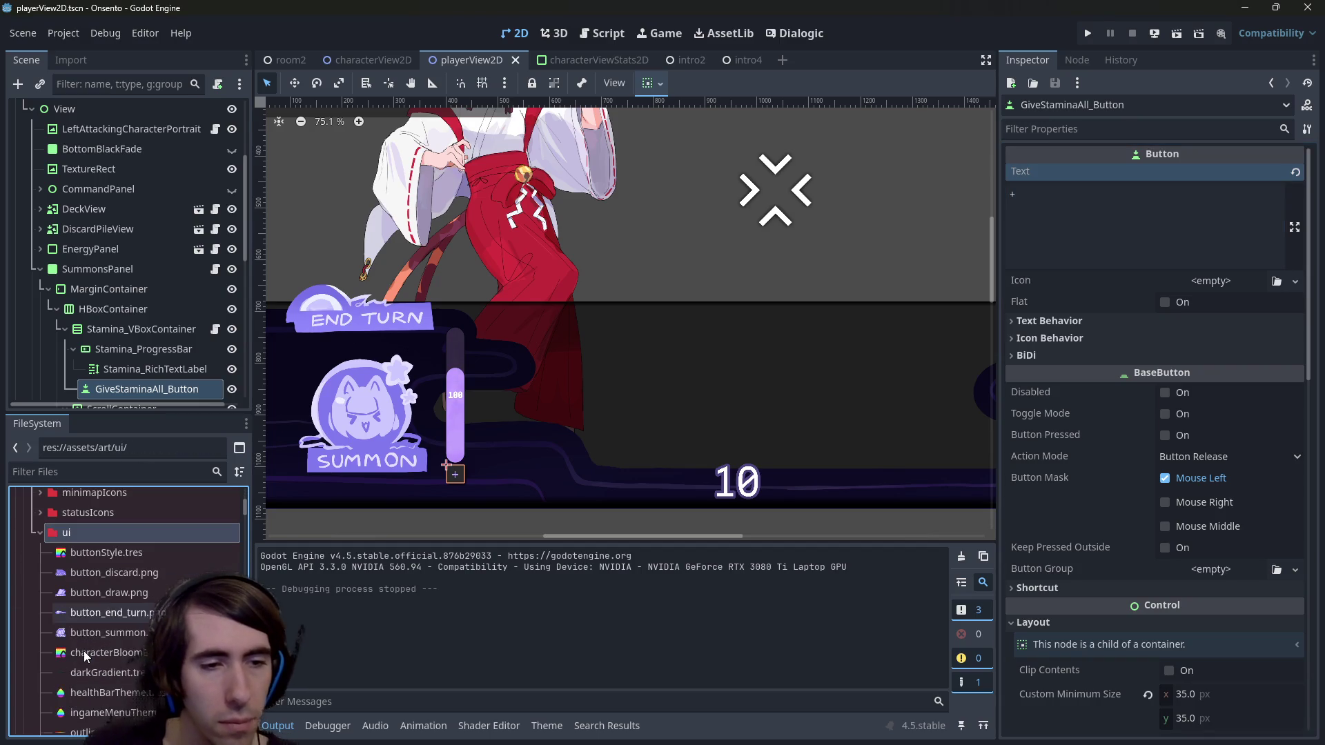
scroll(110, 538, "down", 5)
scroll(119, 542, "up", 2)
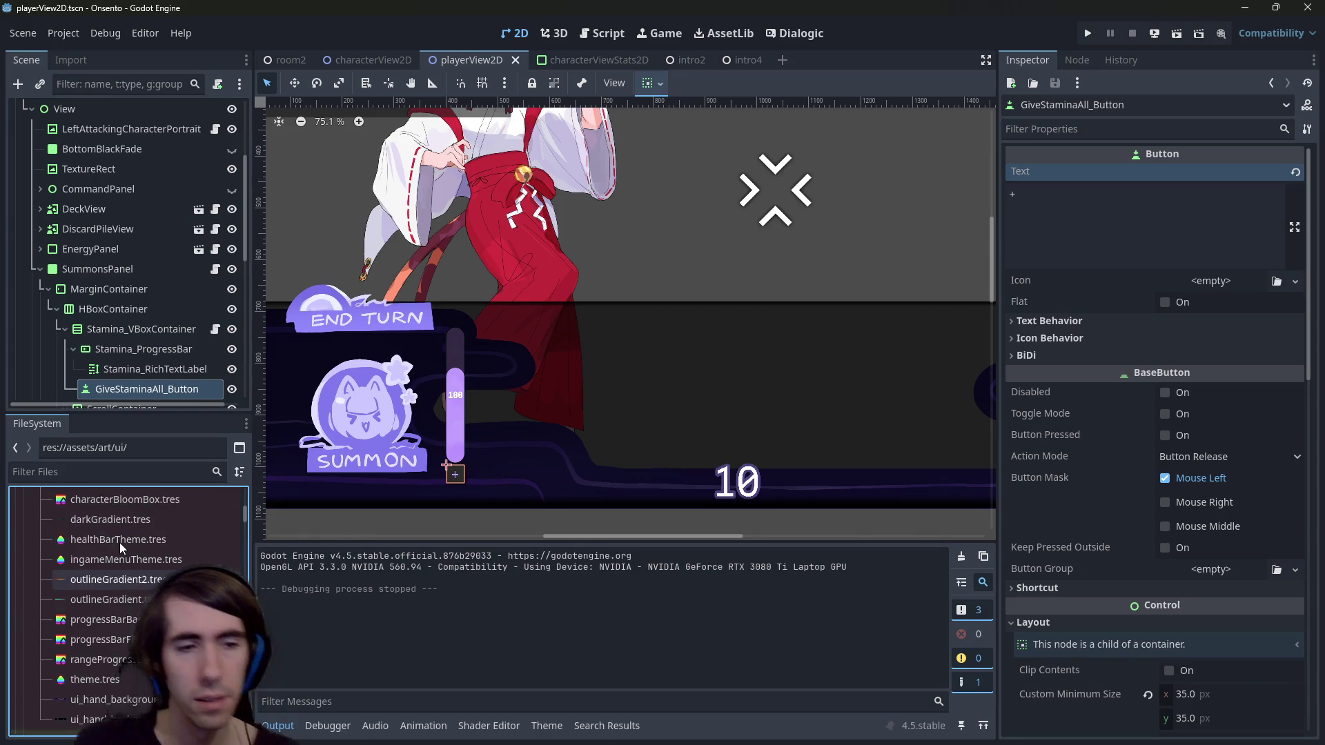
scroll(117, 541, "up", 5)
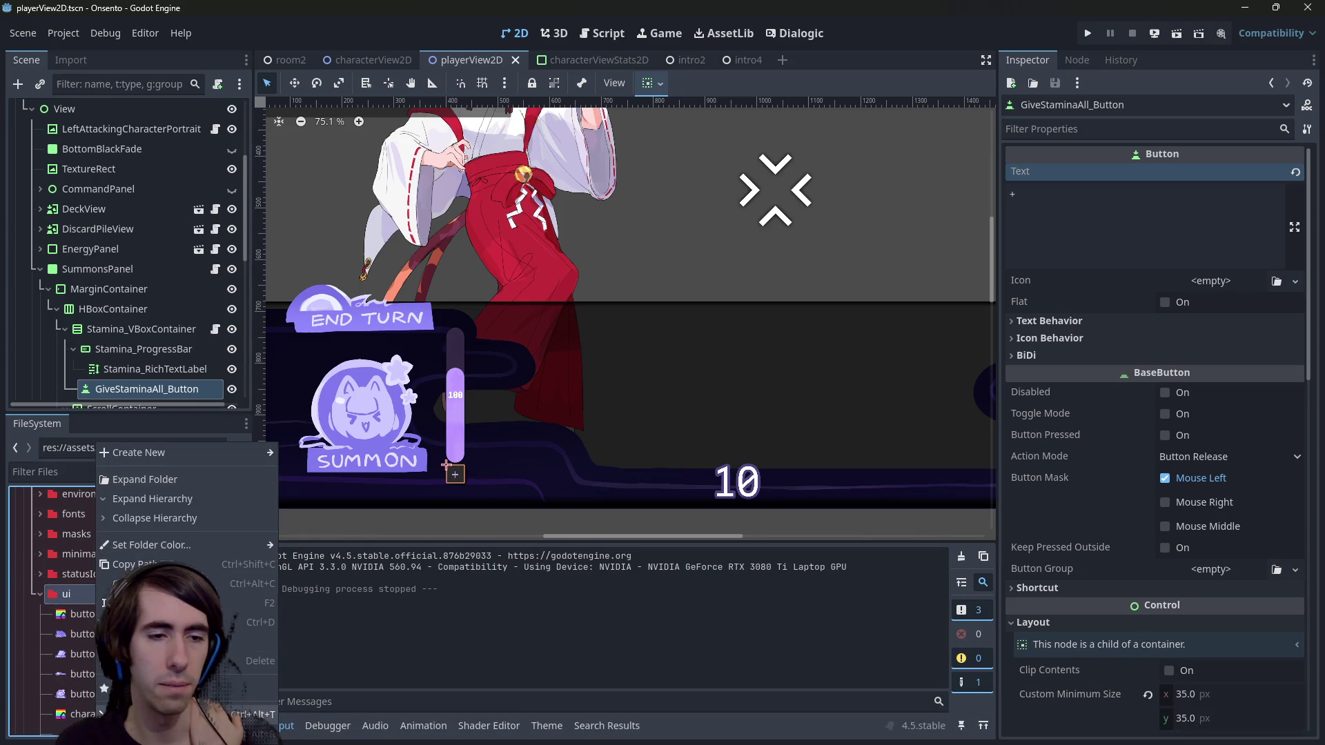
Dismiss the folder's context menu and refocus the editor so changed assets reimport.
left_click(304, 495)
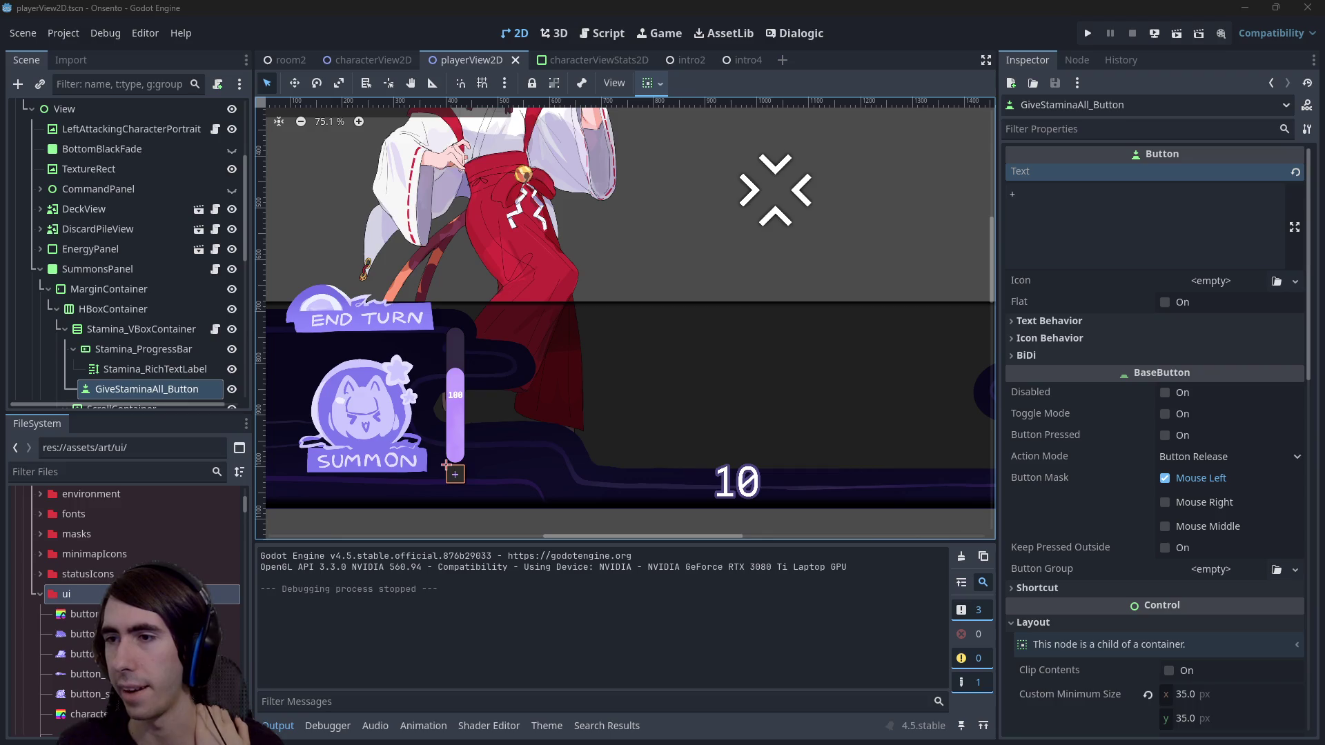
left_click(730, 40)
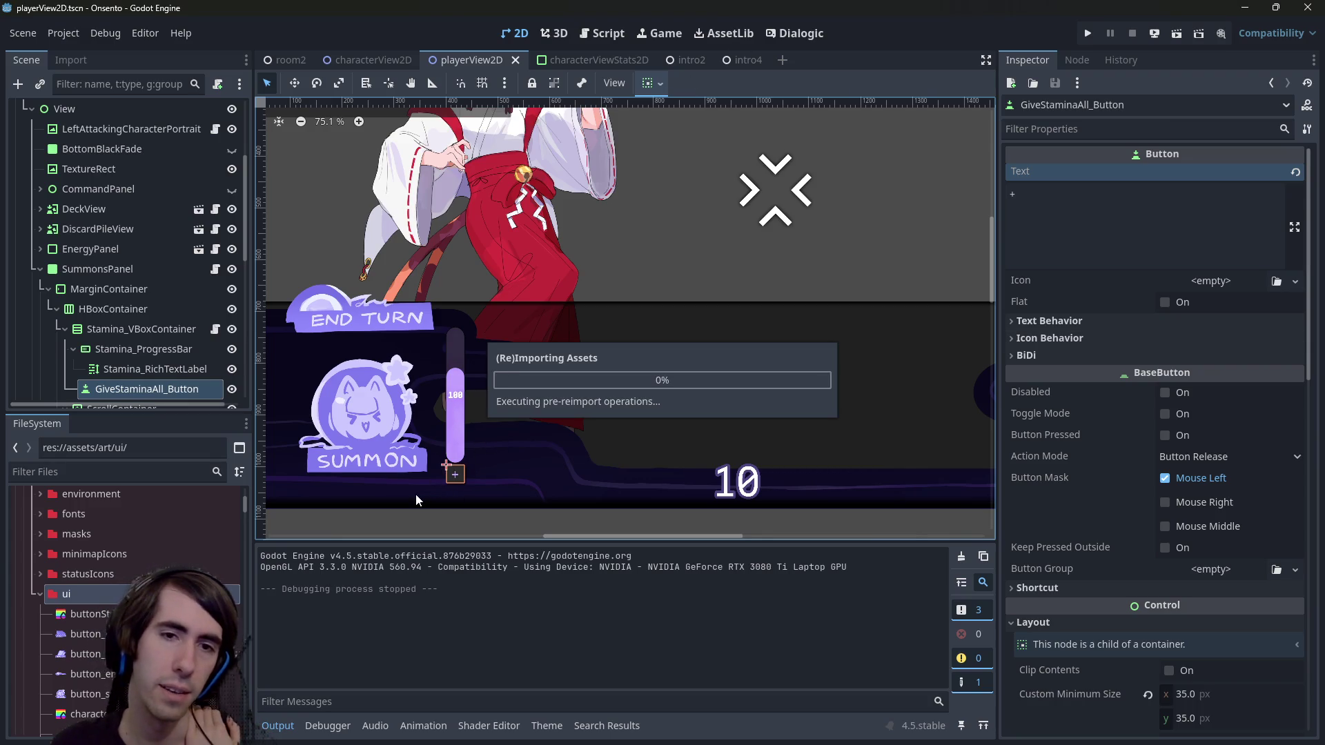
scroll(395, 458, "up", 4)
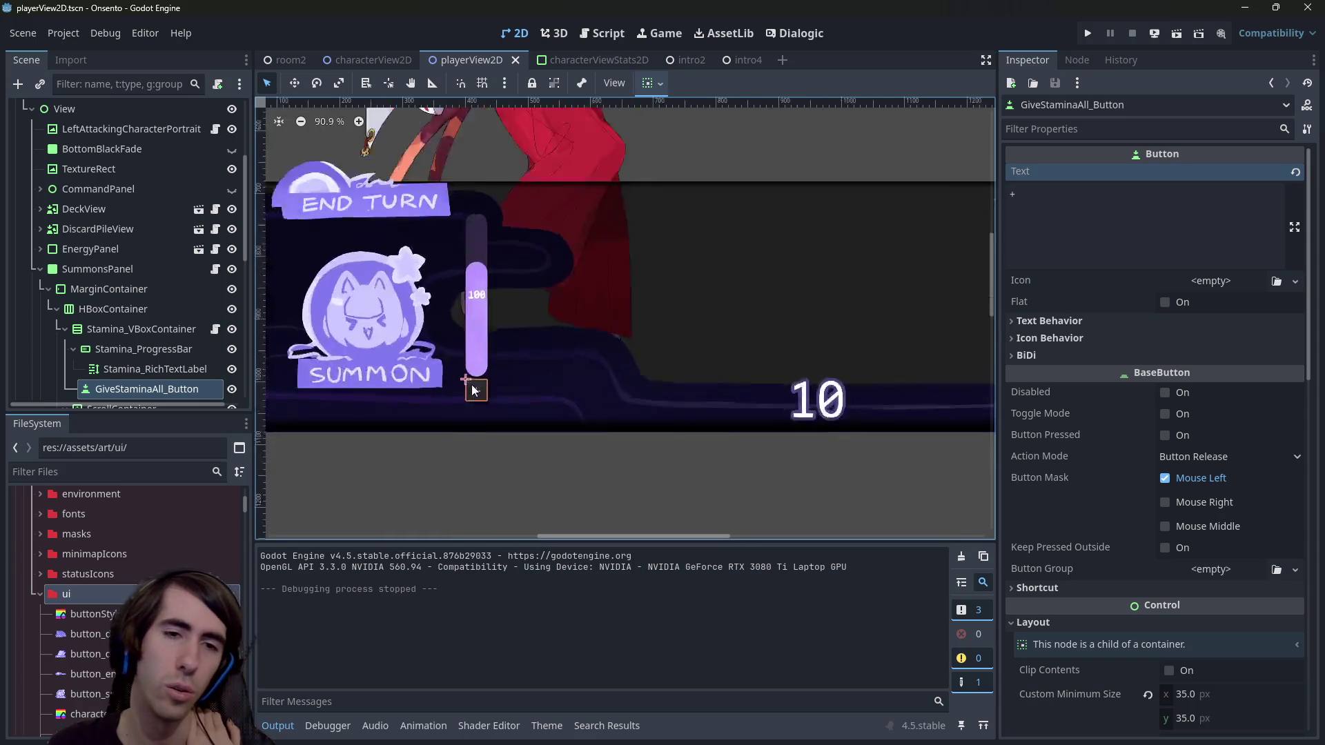
scroll(97, 309, "down", 10)
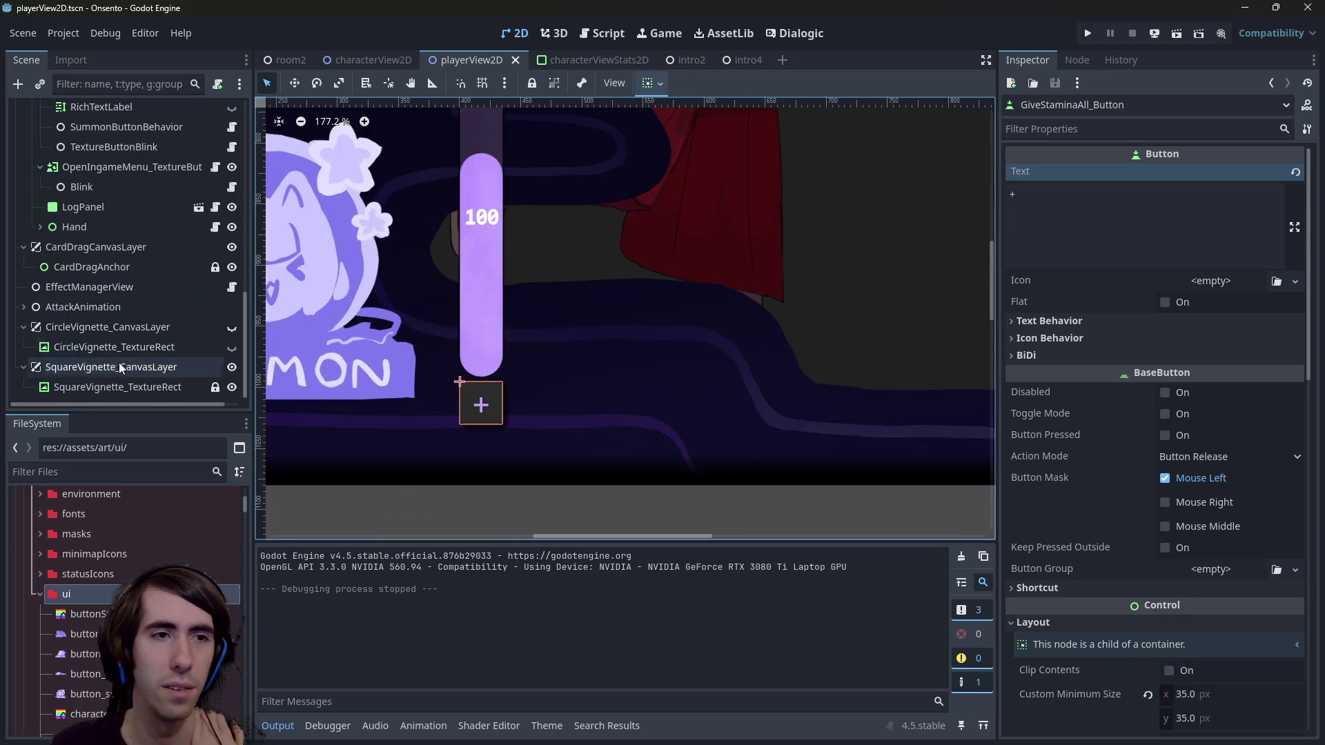
Add a TextureRect child node to GiveStaminaAll_Button.
left_click(499, 396)
left_click(481, 403)
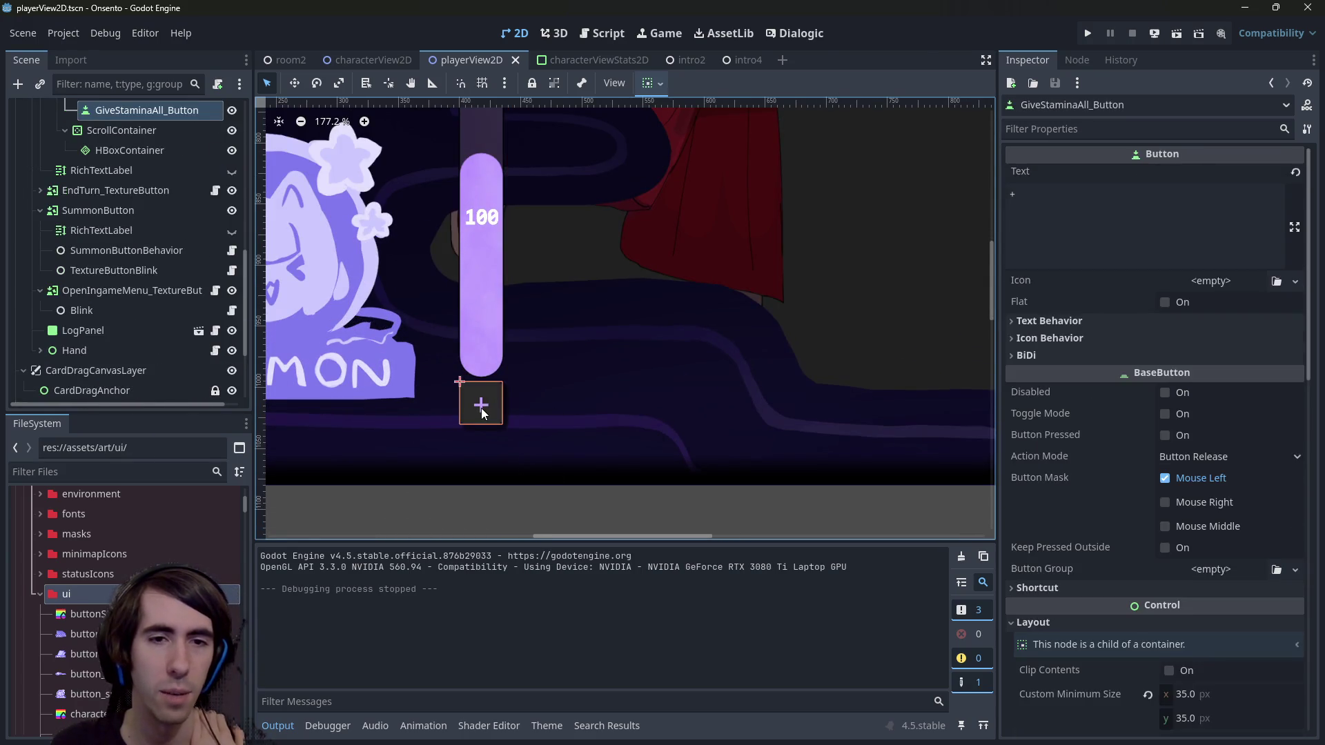
scroll(196, 226, "up", 3)
scroll(172, 235, "up", 3)
right_click(151, 257)
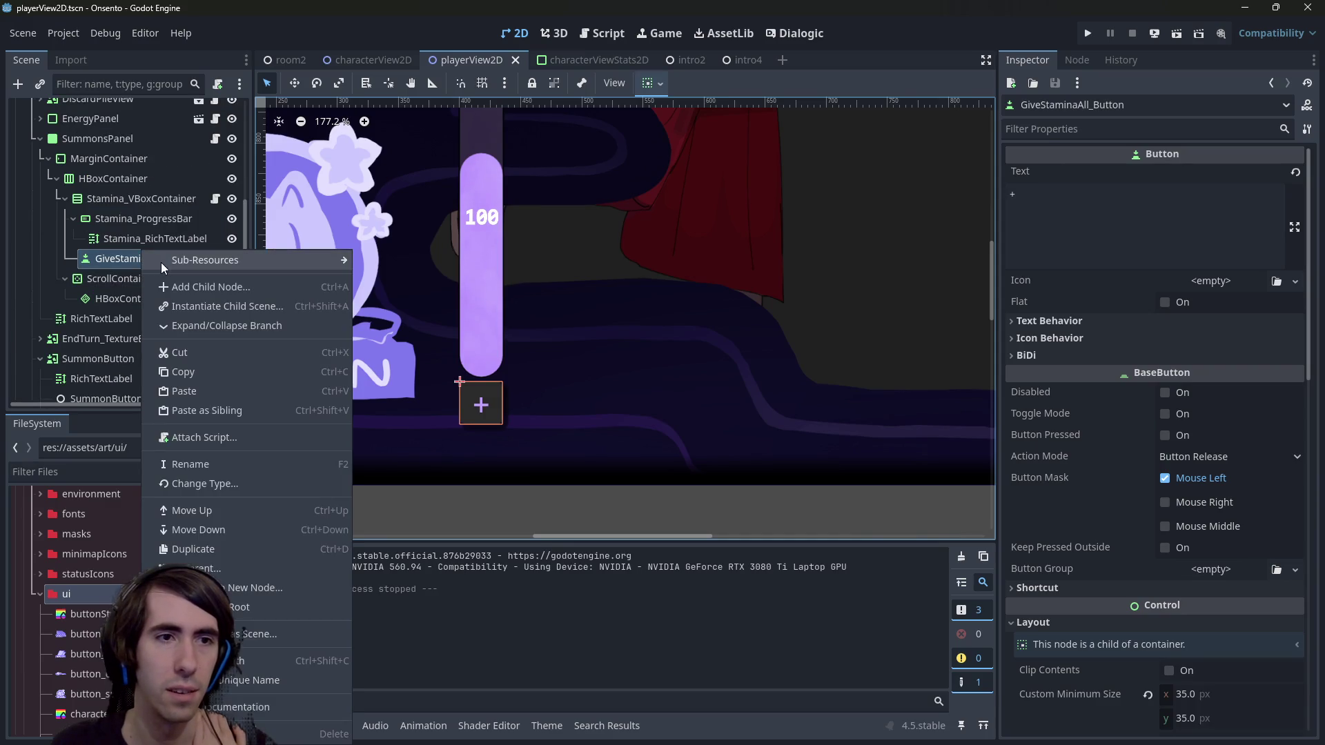
left_click(164, 290)
type("texture")
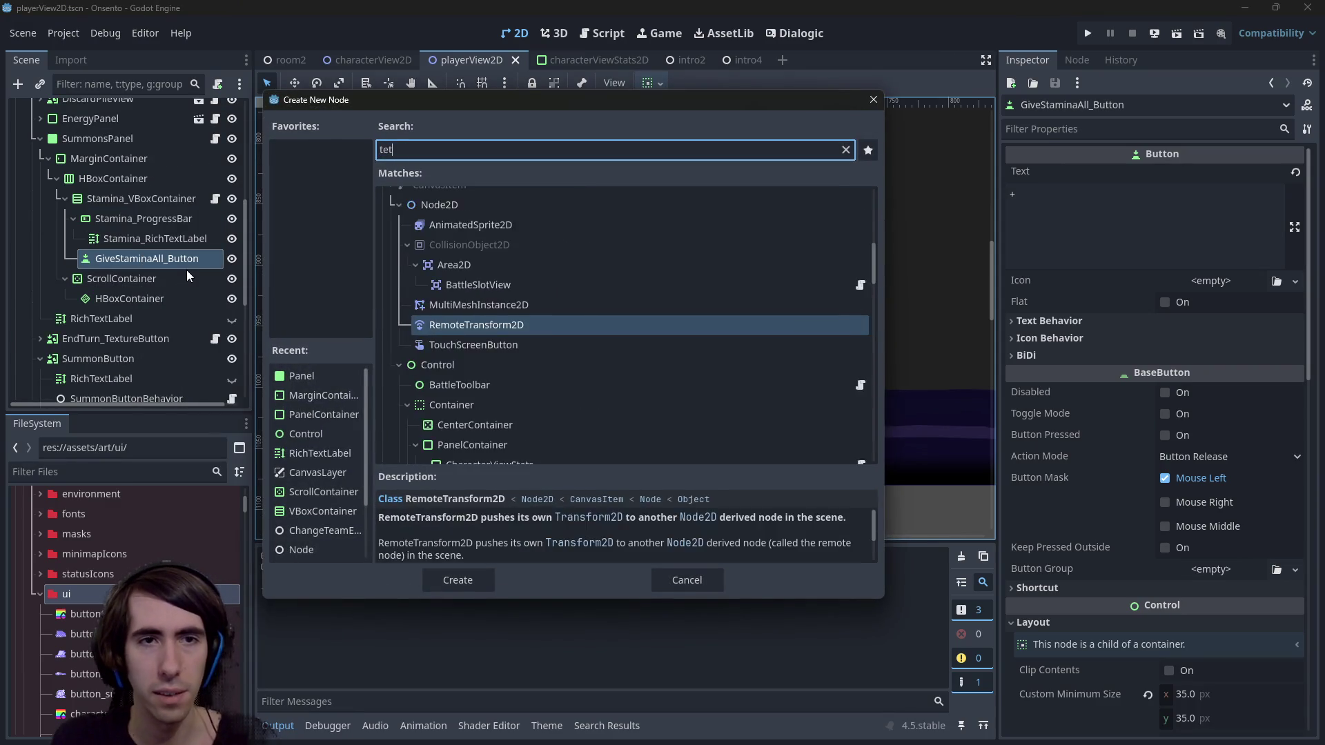
key("Return")
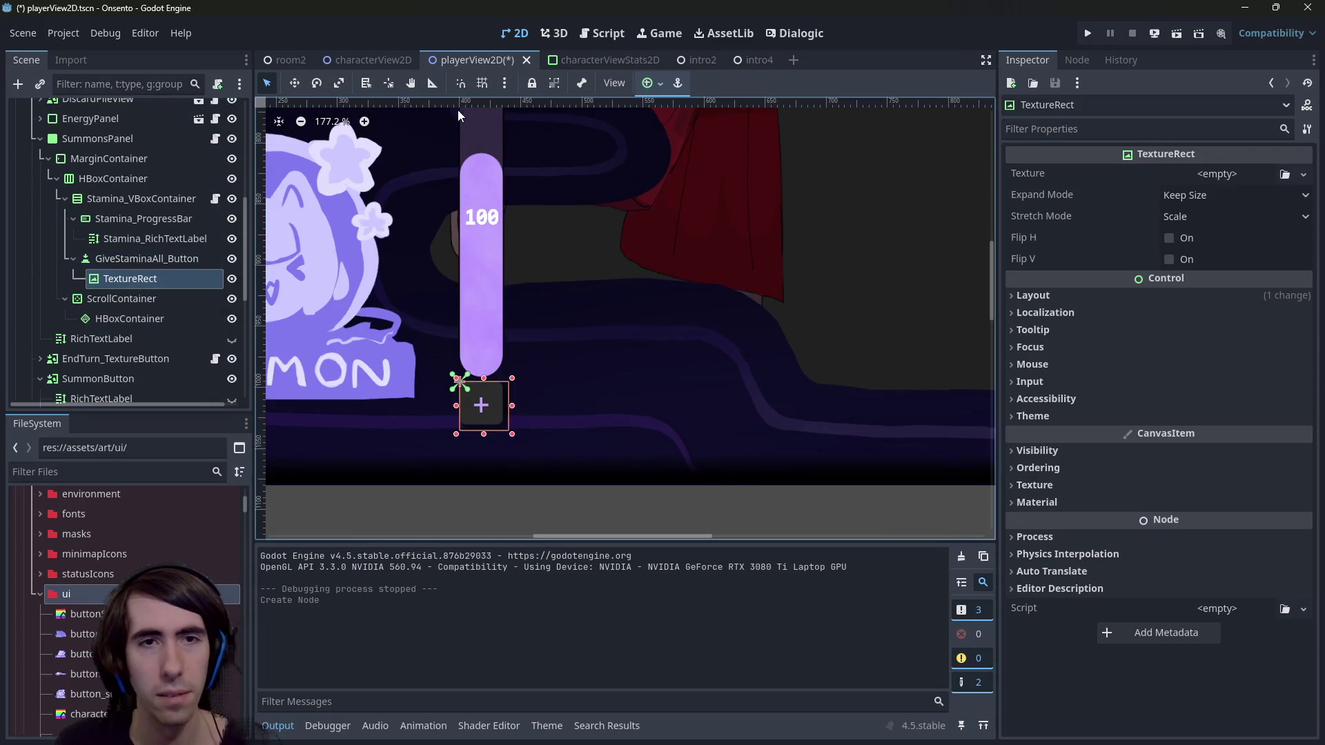
Apply the Full Rect anchor preset so the TextureRect fills the button.
left_click(647, 83)
left_click(733, 211)
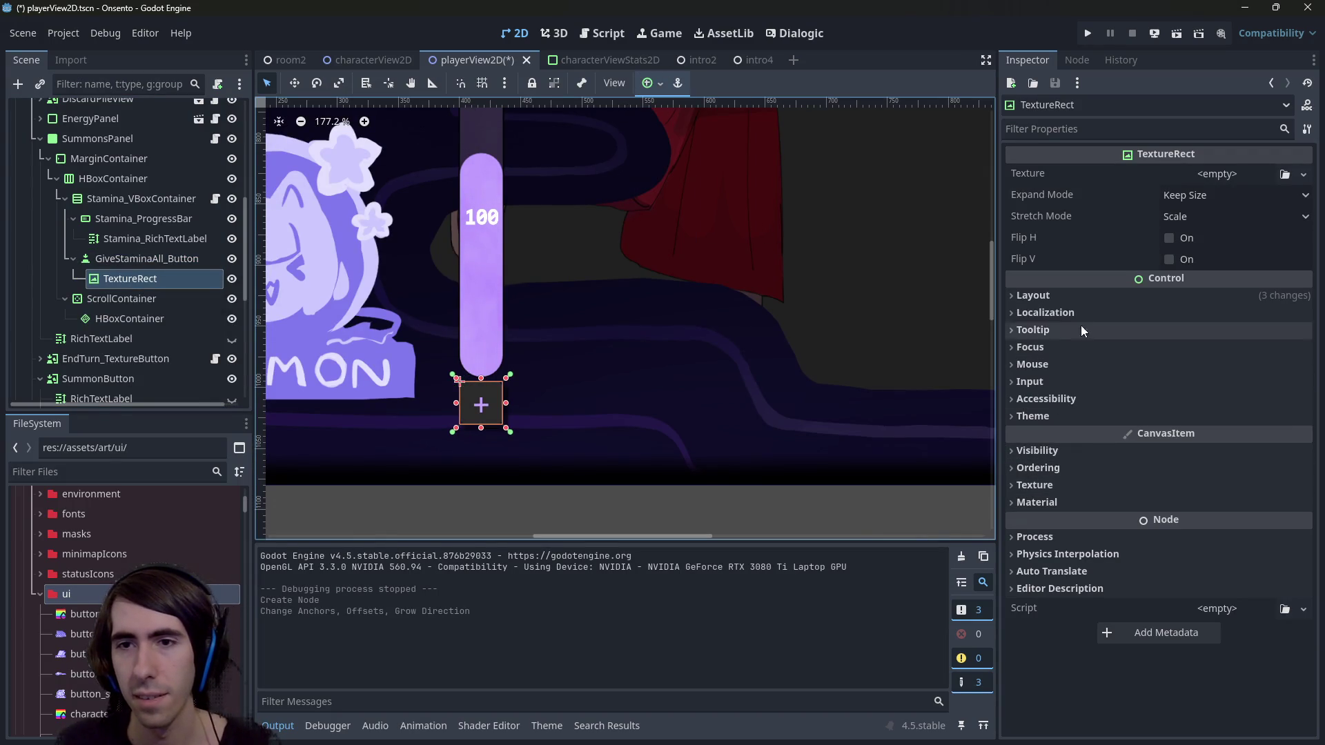
left_click(1075, 297)
left_click(1070, 487)
left_click(1068, 487)
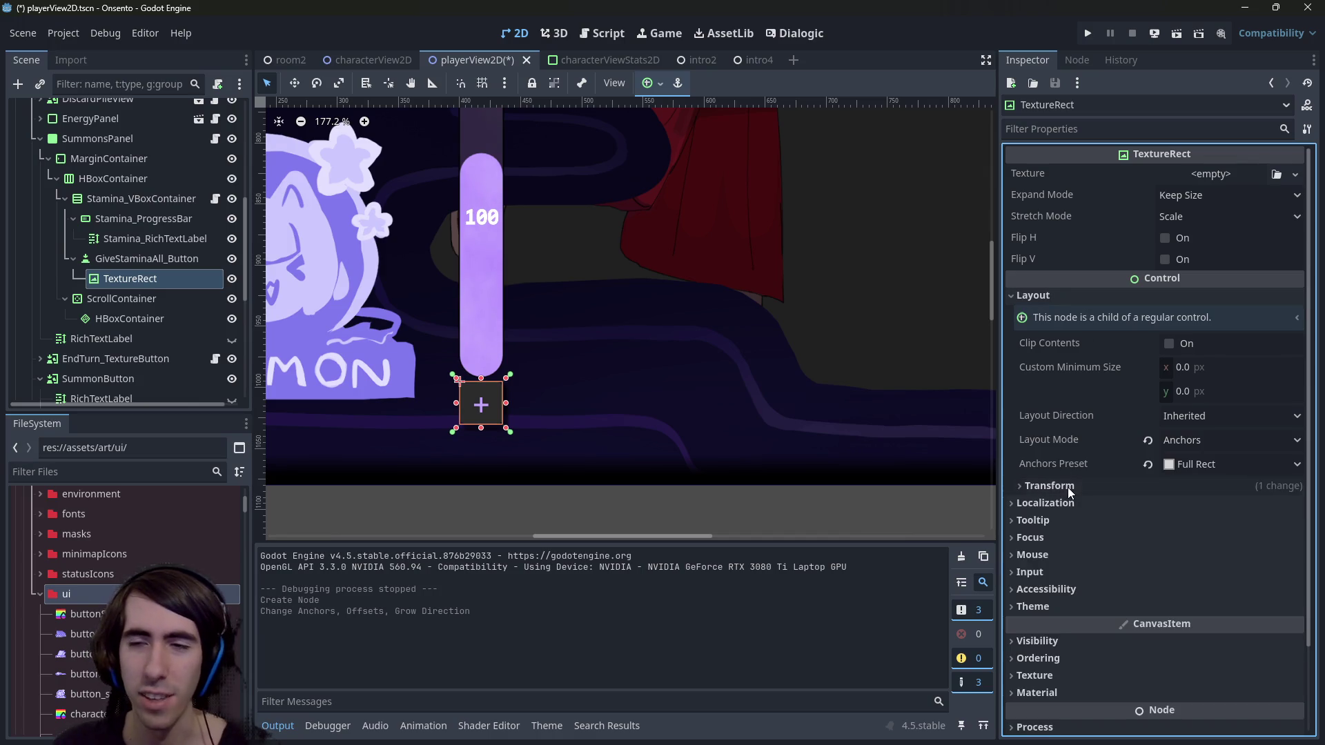
left_click(1070, 297)
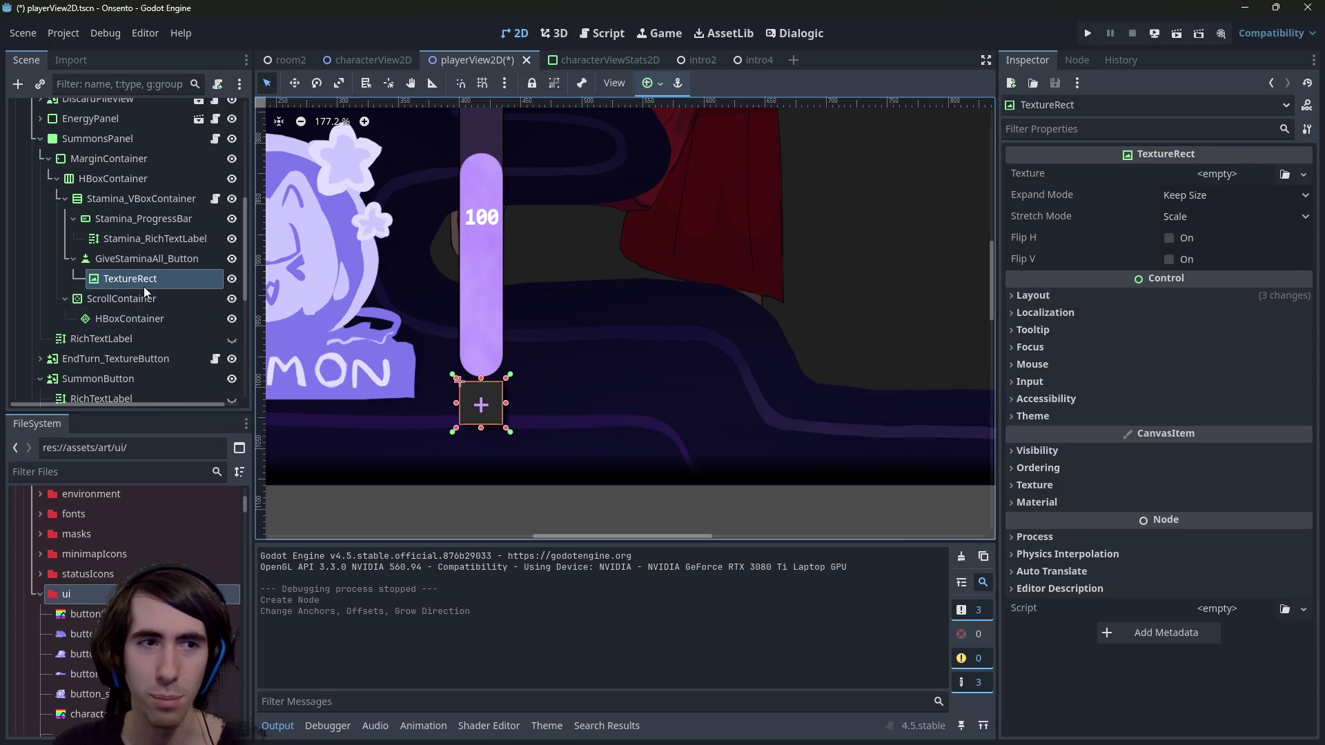
mouse_move(344, 427)
left_mouse_down()
mouse_move(363, 433)
mouse_move(334, 427)
left_mouse_up()
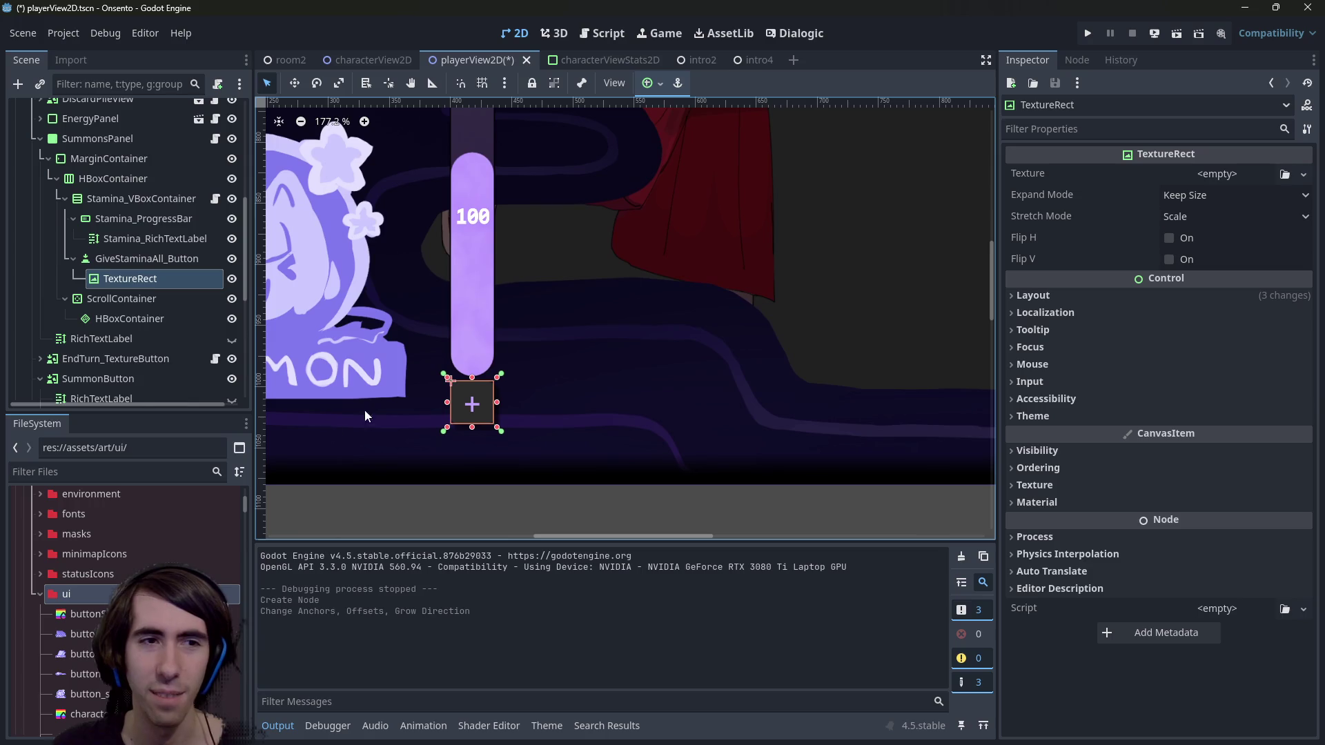
scroll(648, 435, "left", 2)
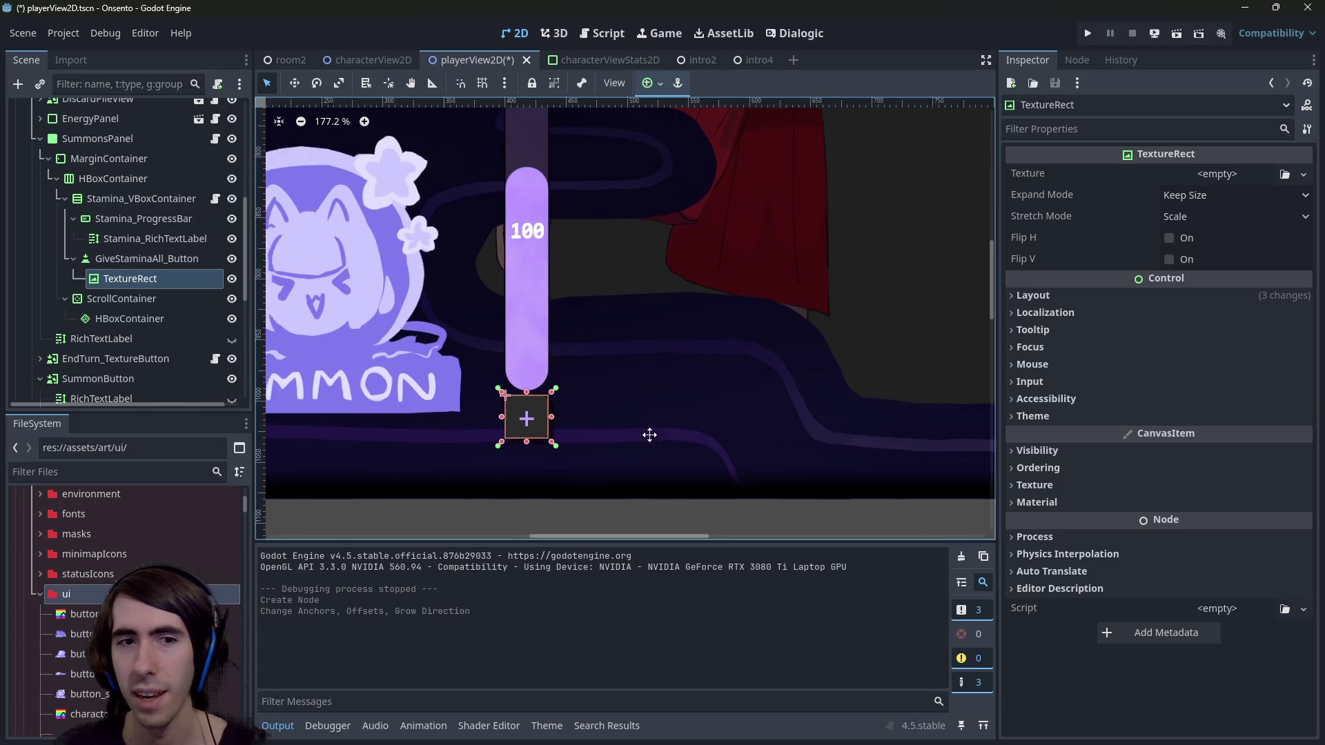
Undo and redo the TextureRect addition, leaving it undone.
key("ctrl+z")
key("ctrl+z")
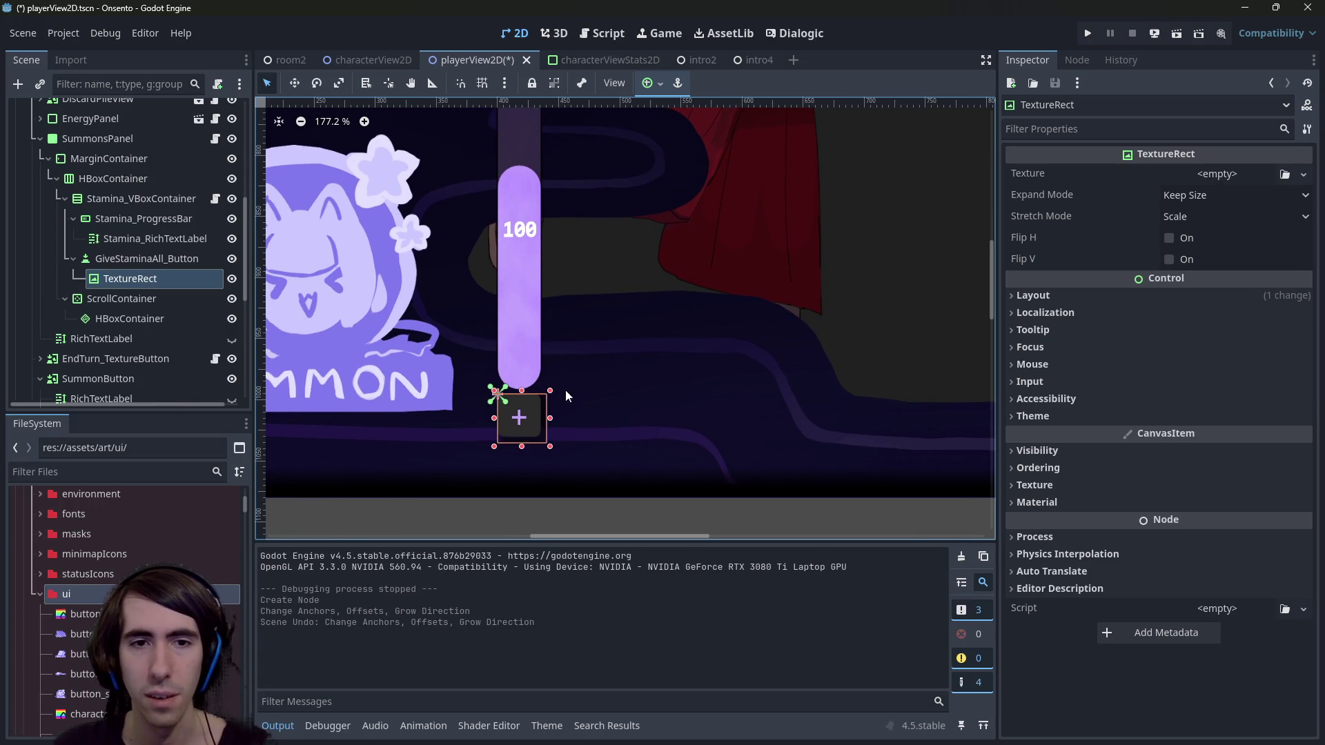
key("ctrl+shift+z")
key("ctrl+shift+z")
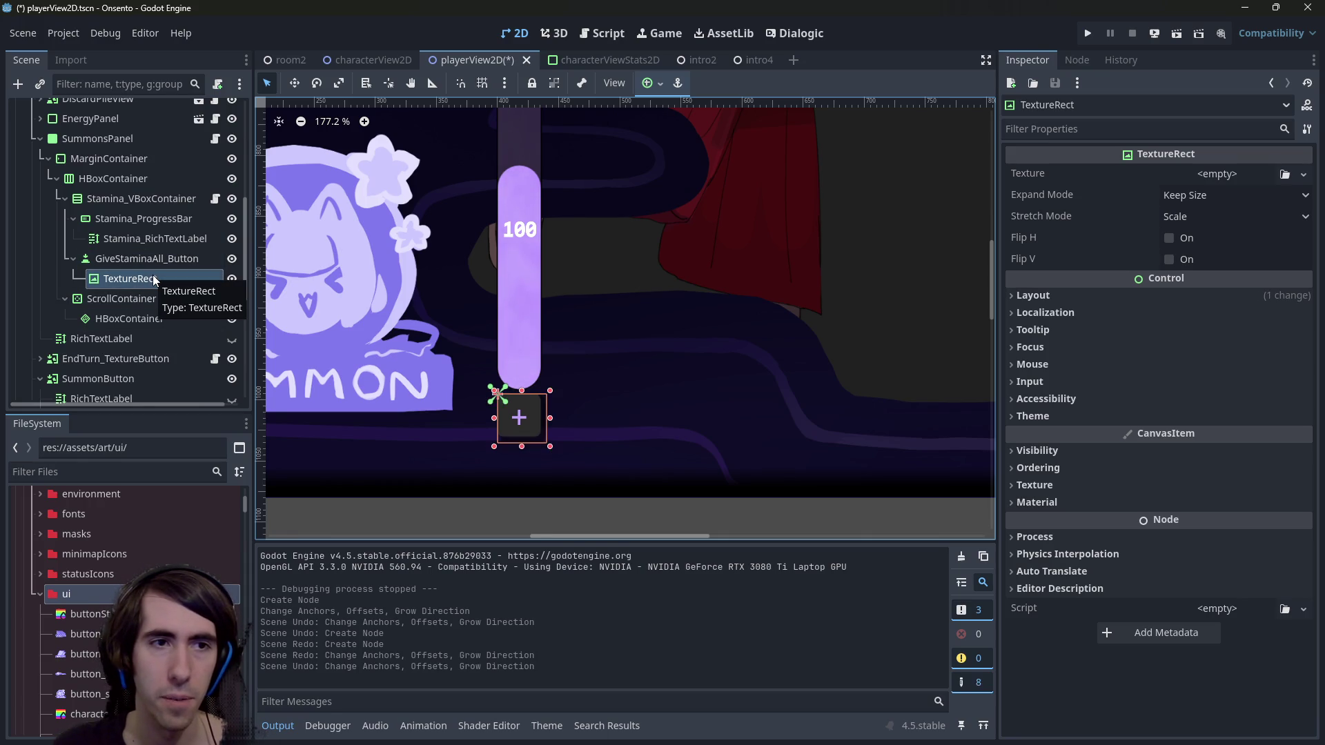
key("ctrl+z")
key("ctrl+z")
right_click(147, 261)
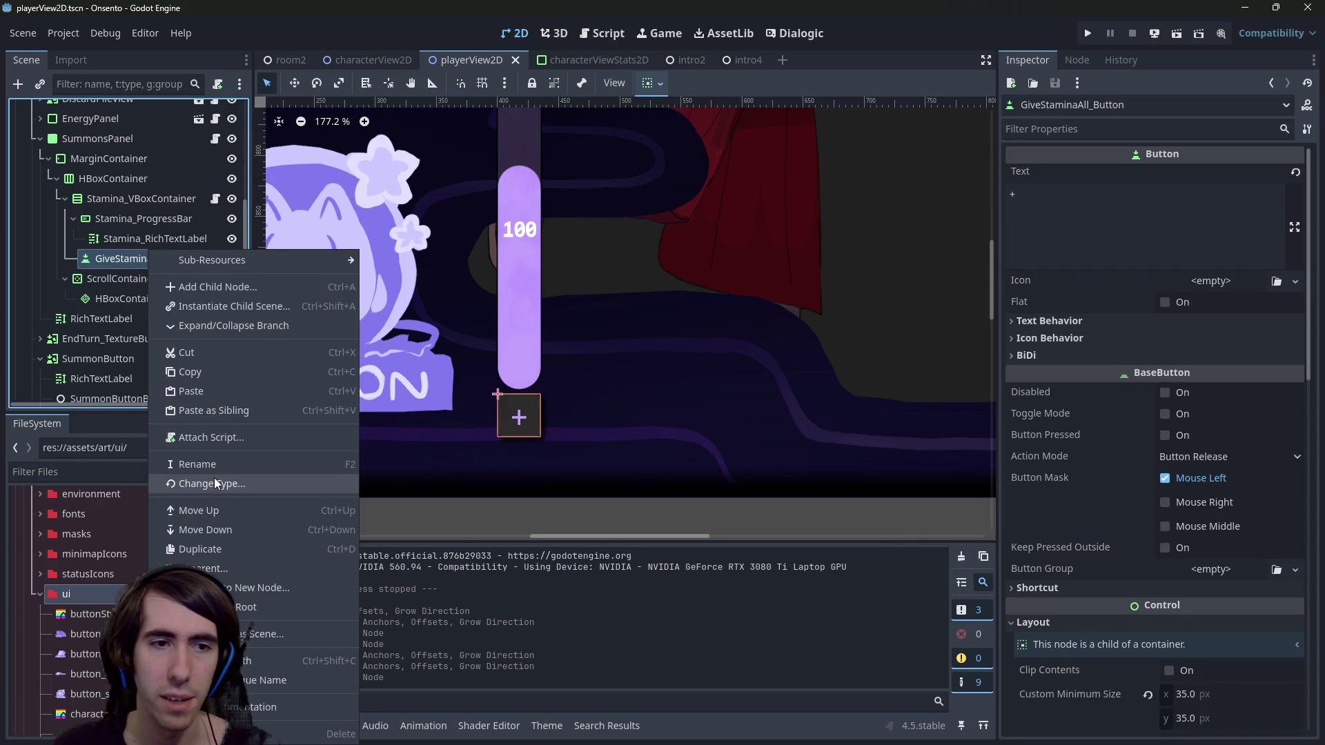
left_click(207, 484)
type("texture")
key("Up")
key("Up")
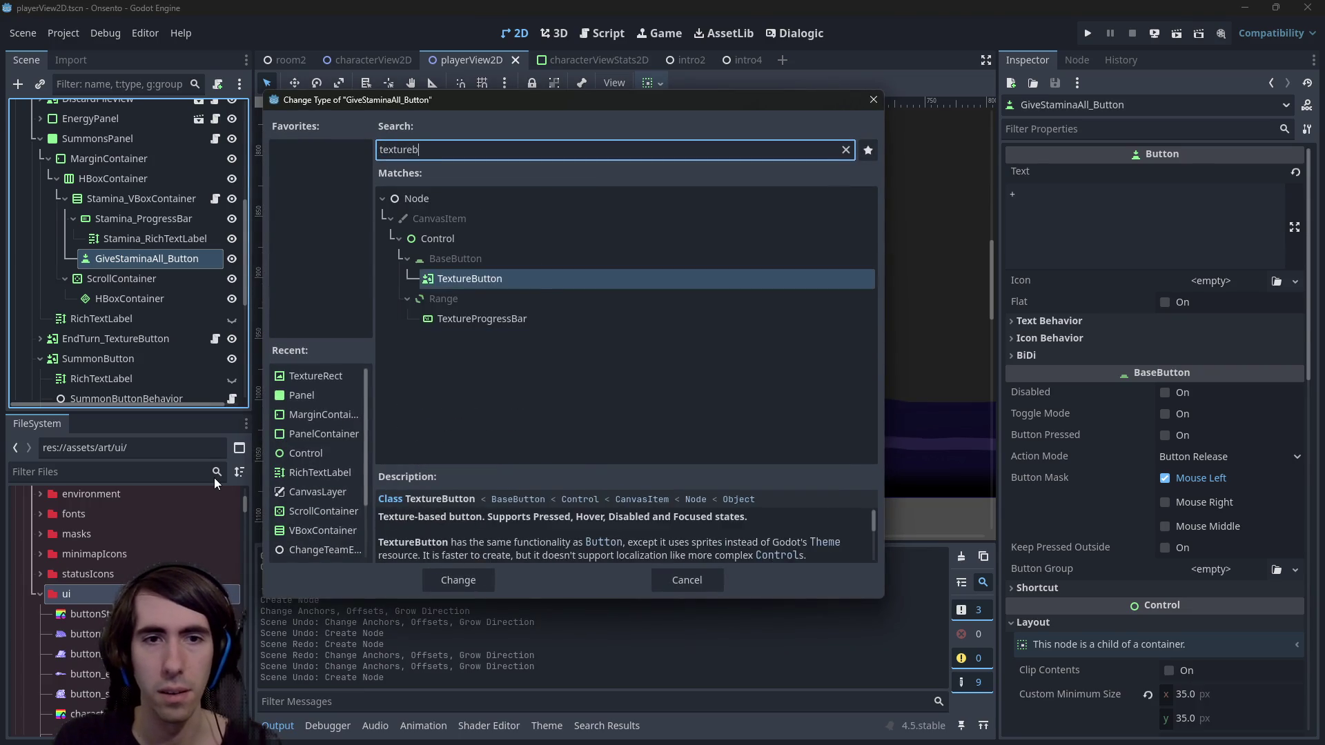
key("Return")
key("ctrl+z")
right_click(191, 267)
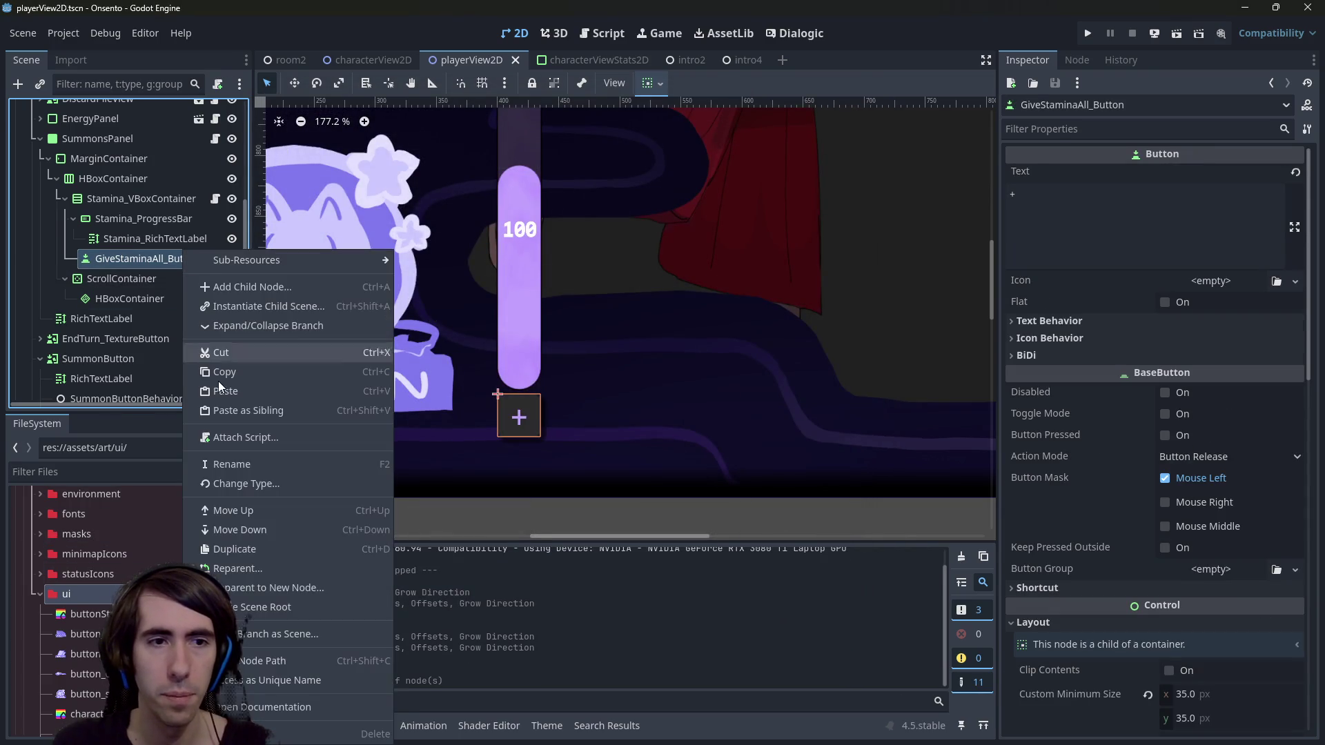
left_click(250, 490)
type("texturebutton")
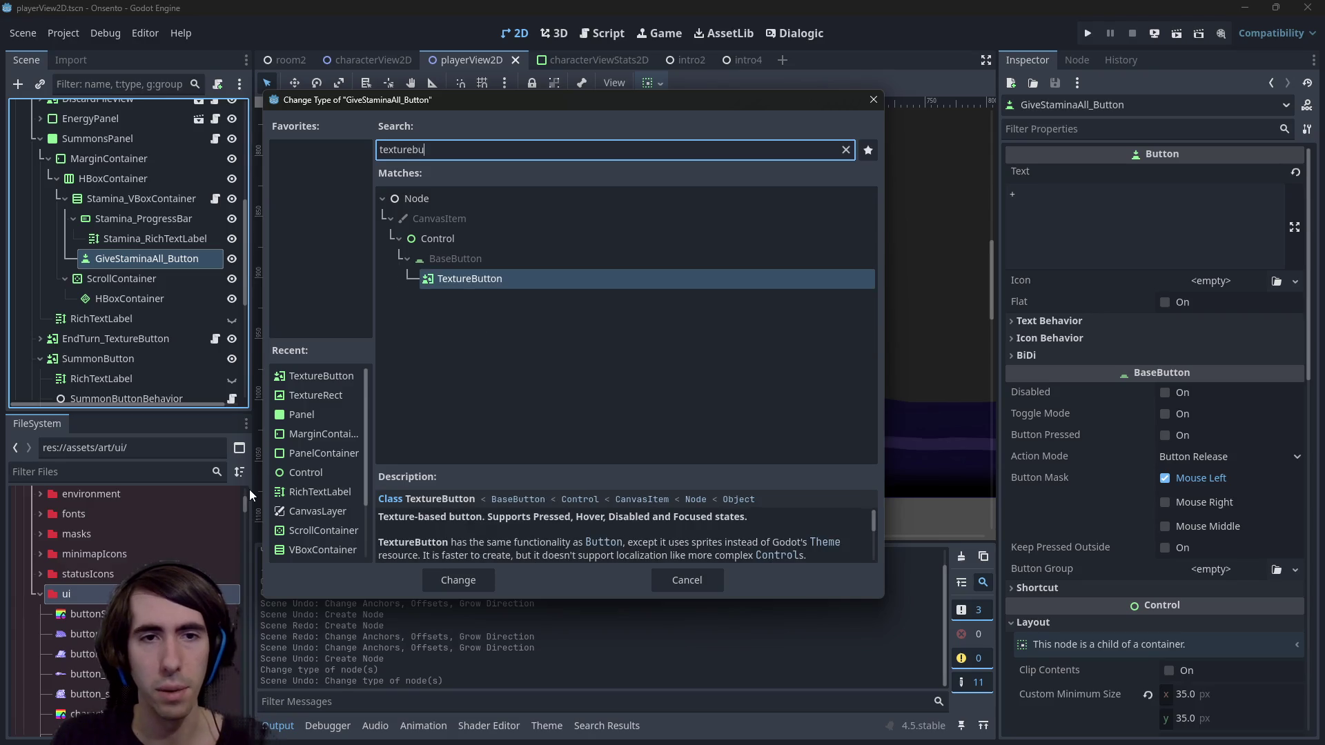
key("Return")
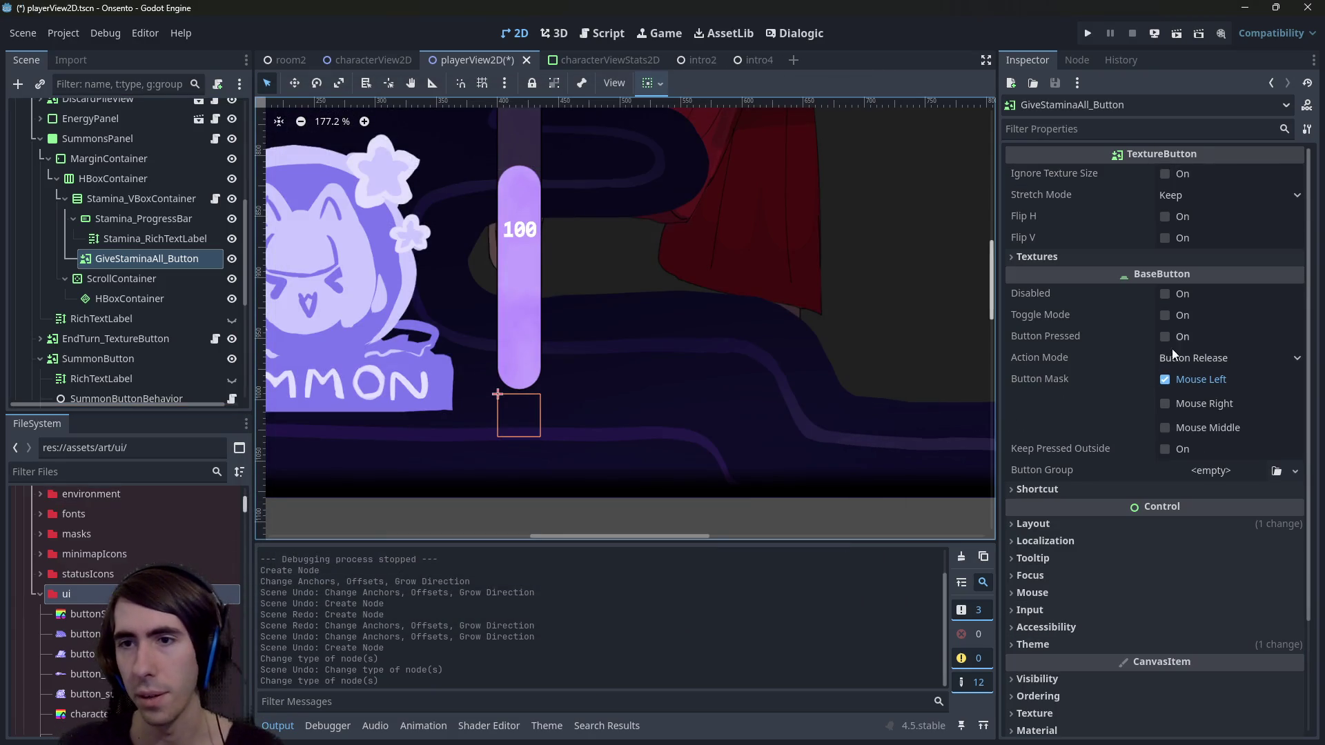
left_click(1078, 262)
left_click(1203, 280)
left_click(1198, 674)
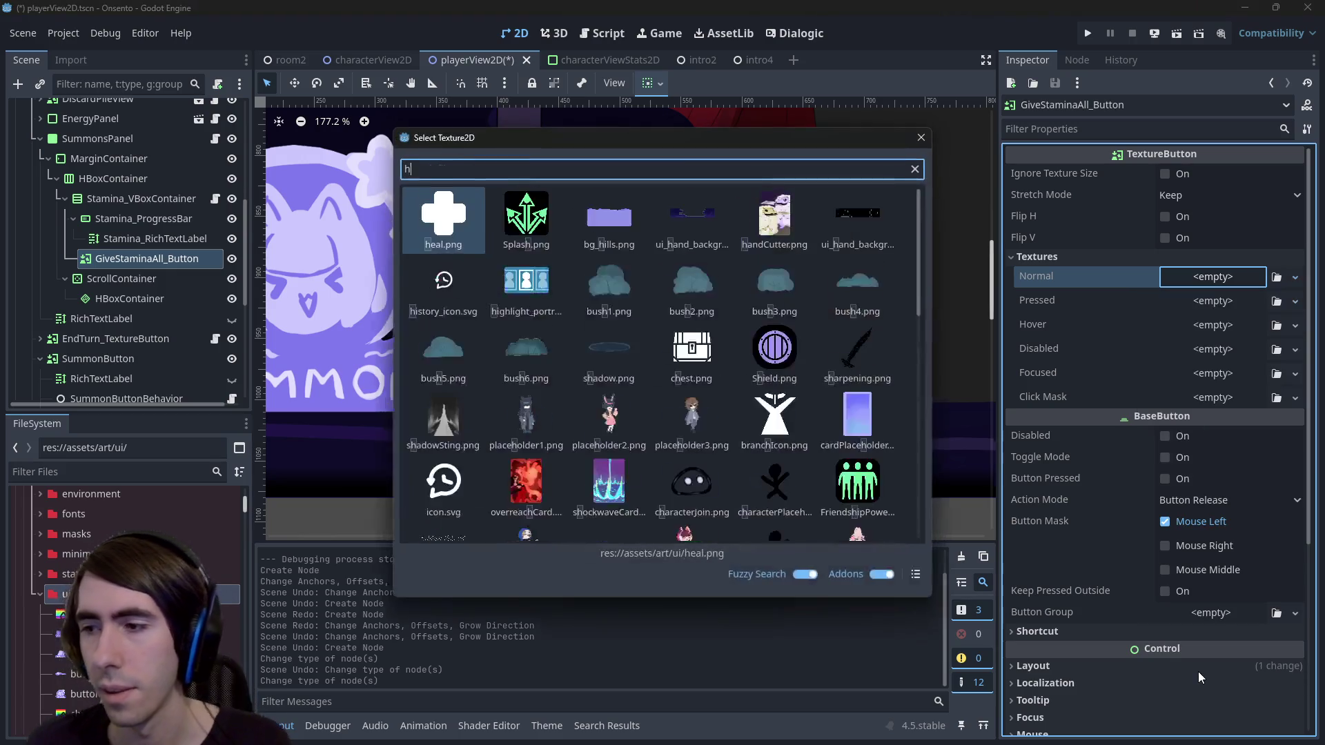
type("heal")
double_click(446, 244)
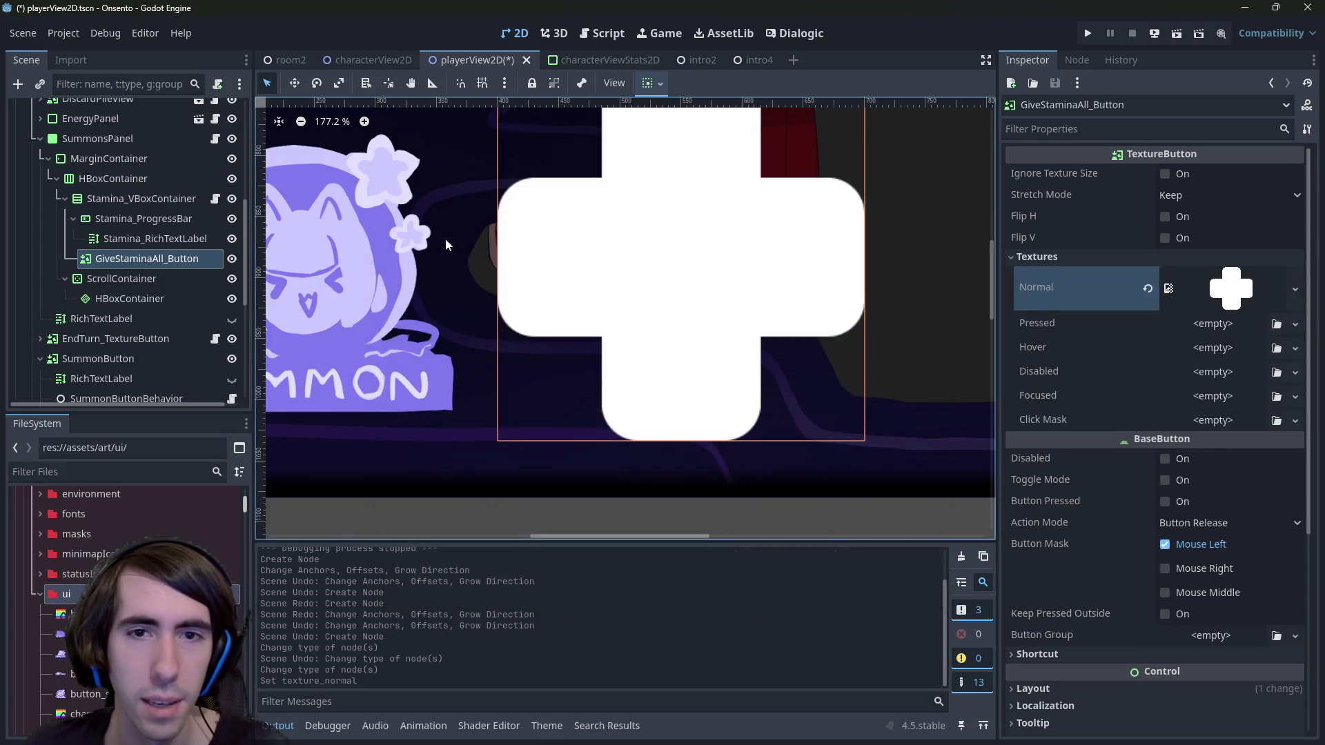
scroll(497, 344, "down", 2)
left_click(1165, 174)
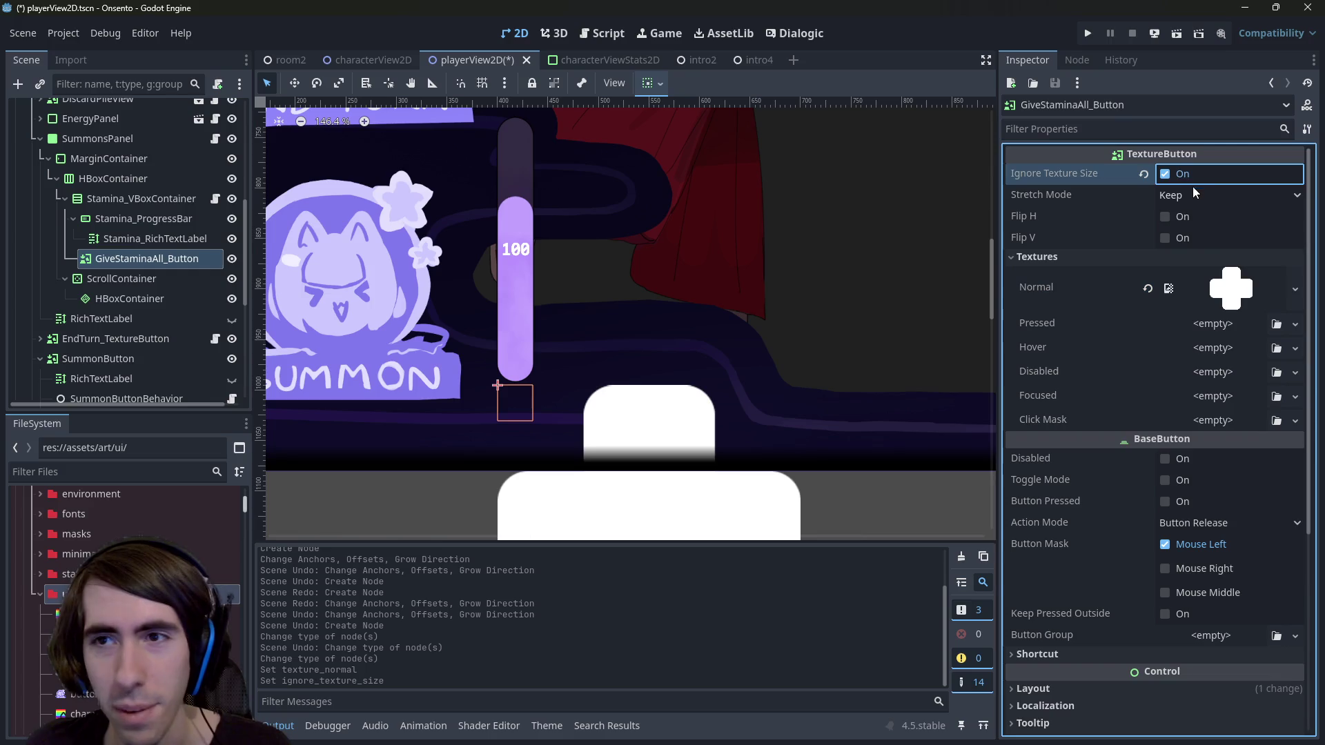
left_click(1194, 194)
left_click(1229, 307)
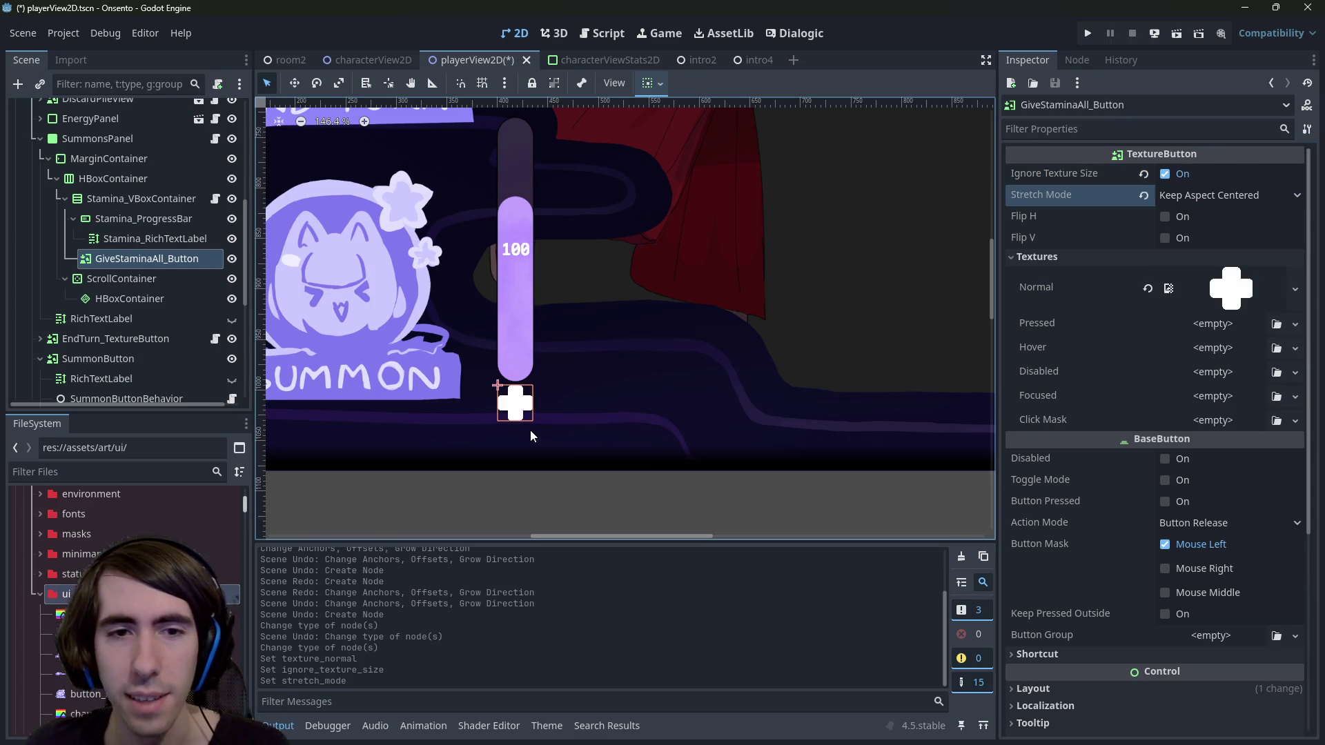
scroll(590, 405, "down", 3)
scroll(1153, 496, "down", 3)
scroll(1153, 495, "down", 3)
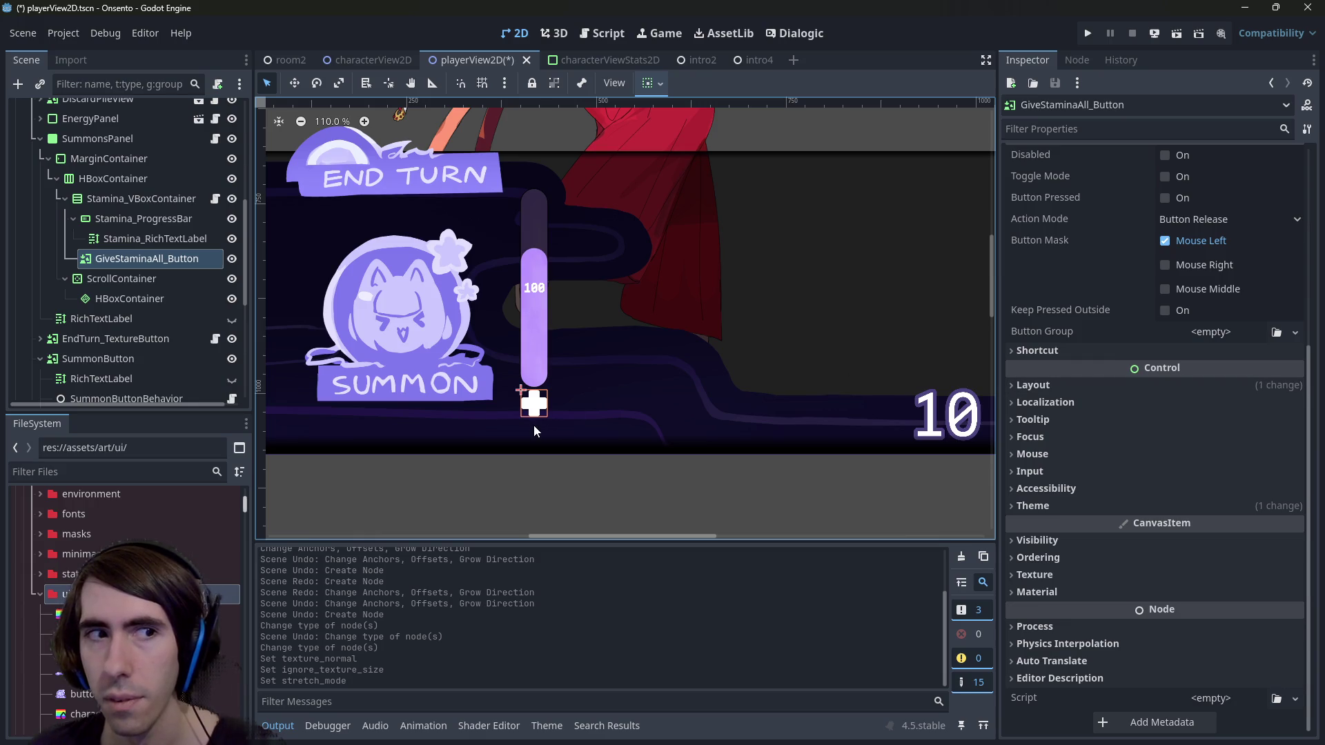
scroll(533, 425, "up", 6)
scroll(573, 368, "down", 5)
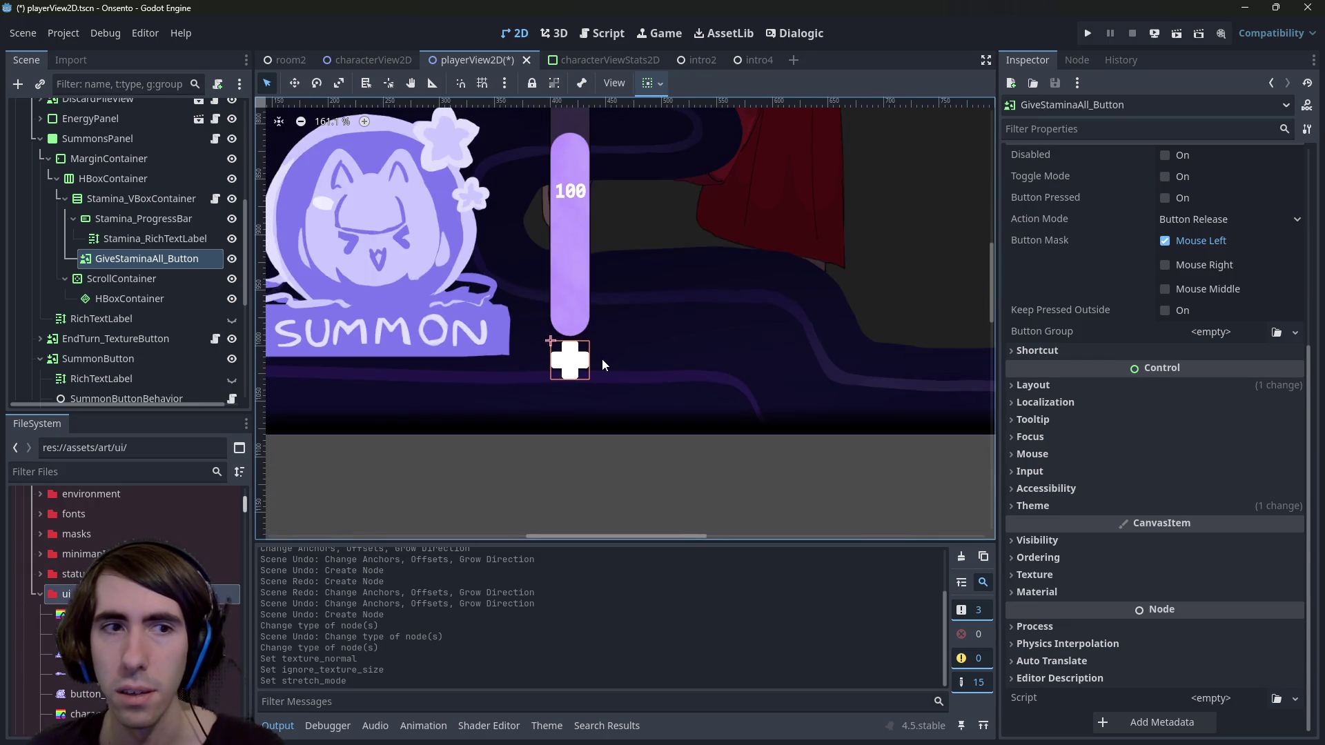
left_click_drag(601, 359, 598, 360)
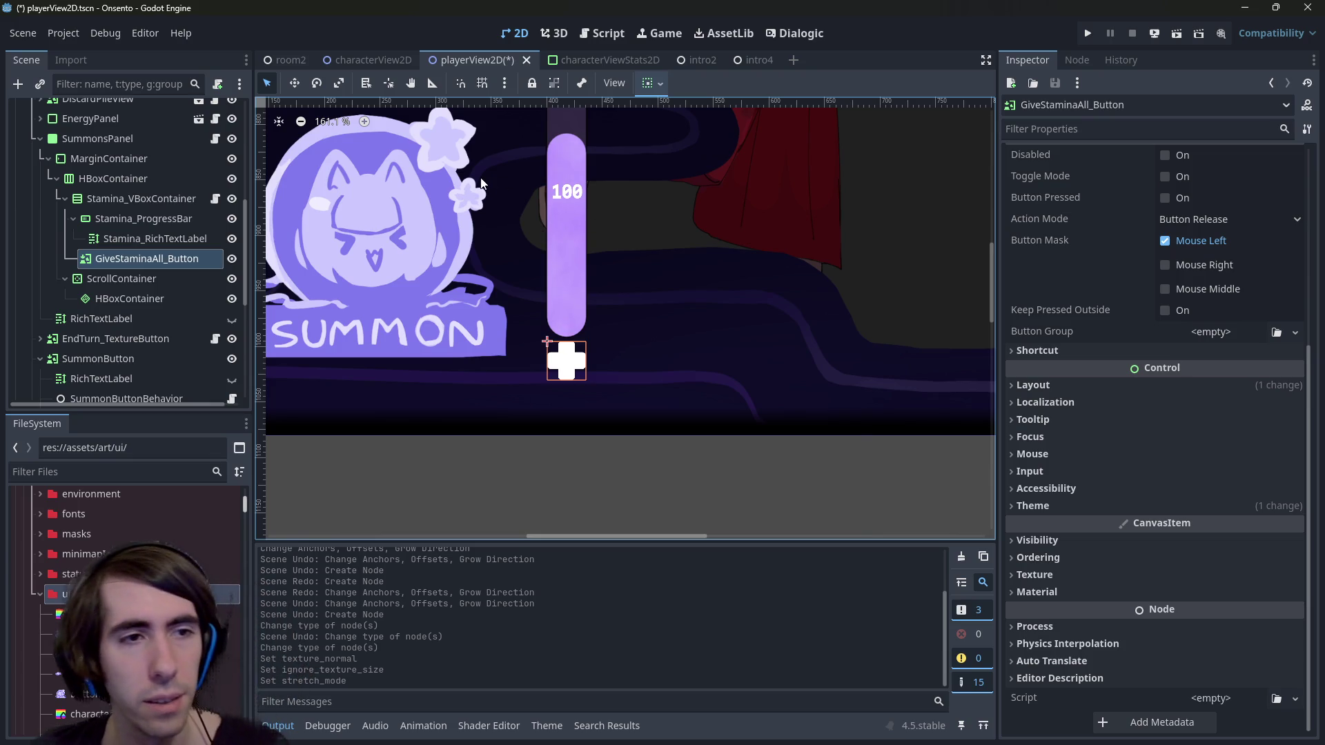
key("ctrl+z")
key("ctrl+z")
key("ctrl+z")
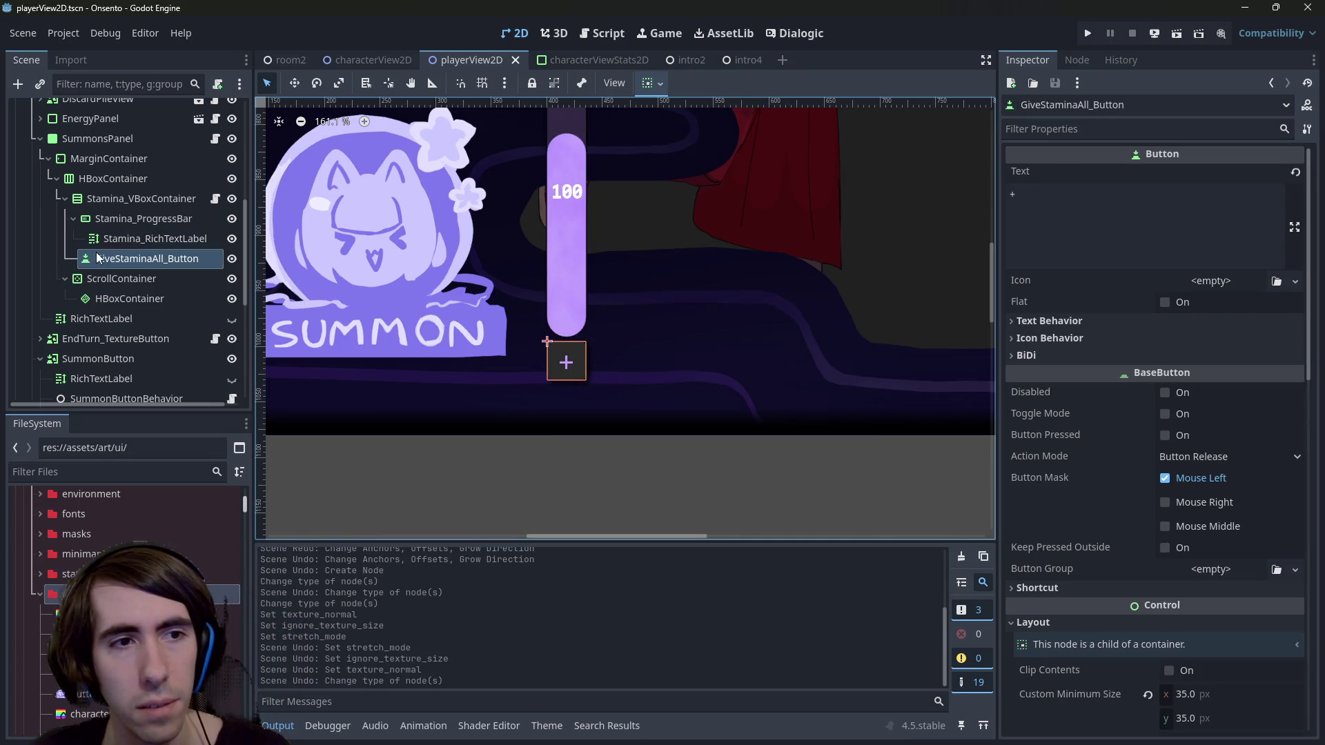
Add a TextureRect child to GiveStaminaAll_Button with the Full Rect anchor preset.
right_click(97, 259)
left_click(156, 295)
type("texture")
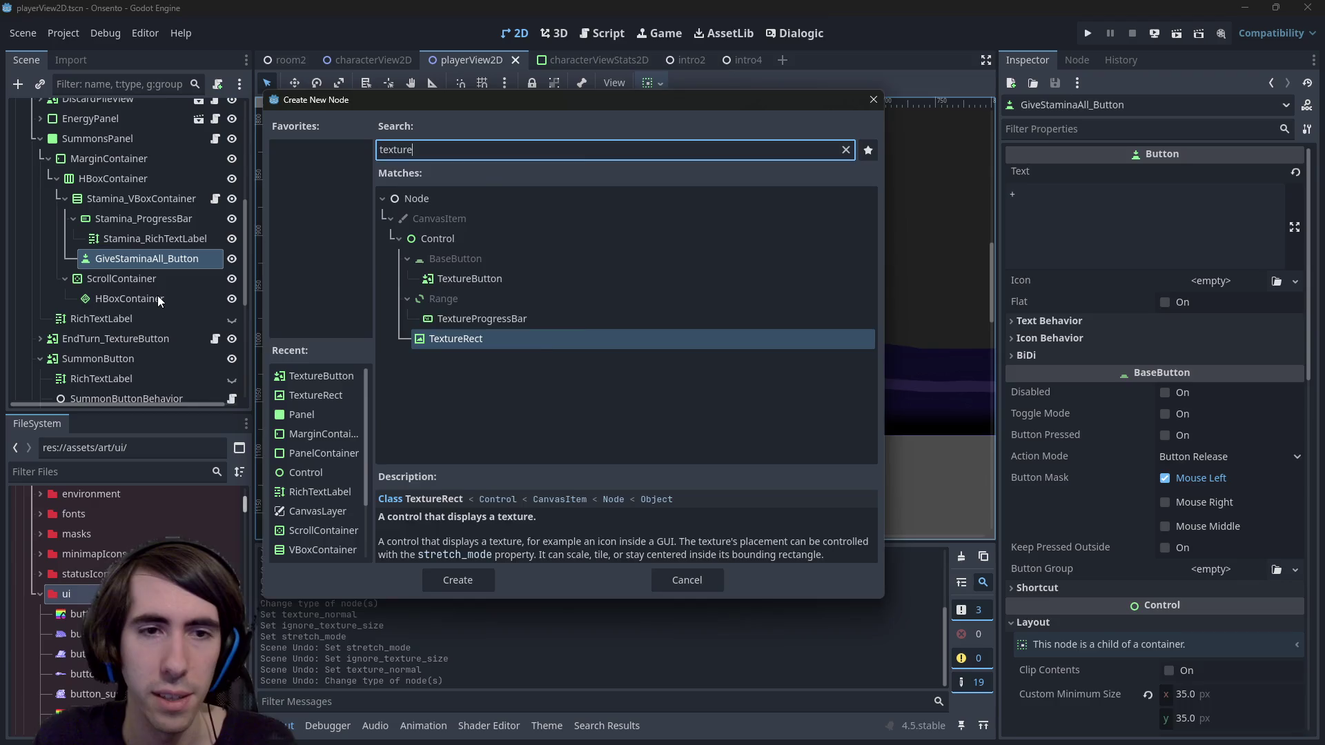
key("Return")
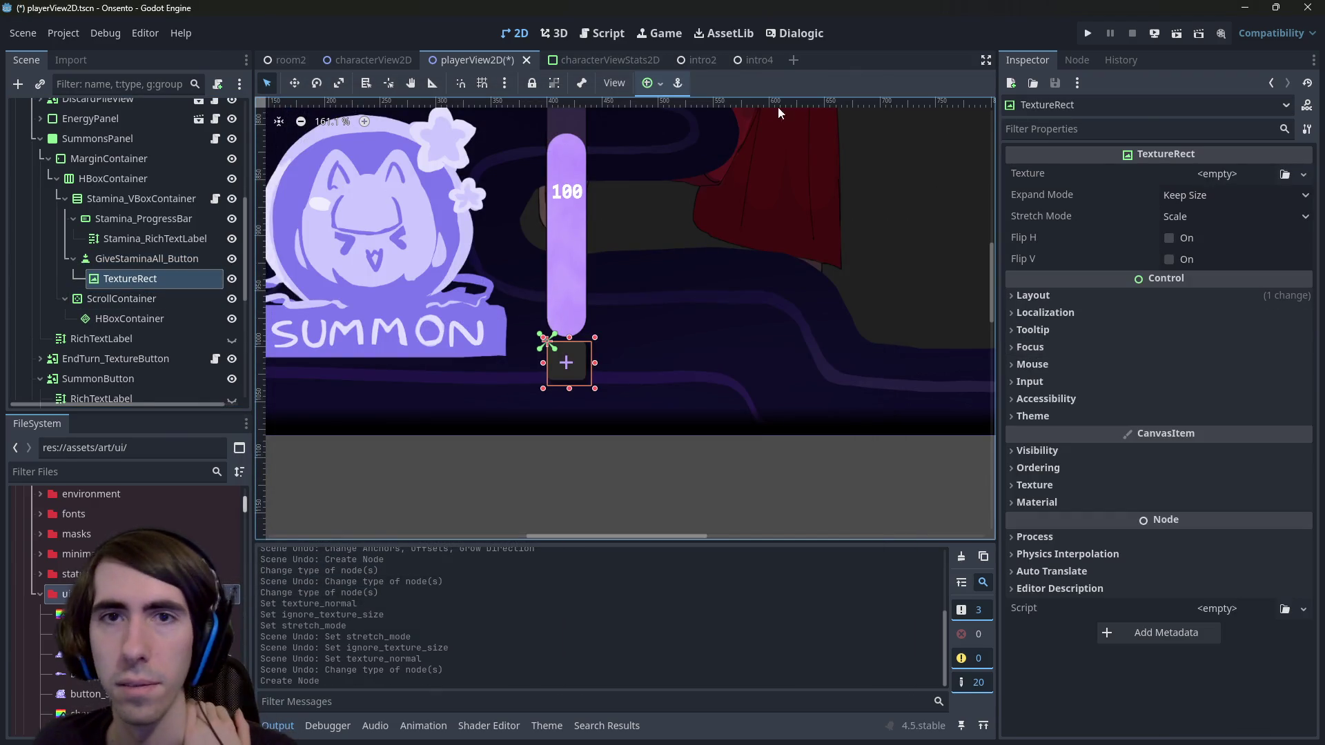
left_click(650, 83)
left_click(722, 214)
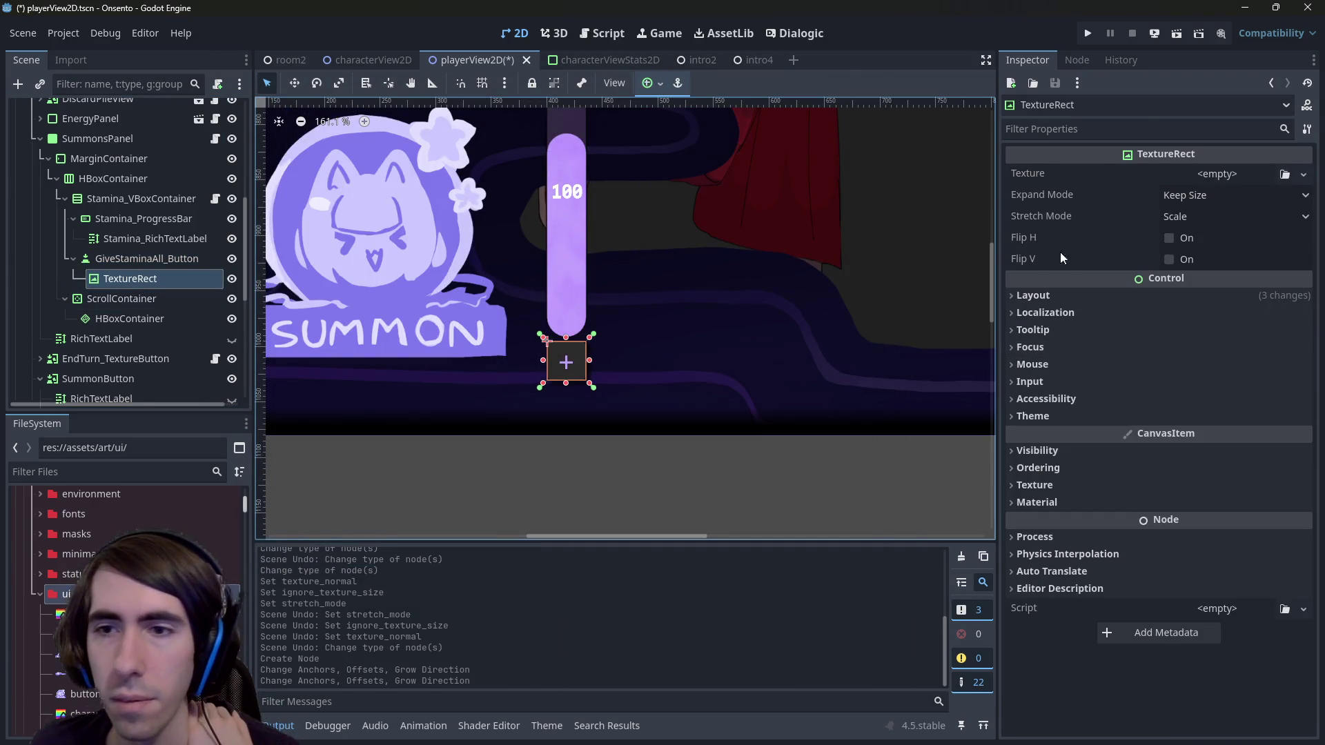
Quick Load heal.png as the TextureRect's texture.
left_click(1204, 177)
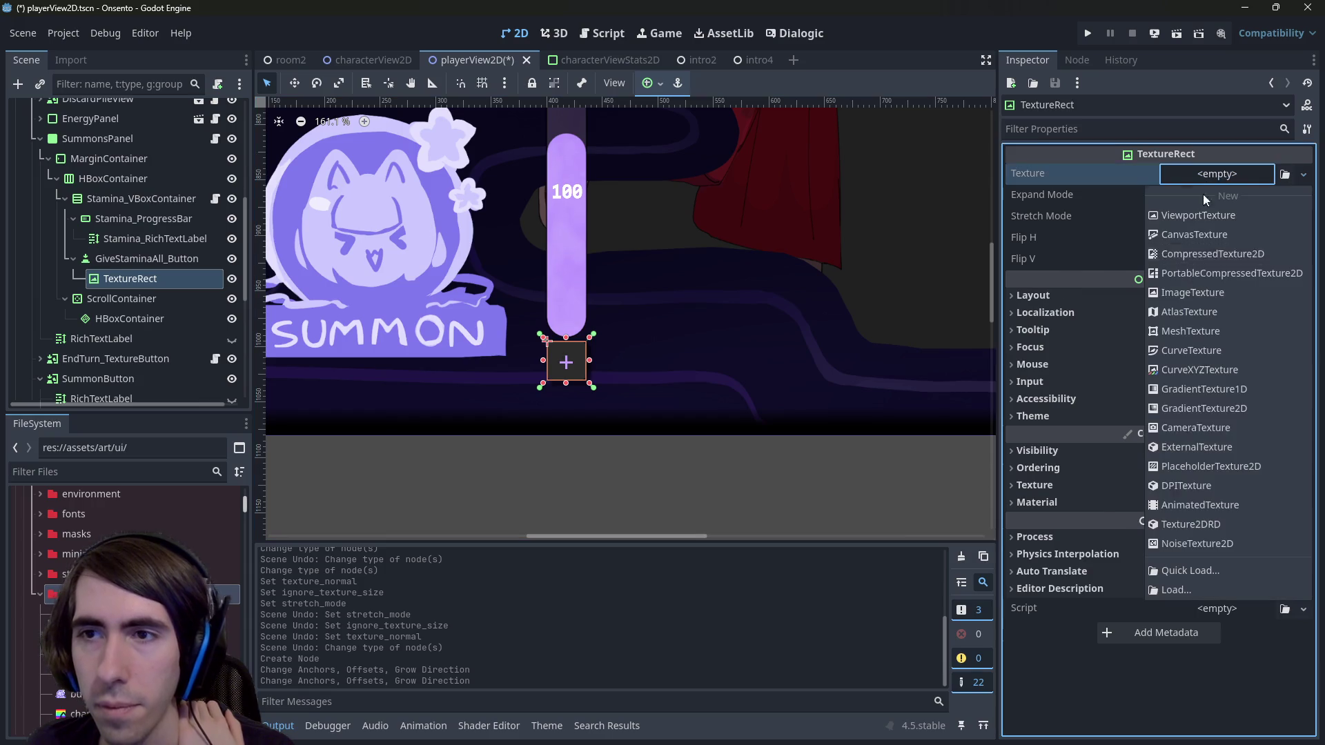
left_click(1182, 571)
type("heal")
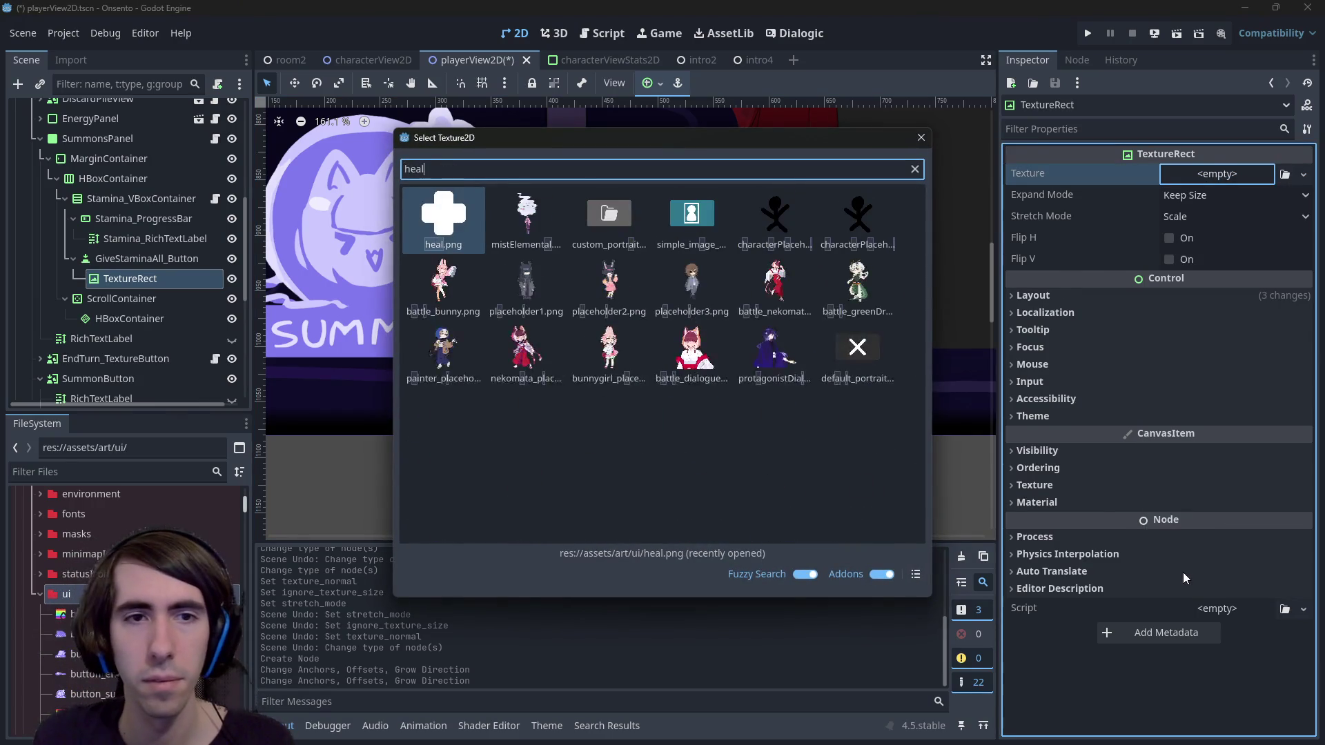
key("Return")
Set Expand Mode to Ignore Size and Stretch Mode to Keep Aspect Centered.
left_click(1188, 218)
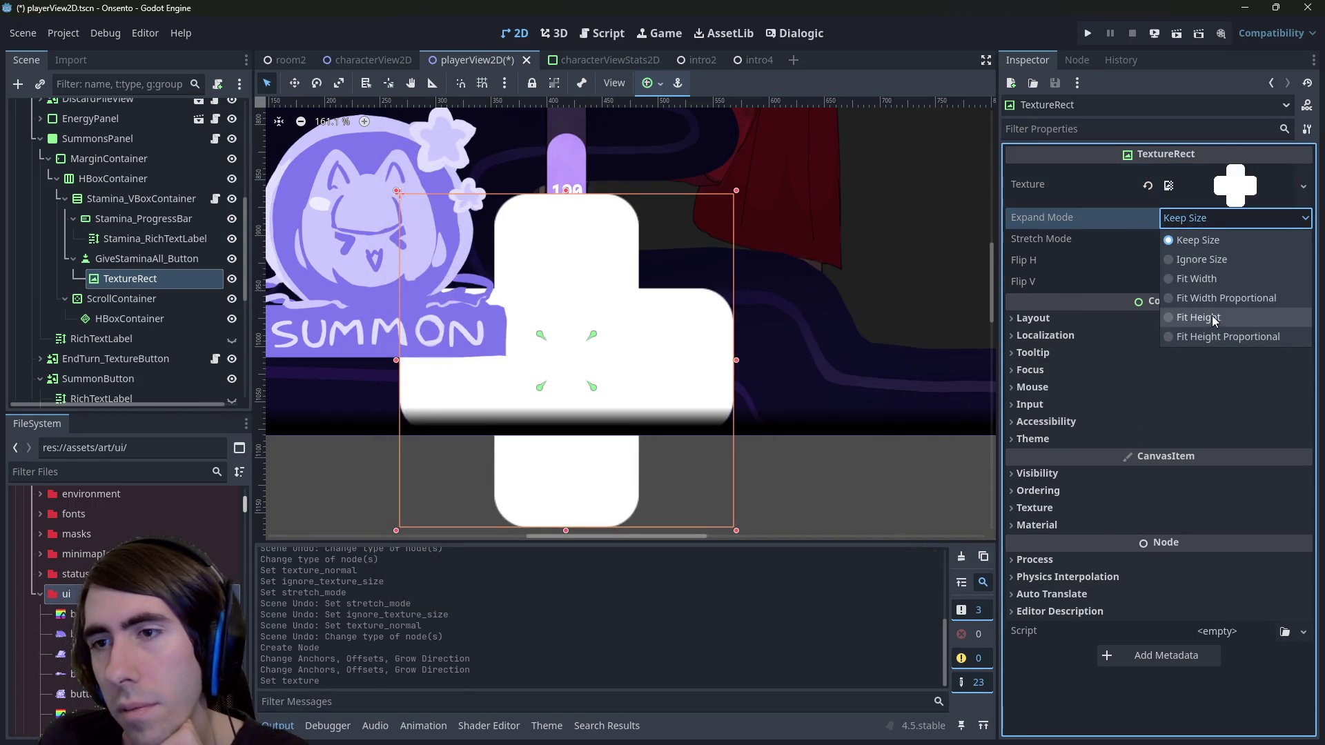
left_click(1204, 259)
left_click(1211, 240)
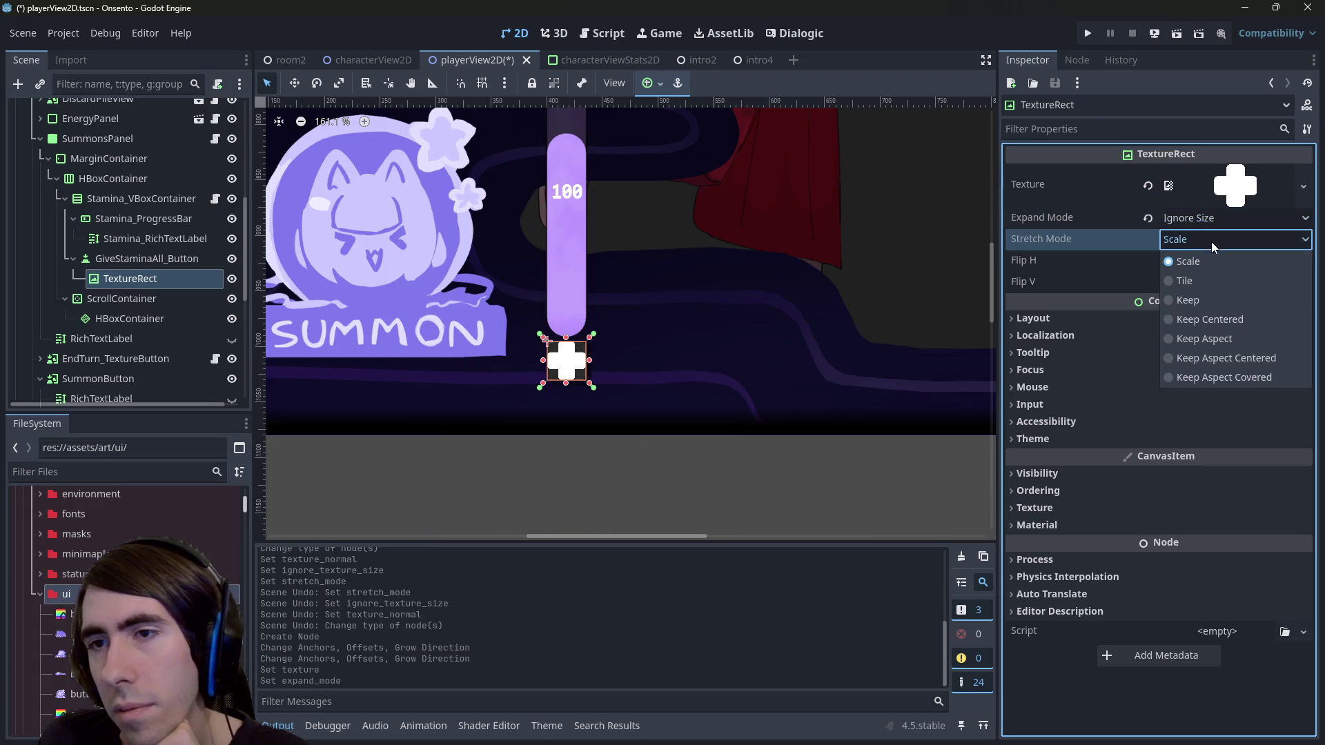
left_click(1219, 365)
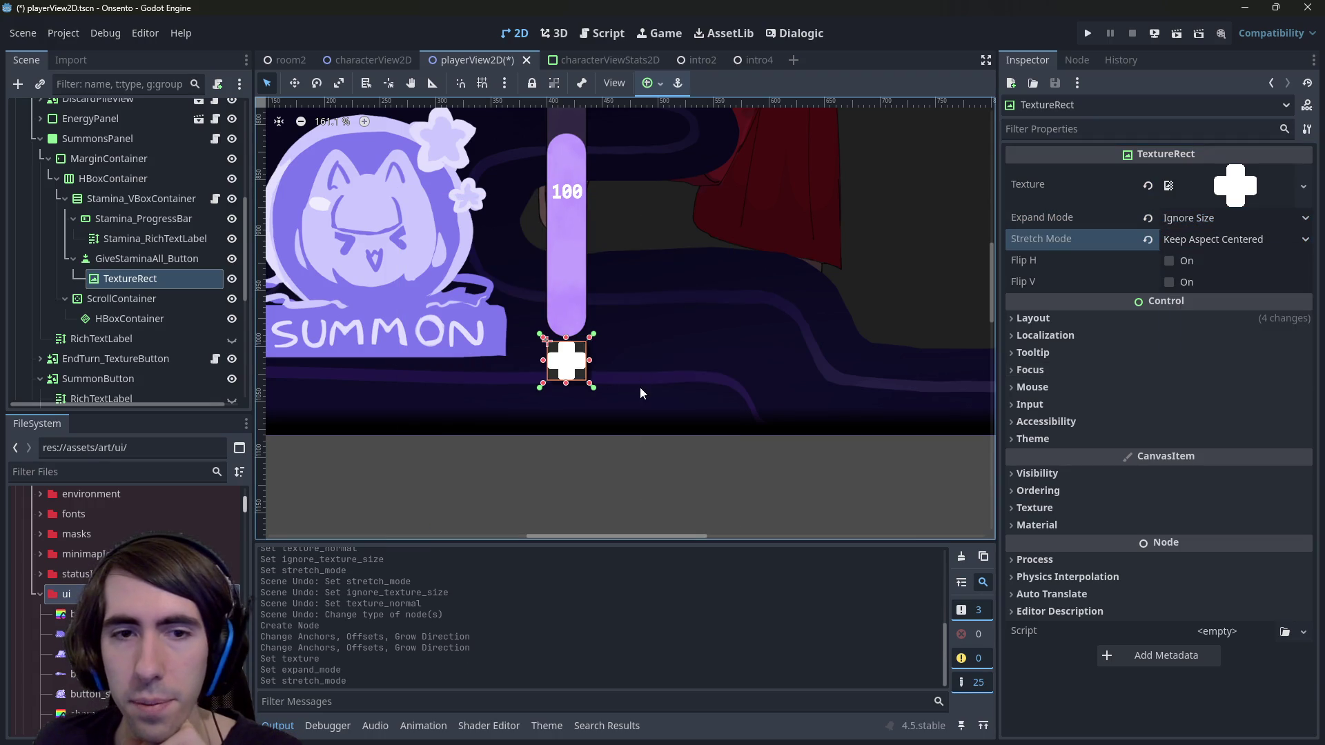
scroll(602, 376, "up", 5)
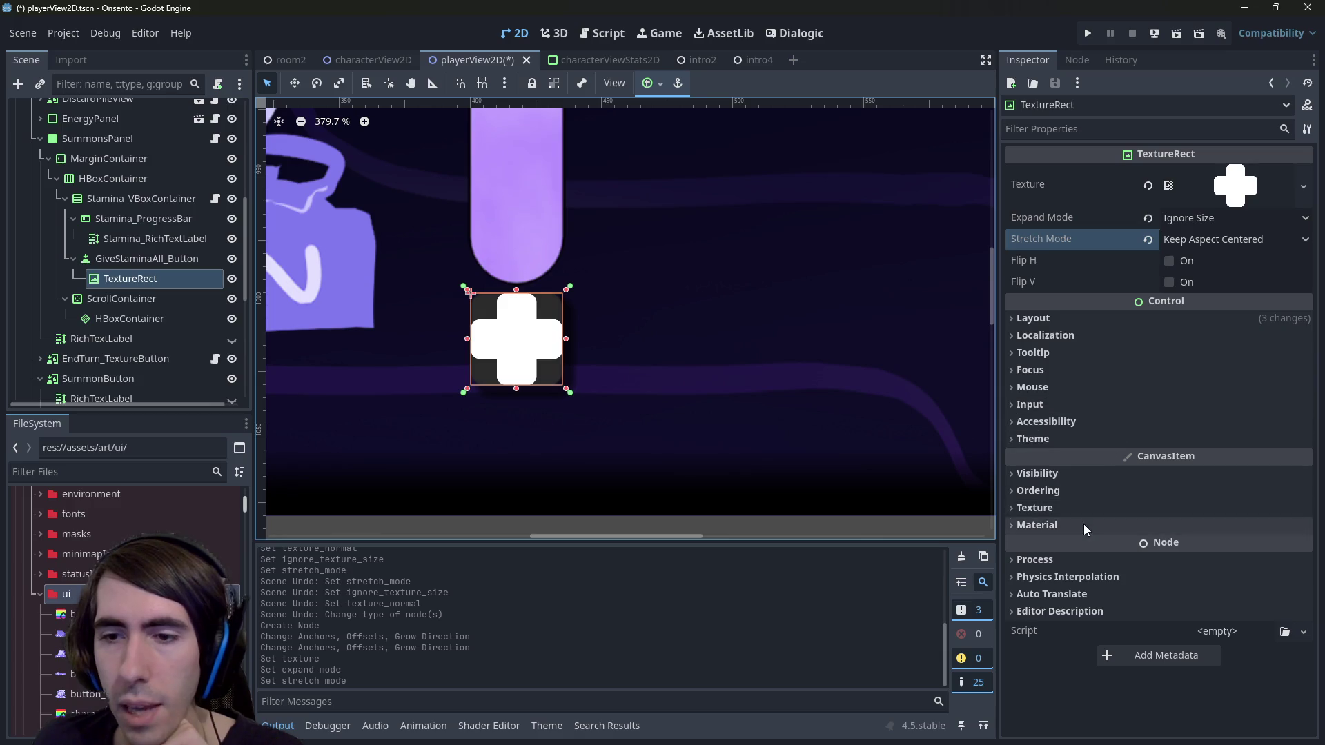
left_click(1081, 129)
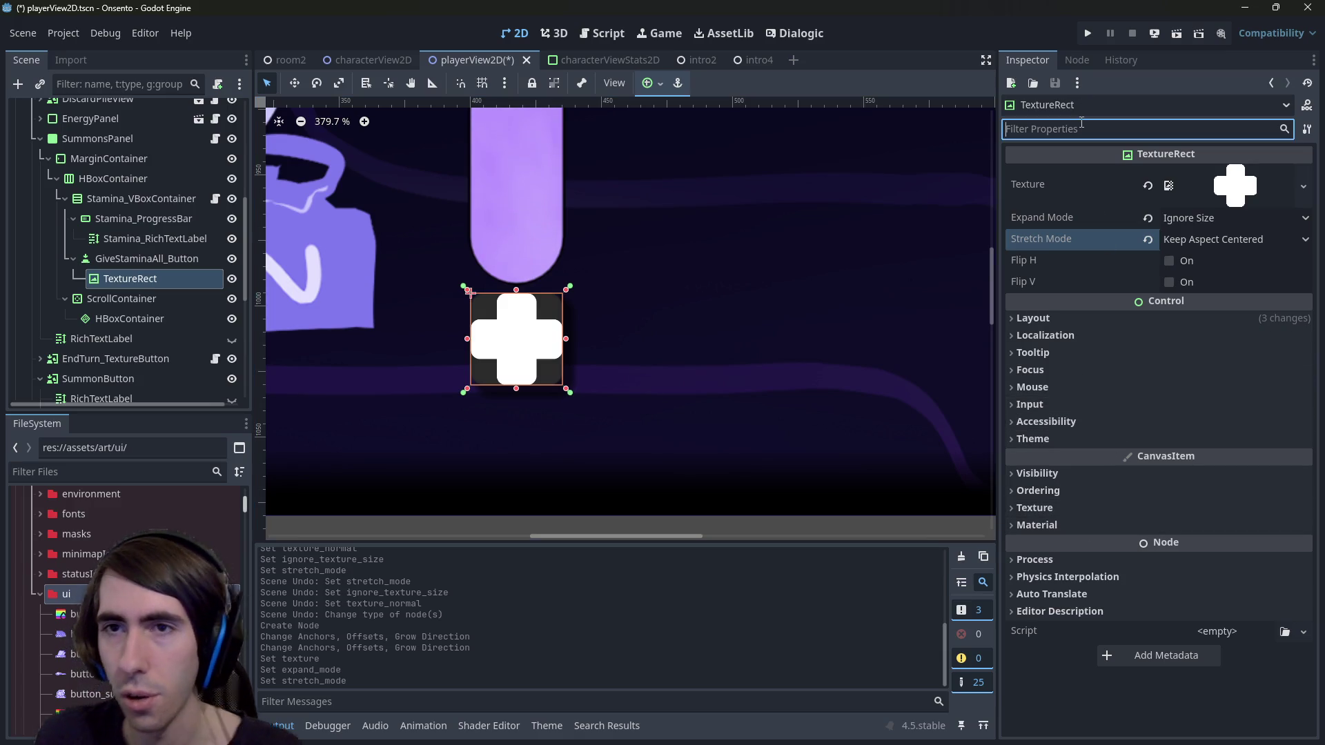
Filter the Inspector to modulate and sample the stamina bar's purple hex value.
type("modul")
left_click(1036, 205)
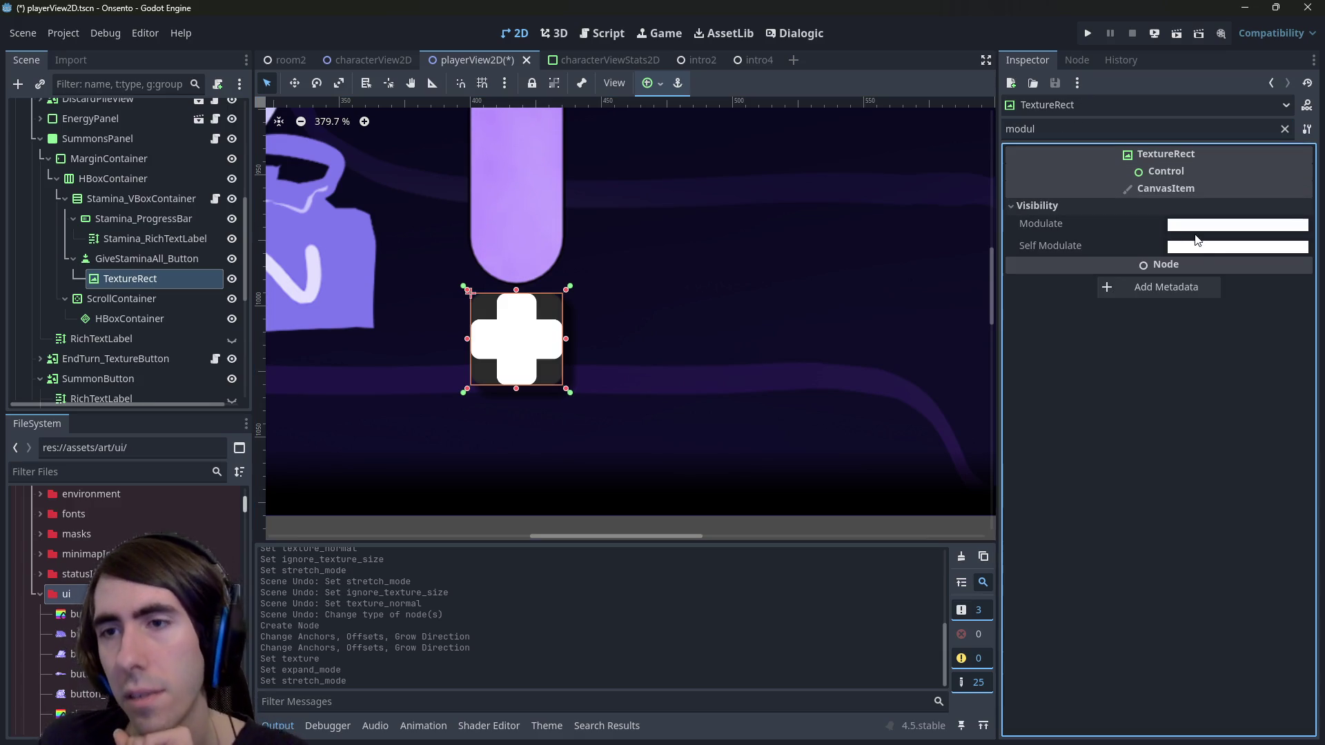
left_click(1200, 248)
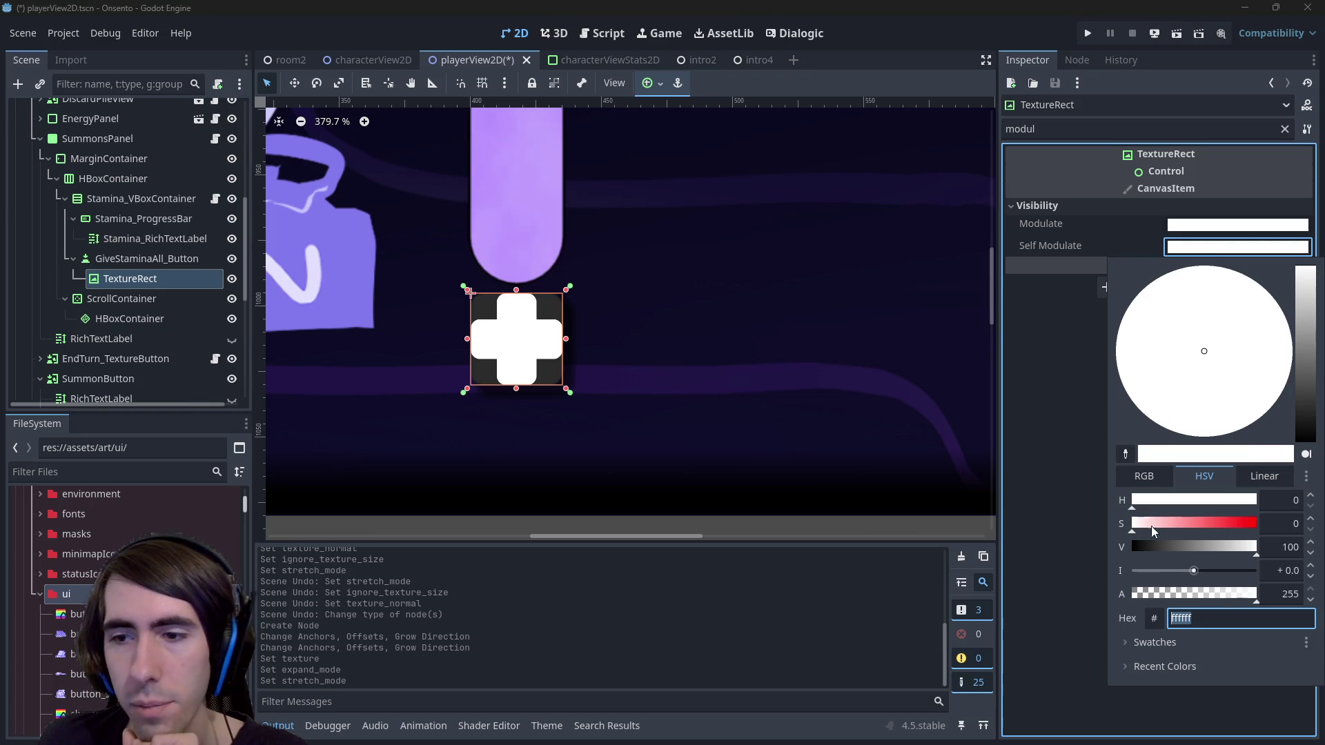
left_click(540, 214)
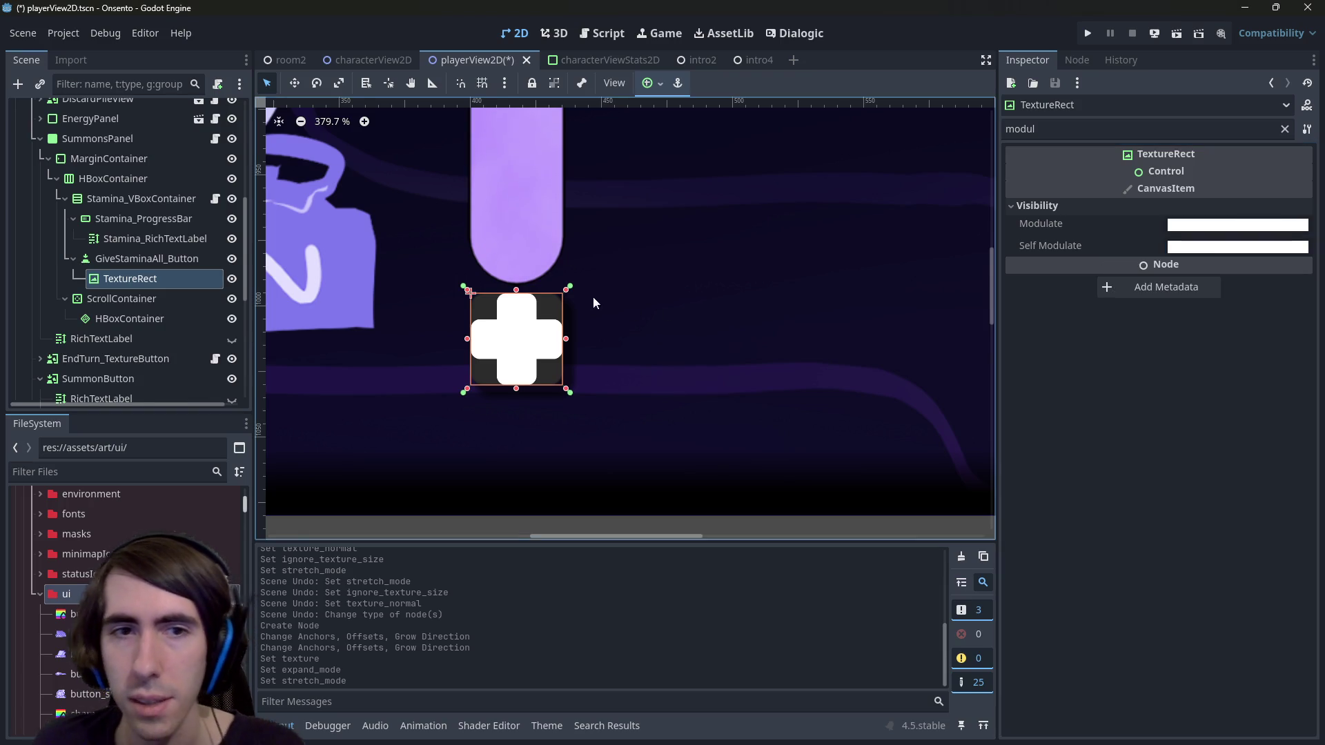
left_click(594, 201)
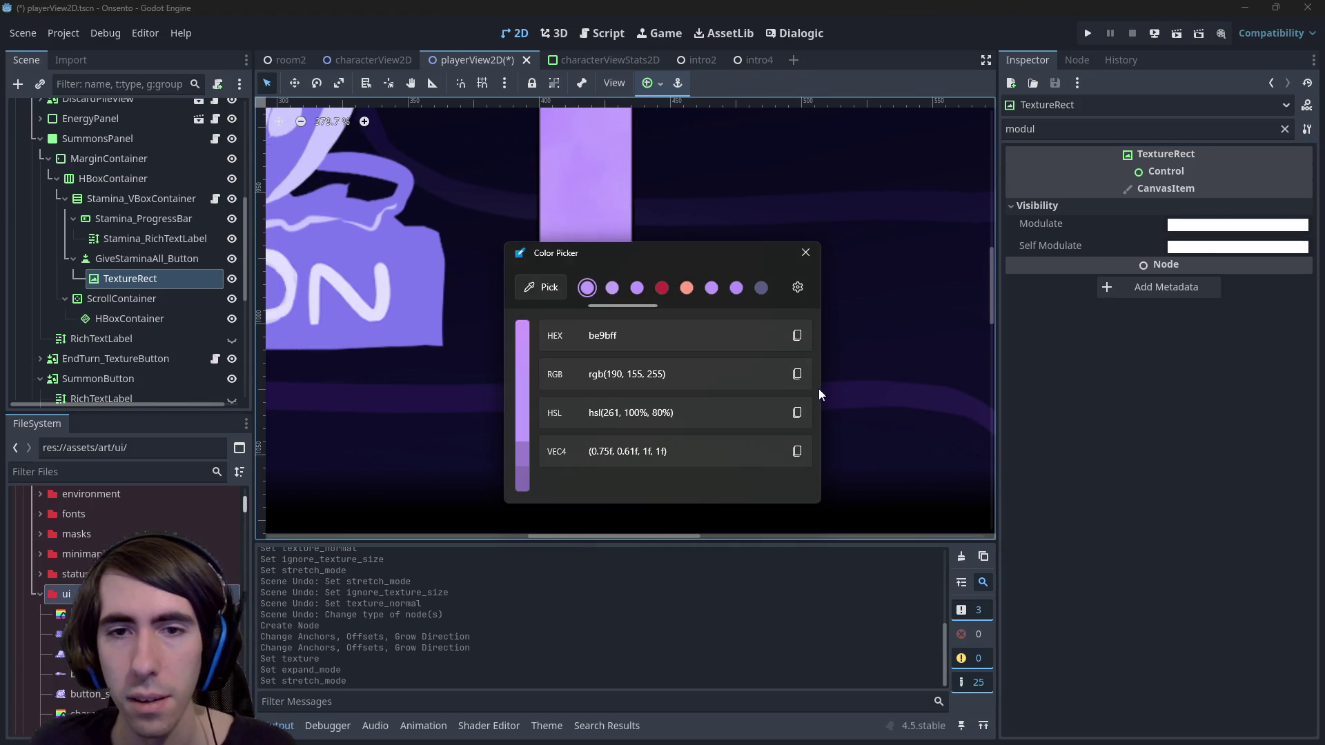
left_click(798, 336)
left_click(805, 252)
Set Self Modulate to the purple be9bff swatch, save playerView2D, and clear the filter.
left_click(1238, 247)
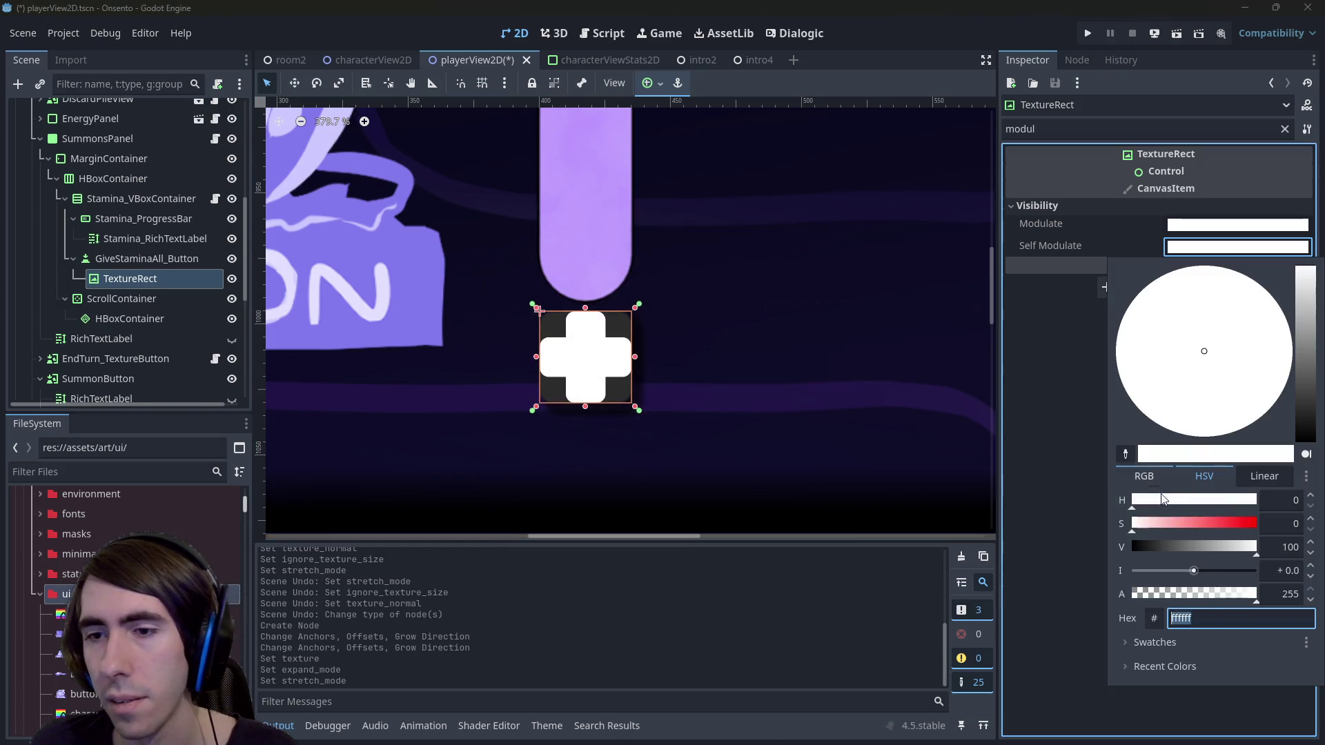
left_click(1170, 645)
left_click(1148, 688)
left_click(819, 91)
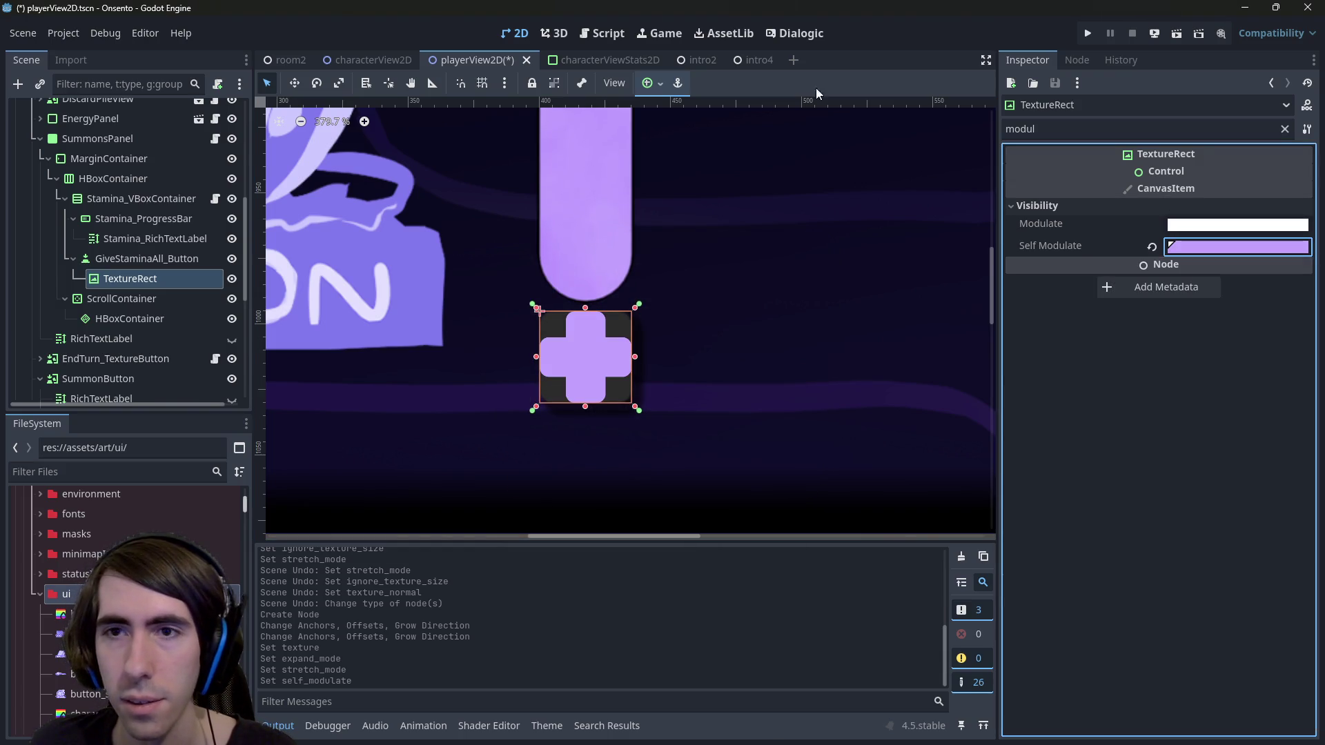
scroll(739, 360, "down", 5)
scroll(726, 468, "up", 4)
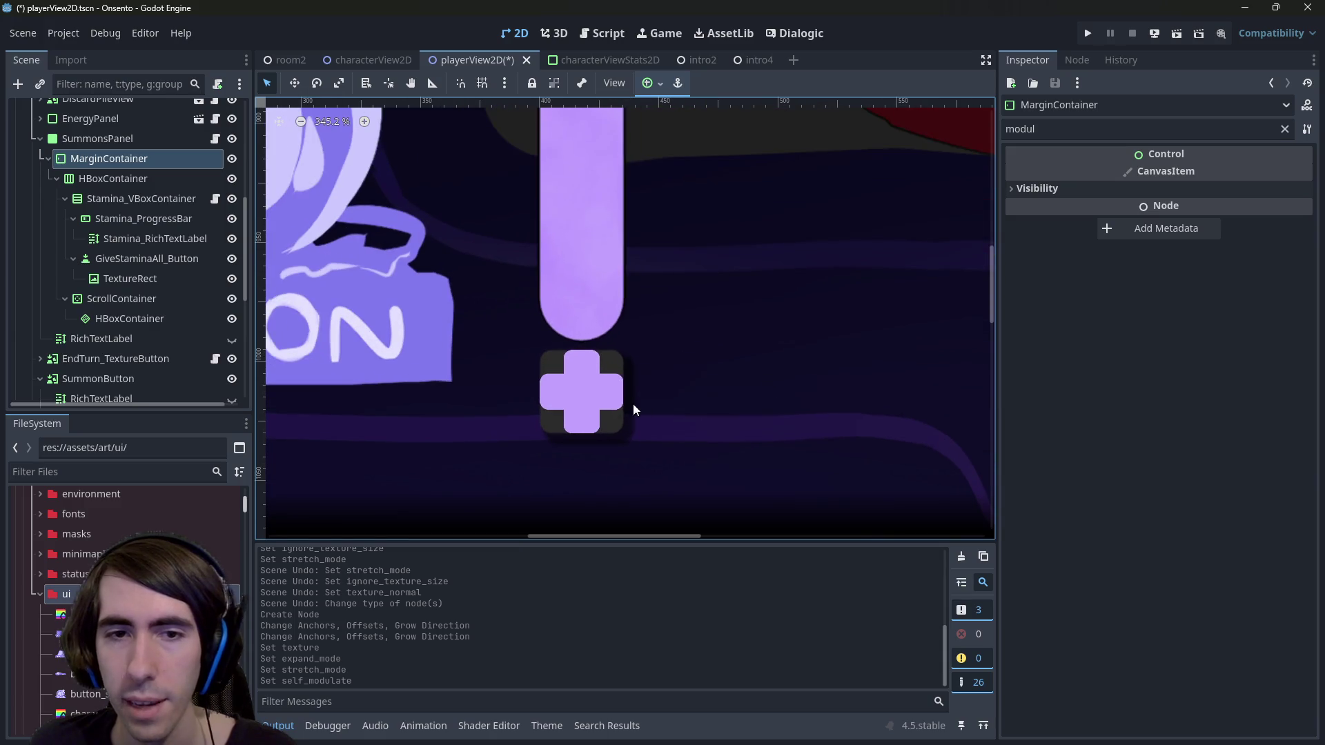
key("ctrl+s")
left_click(1284, 129)
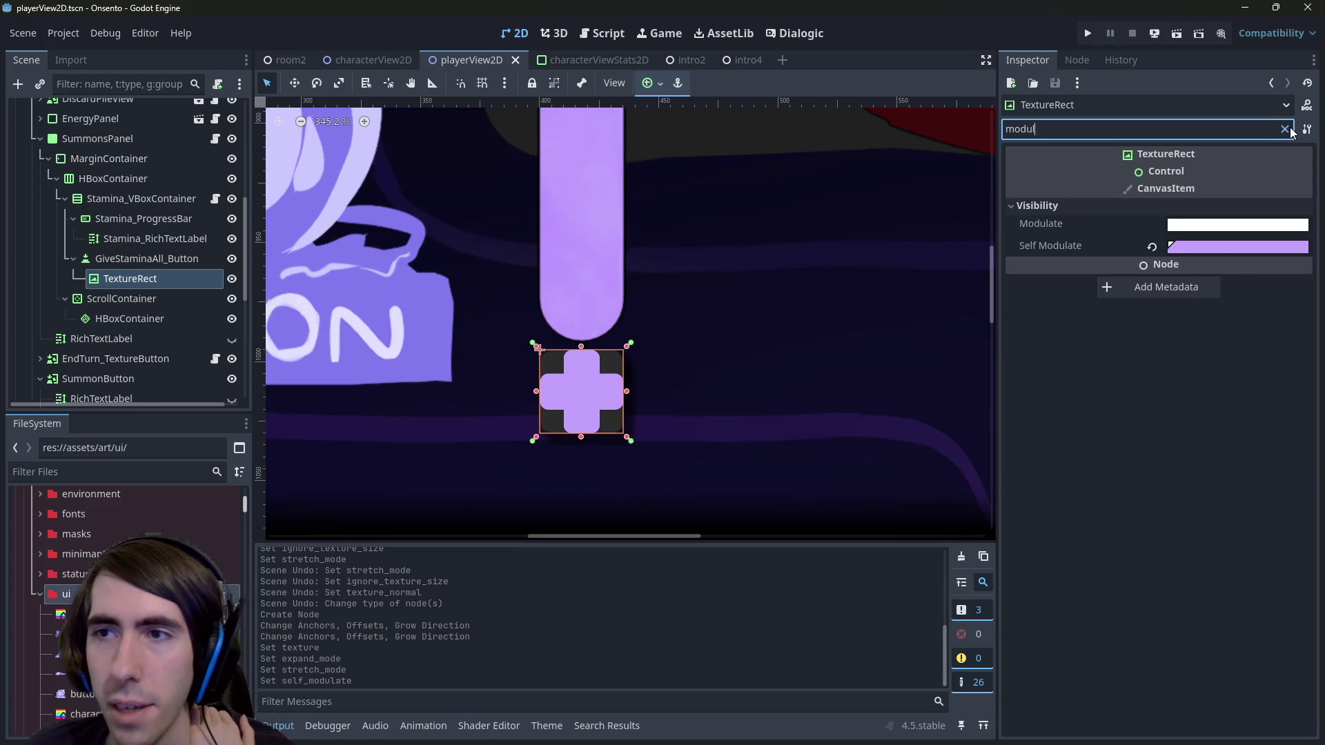
Add a MarginContainer child under GiveStaminaAll_Button and move the TextureRect into it.
right_click(154, 257)
left_click(201, 273)
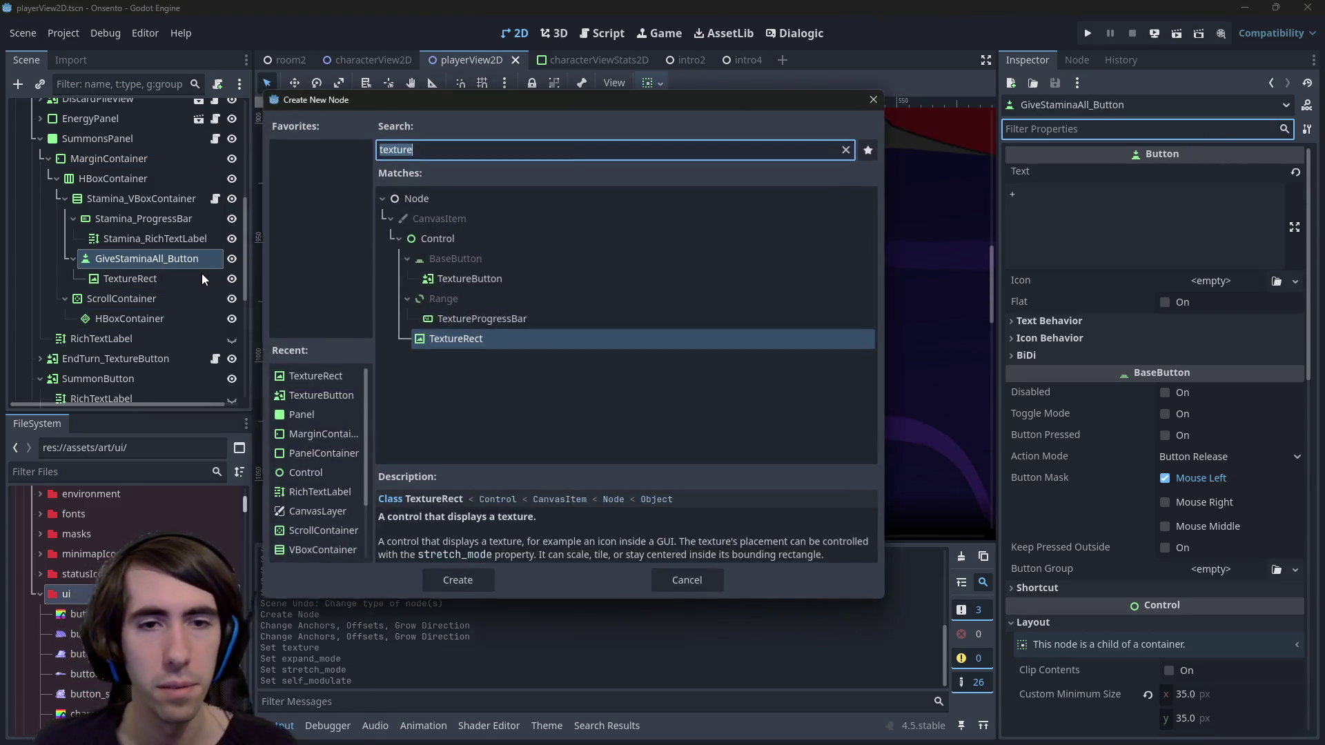
type("margin")
key("Return")
left_click_drag(138, 278, 159, 298)
Give the new MarginContainer the Full Rect layout preset so it fills the button.
left_click(143, 281)
left_click(147, 301)
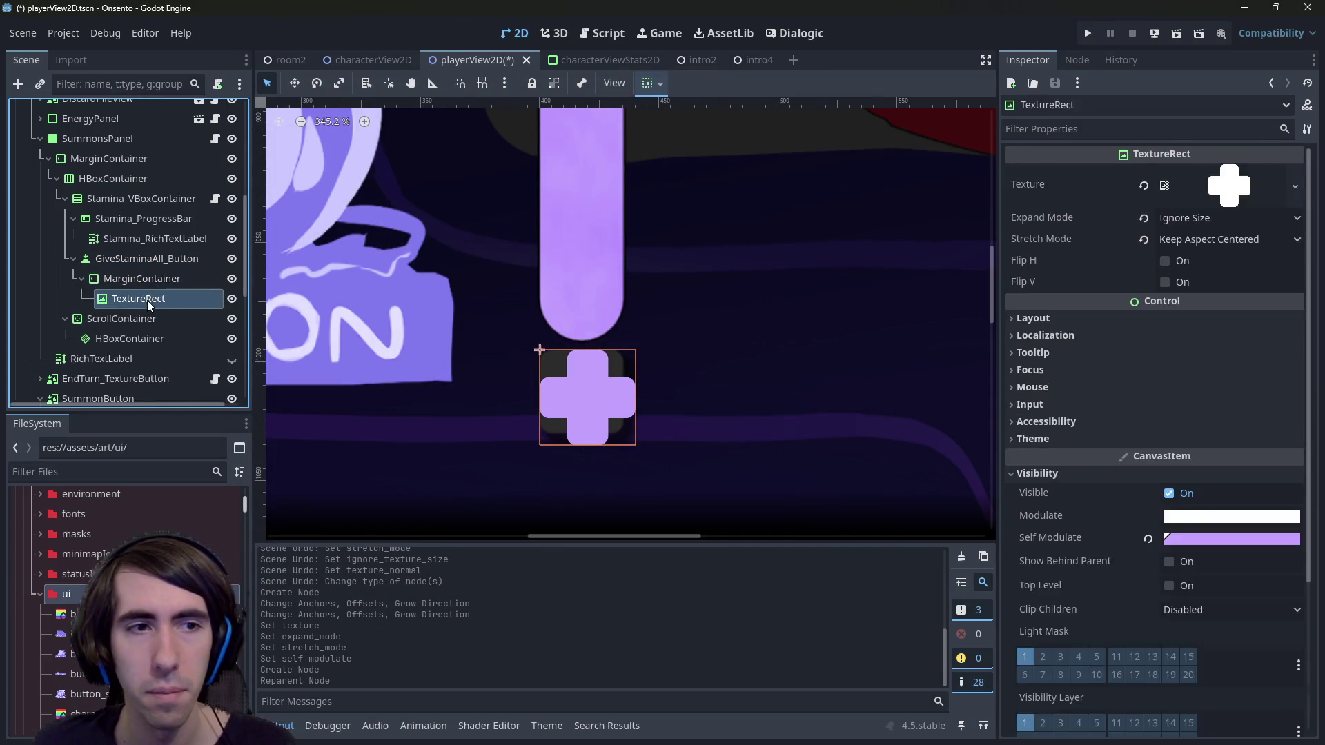
left_click(144, 279)
left_click(735, 214)
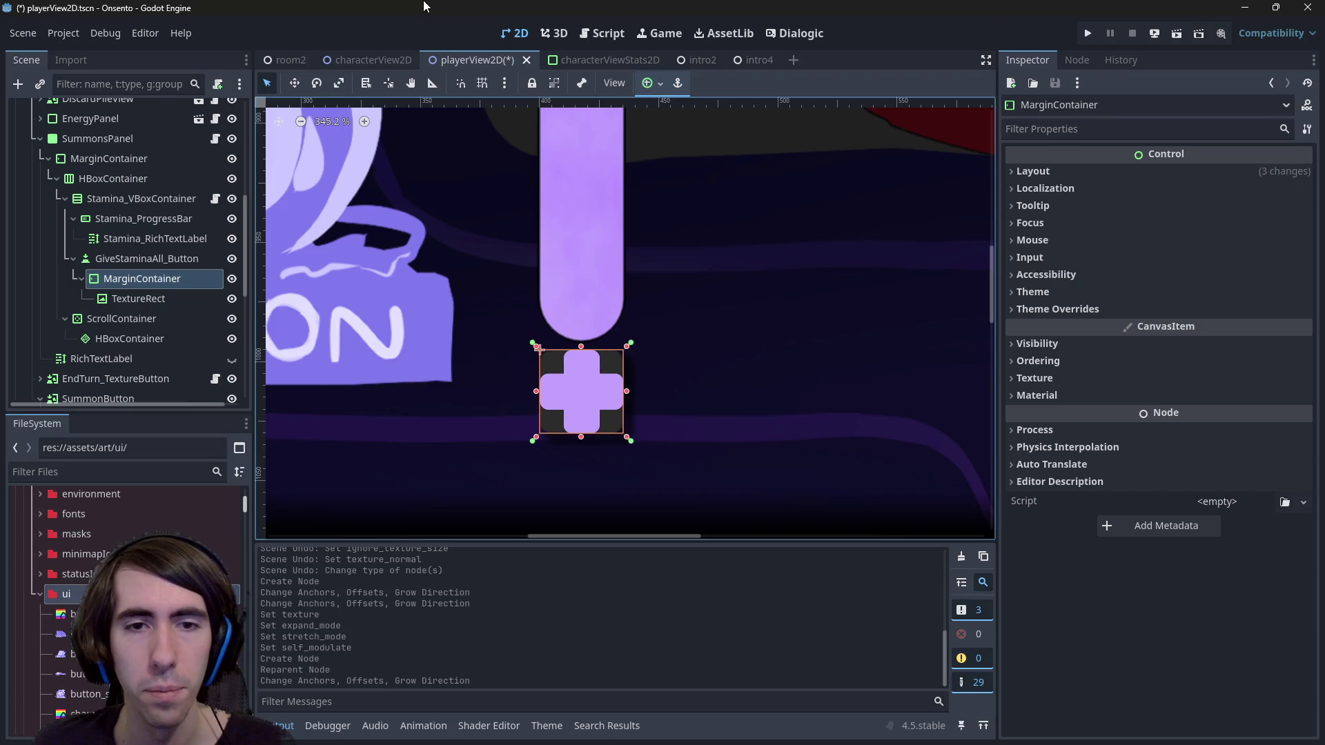
left_click(165, 318)
left_click(151, 283)
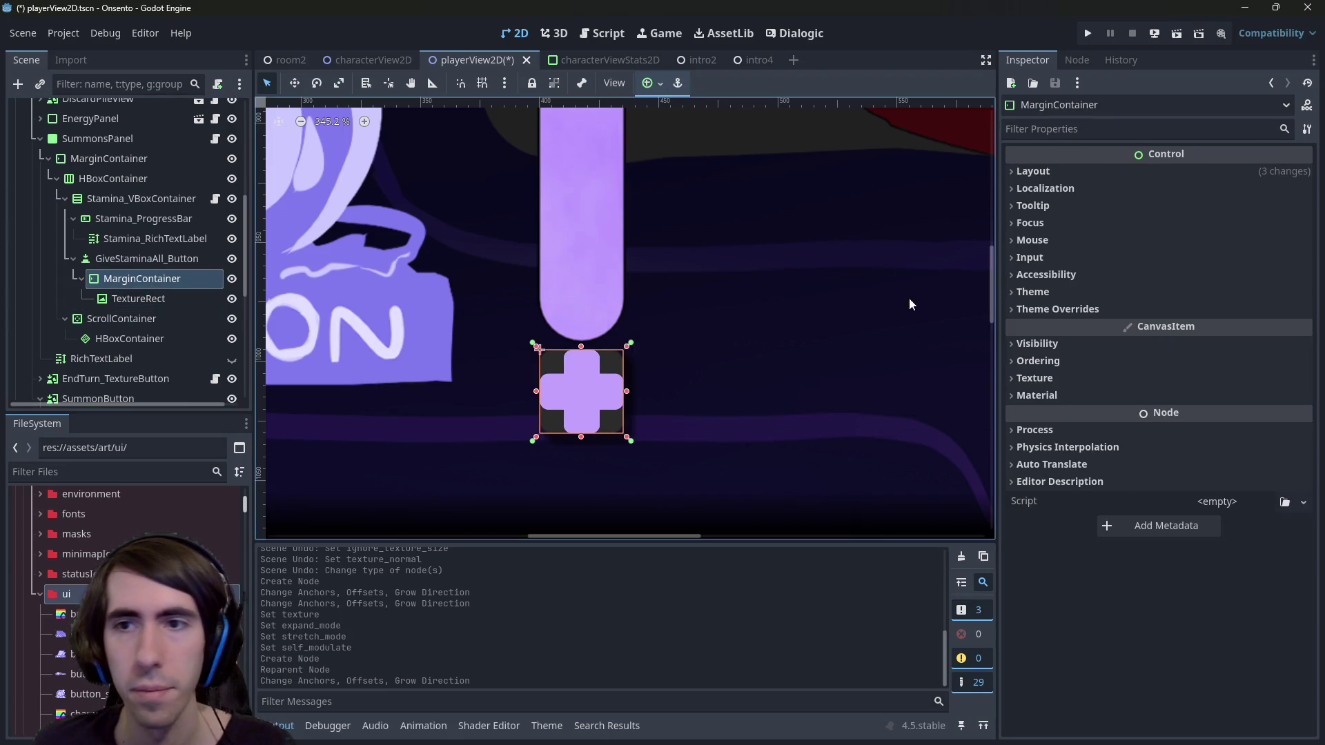
Set all four MarginContainer theme override margins to 5 and save playerView2D.
left_click(1056, 309)
left_click(1052, 326)
left_click(1189, 345)
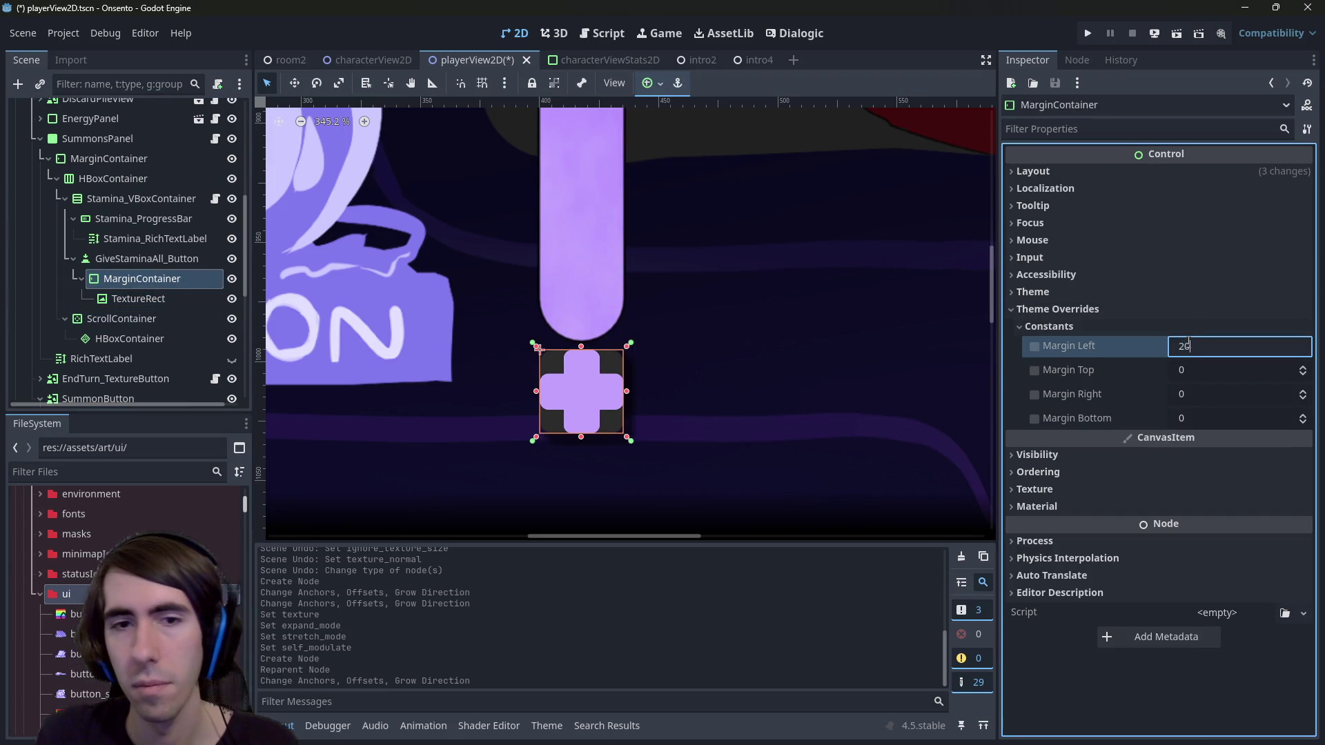
key("Tab")
left_click(1255, 351)
type("5")
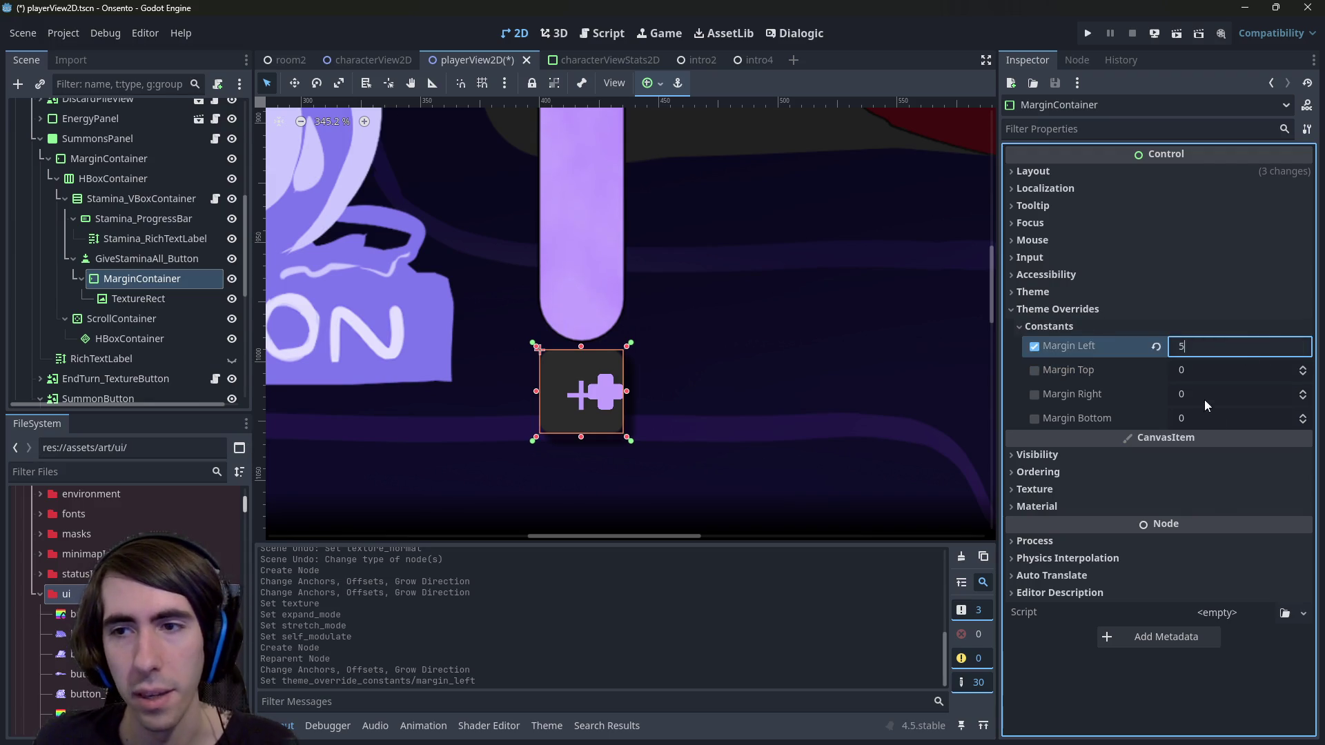
key("Tab")
type("5")
key("Tab")
type("5")
key("Tab")
key("Return")
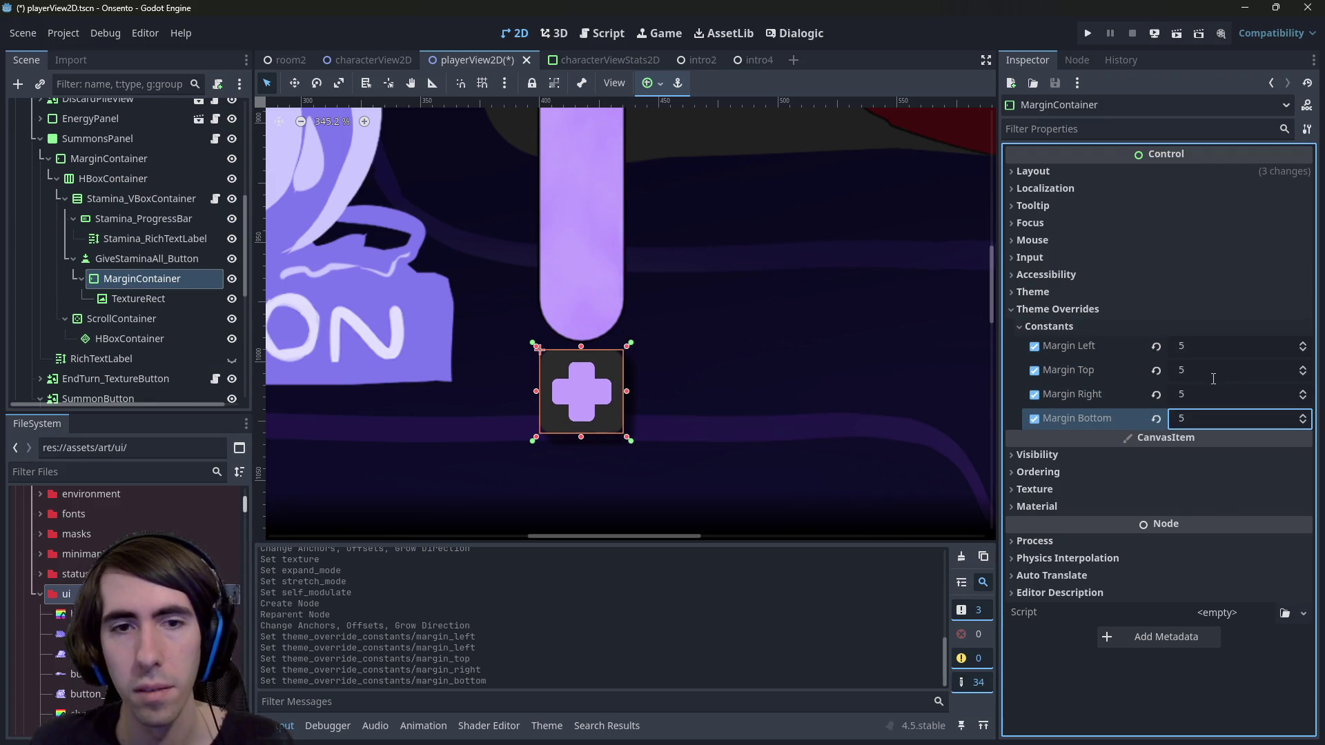
key("ctrl+s")
scroll(692, 366, "down", 2)
scroll(691, 383, "down", 5)
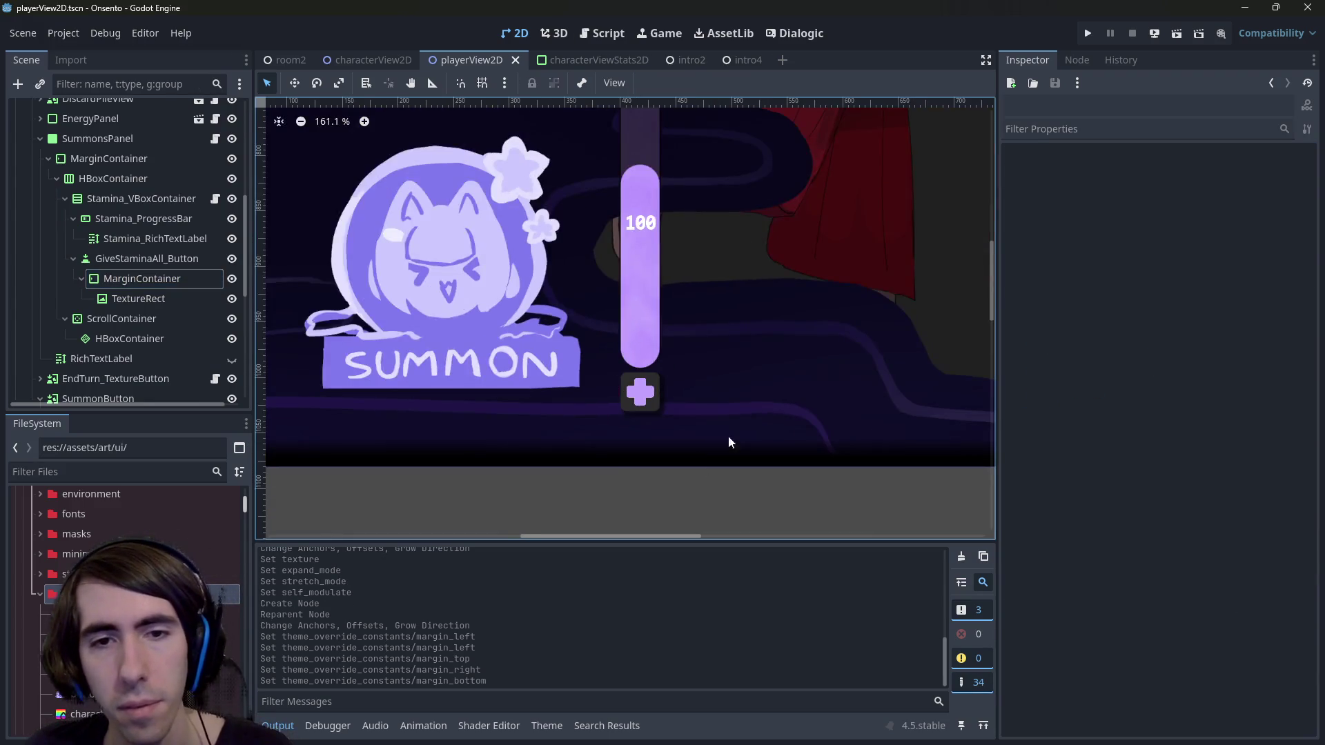
left_click(483, 450)
scroll(482, 450, "up", 10)
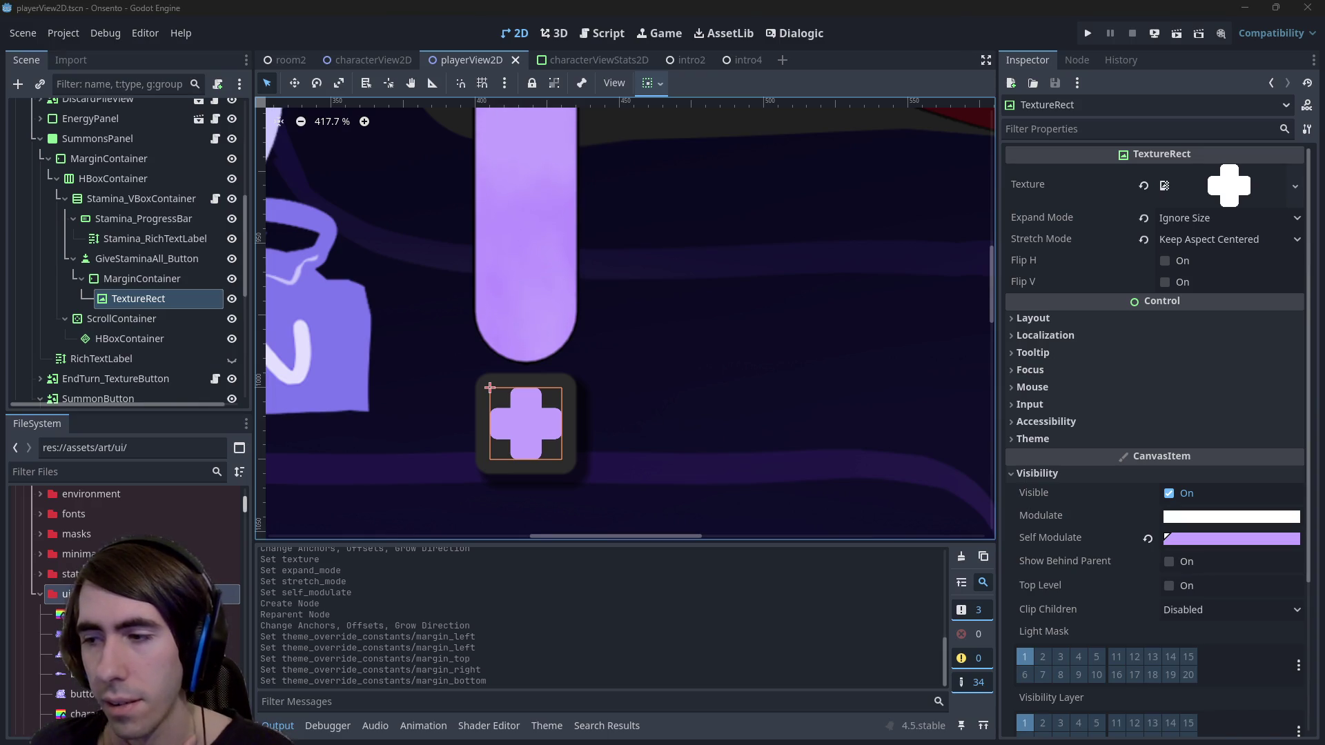
scroll(707, 373, "down", 6)
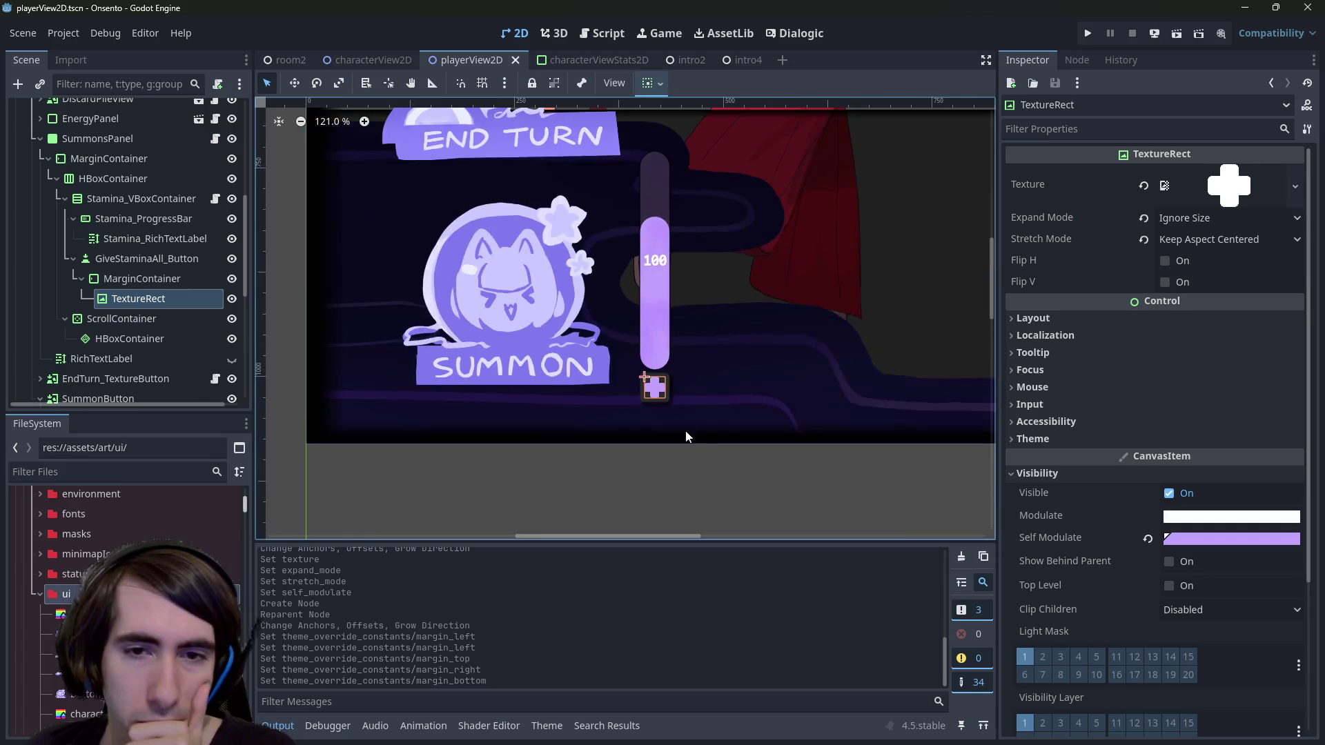
left_click(751, 355)
mouse_move(751, 355)
left_mouse_down()
mouse_move(699, 409)
mouse_move(678, 376)
mouse_move(606, 376)
left_mouse_up()
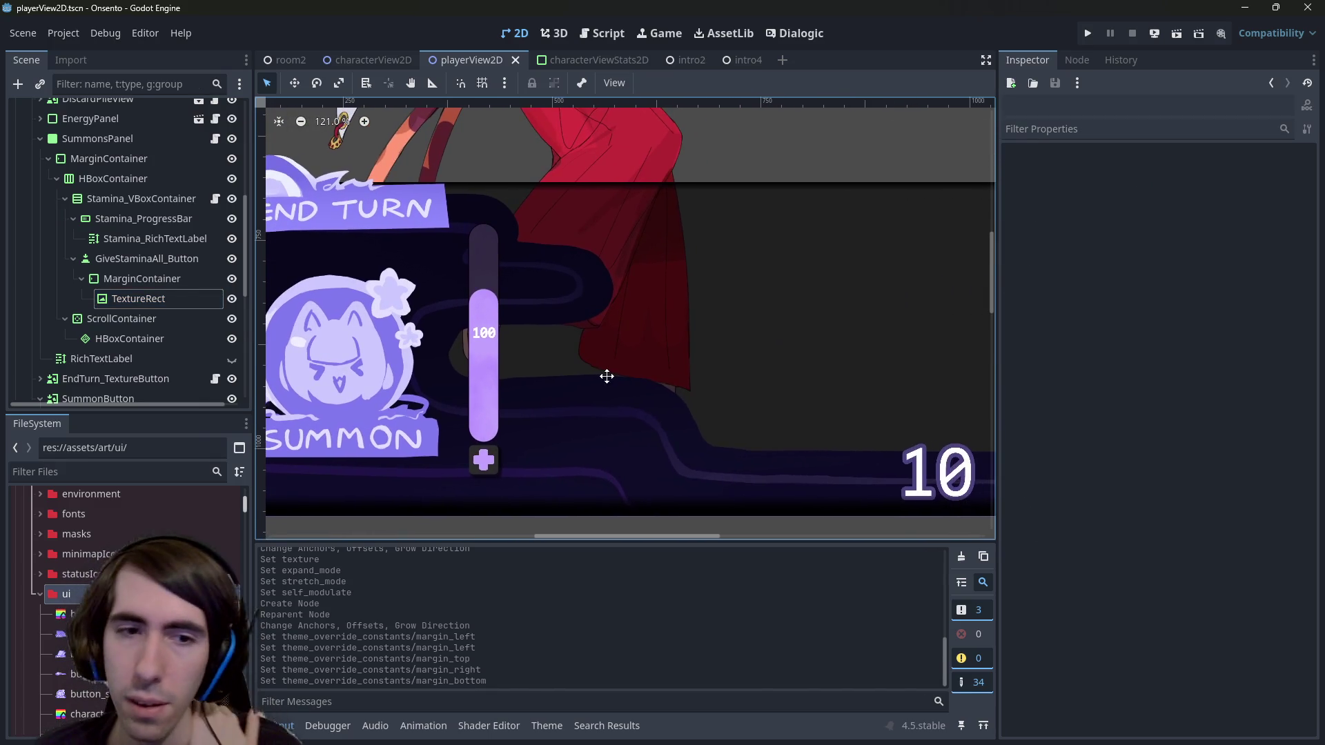
left_click(491, 462)
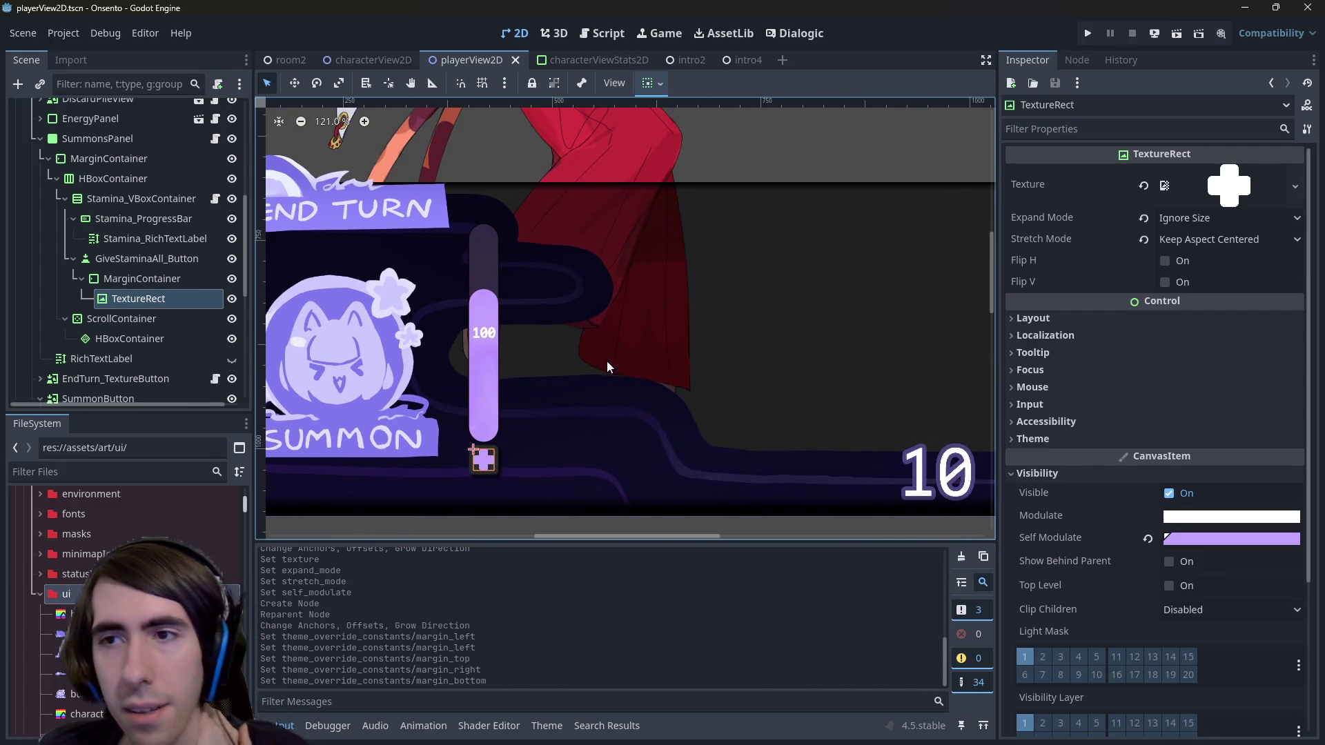
left_click(573, 521)
left_click(135, 304)
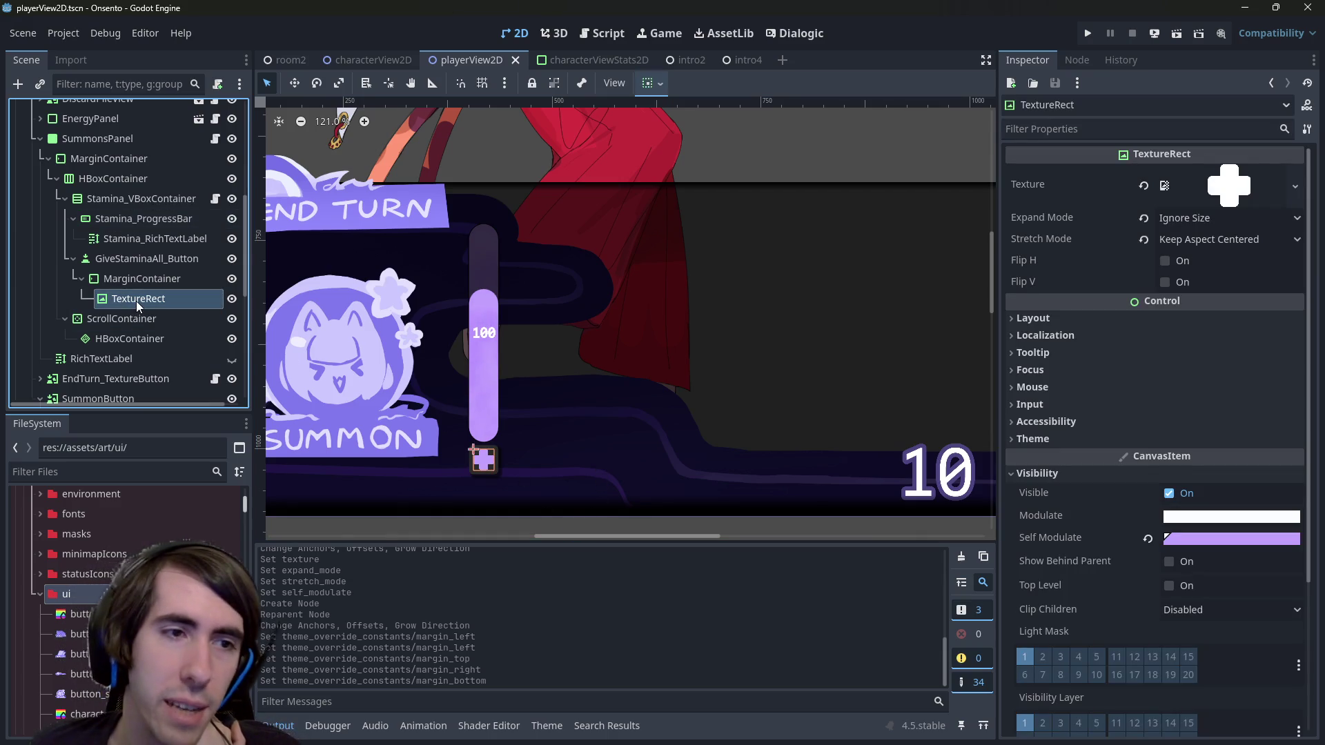
left_click(133, 262)
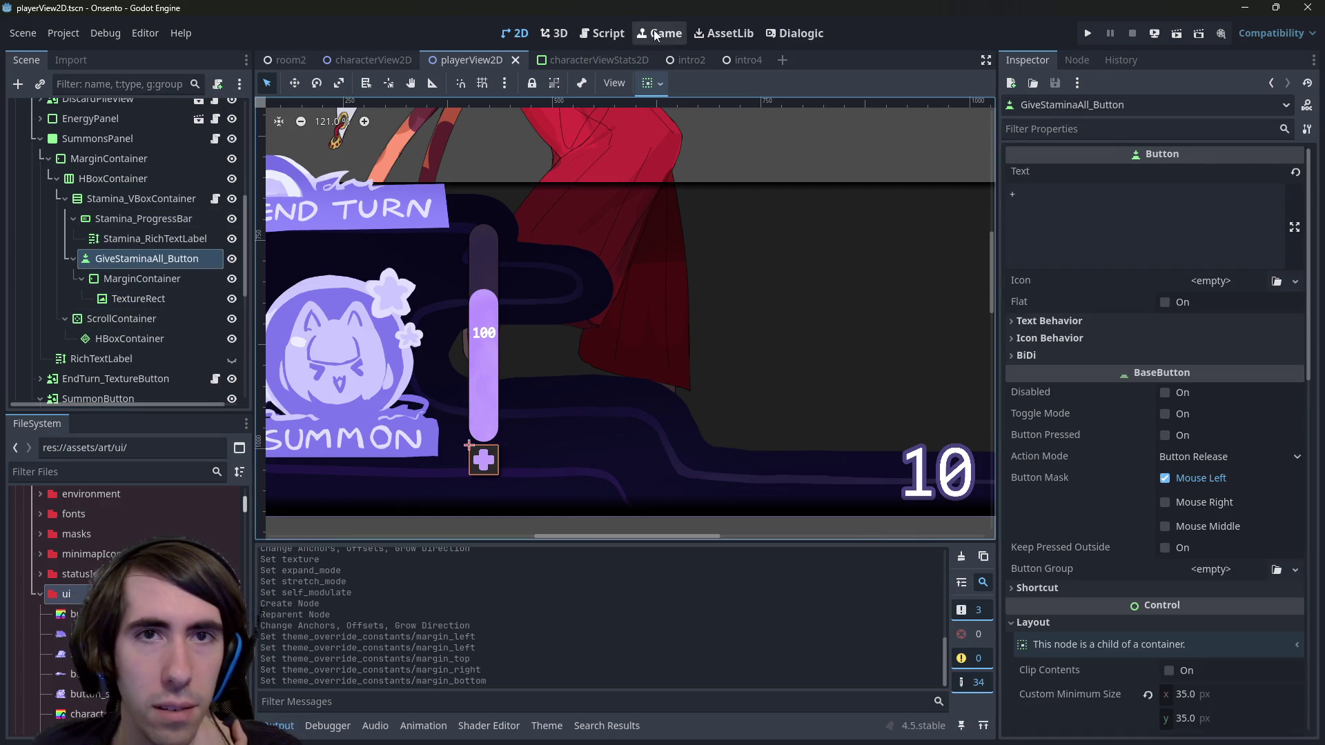
scroll(553, 332, "down", 3)
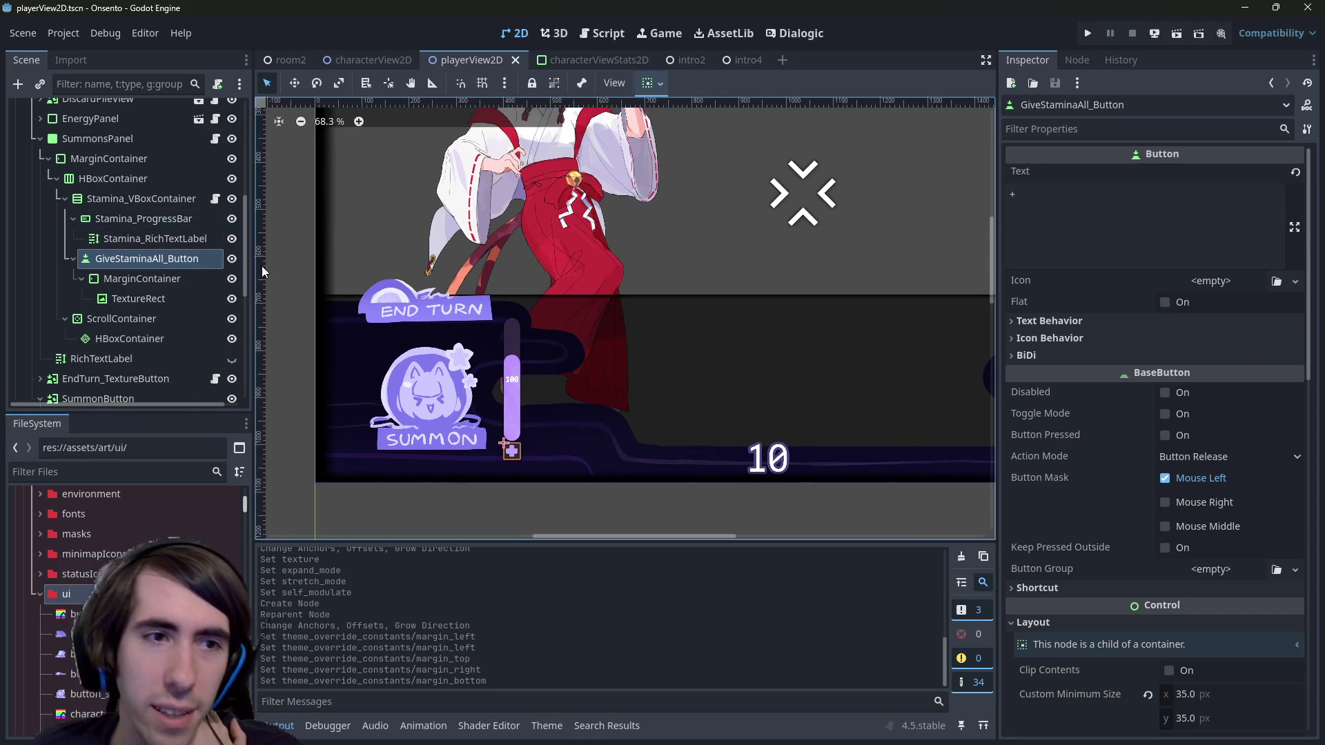
left_click(126, 144)
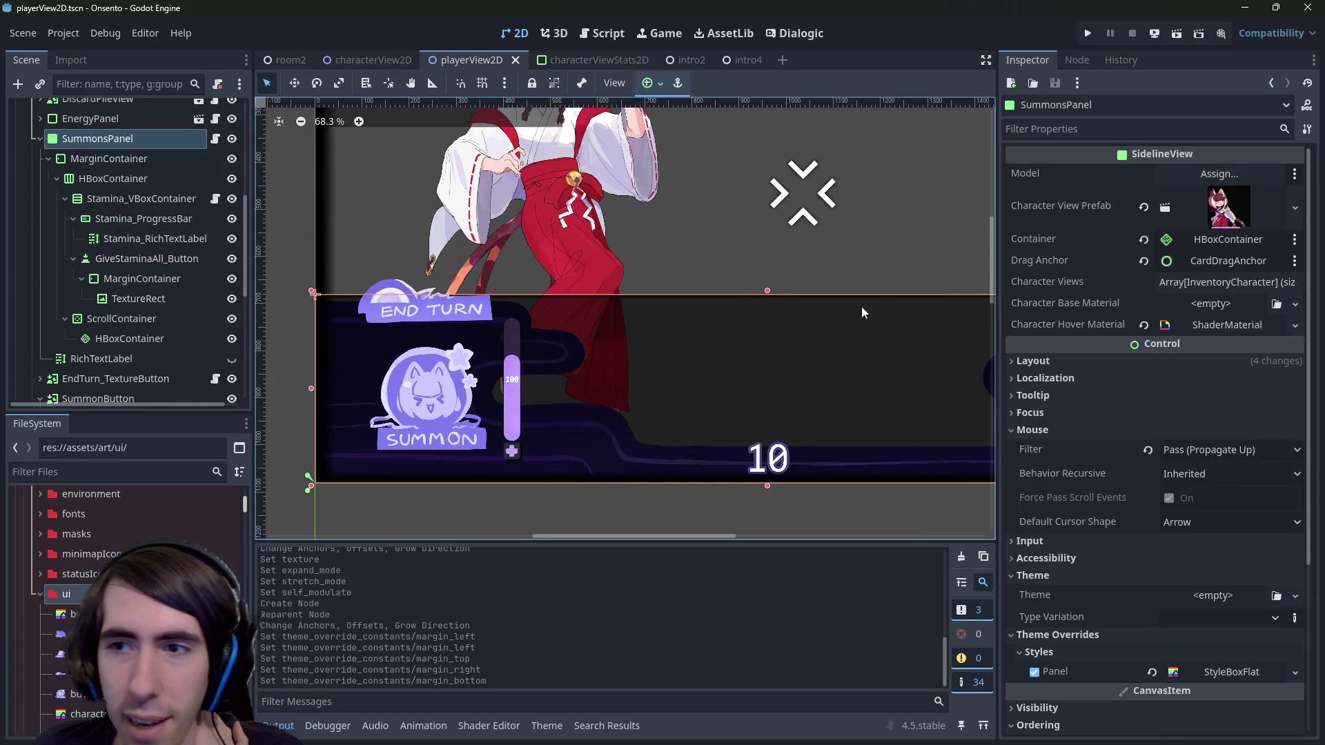
left_click(144, 200)
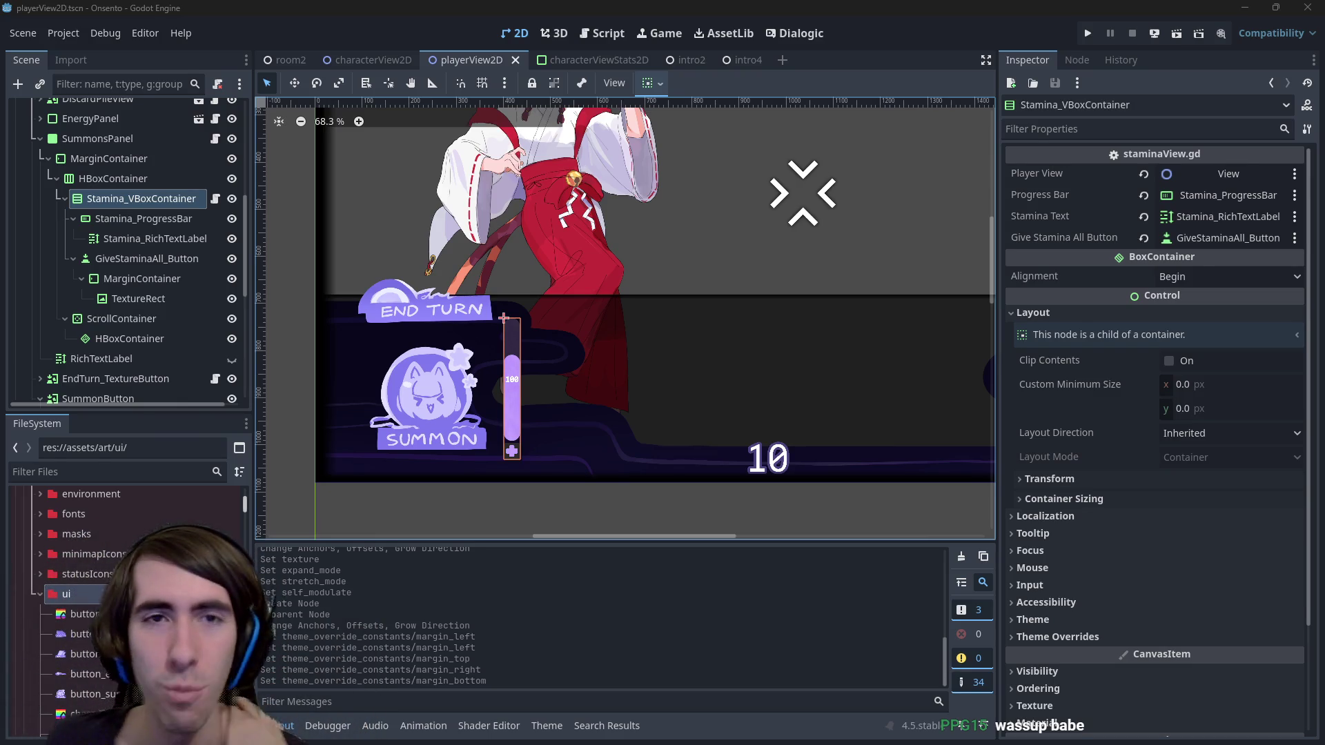
scroll(515, 301, "down", 2)
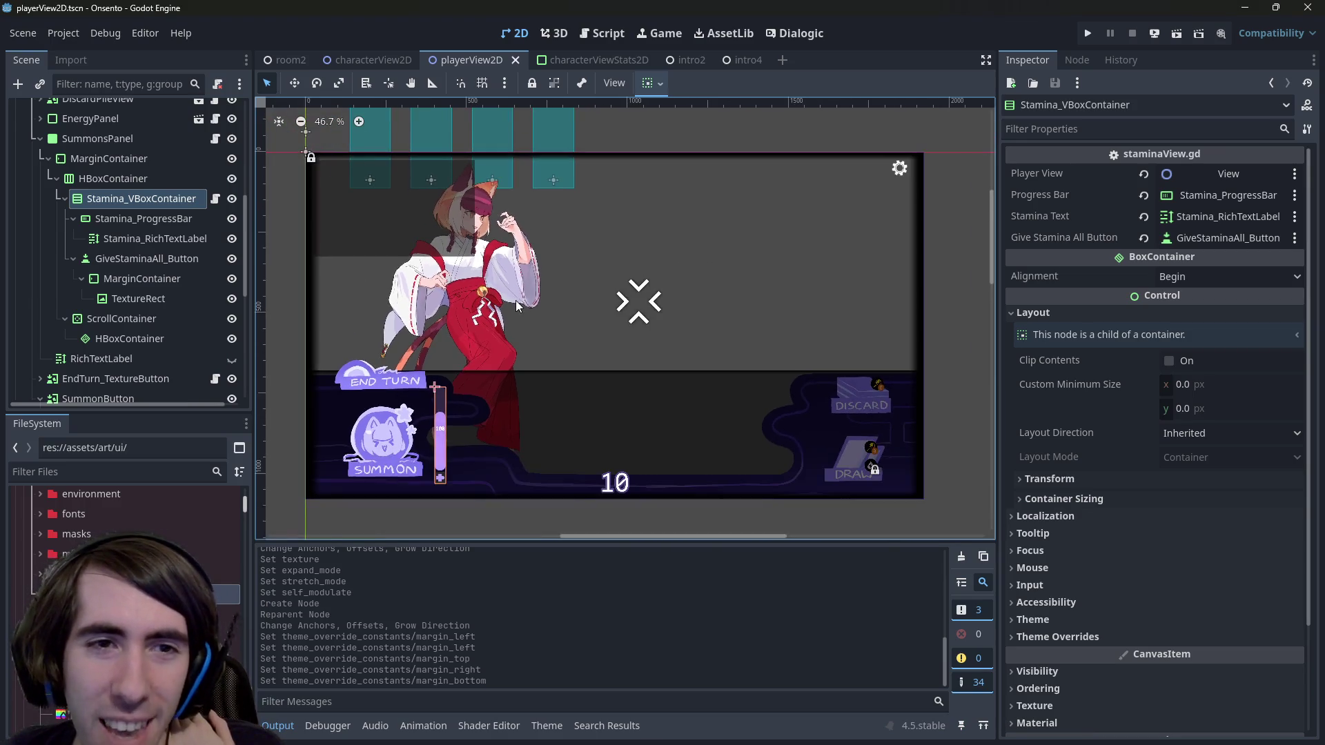
mouse_move(547, 366)
left_mouse_down()
mouse_move(677, 319)
mouse_move(692, 331)
left_mouse_up()
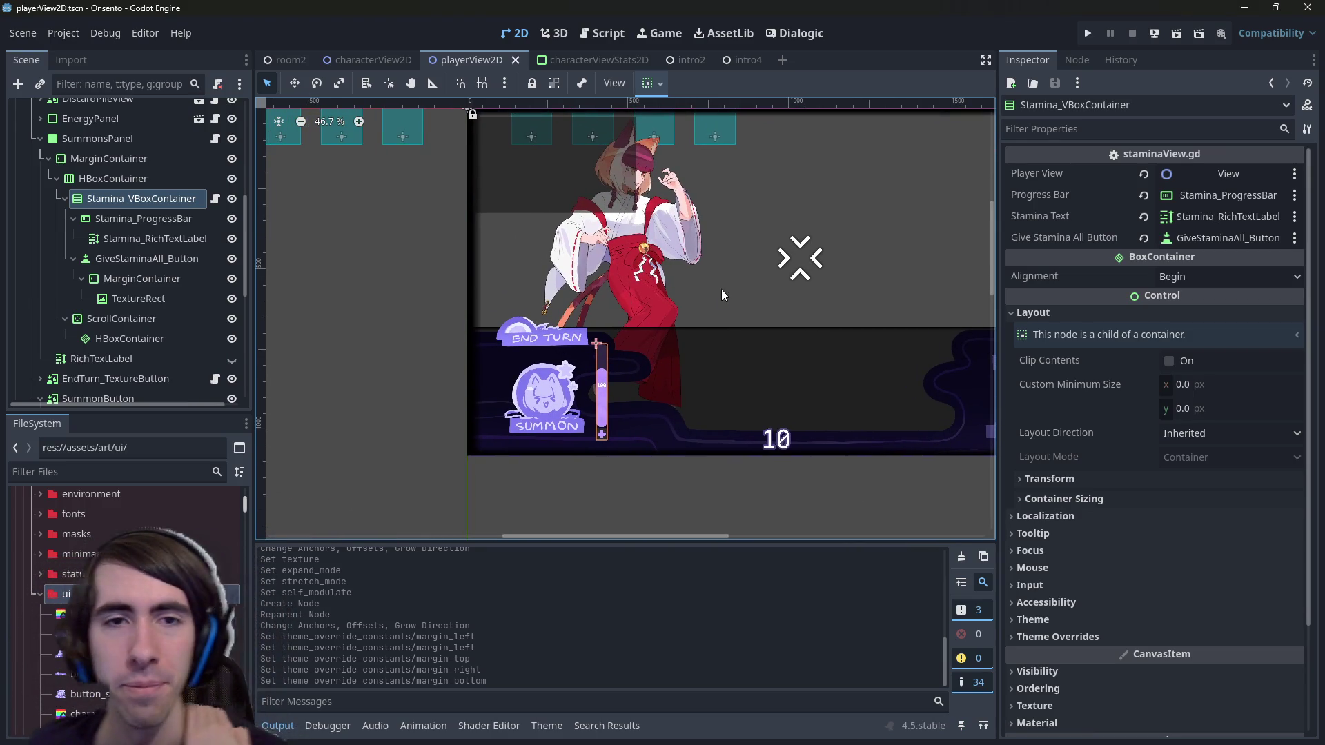
scroll(619, 412, "up", 4)
scroll(168, 253, "up", 2)
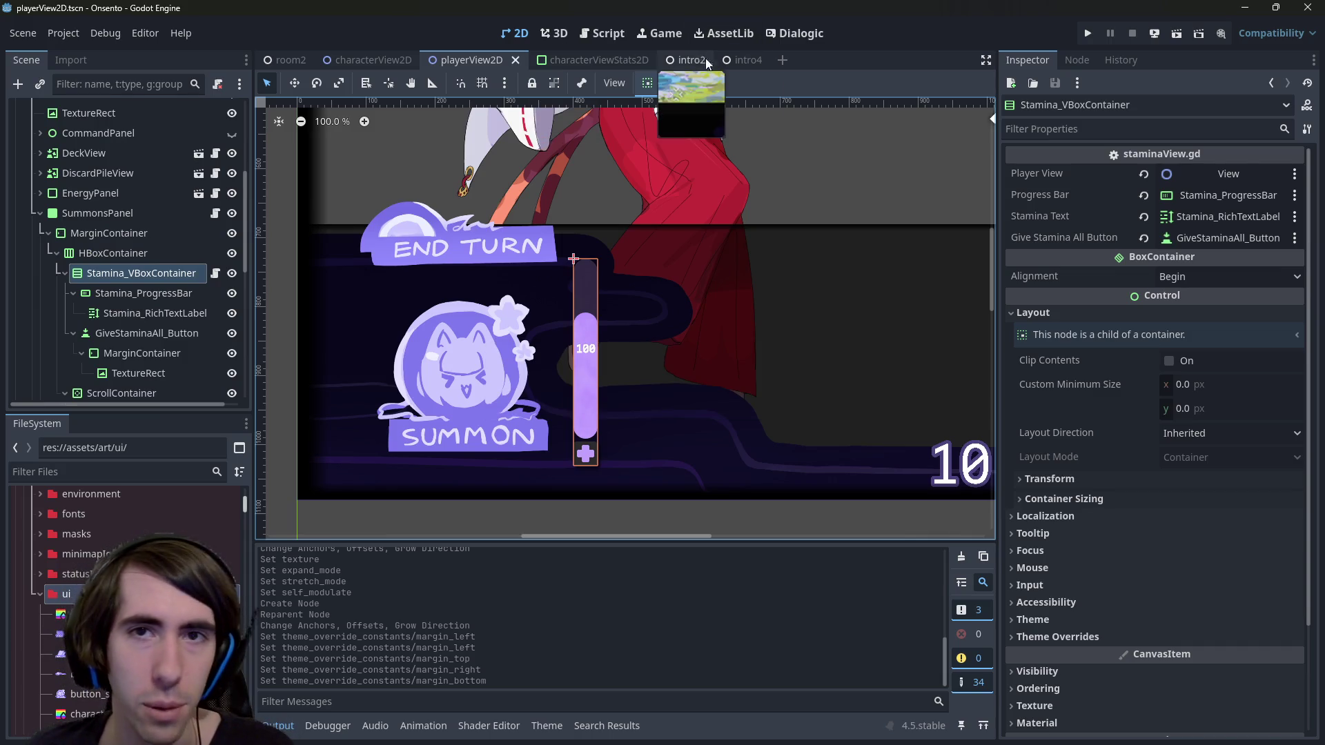
left_click(744, 60)
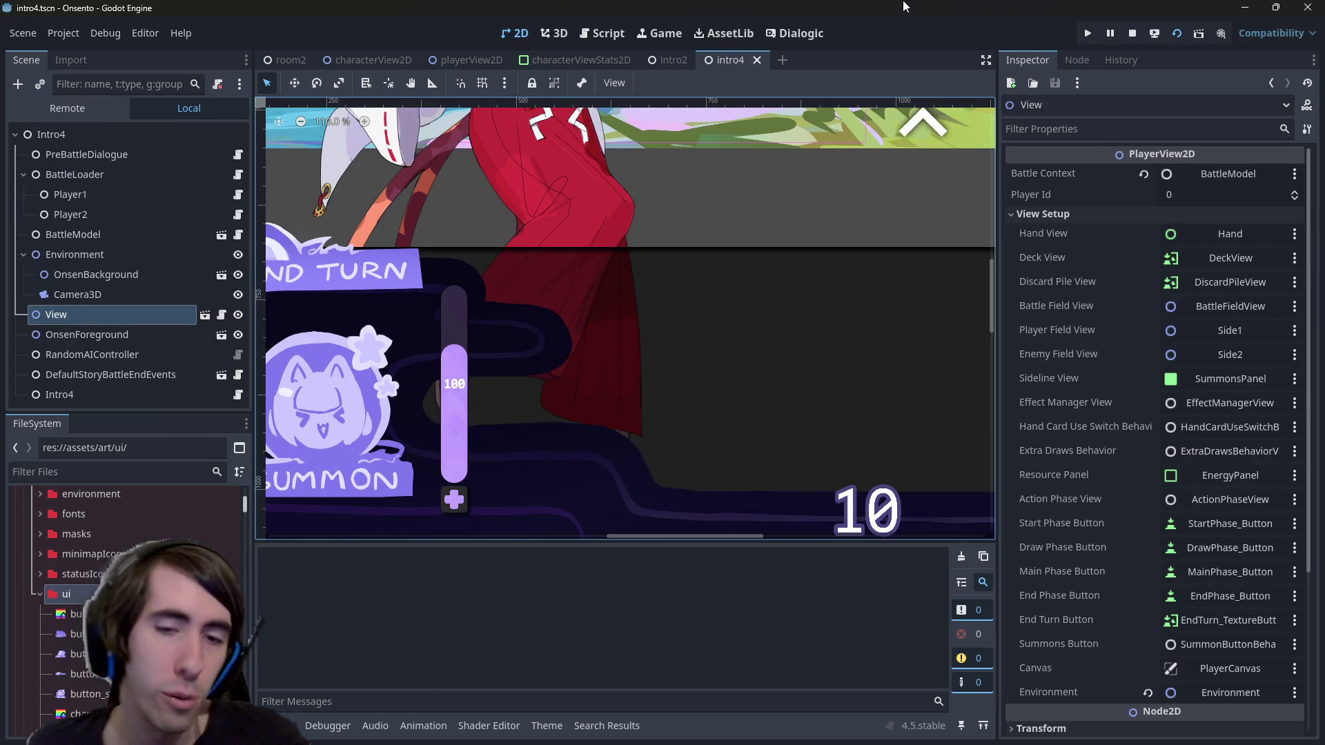
Run the intro4 scene with F6 to launch the game in debug mode.
key("F6")
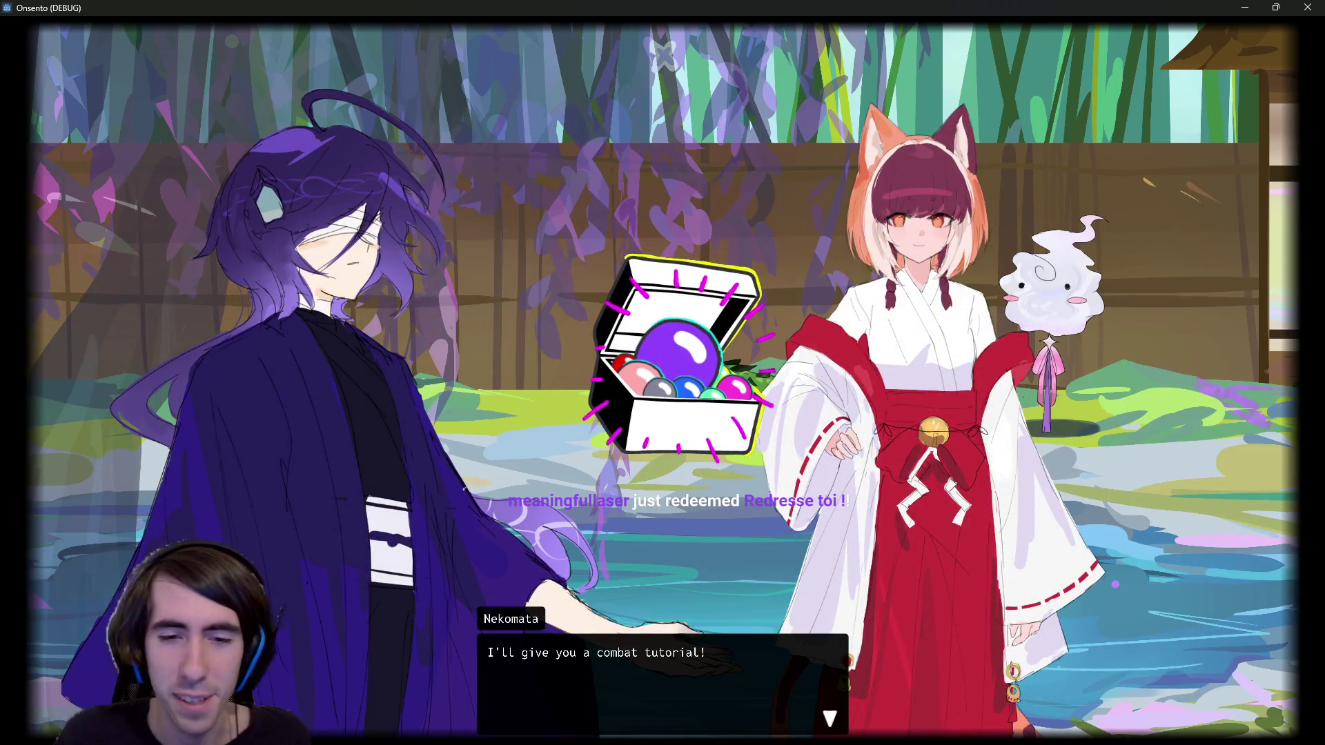
Place the dark-haired character and fox girl, play Guard Up and Motivation, then end the turn.
left_click(696, 462)
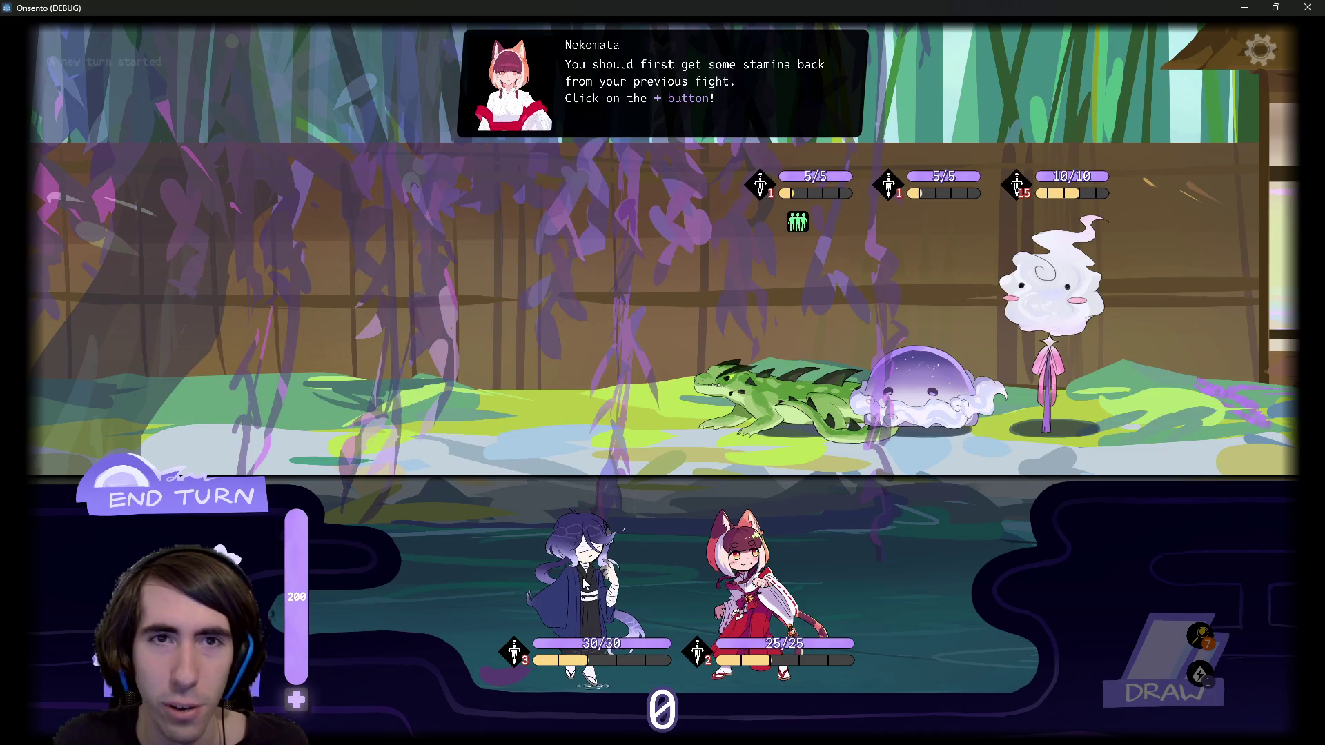
mouse_move(584, 583)
left_mouse_down()
mouse_move(509, 355)
mouse_move(542, 345)
mouse_move(528, 332)
left_mouse_up()
left_click_drag(749, 594, 407, 338)
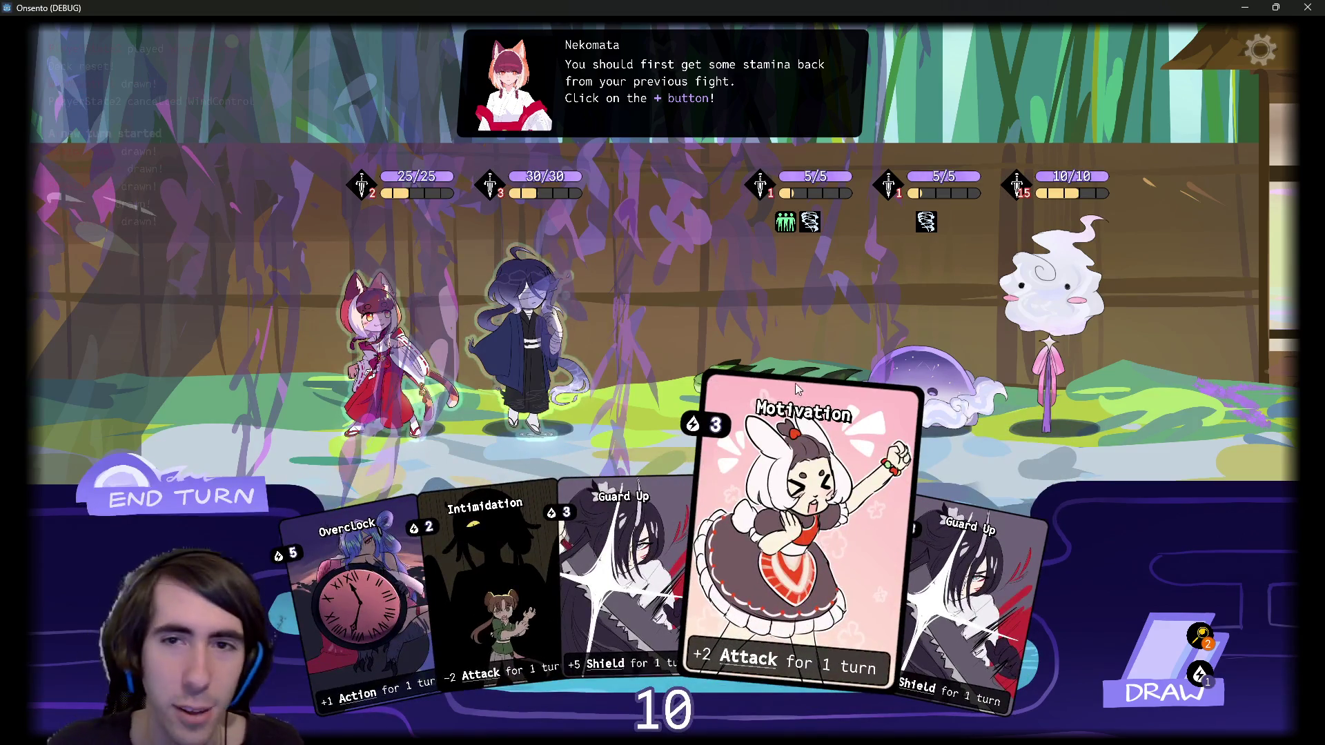
left_click_drag(966, 579, 532, 300)
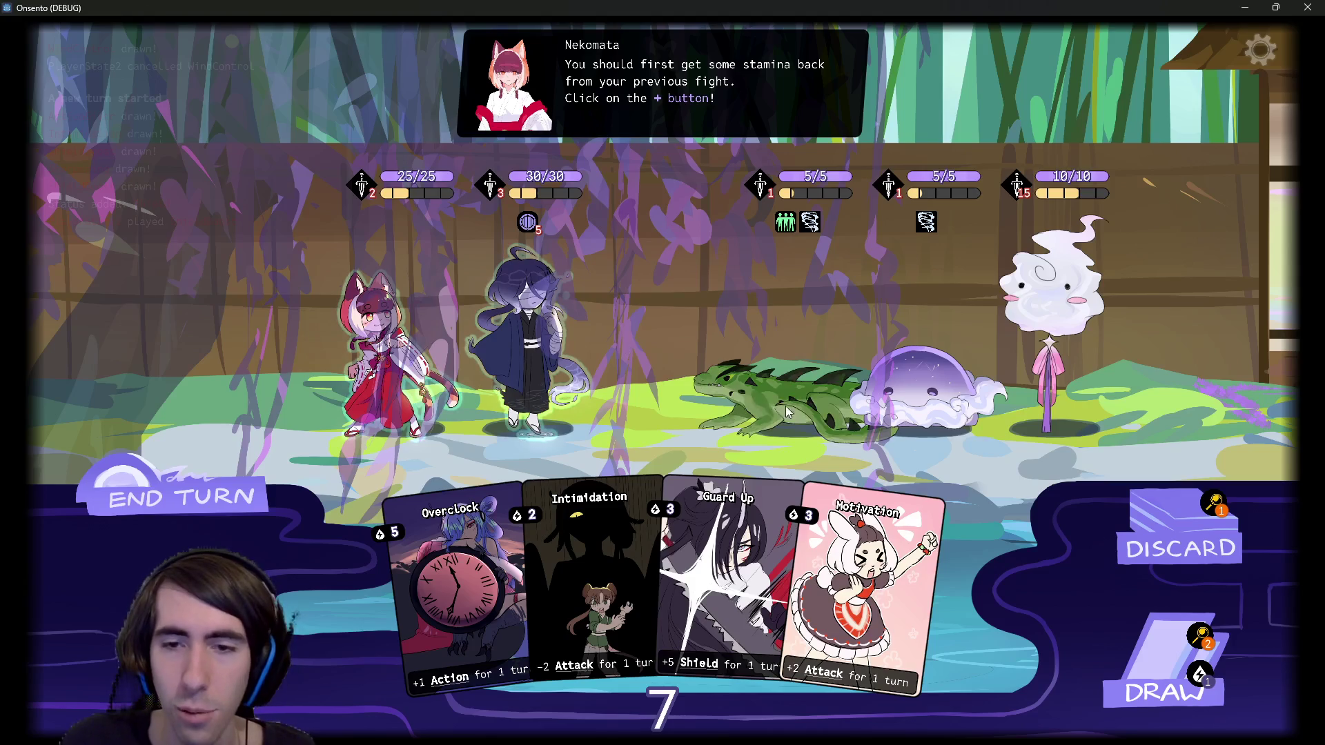
left_click_drag(869, 587, 552, 327)
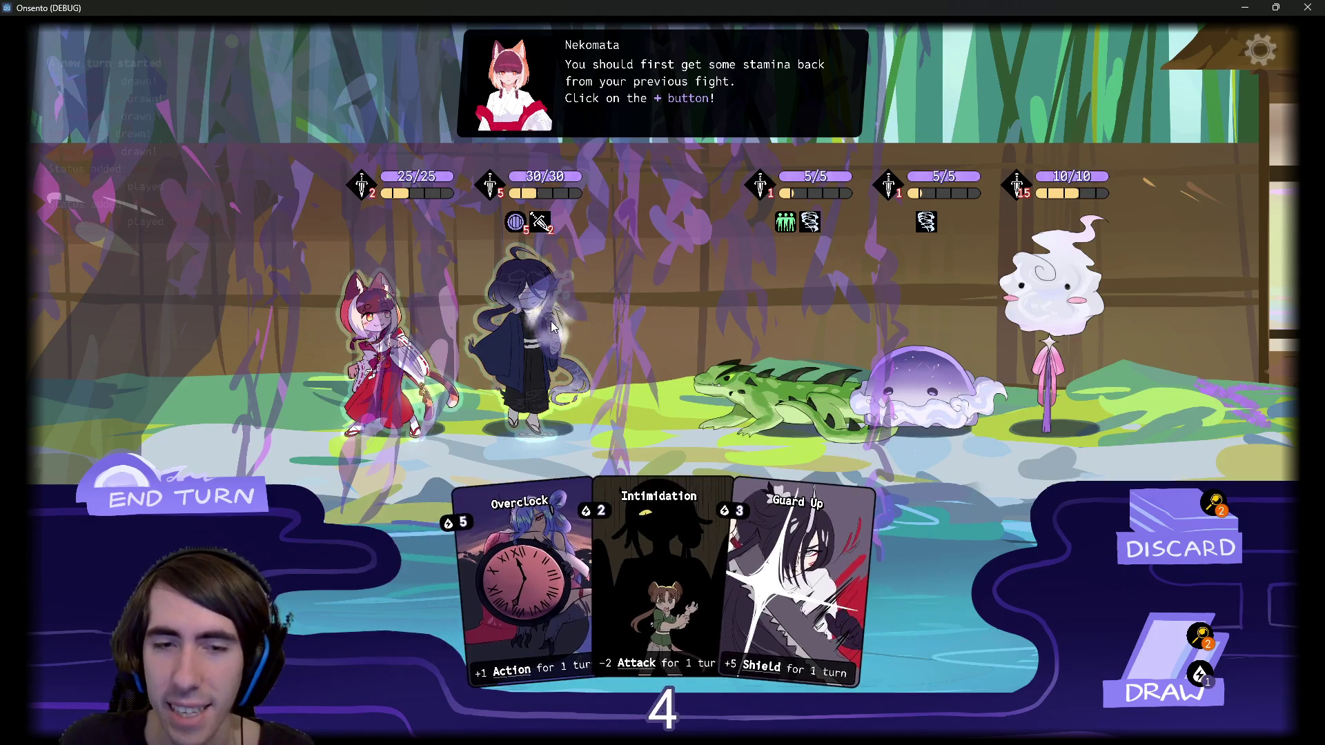
left_click(1166, 656)
left_click(1166, 656)
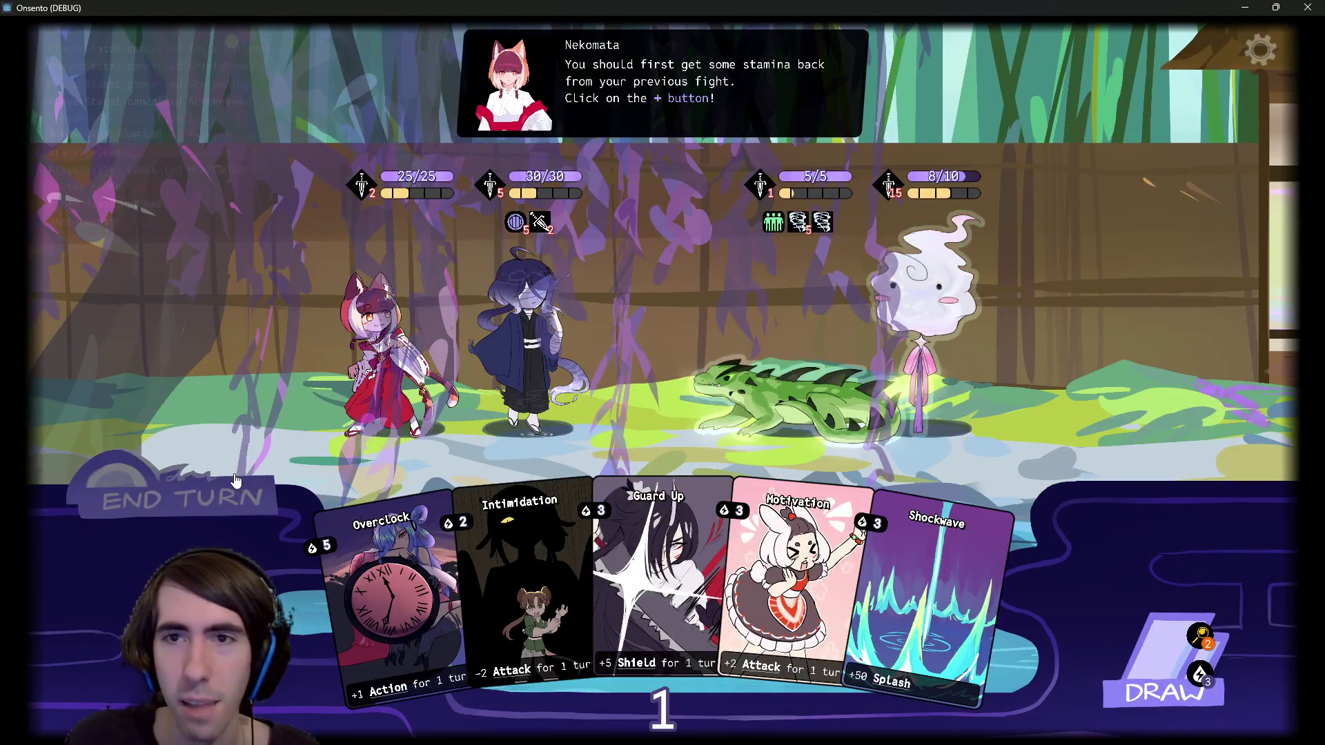
left_click(243, 471)
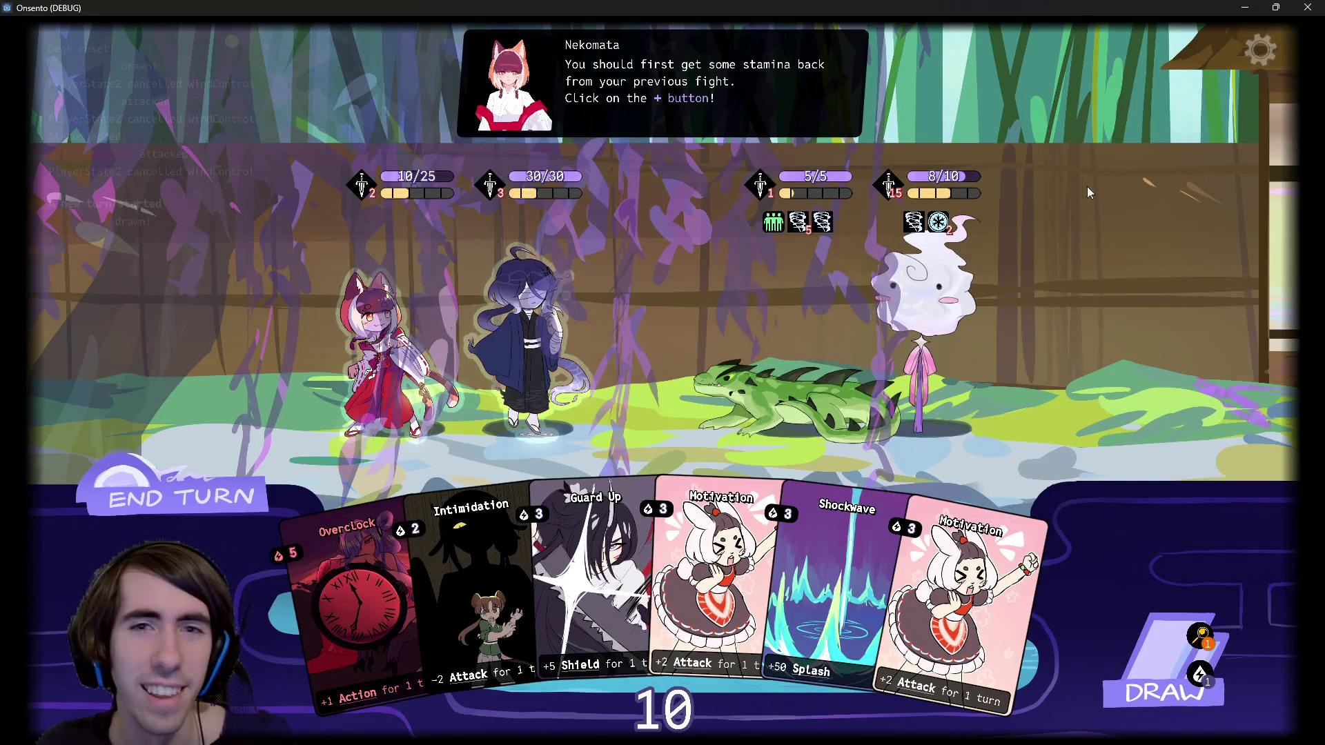
Play Motivation on the blue-haired ally and end the turn despite the draw warning.
mouse_move(889, 187)
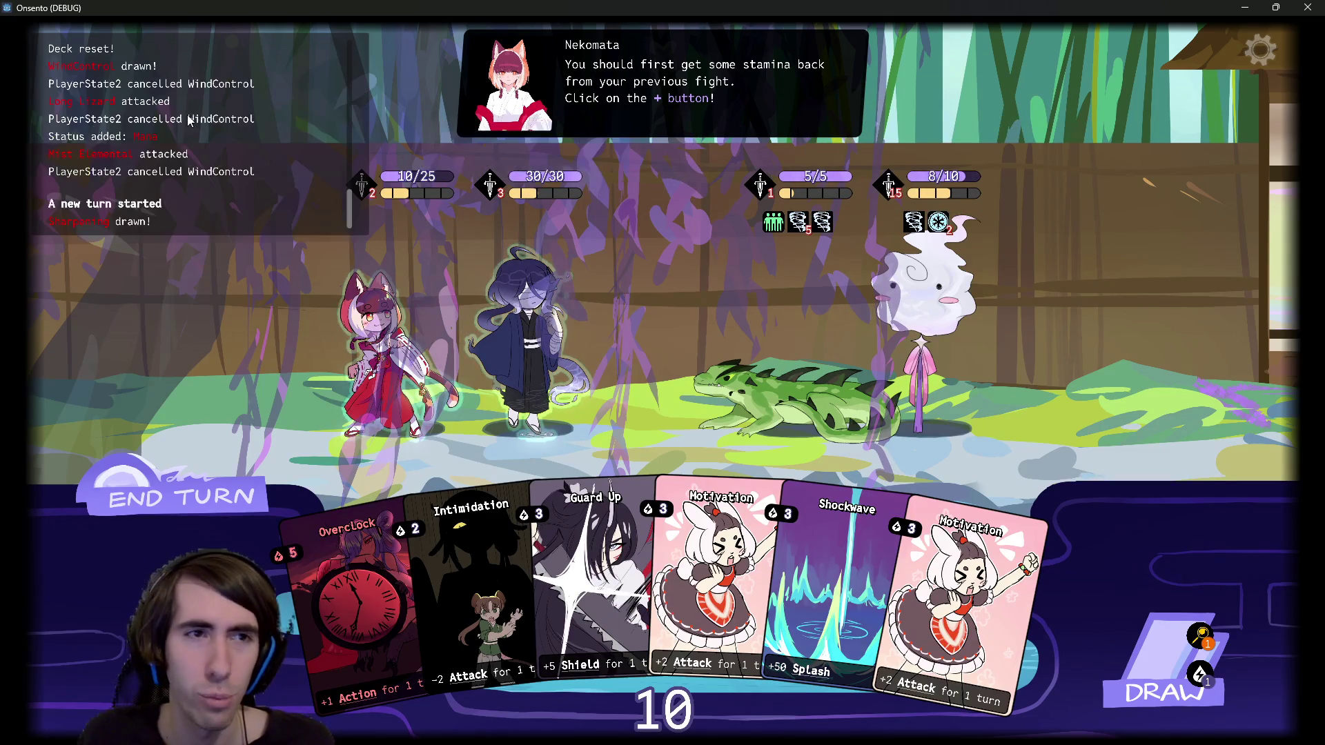
scroll(194, 148, "up", 3)
scroll(193, 148, "down", 3)
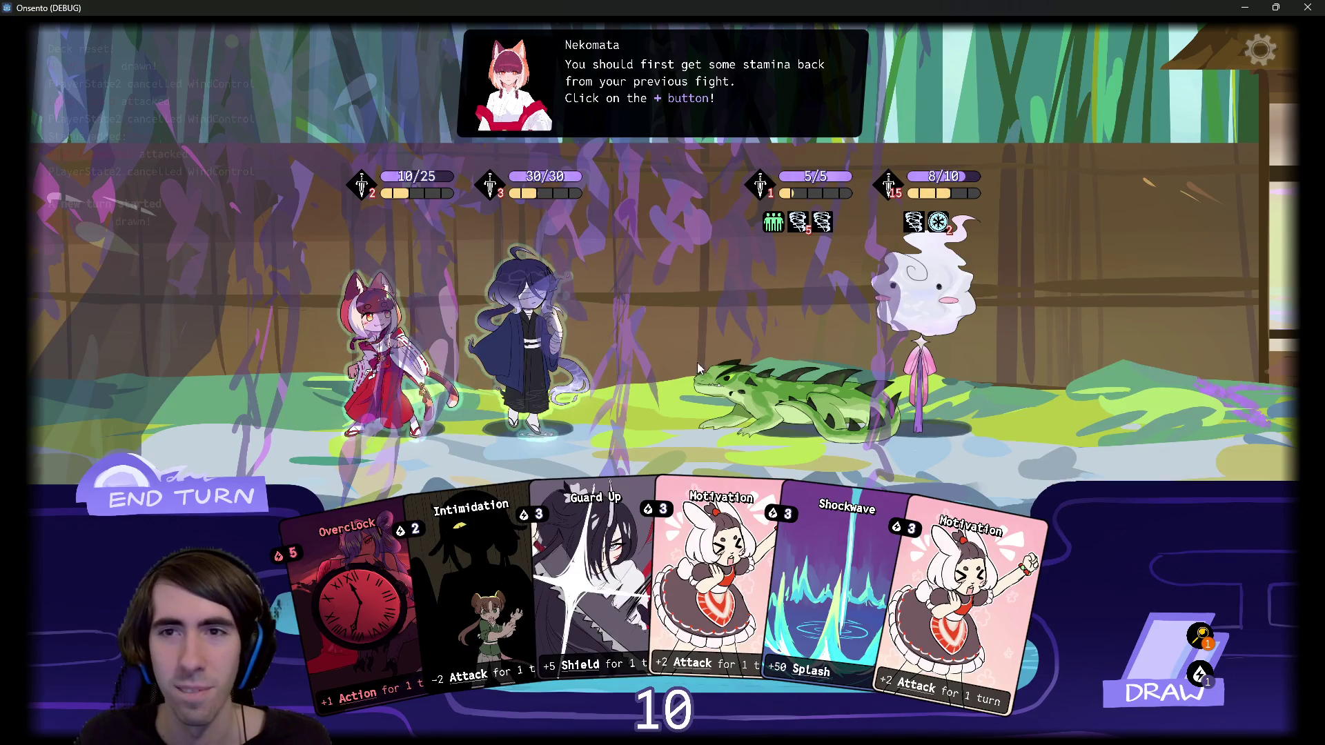
mouse_move(718, 525)
left_mouse_down()
mouse_move(622, 359)
mouse_move(546, 315)
mouse_move(925, 290)
left_mouse_up()
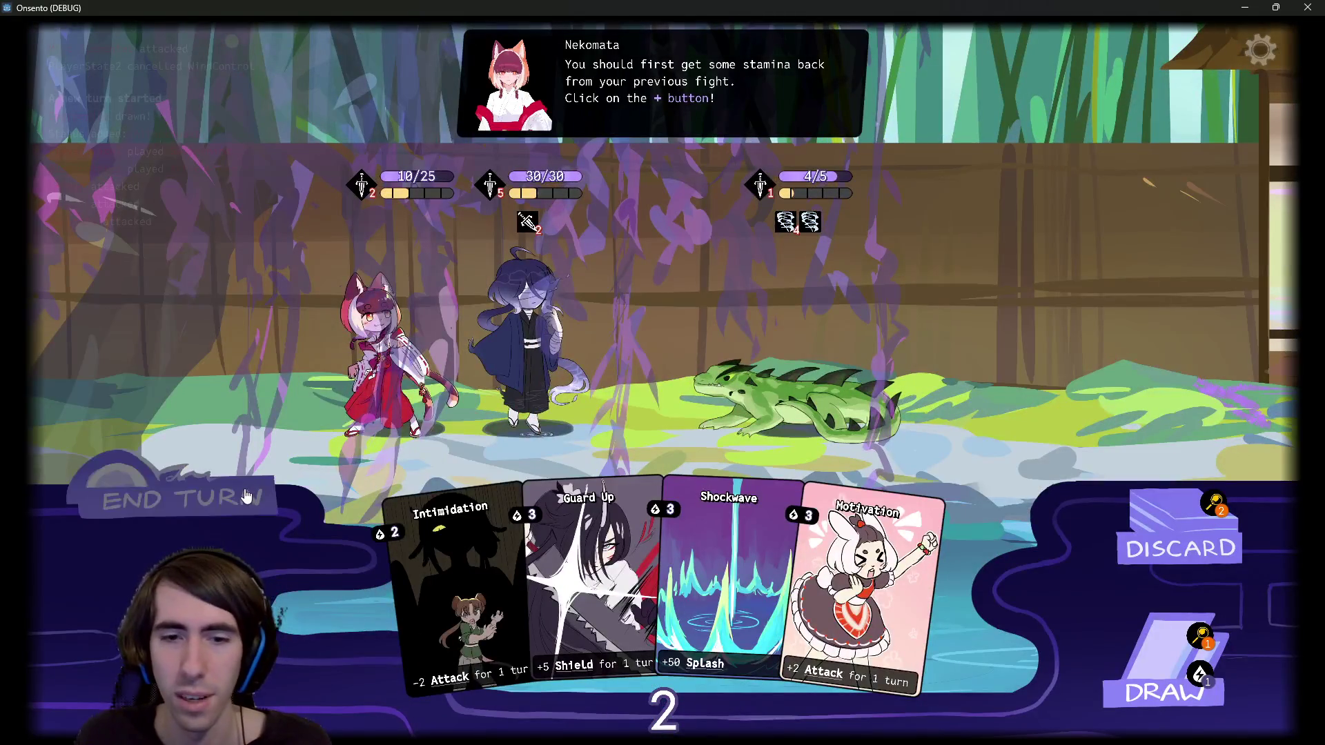
left_click(247, 496)
left_click(1166, 663)
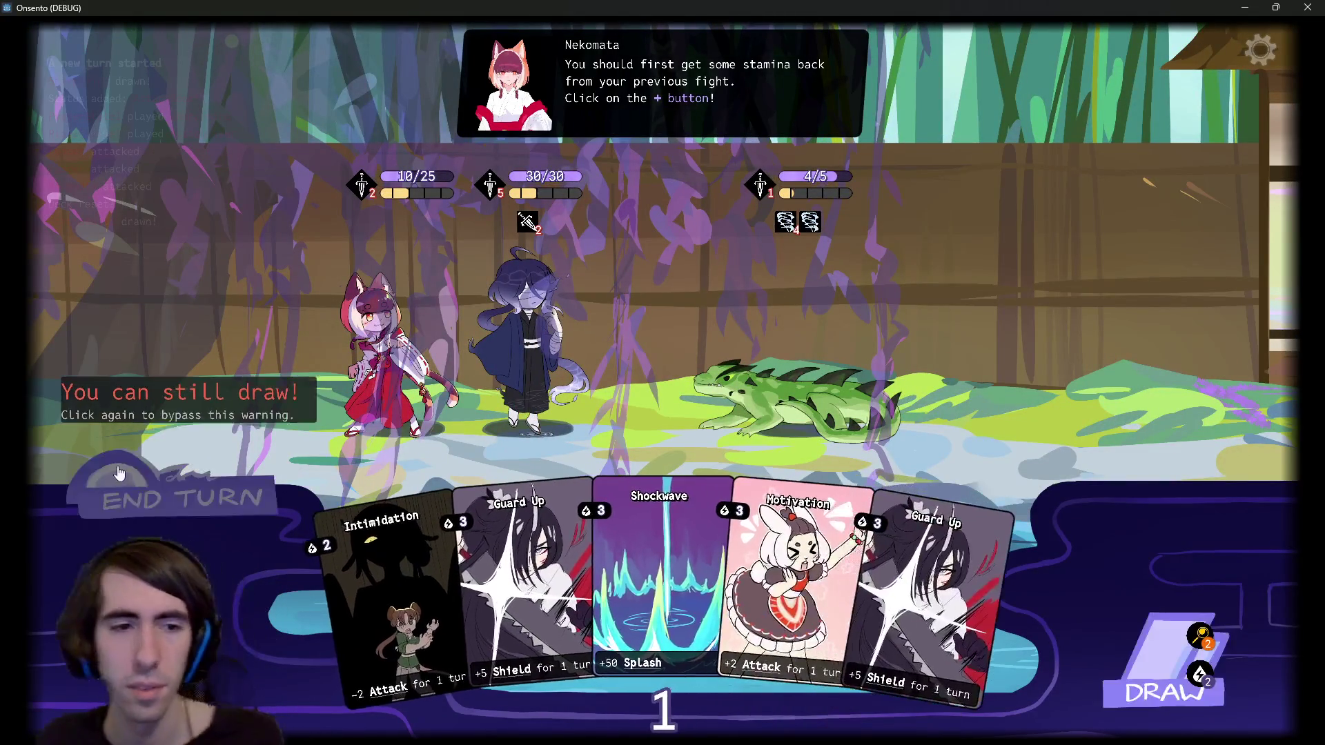
left_click(119, 473)
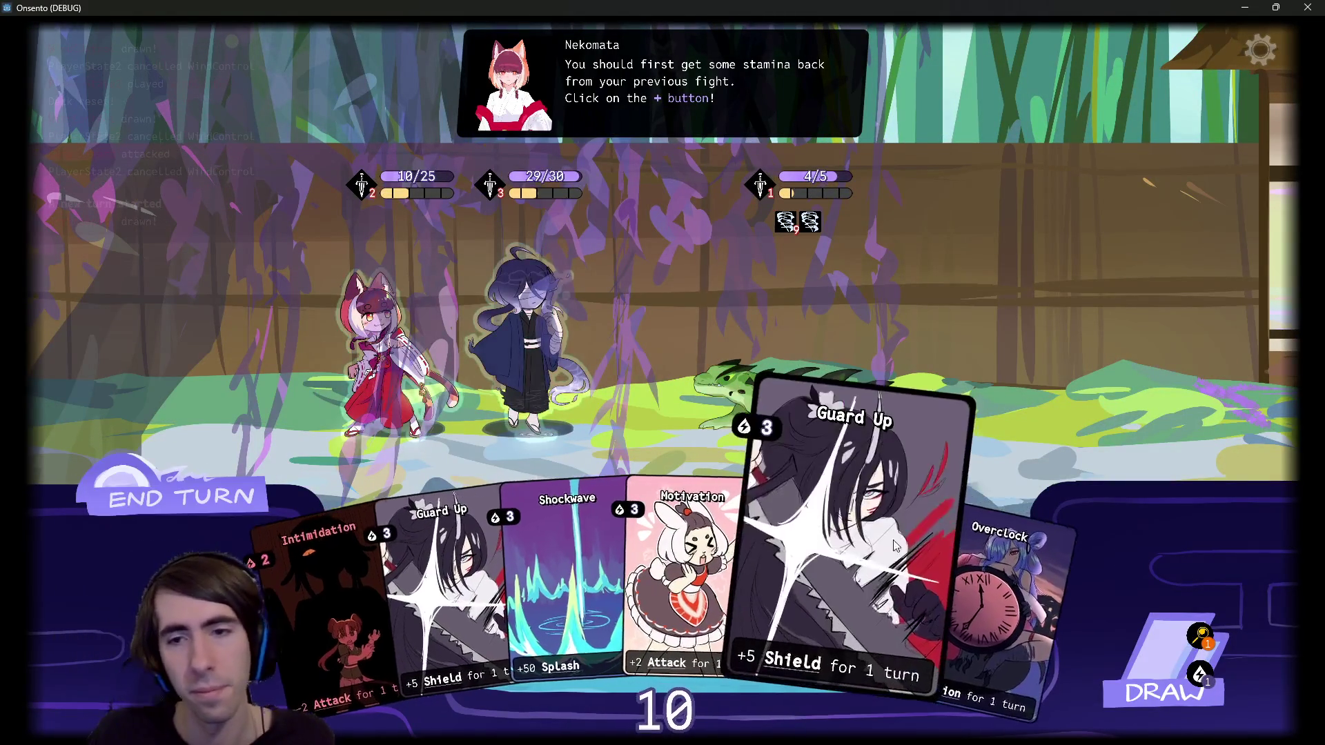
Play Guard Up and Motivation on the ally, then open the pause menu.
left_click_drag(895, 547, 605, 366)
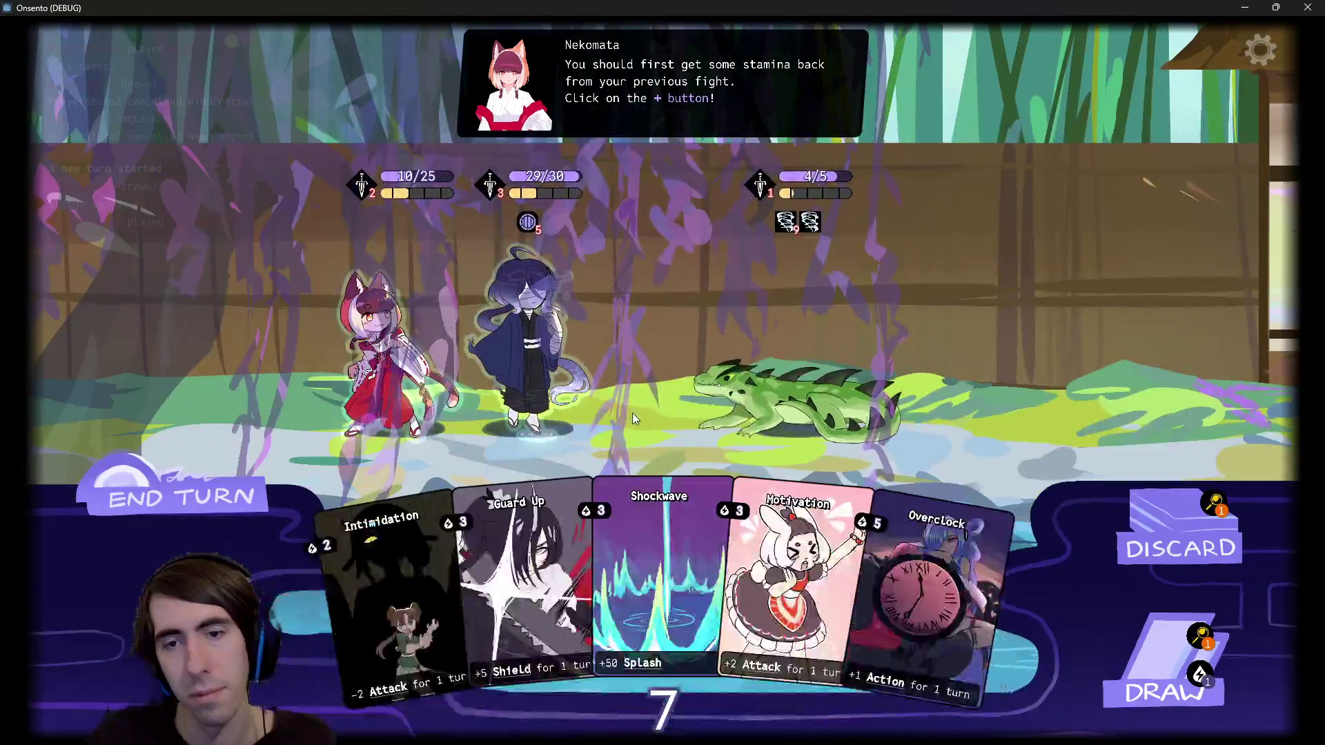
left_click_drag(794, 586, 519, 345)
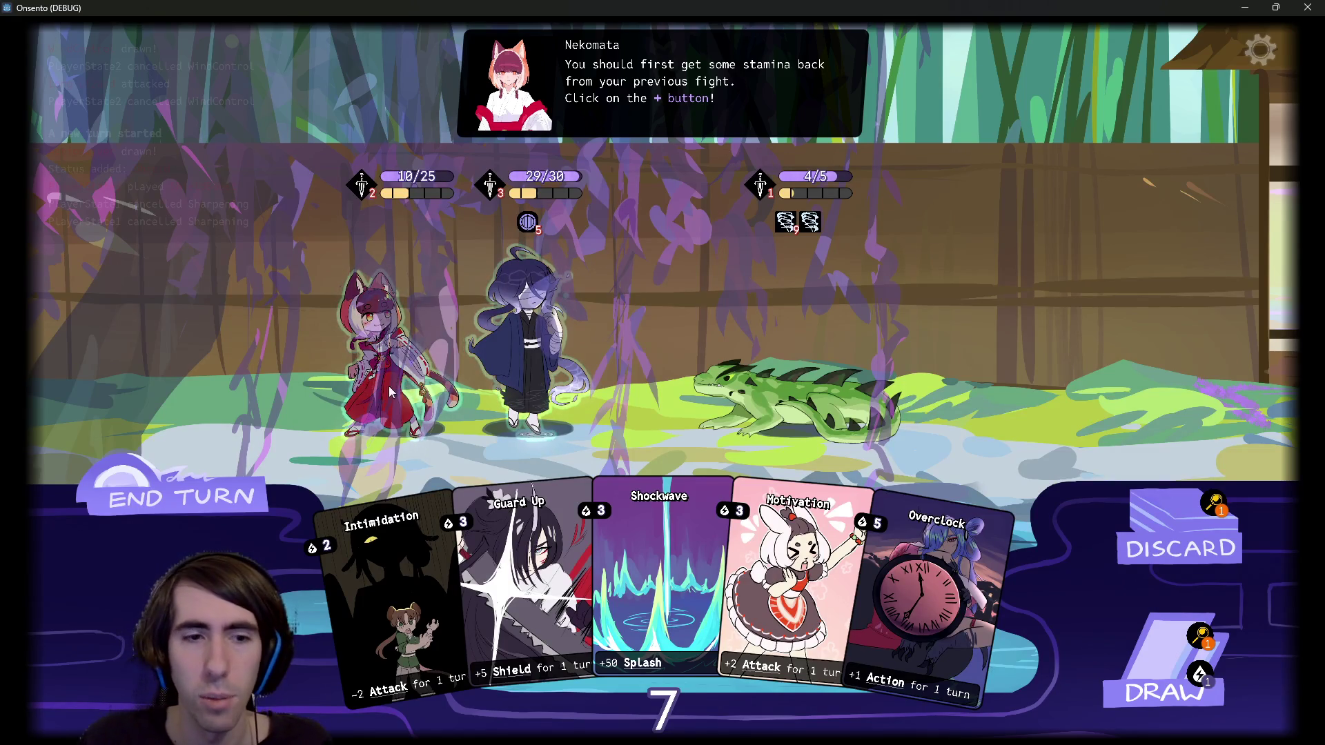
left_click(1260, 49)
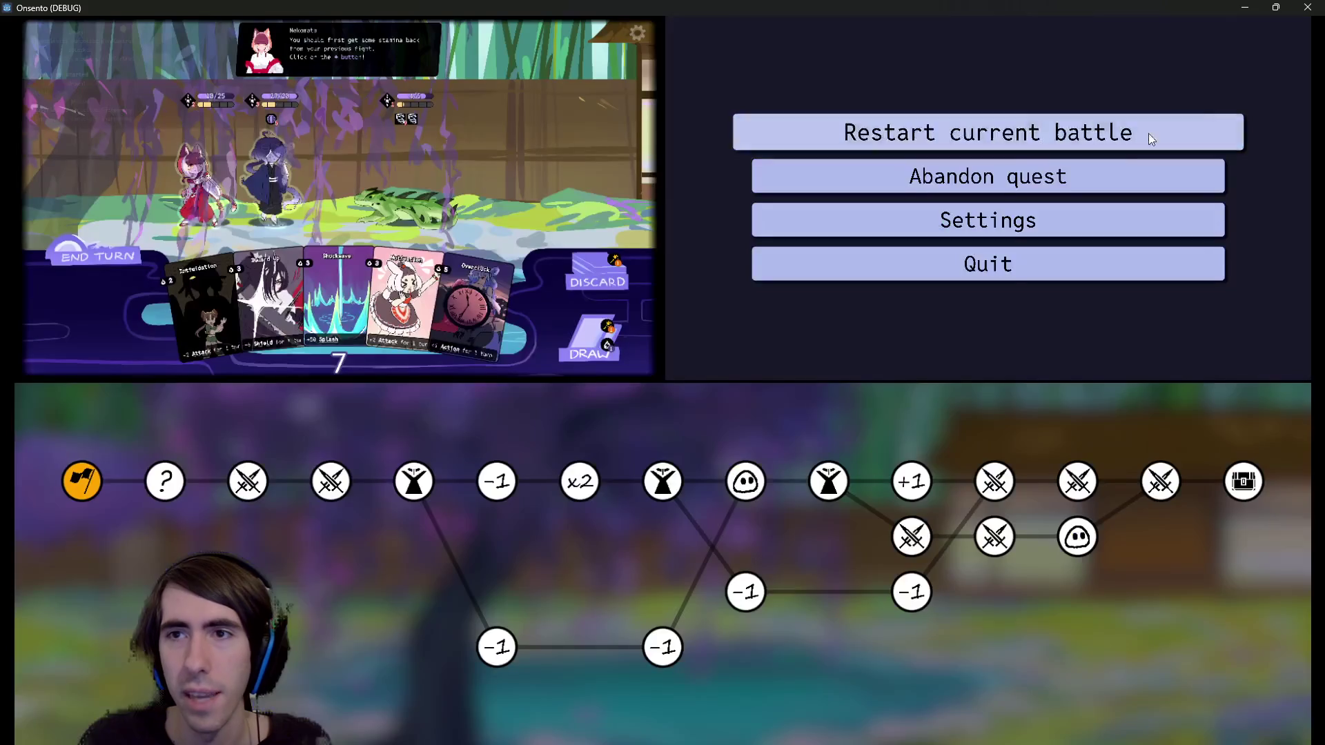
Restart the current battle from the pause menu, then close the game window.
left_click(1112, 130)
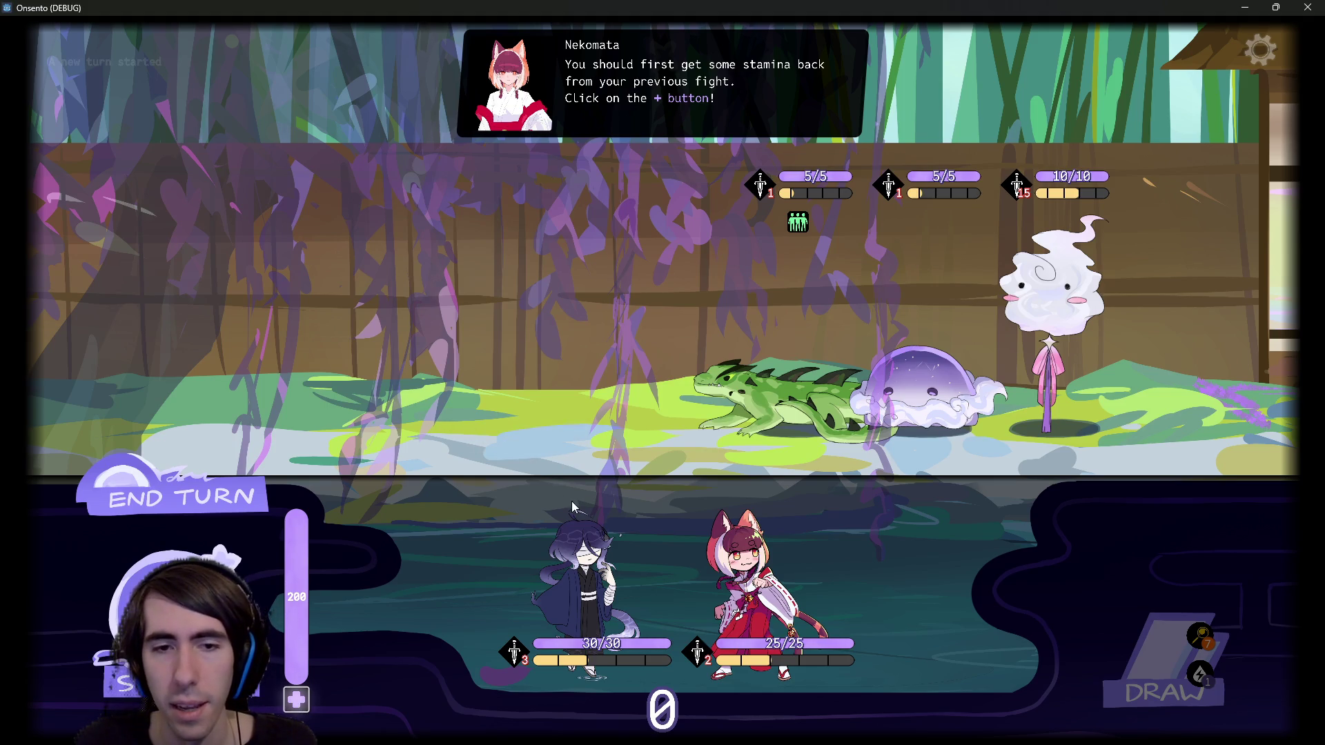
left_click(1307, 8)
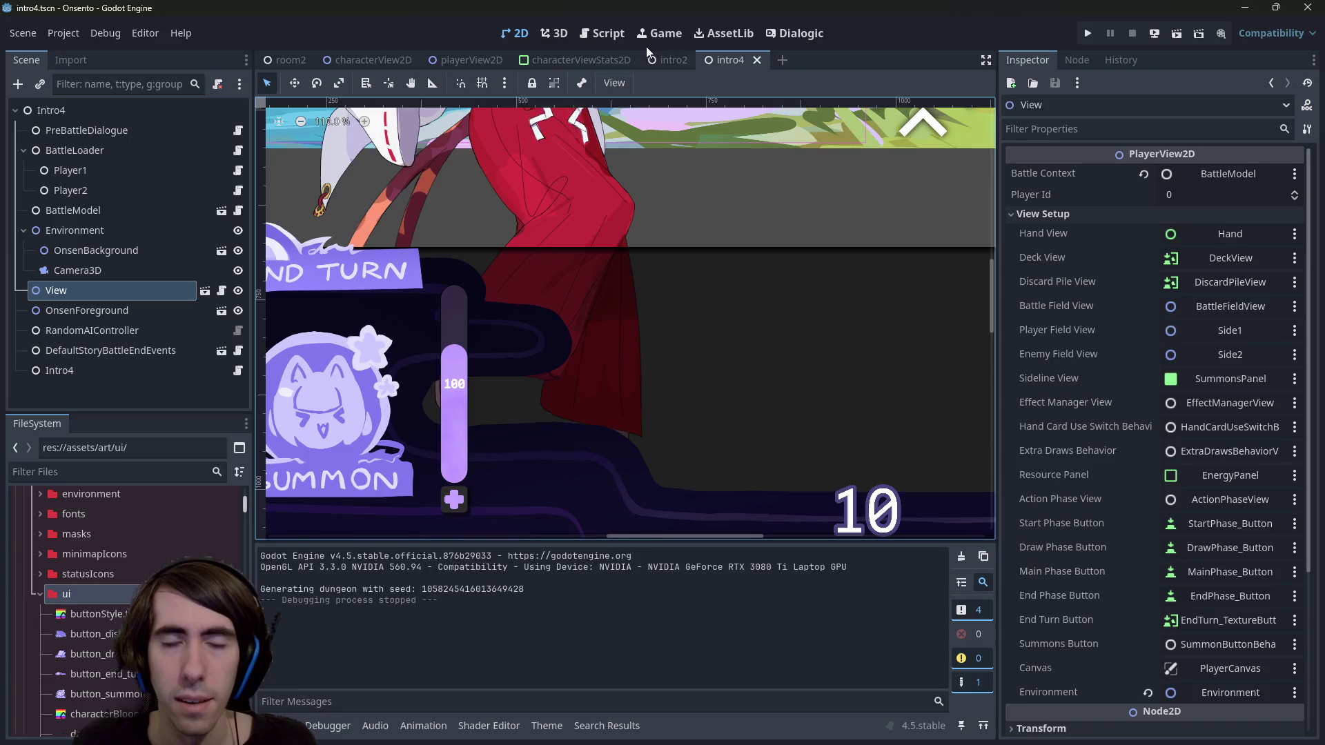
In playerView2D, set the plus icon's Self Modulate intensity to 0 and save.
left_click(474, 57)
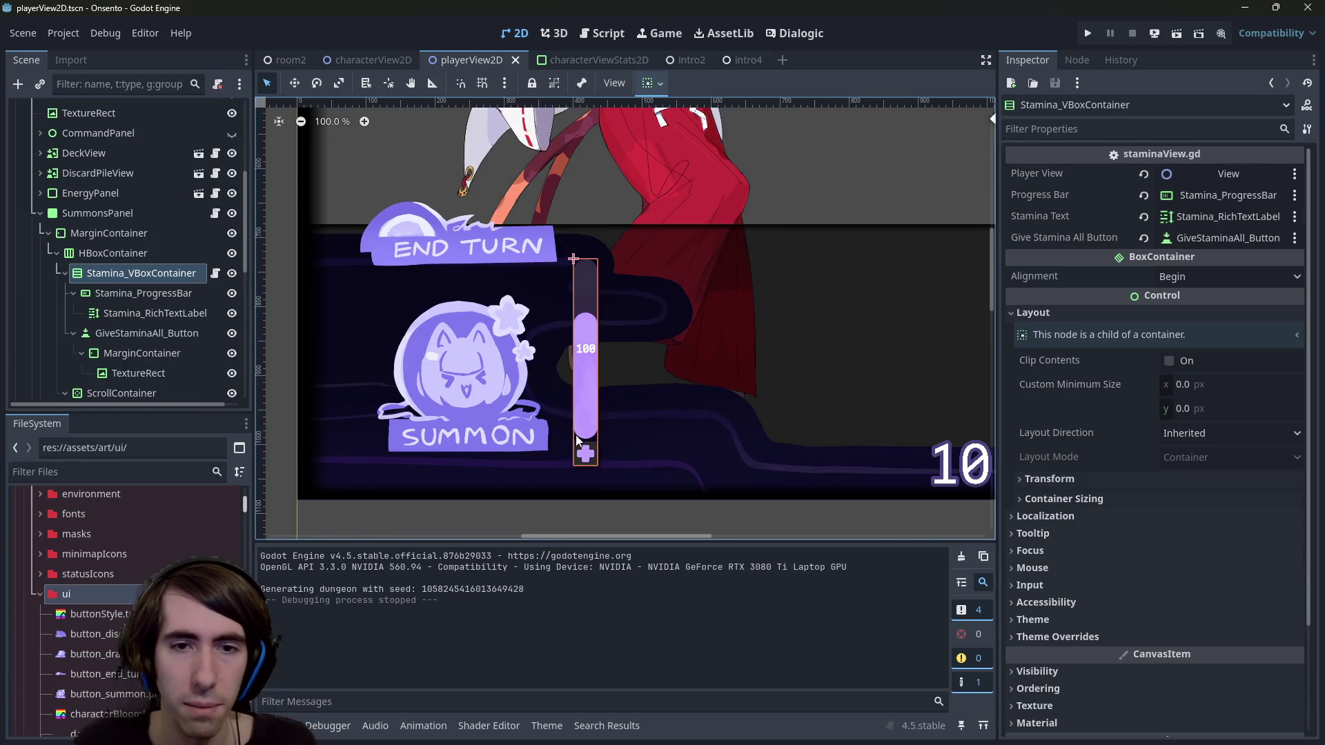
left_click(584, 457)
left_click(1190, 542)
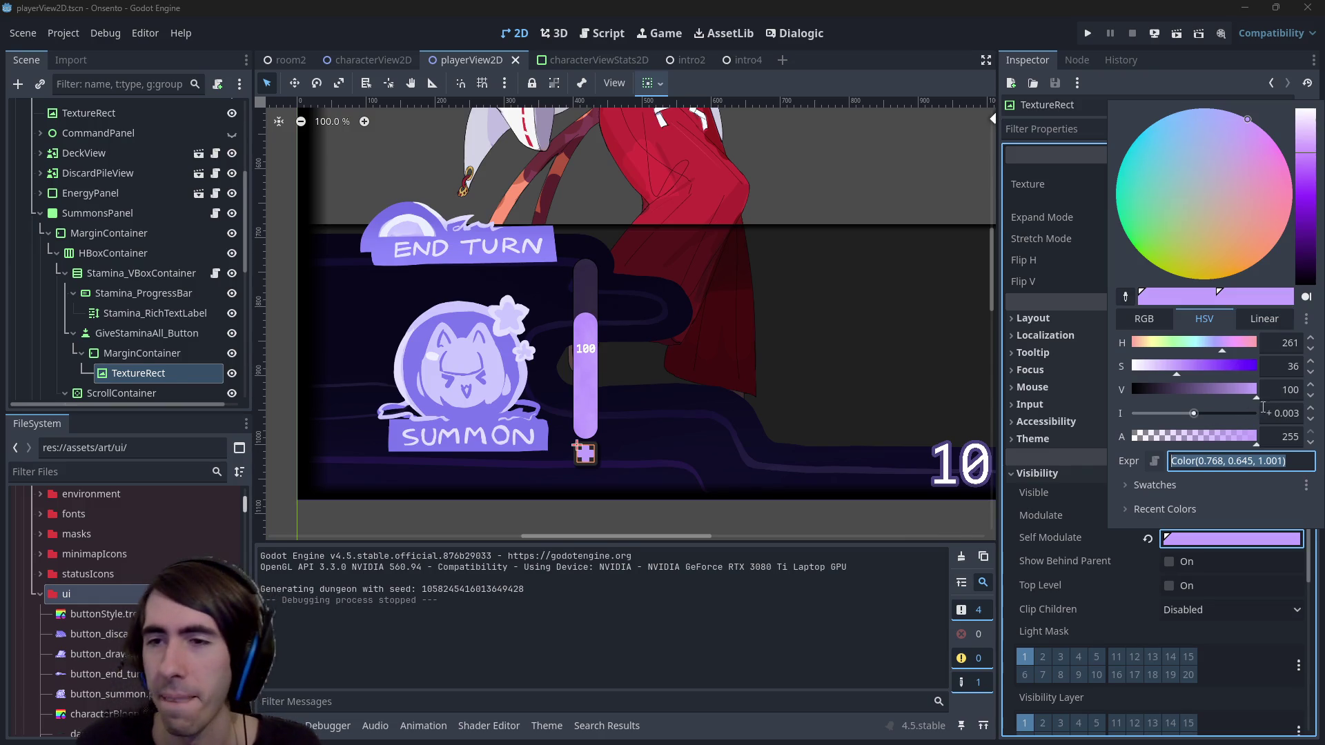
left_click(1263, 408)
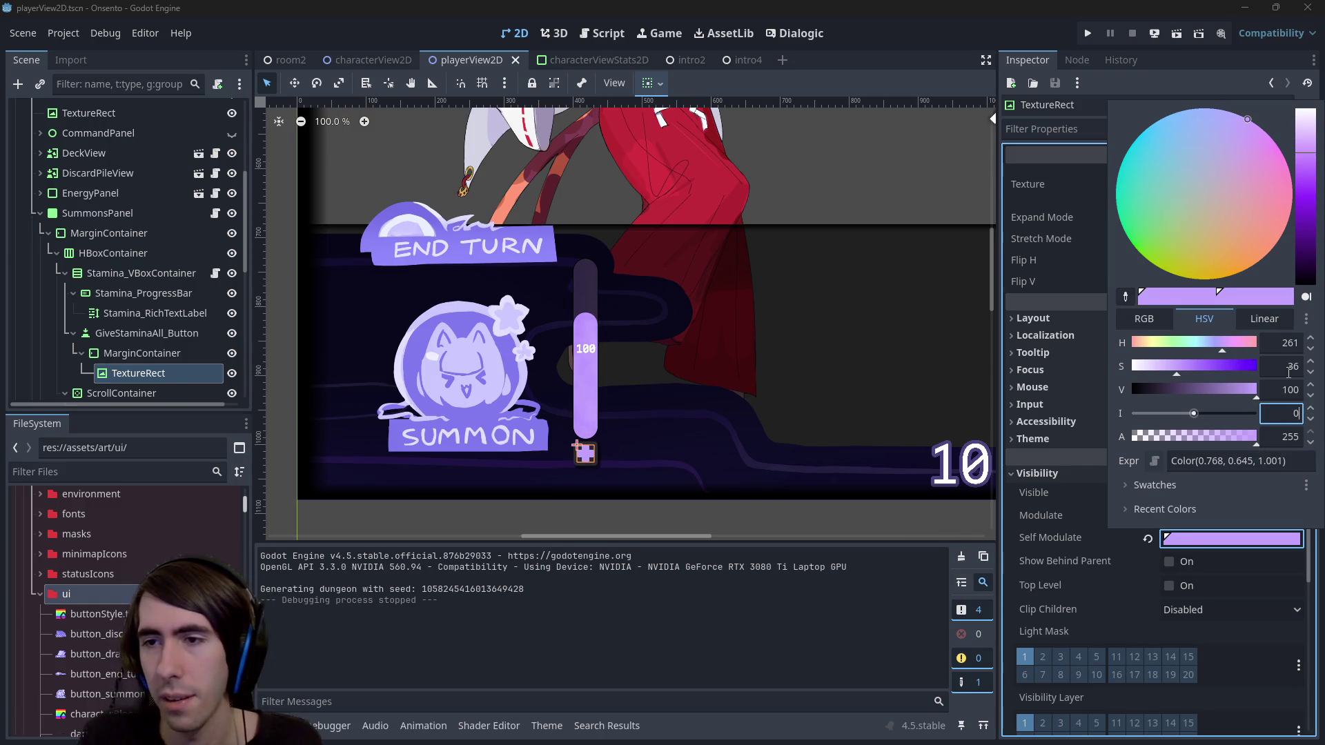
key("Return")
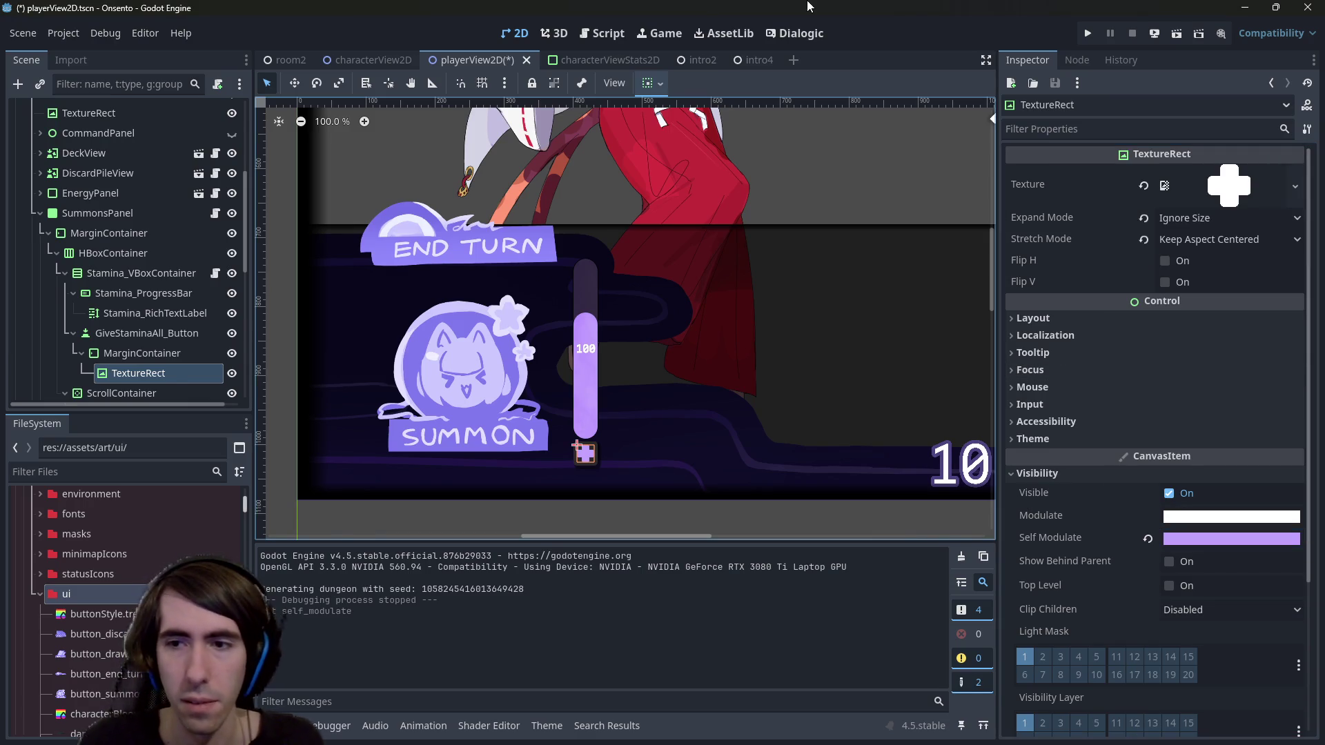
key("ctrl+s")
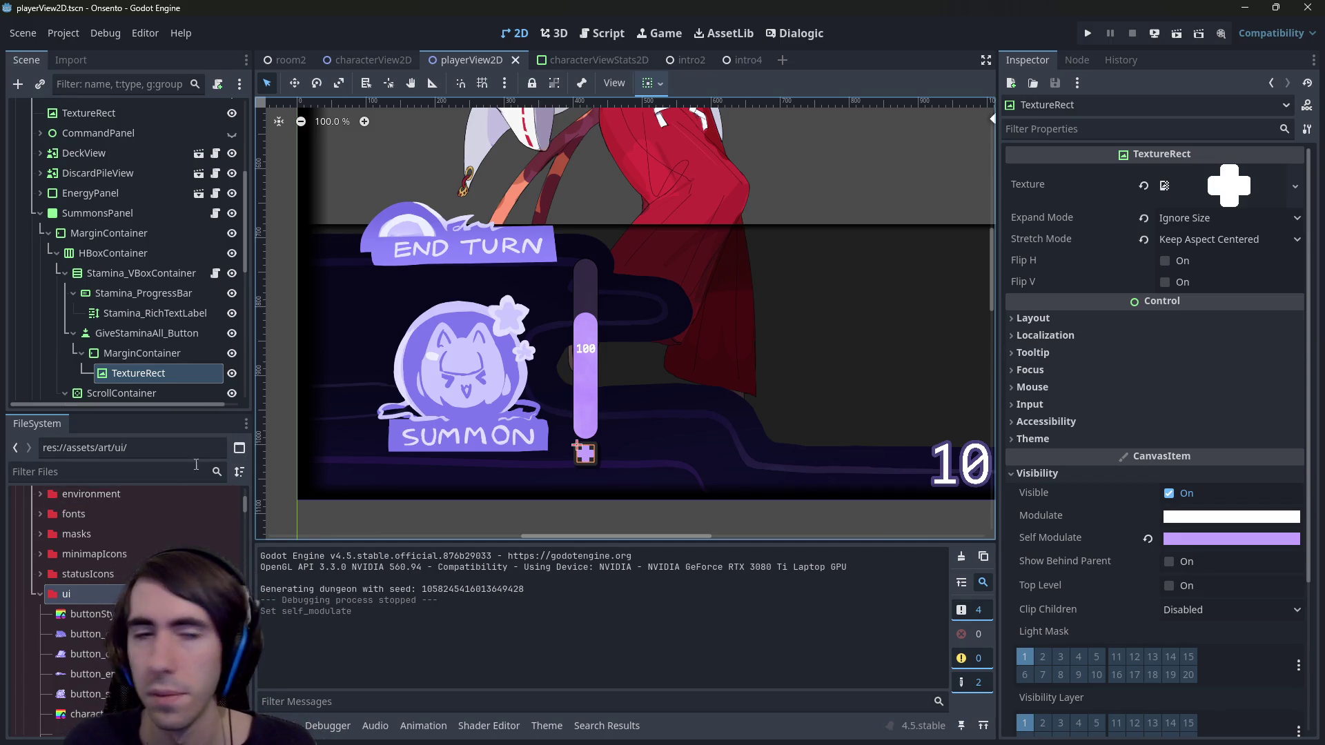
Open the staminaView.gd script attached to Stamina_VBoxContainer.
left_click(149, 335)
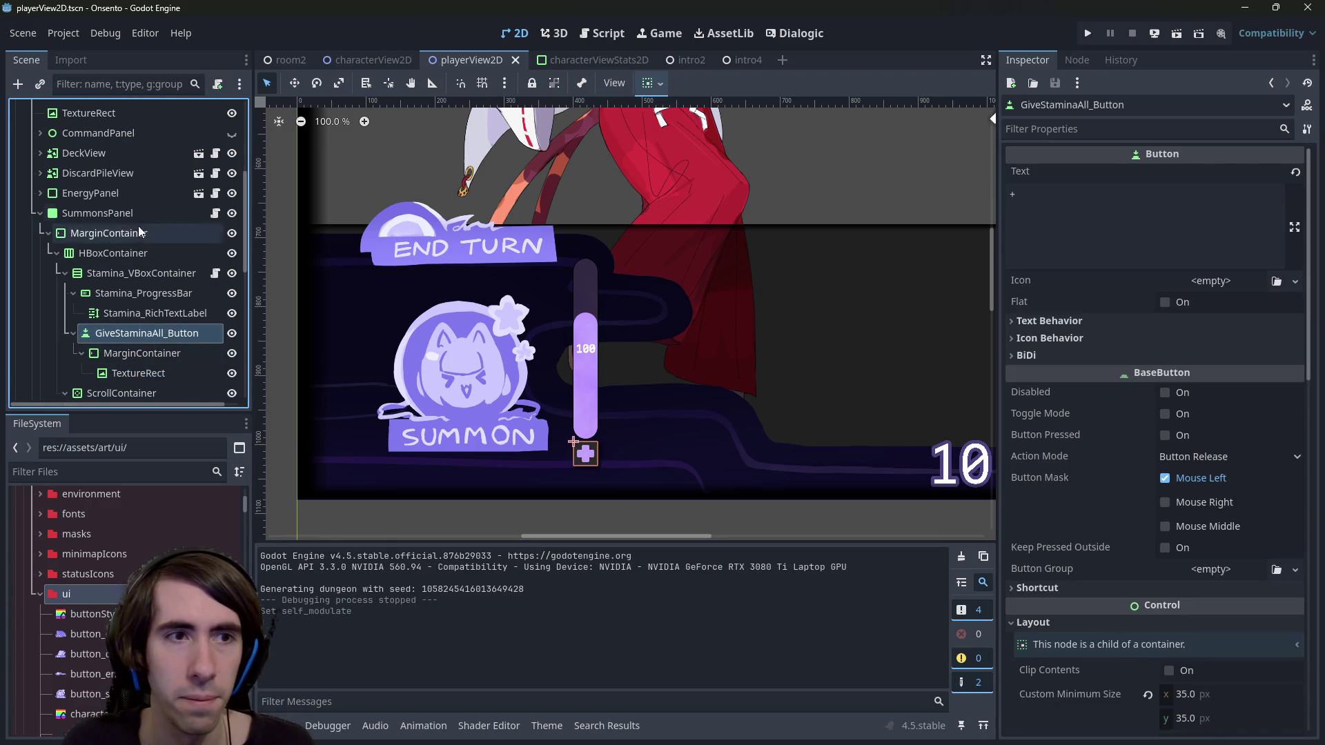
left_click(169, 214)
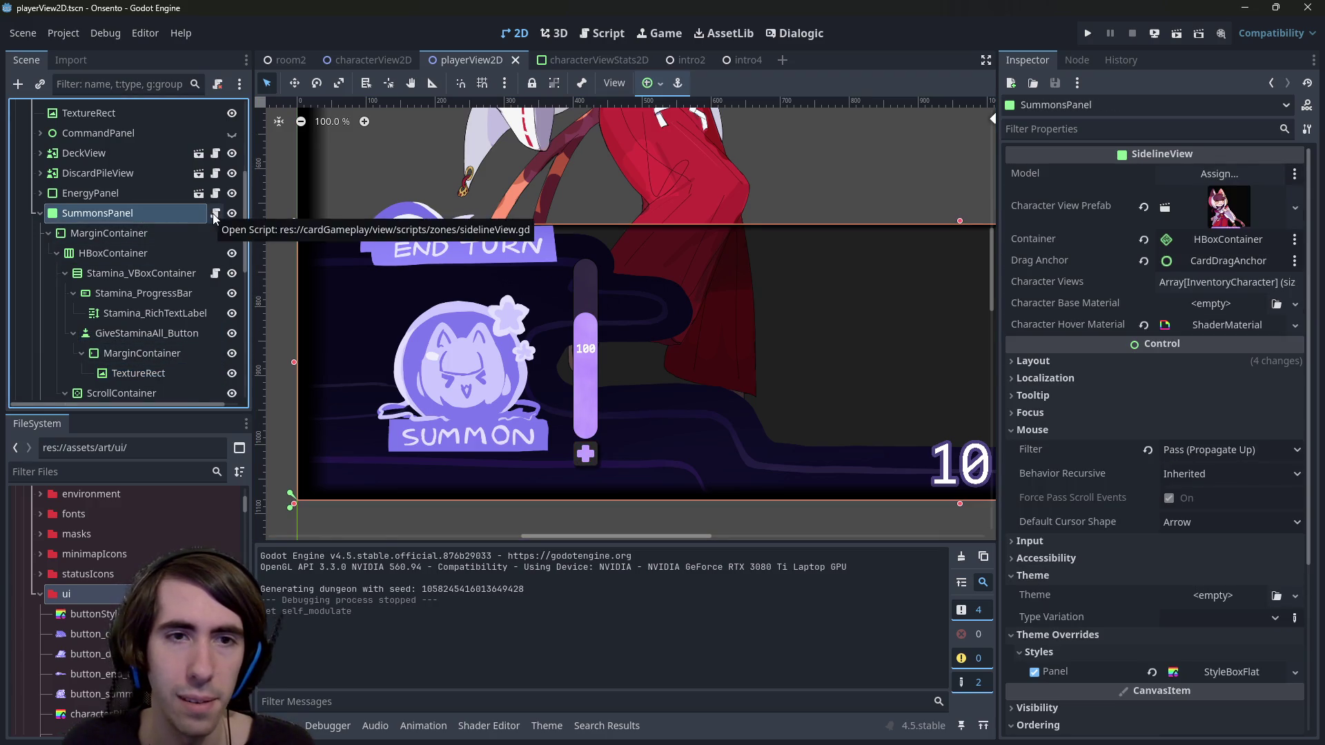
left_click(214, 276)
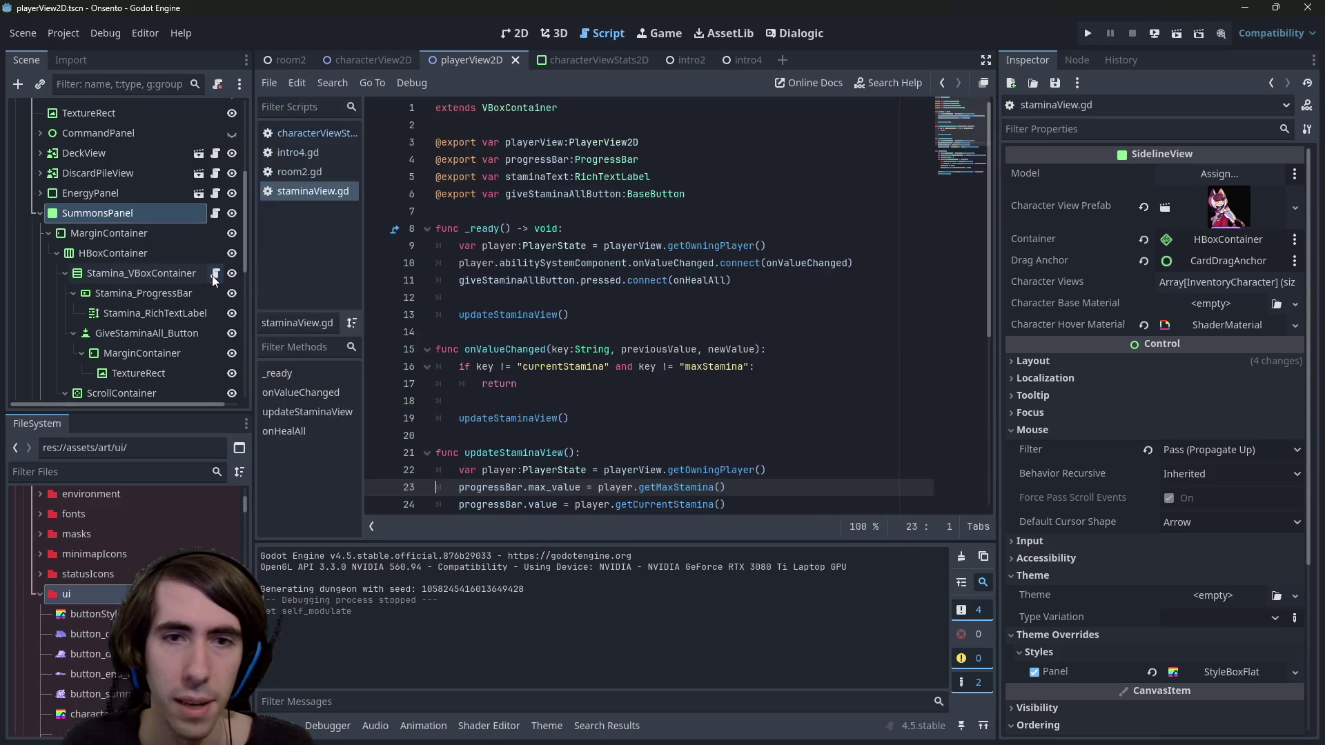
Add 'class_name StaminaView' below the extends line in staminaView.gd.
left_click(570, 110)
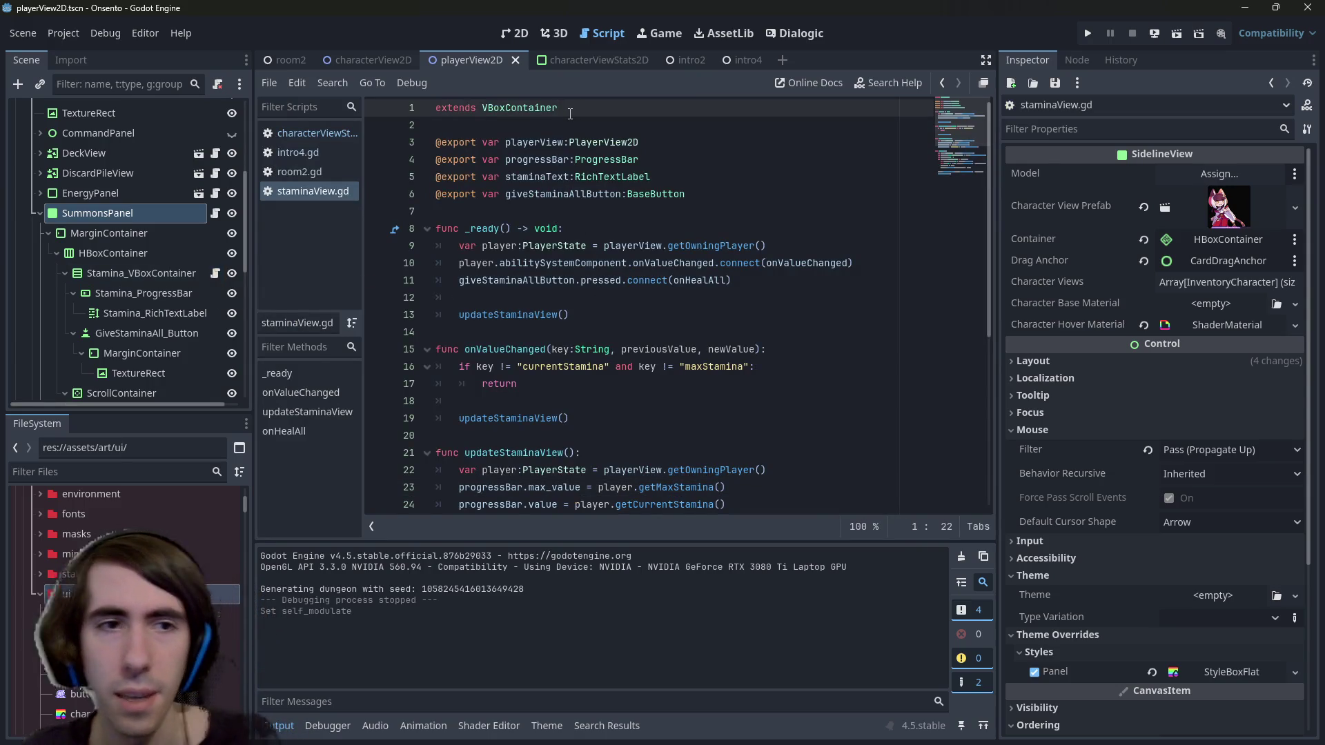
key("Return")
type("s_name Sta")
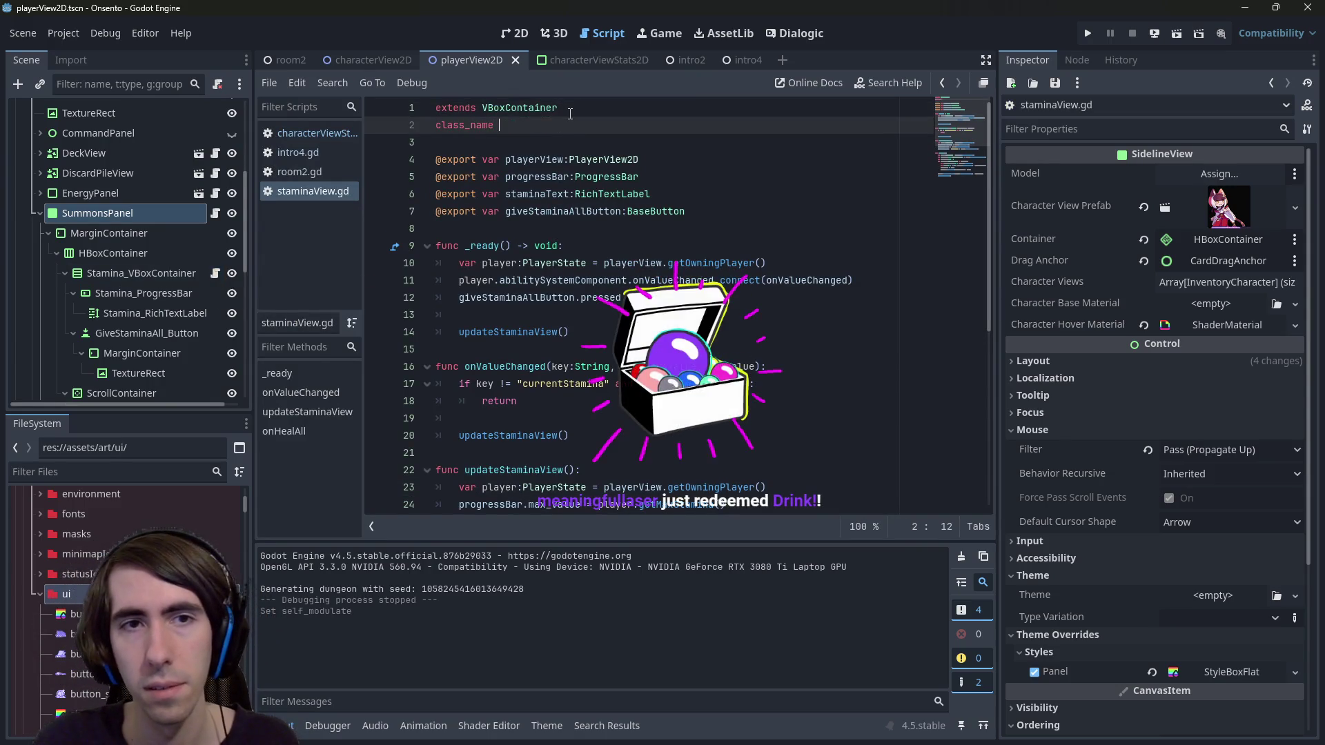
type("minaView")
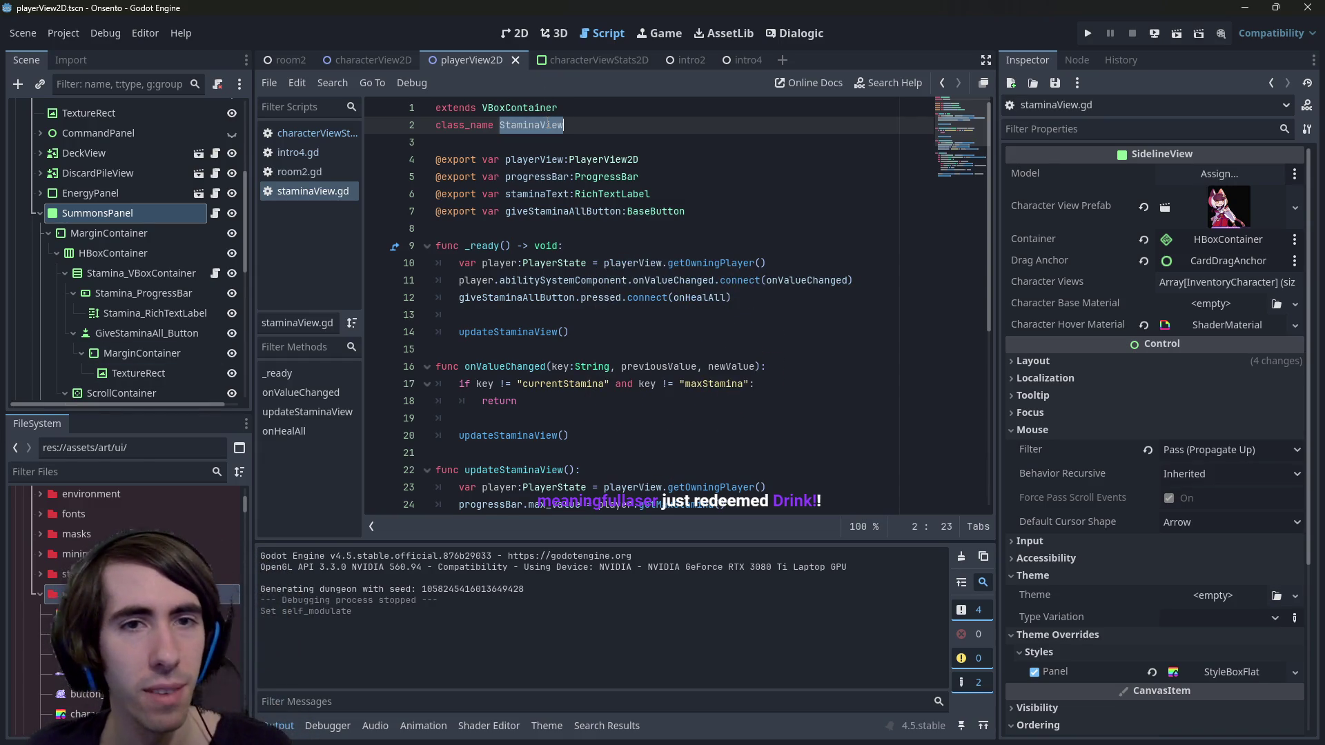
scroll(124, 276, "up", 3)
left_click(519, 35)
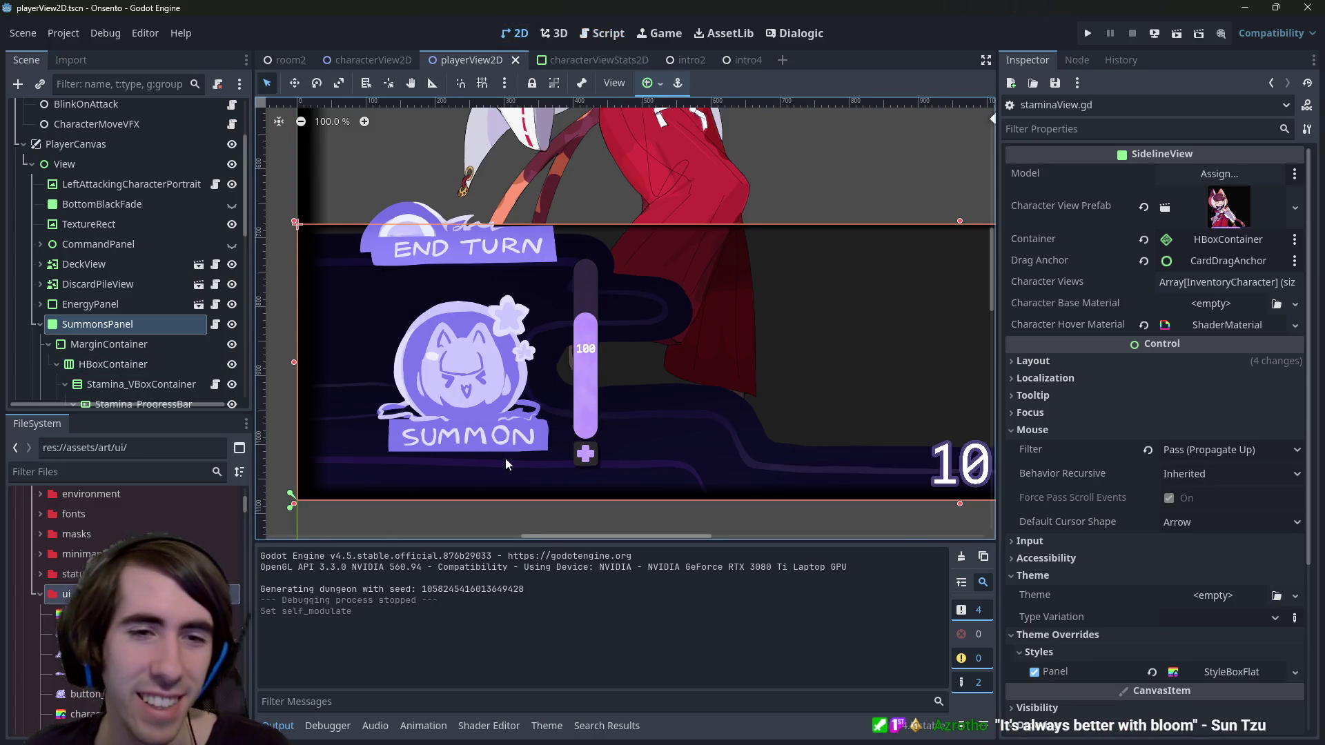
Tint the plus icon's TextureRect Self Modulate lavender and save playerView2D.
left_click(581, 461)
left_click(1181, 539)
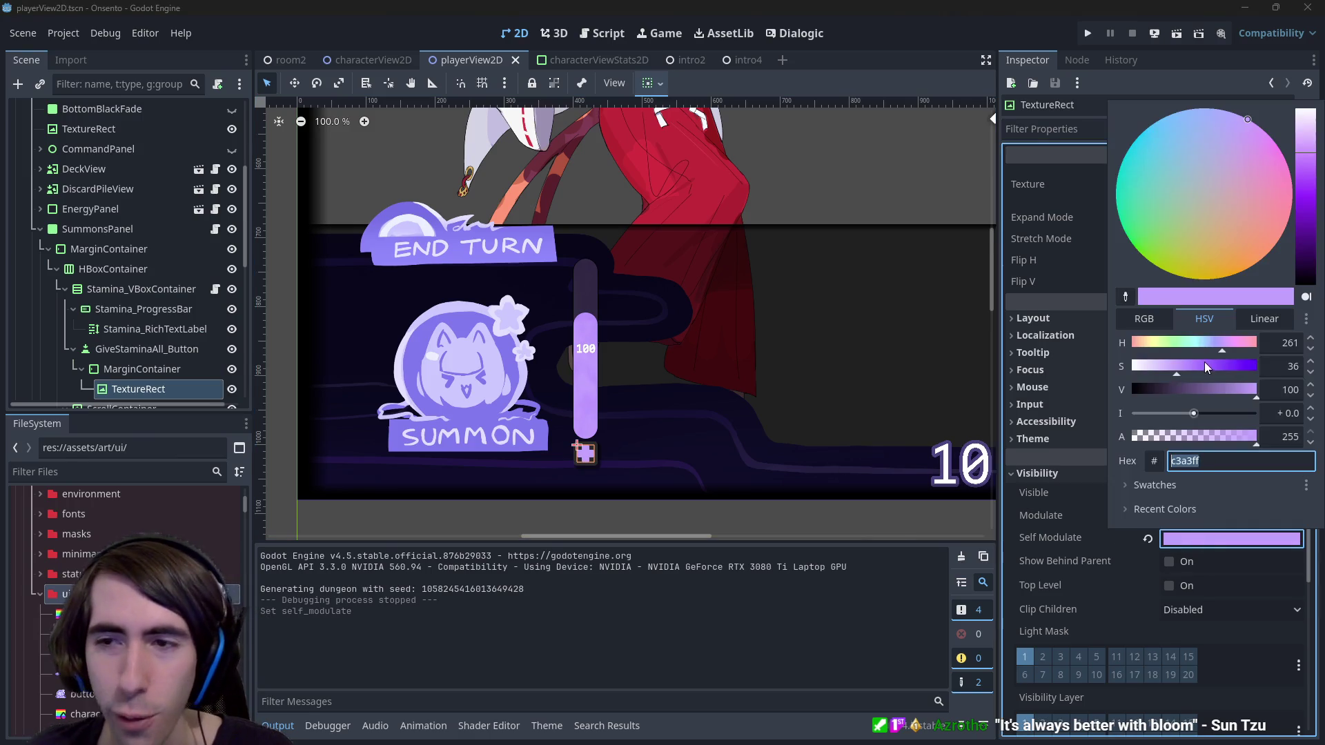
left_click(1263, 320)
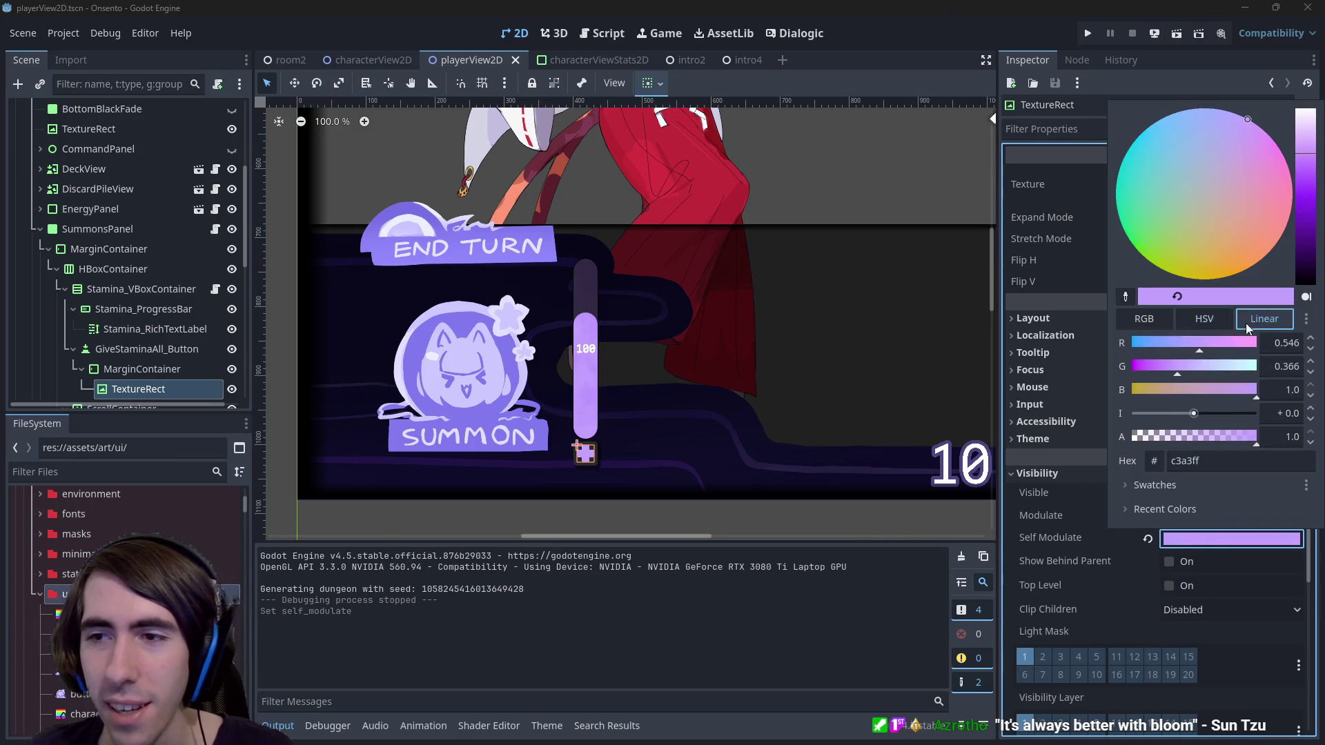
left_click(1204, 320)
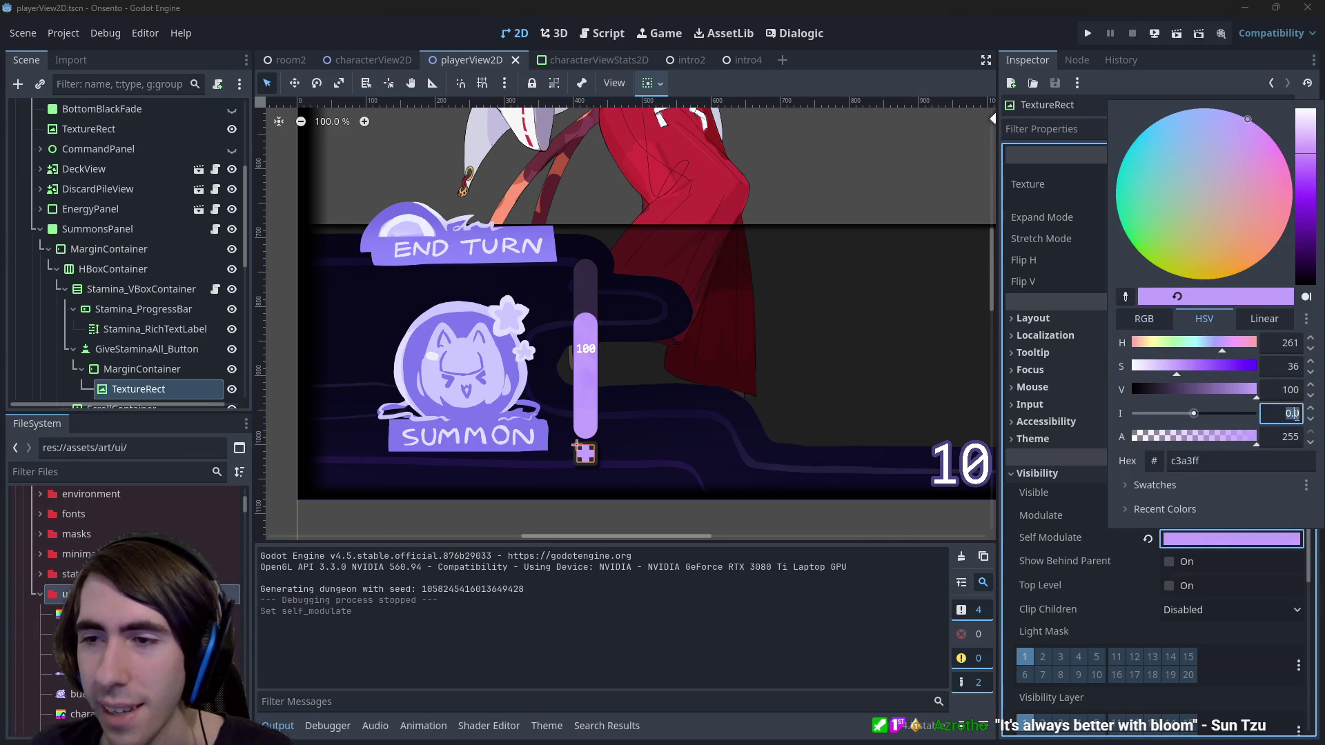
type("1")
key("Return")
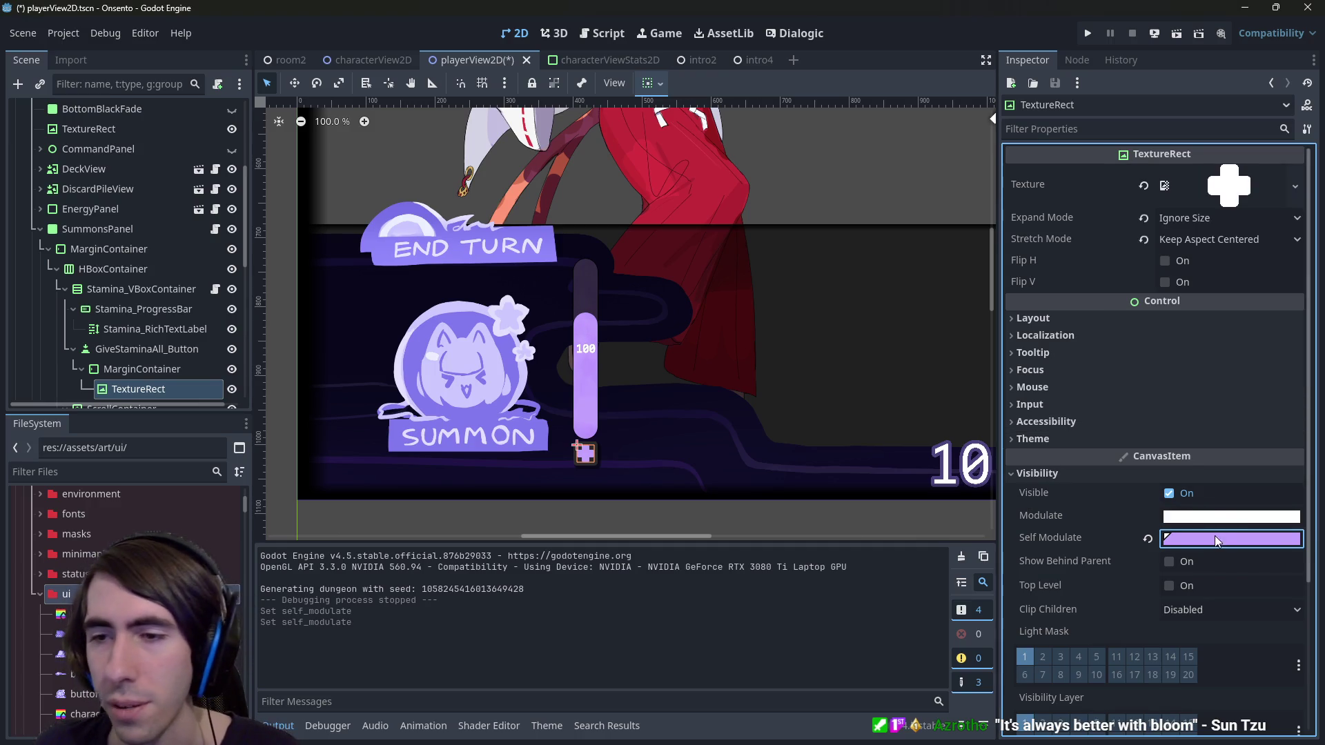
left_click(1218, 540)
left_click(1289, 414)
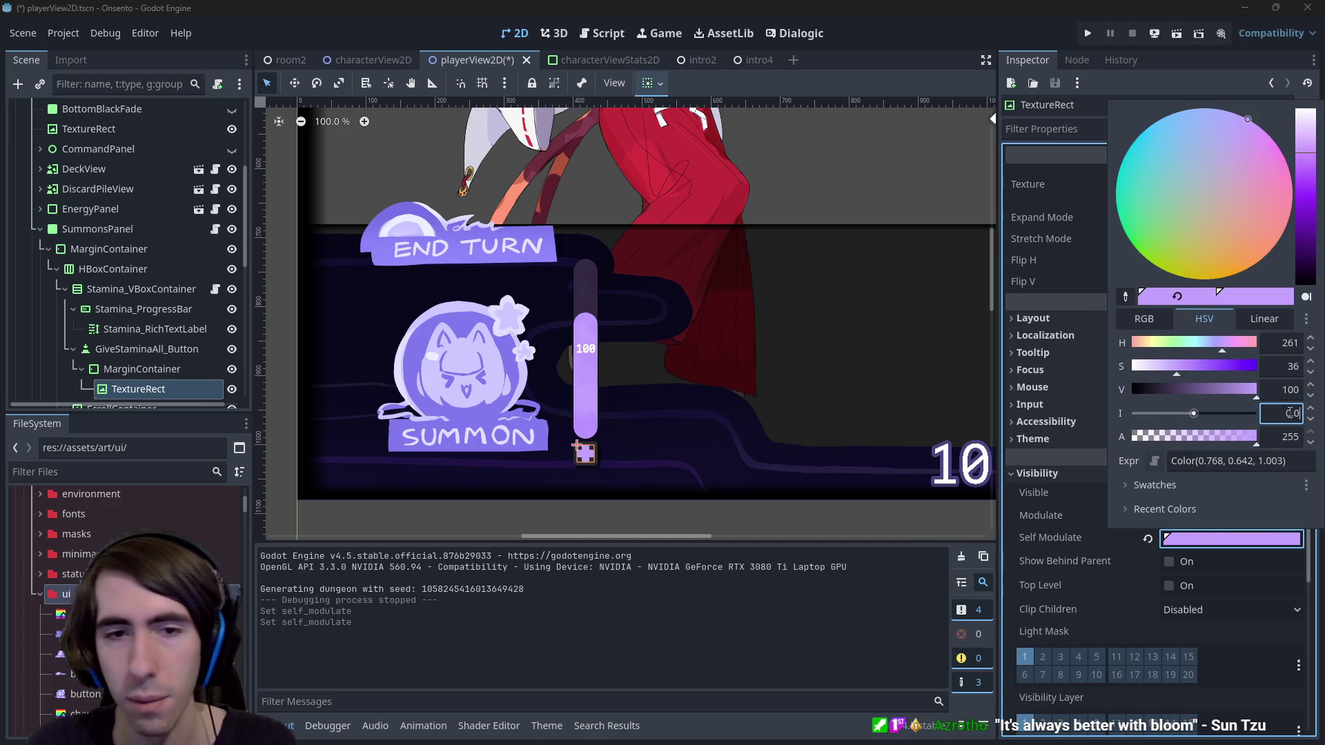
key("Return")
key("ctrl+s")
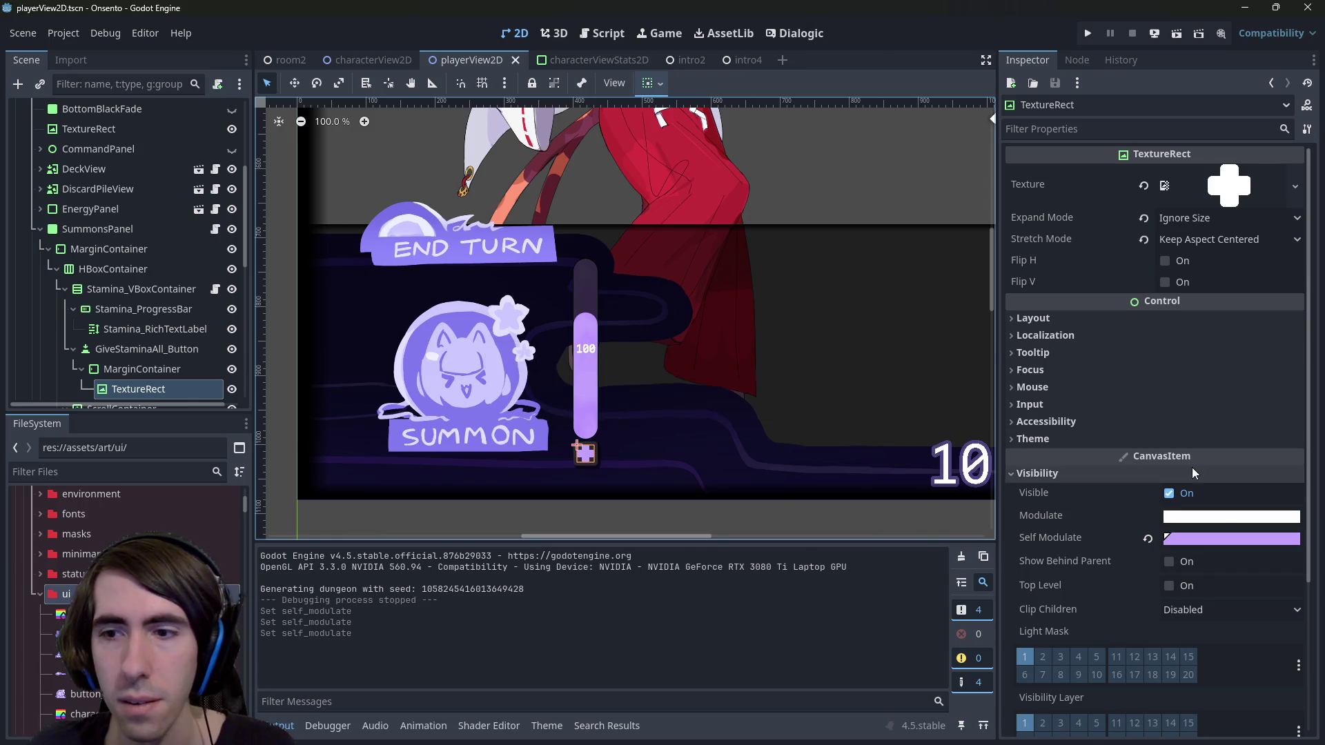
left_click(1218, 539)
Switch to the intro4 scene and run it with F6.
left_click(820, 12)
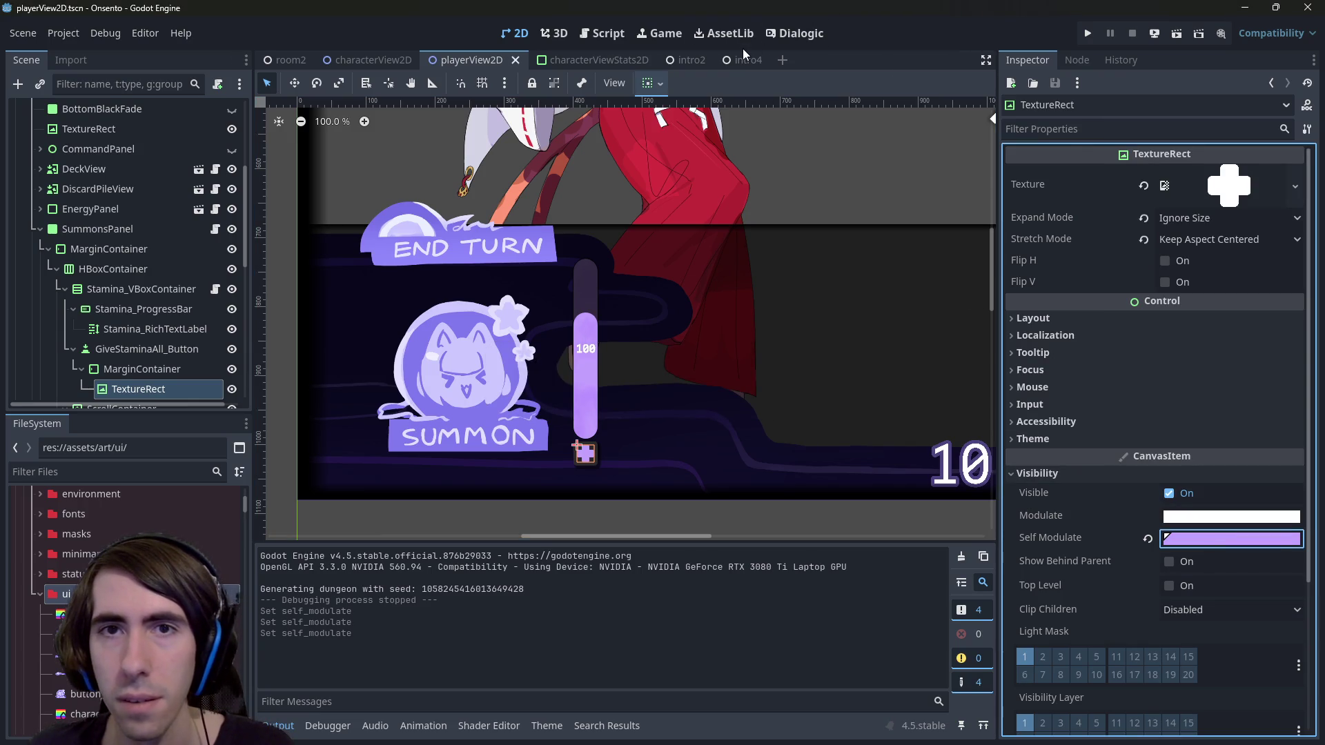
left_click(746, 59)
key("F6")
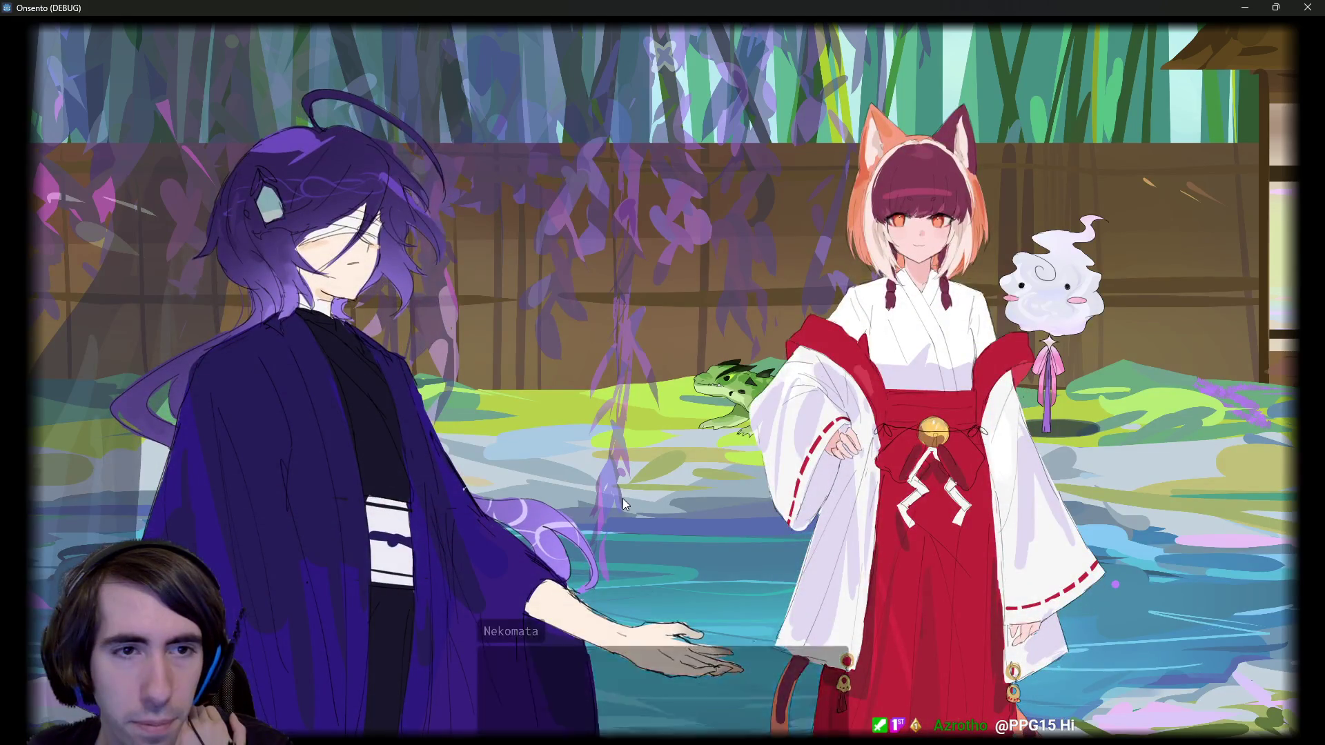
Click past the intro dialogue, check the lavender stamina bar, then close the game.
left_click(623, 485)
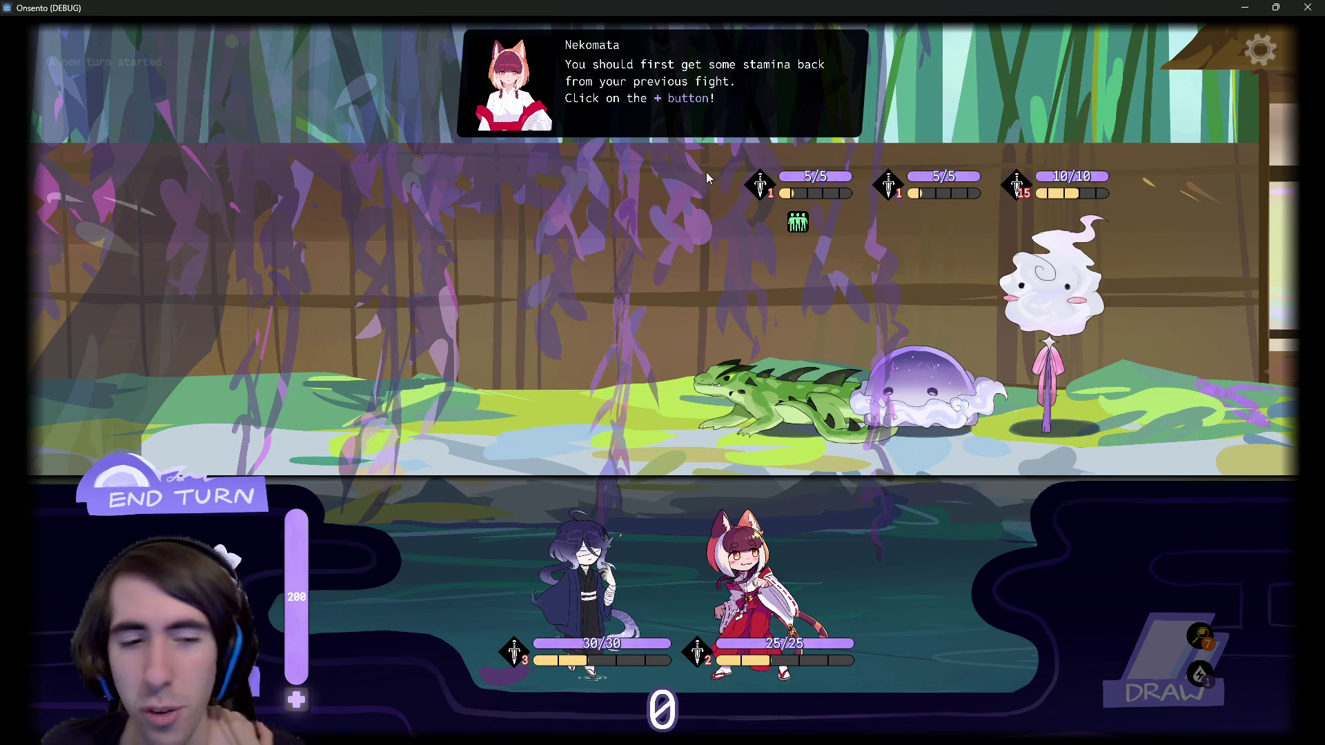
left_click(1307, 8)
left_click(461, 65)
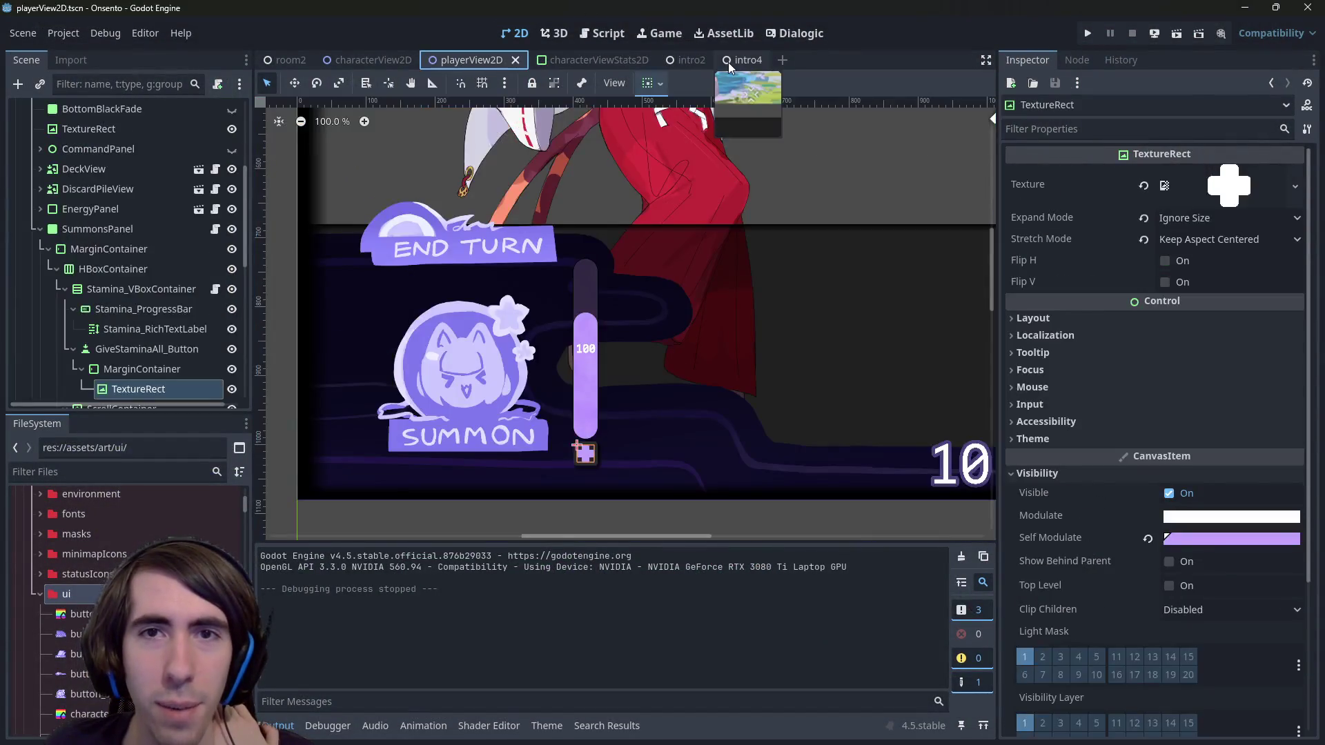
Open the View node's instanced playerView2D scene and select Stamina_ProgressBar.
left_click(727, 62)
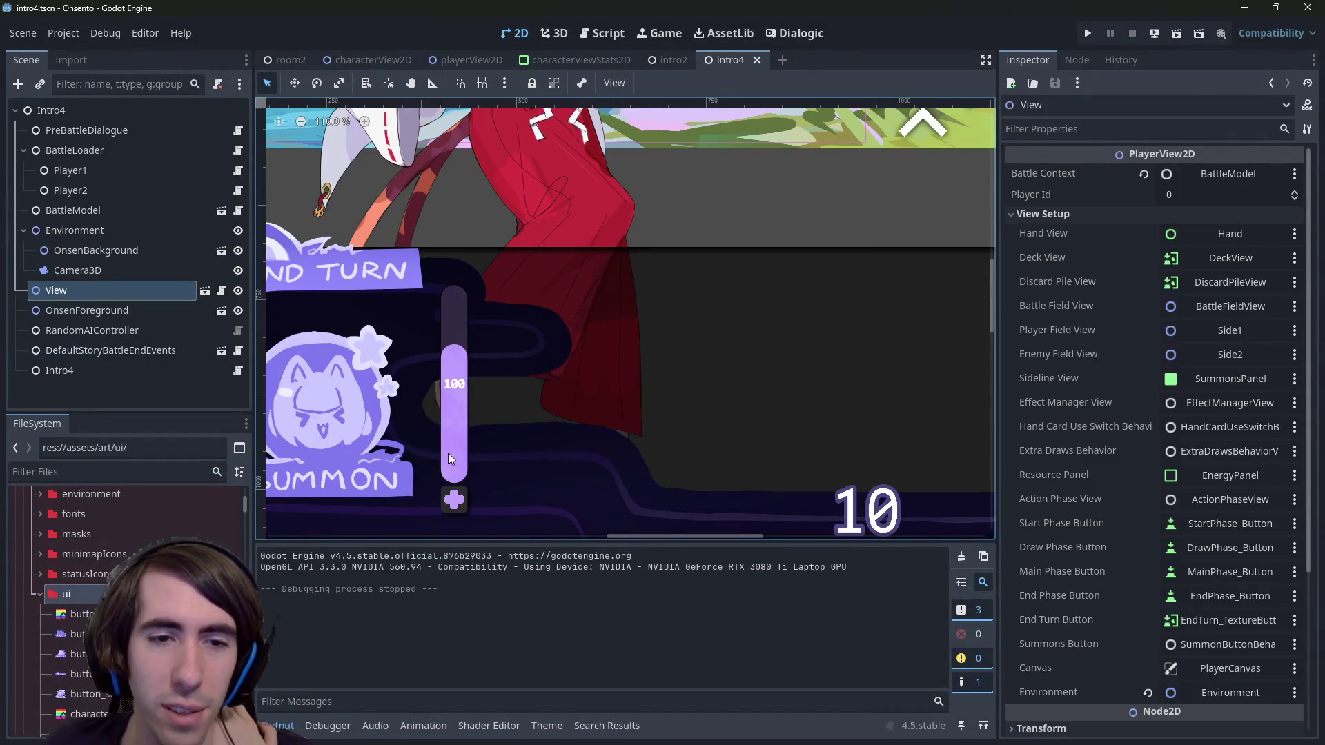
left_click(100, 312)
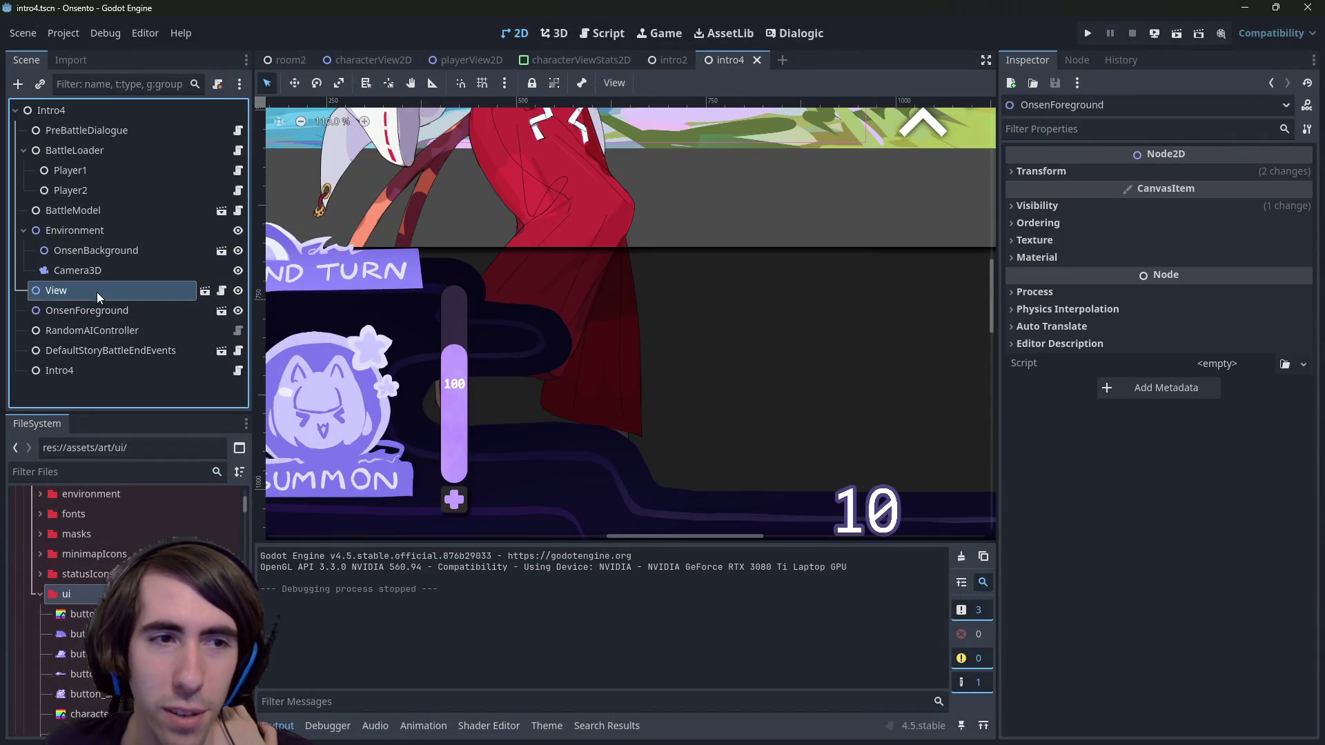
left_click(204, 290)
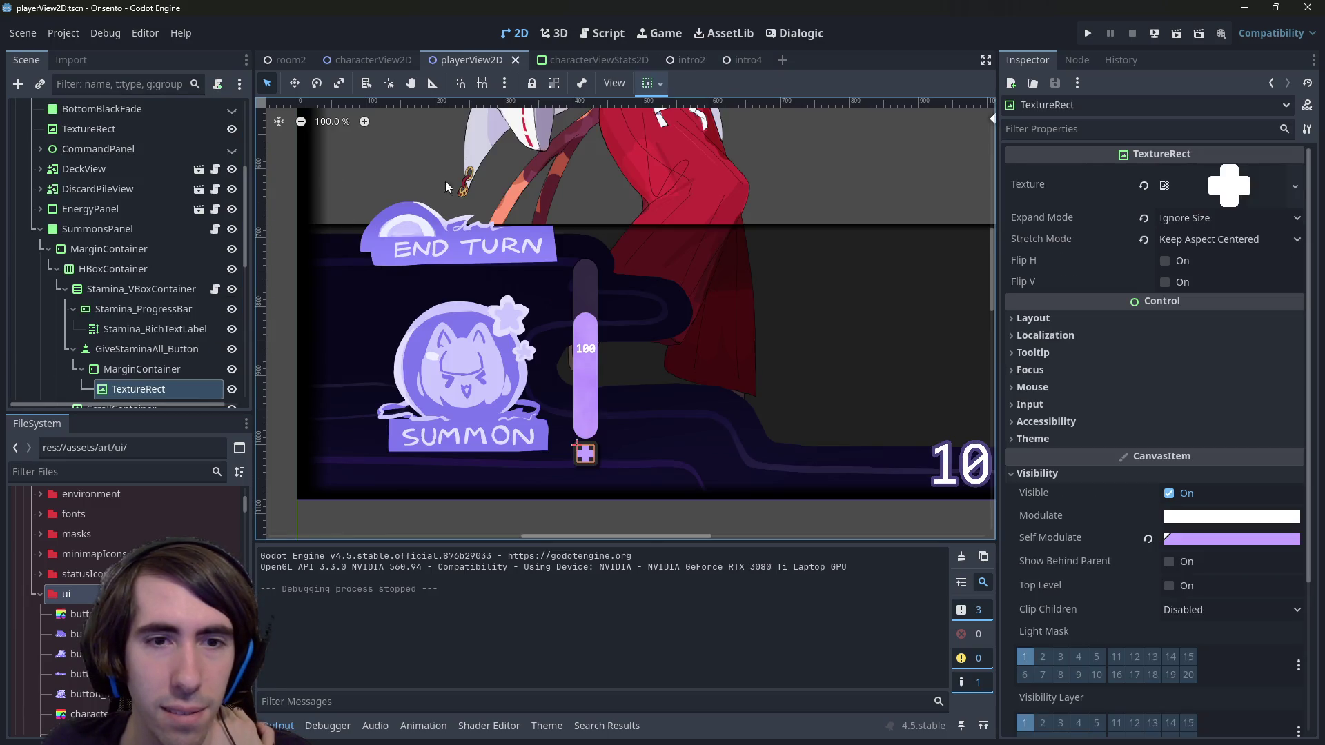
left_click(599, 412)
scroll(1159, 483, "down", 5)
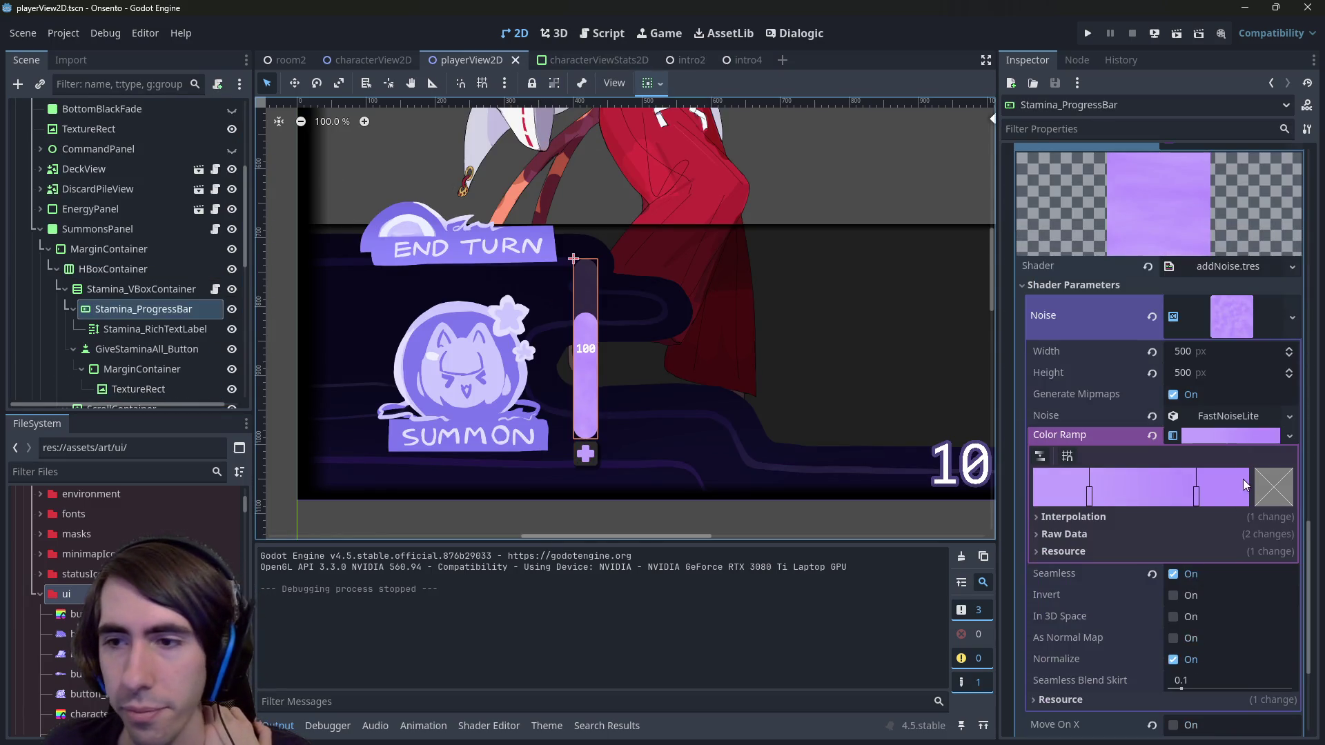
Inspect the Color Ramp stop colours, then open the addNoise.tres shader in the Shader Editor.
left_click(1281, 476)
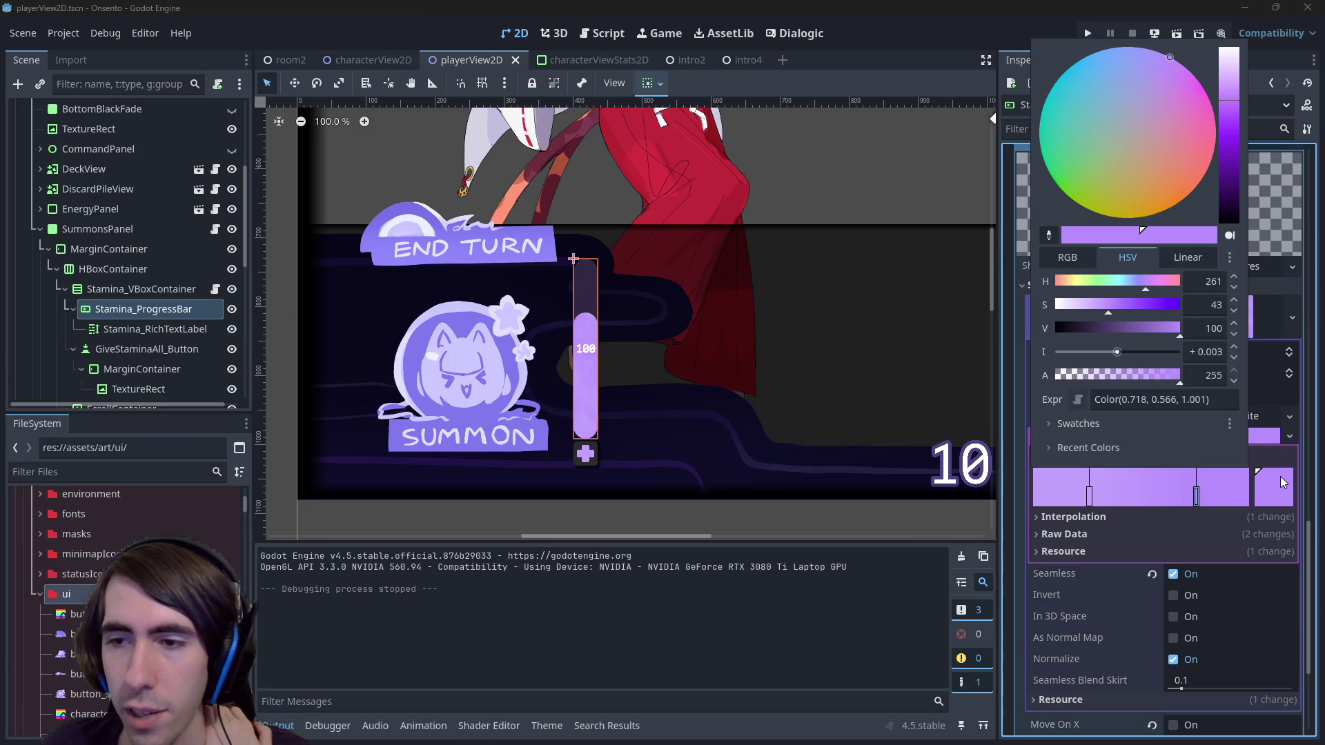
left_click(844, 7)
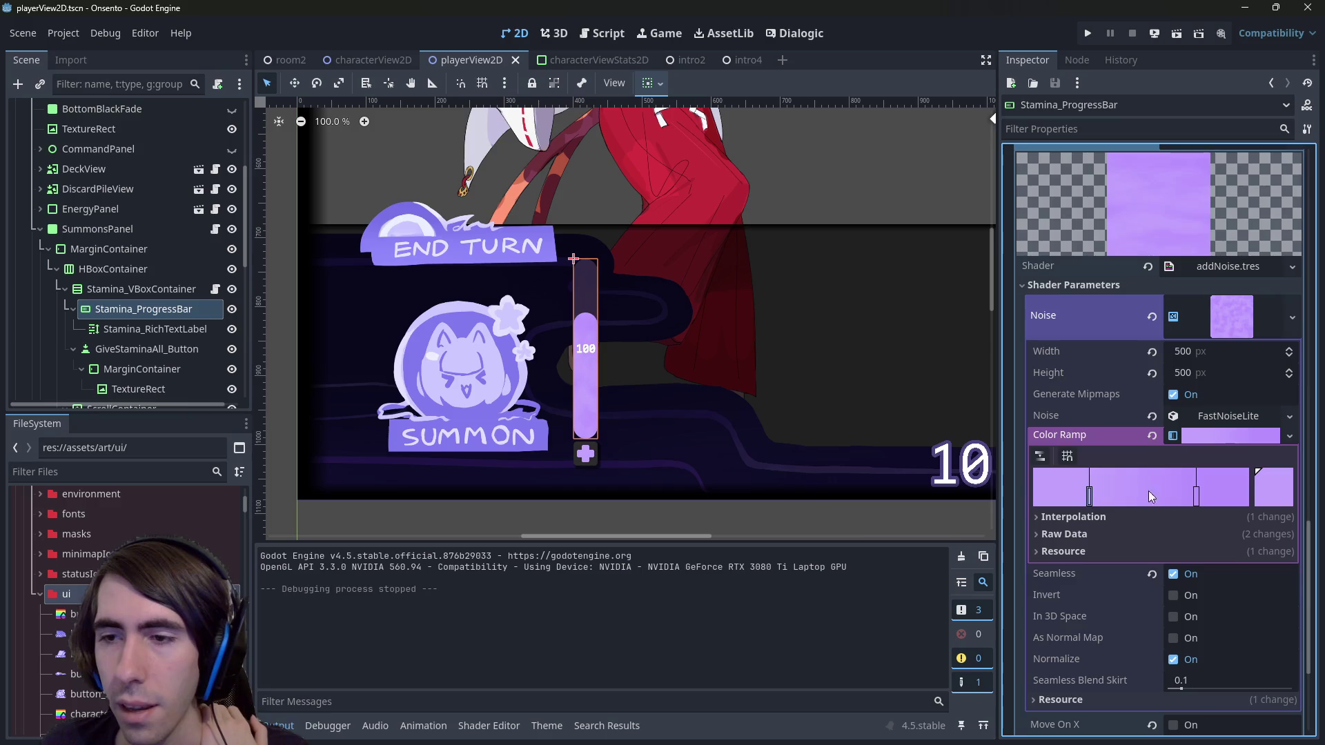
left_click(1276, 496)
left_click(964, 6)
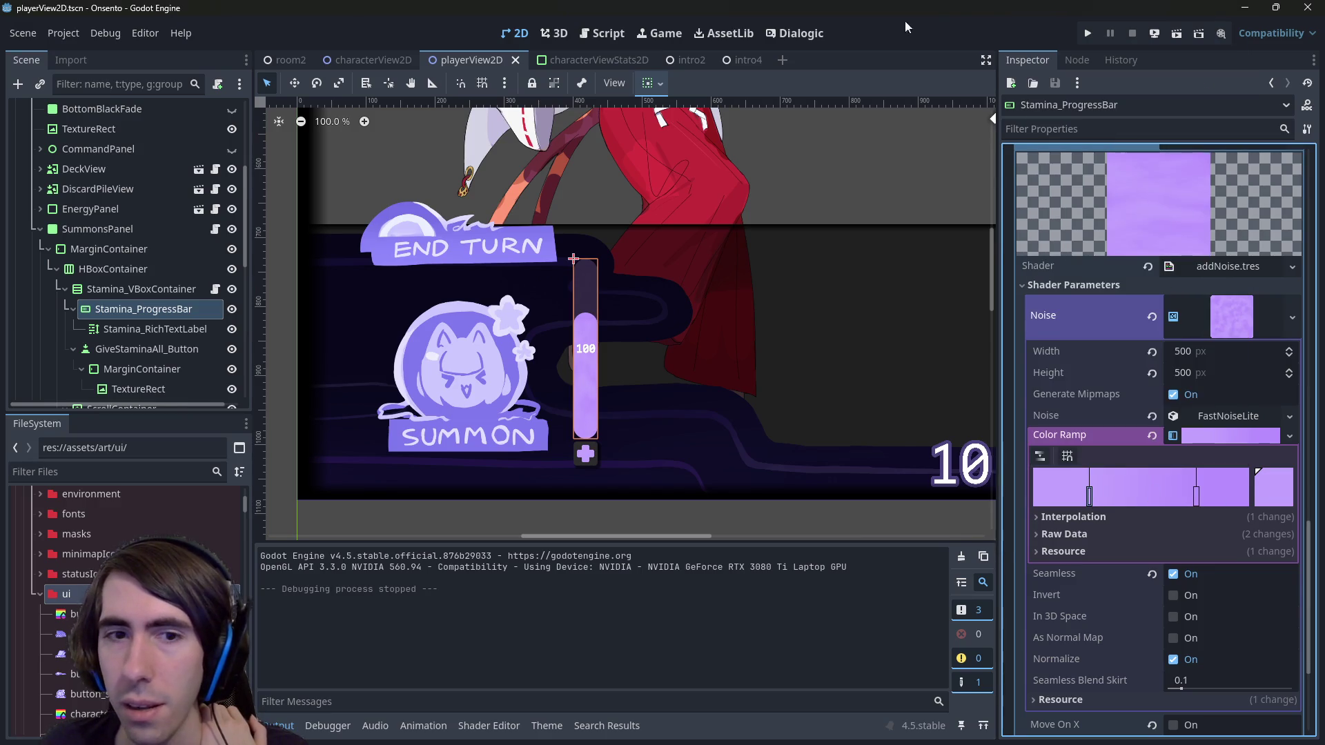
scroll(1167, 519, "down", 3)
scroll(1168, 519, "up", 15)
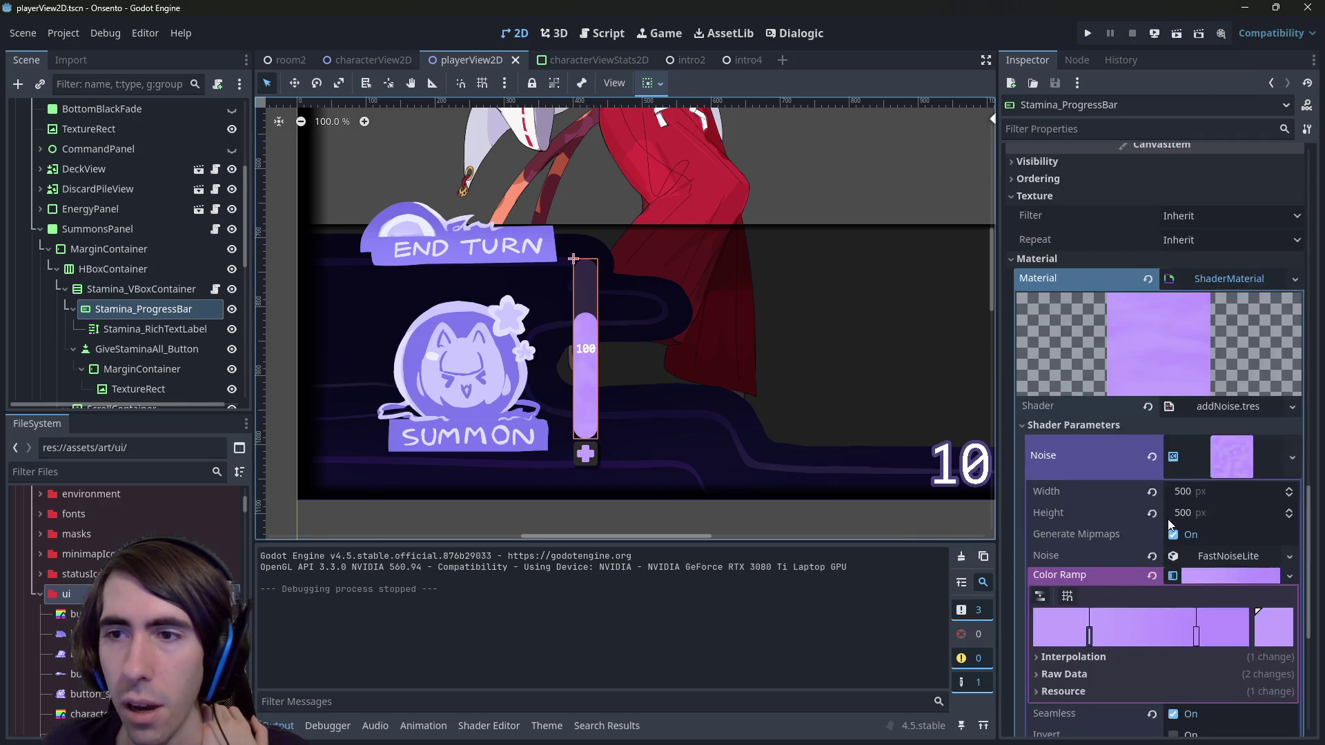
scroll(1168, 519, "down", 4)
scroll(1168, 519, "down", 1)
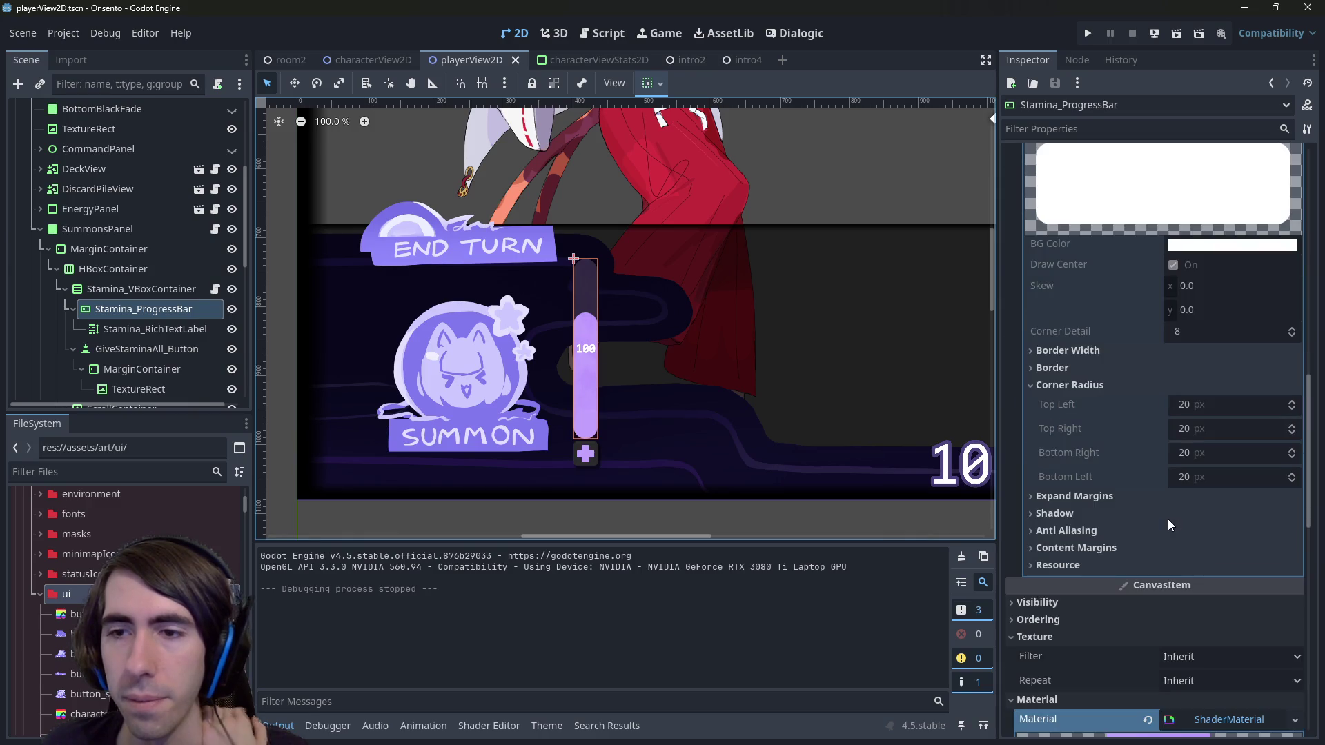
scroll(1167, 519, "up", 3)
left_click(1233, 263)
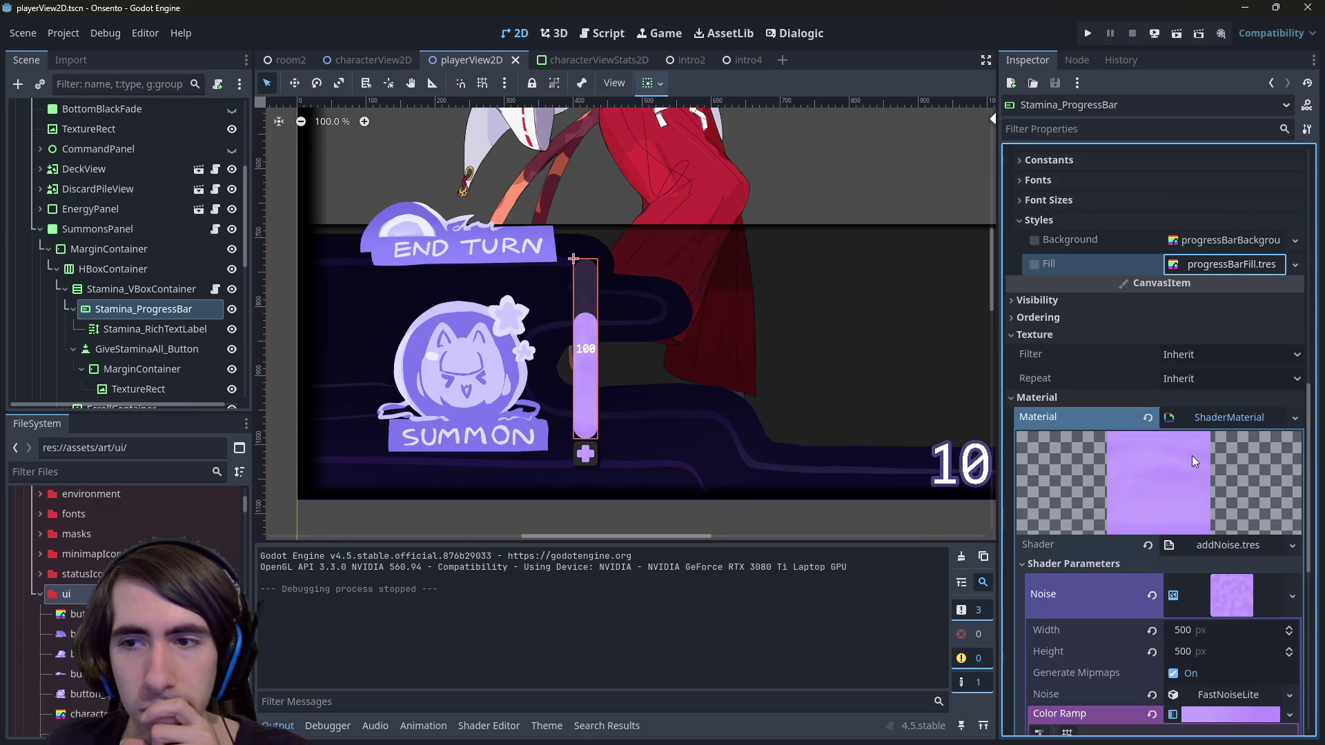
scroll(1215, 421, "down", 7)
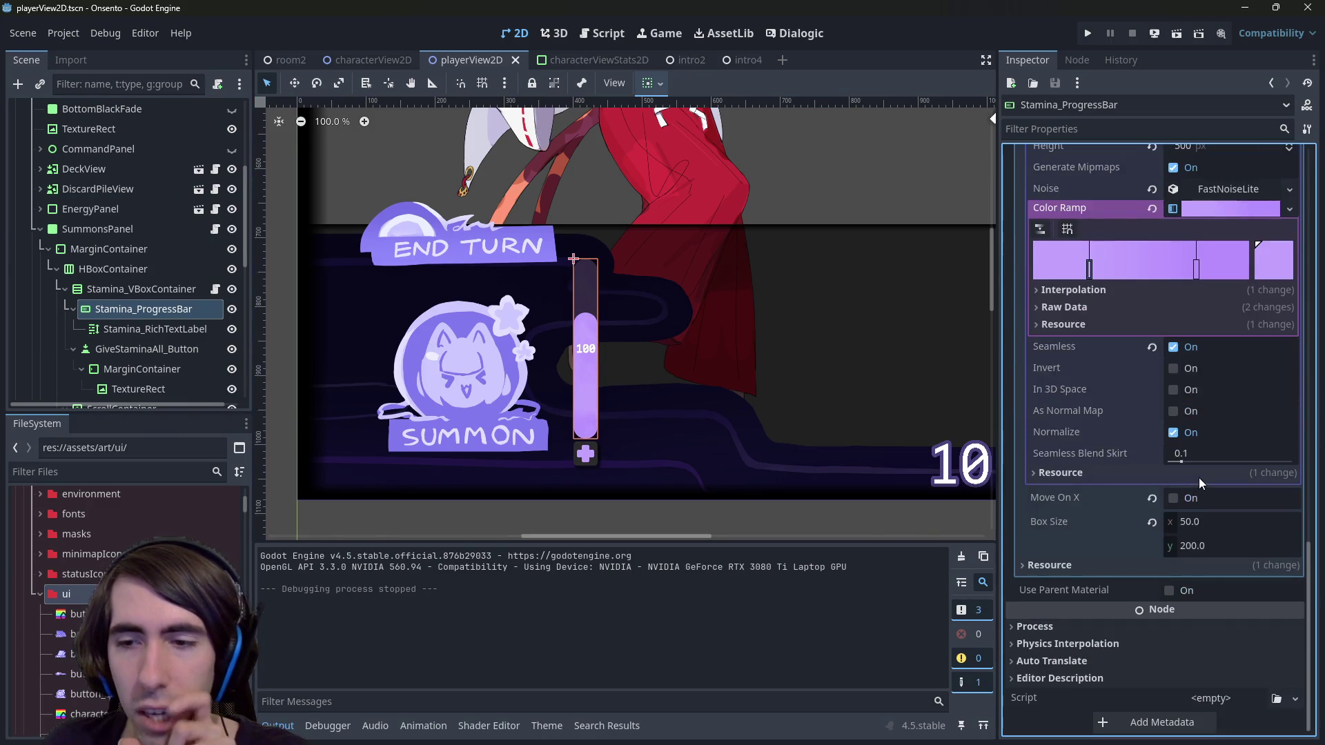
scroll(1199, 478, "up", 4)
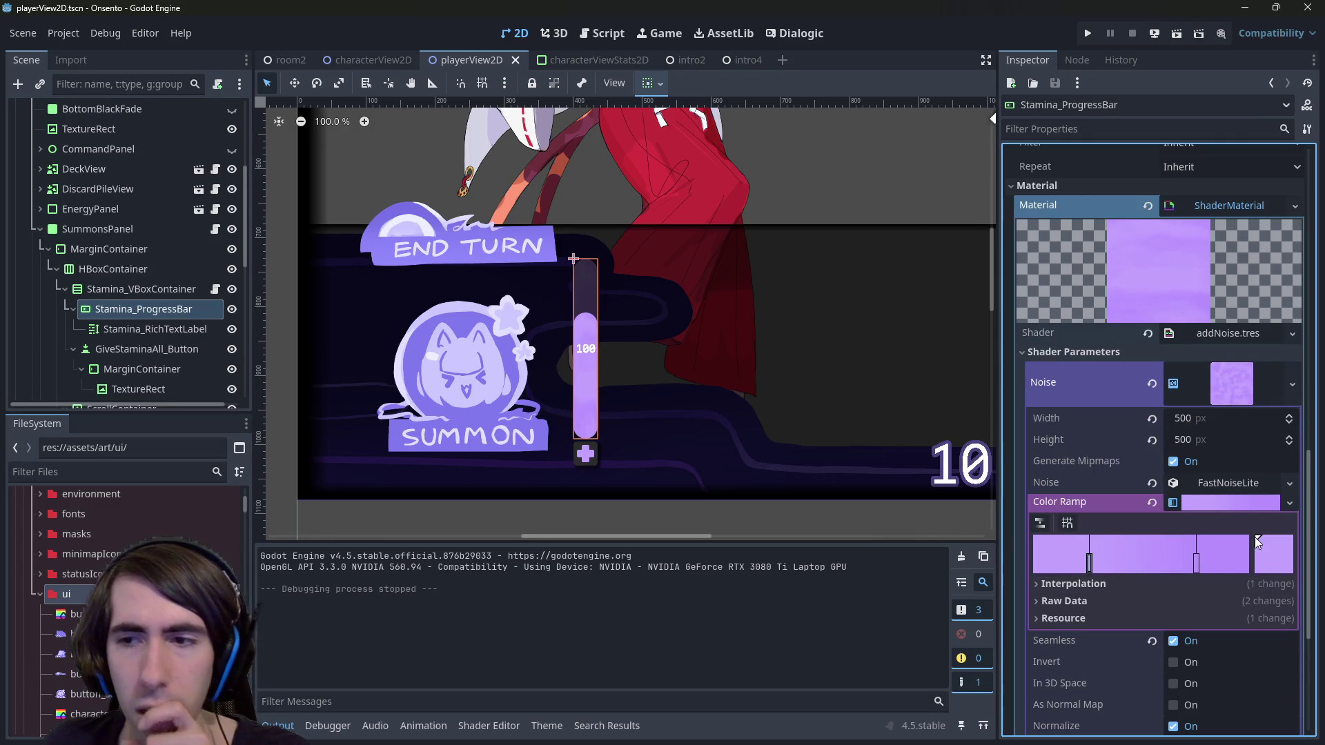
scroll(1200, 448, "down", 1)
left_click(1232, 257)
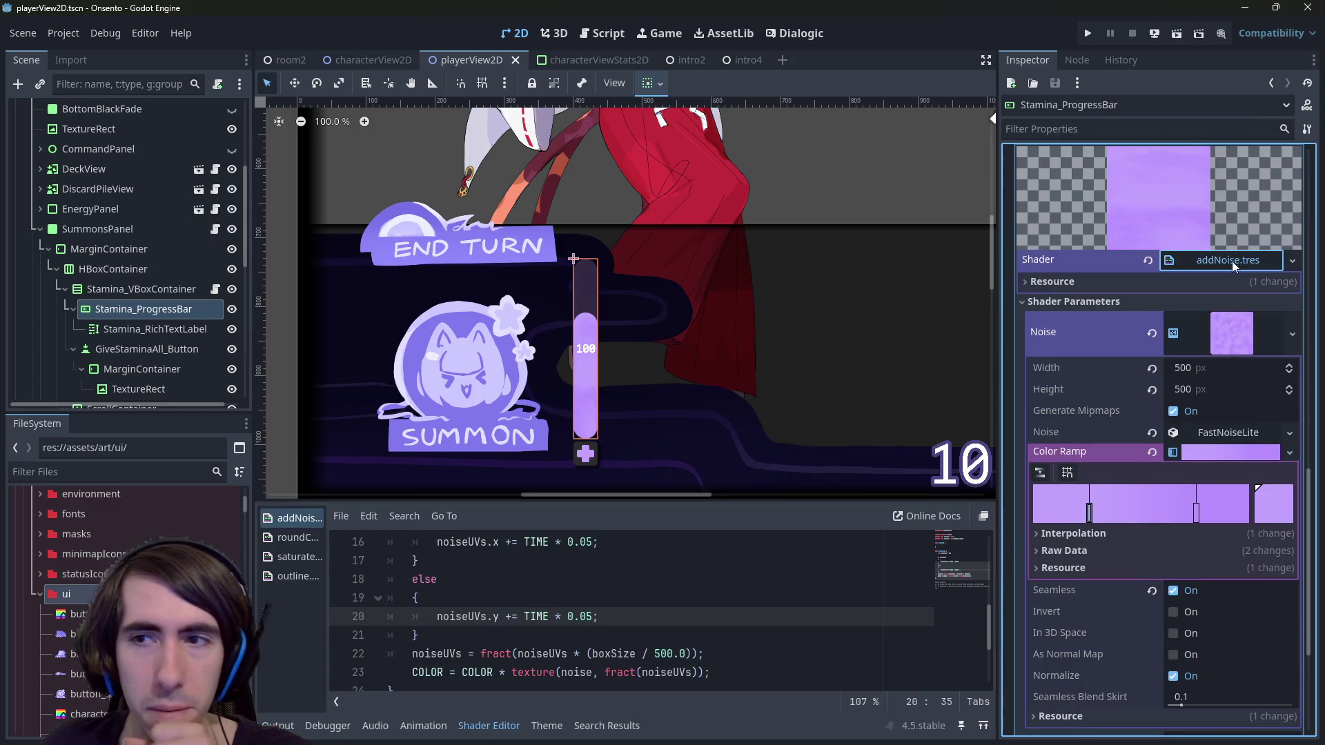
Boost a Stamina_ProgressBar colour-ramp stop to intensity 2.121 and save playerView2D.
scroll(690, 621, "down", 3)
scroll(692, 644, "up", 2)
scroll(520, 652, "up", 1)
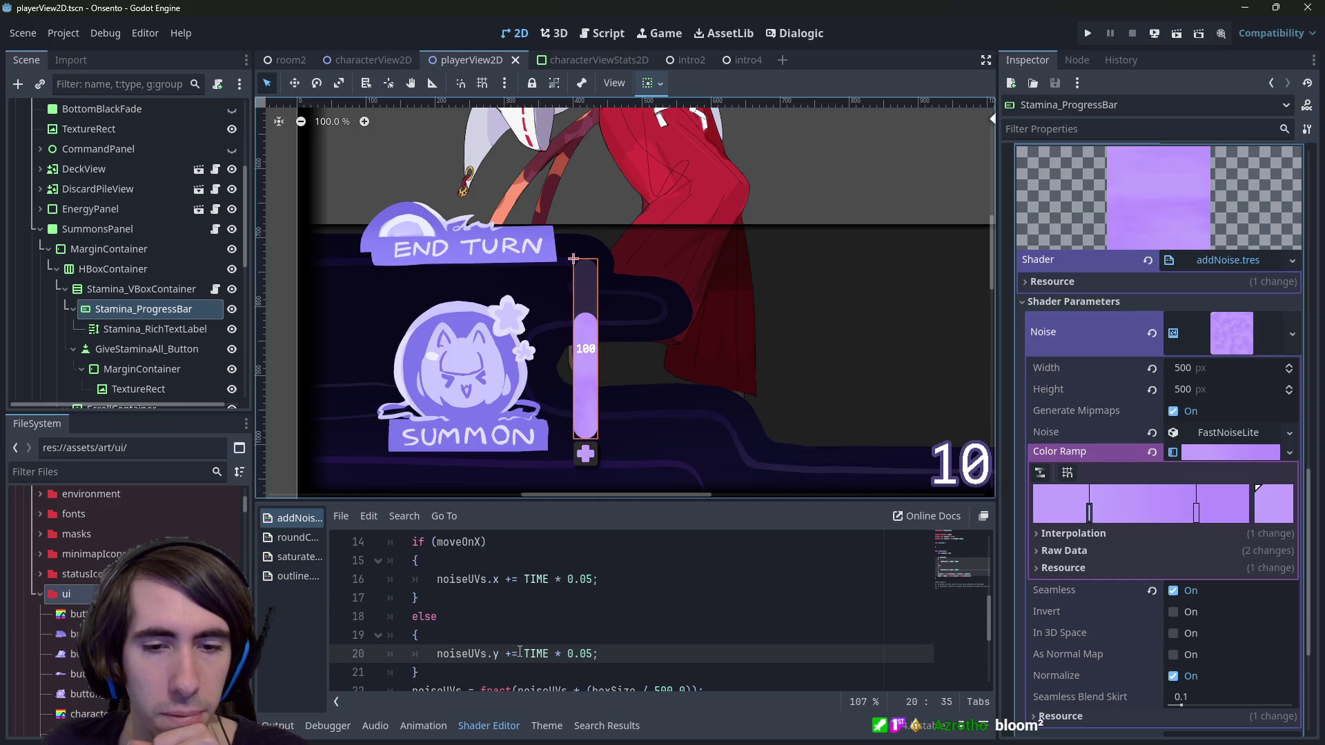
scroll(520, 652, "down", 1)
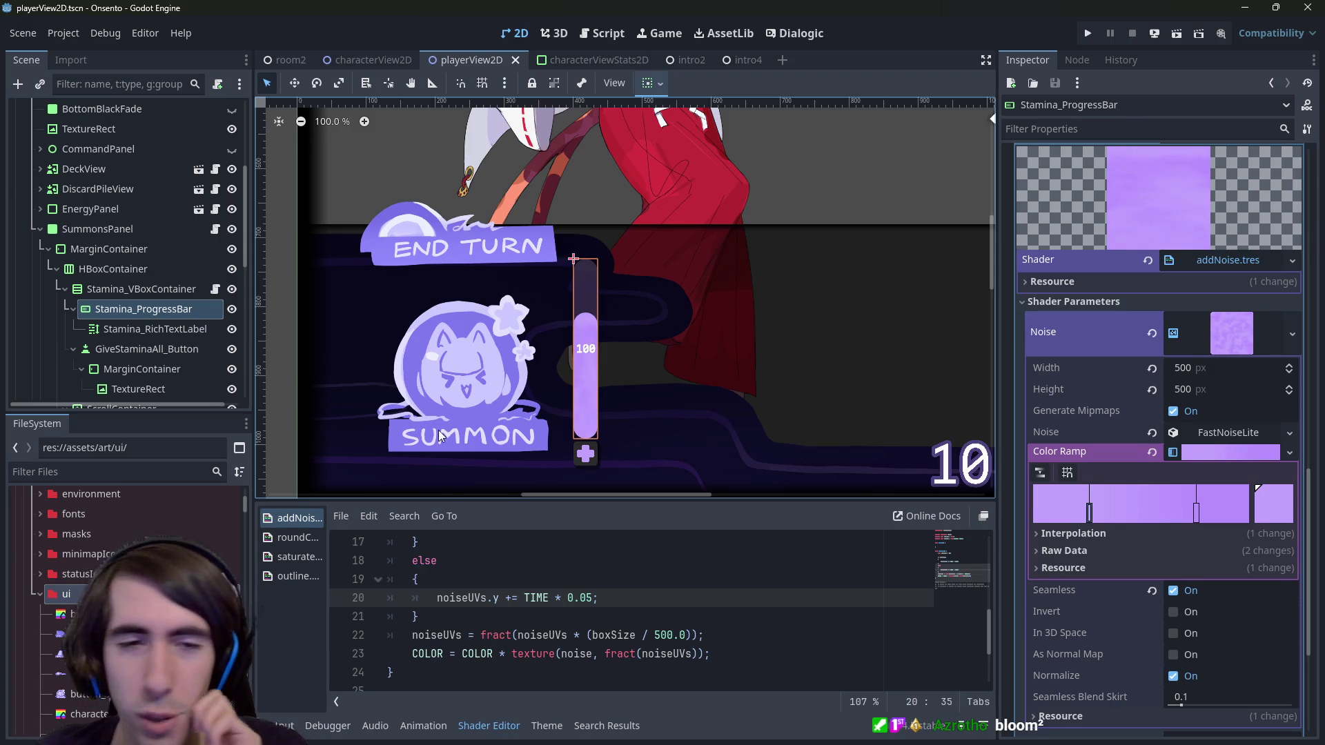
scroll(572, 421, "up", 3)
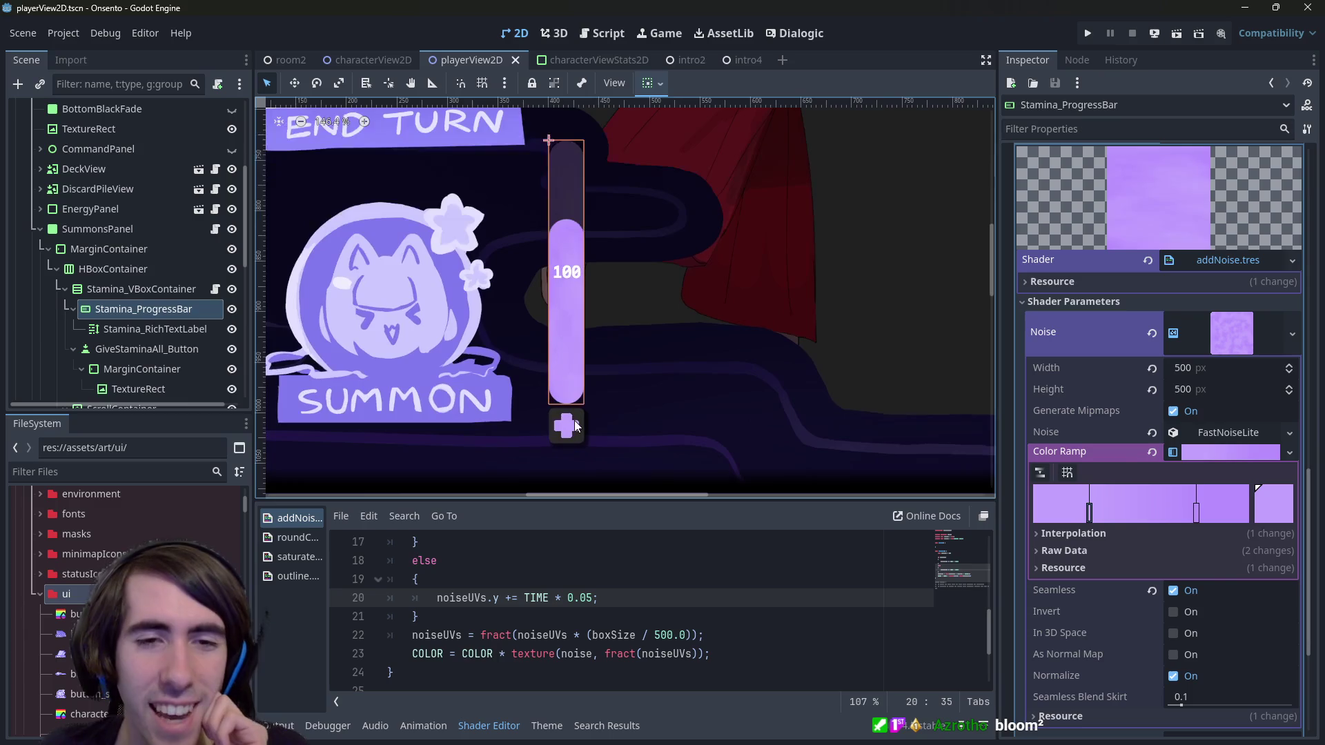
scroll(1115, 509, "up", 15)
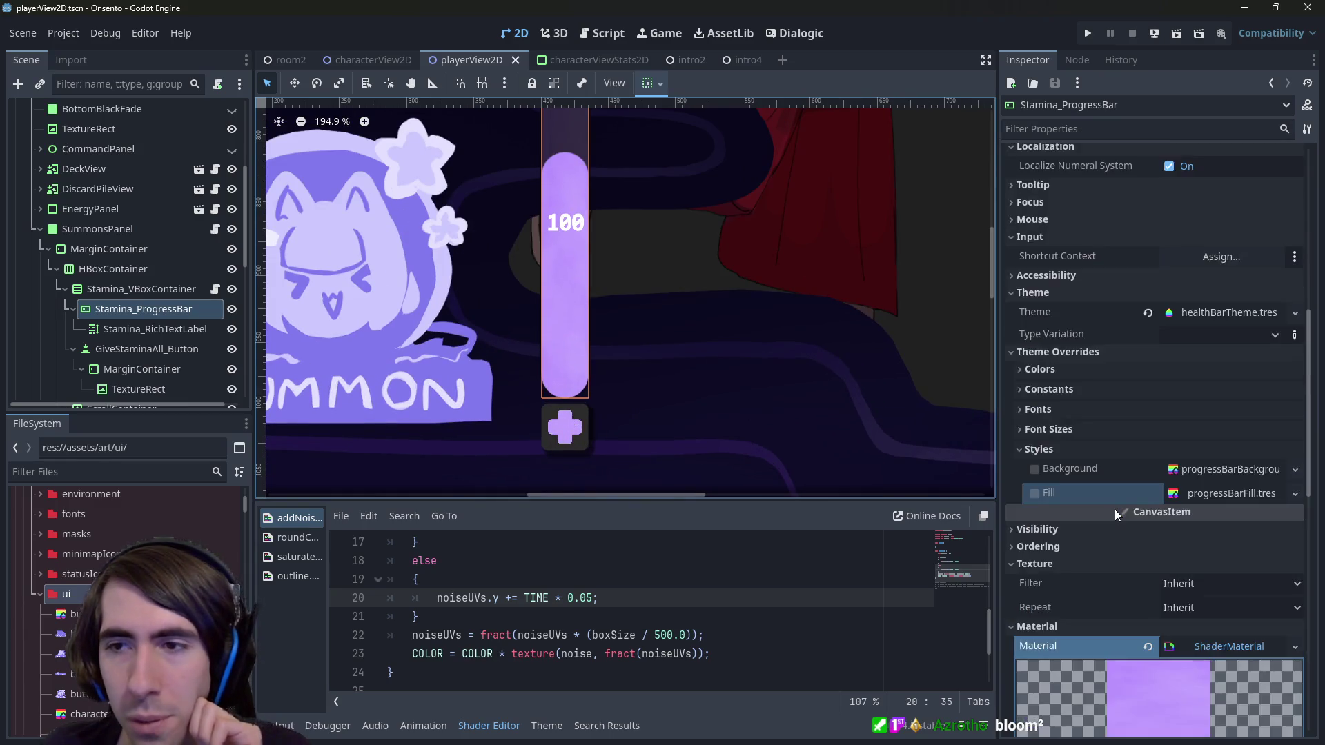
scroll(1114, 510, "down", 3)
scroll(1114, 510, "down", 12)
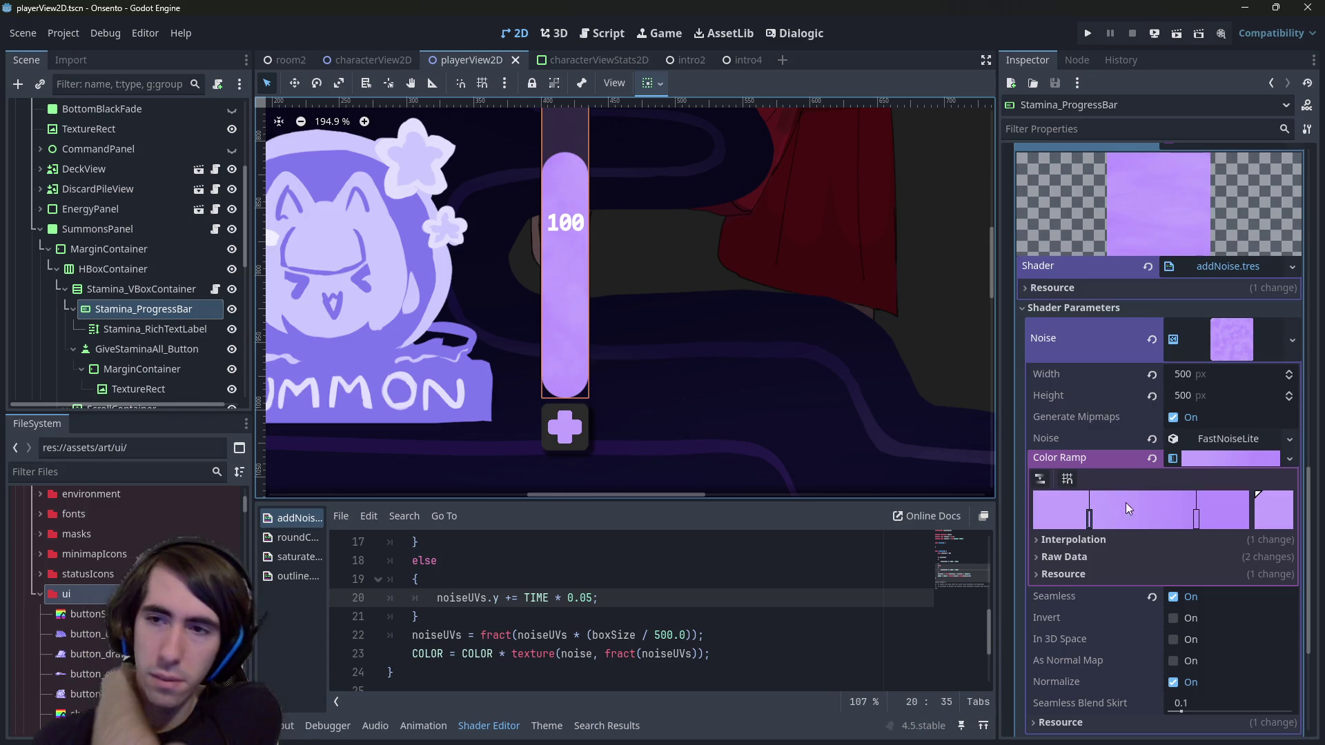
double_click(1197, 524)
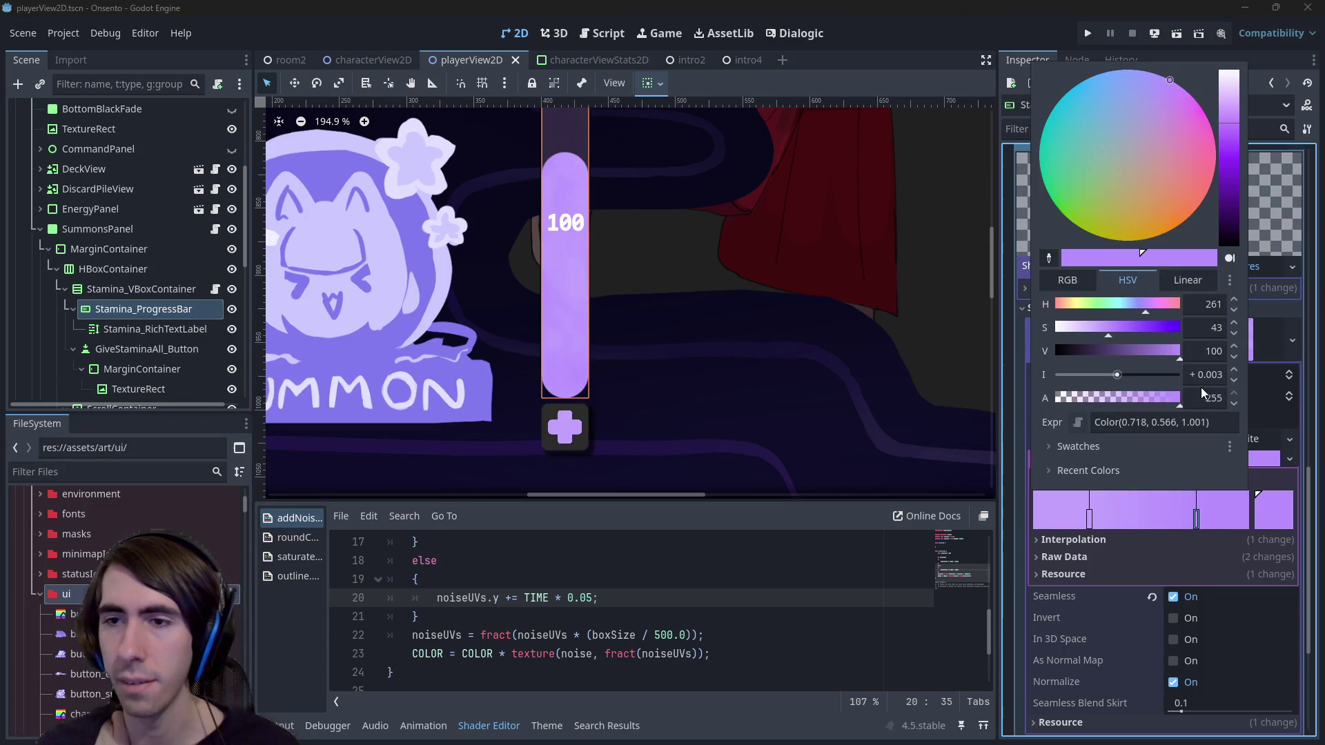
left_click(1135, 375)
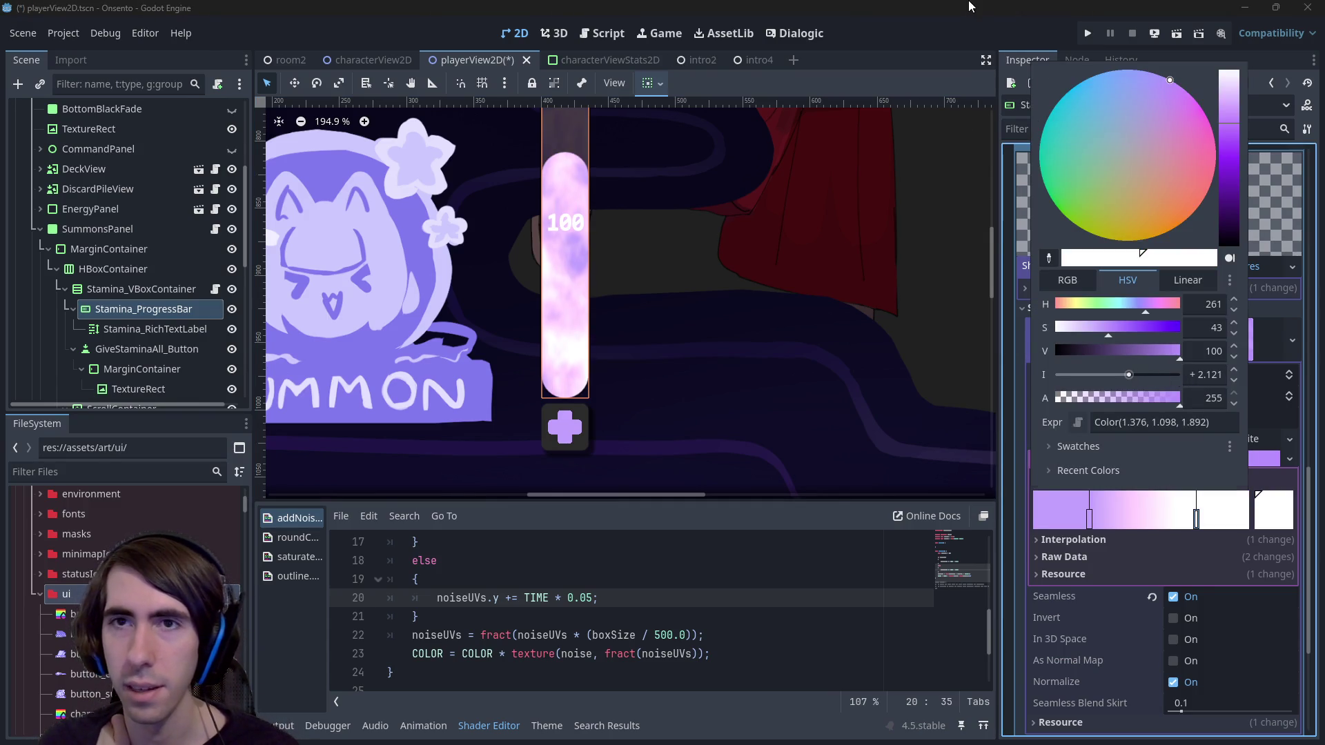
left_click(984, 186)
key("ctrl+s")
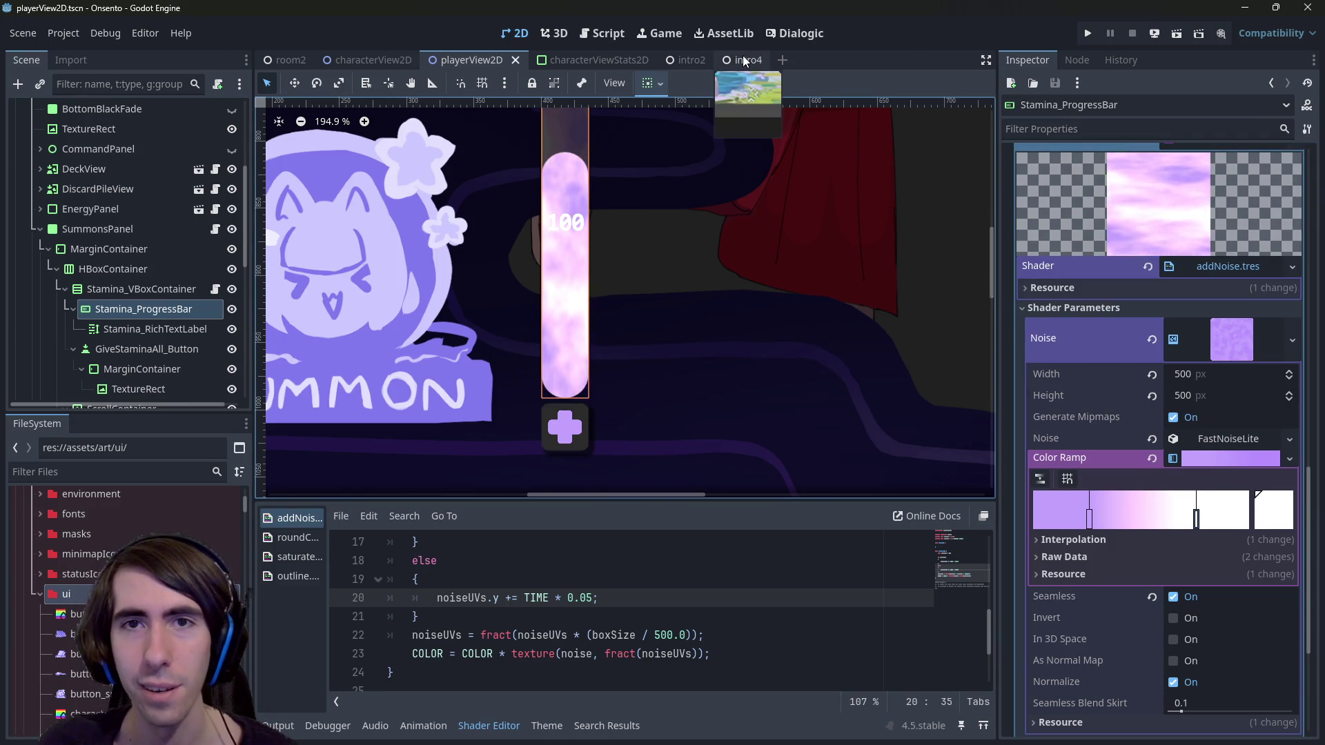
Run intro4 and click through the tutorial dialogue to see the glowing stamina bar, then close the game.
left_click(737, 60)
left_click(1177, 33)
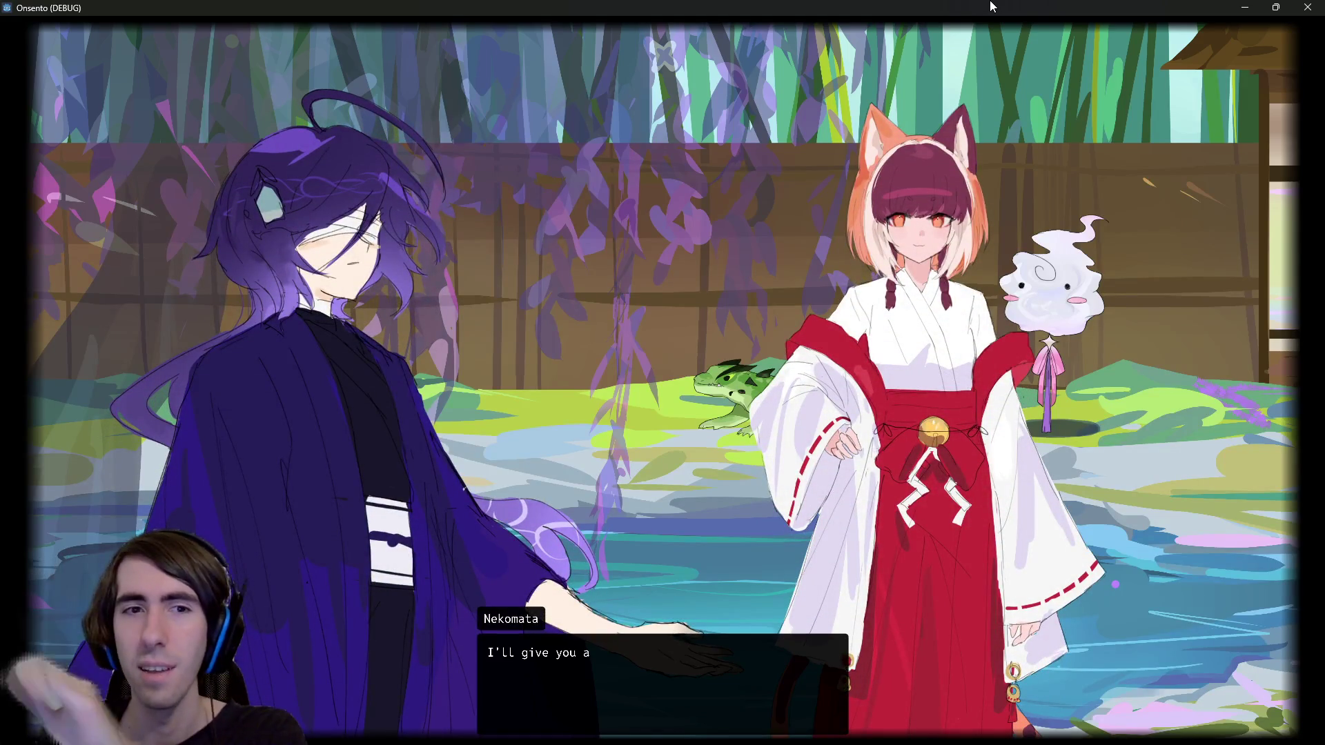
left_click(735, 293)
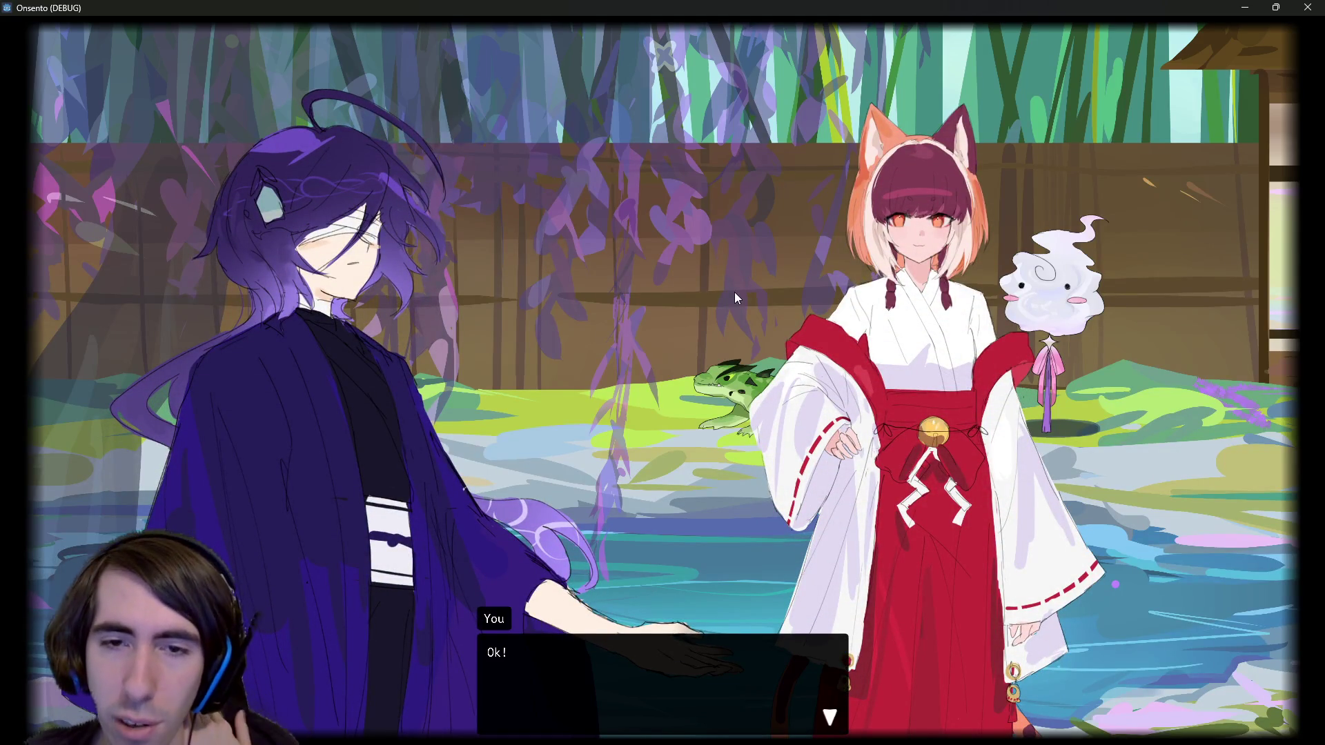
left_click(734, 292)
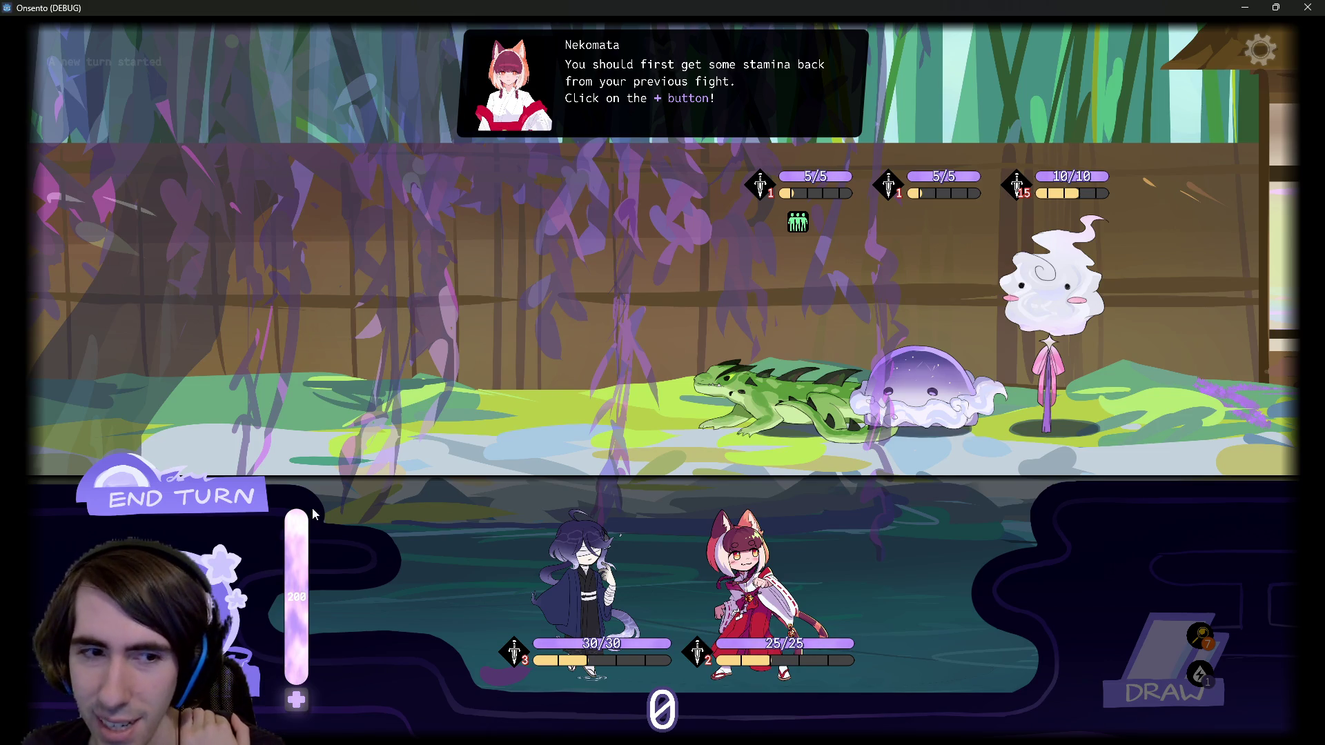
left_click(1308, 7)
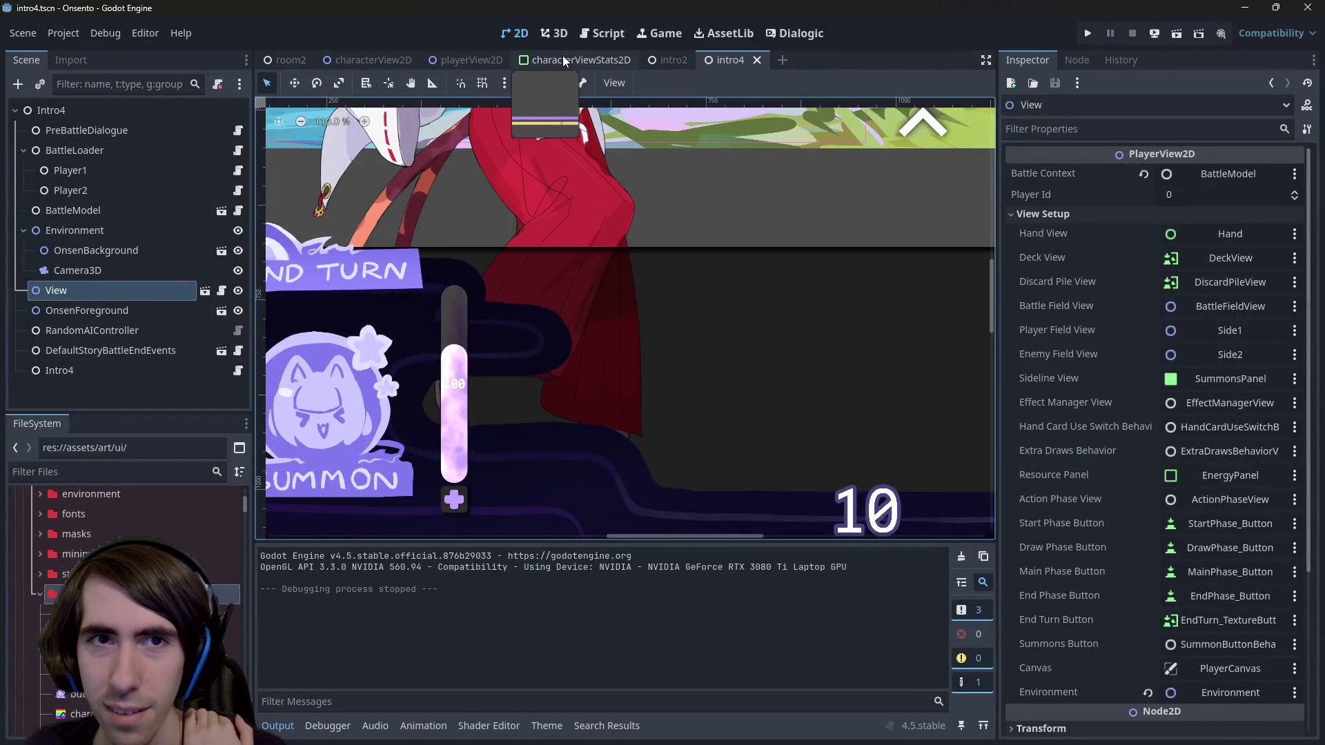
Compare with the HP bar's Color Ramp, then add a purple stop to the stamina bar's gradient.
left_click(562, 57)
left_click(1289, 367)
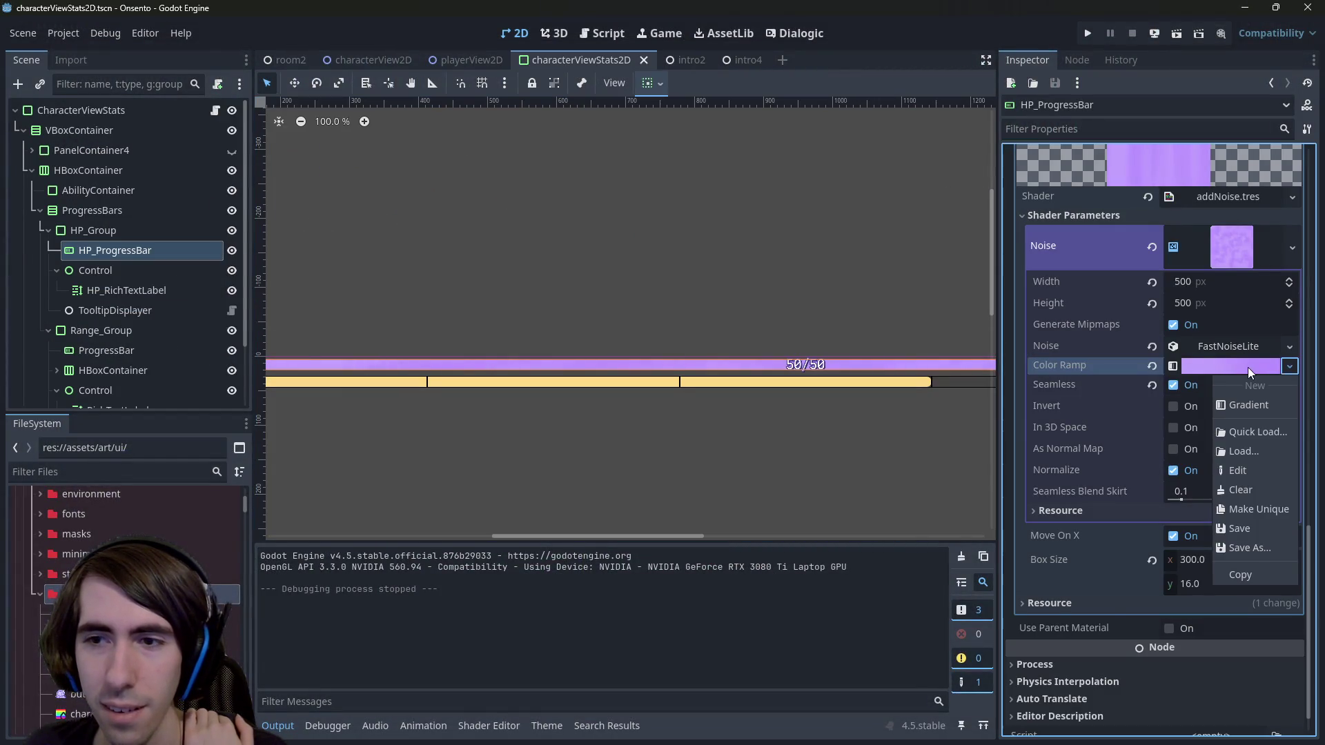
left_click(476, 63)
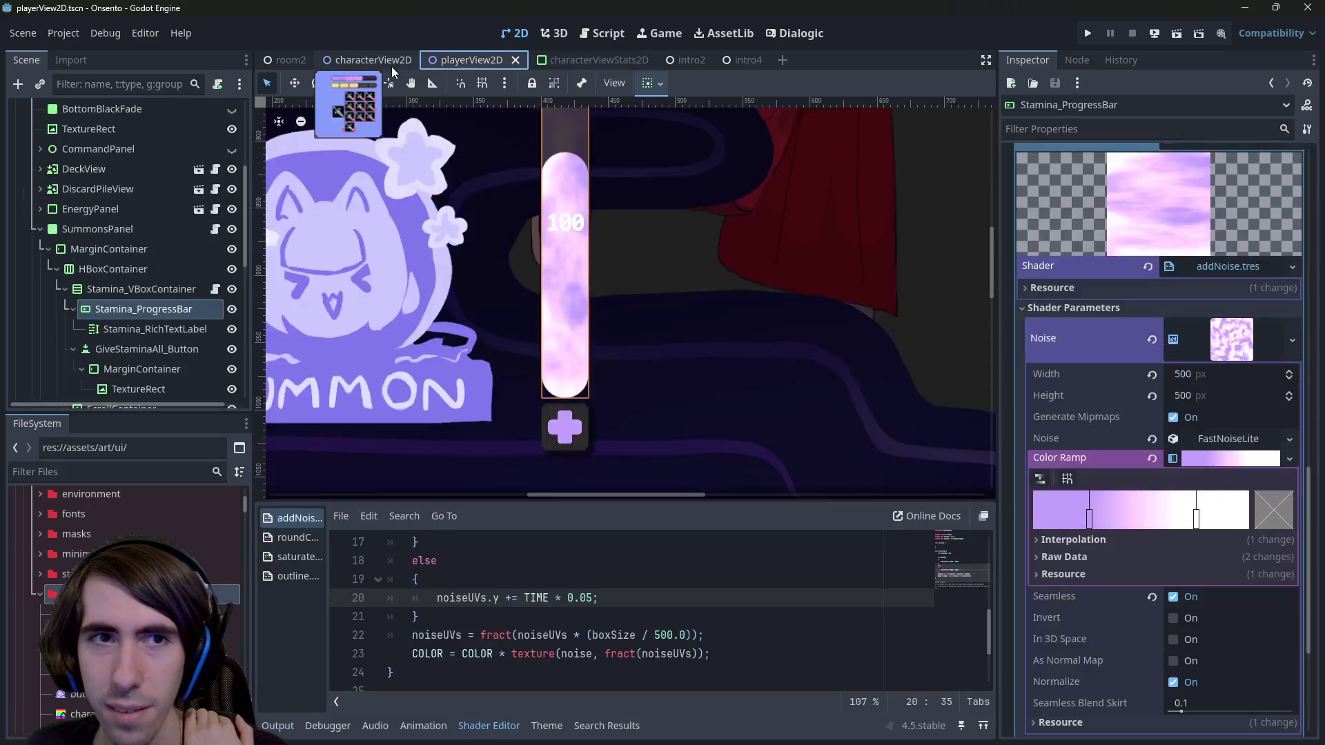
left_click(1180, 526)
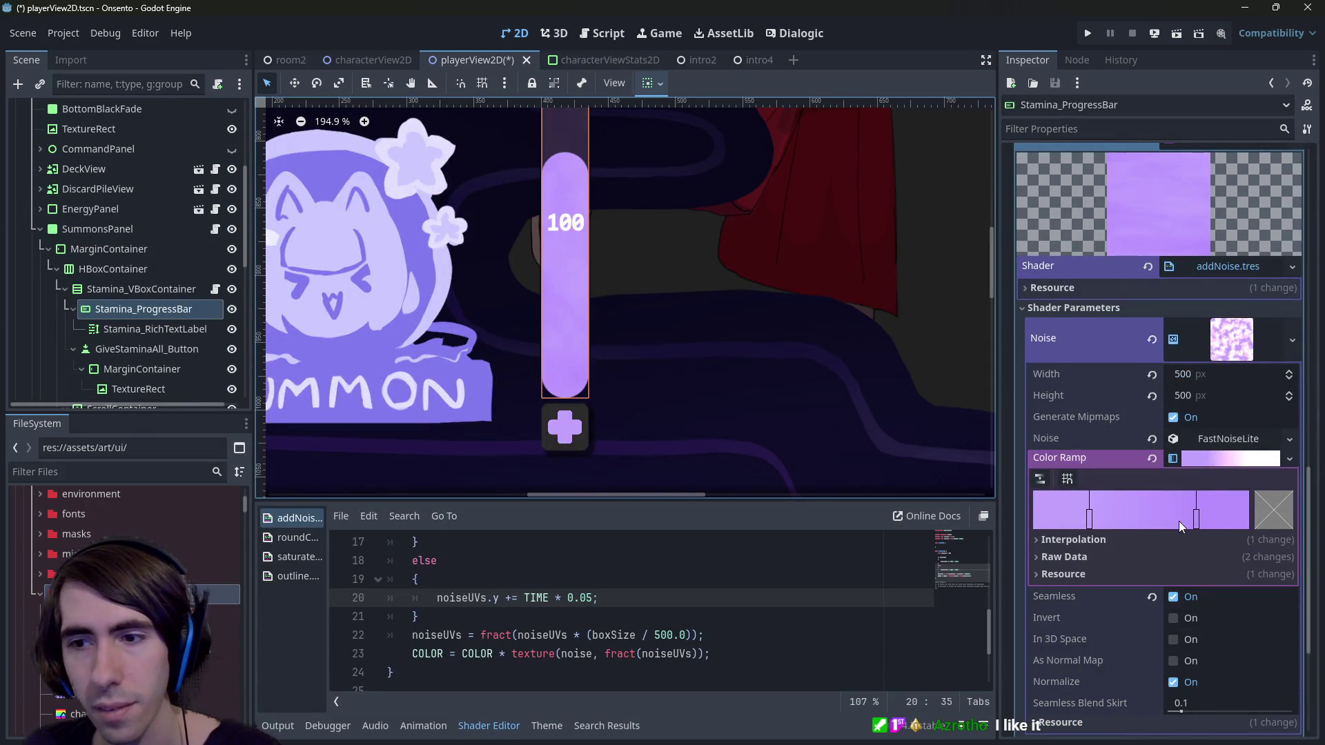
Make the lighter gradient stop a paler lavender (HSV 258, 17, 100) and save playerView2D.
left_click(1198, 522)
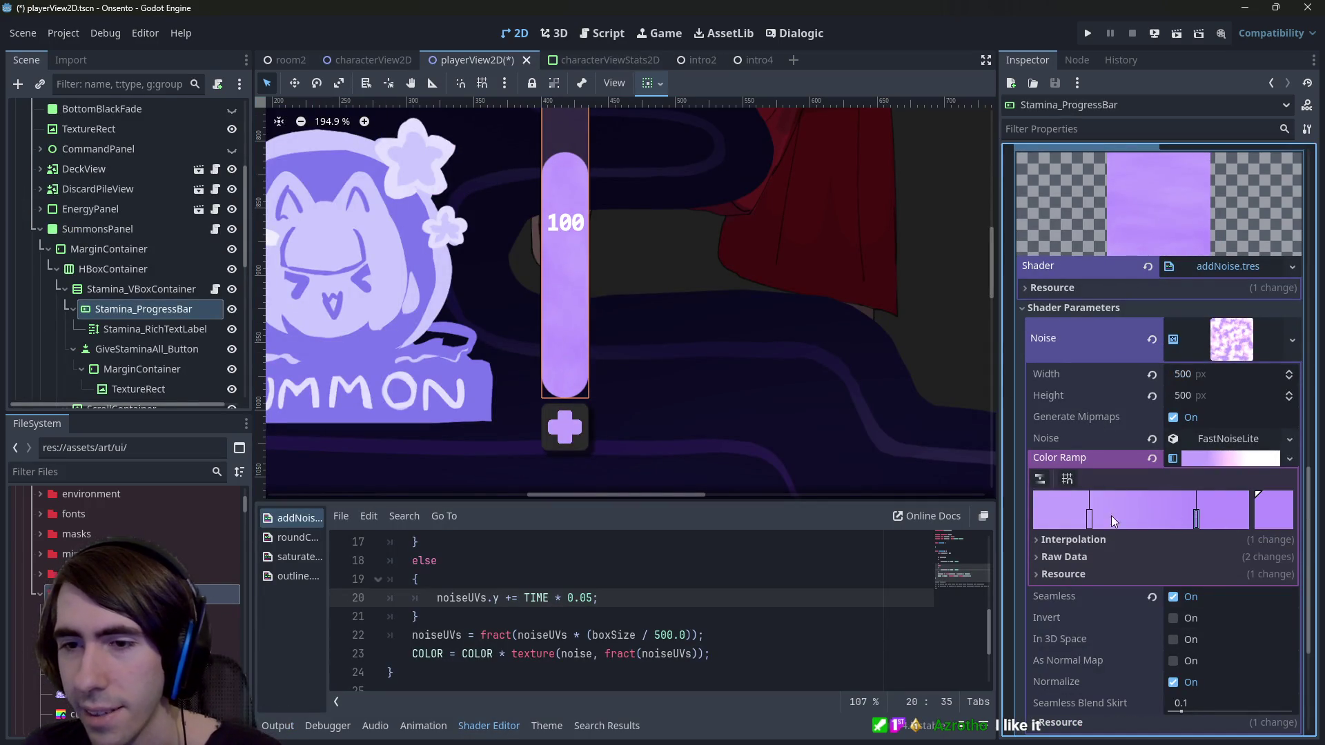
left_click(1089, 519)
left_click(1265, 510)
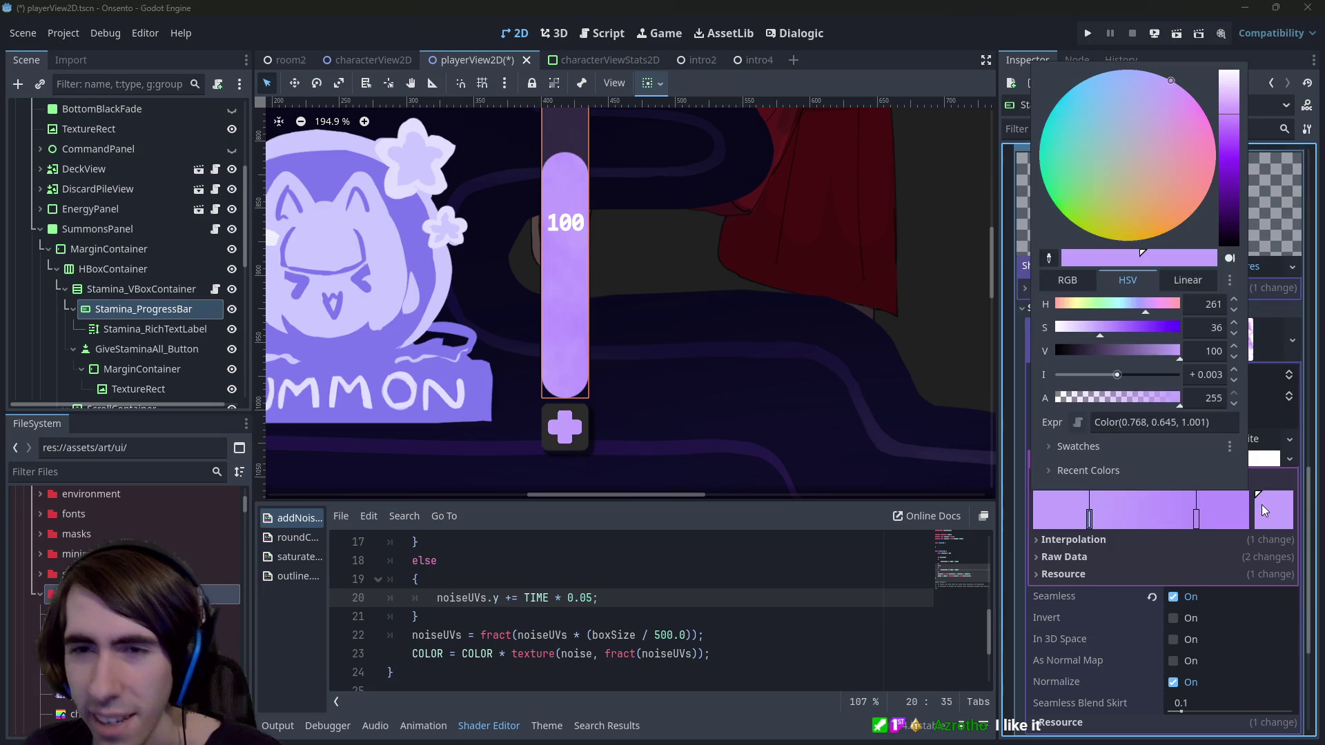
left_click(1228, 98)
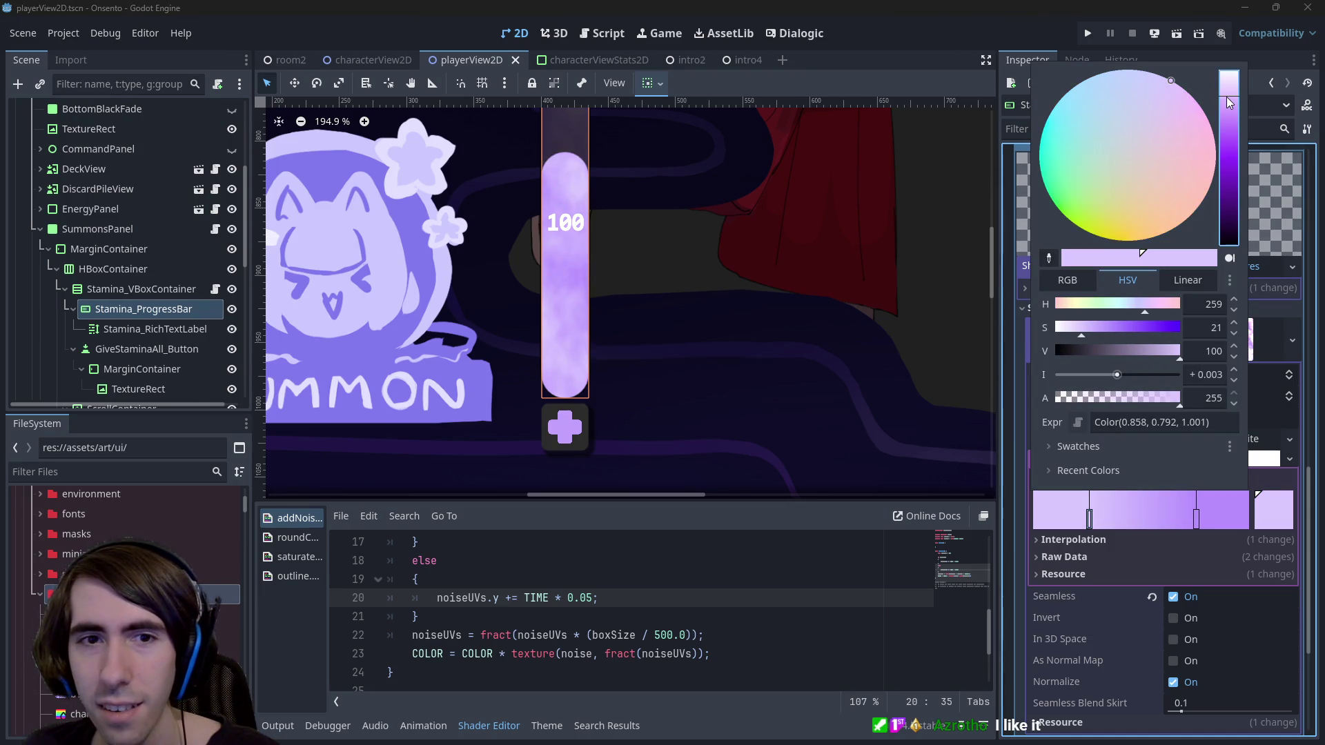
left_click(1225, 85)
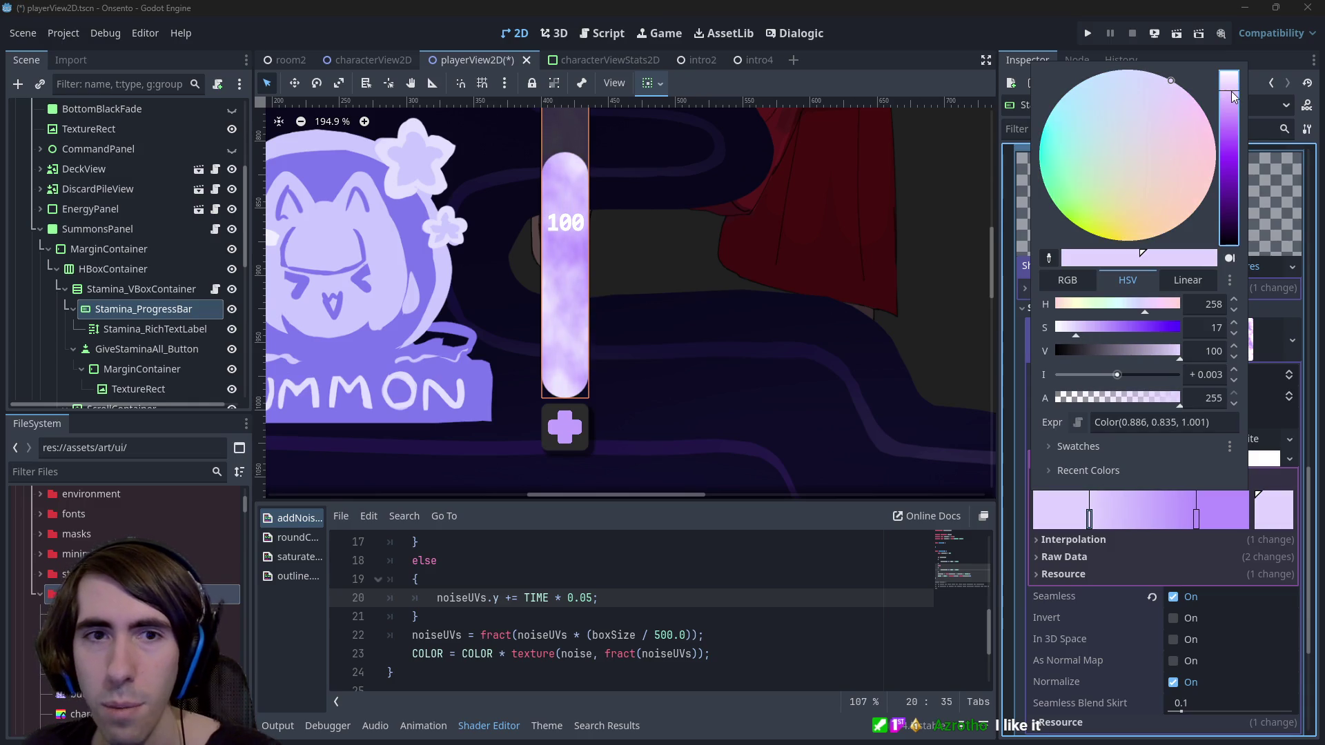
left_click(901, 6)
key("ctrl+s")
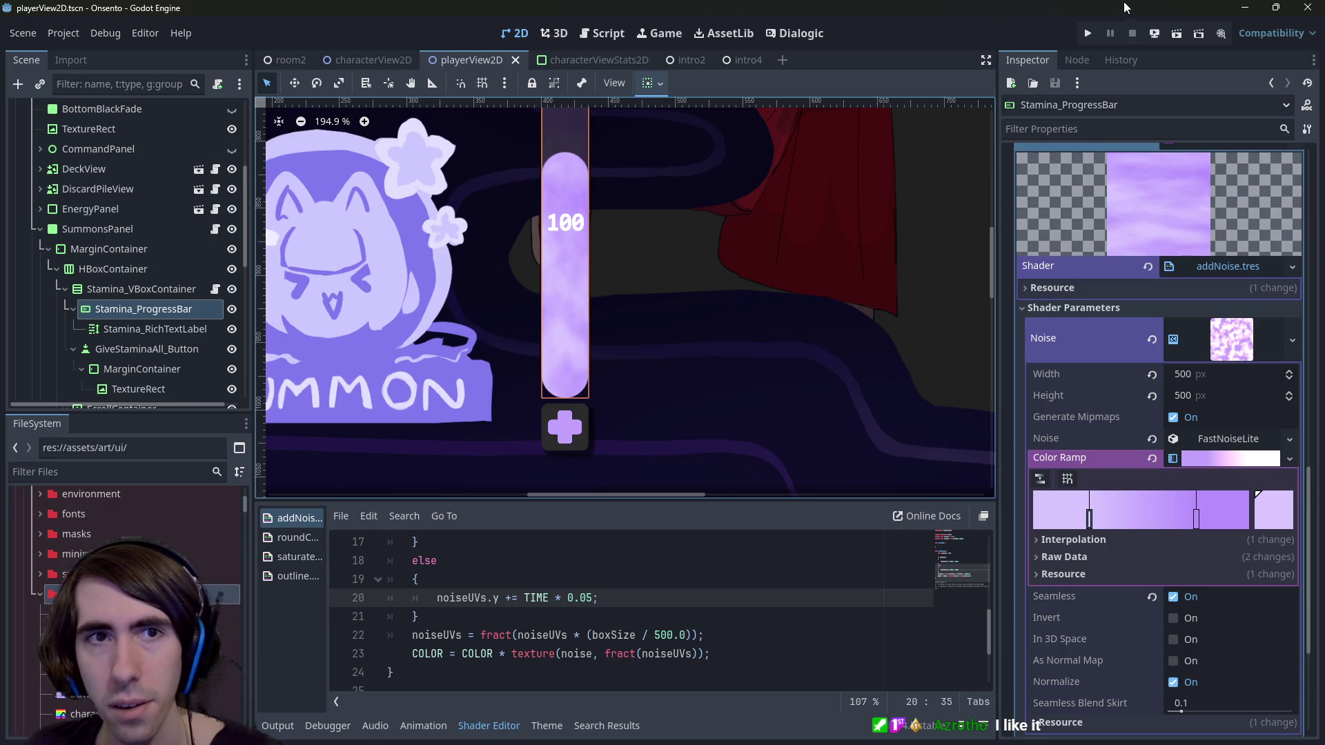
left_click(742, 60)
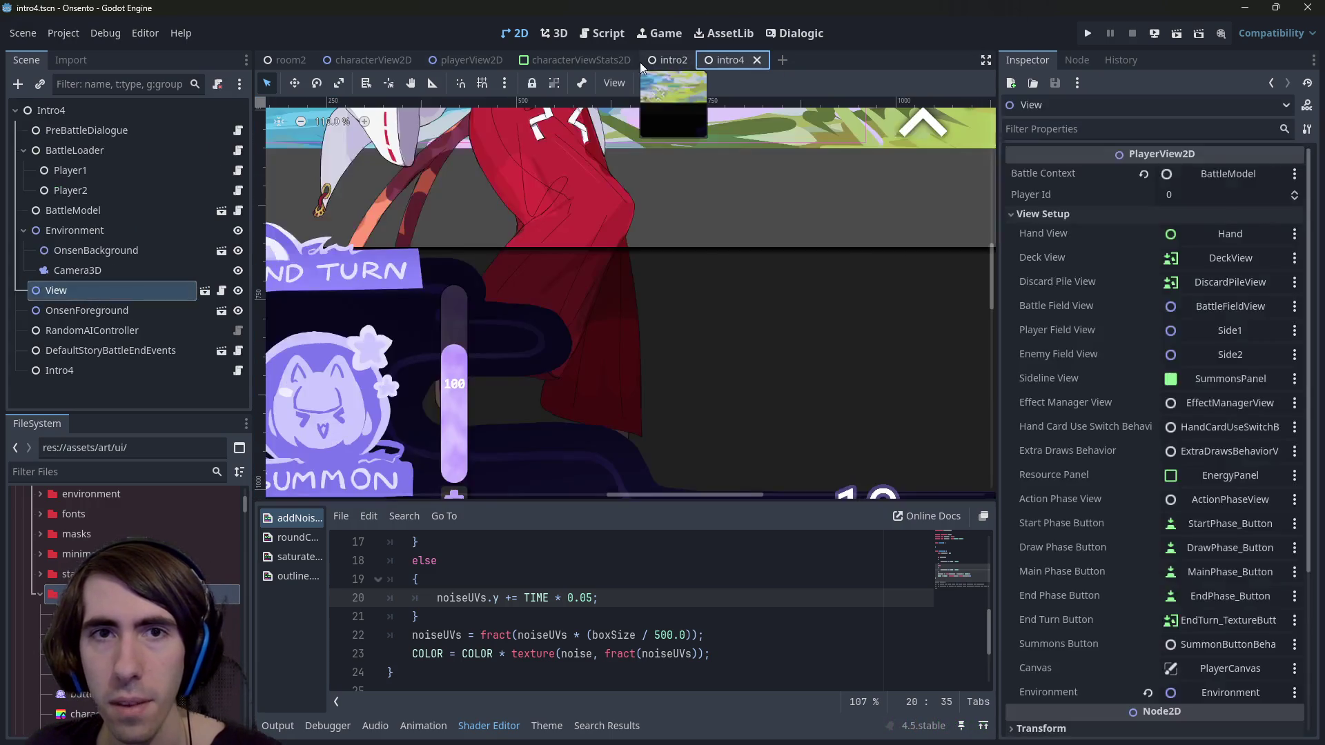
left_click(1175, 35)
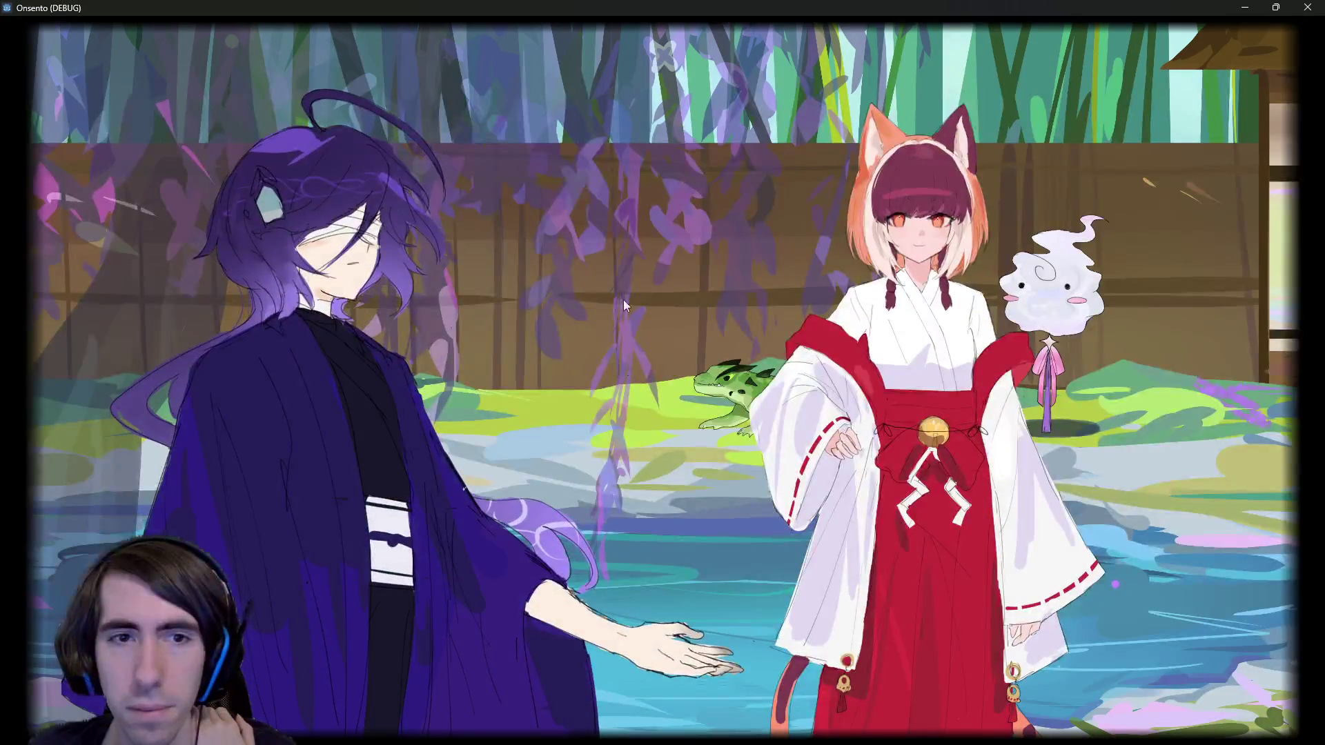
left_click(623, 284)
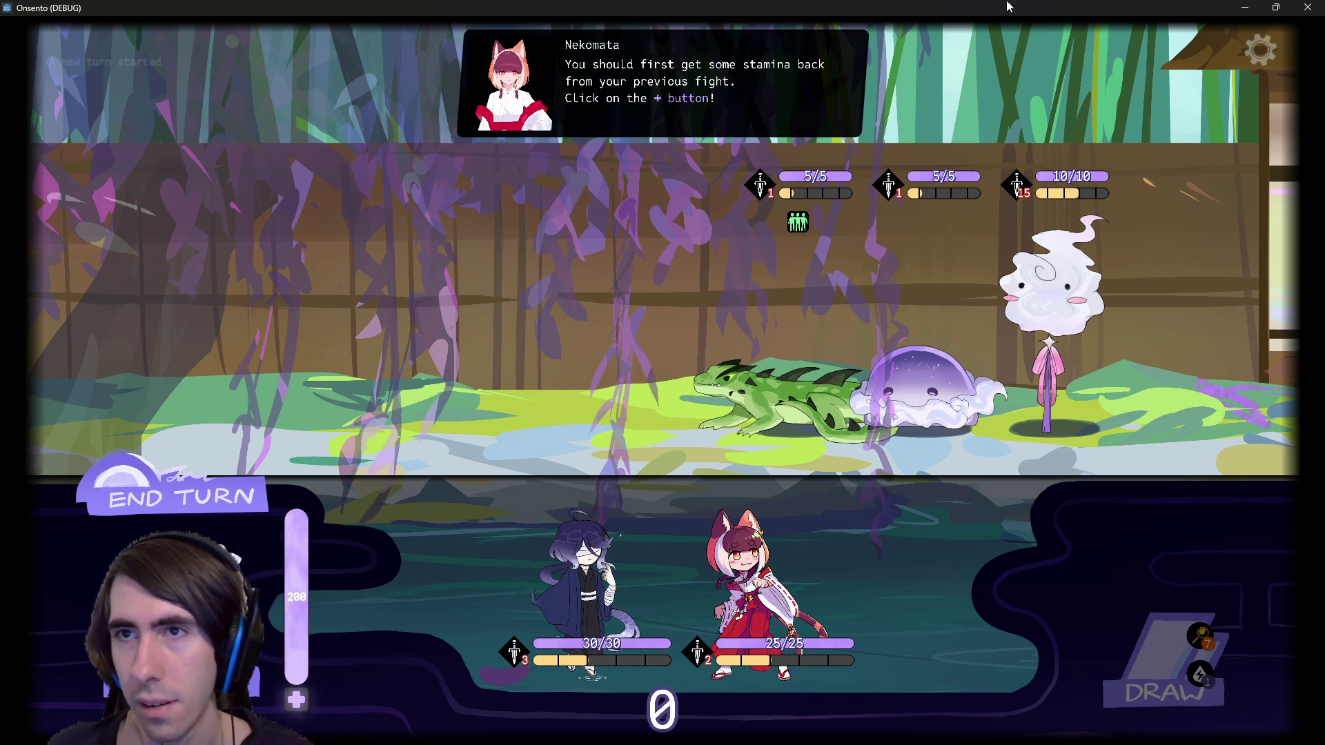
left_click(1308, 7)
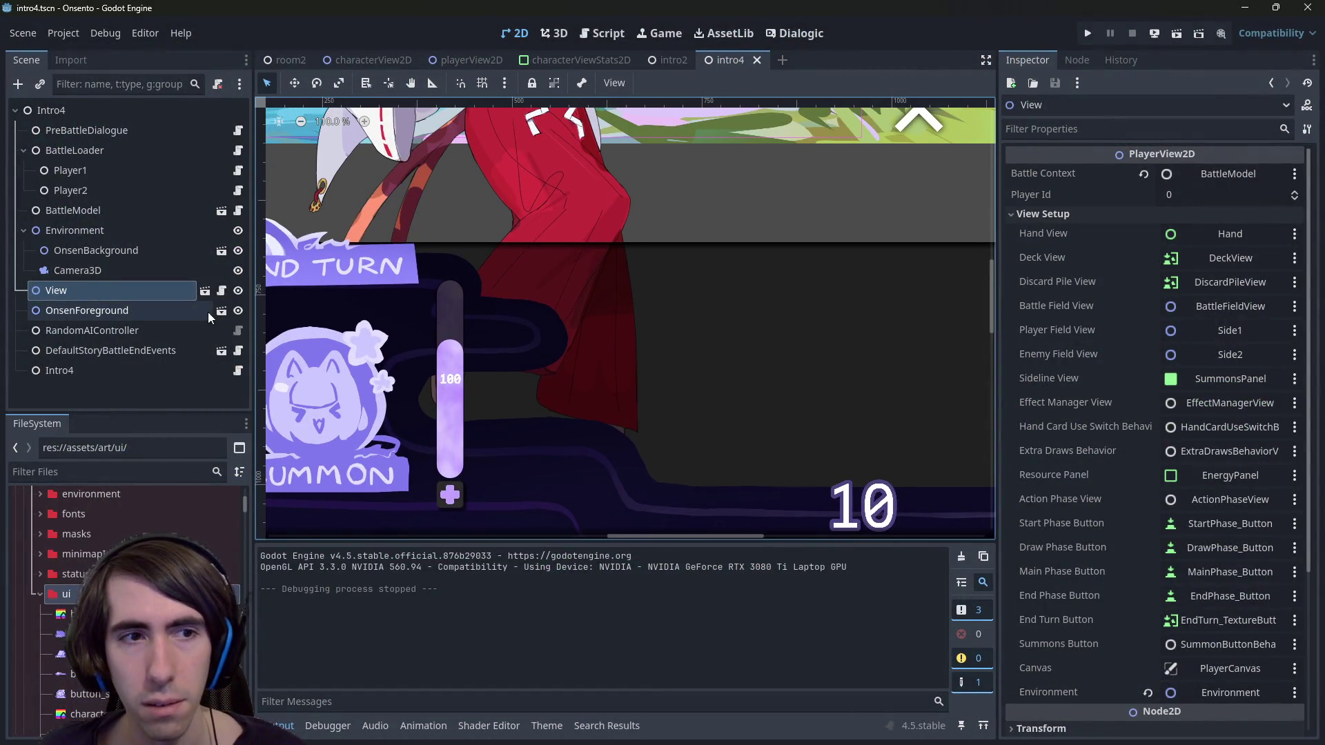
Open playerView2D from the View node, save it, and open SummonsPanel's sidelineView.gd script.
left_click(208, 293)
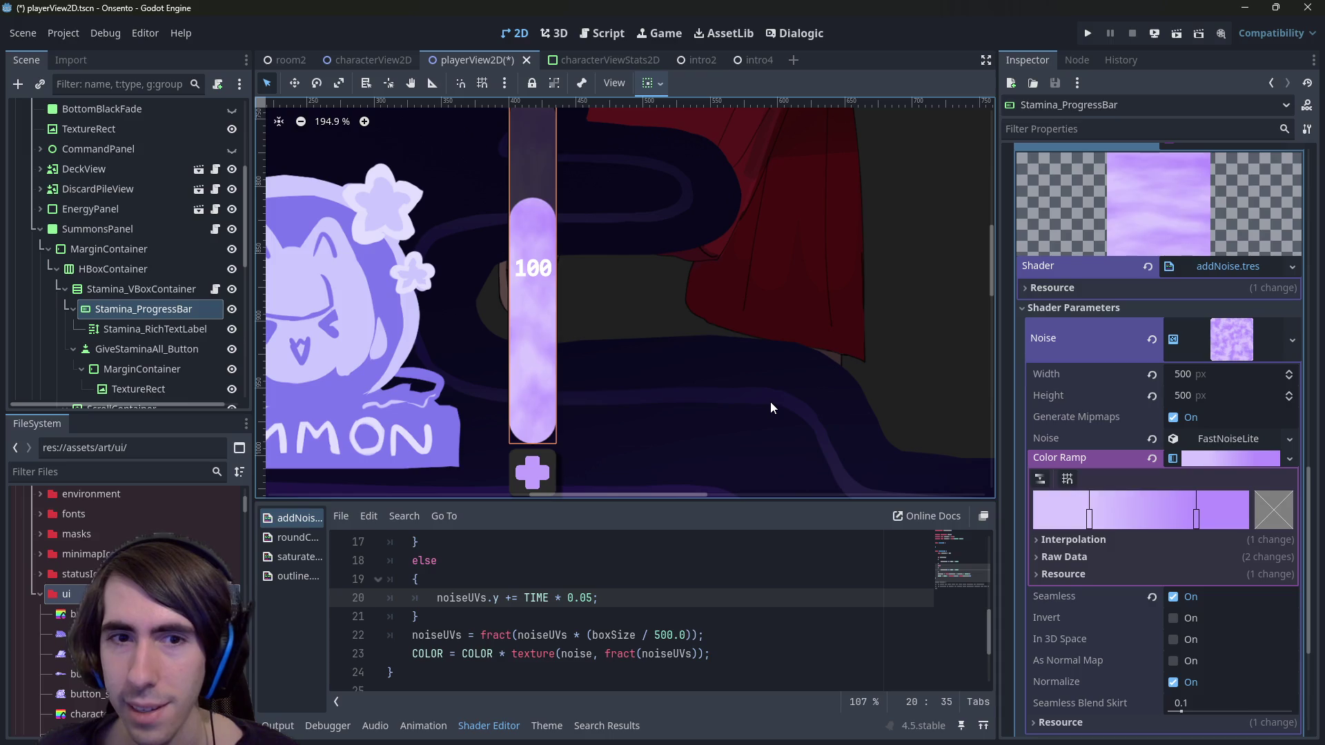
key("ctrl+s")
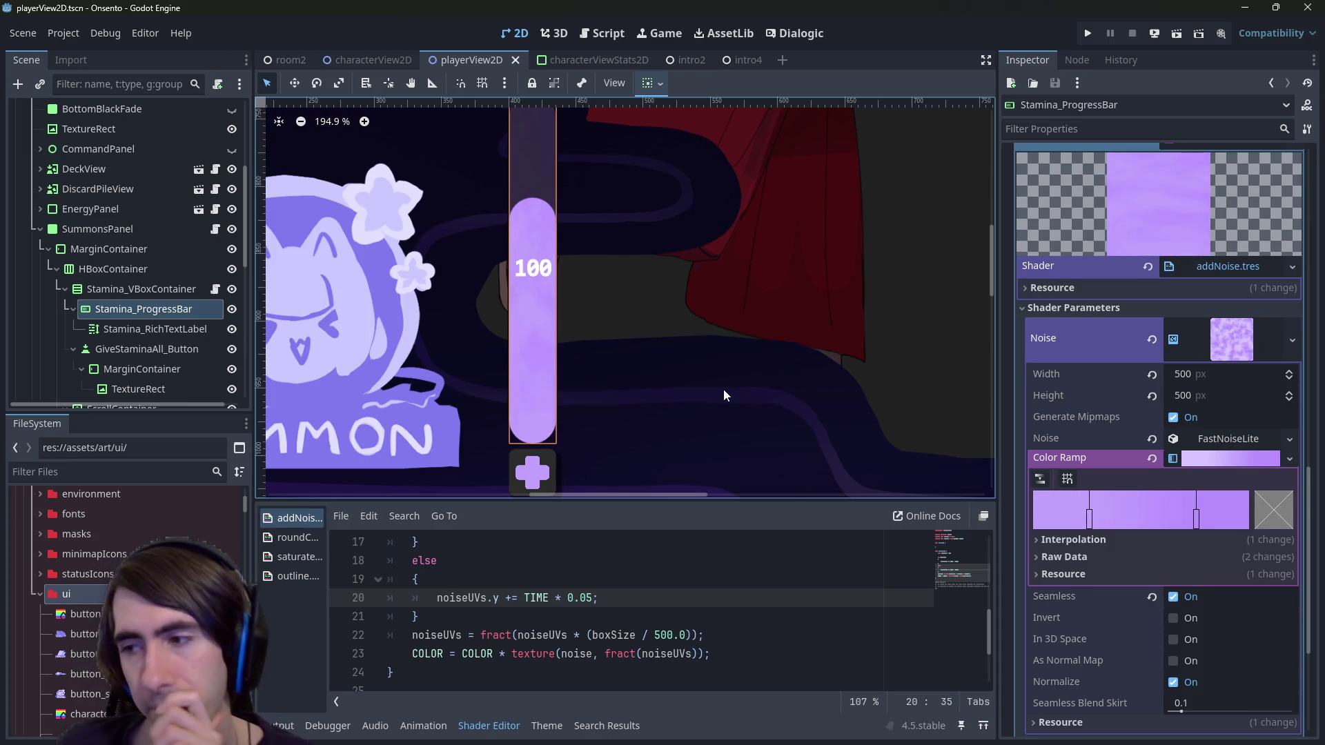
scroll(684, 392, "down", 2)
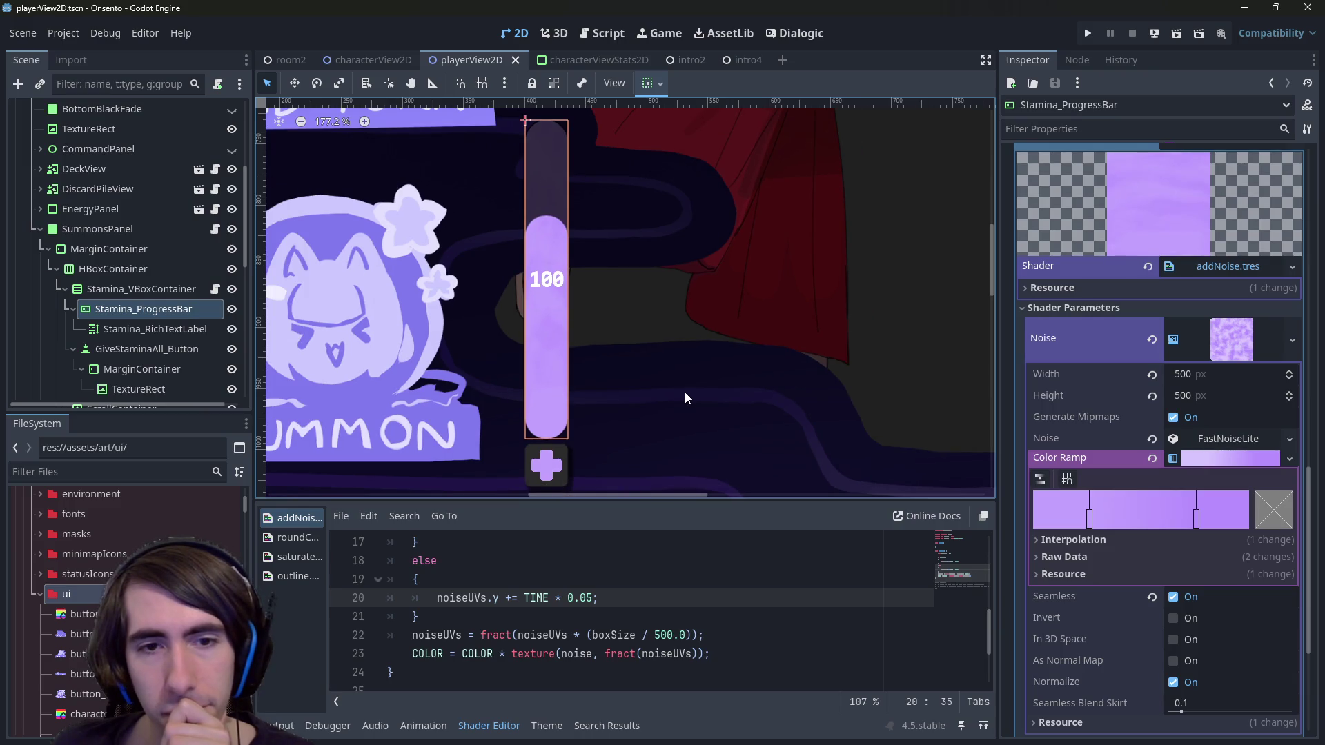
scroll(661, 388, "up", 1)
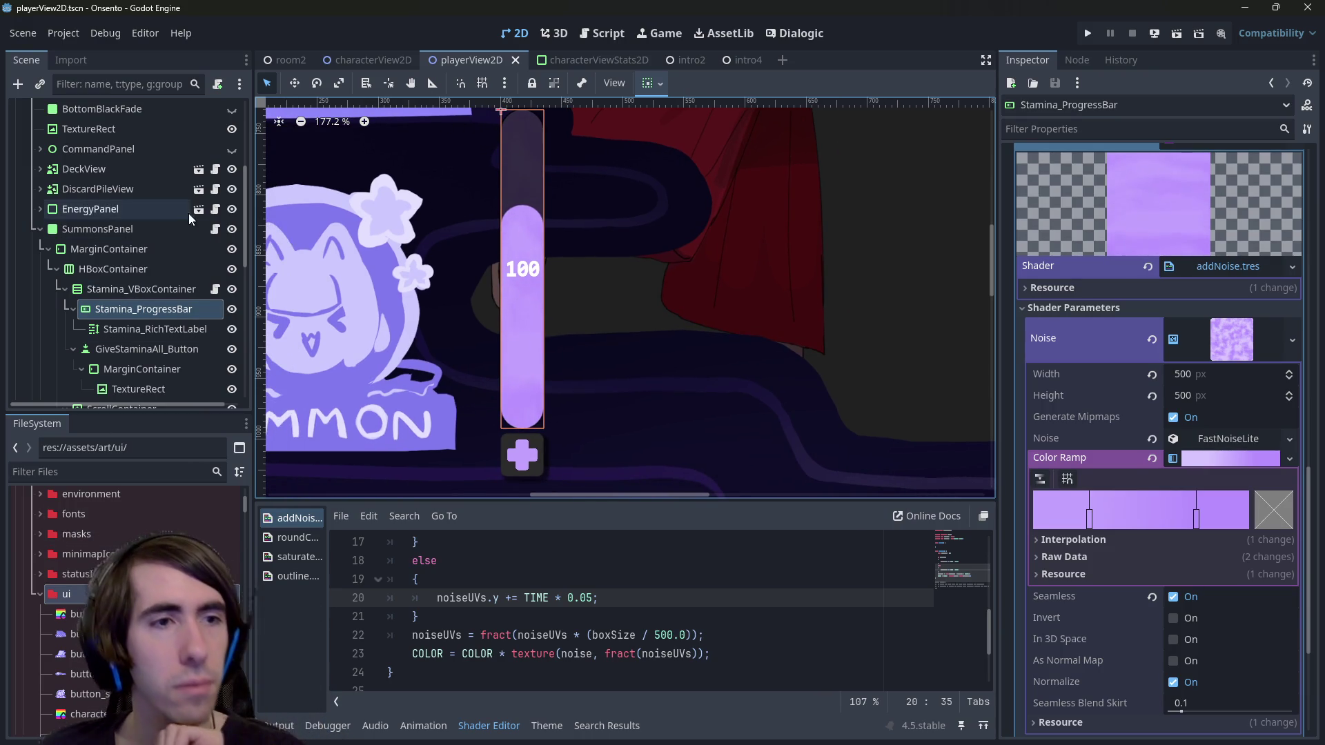
left_click(218, 230)
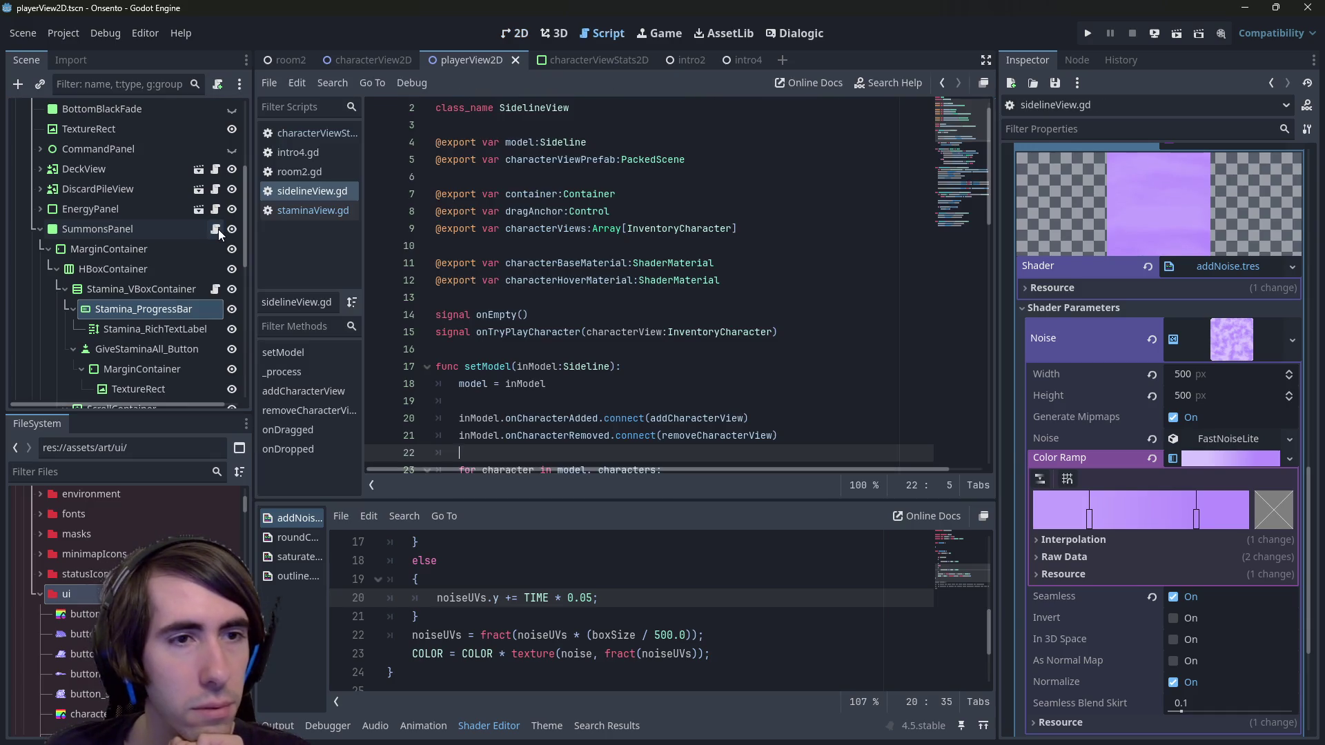
Look over the stamina container's staminaView.gd, then open the View node's playerView2D.gd script.
left_click(215, 290)
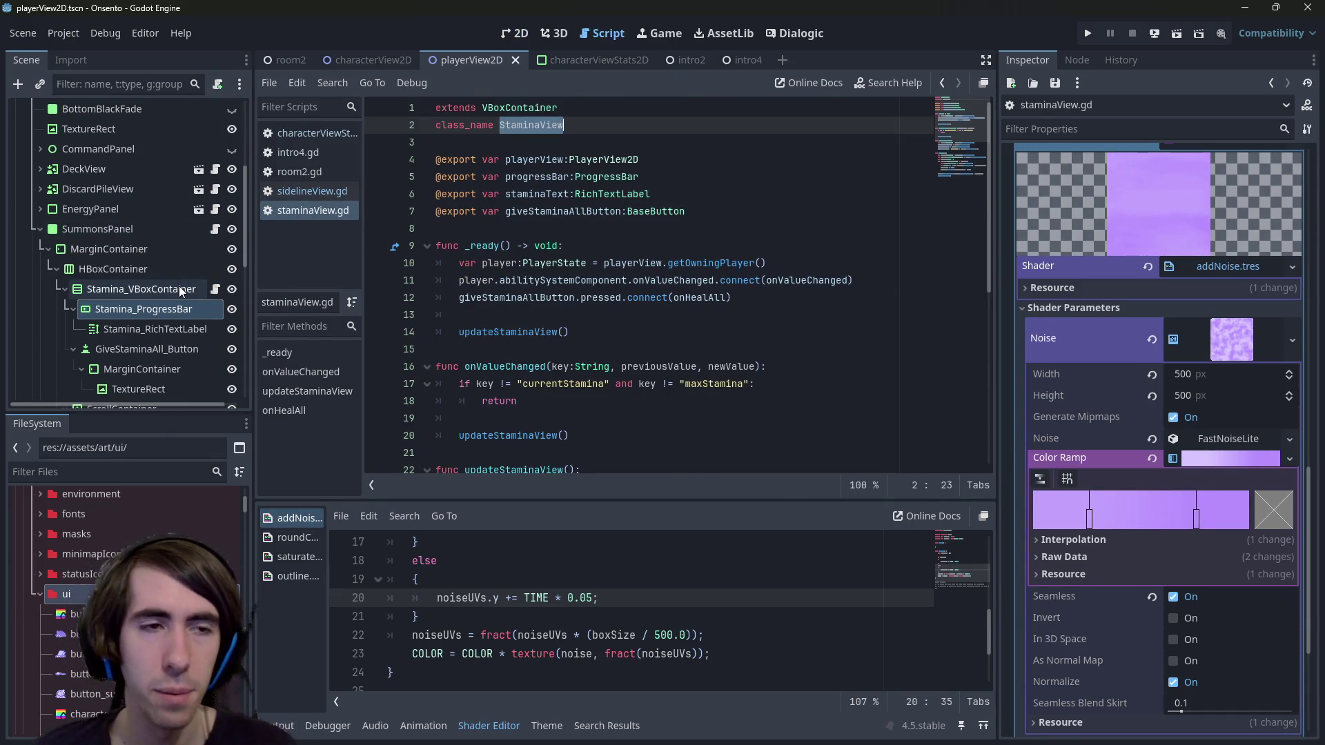
scroll(165, 311, "down", 10)
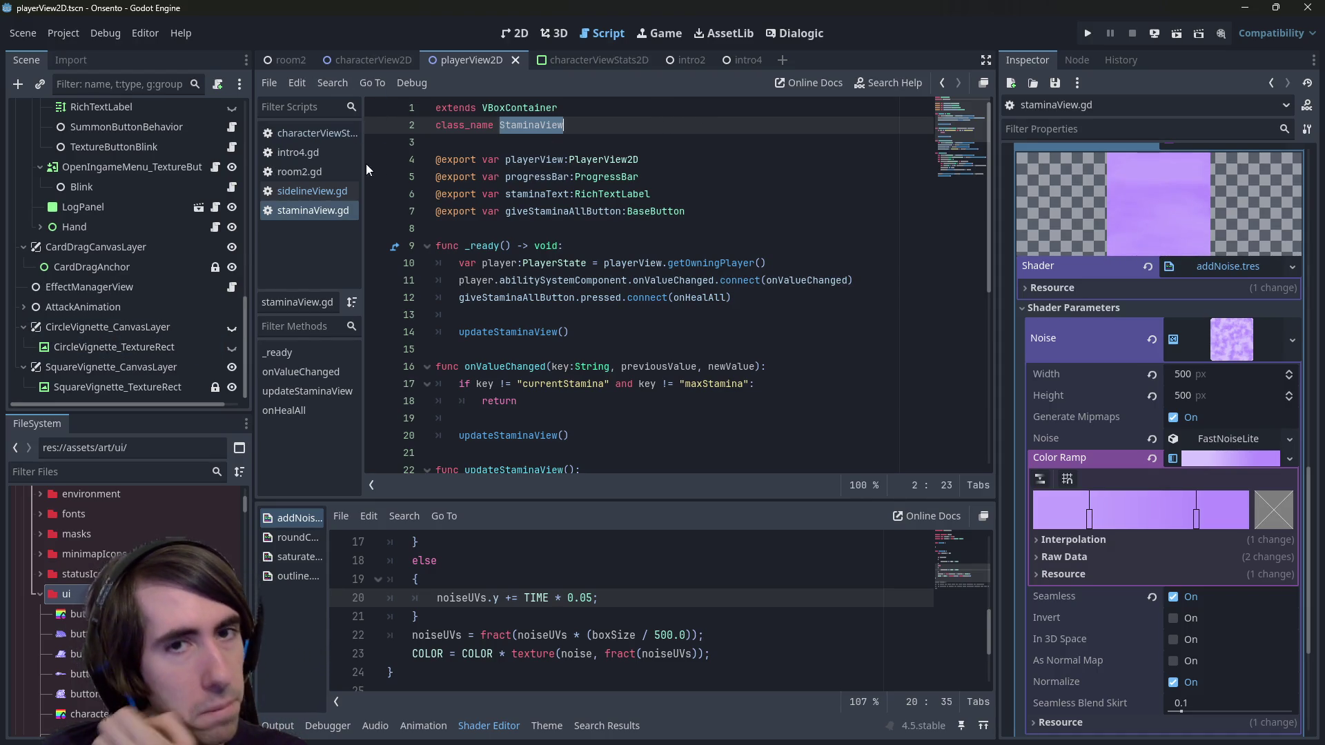
scroll(97, 235, "up", 5)
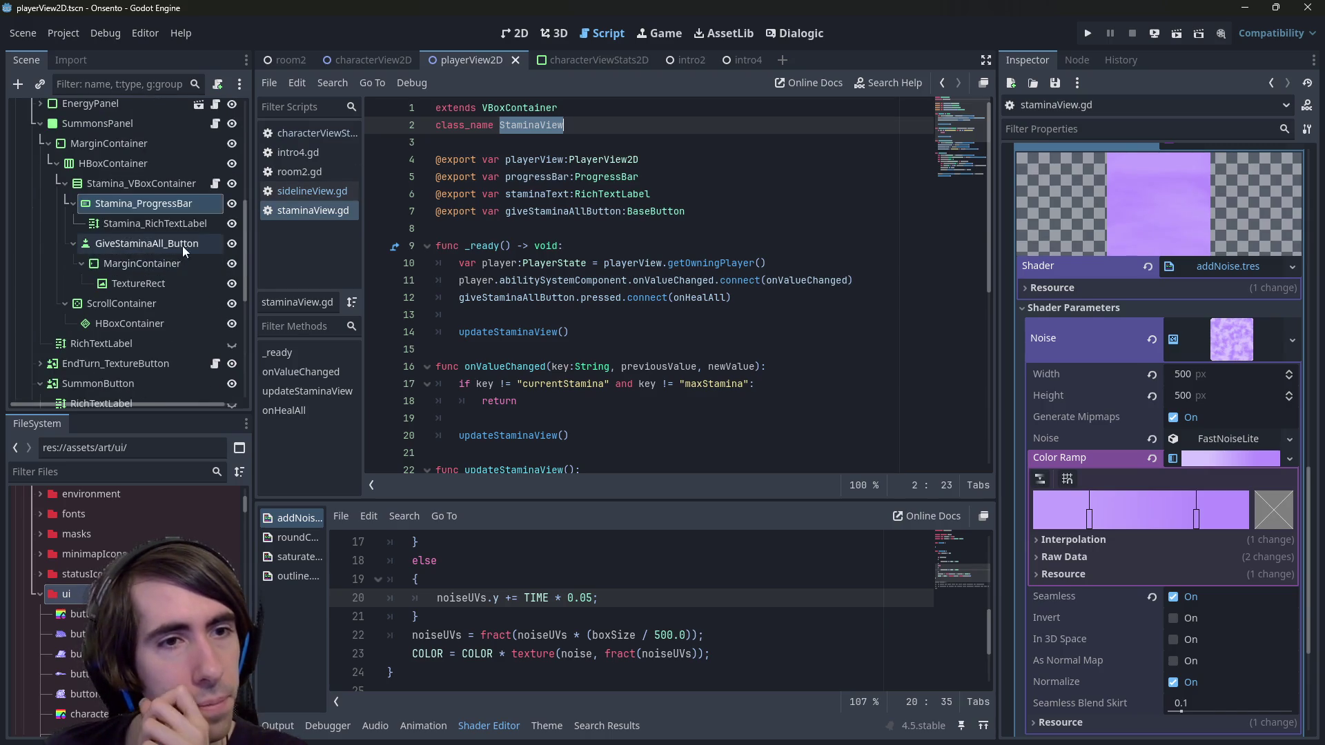
scroll(241, 247, "up", 5)
left_click(214, 110)
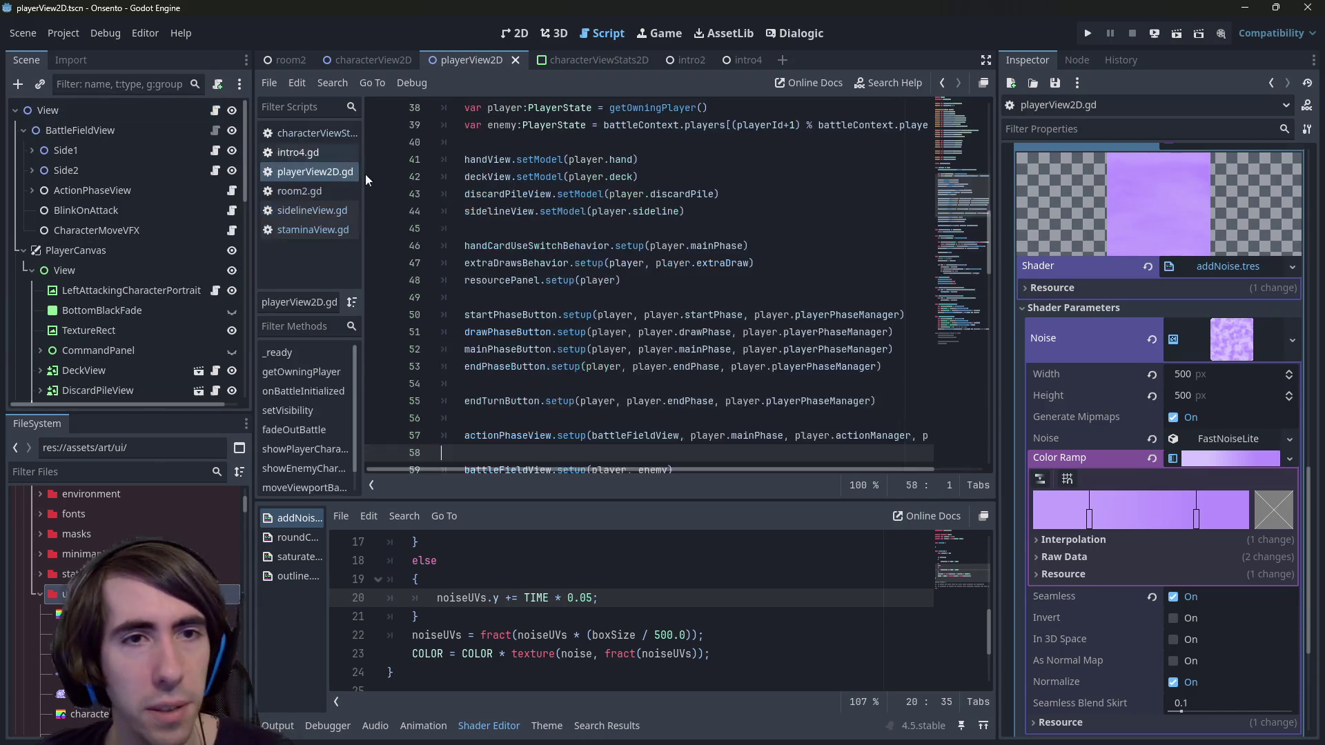
scroll(498, 205, "up", 10)
scroll(664, 290, "down", 4)
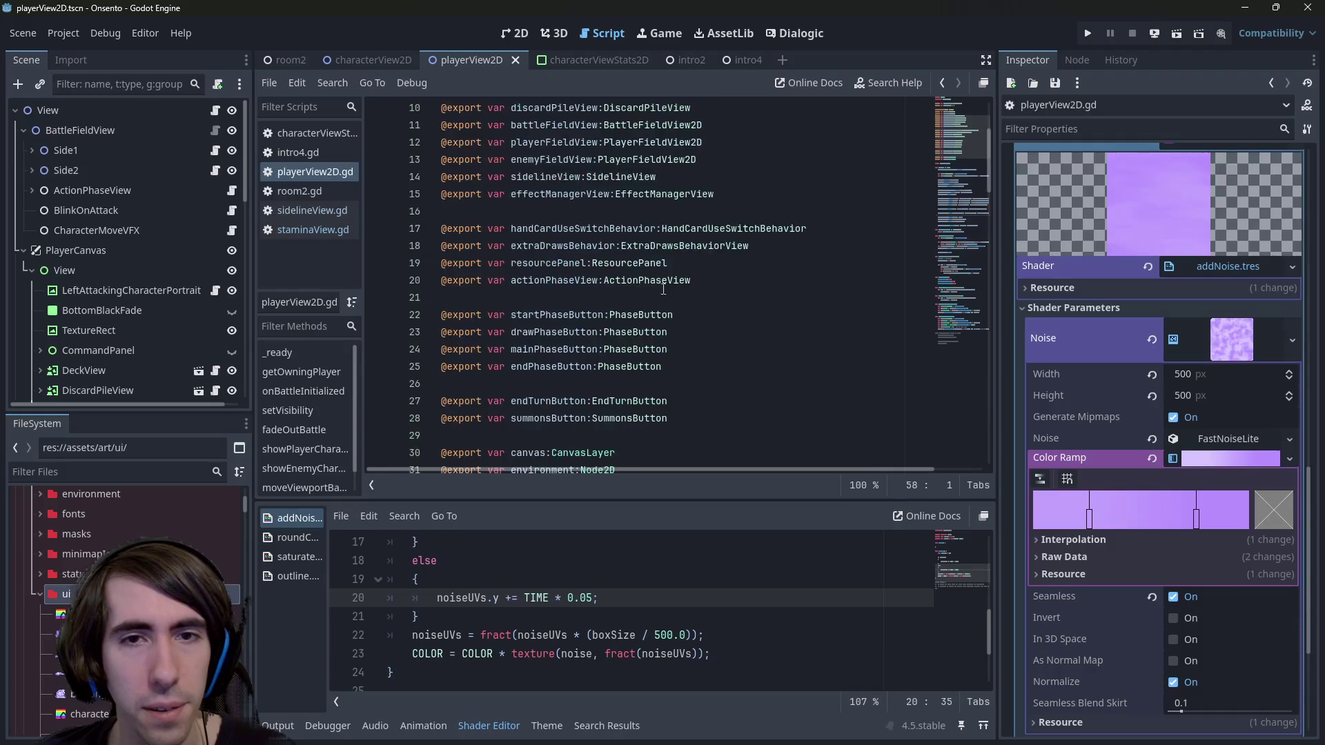
left_click(731, 378)
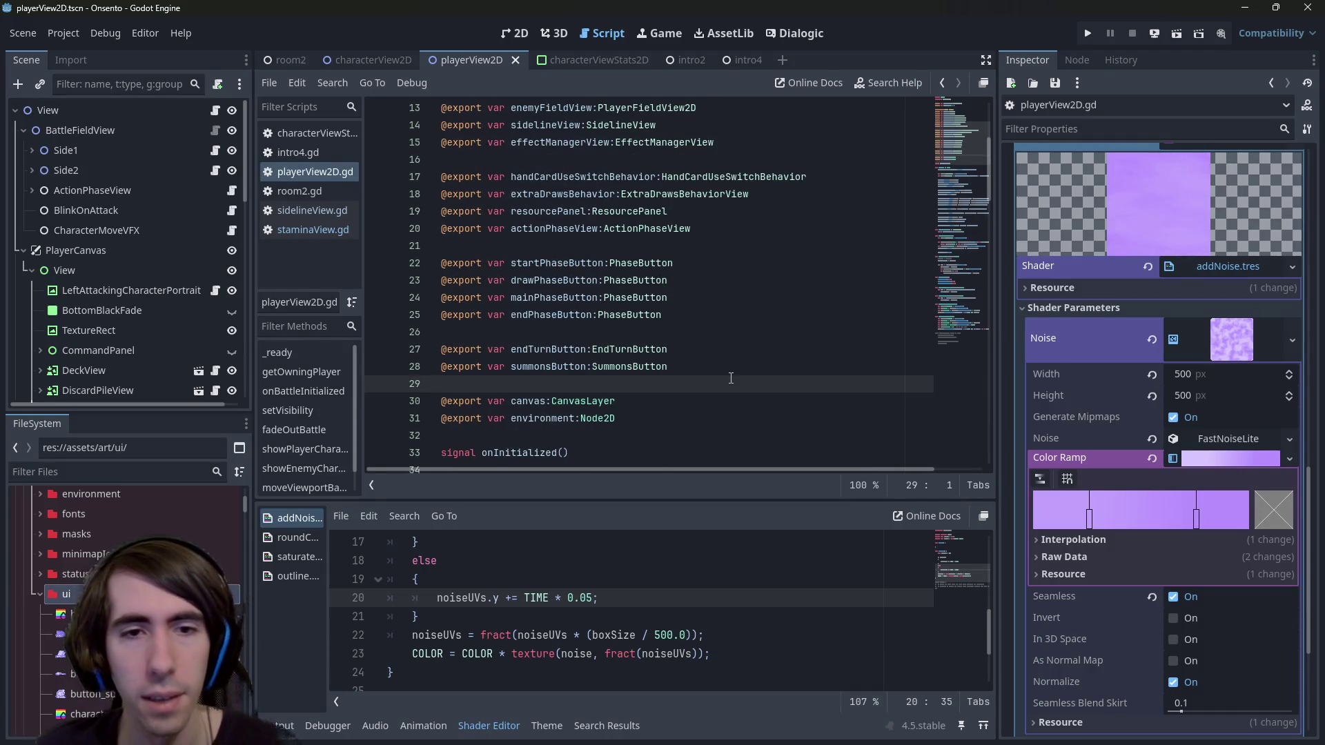
key("Return")
key("BackSpace")
key("BackSpace")
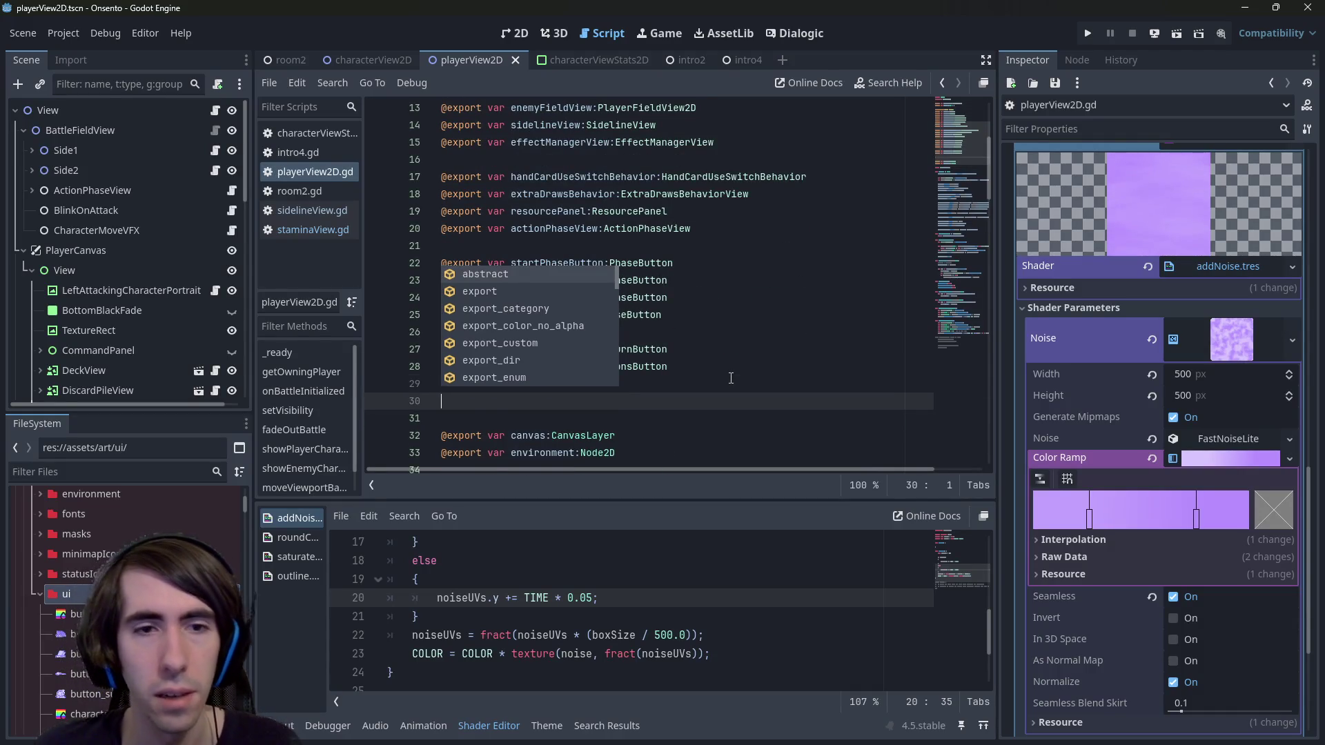
left_click(737, 245)
key("Return")
key("Return")
key("Up")
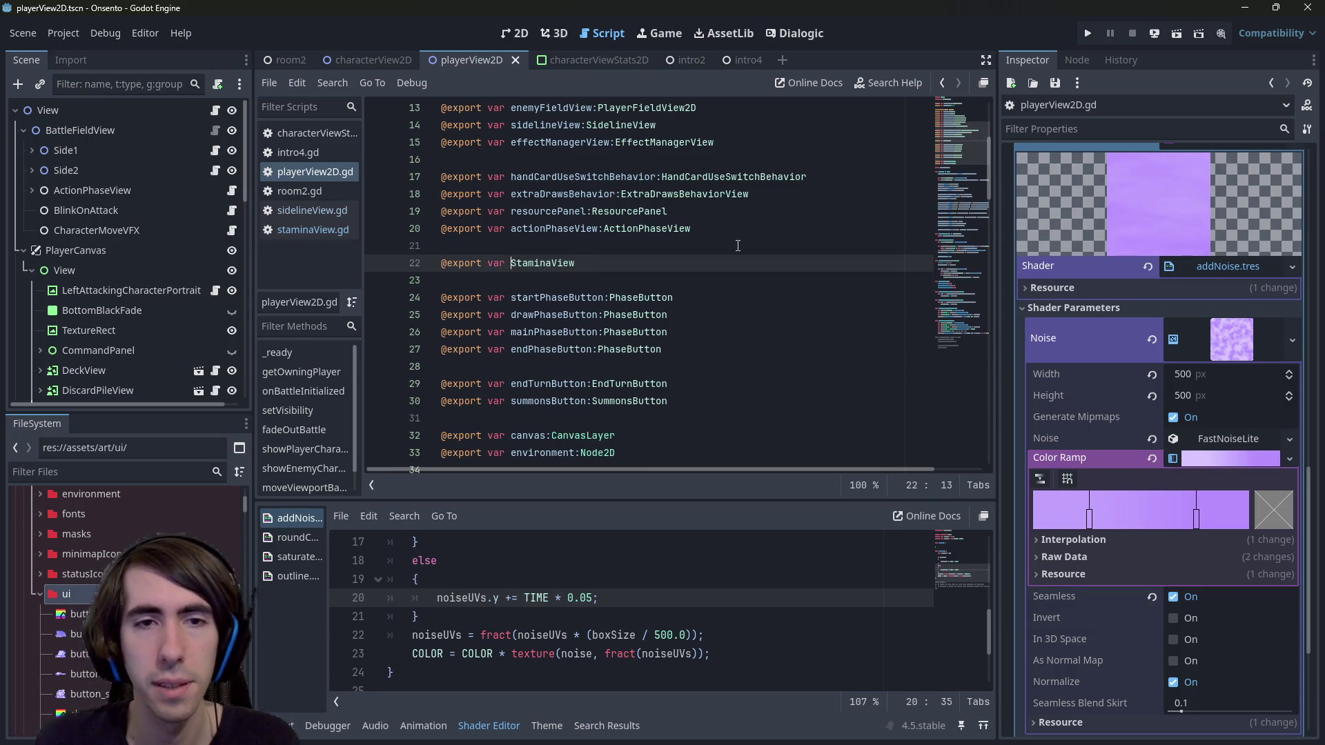
type("aView:")
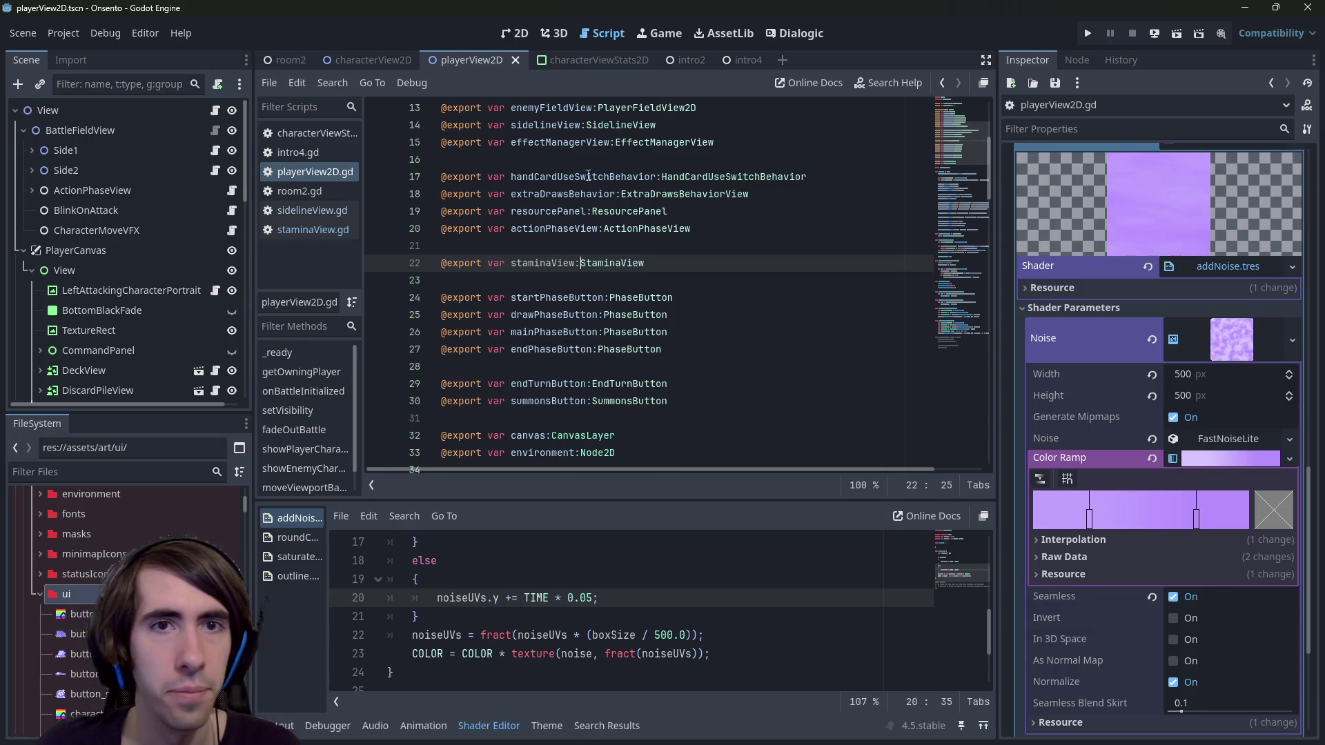
left_click(82, 113)
left_click(1221, 523)
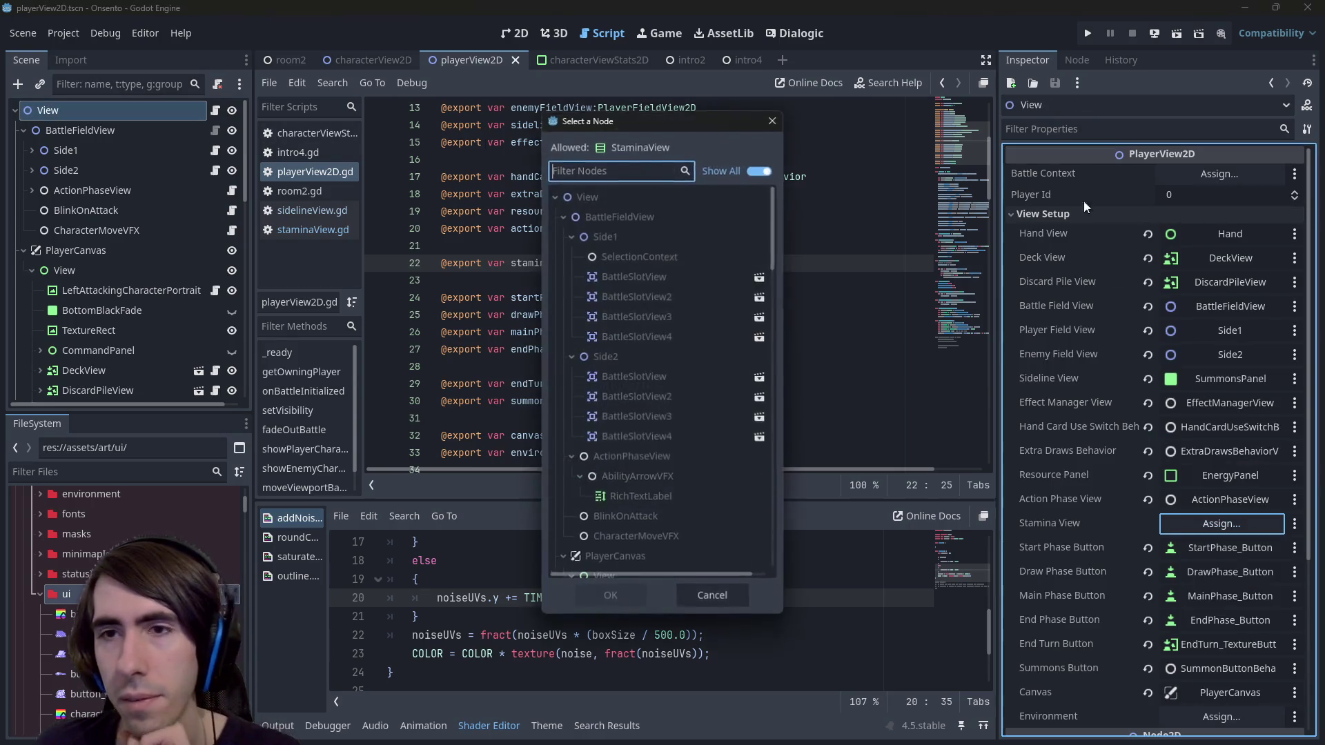
Assign Stamina_VBoxContainer to View's Stamina View export and save playerView2D.
scroll(631, 498, "down", 5)
scroll(690, 345, "down", 3)
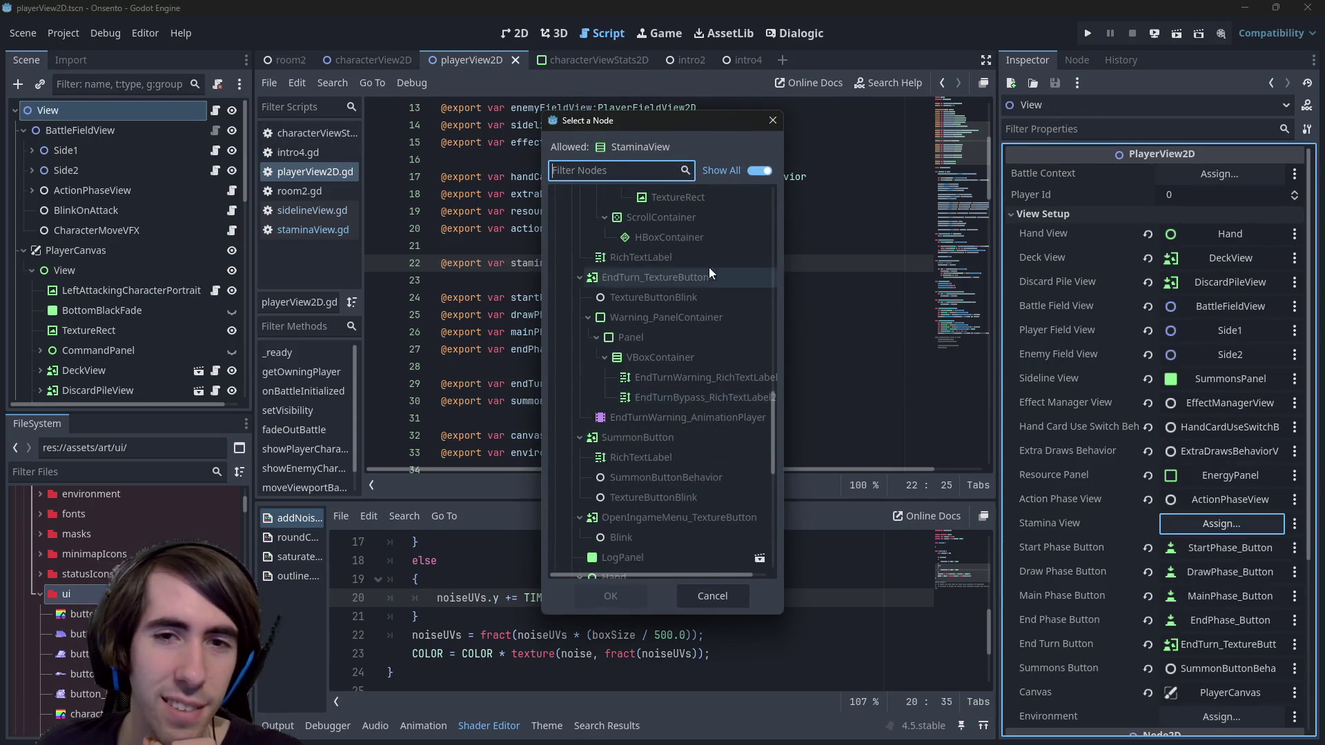
double_click(706, 241)
key("ctrl+s")
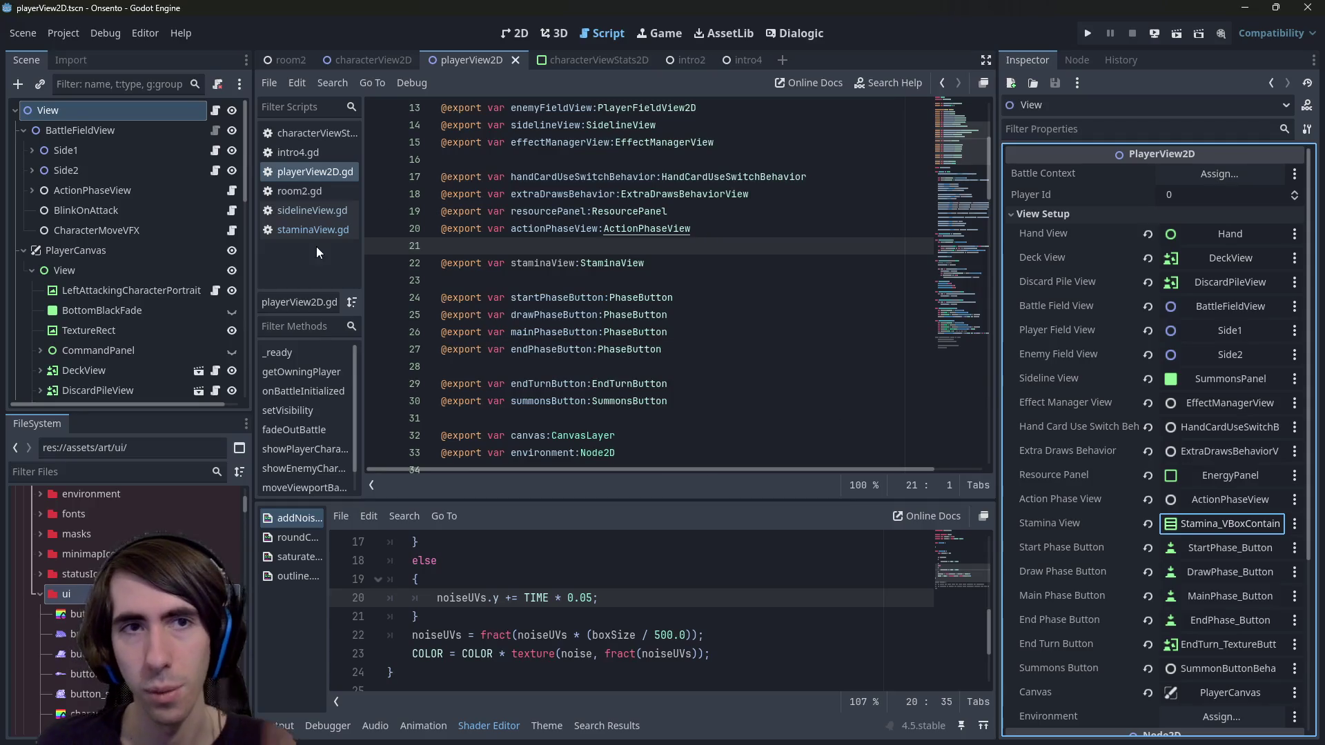
left_click(743, 59)
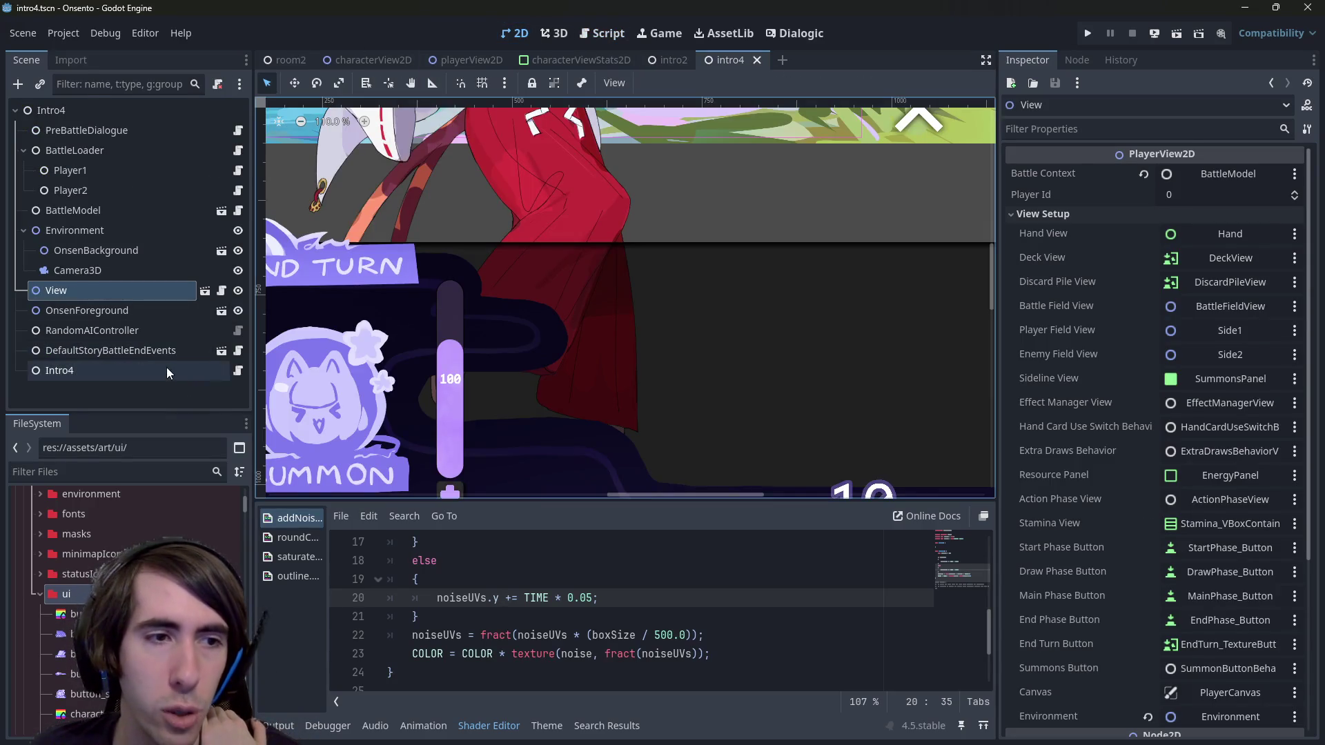
left_click(167, 369)
left_click(237, 372)
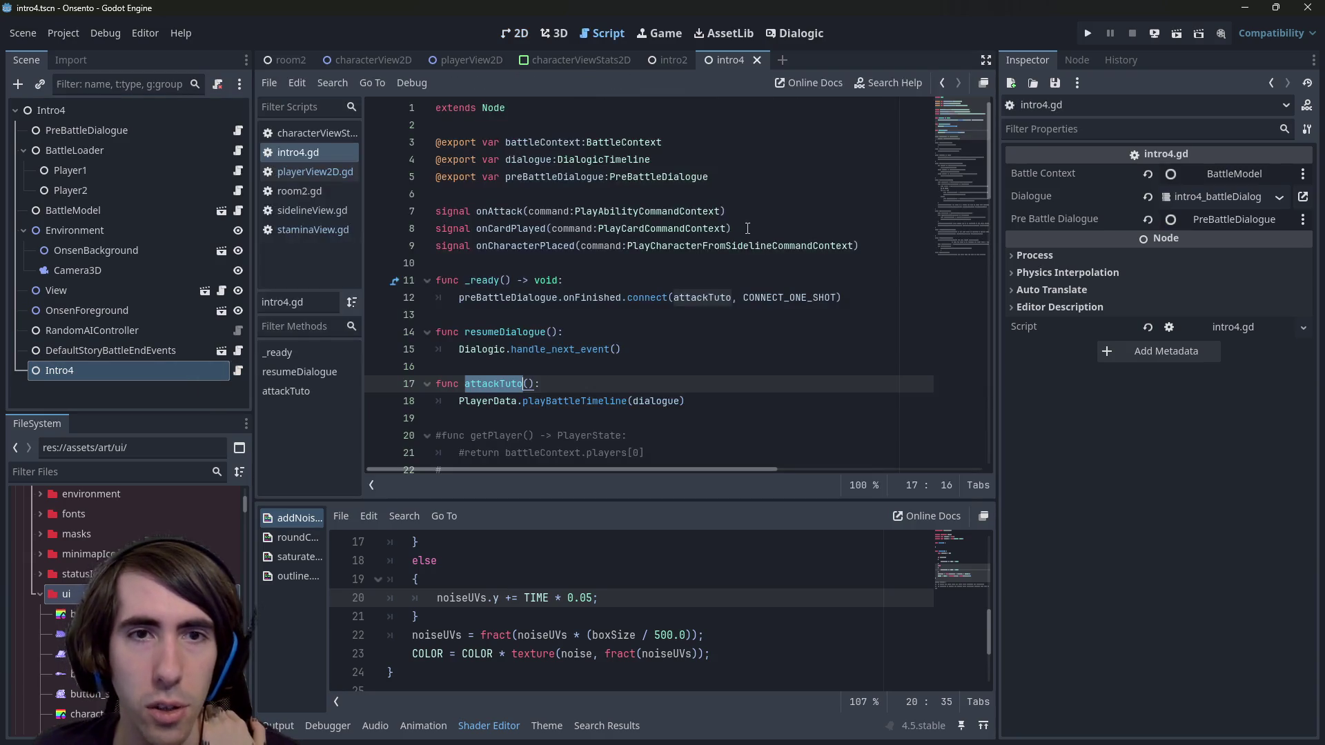
left_click(624, 178)
double_click(535, 143)
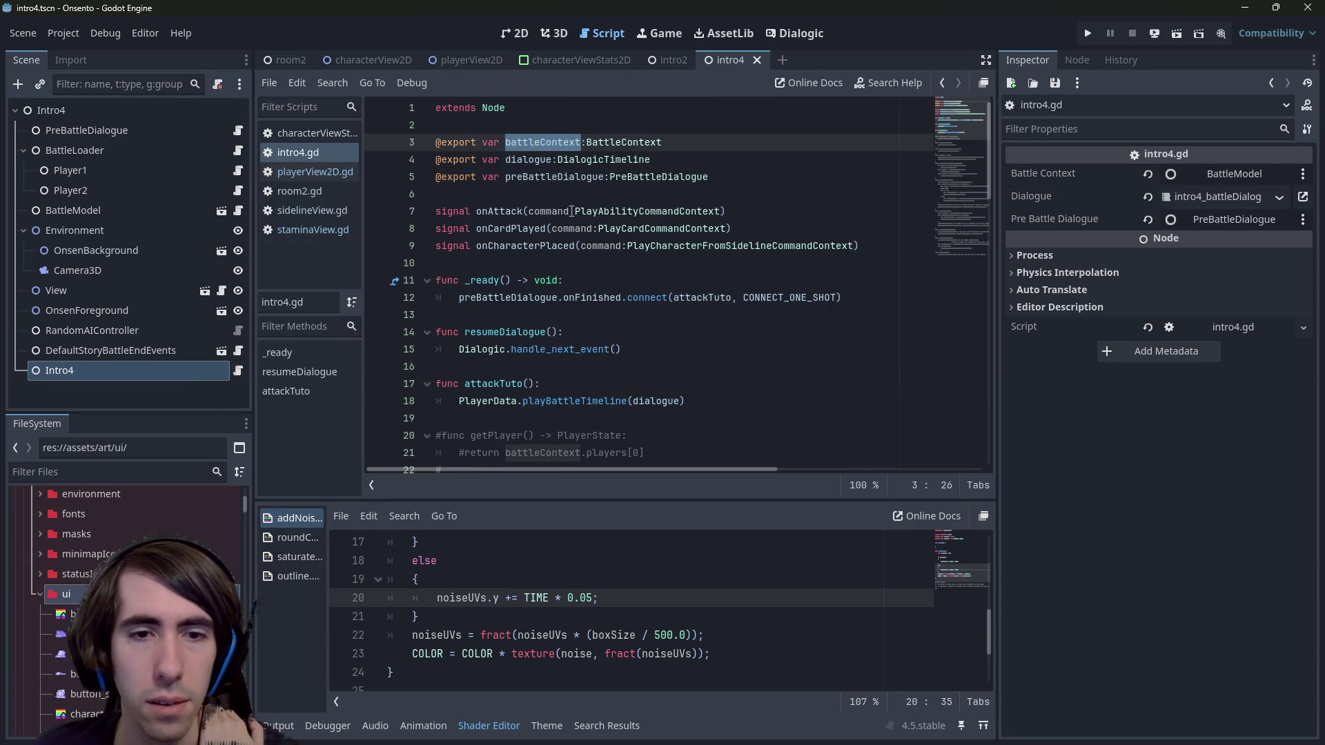
left_click(711, 126)
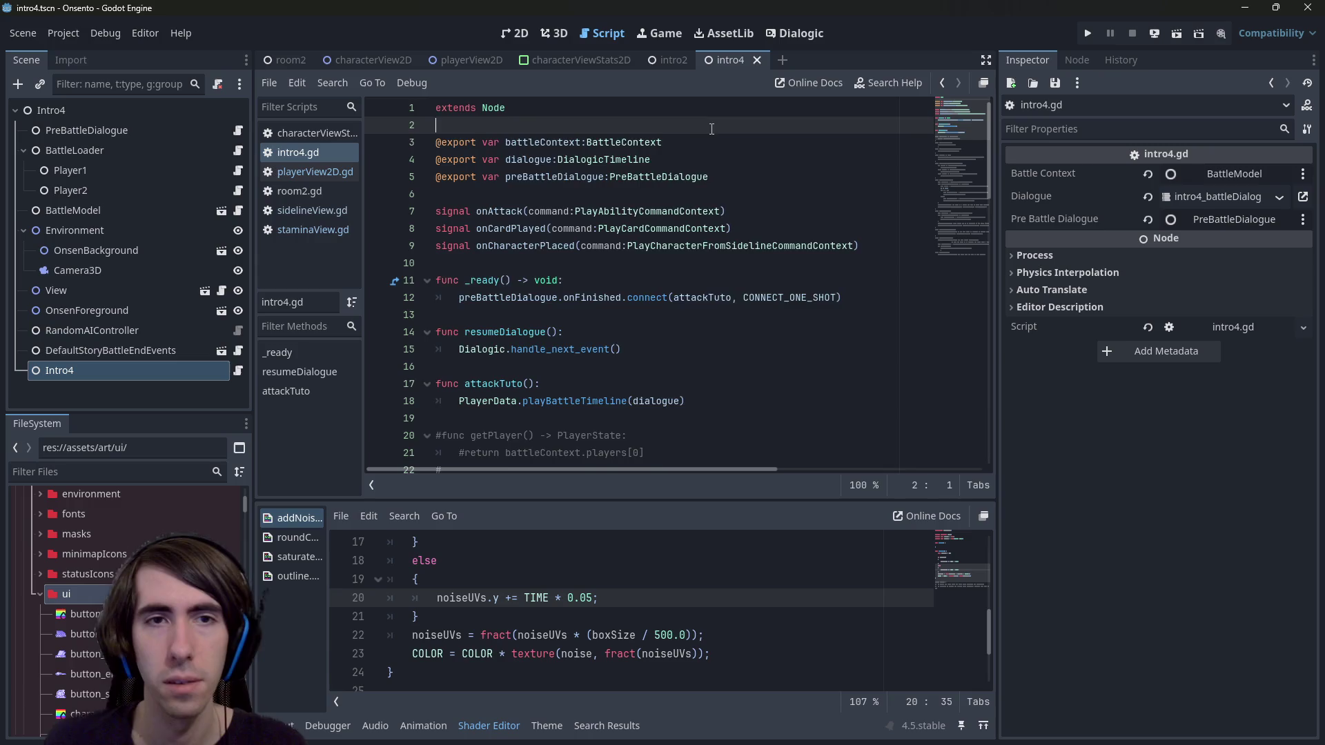
key("Return")
type("@export var playerView:Pla")
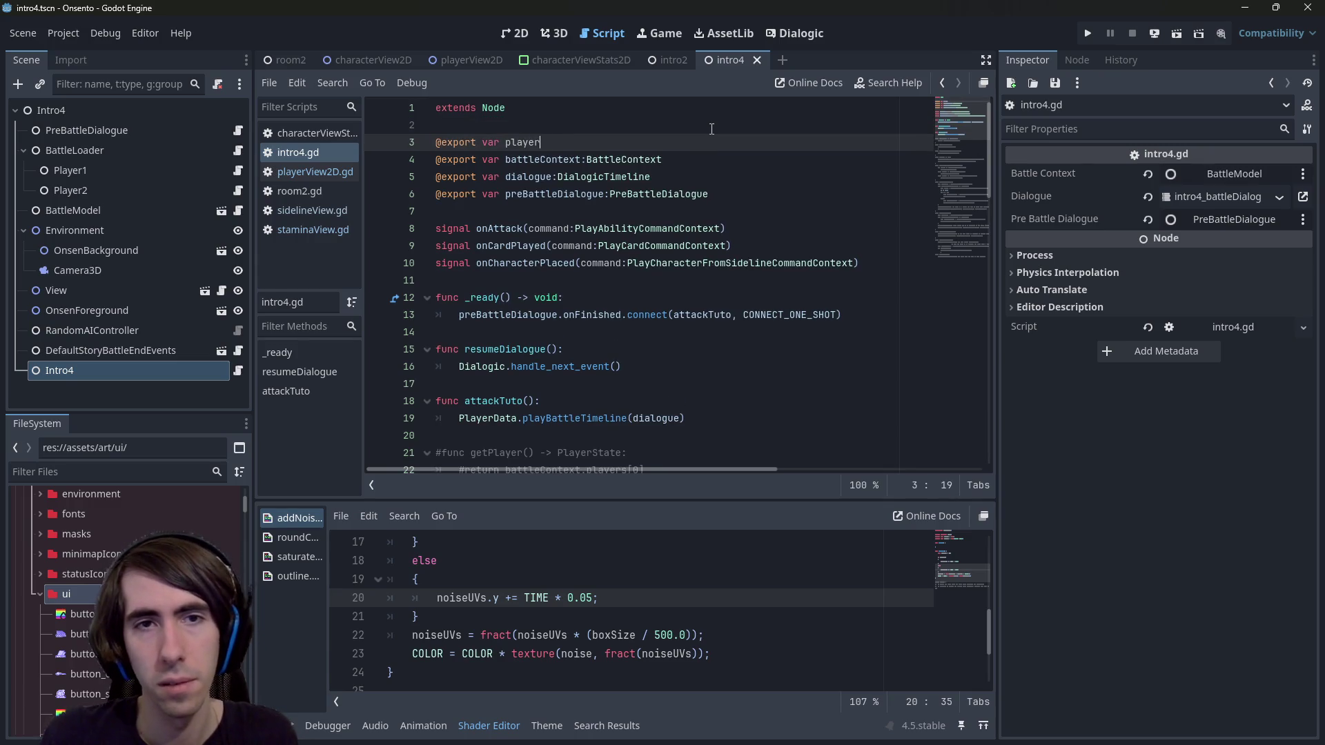
type("yerv")
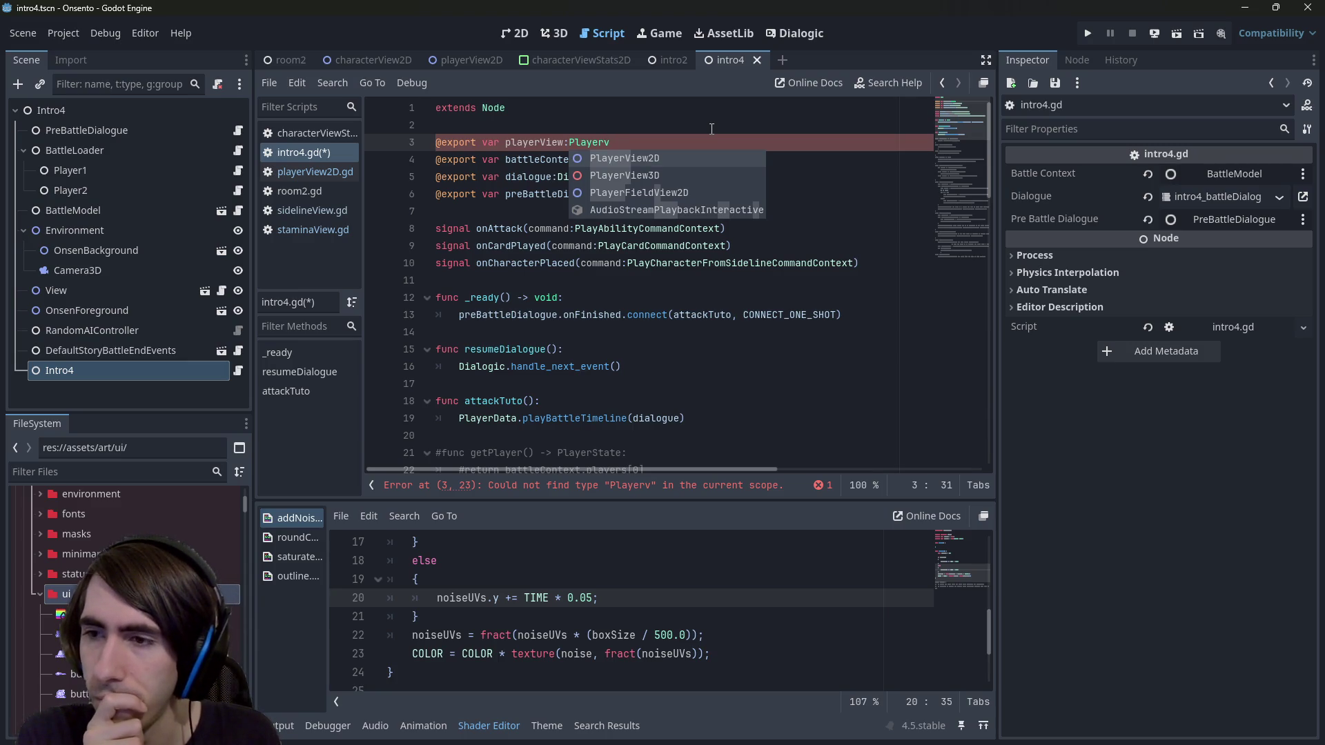
key("ctrl+z")
key("ctrl+z")
key("ctrl+z")
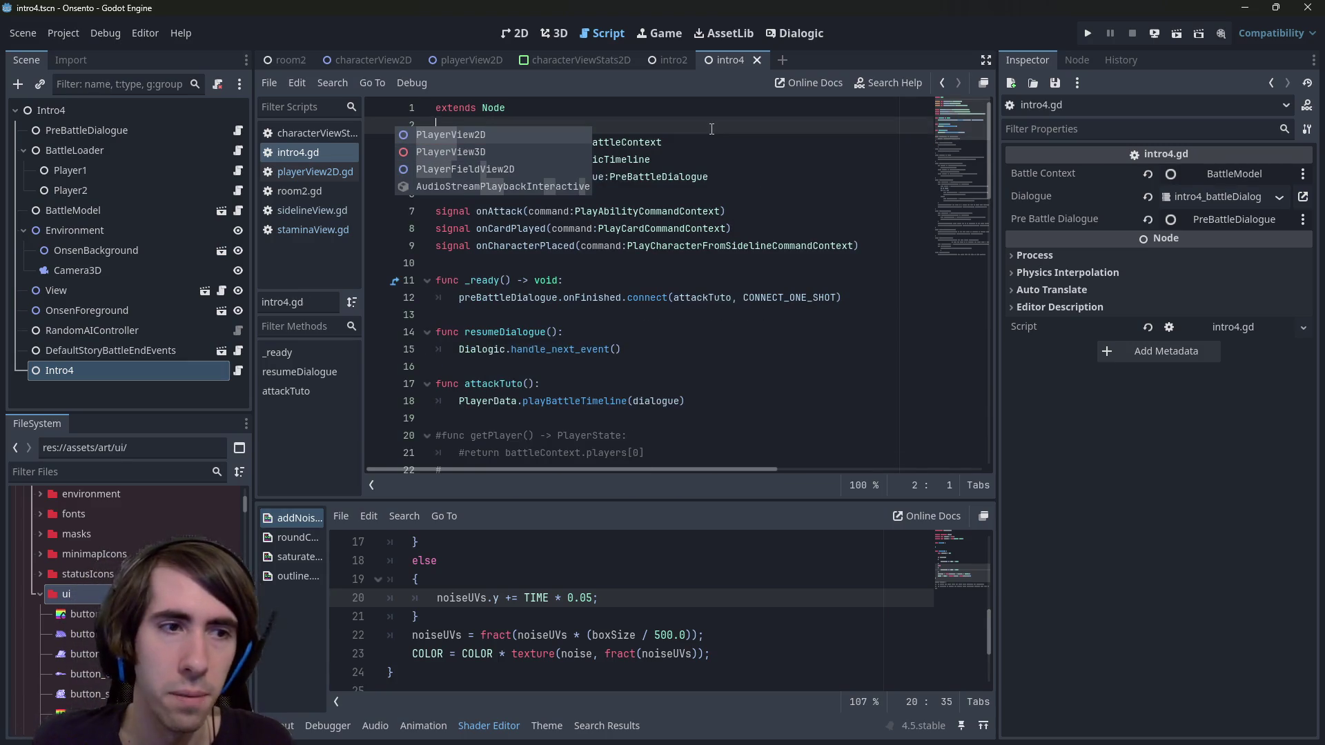
Show playerView2D on the 2D canvas and select the stamina bar's plus button container.
left_click(465, 60)
scroll(156, 228, "down", 5)
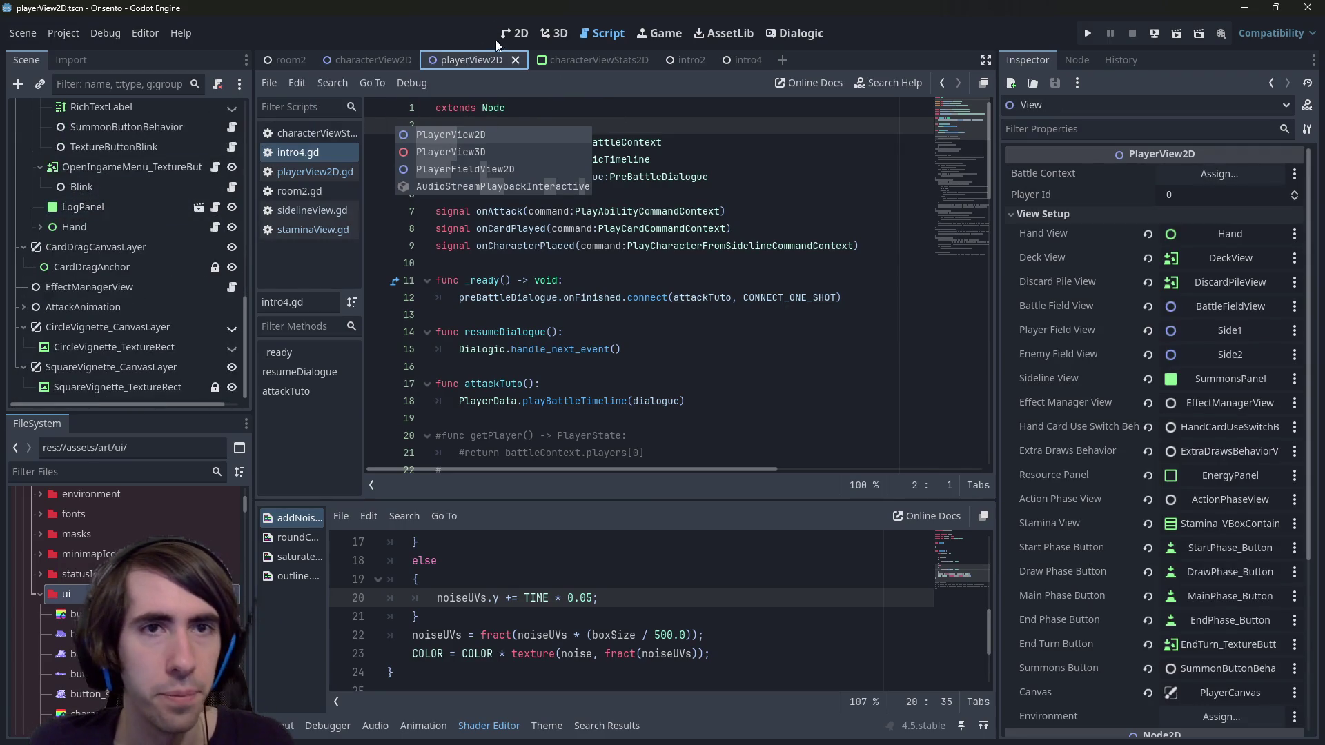
left_click(515, 33)
left_click(519, 452)
scroll(160, 237, "up", 4)
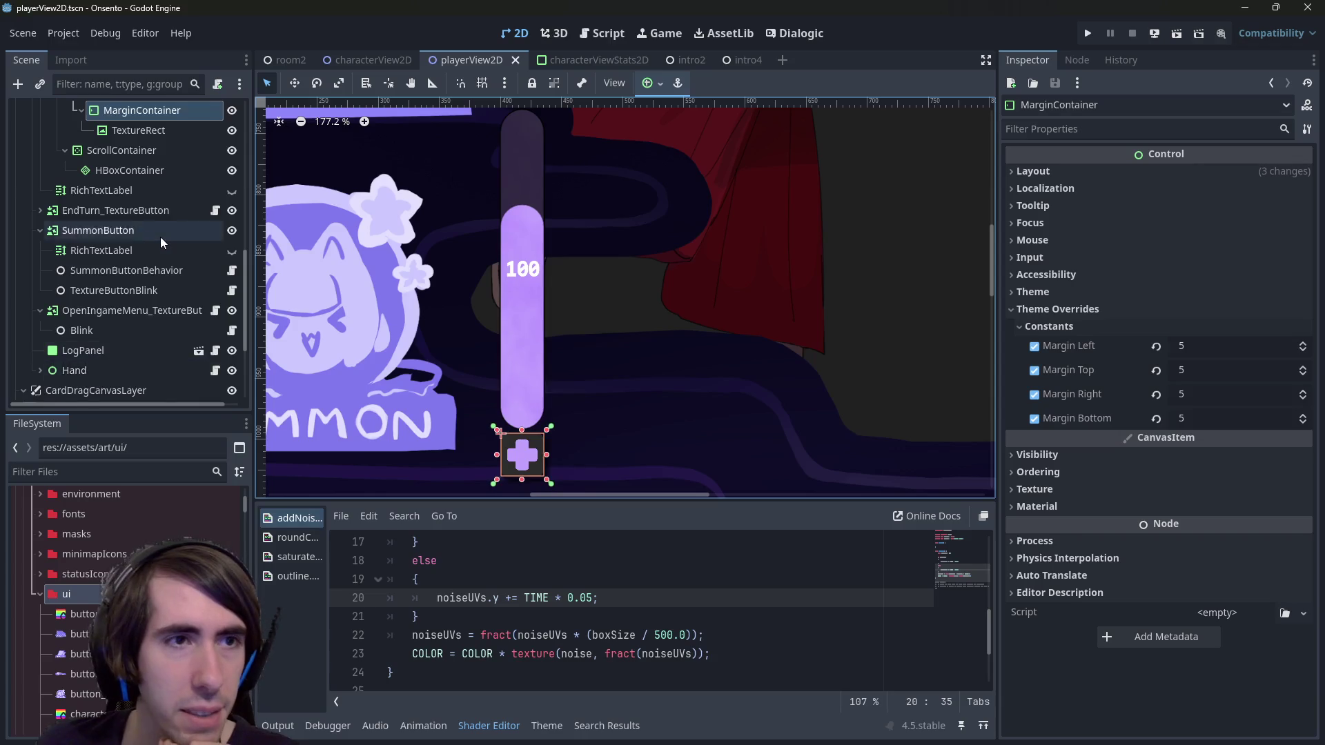
Open Stamina_VBoxContainer's staminaView.gd script and highlight where playerView is used.
left_click(141, 253)
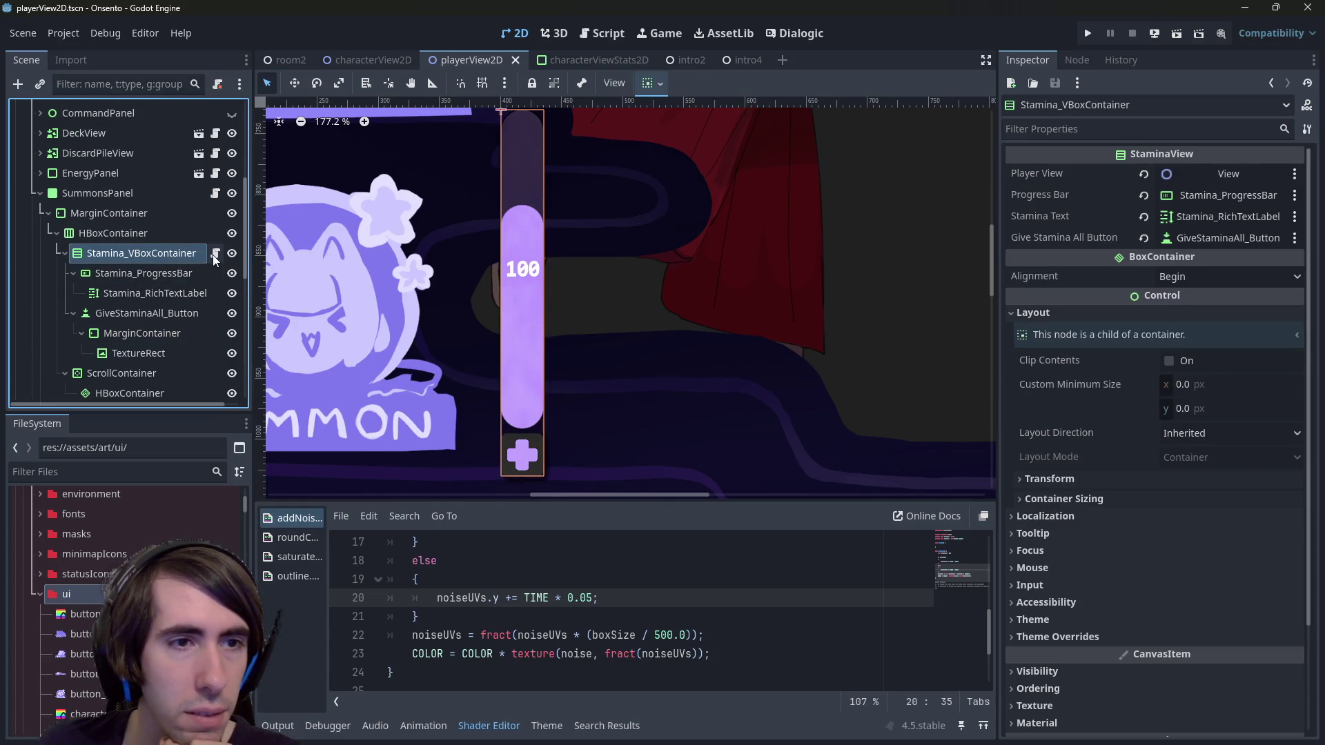
left_click(215, 253)
left_click(774, 303)
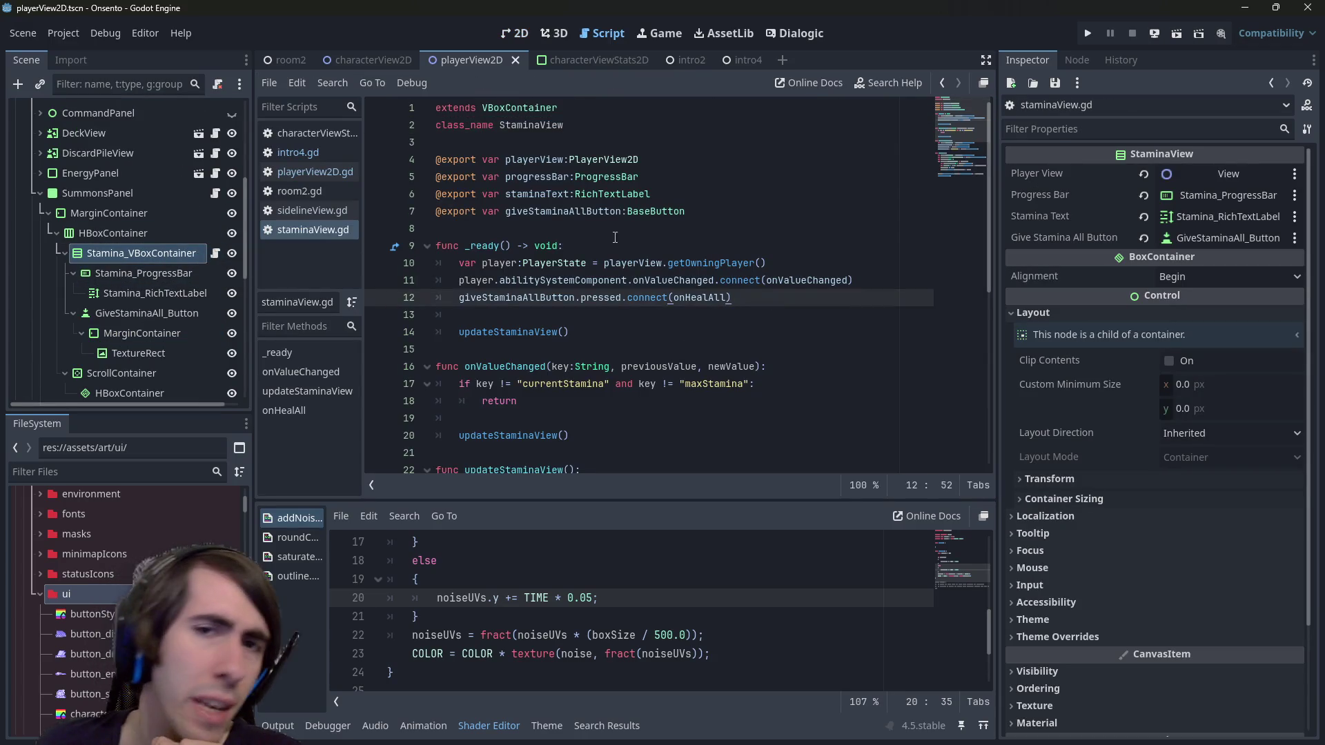
double_click(535, 159)
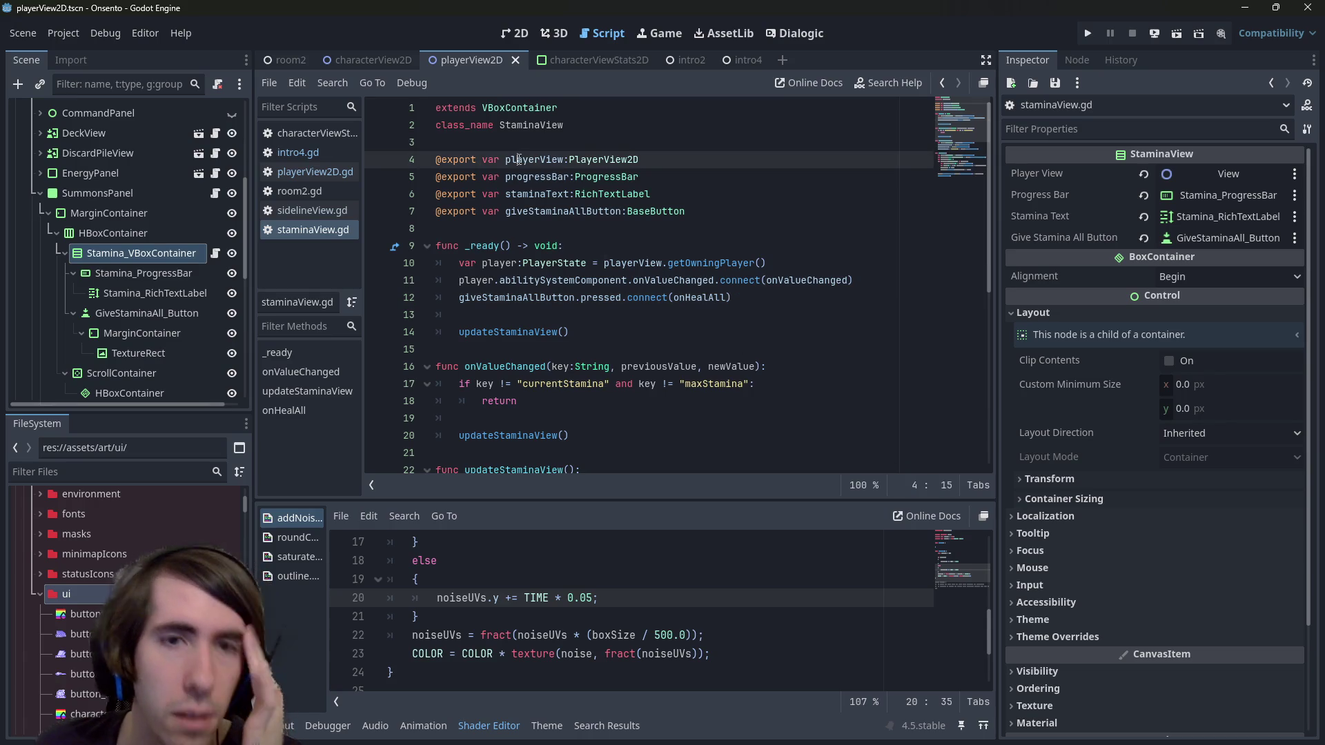
scroll(585, 366, "down", 3)
scroll(585, 366, "down", 1)
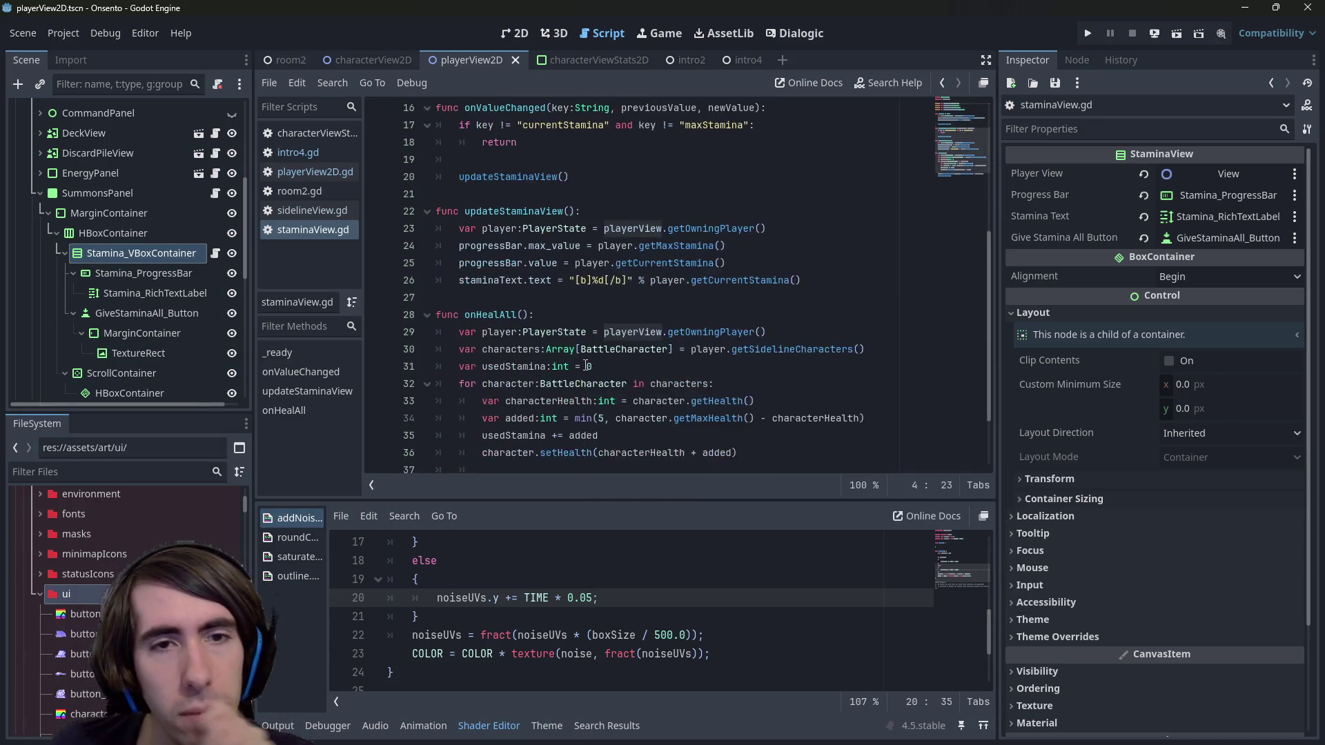
scroll(552, 317, "up", 1)
Highlight the updateStaminaView calls and select the class_name StaminaView line.
left_click(525, 269)
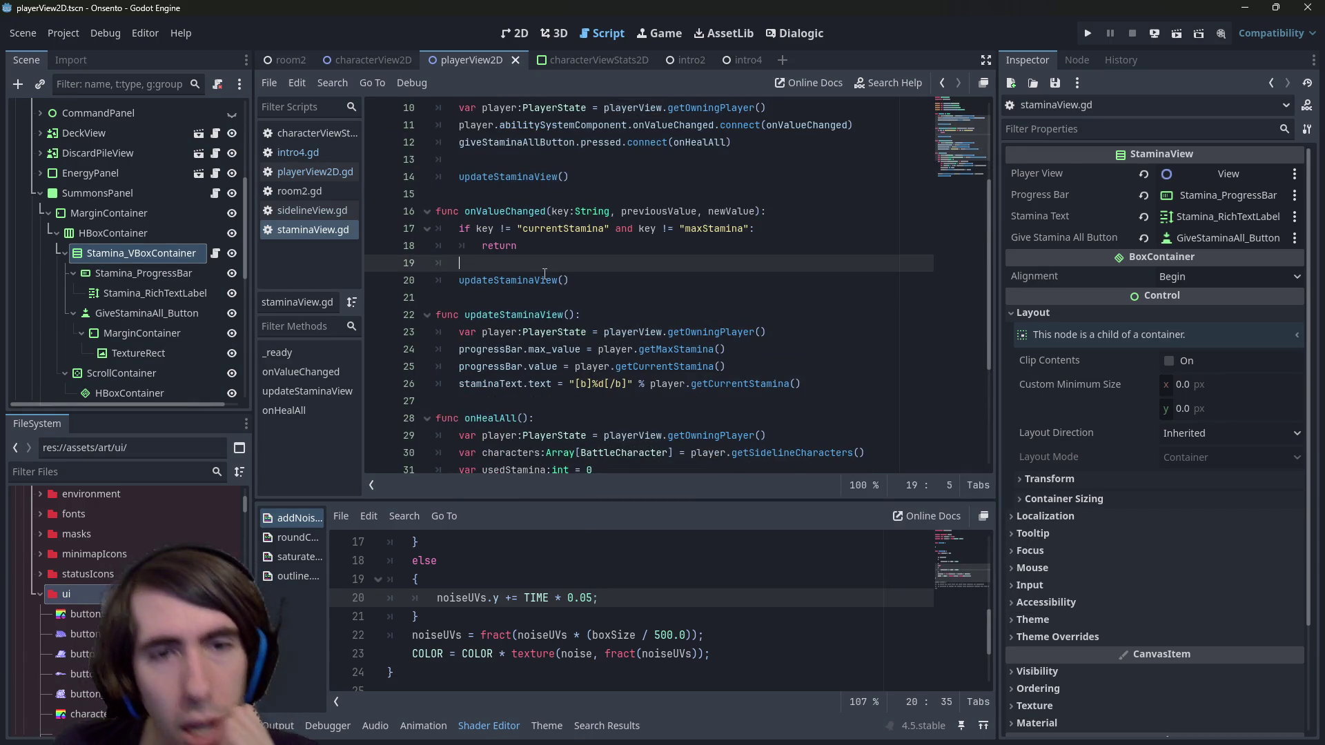
double_click(525, 279)
scroll(538, 283, "down", 1)
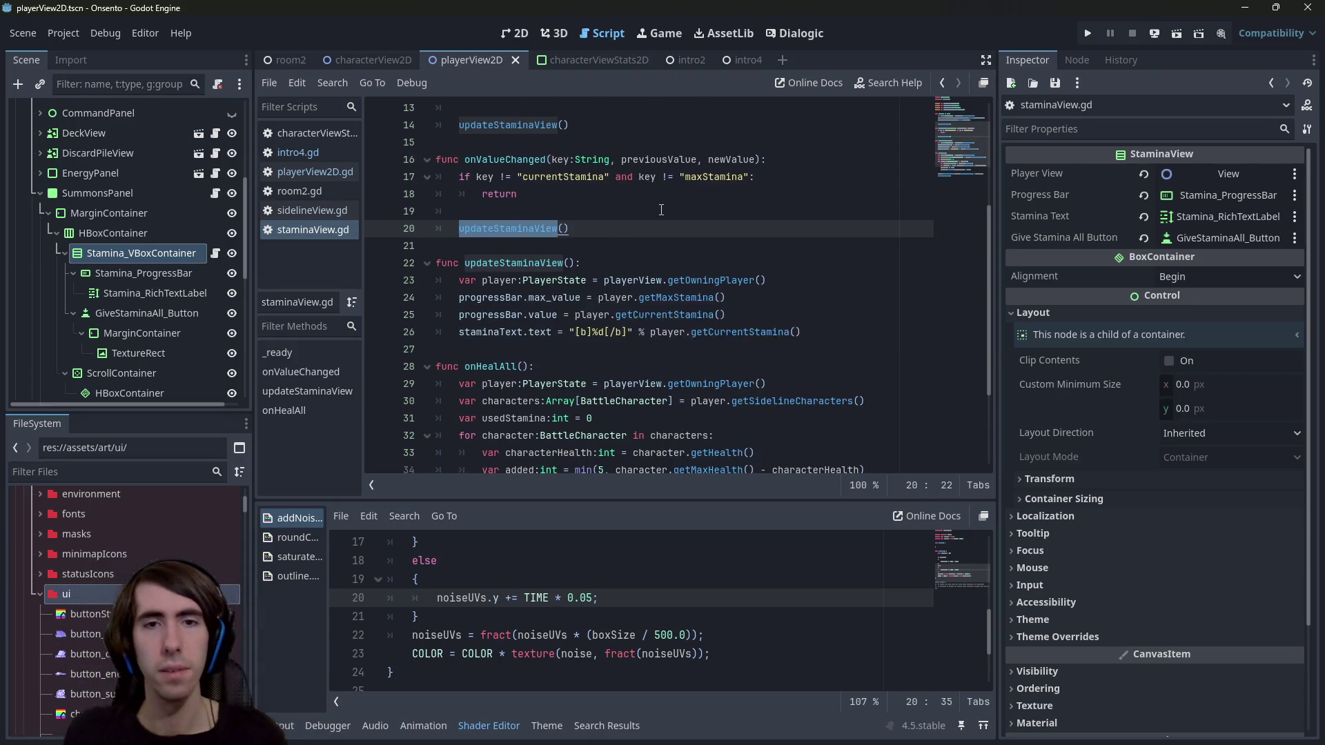
scroll(679, 210, "down", 2)
scroll(709, 212, "down", 1)
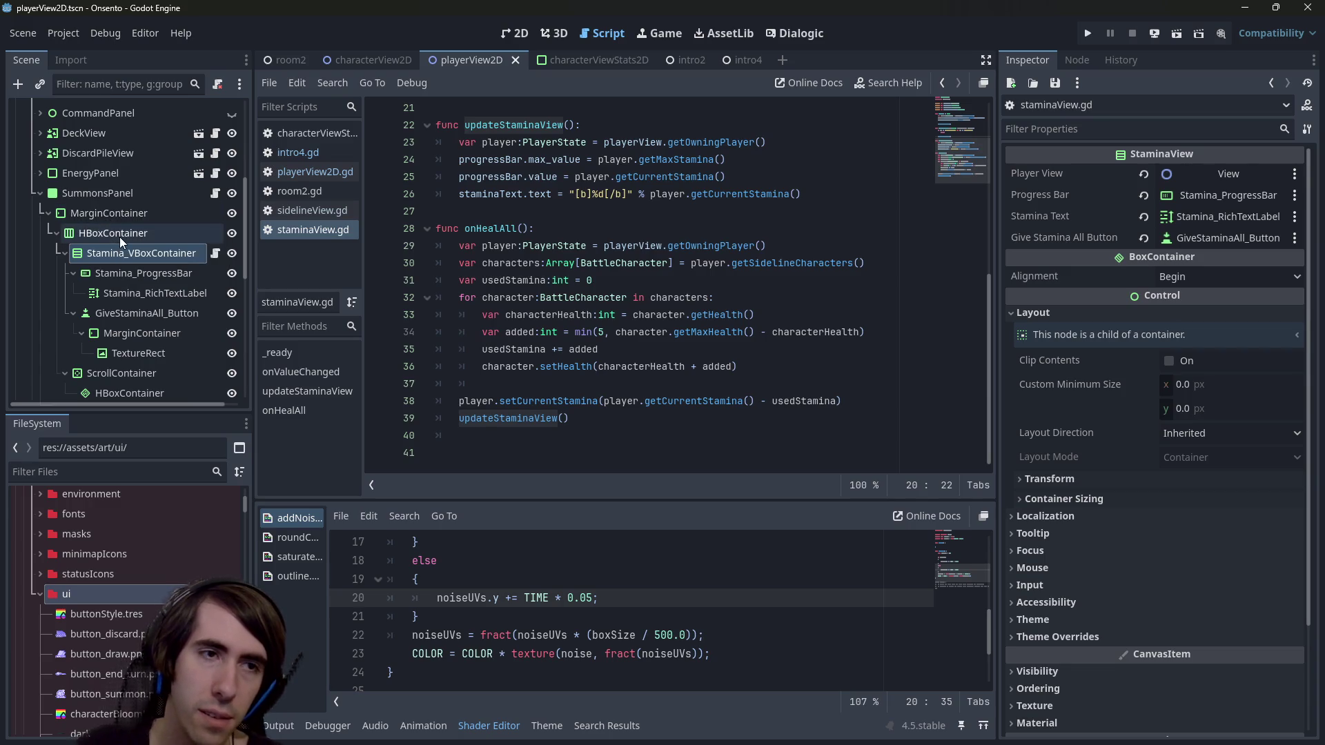
scroll(689, 193, "up", 7)
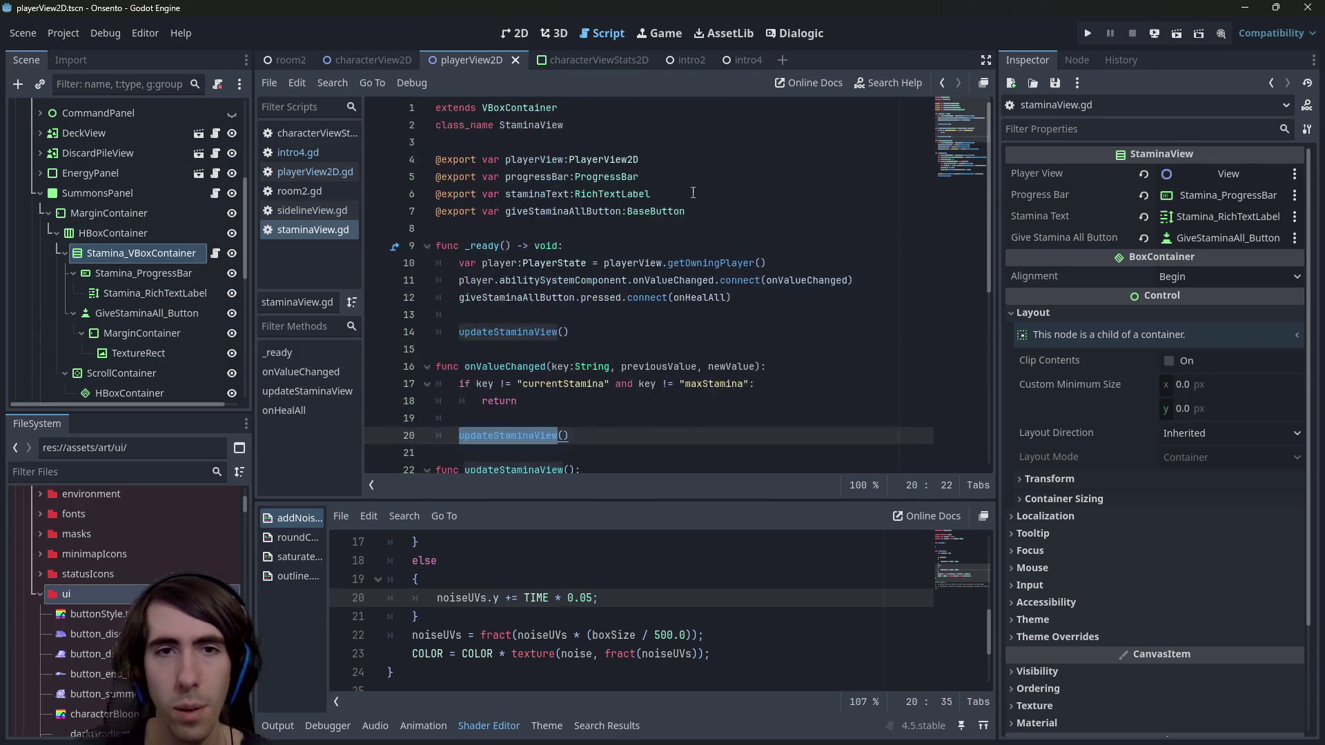
left_click(690, 140)
left_click_drag(563, 125, 409, 127)
scroll(629, 317, "down", 7)
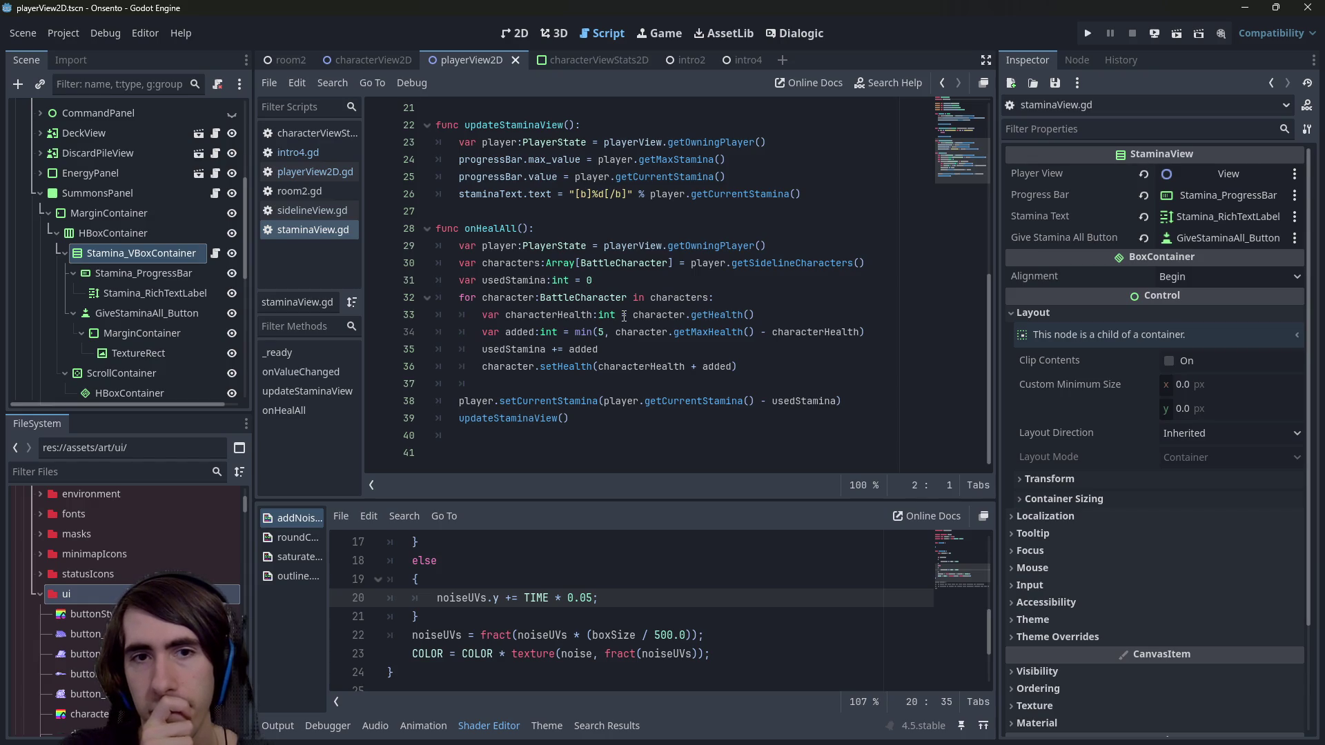
scroll(624, 316, "up", 7)
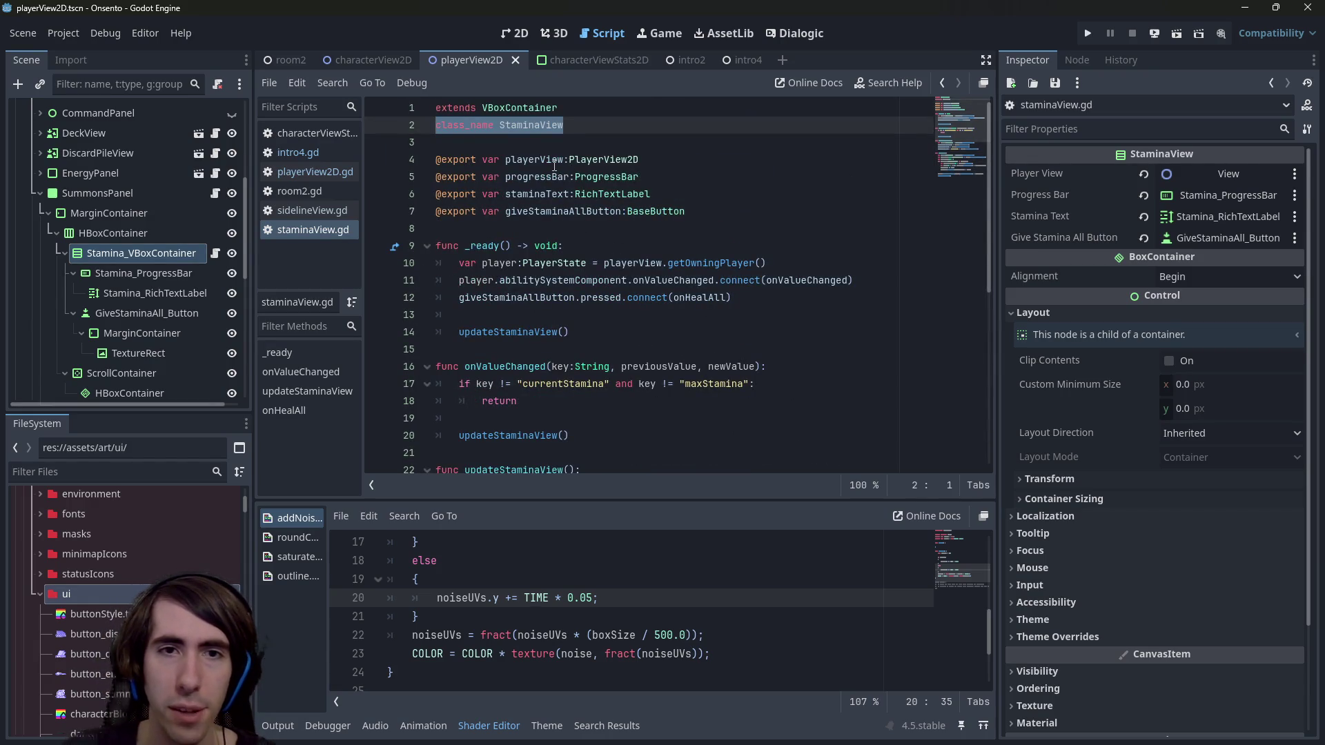
Jump from playerView in _ready to its declaration.
left_click(630, 255)
double_click(633, 263)
mouse_move(634, 263)
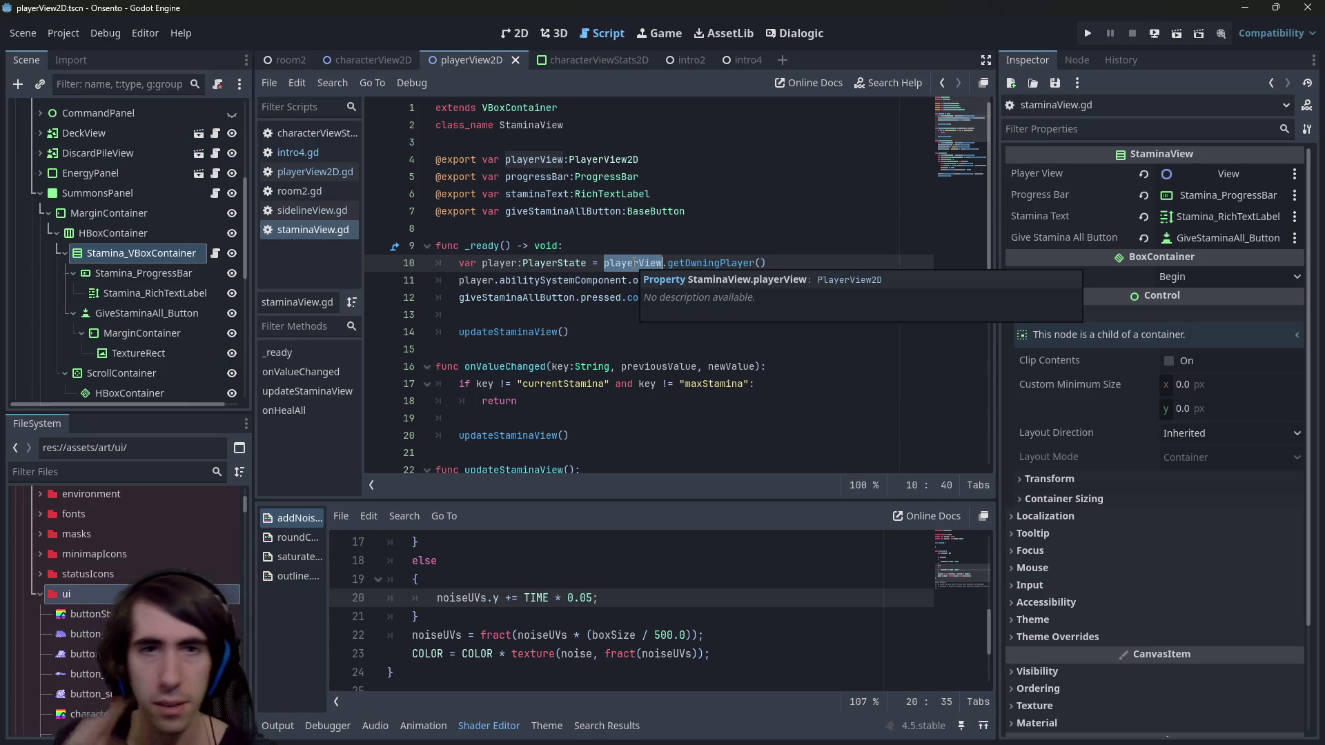
left_click(633, 263, "ctrl")
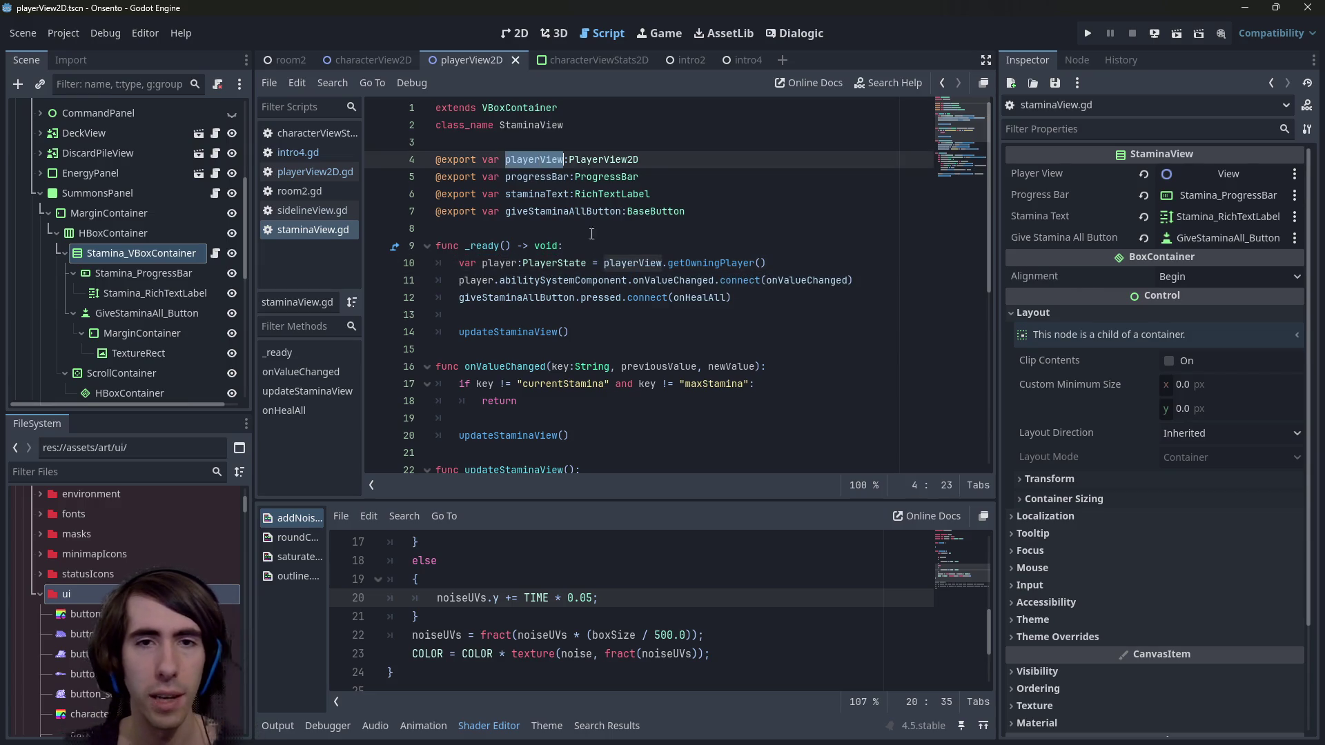
scroll(559, 308, "down", 6)
scroll(559, 308, "down", 1)
Inspect onHealAll, adding and undoing a blank line and highlighting player and setCurrentStamina.
left_click(629, 236)
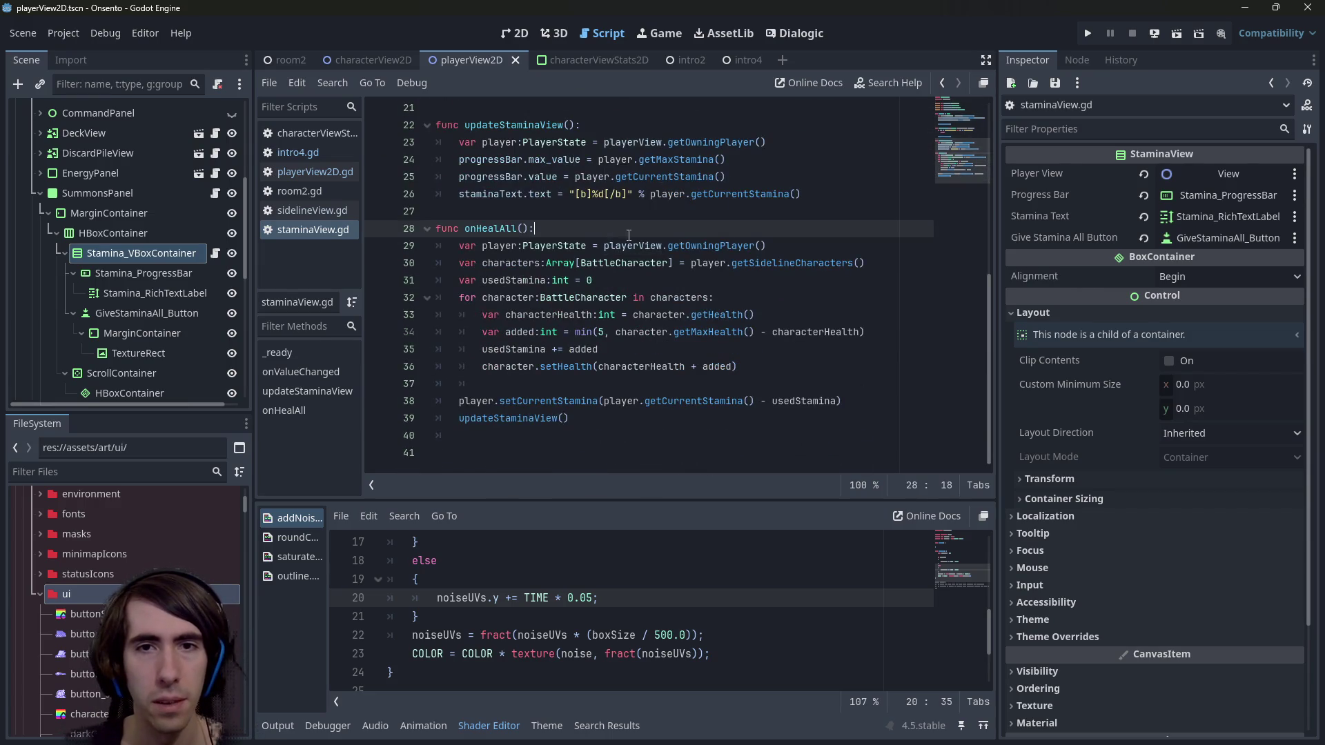
key("Return")
key("Return")
key("ctrl+z")
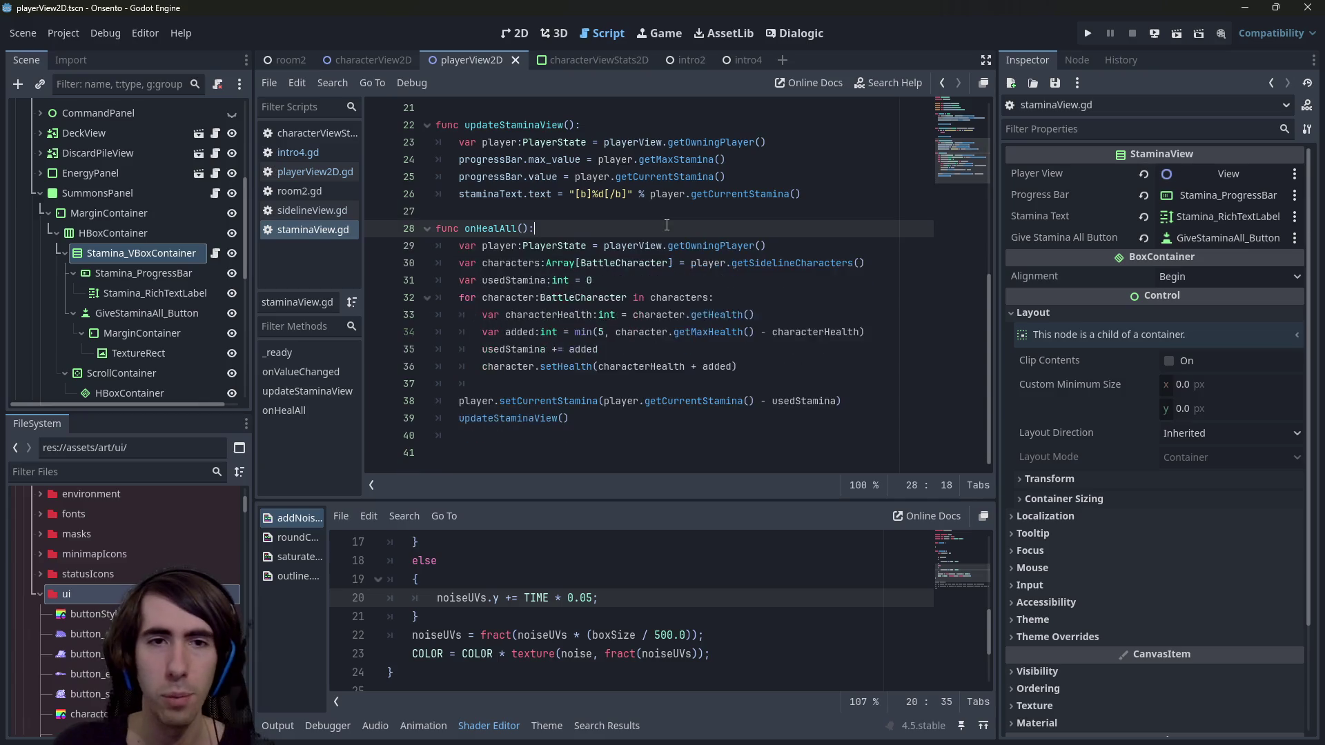
double_click(506, 245)
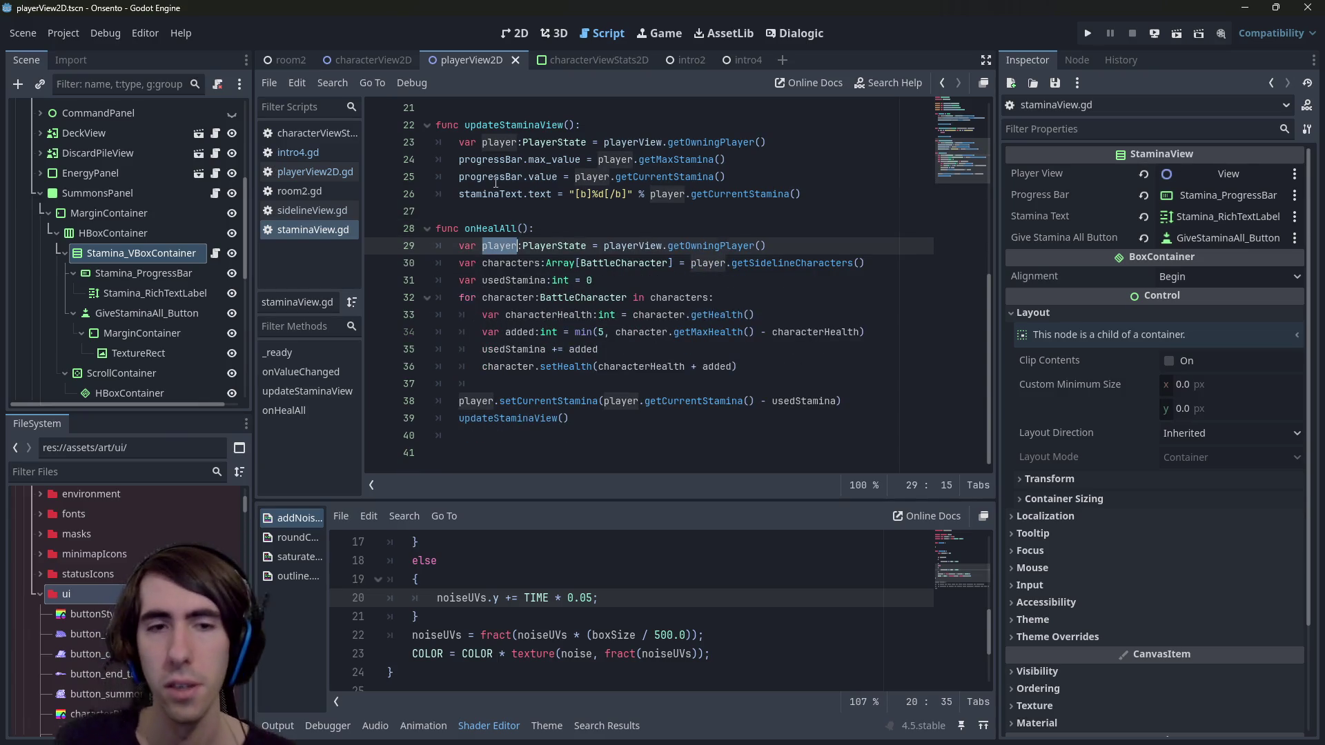
mouse_move(495, 182)
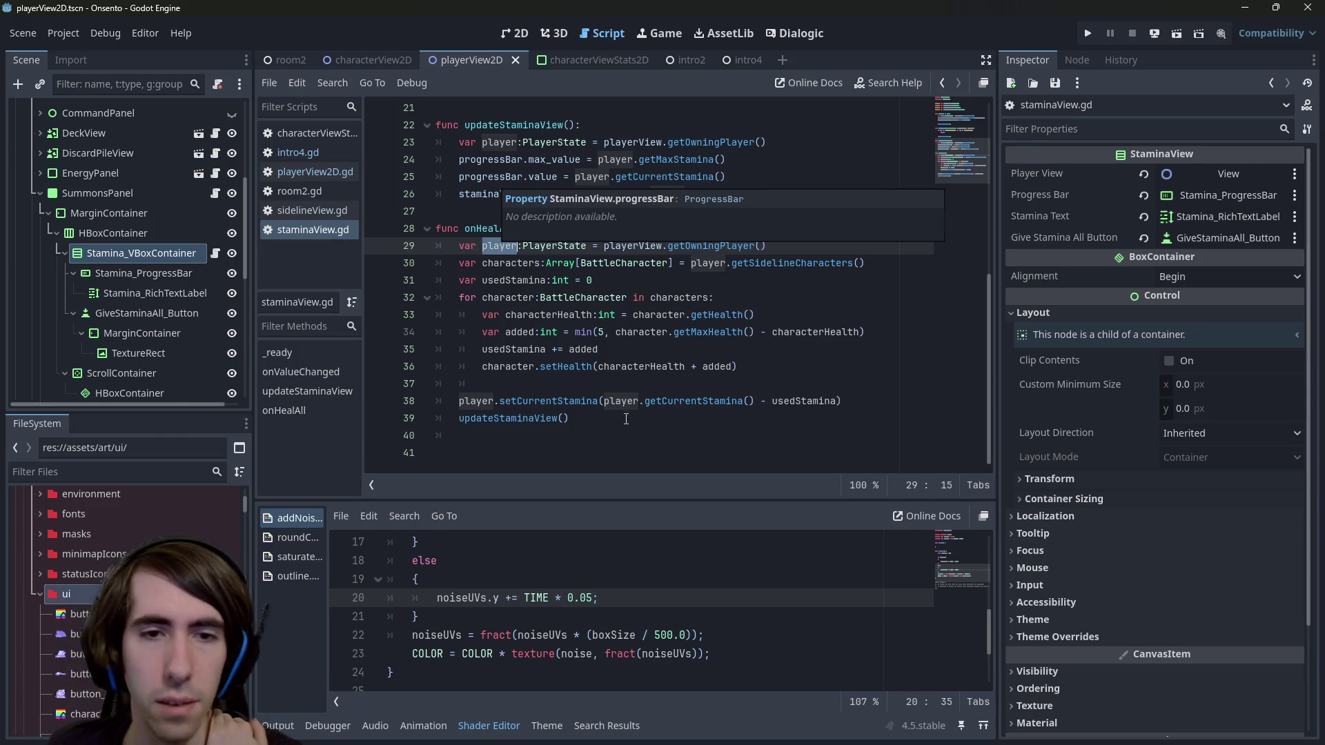
double_click(570, 402)
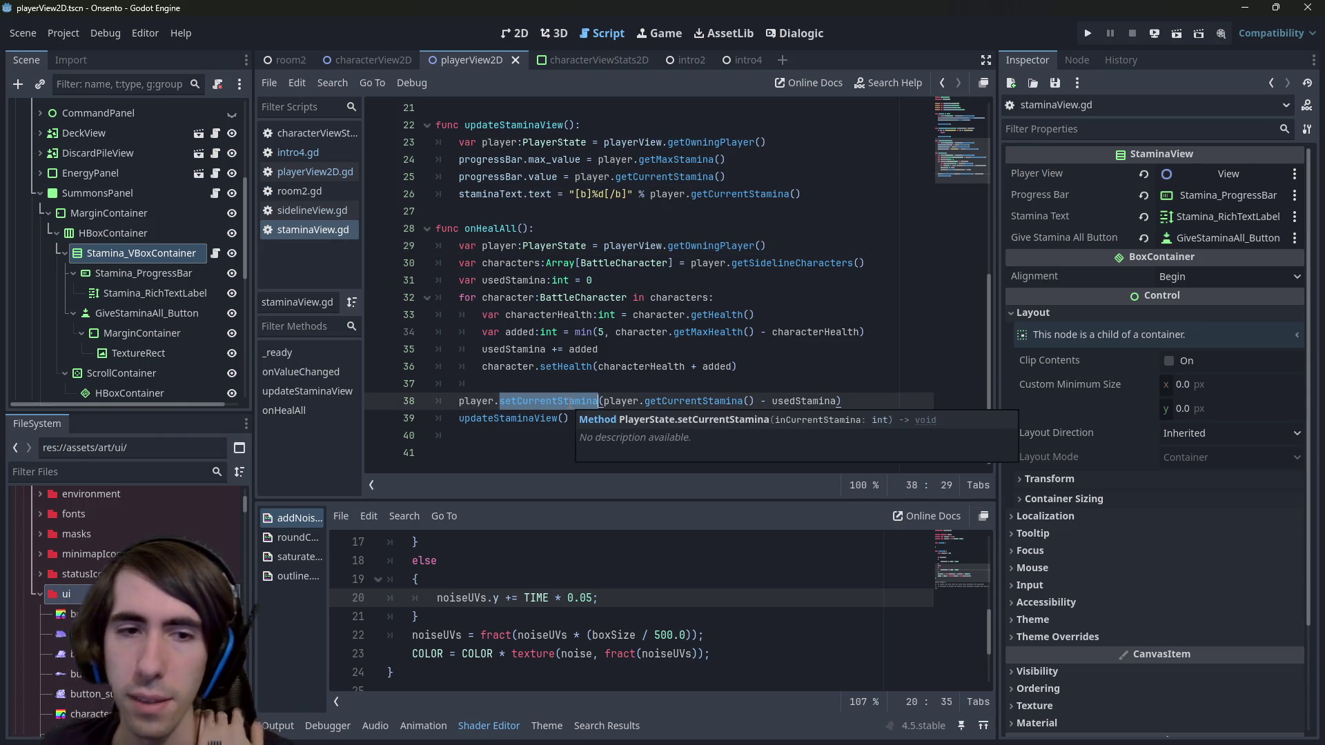
left_click(572, 430)
left_click(597, 425)
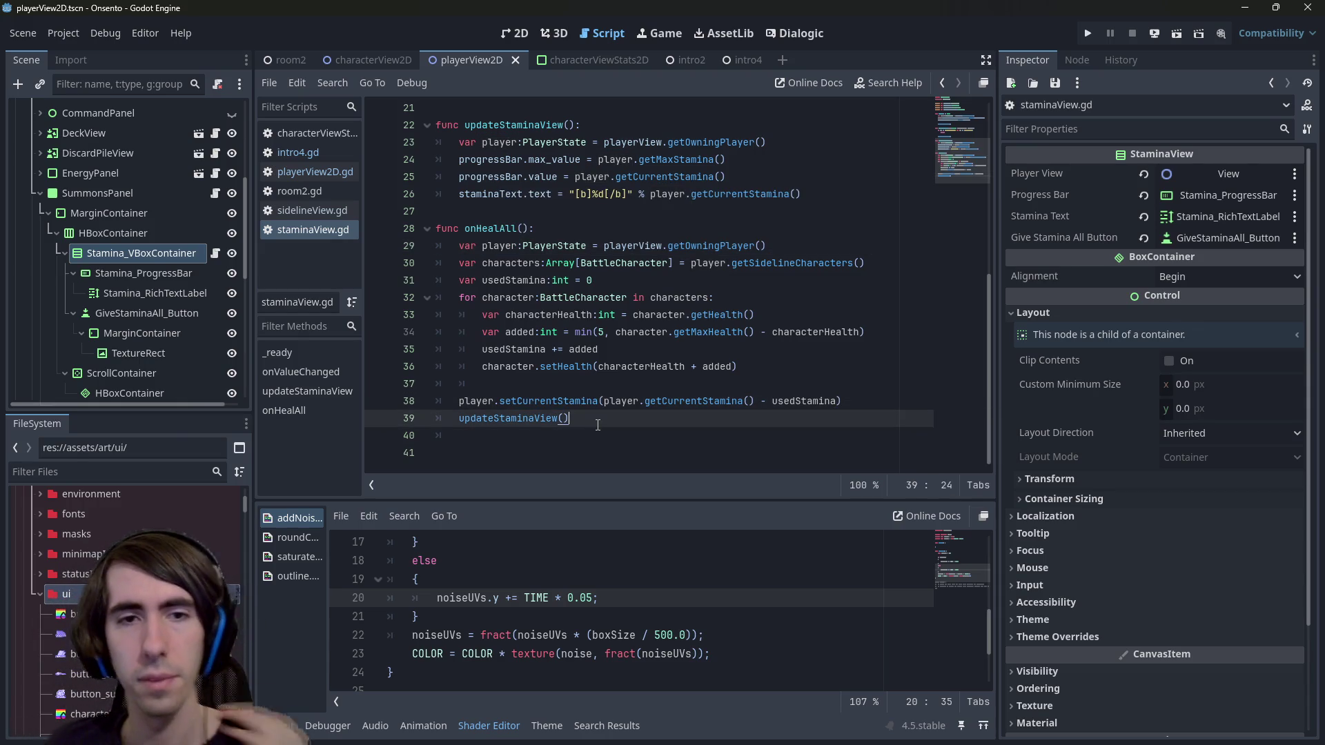
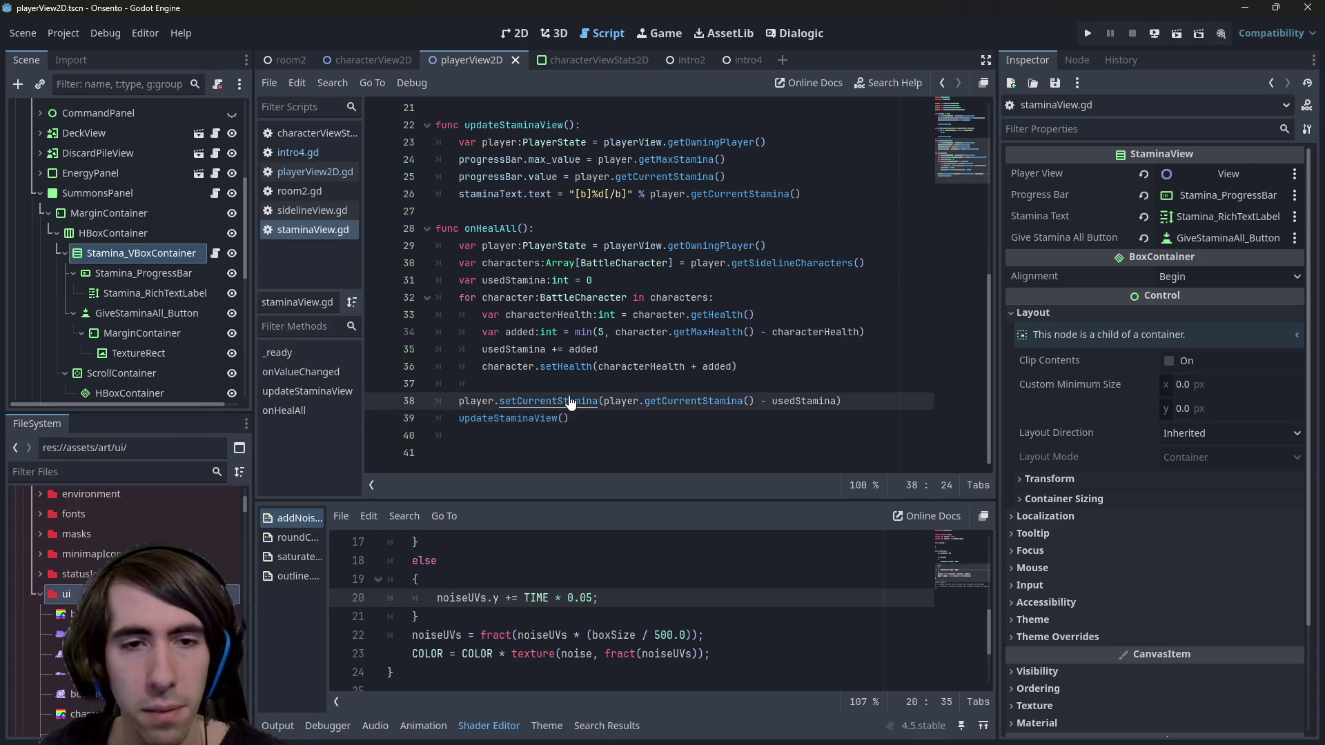
Jump to setCurrentStamina in playerState.gd and open a blank line below it.
left_click(549, 402, "ctrl")
key("Down")
key("Down")
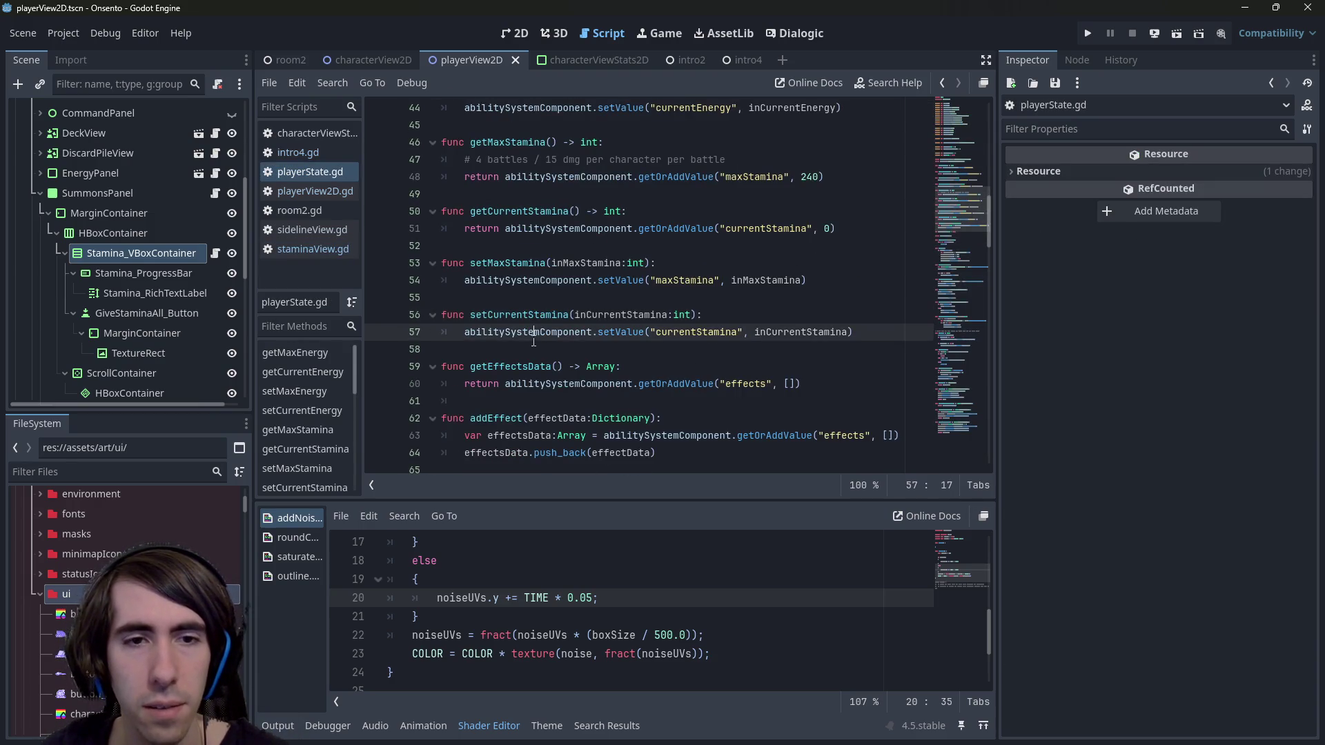
key("Return")
key("Return")
key("Up")
type("f")
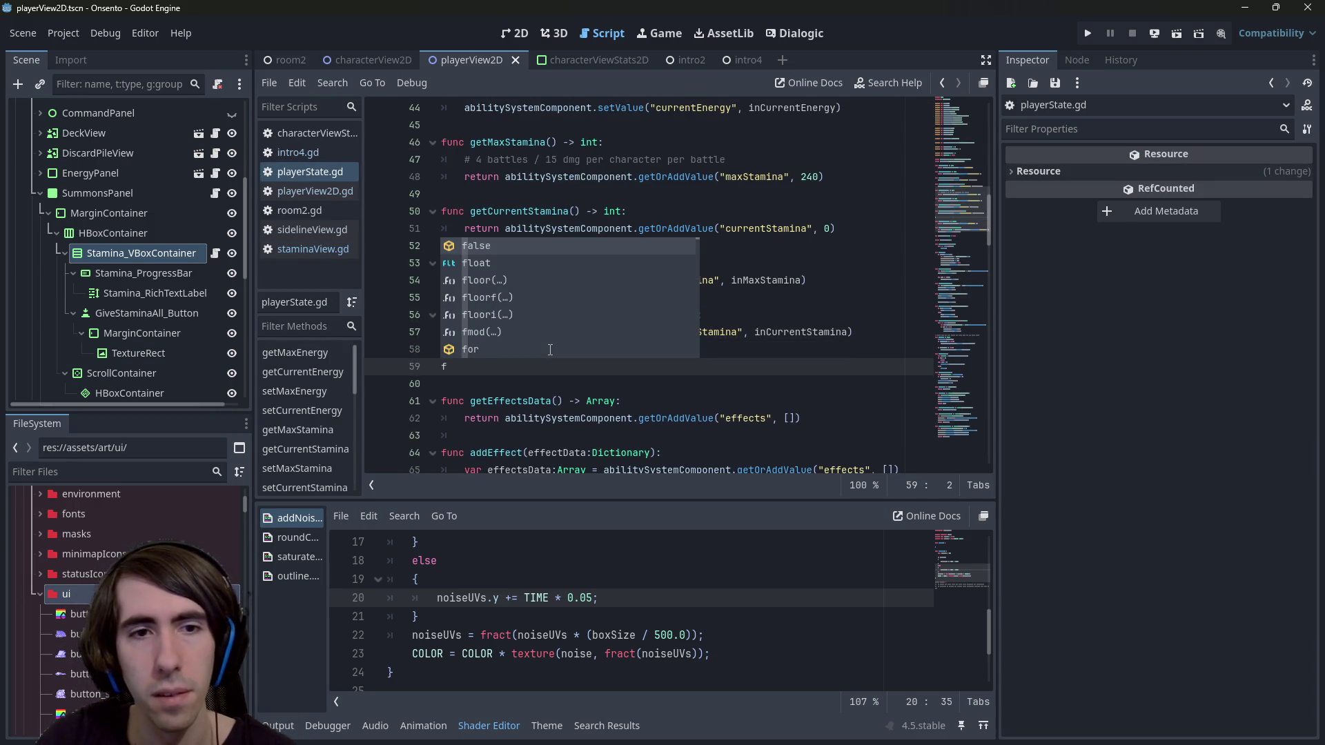
key("BackSpace")
key("BackSpace")
scroll(821, 346, "up", 10)
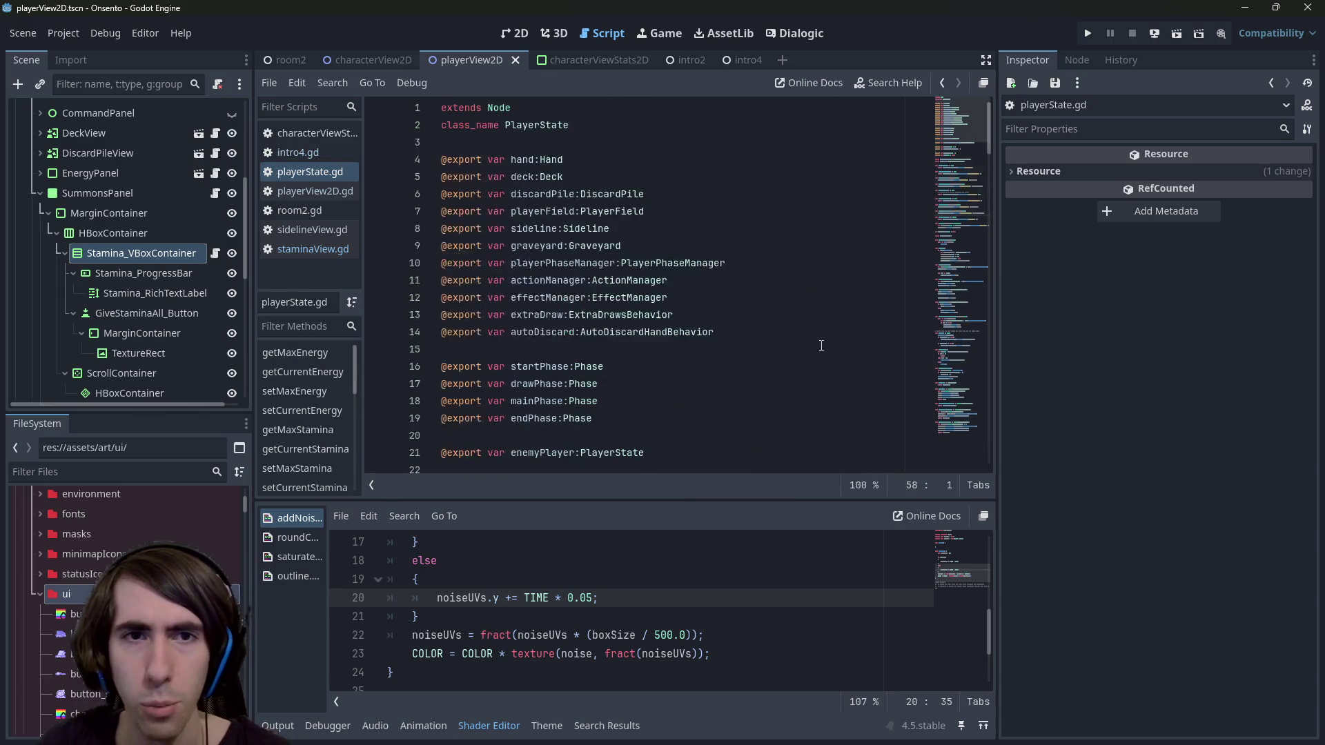
scroll(821, 346, "down", 10)
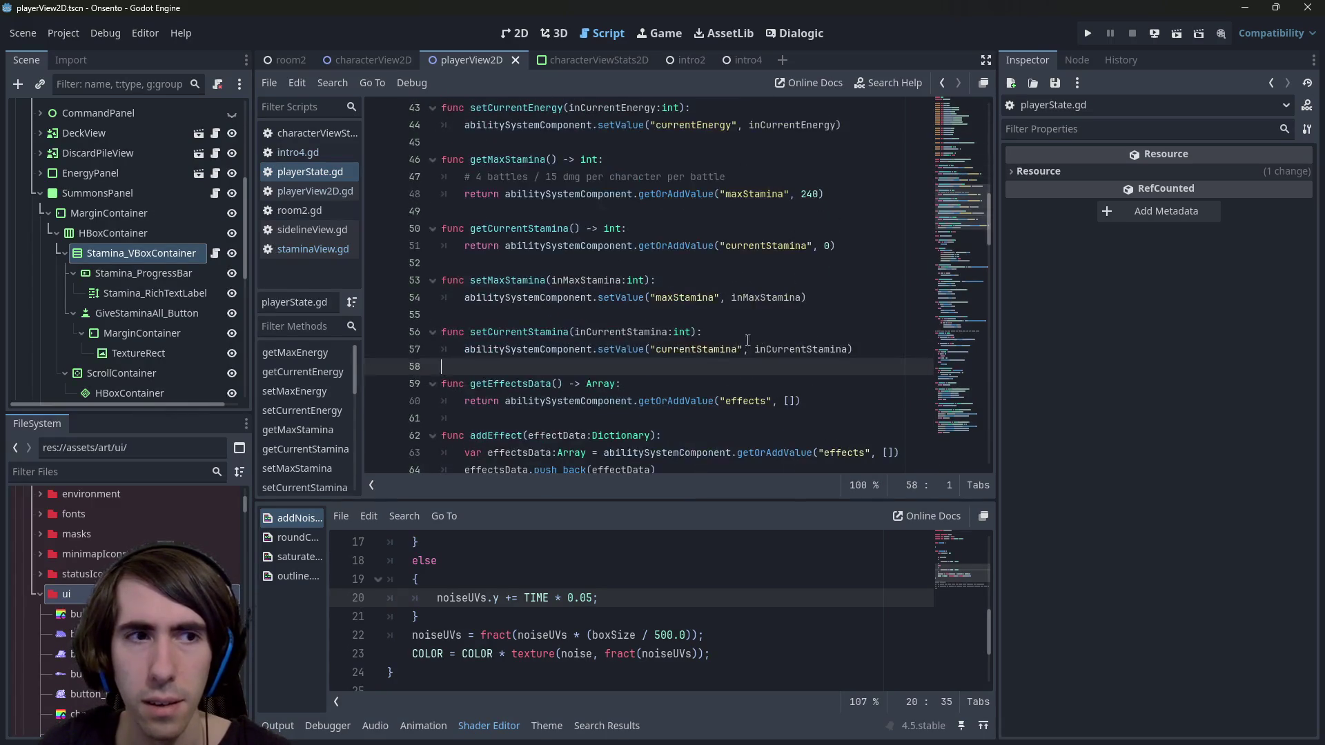
Review onHealAll in staminaView.gd, highlighting the uses of player and usedStamina.
left_click(214, 254)
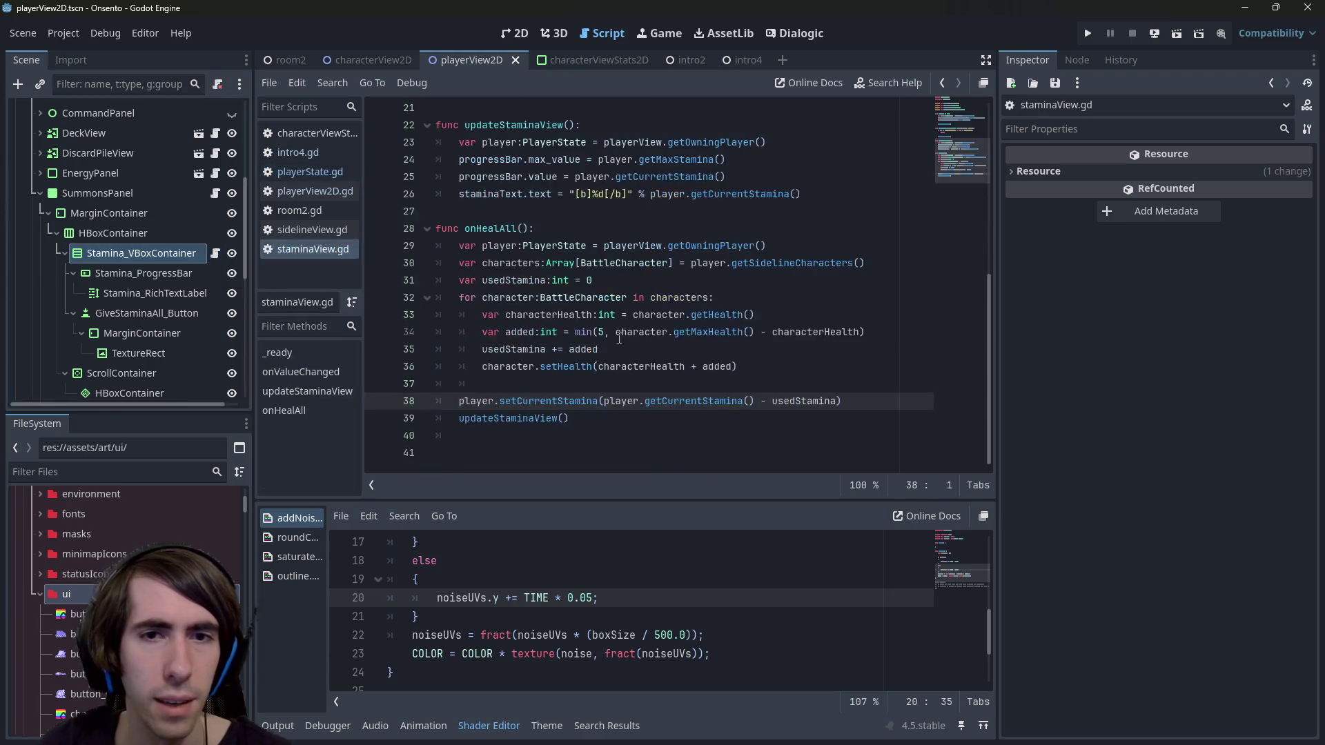
double_click(500, 246)
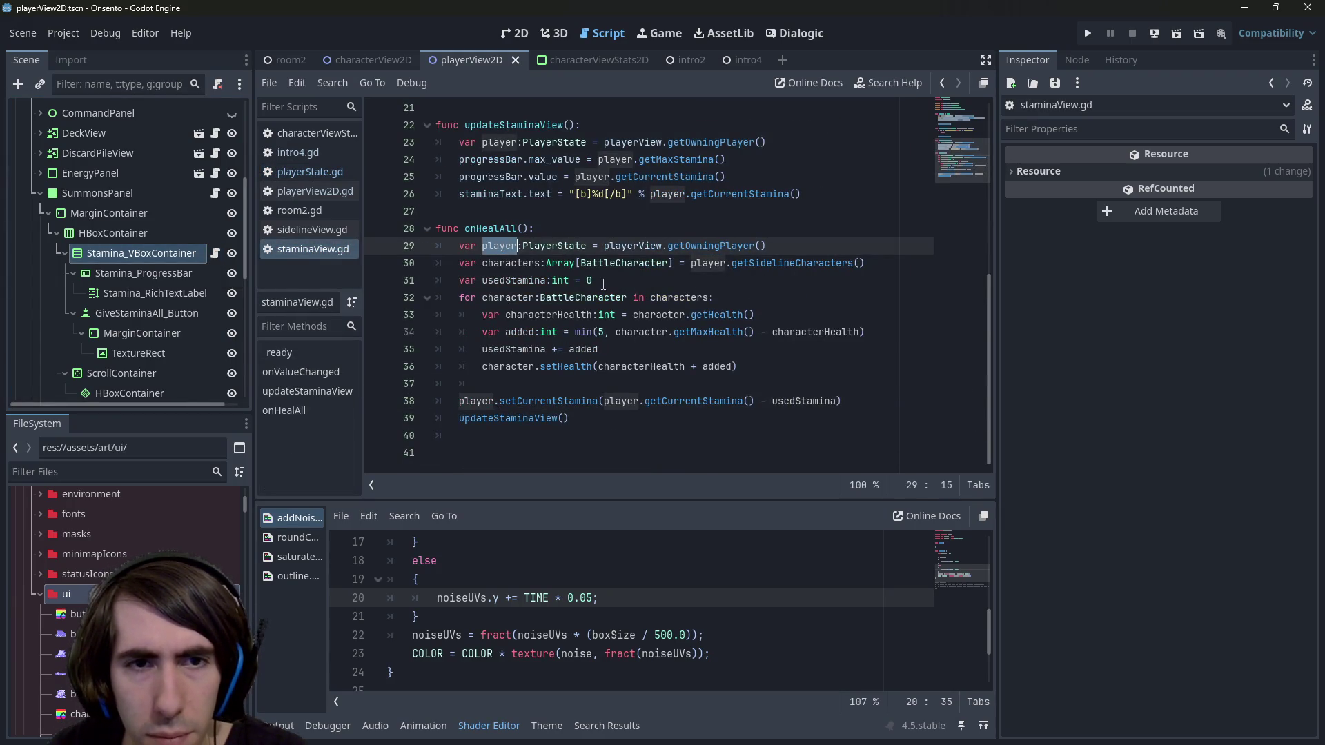
double_click(545, 283)
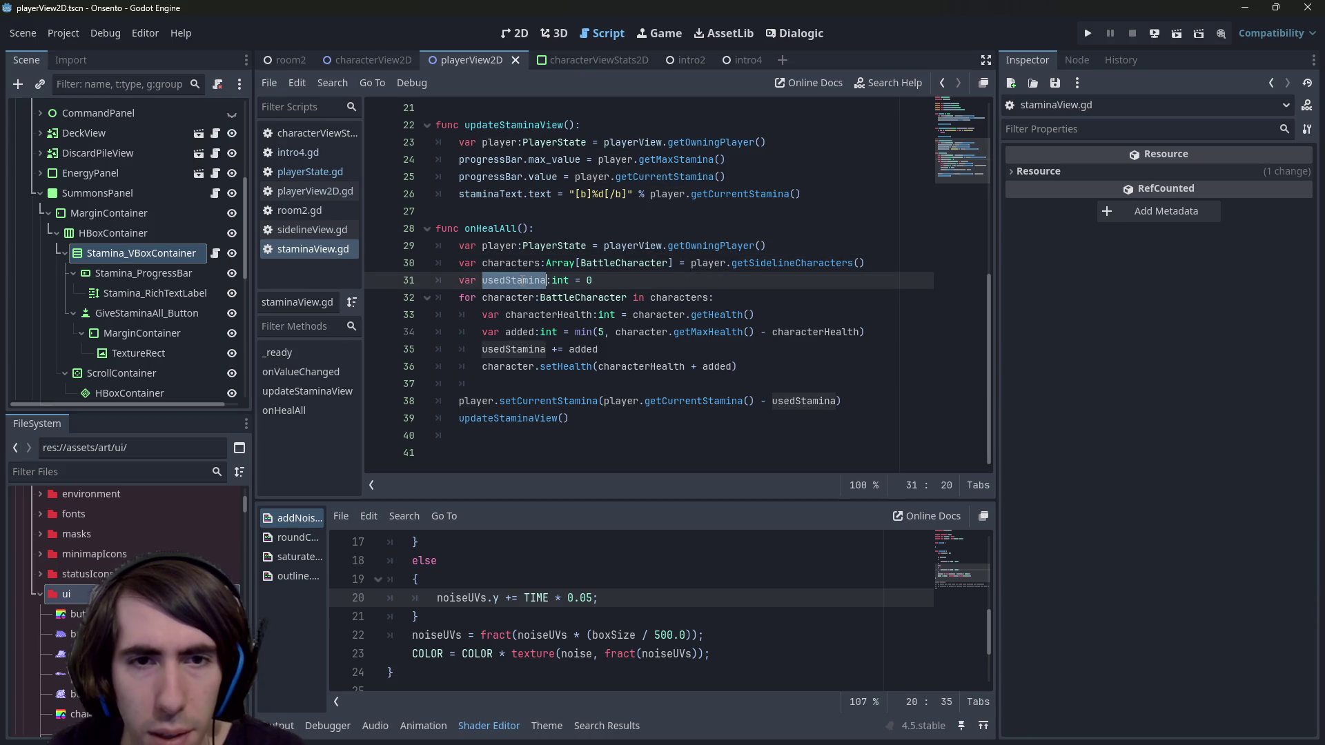
scroll(591, 322, "up", 7)
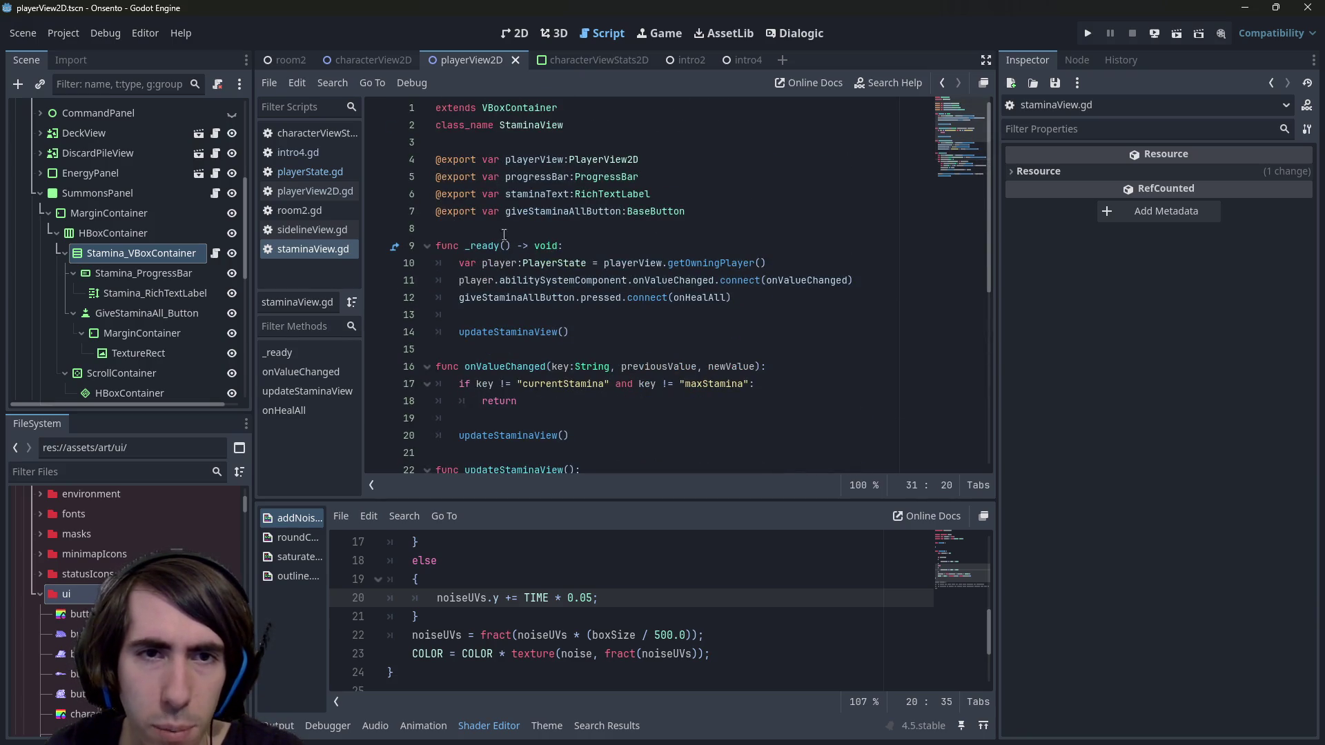
scroll(528, 240, "down", 5)
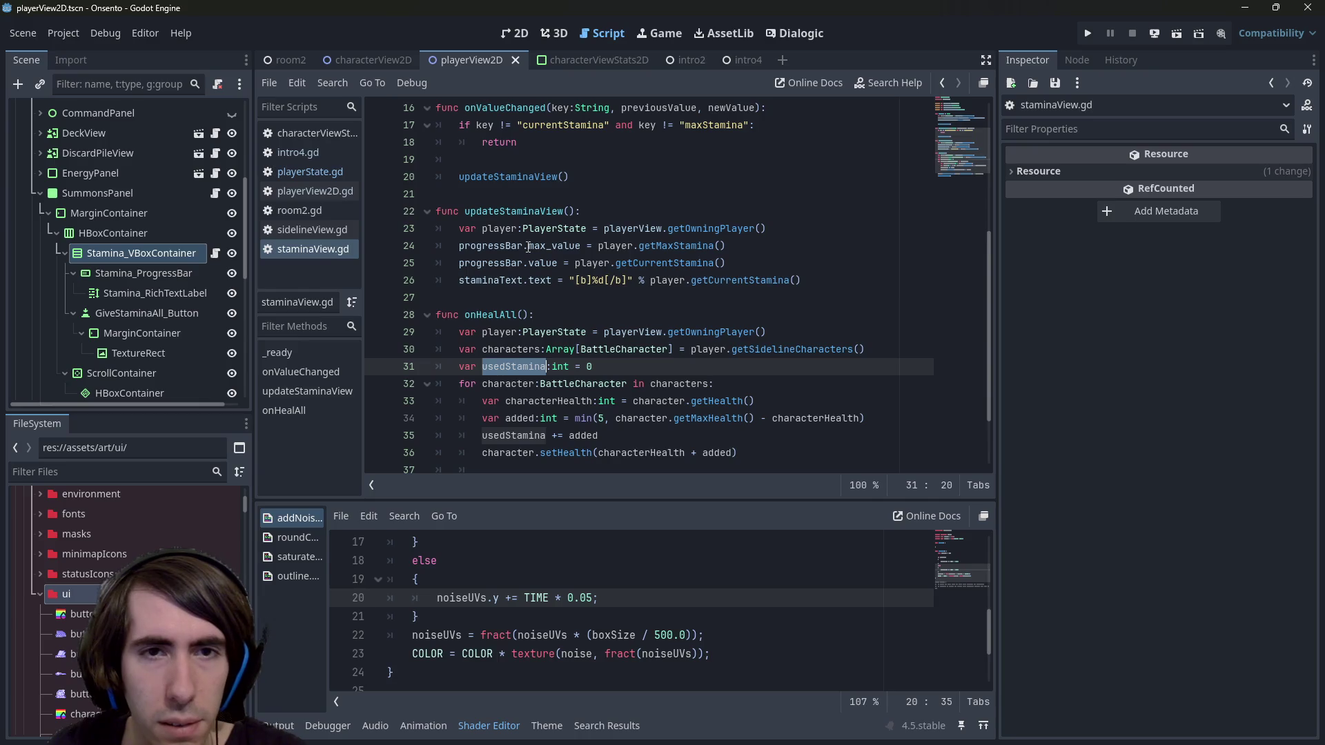
scroll(529, 247, "up", 5)
scroll(528, 246, "down", 6)
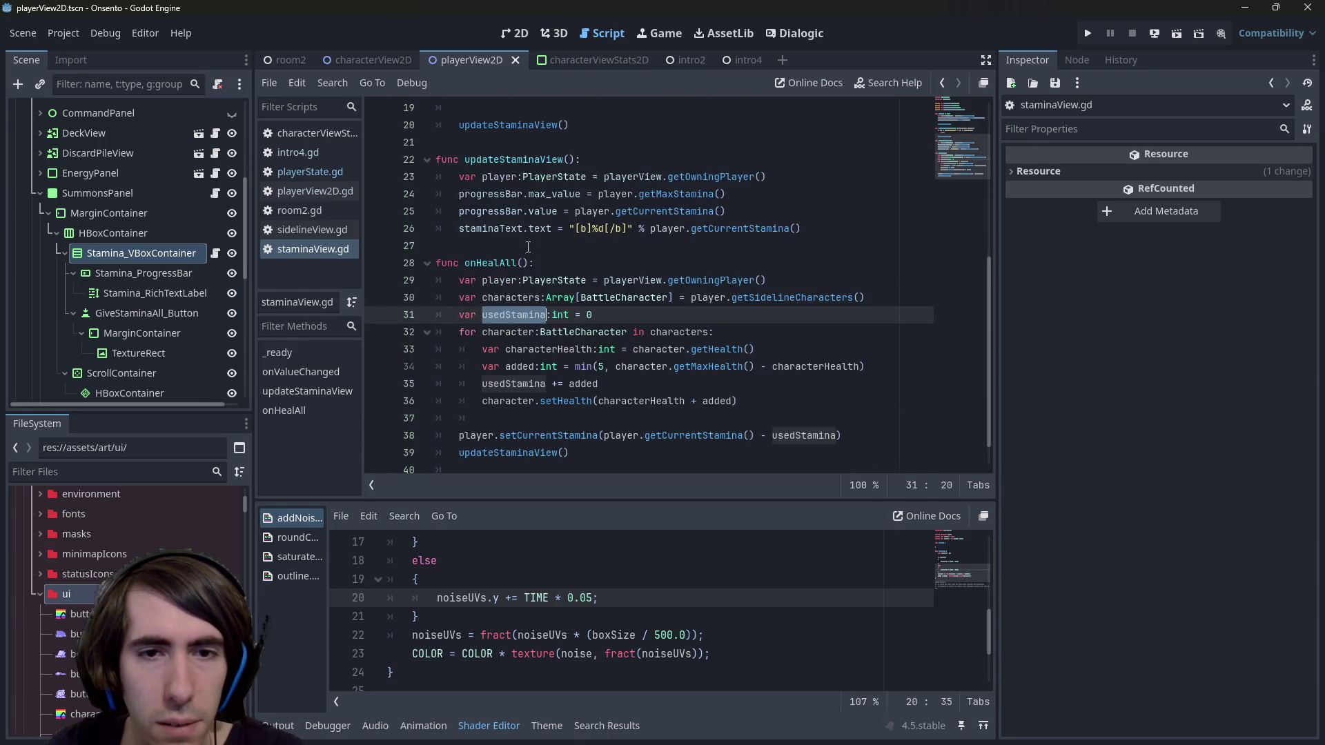
Highlight characterHealth and the player uses in updateStaminaView.
double_click(657, 365)
double_click(798, 365)
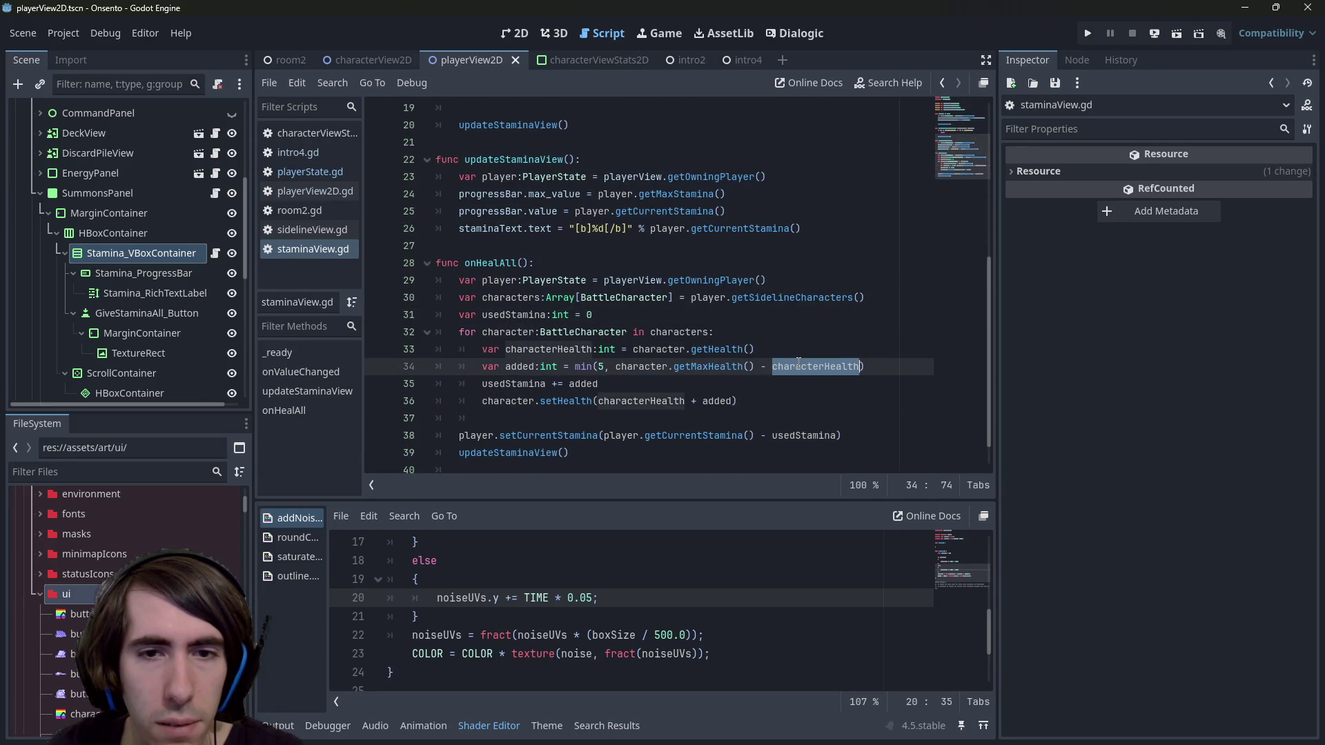
scroll(529, 378, "up", 5)
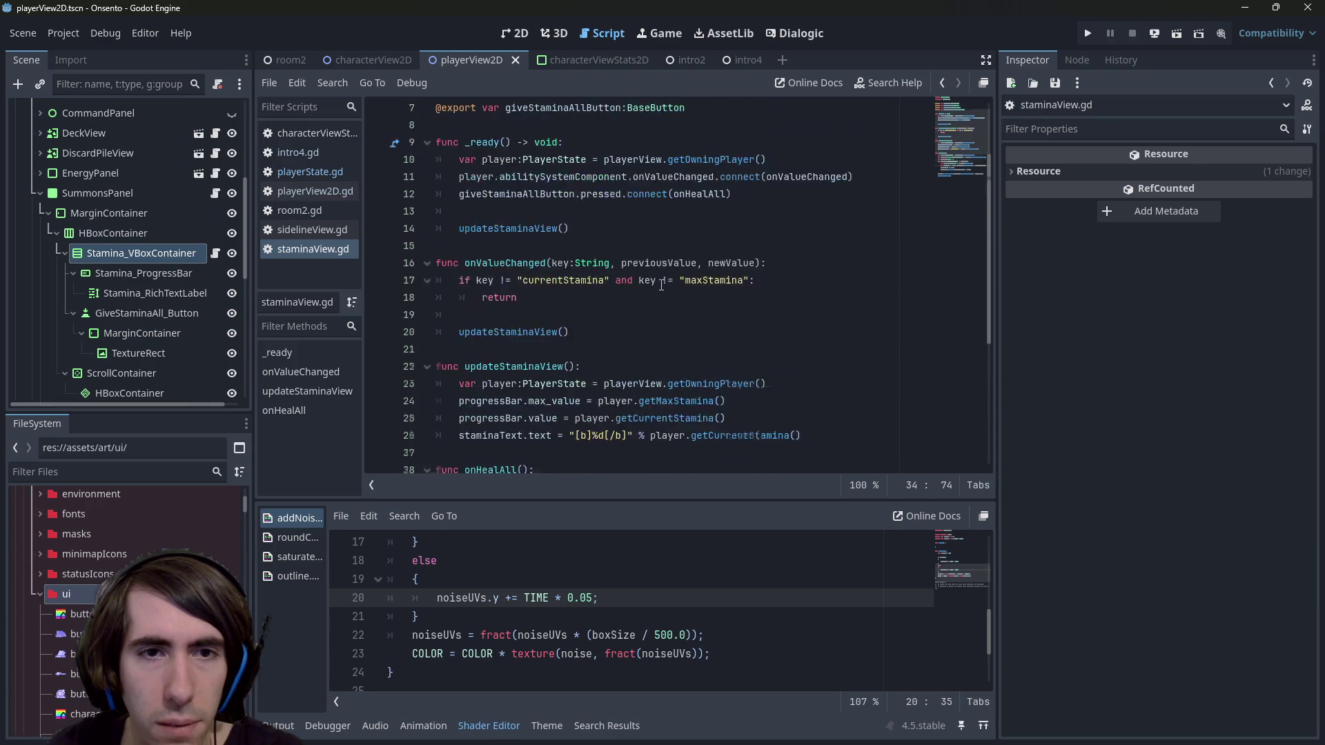
scroll(529, 379, "down", 1)
double_click(611, 401)
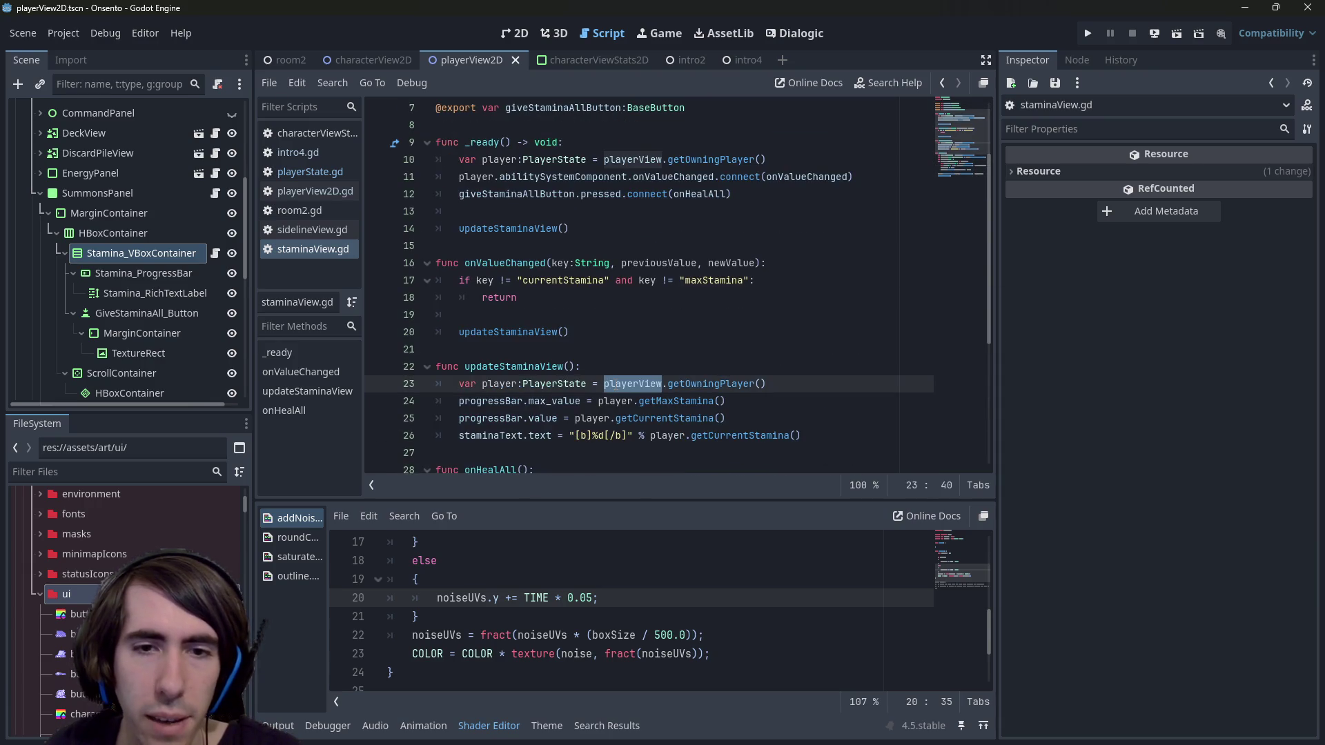
scroll(612, 401, "down", 2)
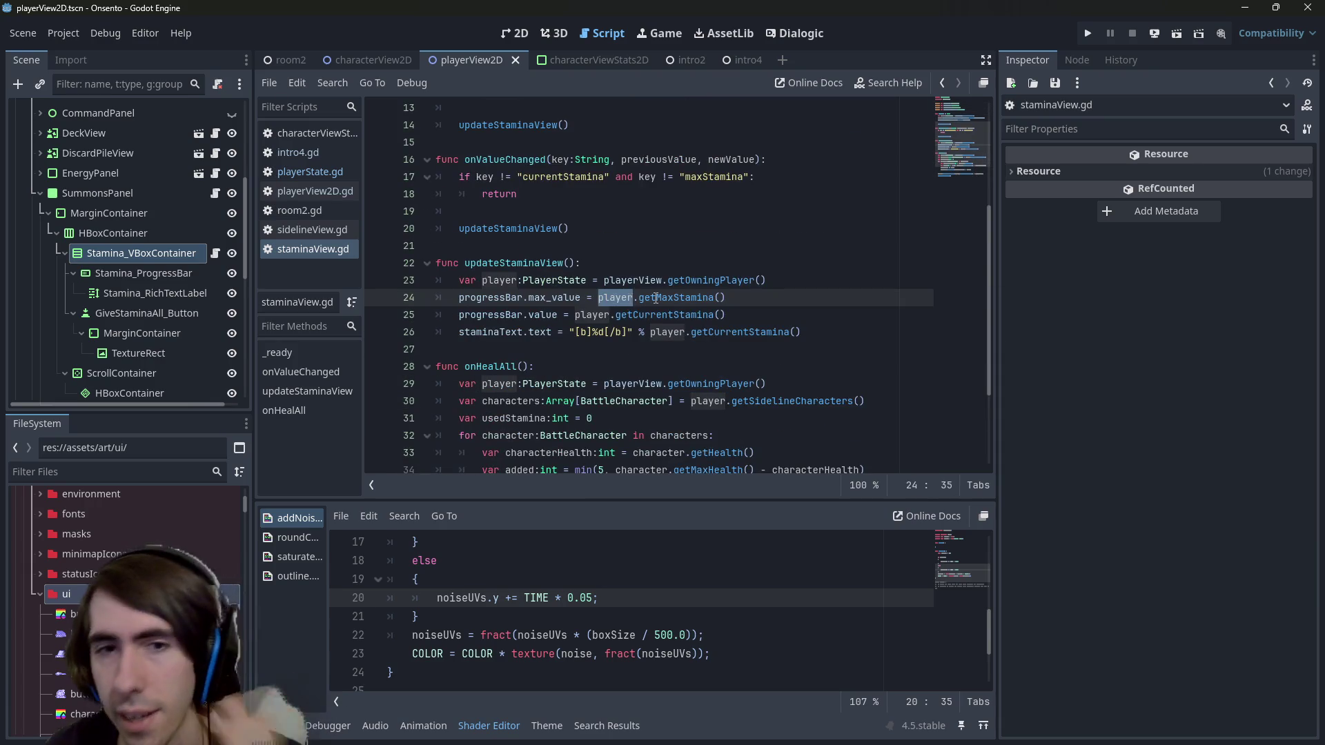
left_click(664, 297)
scroll(663, 298, "down", 3)
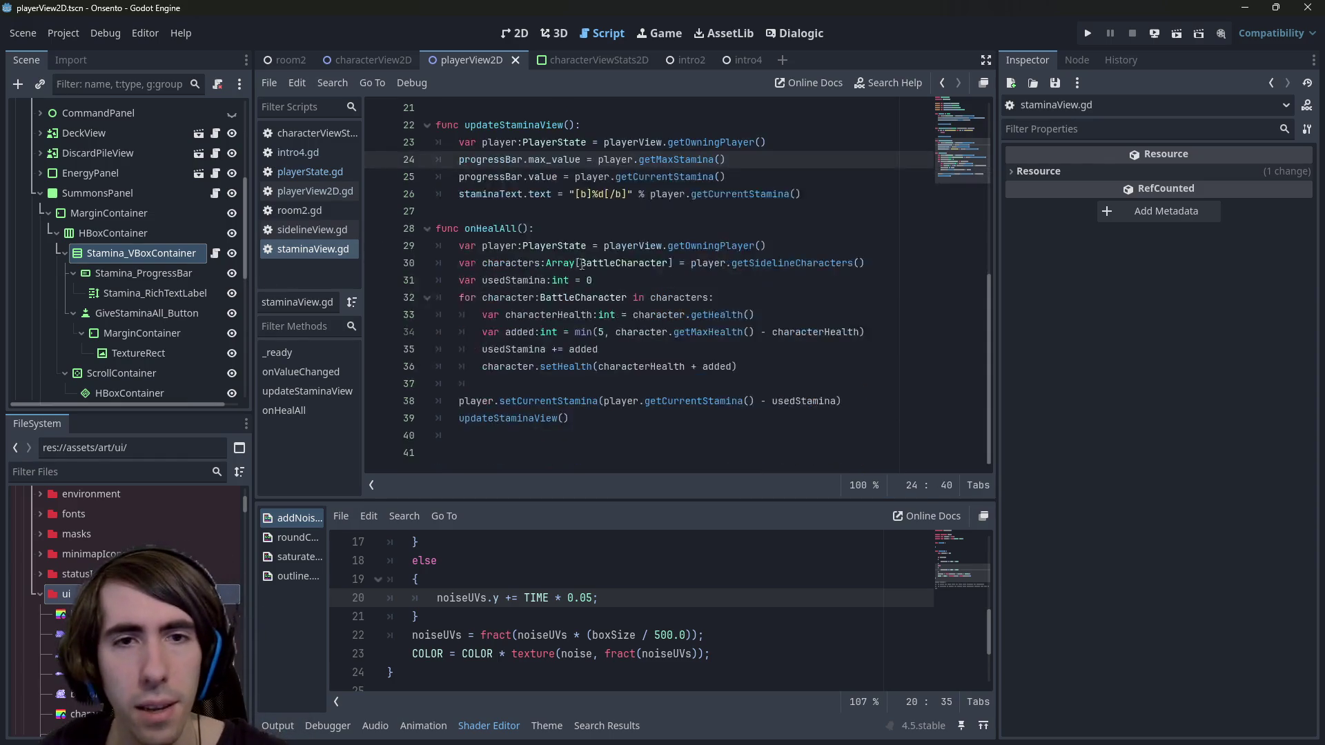
Return to playerState.gd and add a new line below setCurrentStamina.
left_click(565, 246)
left_click(565, 245, "ctrl")
key("Return")
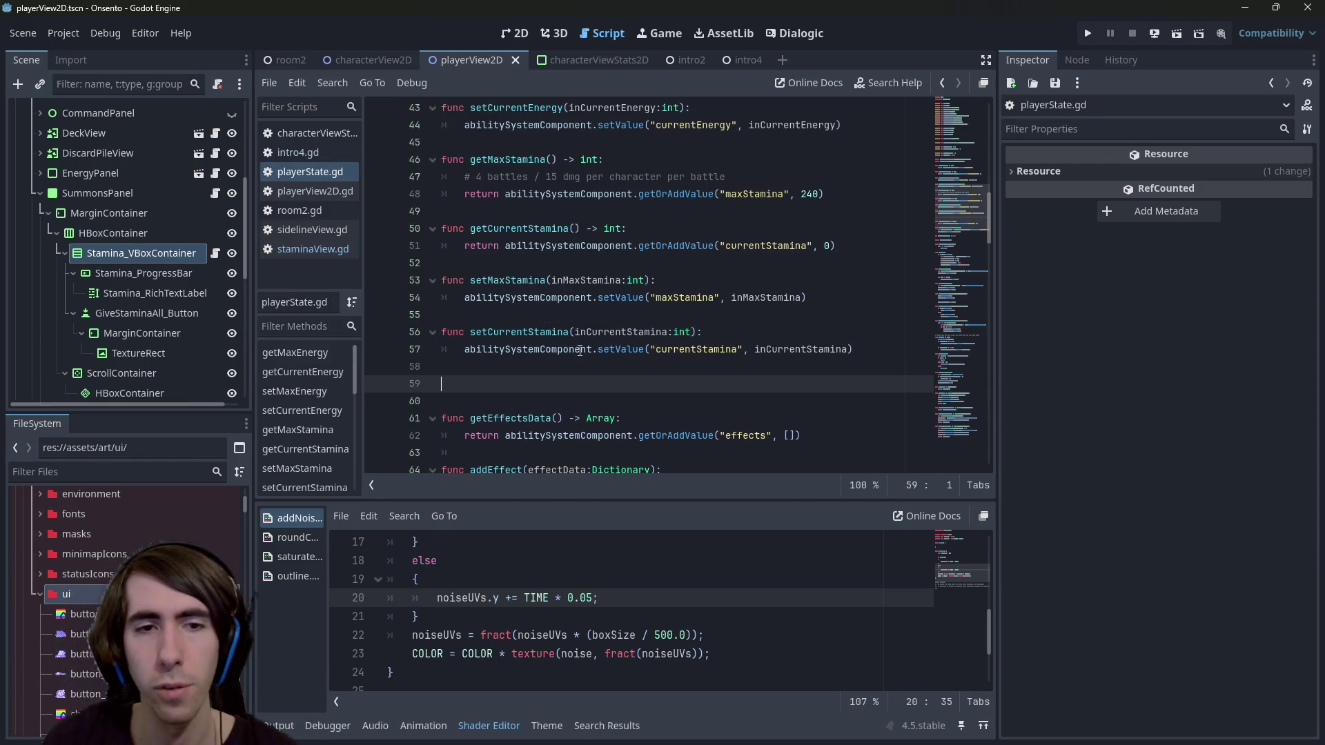
Type the func useStamina() header, then recheck the character and player uses in staminaView.gd.
type("func useStamina()")
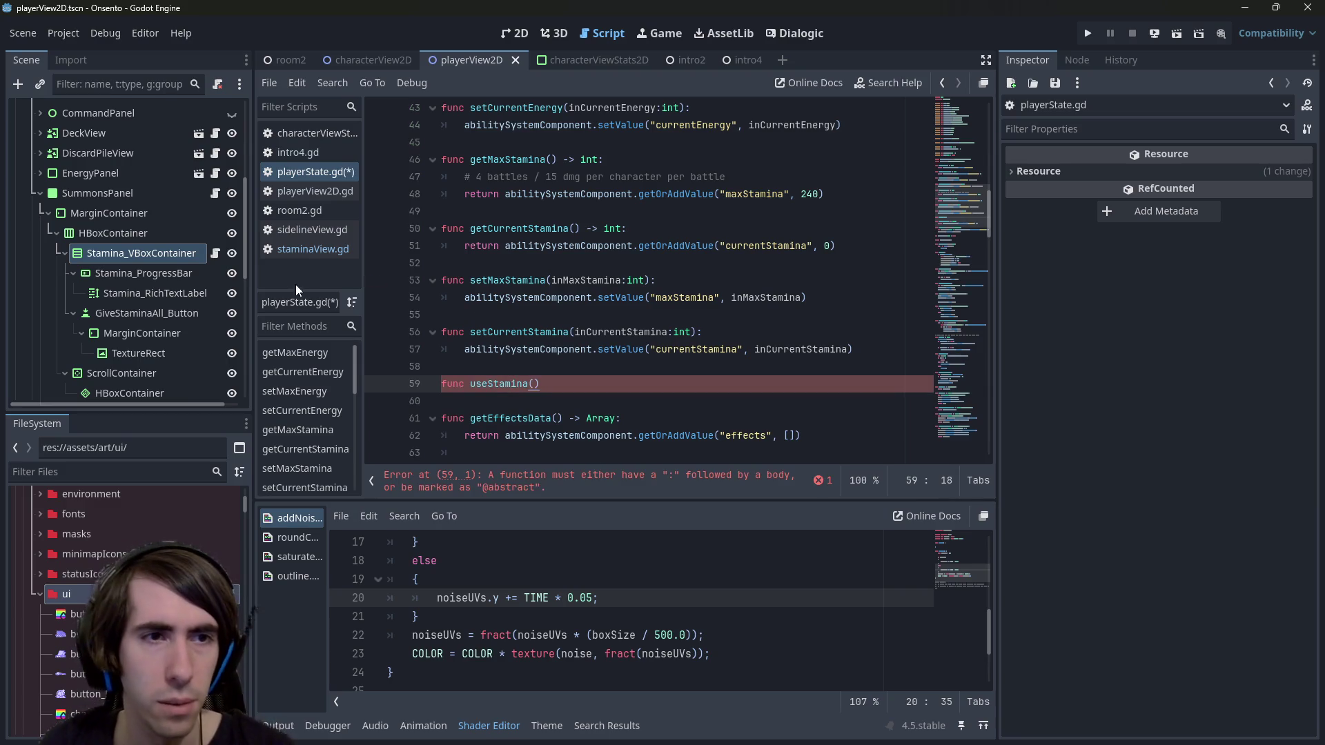
left_click(214, 255)
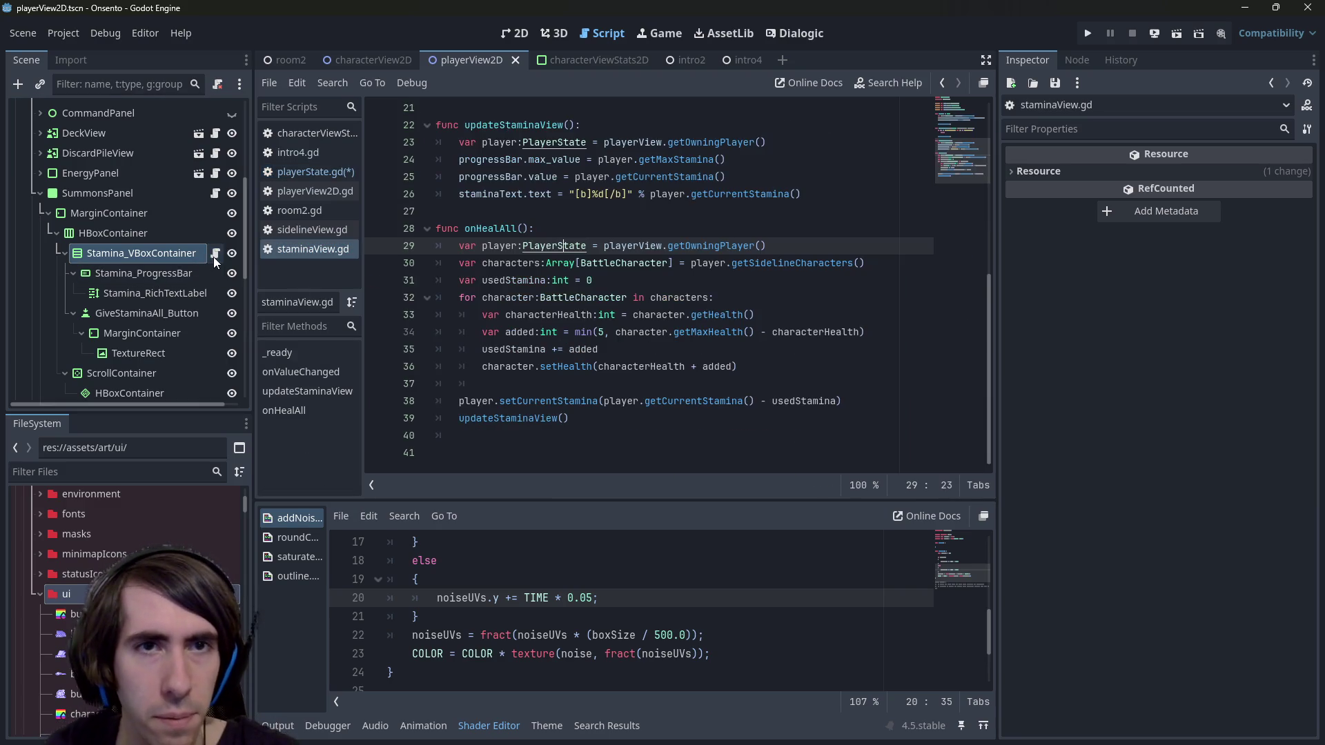
double_click(666, 316)
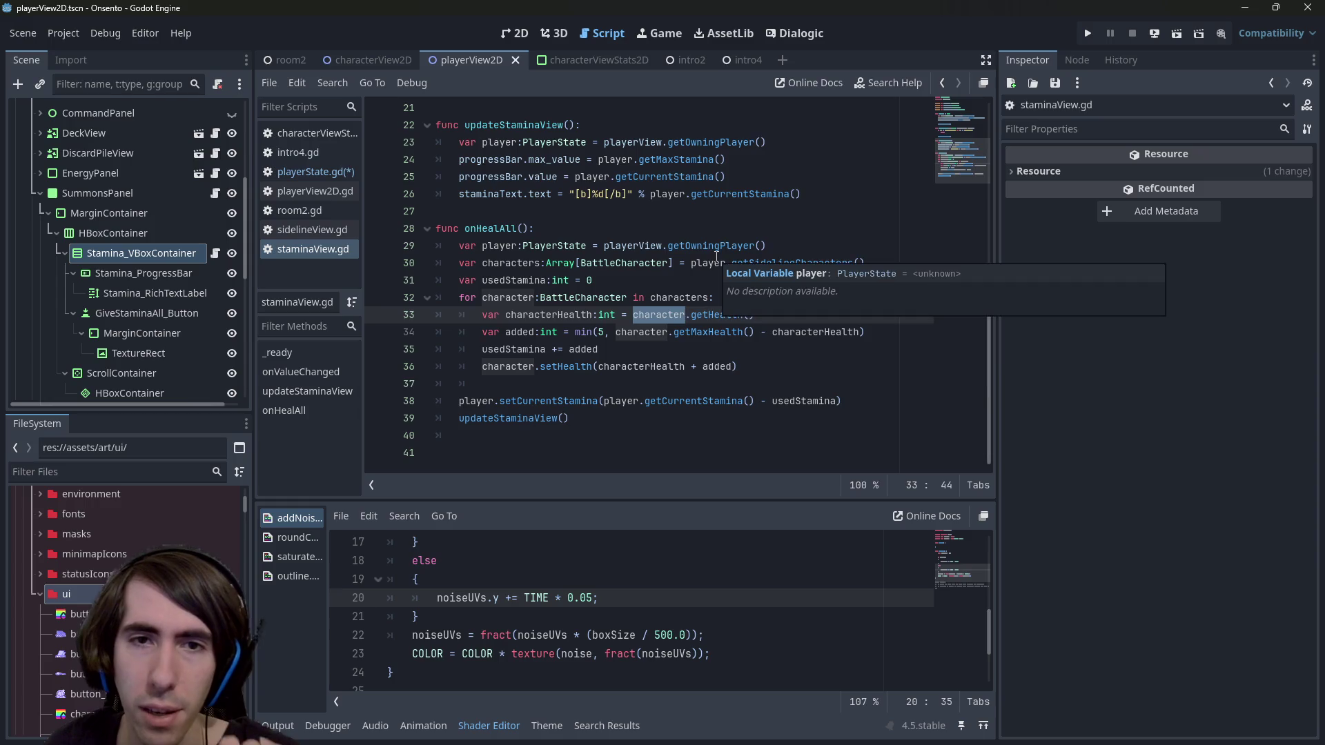
double_click(701, 268)
left_click(686, 315)
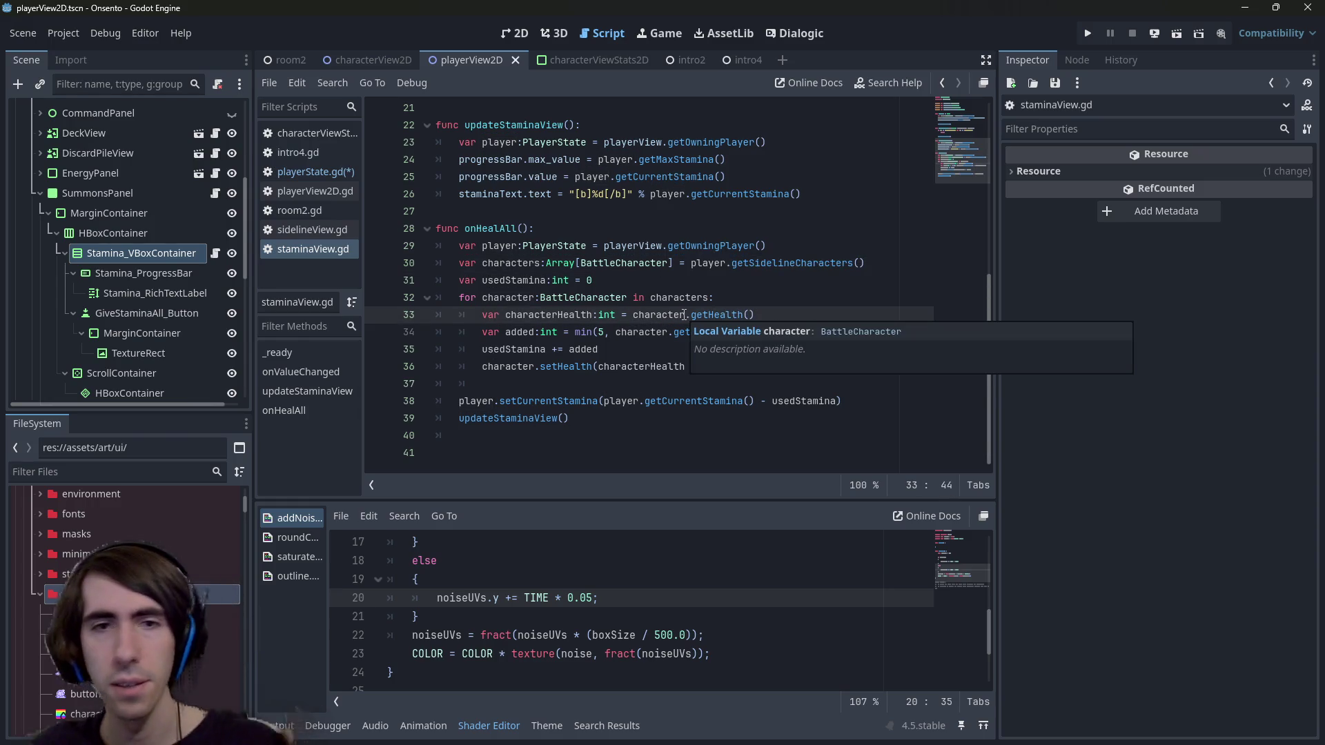
Complete the useStamina(): header in playerState.gd and start its indented body.
left_click(570, 243, "ctrl")
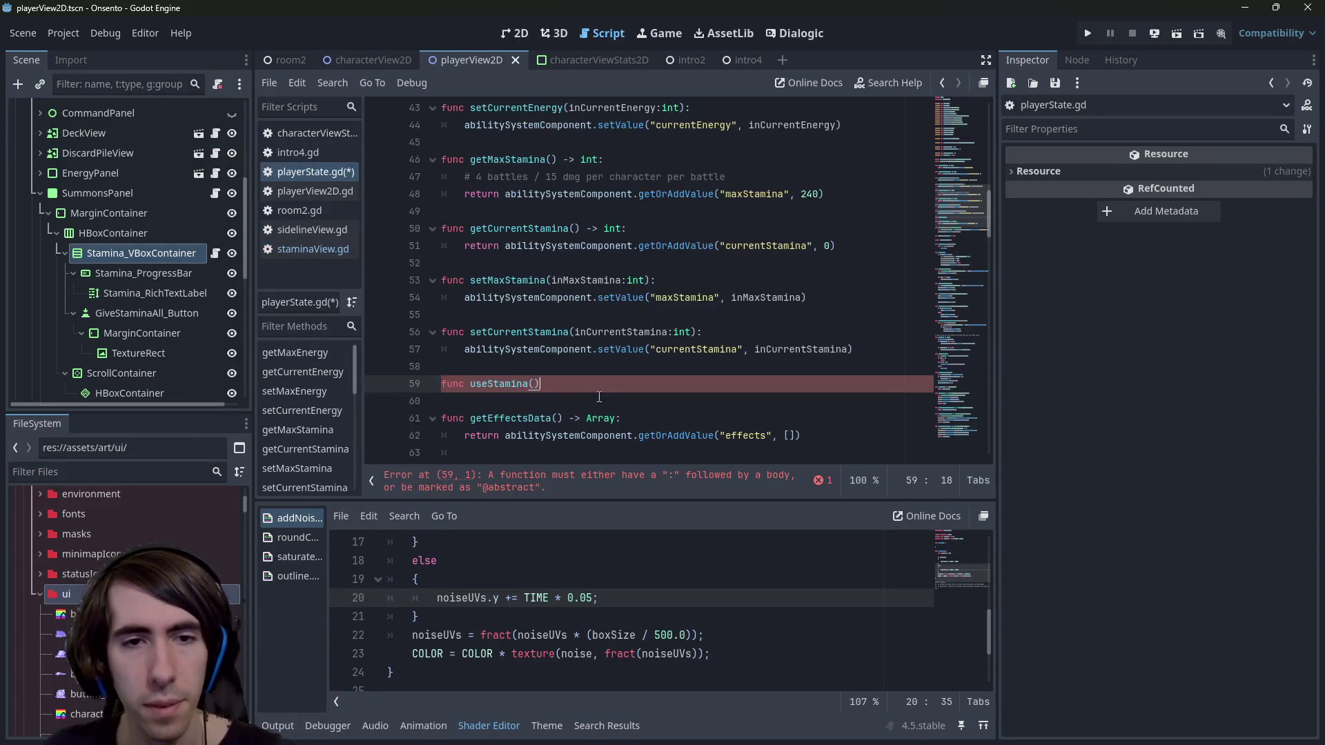
type(":")
key("Return")
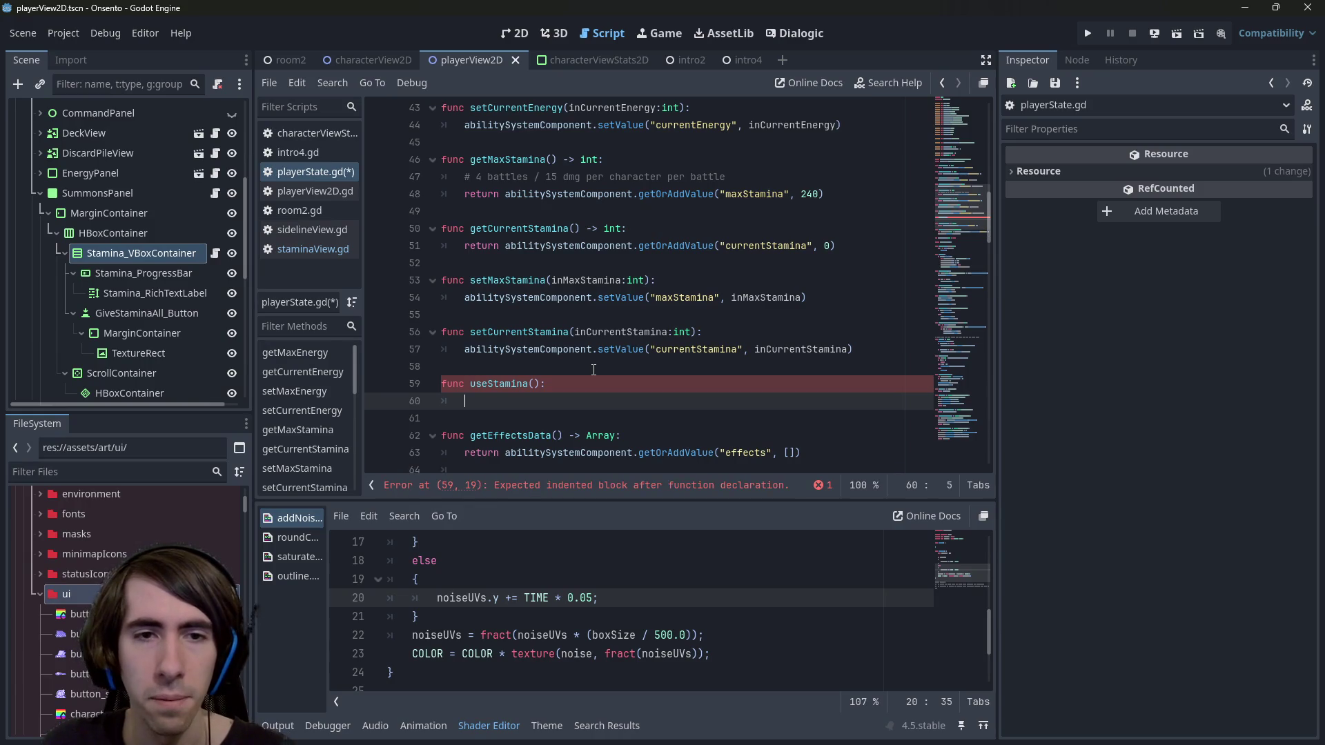
key("alt+Left")
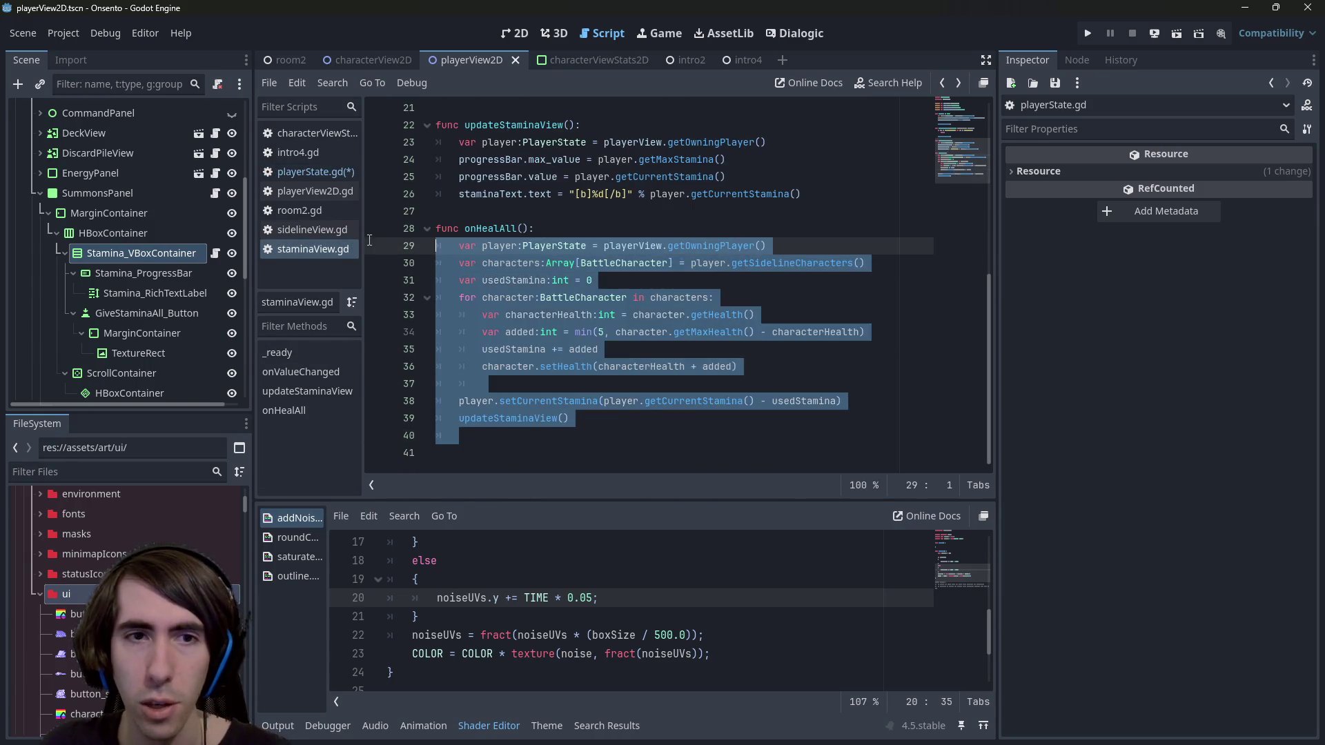
Copy the onHealAll body from staminaView.gd and paste it into useStamina.
left_click(741, 412)
left_click_drag(863, 406, 425, 255)
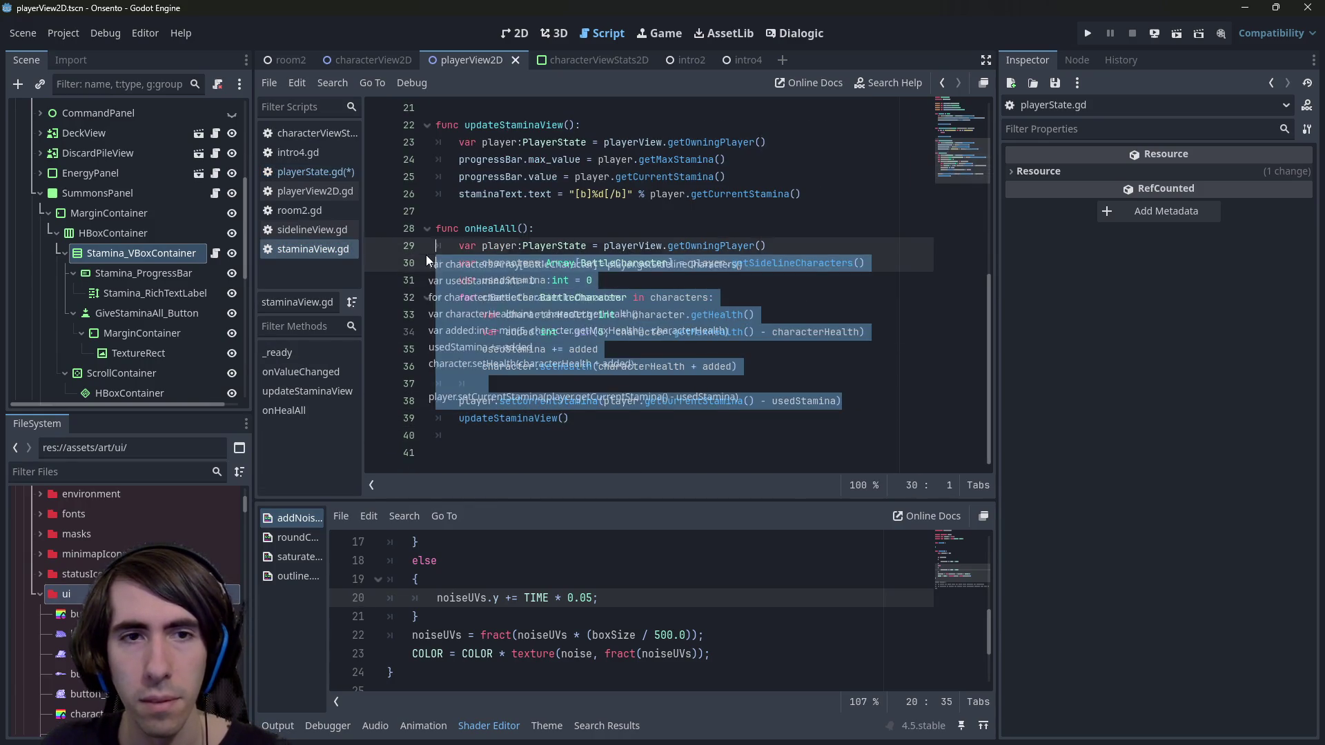
key("Left")
mouse_move(860, 401)
left_mouse_down()
mouse_move(436, 228)
mouse_move(767, 247)
left_mouse_up()
key("ctrl+c")
key("alt+Right")
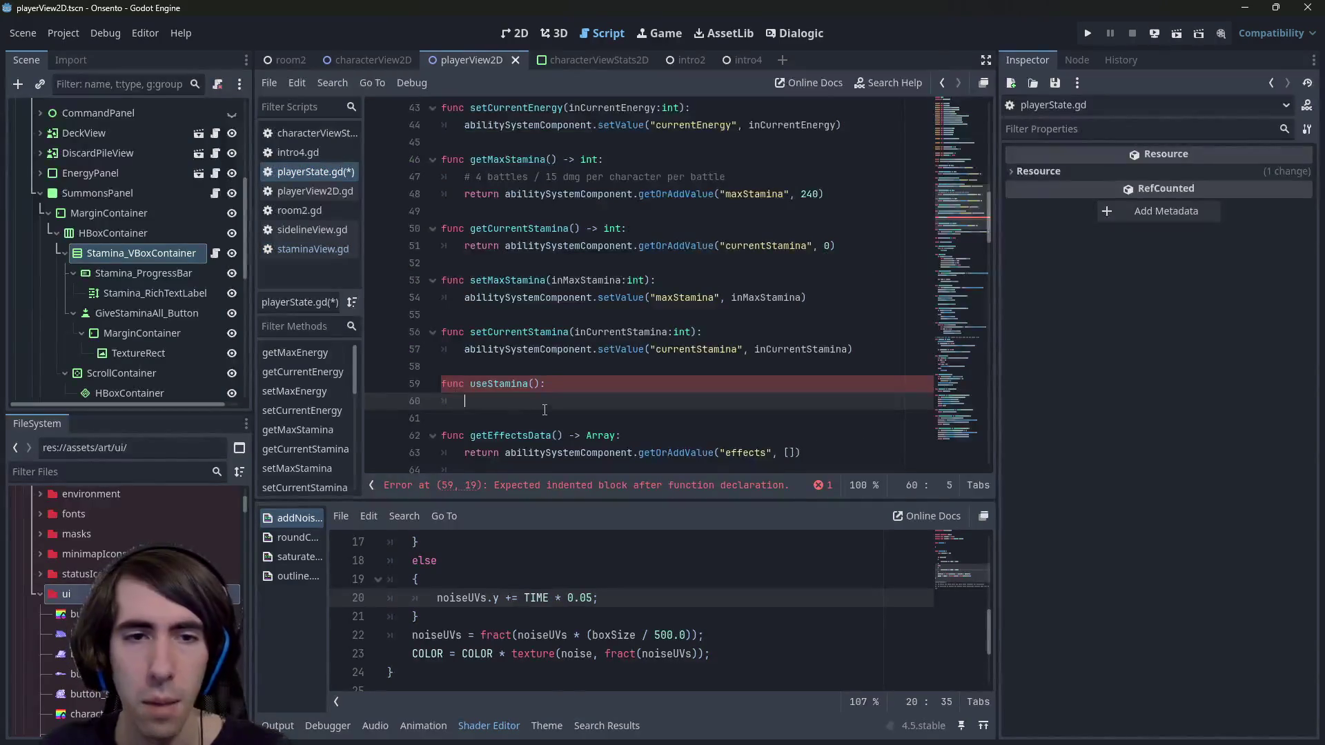
left_click(423, 400)
key("ctrl+v")
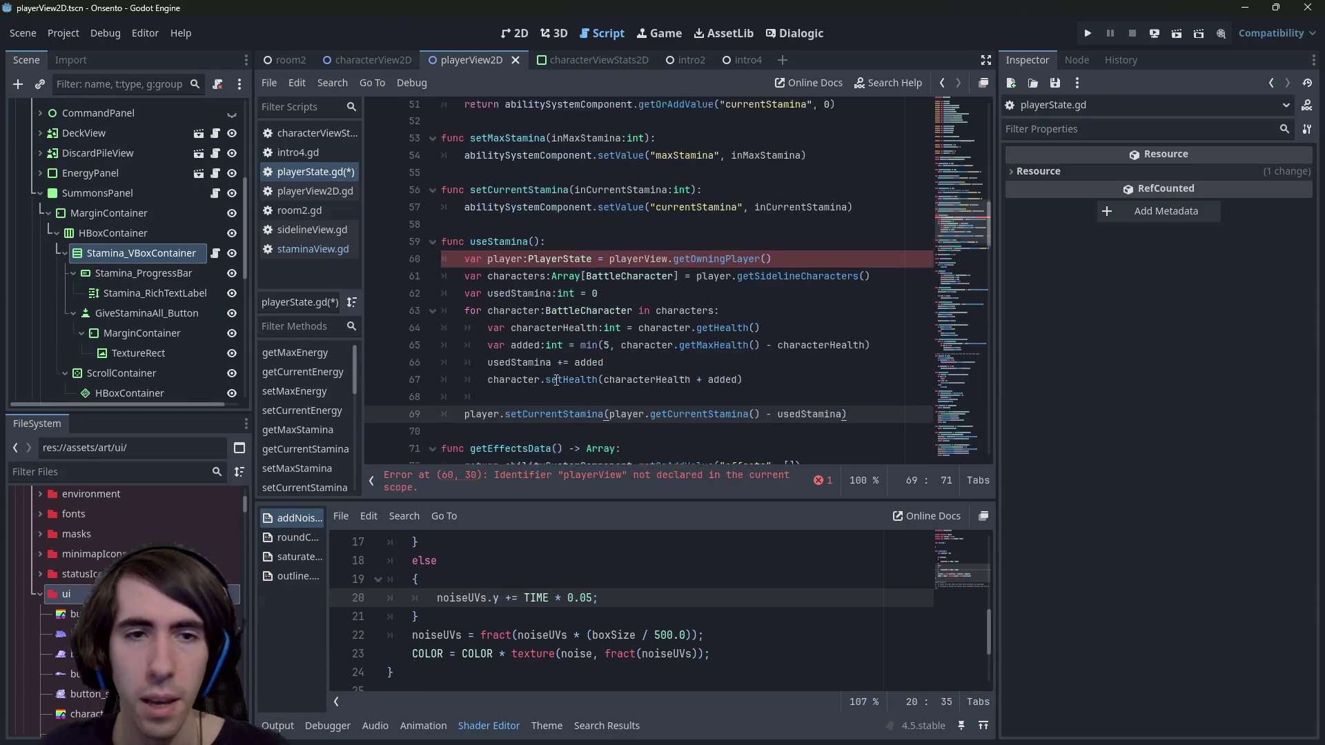
Go to the reported error on line 60 and cut the playerView line from useStamina.
scroll(556, 381, "down", 1)
mouse_move(556, 381)
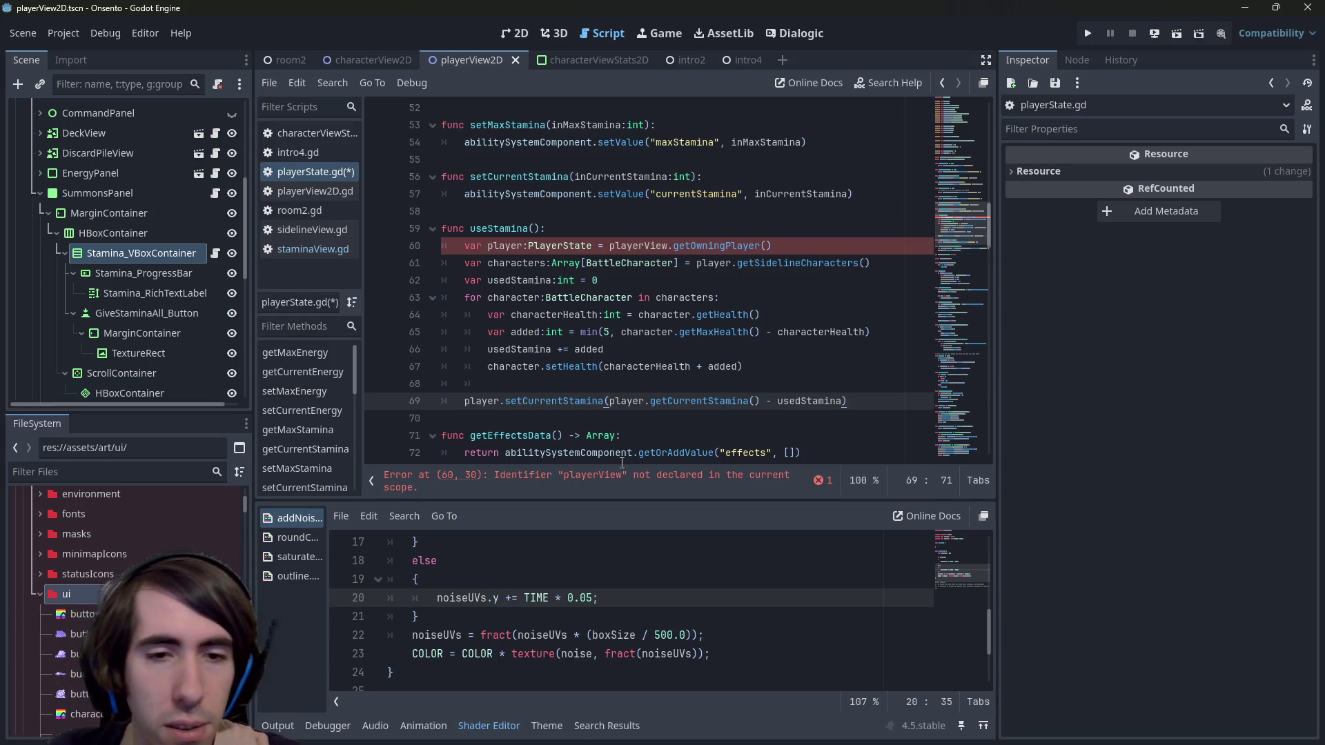
left_click(635, 478)
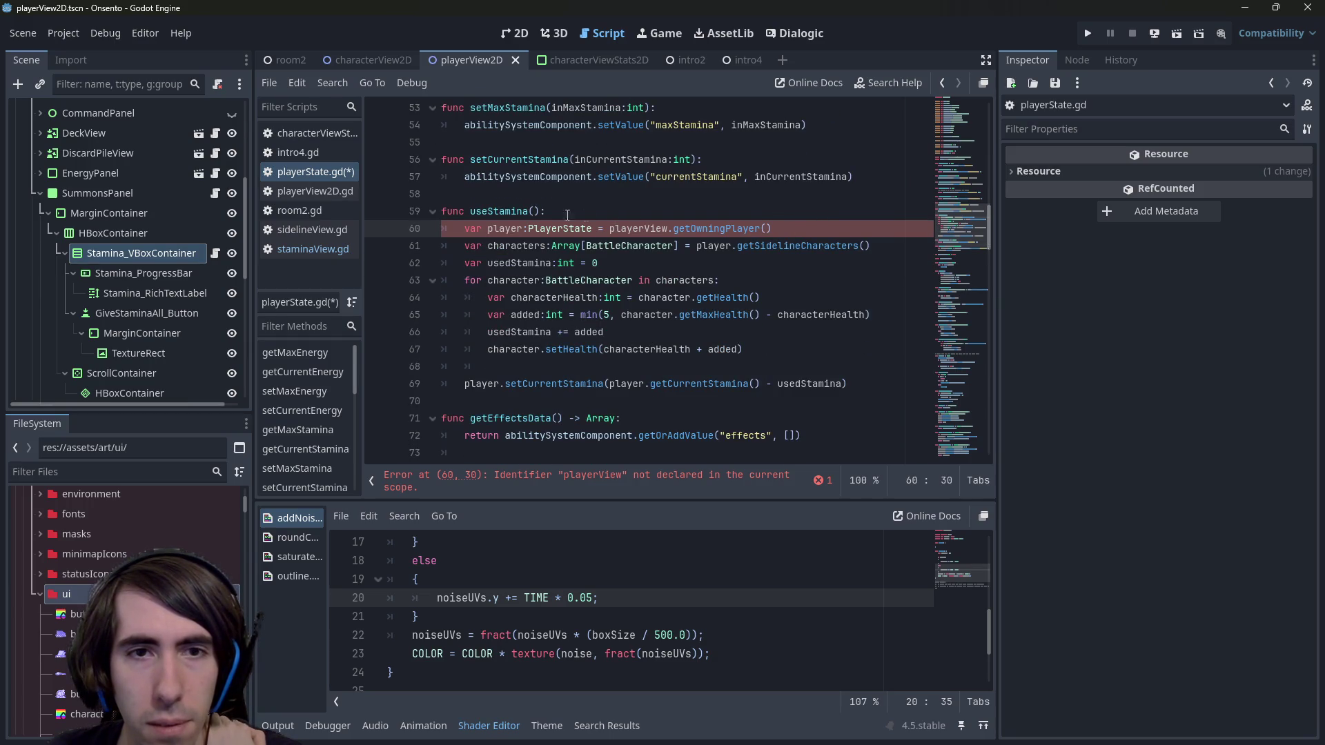
left_click(412, 229)
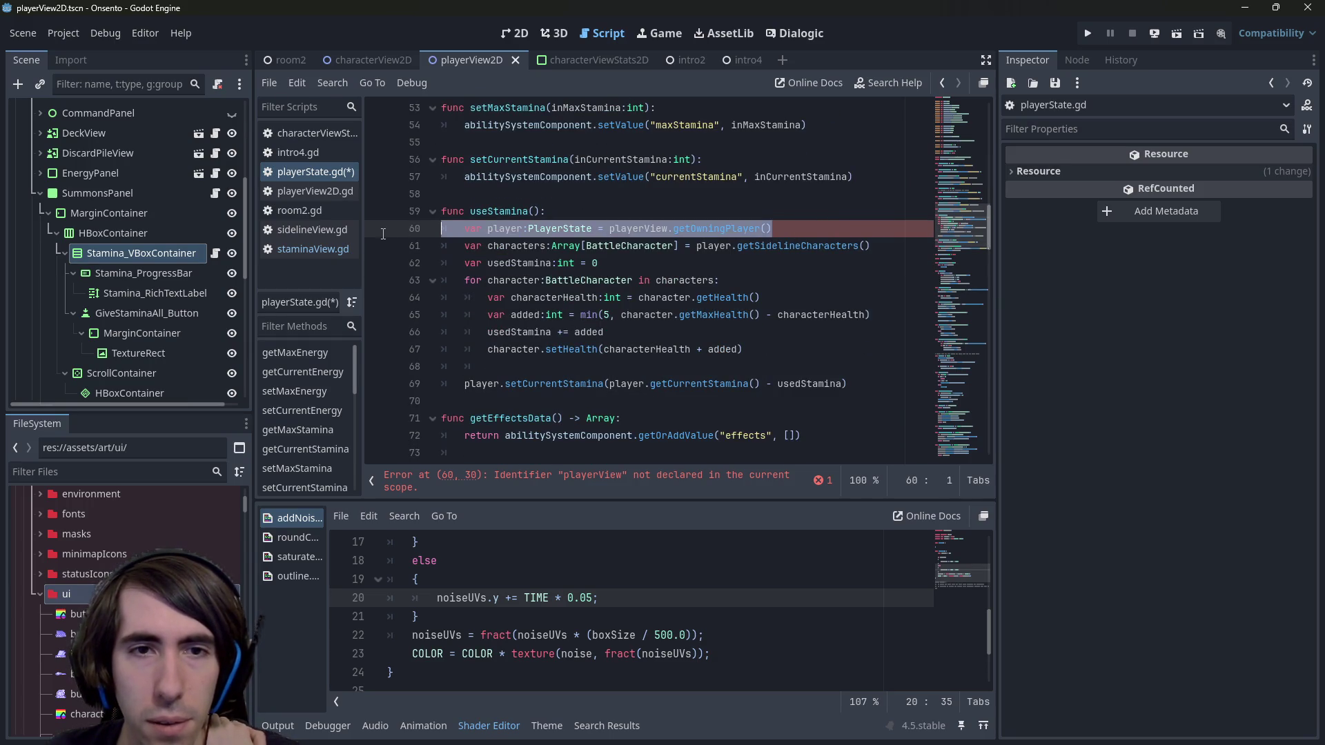
key("ctrl+x")
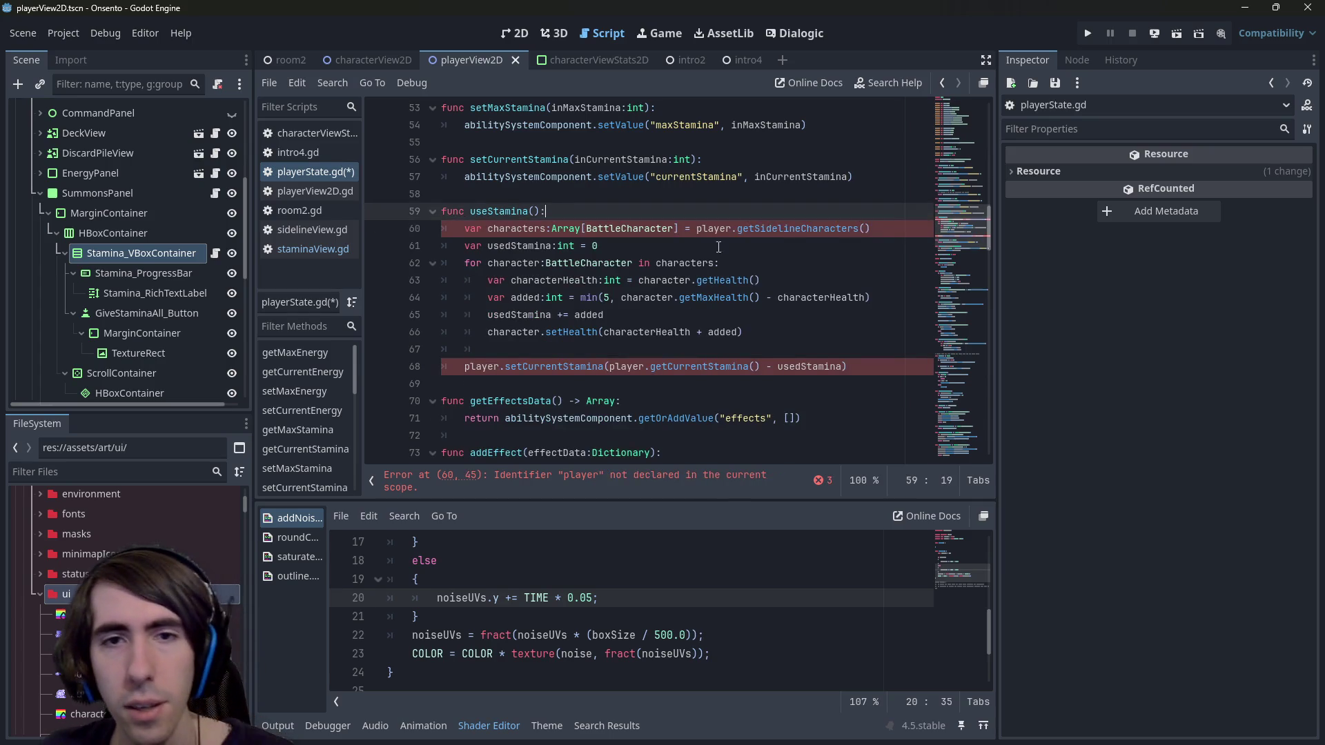
Remove the player. prefixes on lines 60 and 68 to clear the error.
double_click(713, 228)
scroll(730, 224, "down", 5)
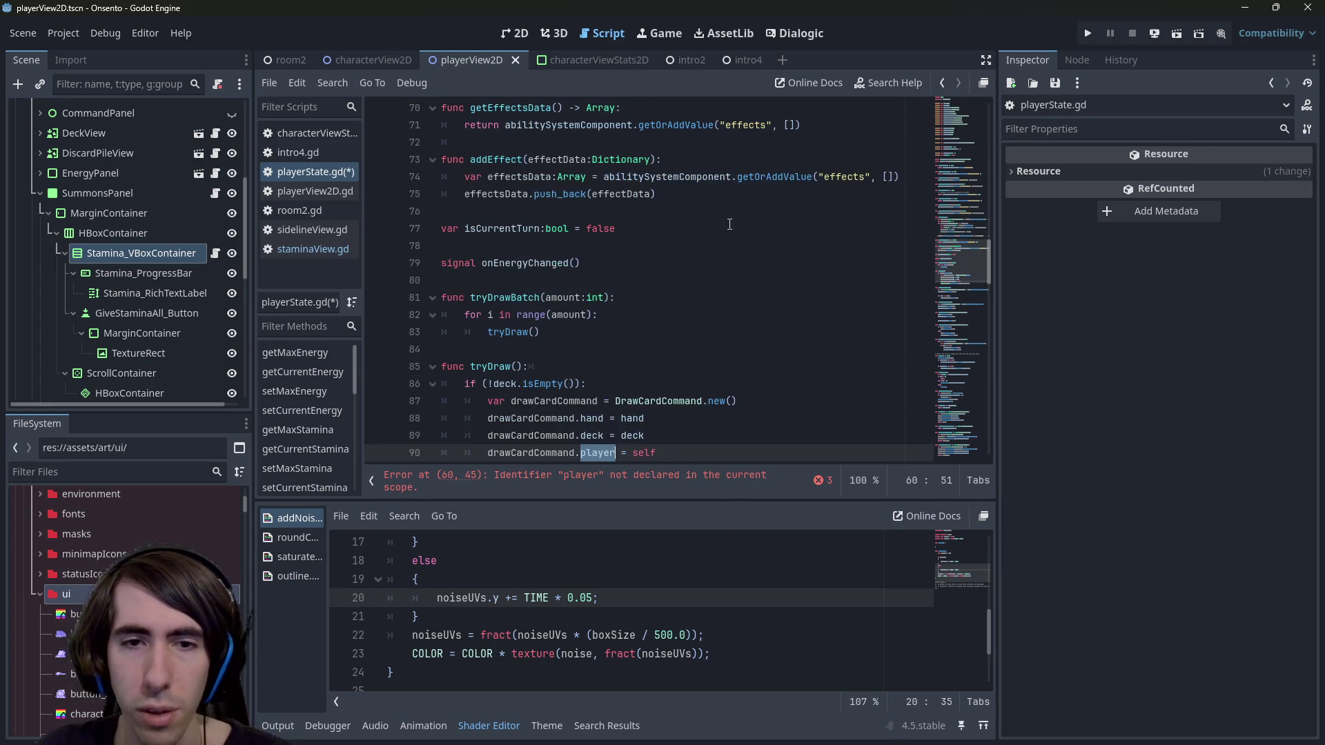
scroll(729, 225, "up", 6)
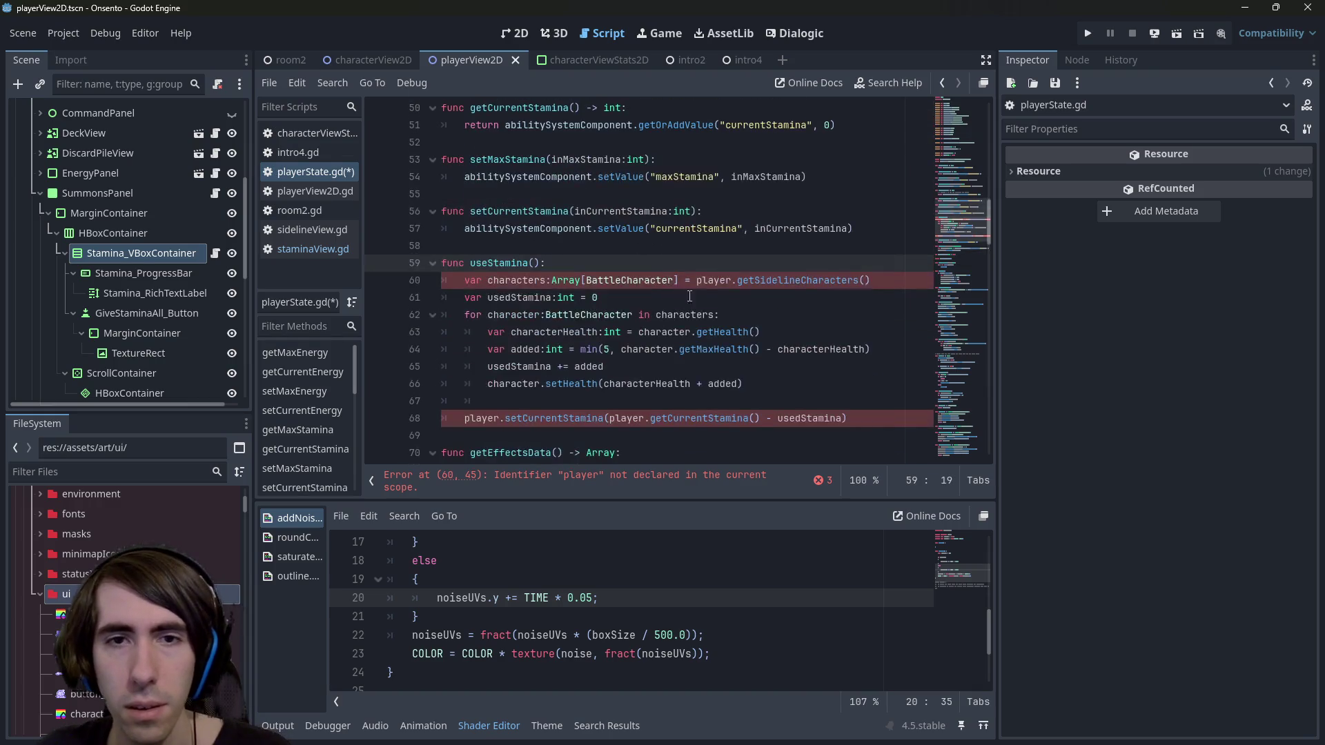
left_click(702, 280)
double_click(702, 281)
key("ctrl+d")
key("ctrl+d")
key("Delete")
key("Delete")
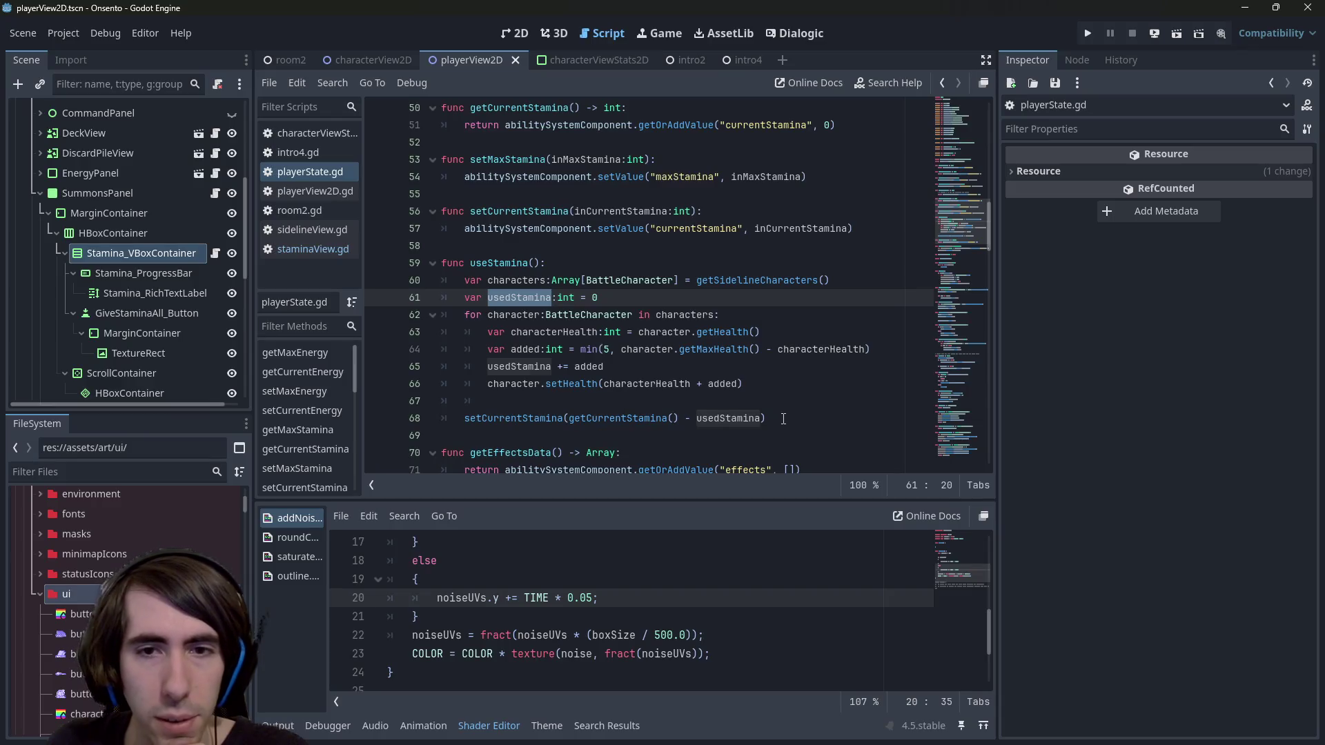
left_click(283, 250)
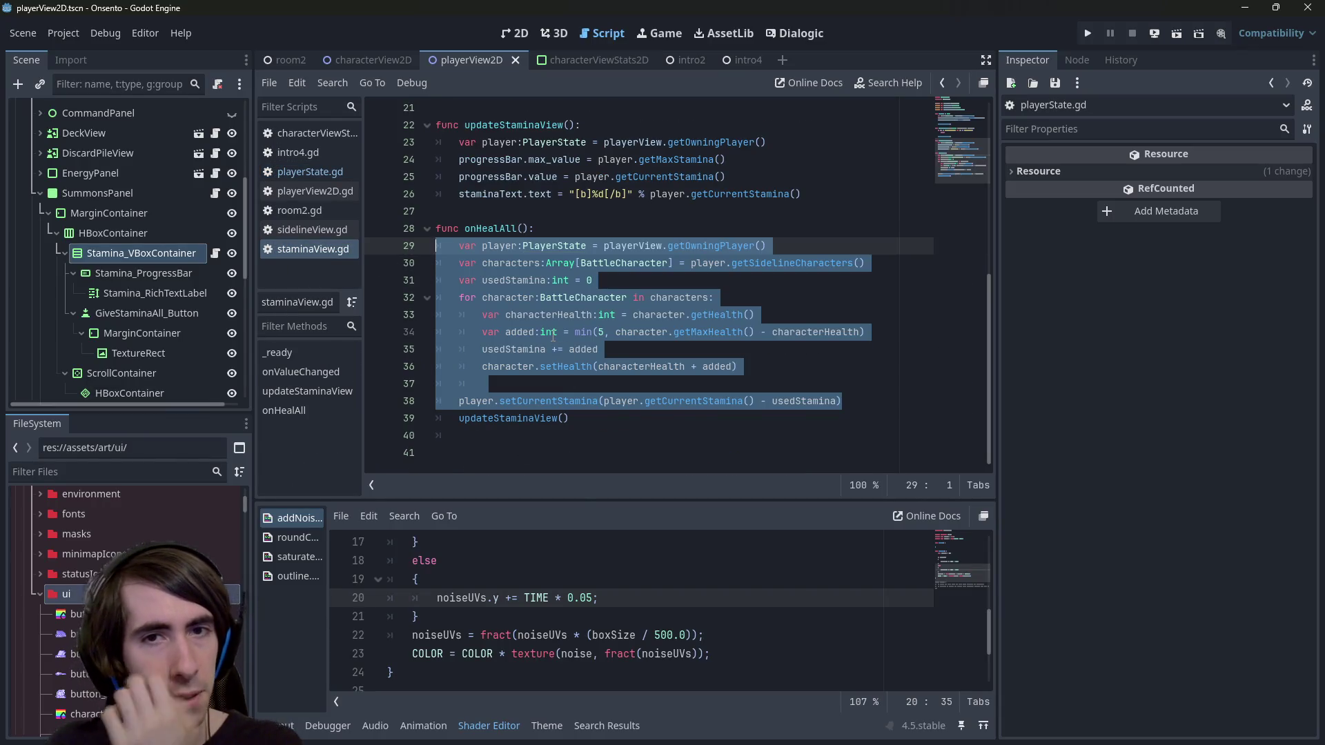
Add a player.useStamina() call below line 29 in onHealAll.
double_click(499, 246)
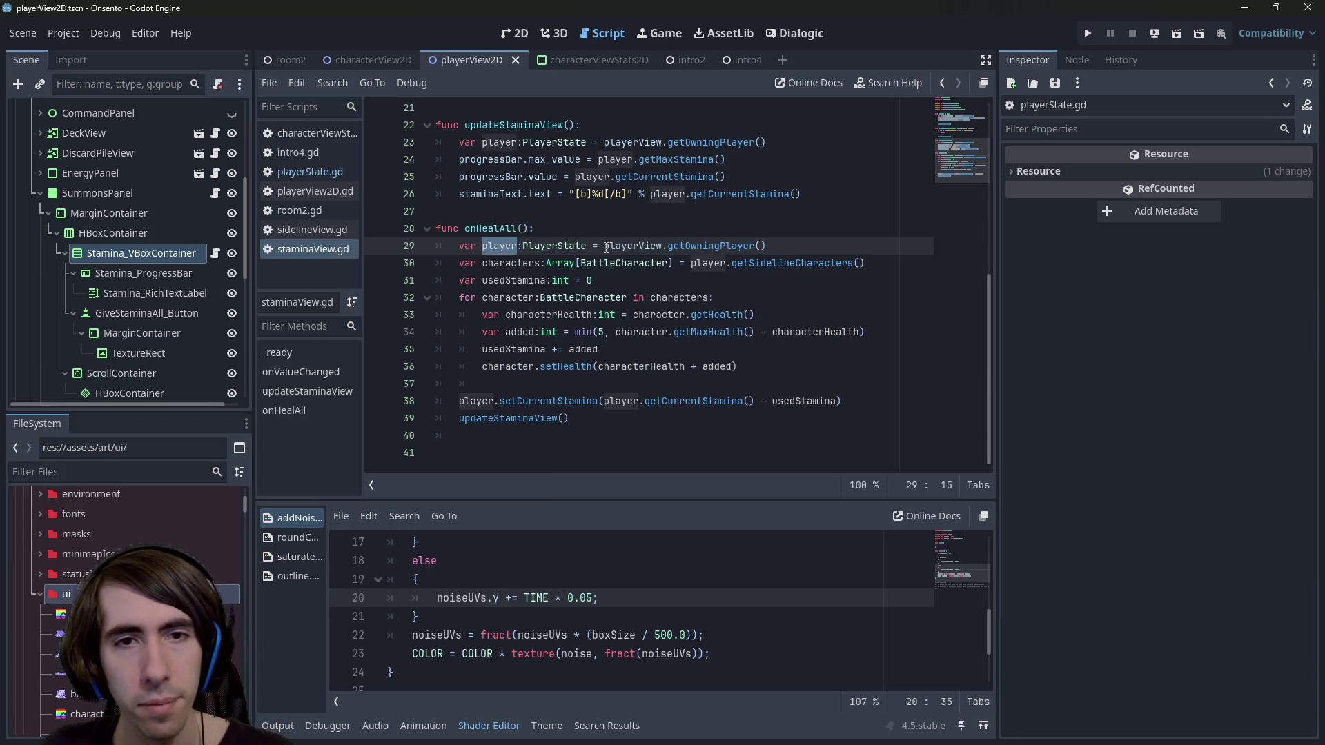
left_click(793, 245)
key("Return")
type("player.")
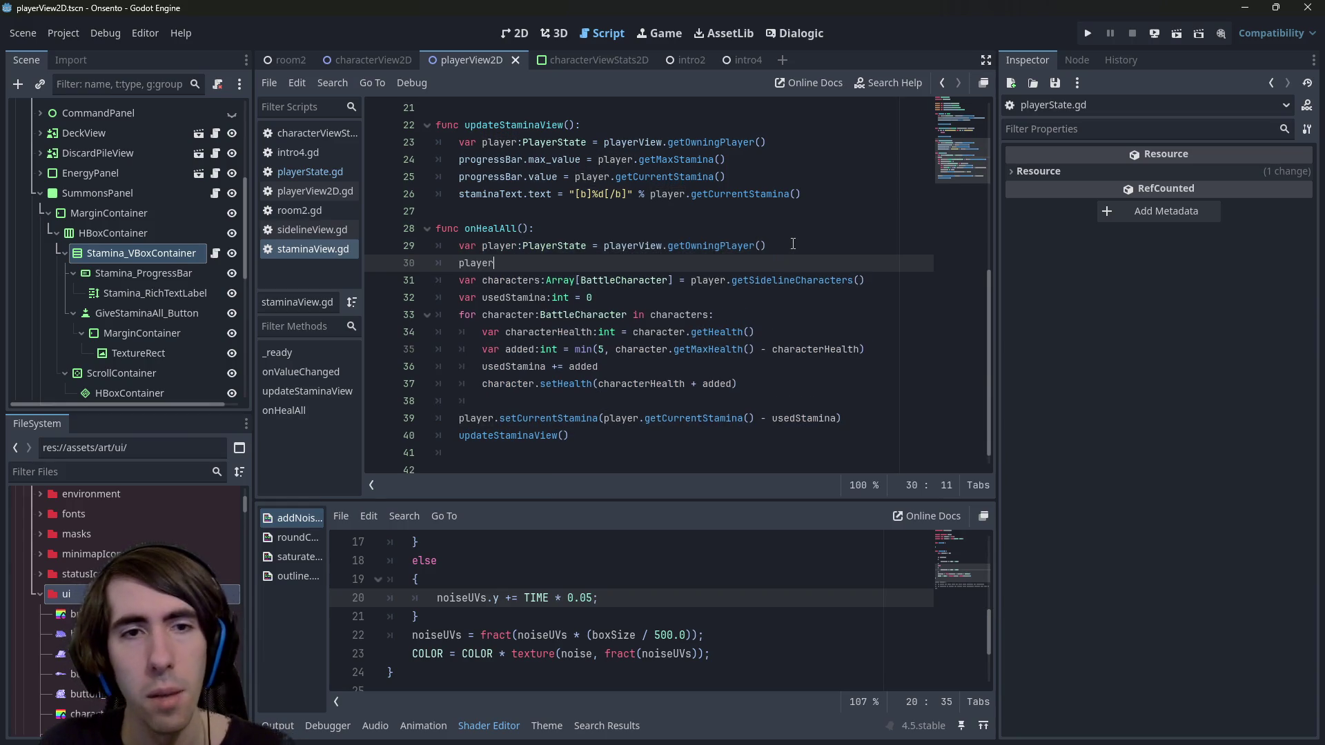
type("use")
key("Return")
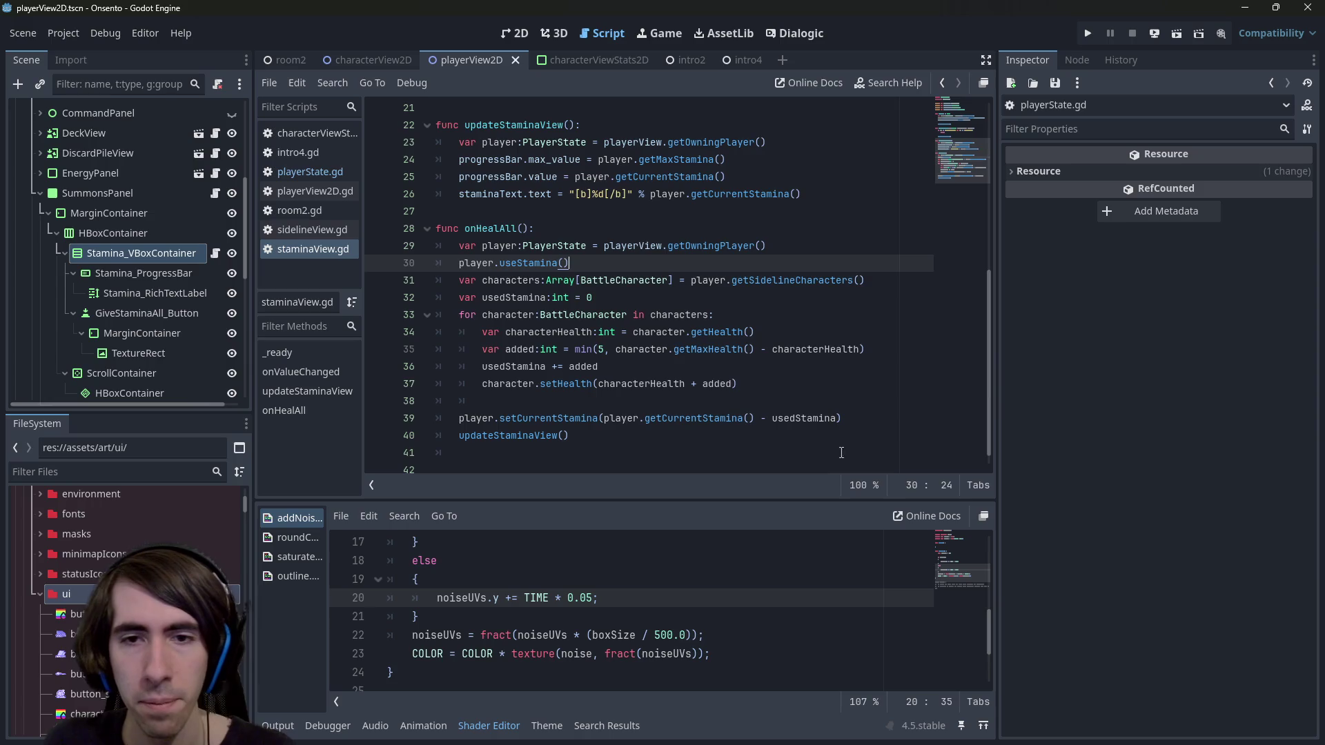
Delete the old healing loop on lines 31–39 and save staminaView.gd.
mouse_move(842, 418)
left_mouse_down()
mouse_move(455, 418)
mouse_move(414, 264)
mouse_move(386, 282)
left_mouse_up()
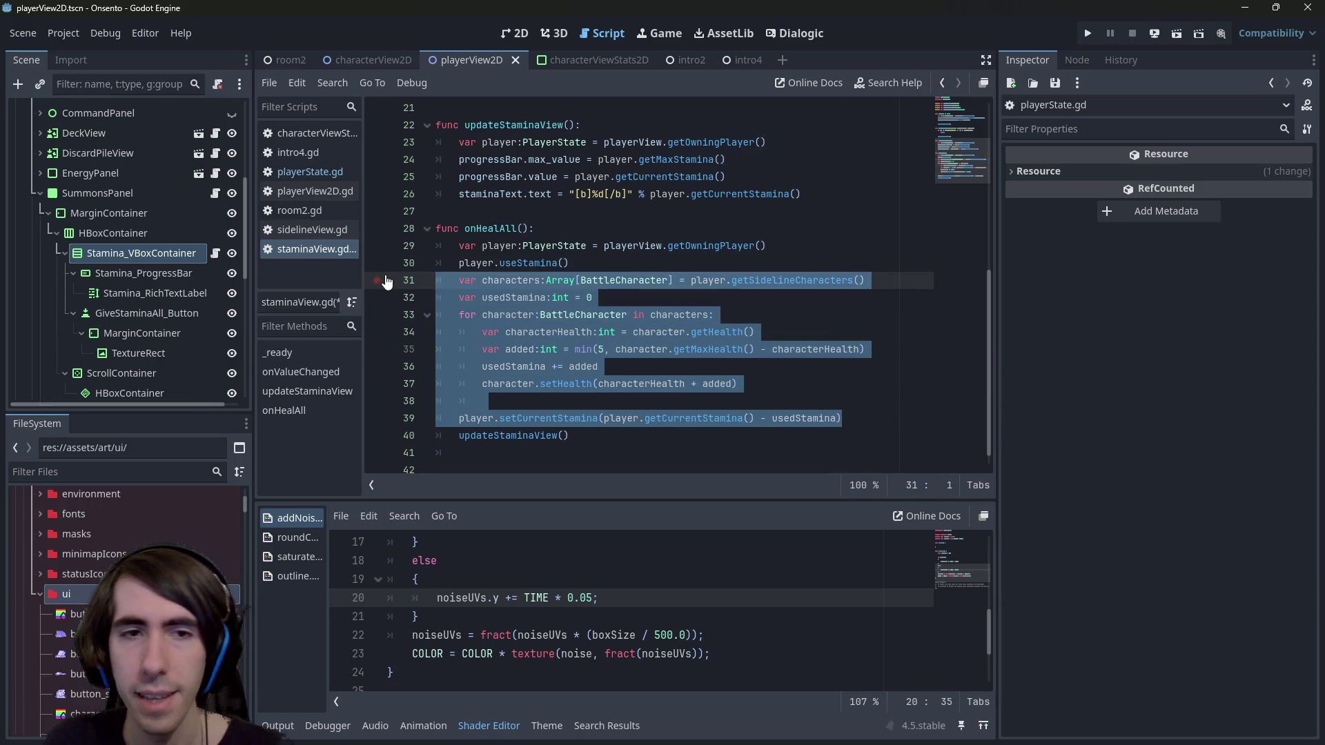
key("BackSpace")
key("ctrl+s")
double_click(489, 280)
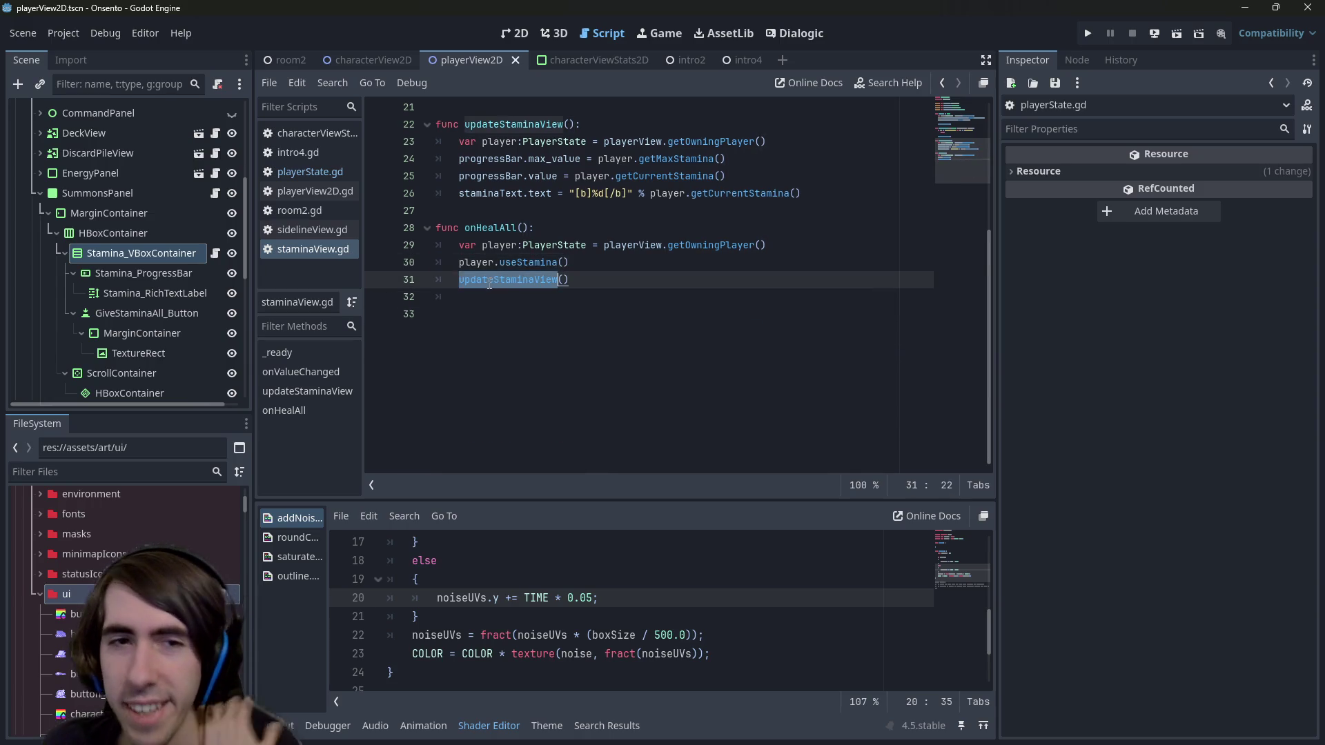
scroll(489, 283, "up", 7)
scroll(583, 354, "down", 4)
scroll(583, 353, "up", 1)
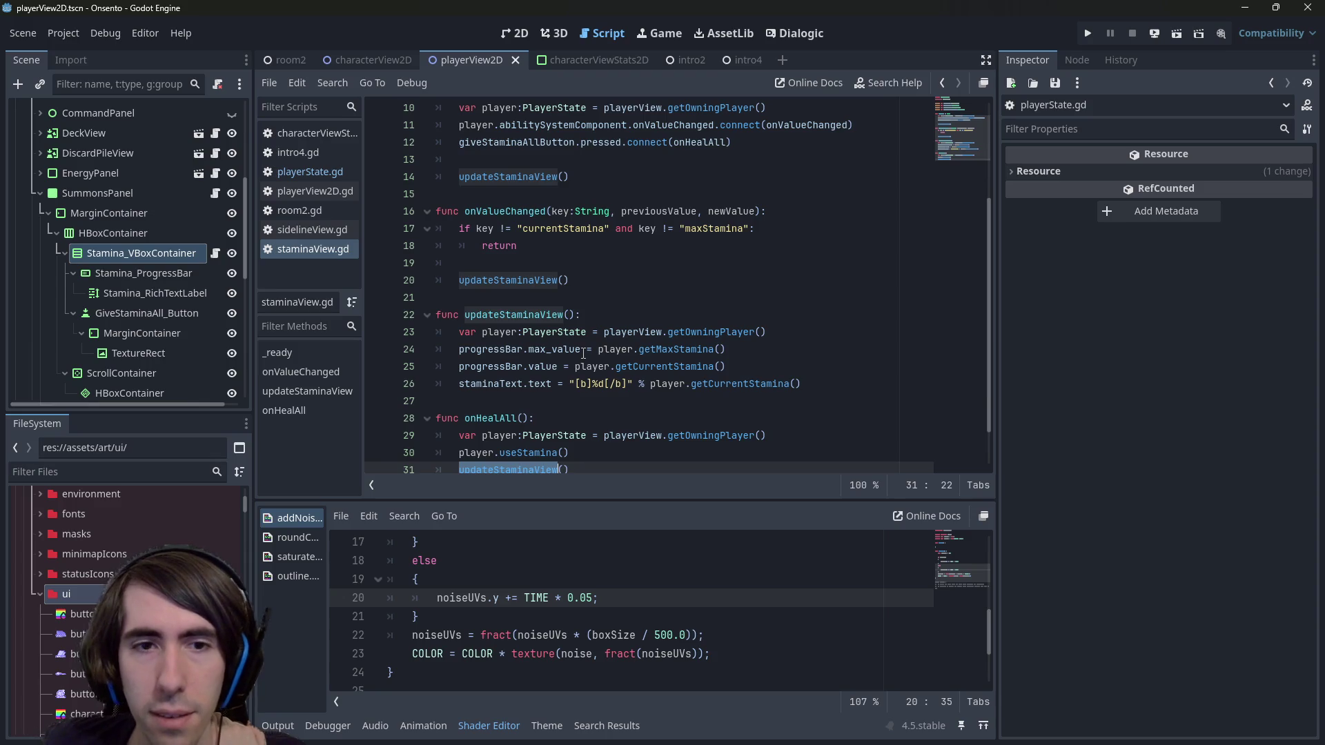
Follow useStamina into playerState.gd and inspect the setCurrentStamina function.
scroll(584, 353, "down", 1)
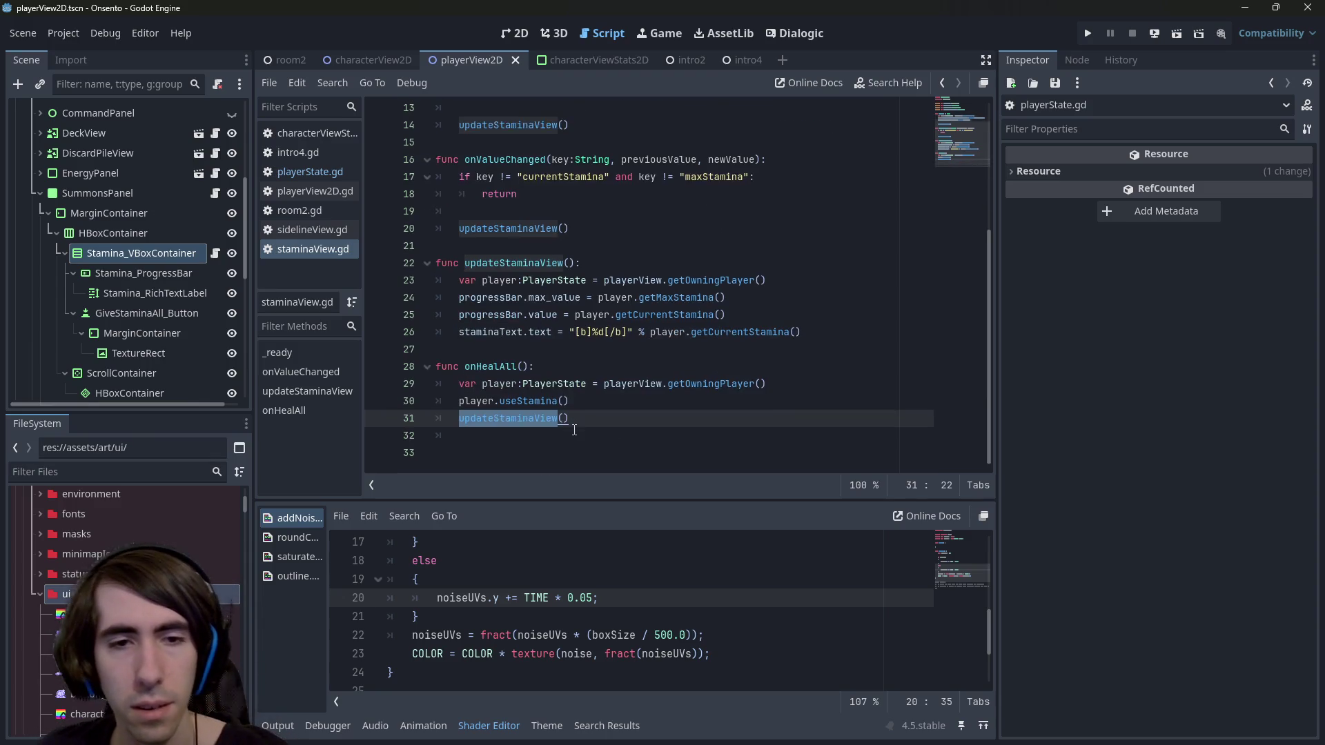
left_click(535, 402, "ctrl")
left_click(518, 384, "ctrl")
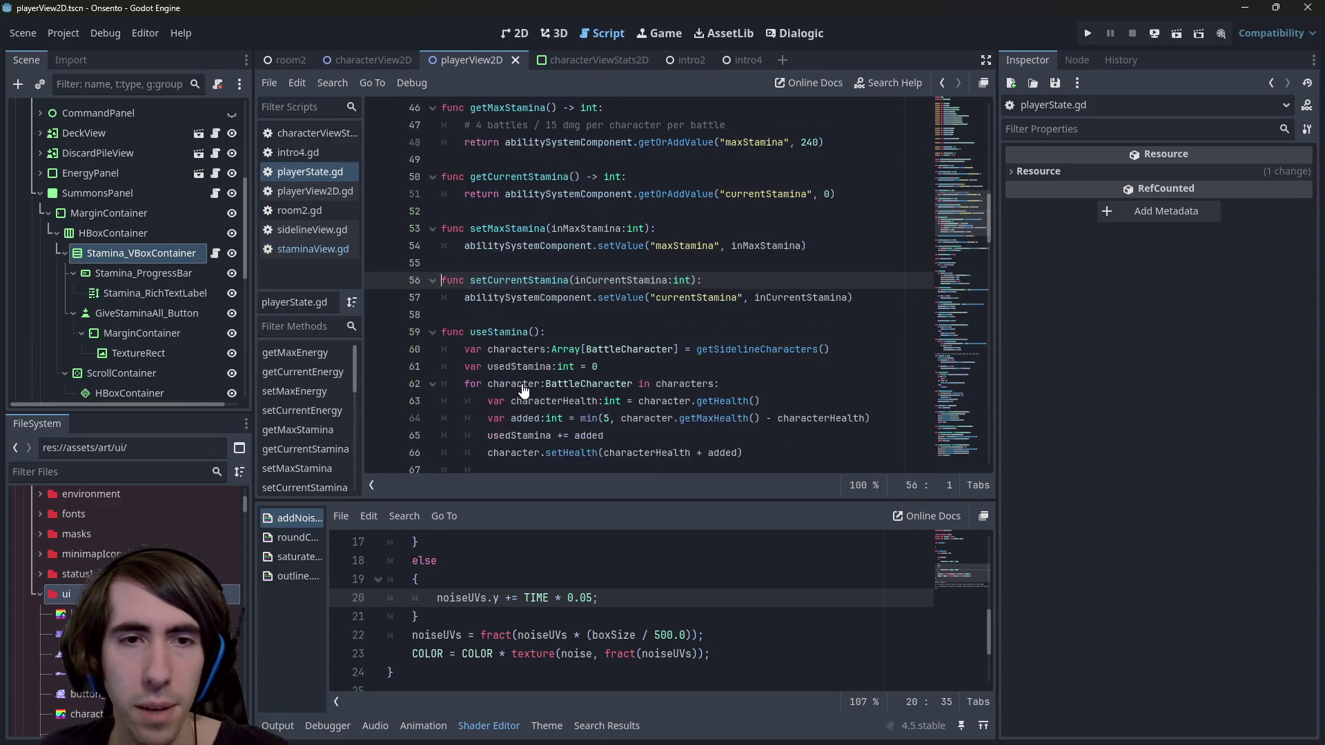
left_click(713, 279)
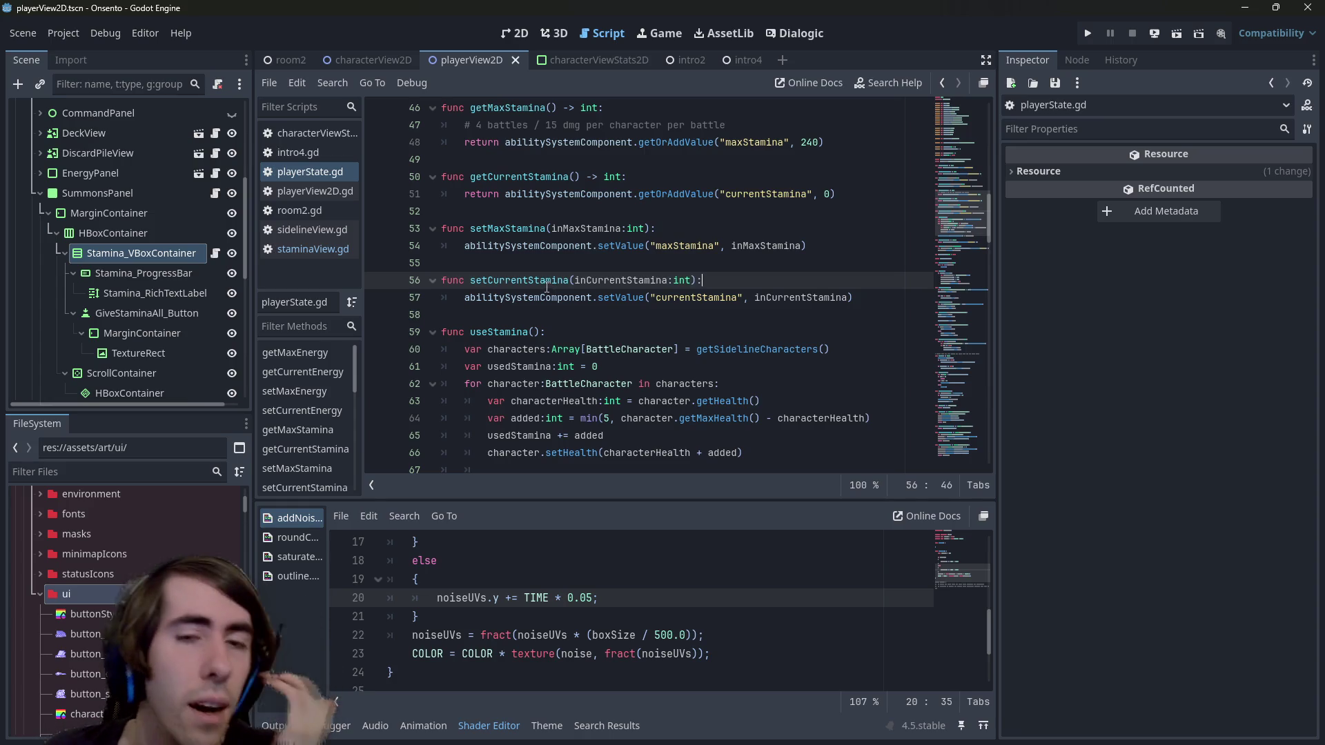
double_click(545, 286)
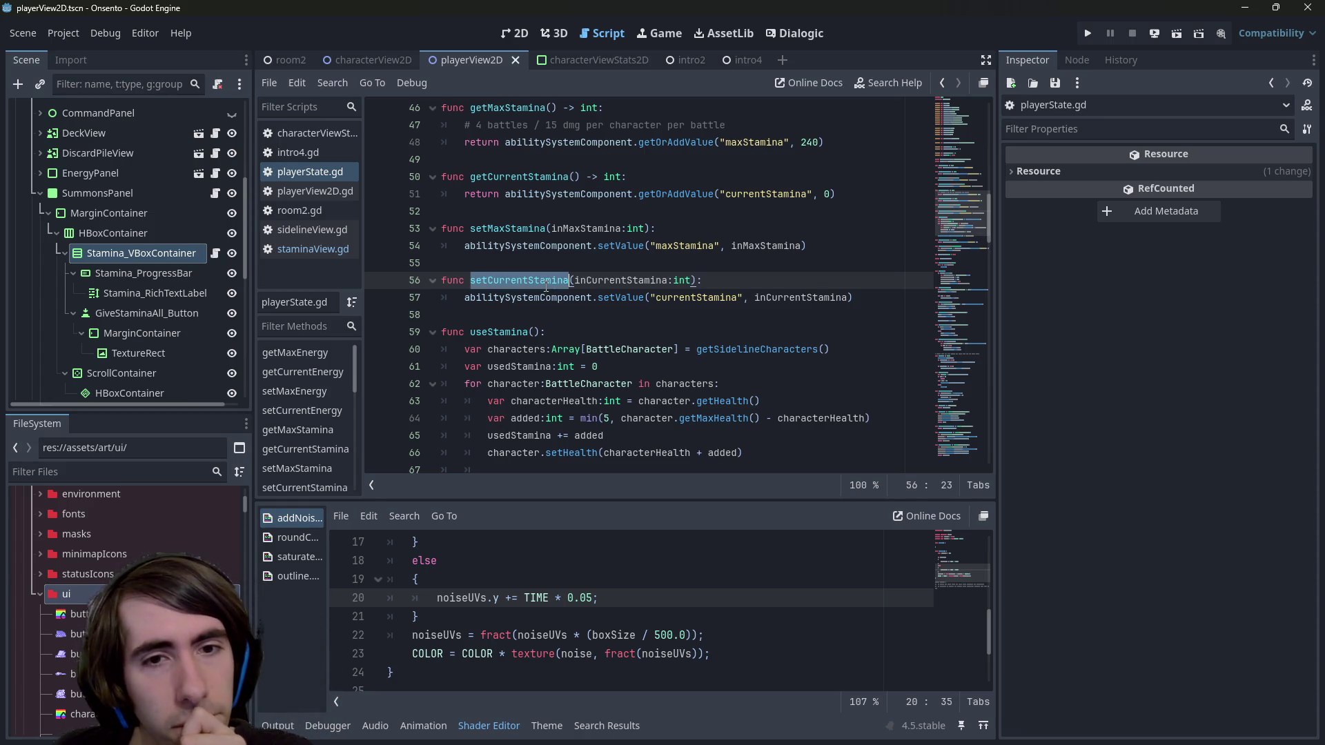
left_click(546, 283)
scroll(718, 320, "up", 2)
scroll(717, 319, "down", 1)
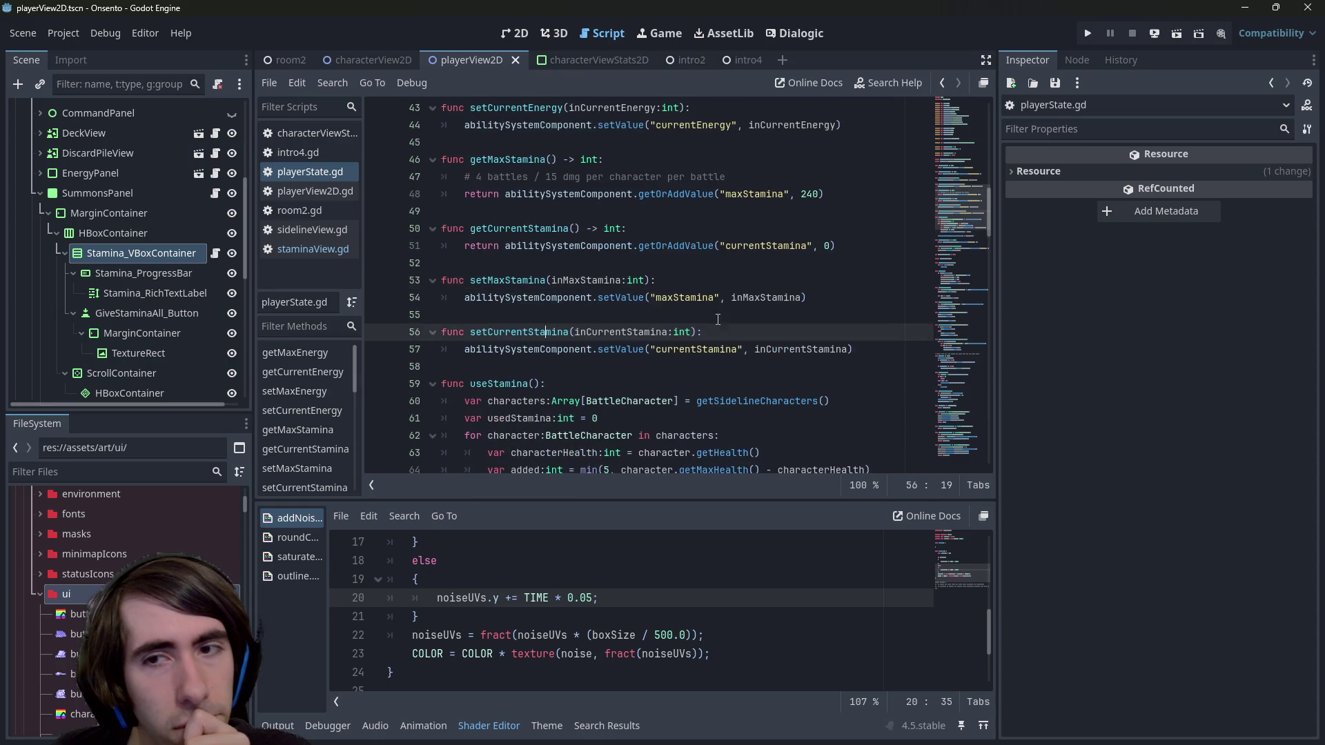
Start a signal onStaminaUsed() declaration below the onDraw signal.
mouse_move(956, 208)
left_mouse_down()
mouse_move(968, 130)
mouse_move(962, 151)
left_mouse_up()
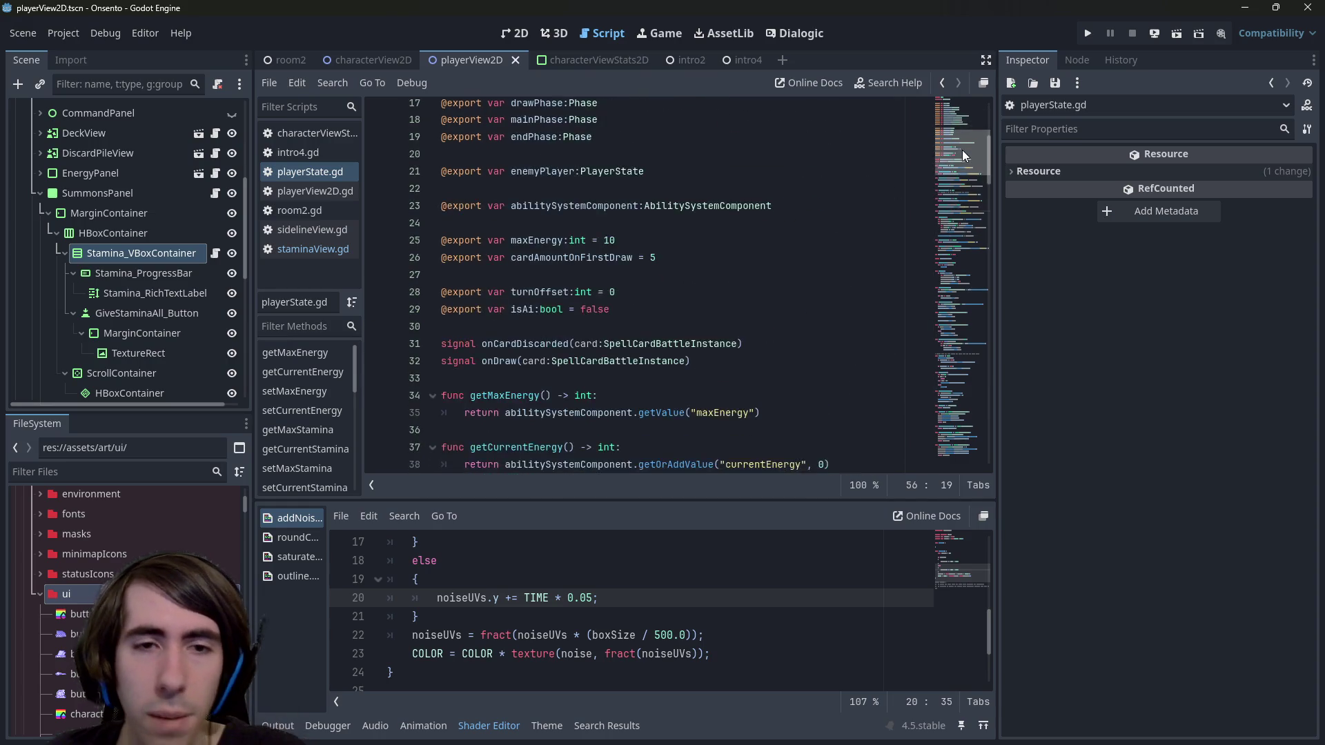
left_click(742, 320)
key("Return")
type("signal onS")
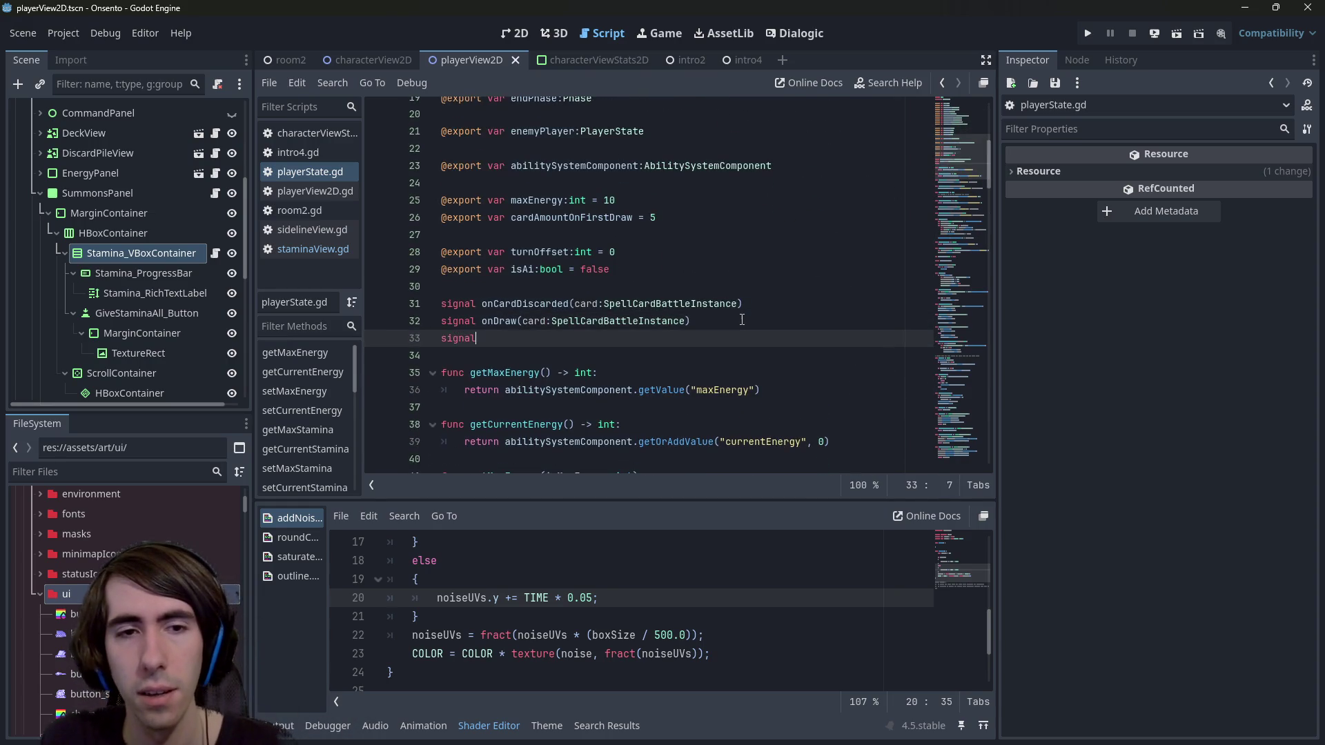
type("taminaUsed")
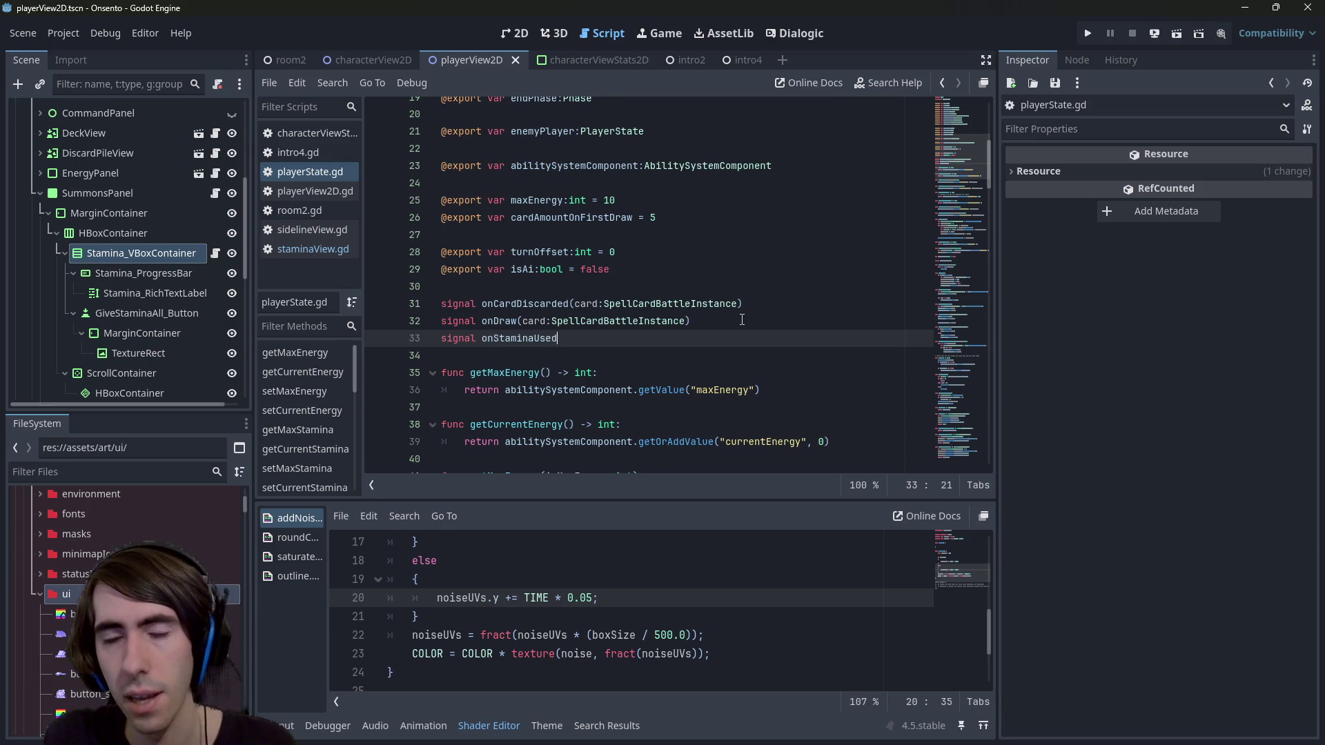
type("()")
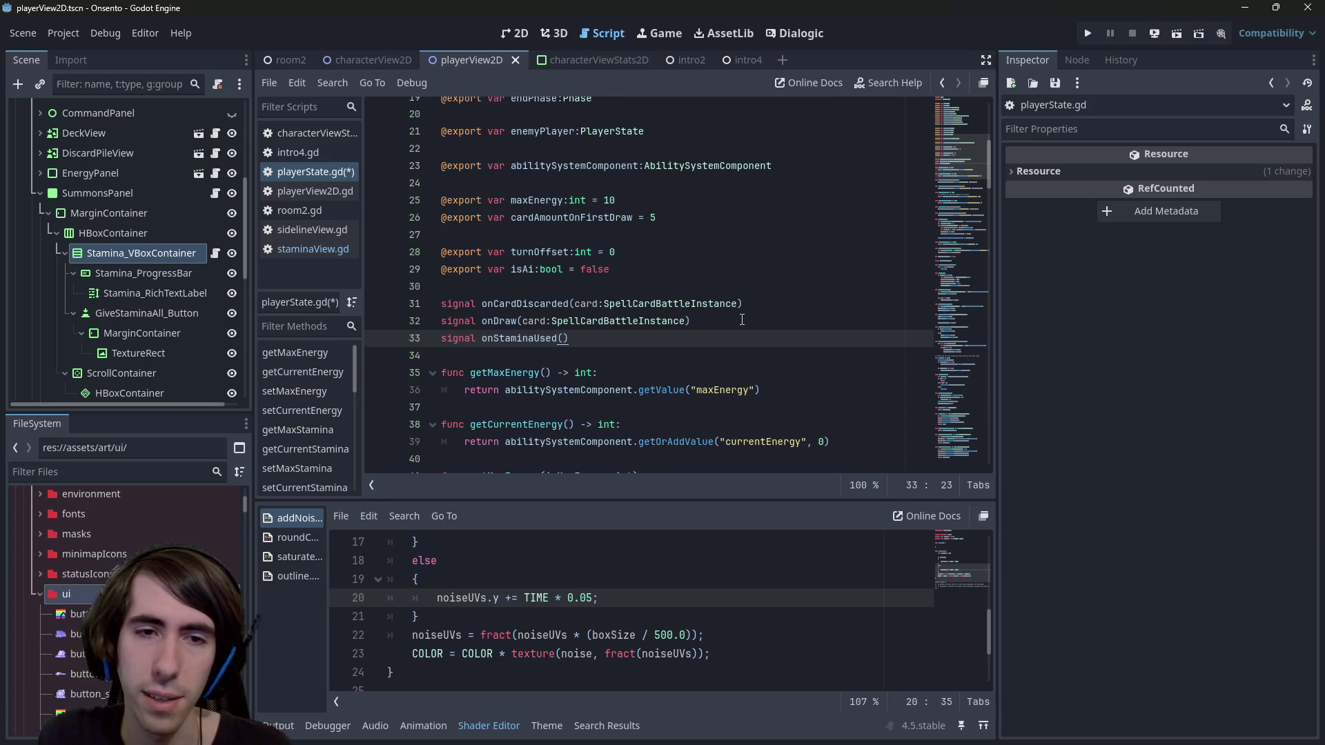
Save playerState.gd with the new onStaminaUsed() signal declared.
key("ctrl+Left")
key("ctrl+shift+Right")
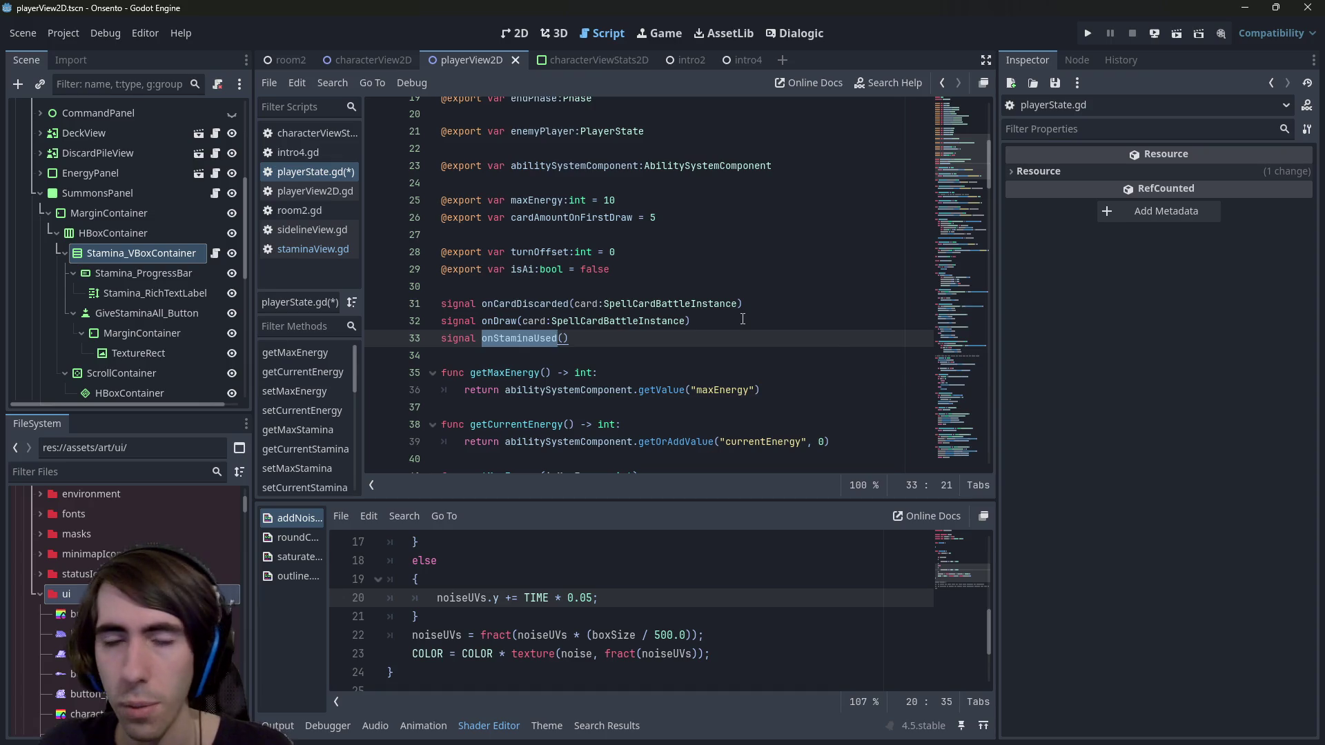
key("ctrl+s")
scroll(837, 314, "down", 10)
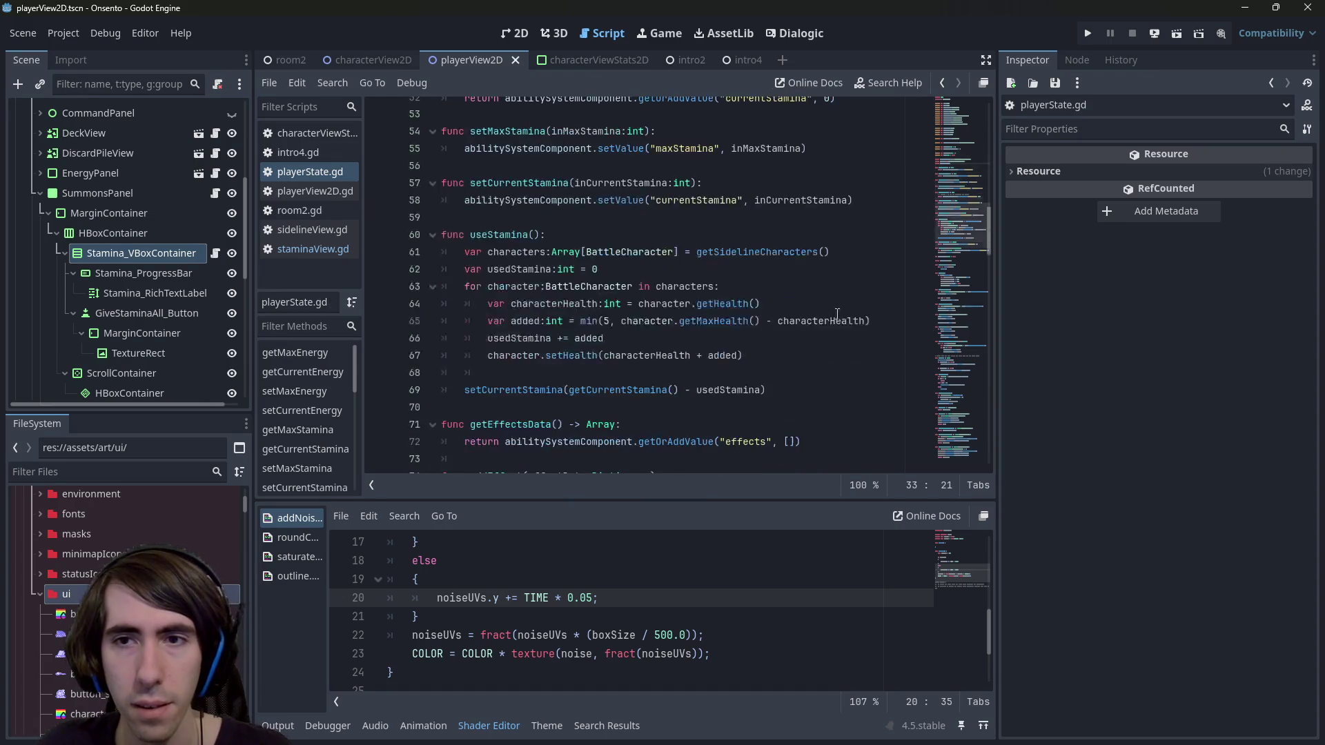
scroll(837, 314, "down", 4)
left_click(711, 307)
scroll(702, 299, "down", 1)
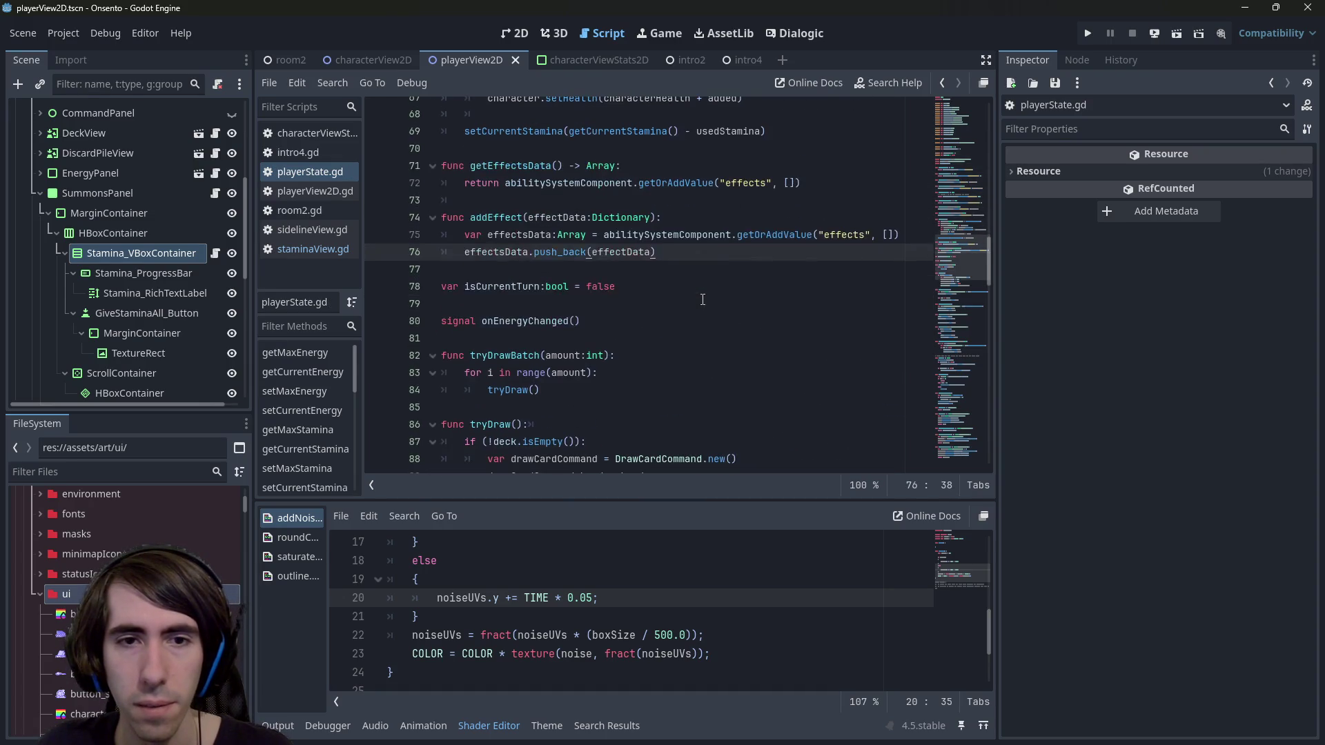
scroll(702, 298, "up", 1)
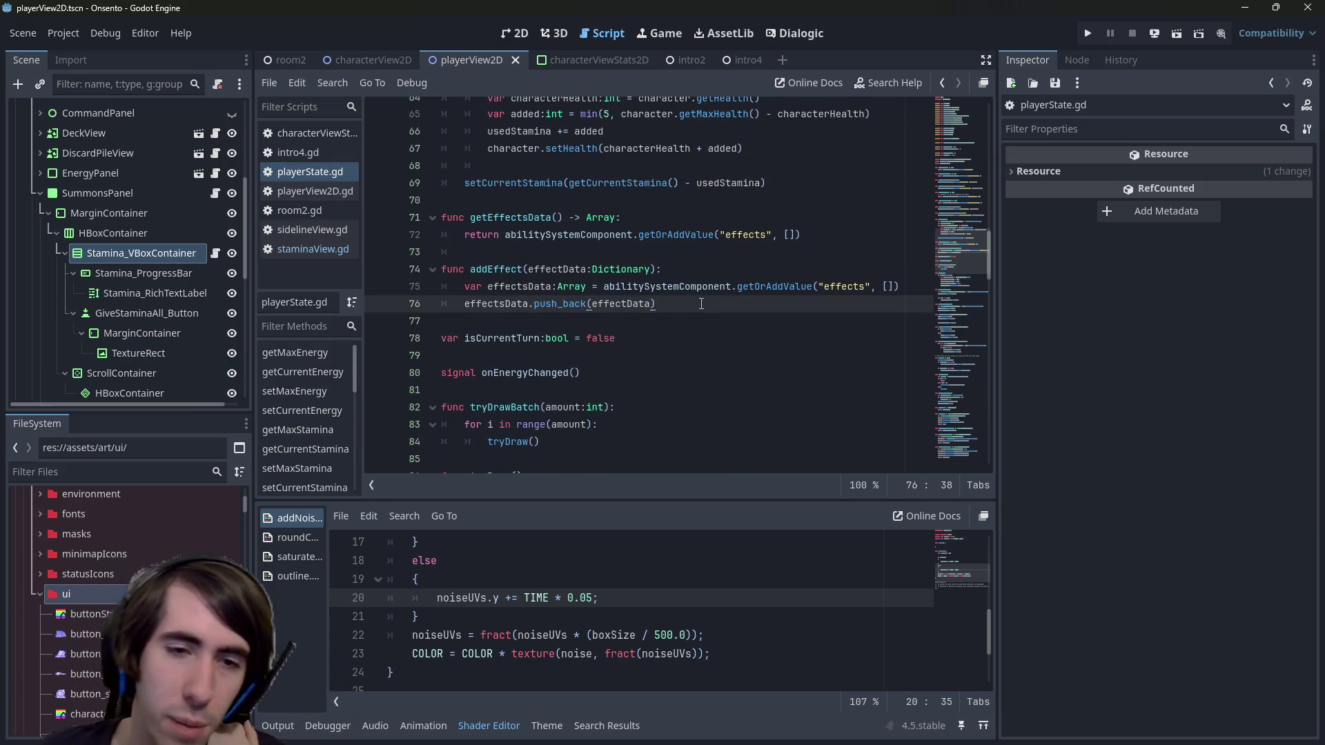
scroll(701, 303, "up", 1)
scroll(679, 388, "down", 6)
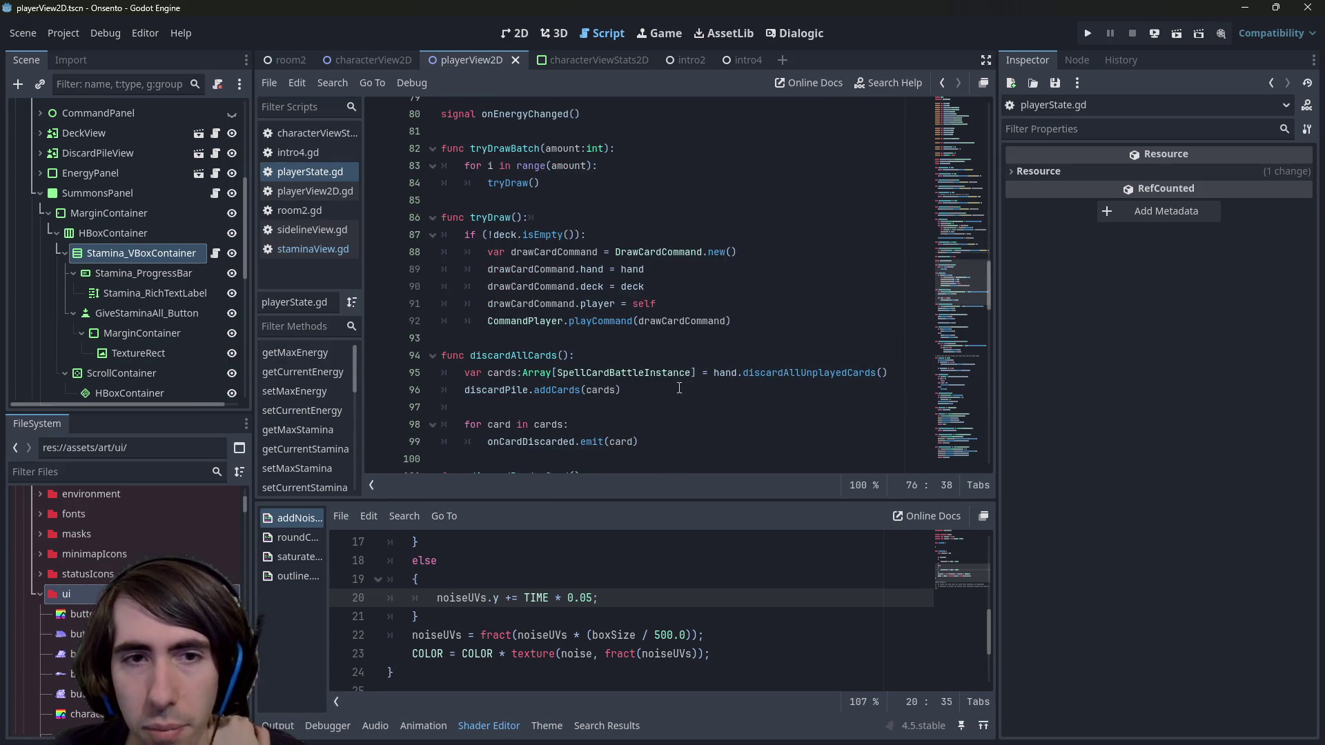
Search for 'setcurrent' and open a new line after setCurrentStamina's setValue call.
key("ctrl+f")
type("setst")
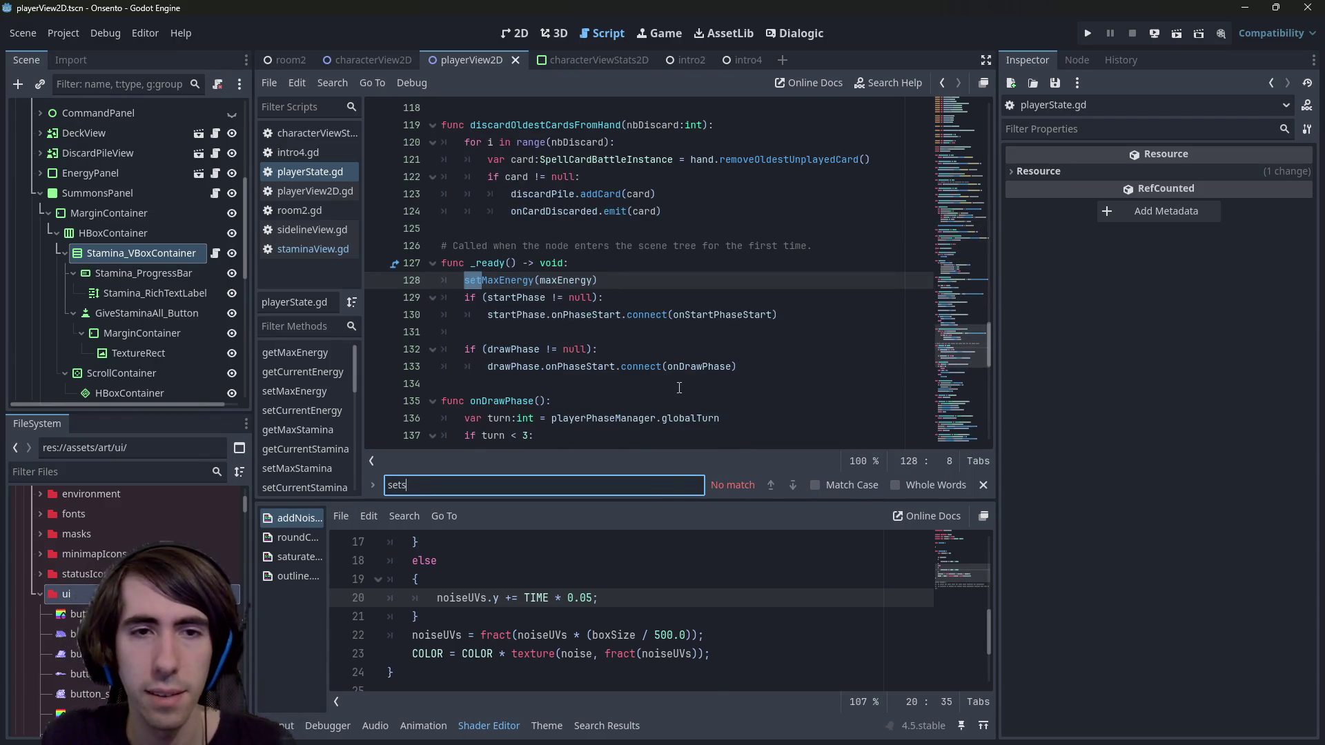
key("BackSpace")
key("BackSpace")
type("current")
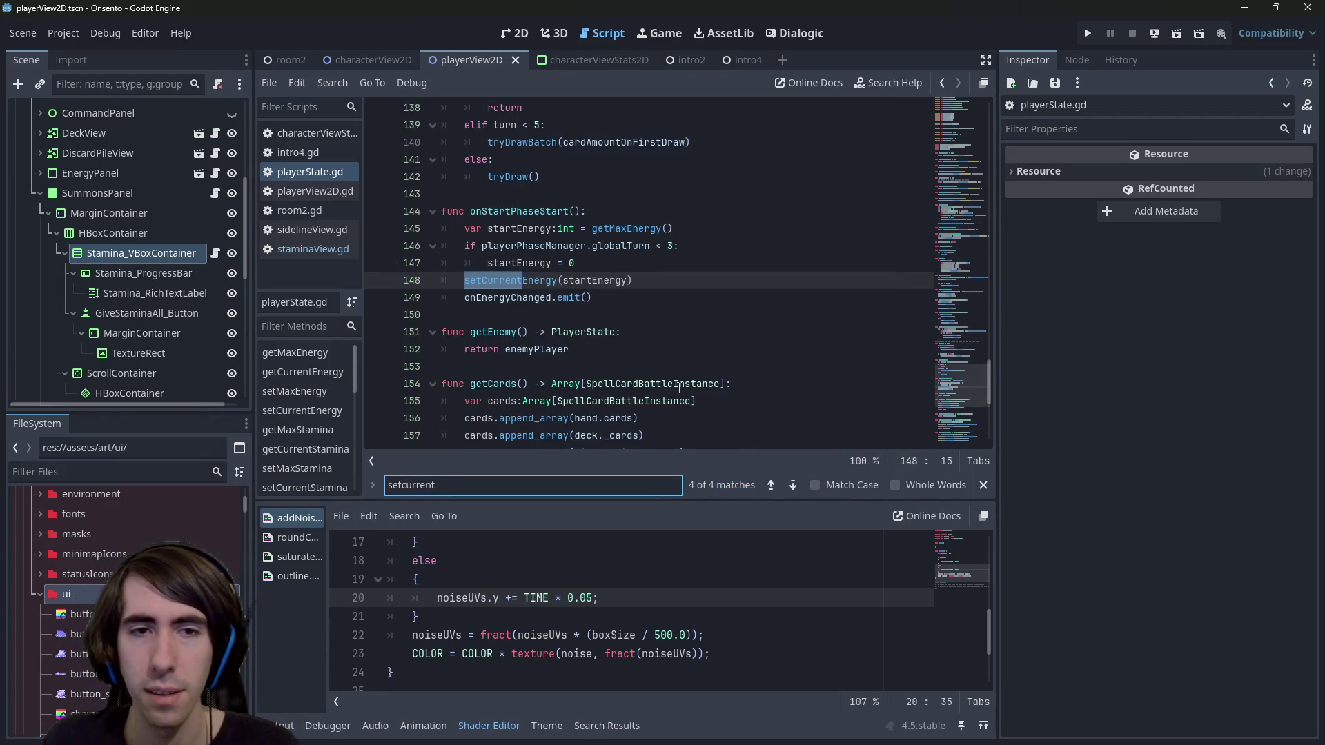
key("Return")
key("Return")
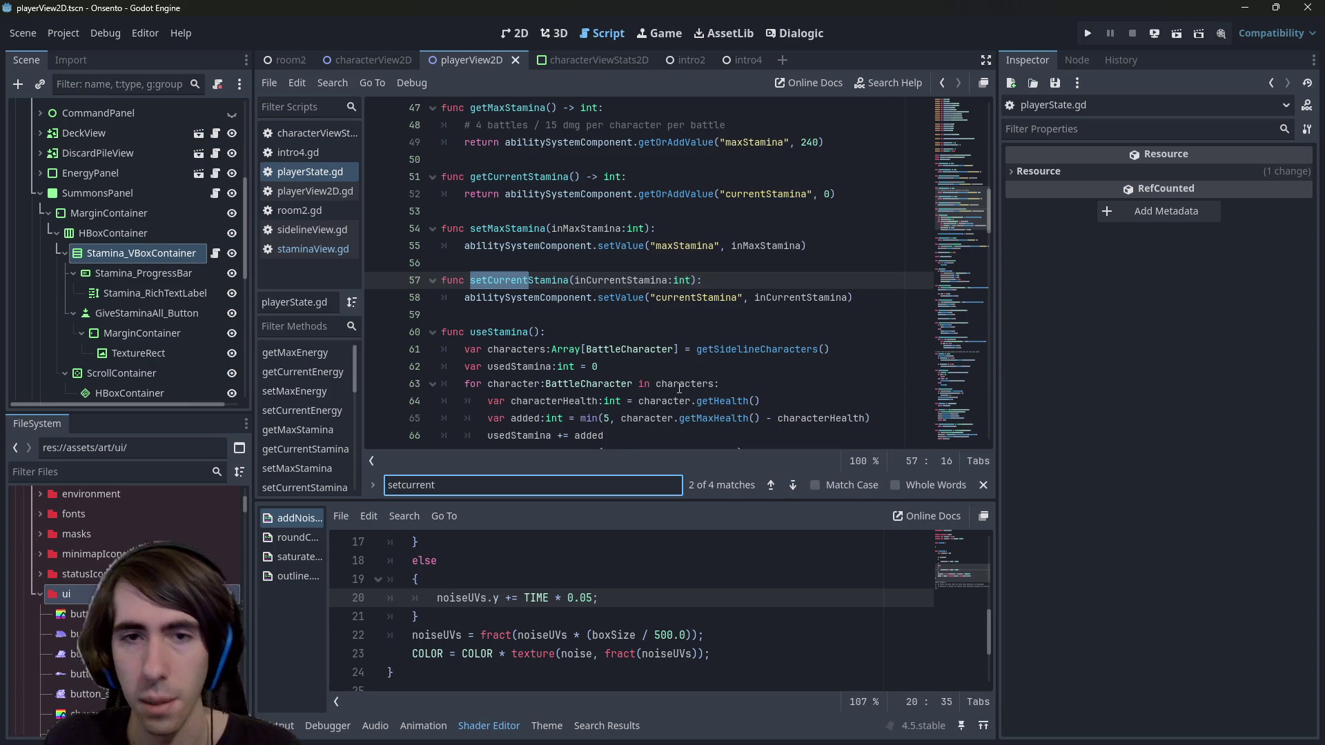
left_click(864, 299)
key("Return")
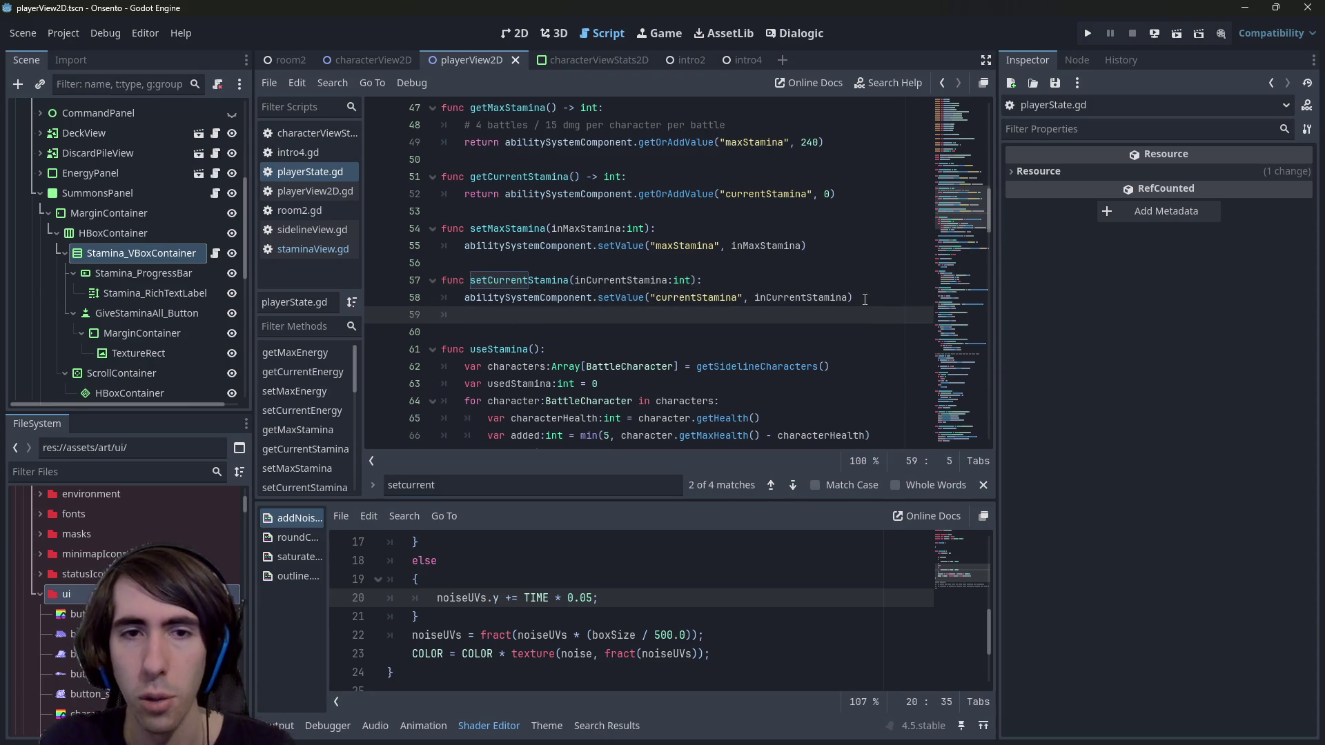
Emit onStaminaUsed with inCurrentStamina inside setCurrentStamina, then save.
type("onStaminaUsed.emit(")
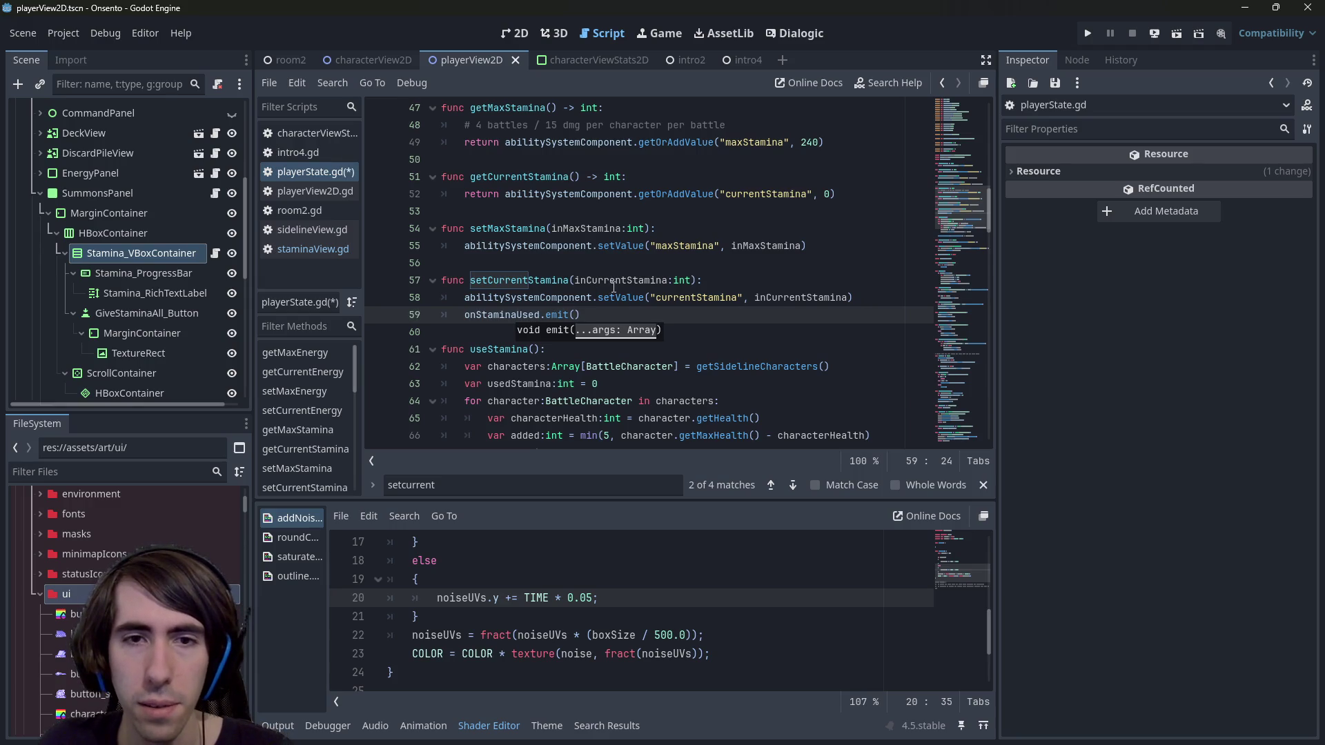
type(")")
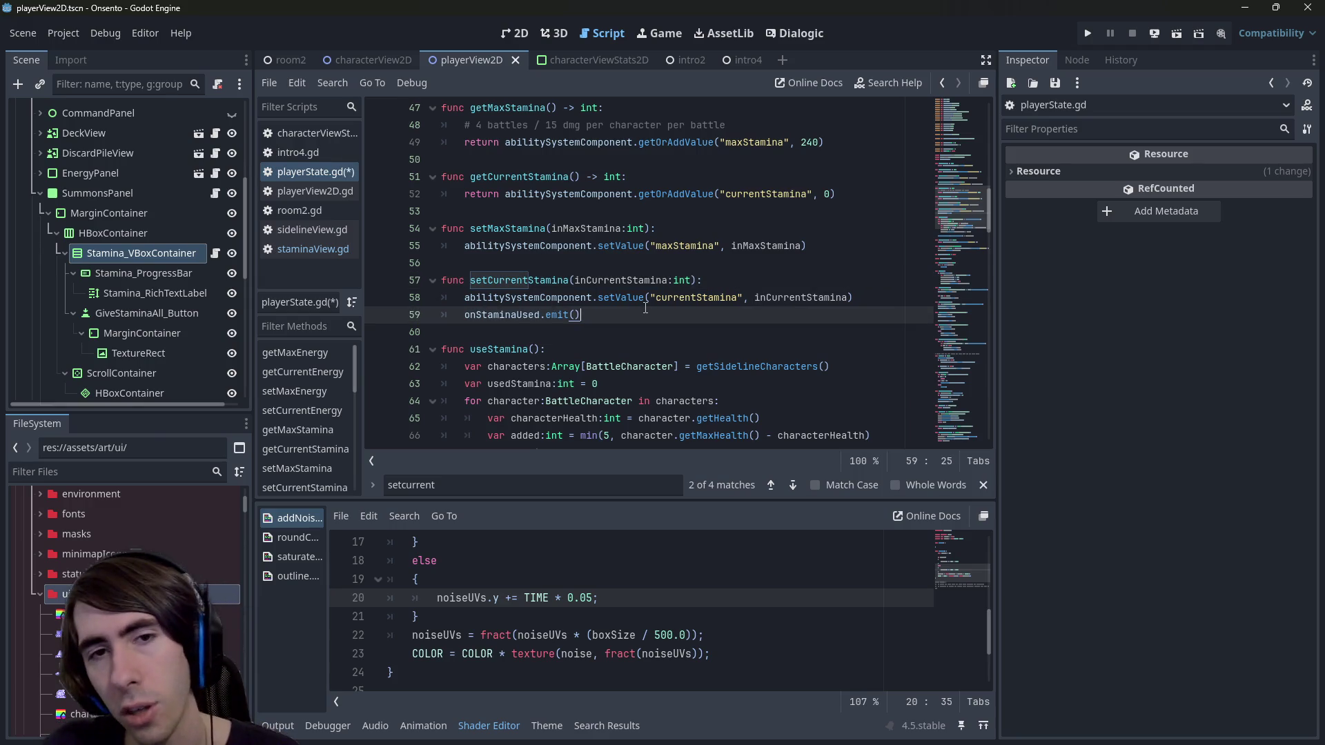
key("Up")
key("Up")
key("Down")
key("Down")
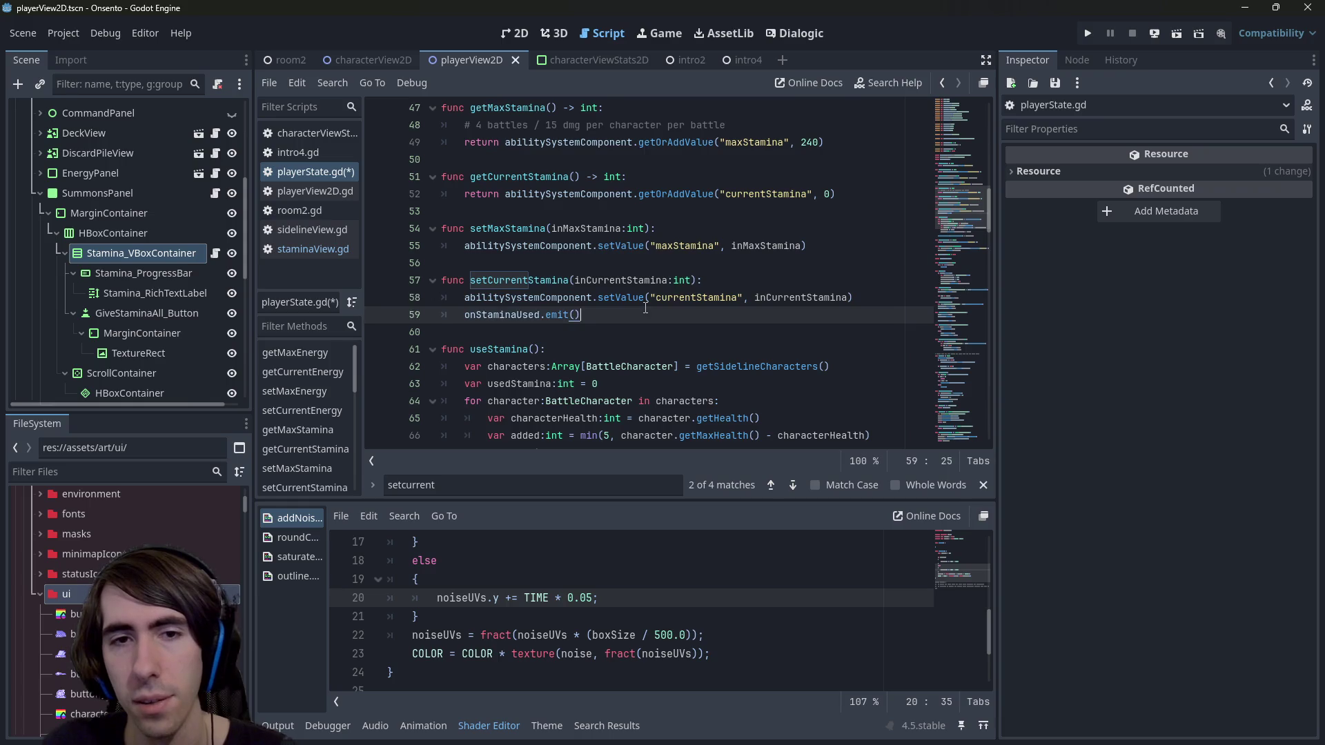
key("Up")
key("Up")
key("ctrl+Right")
key("ctrl+Right")
key("Down")
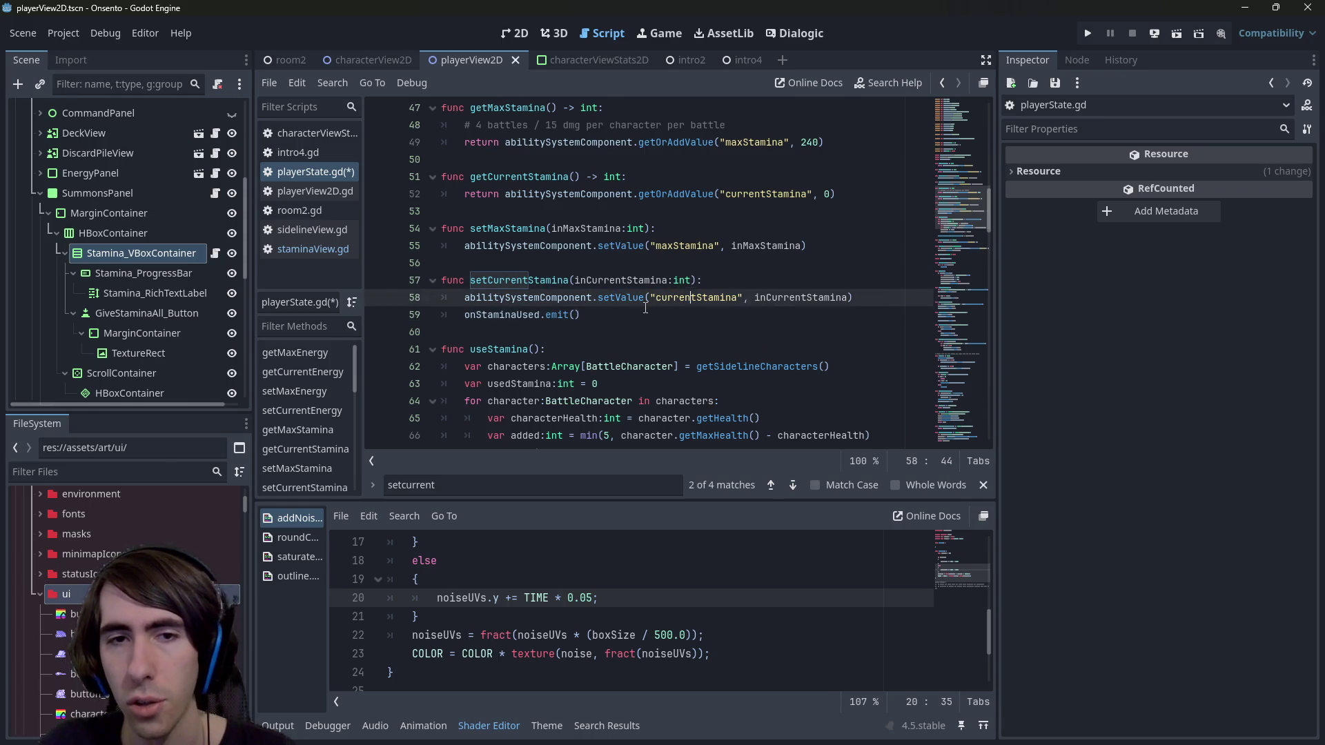
key("Down")
key("Left")
type("inCurrentStamina:int")
key("ctrl+s")
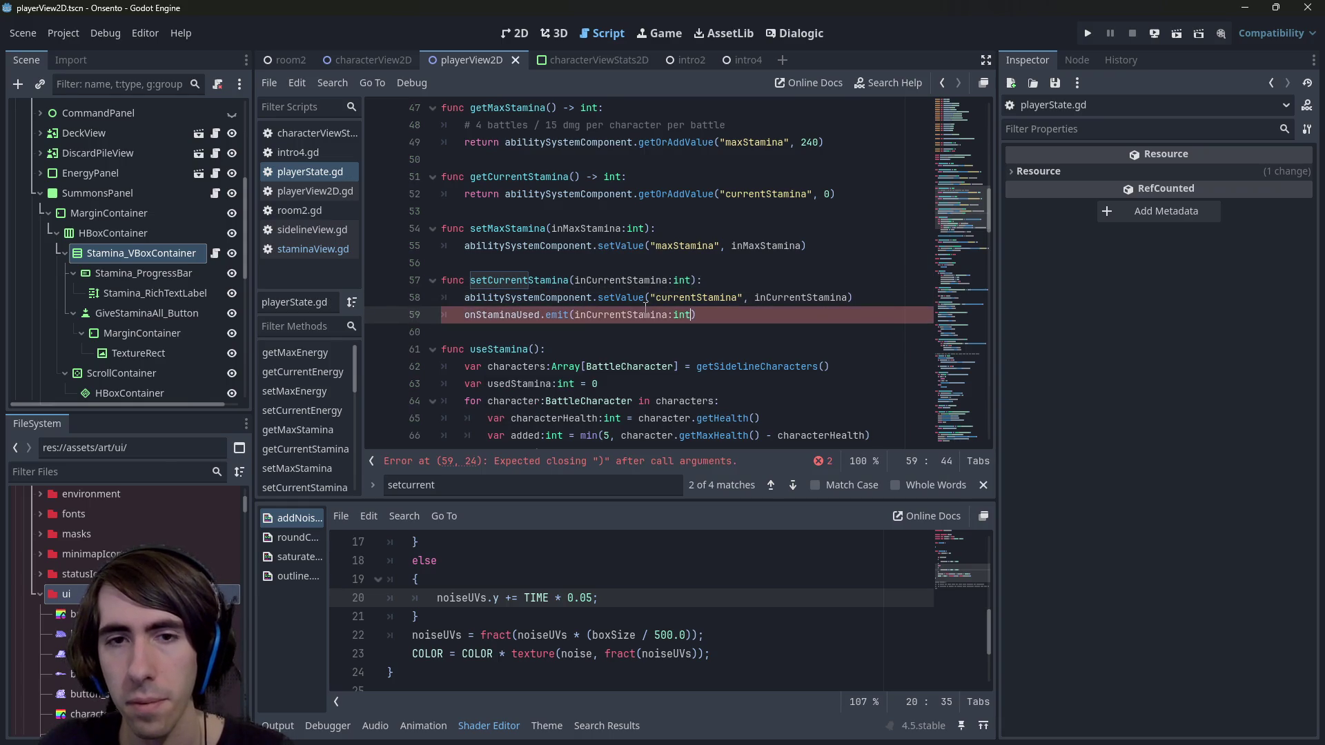
key("BackSpace")
key("BackSpace")
key("BackSpace")
key("ctrl+s")
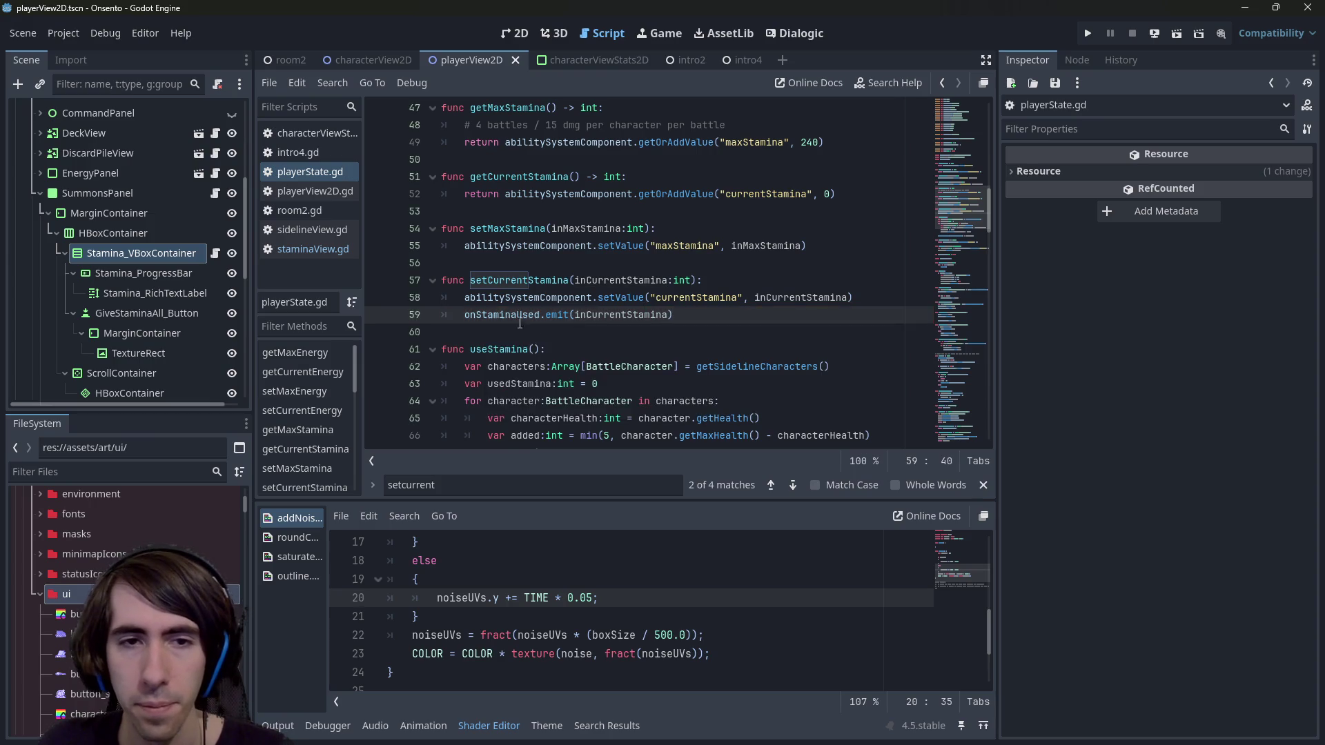
Give the onStaminaUsed signal a newStamina:int parameter and save.
left_click(529, 316, "ctrl")
left_click(561, 280)
type("inCurrentStamina:int")
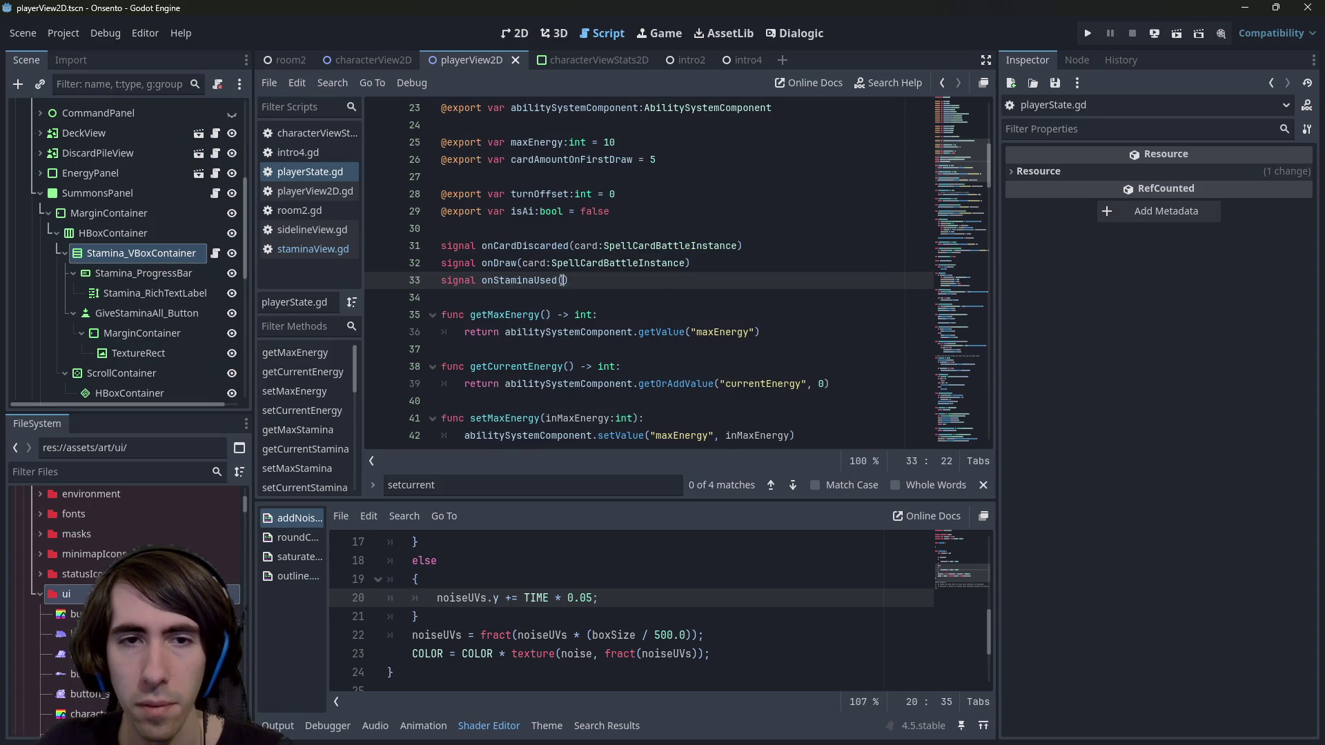
key("ctrl+s")
double_click(533, 283)
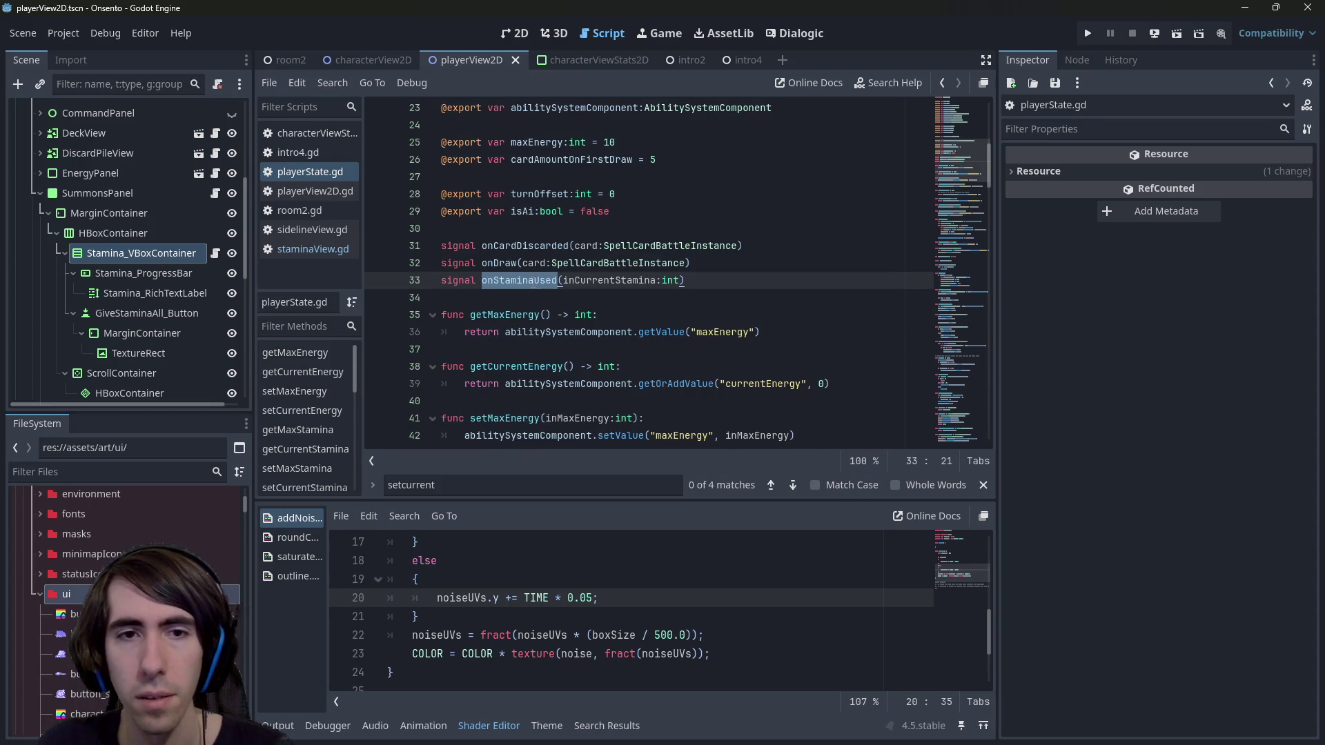
double_click(592, 281)
type("newStamina")
key("ctrl+s")
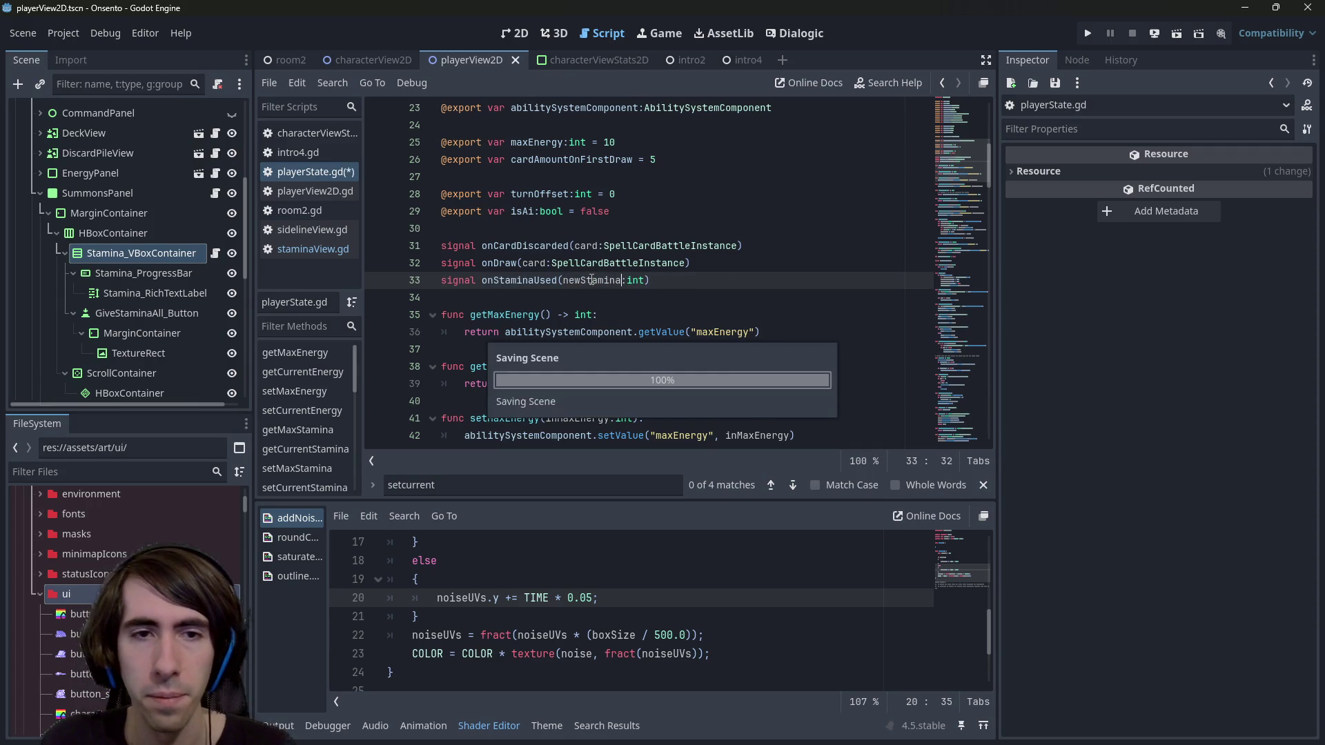
Select parts of the onStaminaUsed signal name in its declaration.
double_click(535, 280)
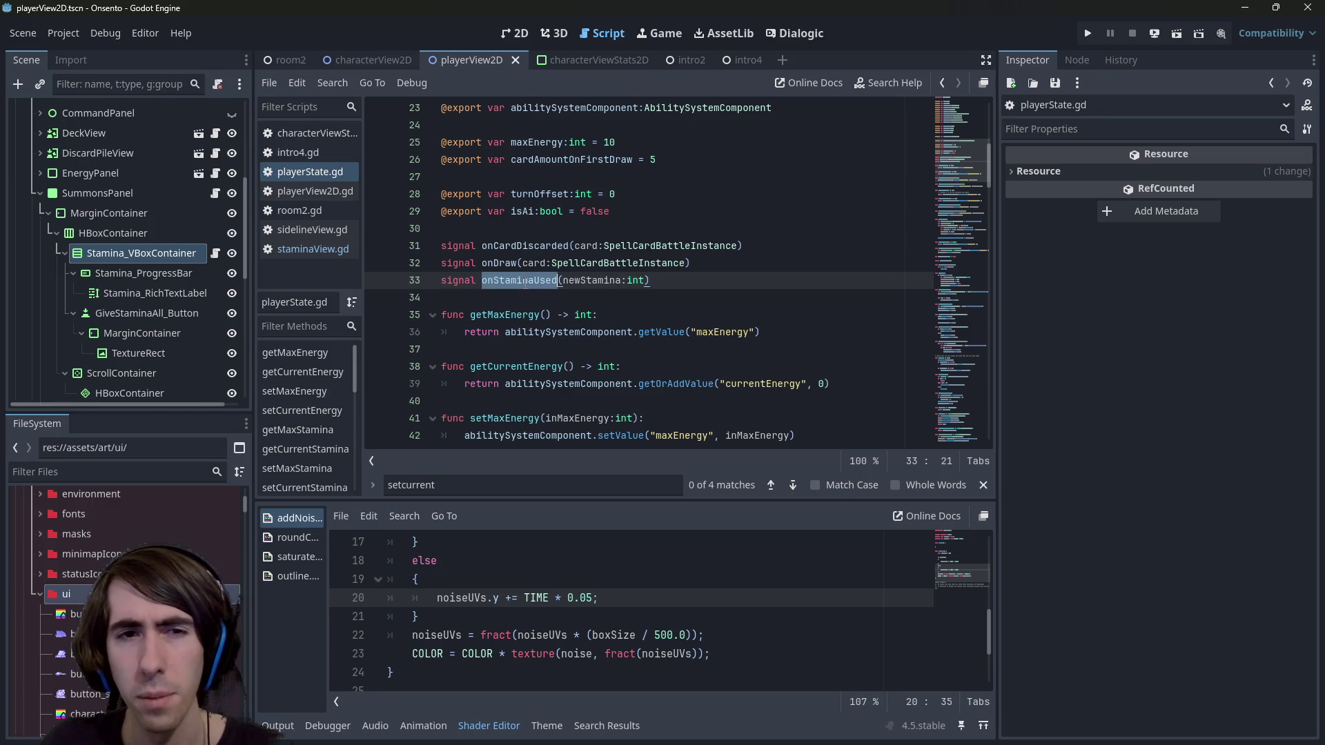
left_click(535, 281)
key("ctrl+shift+Right")
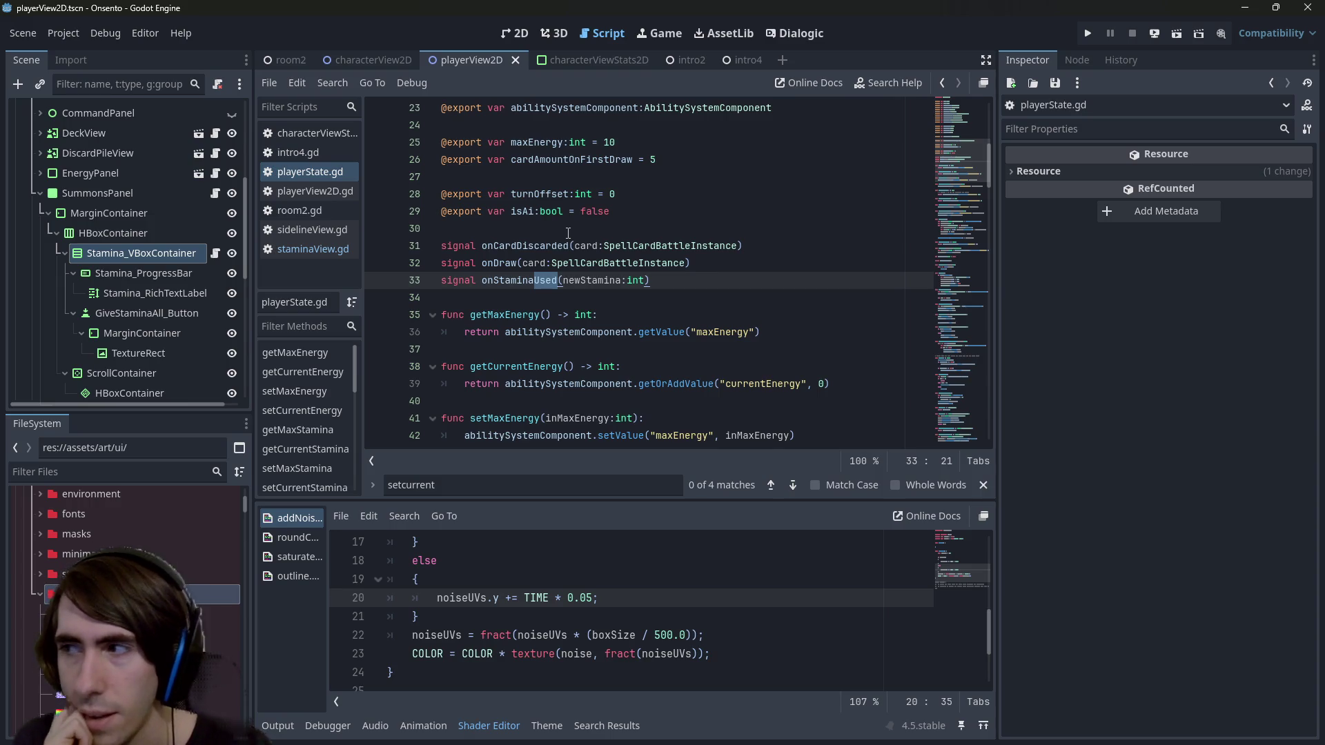
left_click(523, 281)
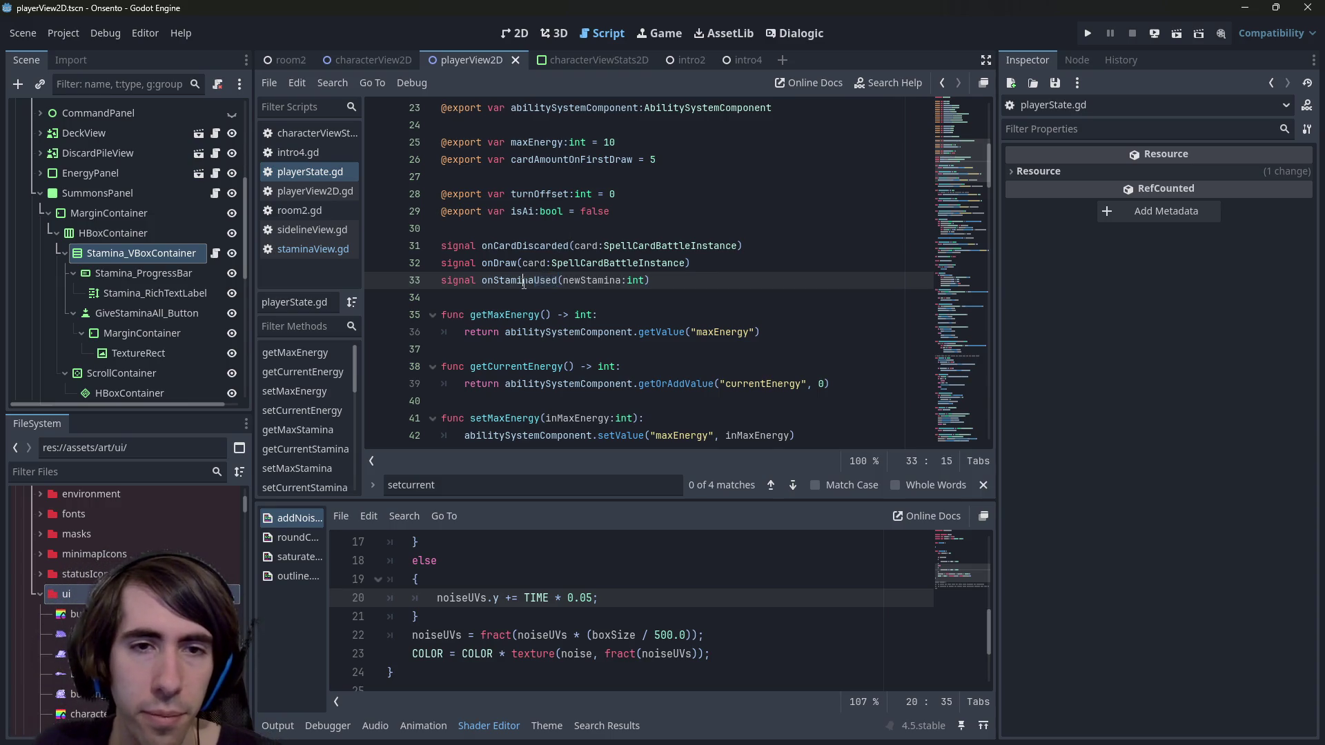
Find the onStaminaUsed emit line in setCurrentStamina, cut it out, and save.
double_click(524, 282)
key("ctrl+f")
key("Return")
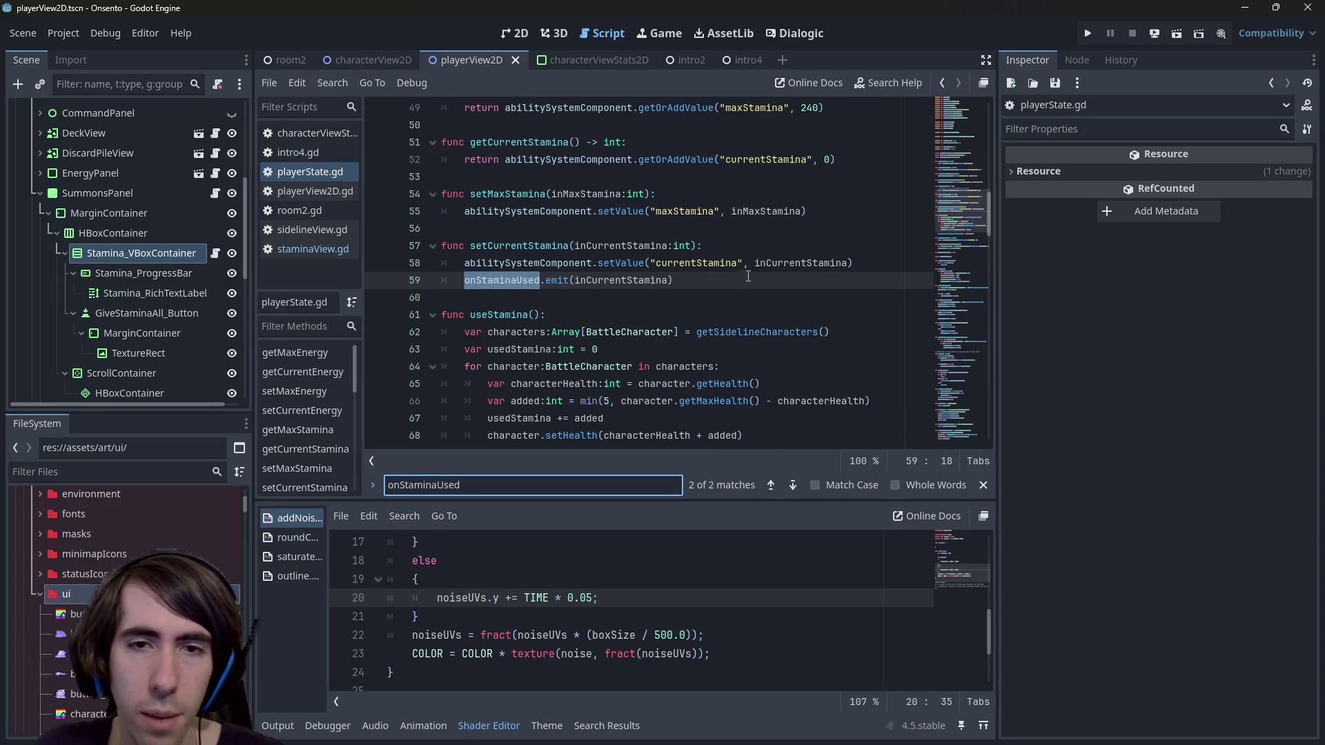
triple_click(748, 276)
key("ctrl+c")
key("BackSpace")
key("BackSpace")
key("ctrl+s")
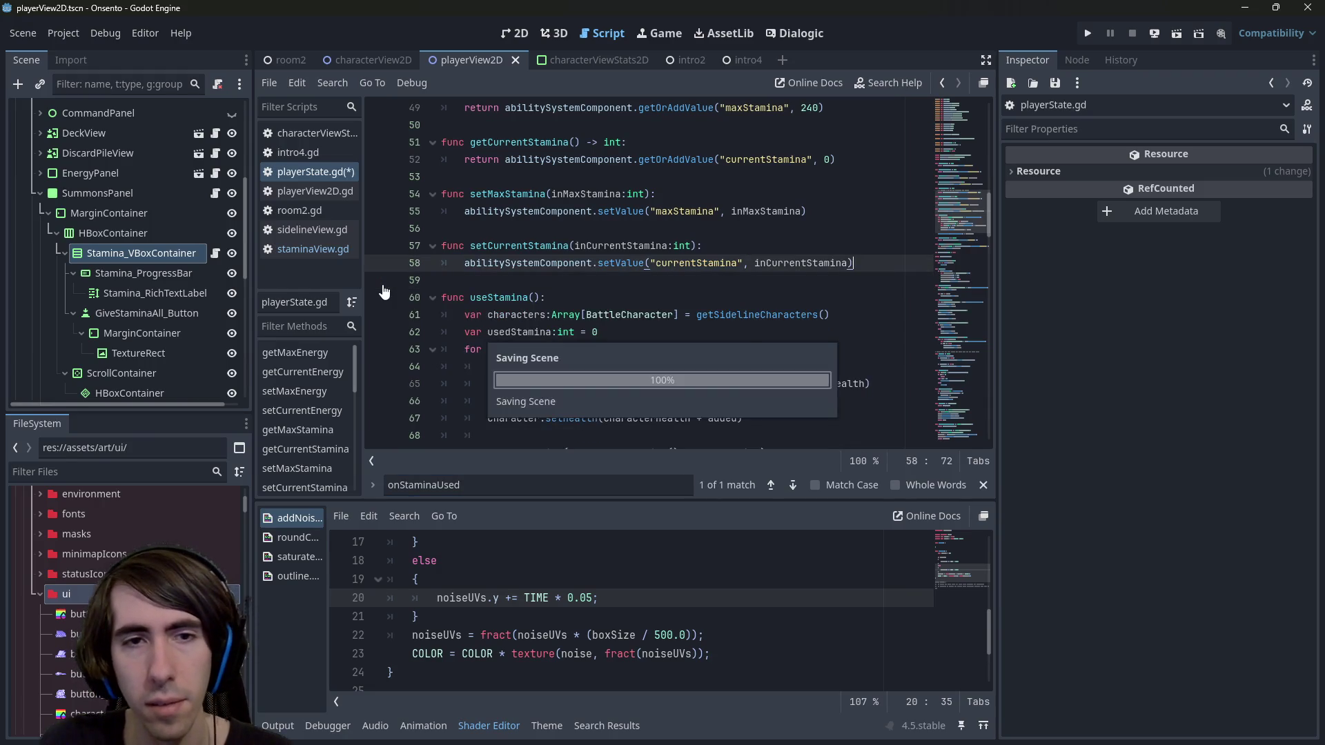
Paste the onStaminaUsed emit line, un-indented, at the end of useStamina.
key("ctrl+f")
type("useSta")
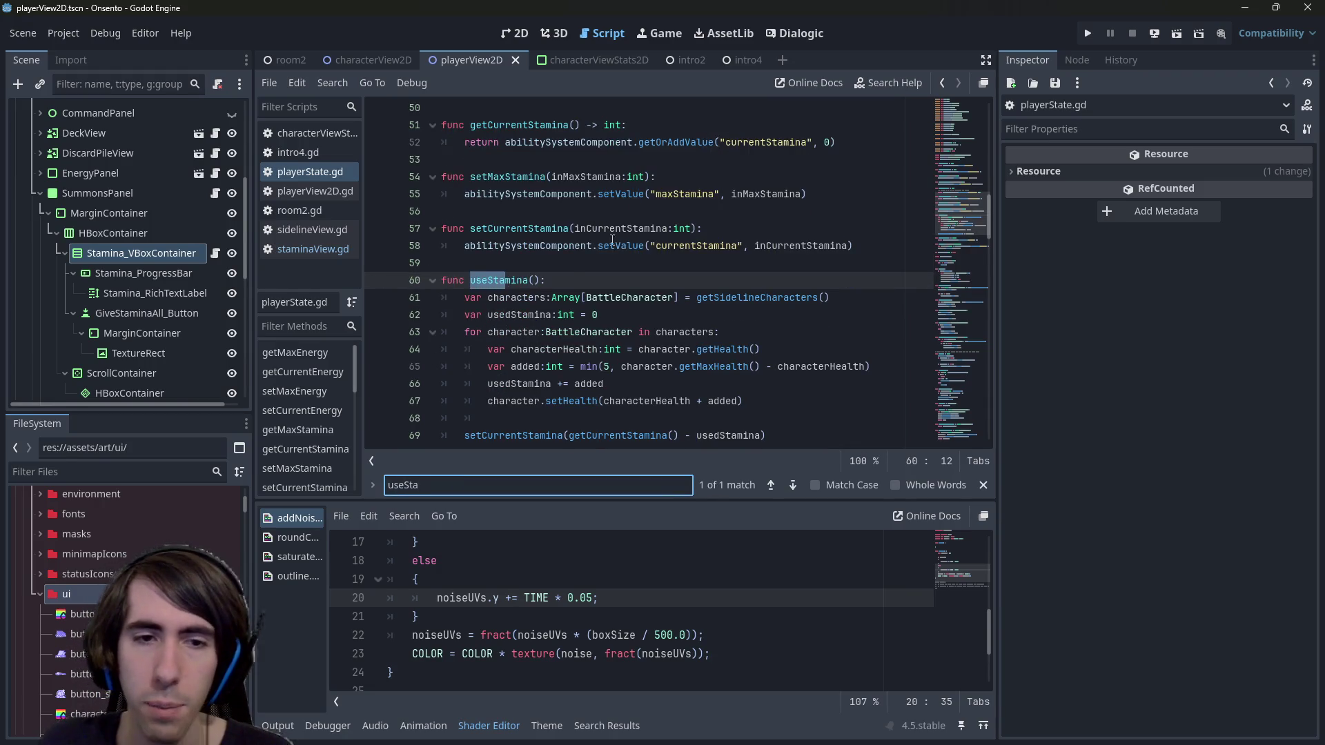
scroll(612, 240, "down", 1)
left_click(784, 381)
key("Return")
key("ctrl+v")
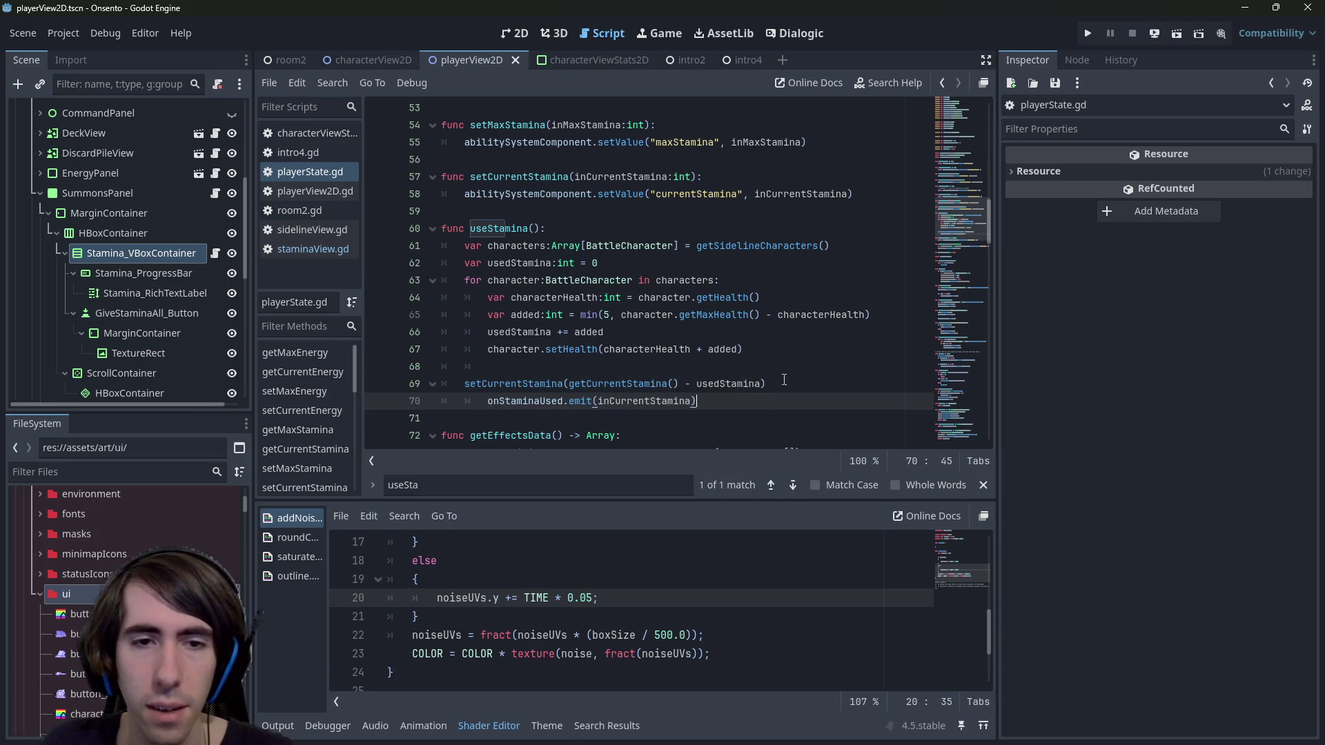
key("shift+Tab")
key("Left")
key("ctrl+shift+Left")
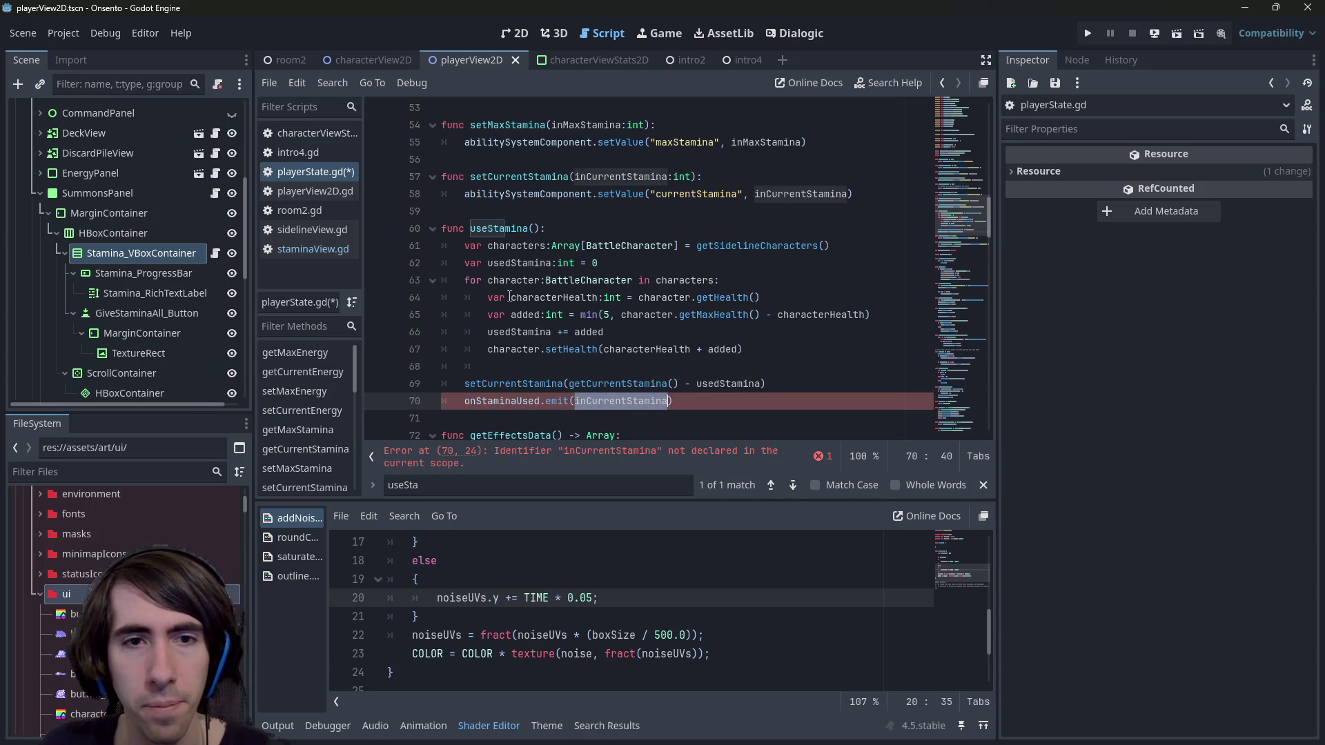
Replace the pasted emit's undeclared argument with usedStamina.
double_click(519, 263)
key("ctrl+c")
double_click(625, 400)
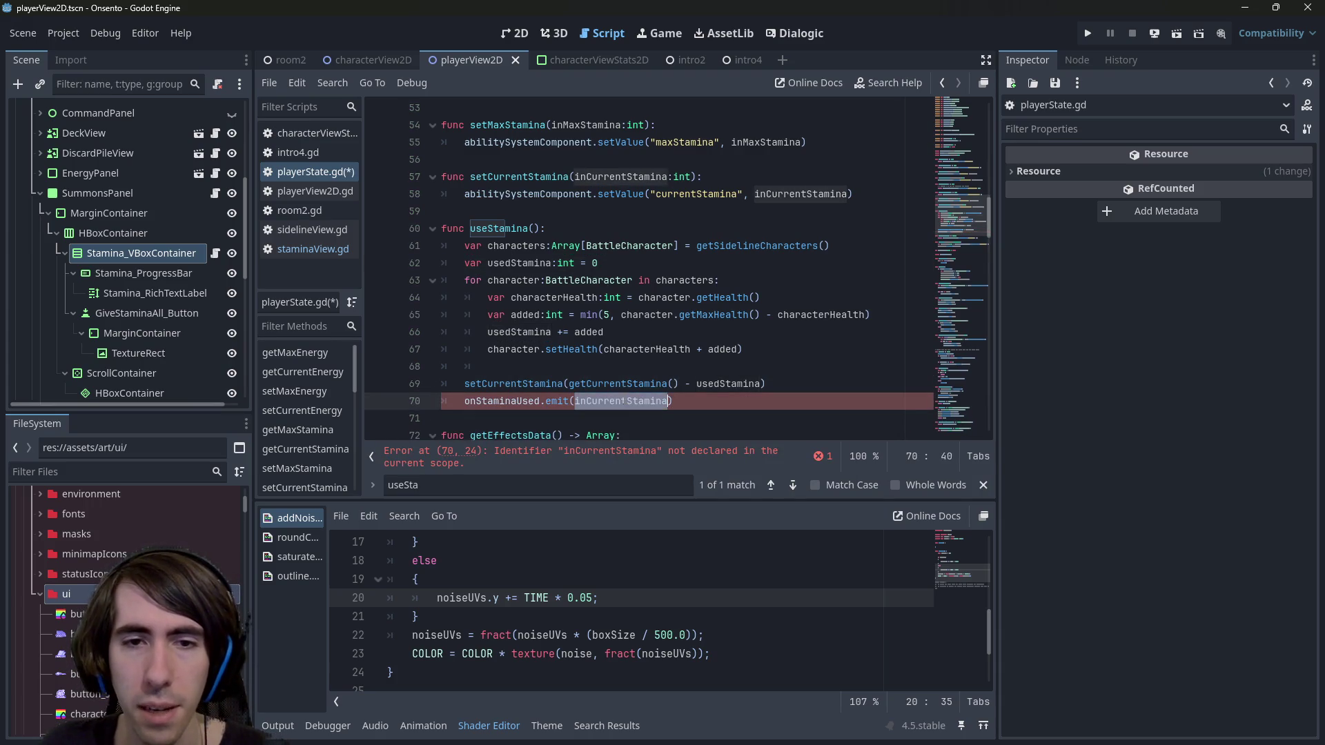
key("ctrl+v")
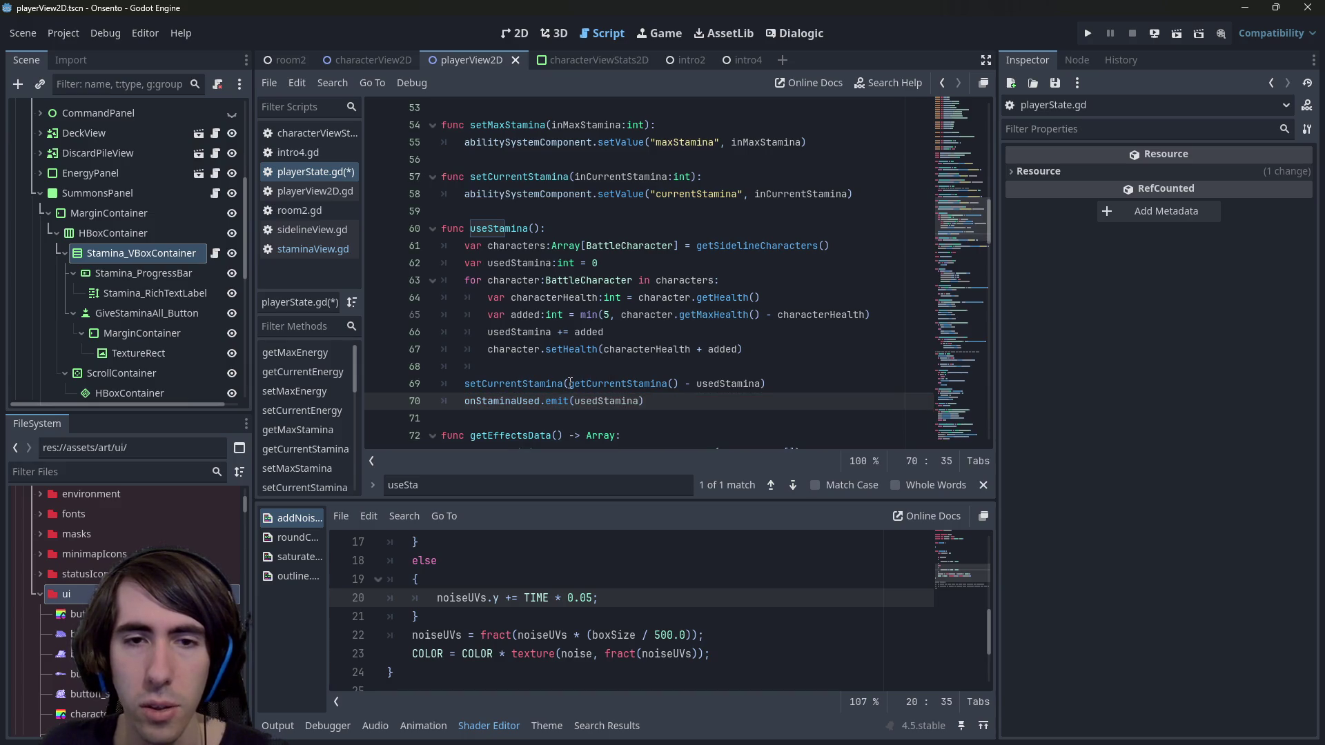
double_click(631, 384)
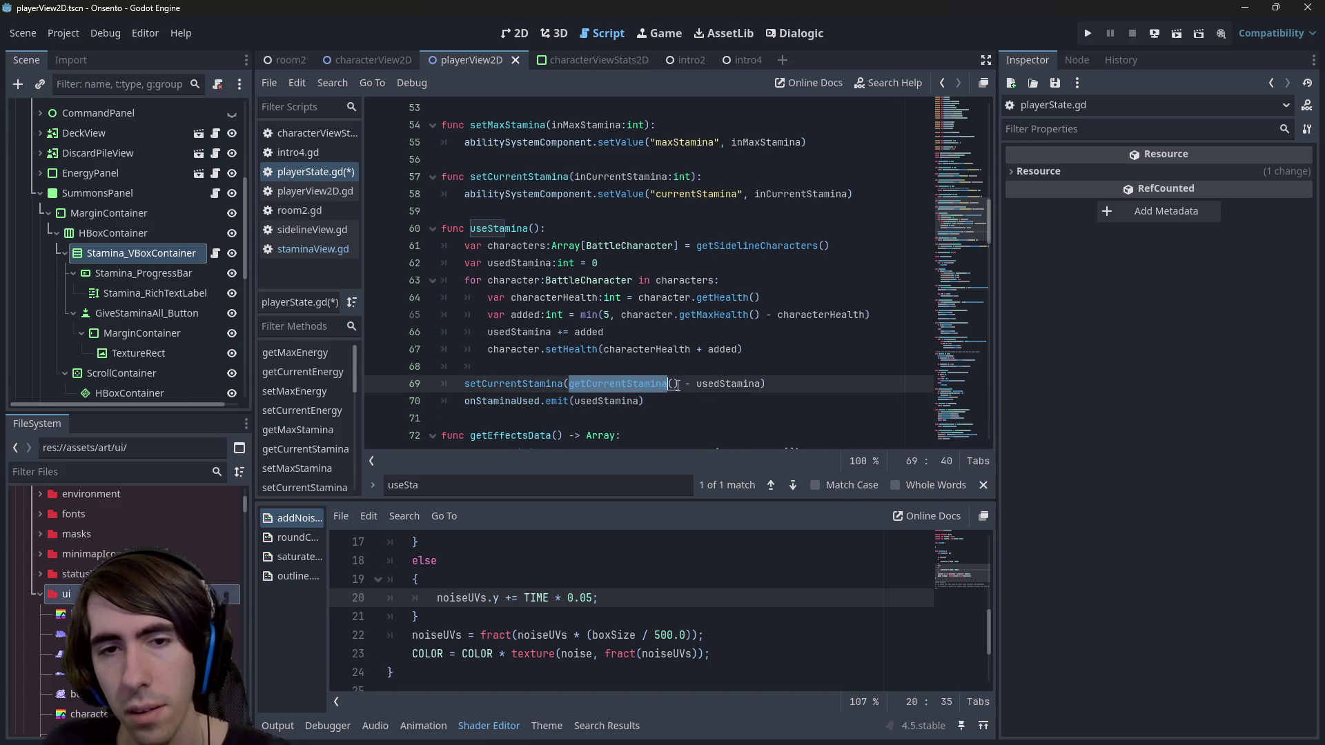
left_click(618, 385)
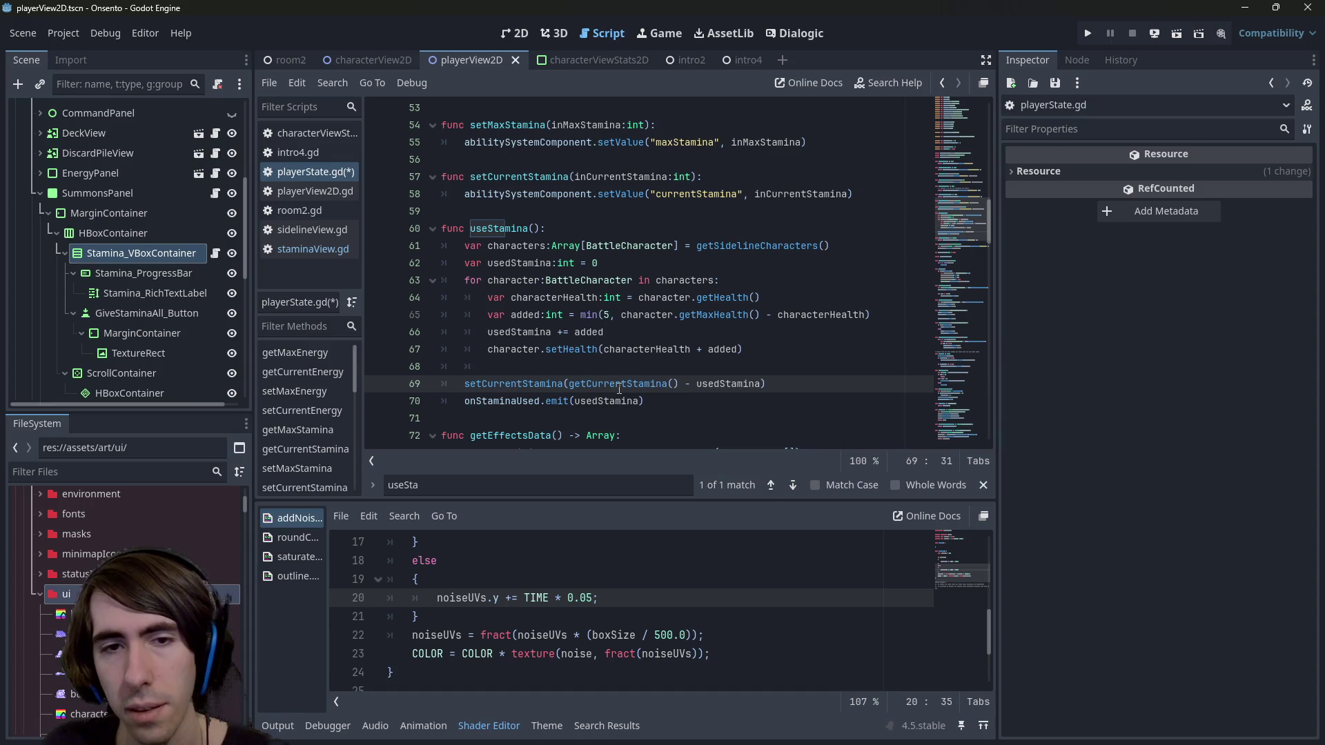
left_click(625, 367)
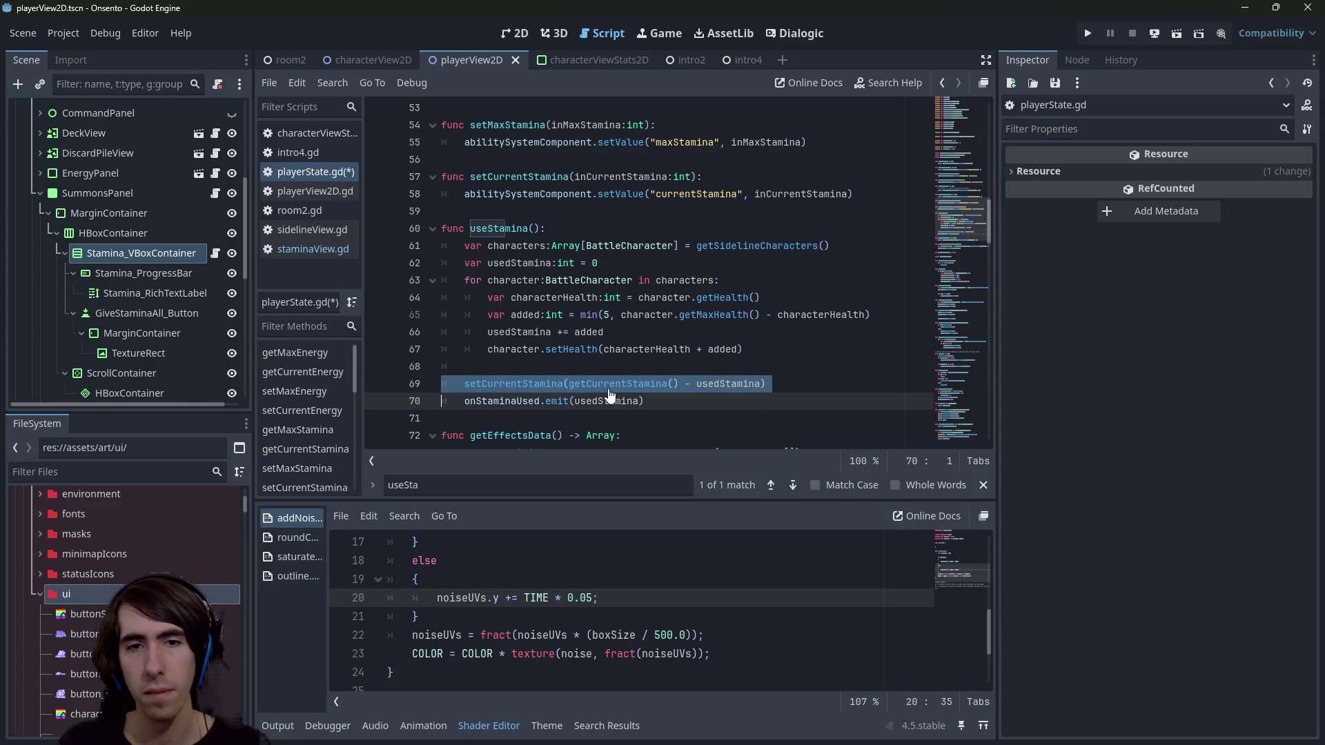
Make the emit pass getCurrentStamina() followed by usedStamina, and save.
double_click(617, 383)
key("ctrl+c")
double_click(616, 401)
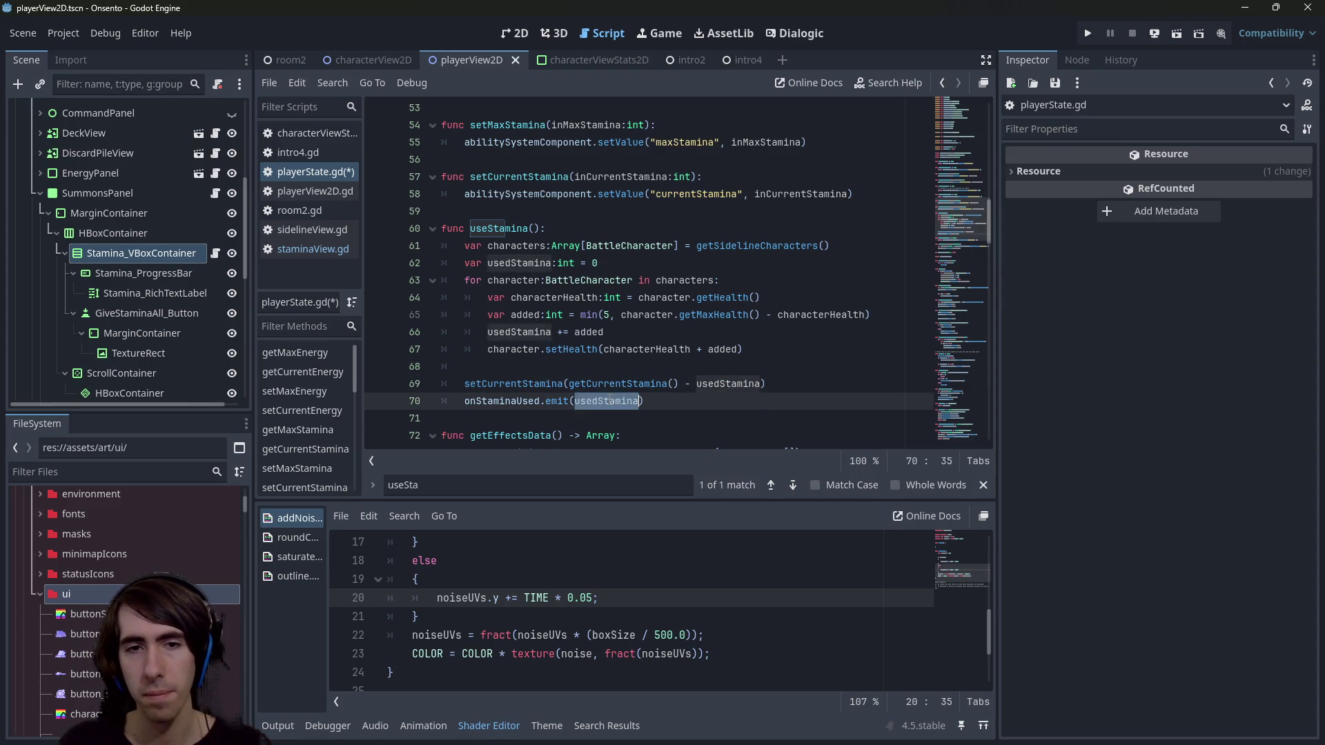
key("ctrl+v")
type("()")
key("ctrl+s")
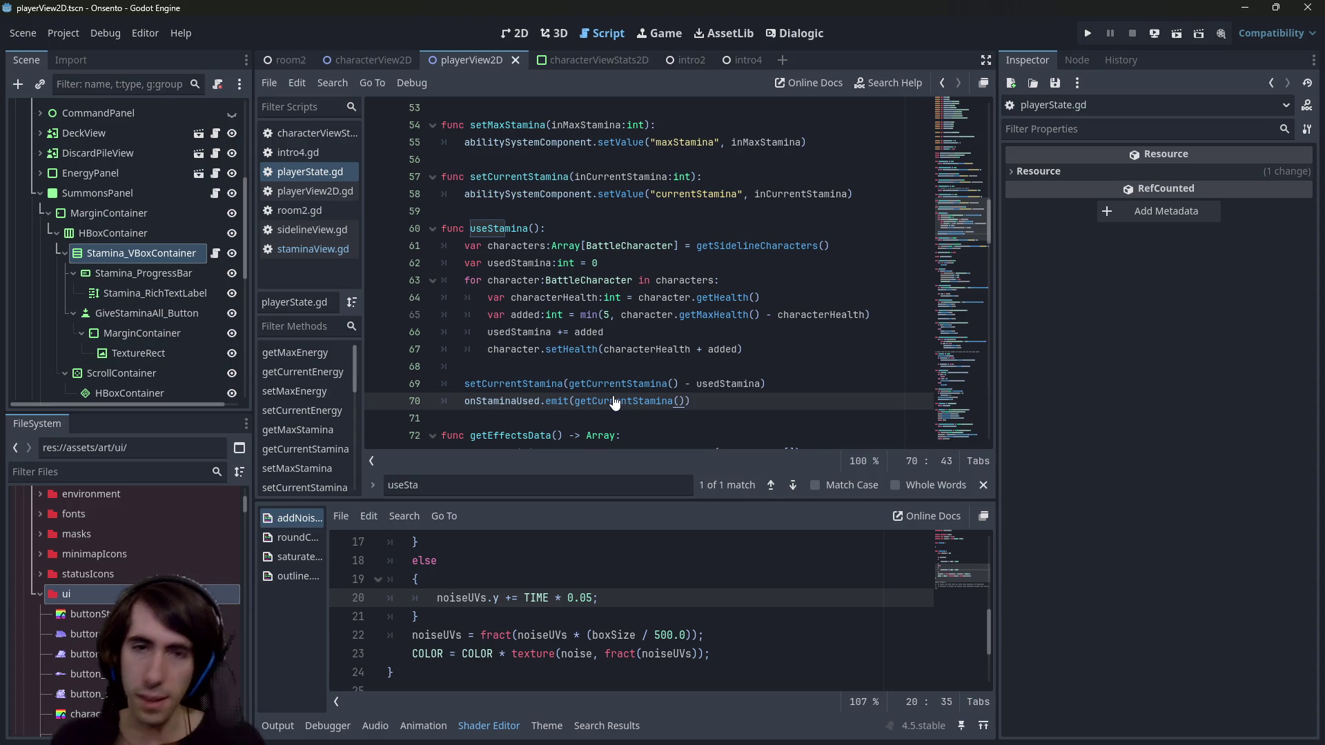
type(", usedStamina")
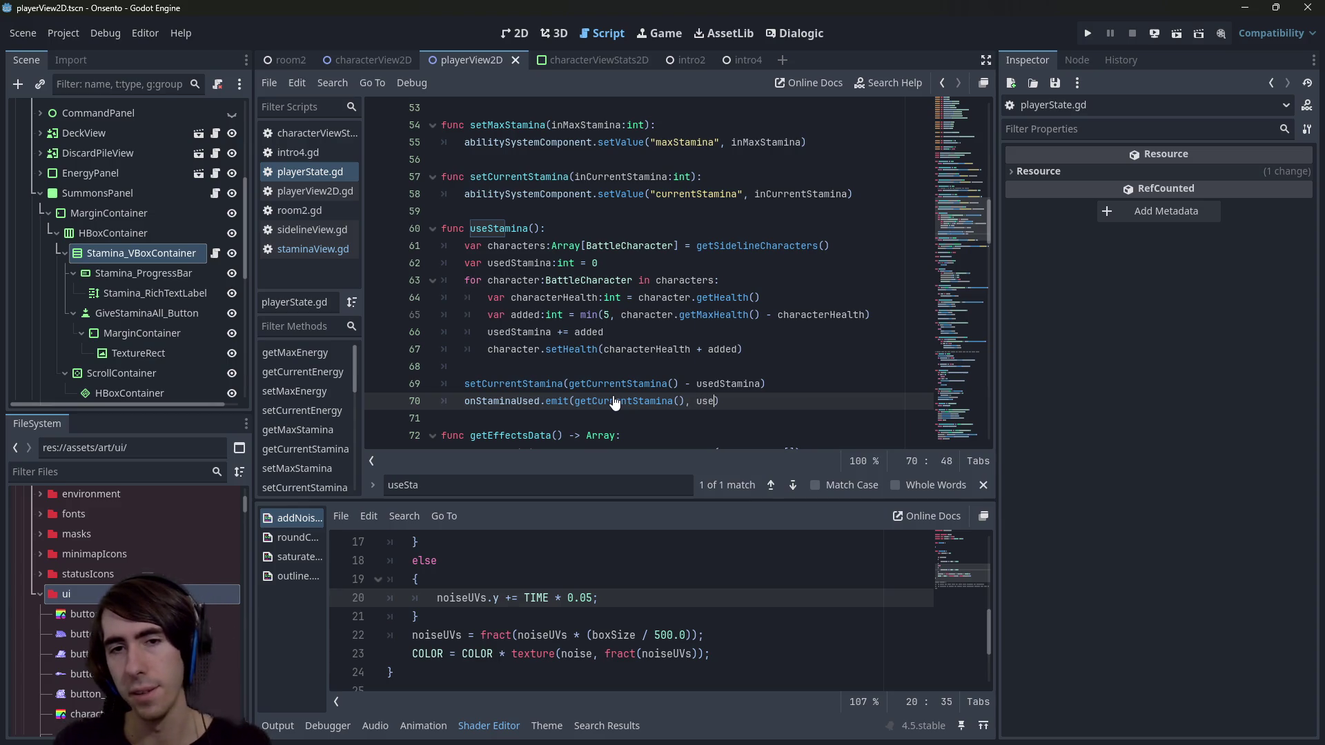
key("ctrl+s")
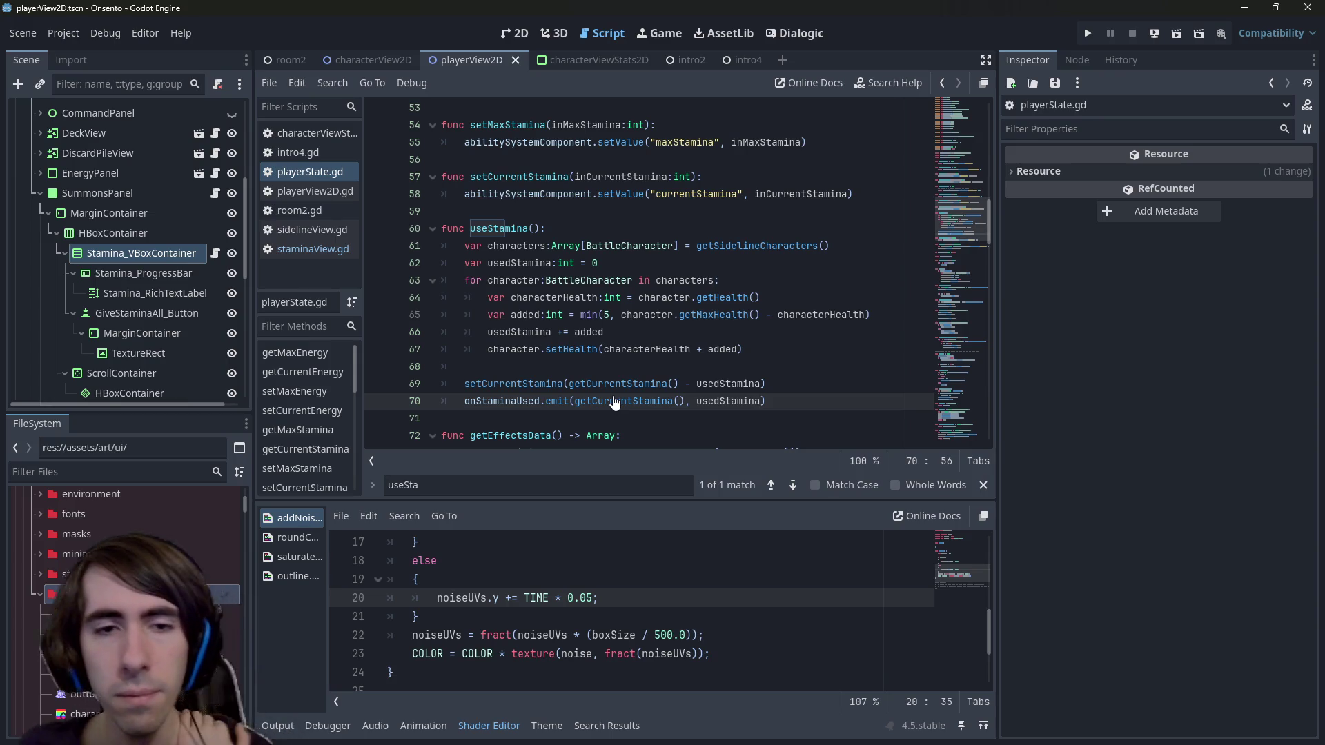
Try adding an oldStamina parameter to the onStaminaUsed signal declaration, then back it out.
left_click(525, 402, "ctrl")
left_click(590, 285)
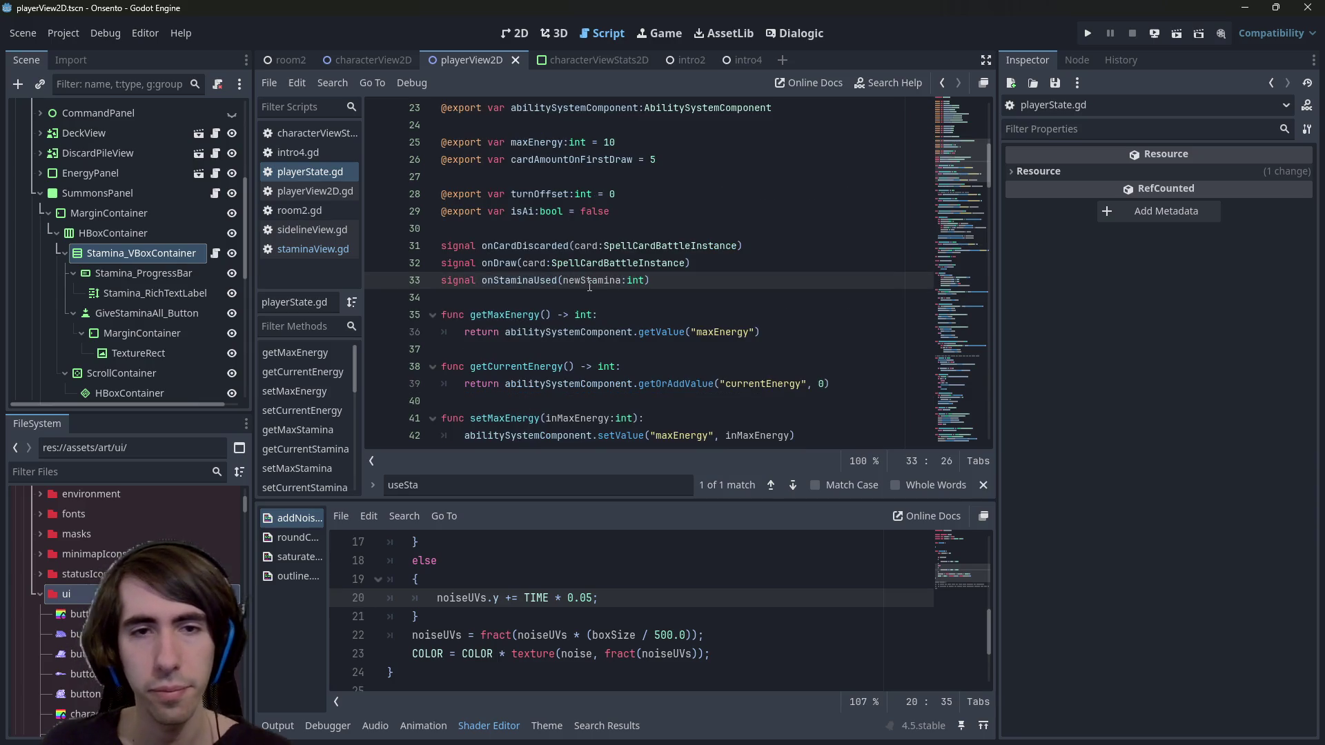
type(", oldStami")
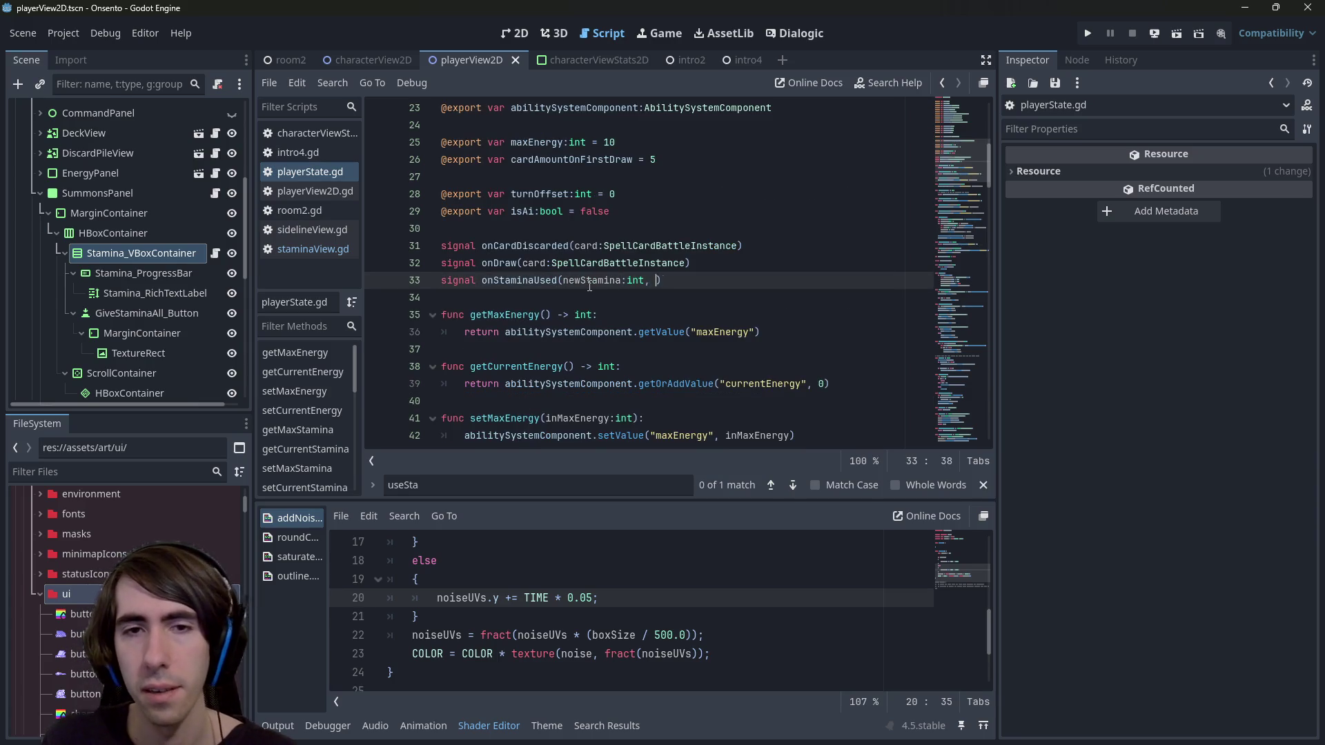
key("BackSpace")
key("BackSpace")
key("BackSpace")
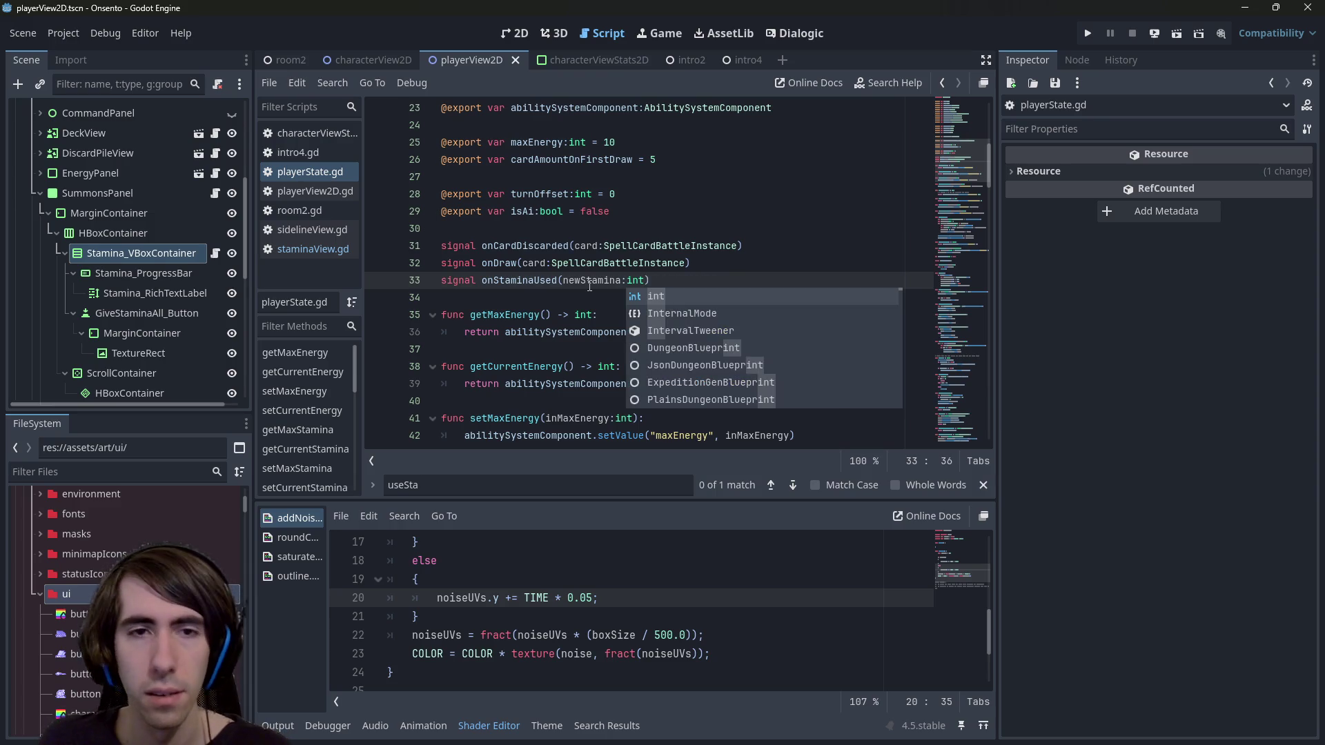
key("Escape")
Drop the extra usedStamina argument so useStamina emits only getCurrentStamina().
double_click(511, 280)
key("ctrl+f")
key("Return")
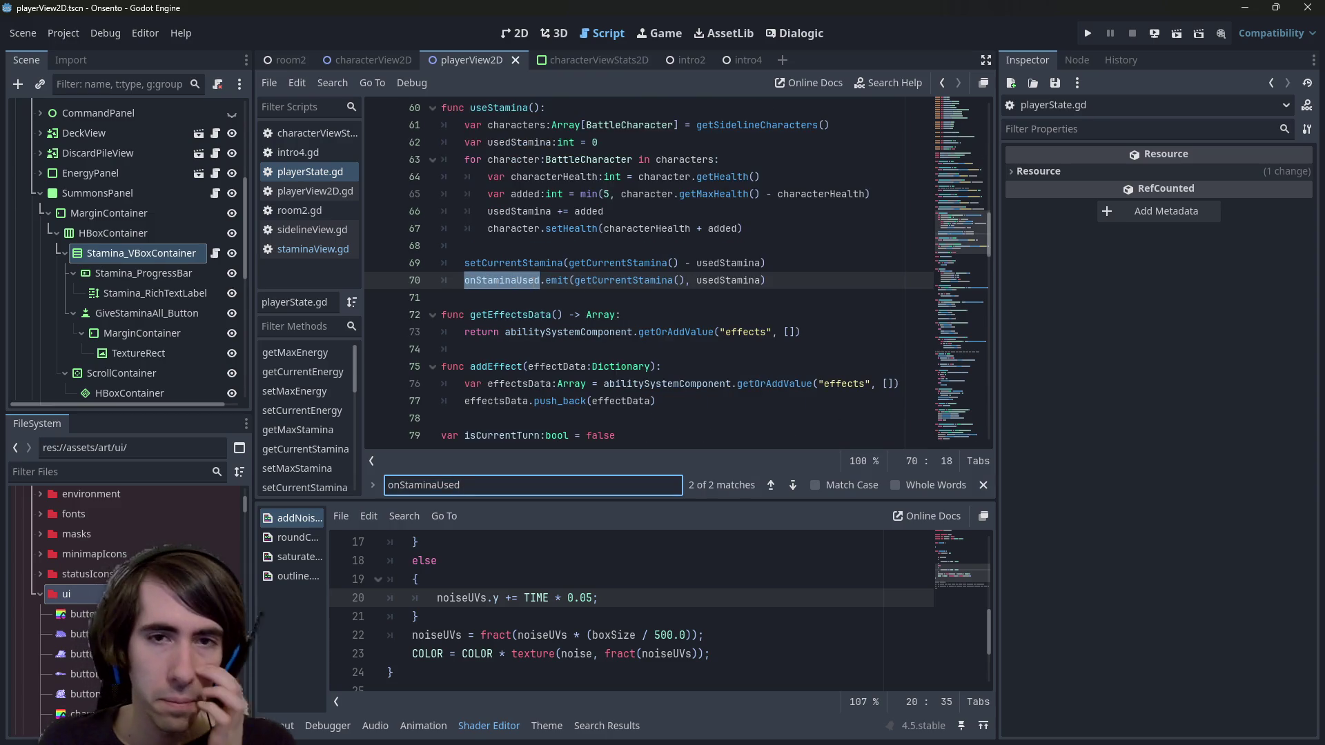
double_click(730, 281)
key("BackSpace")
key("BackSpace")
key("BackSpace")
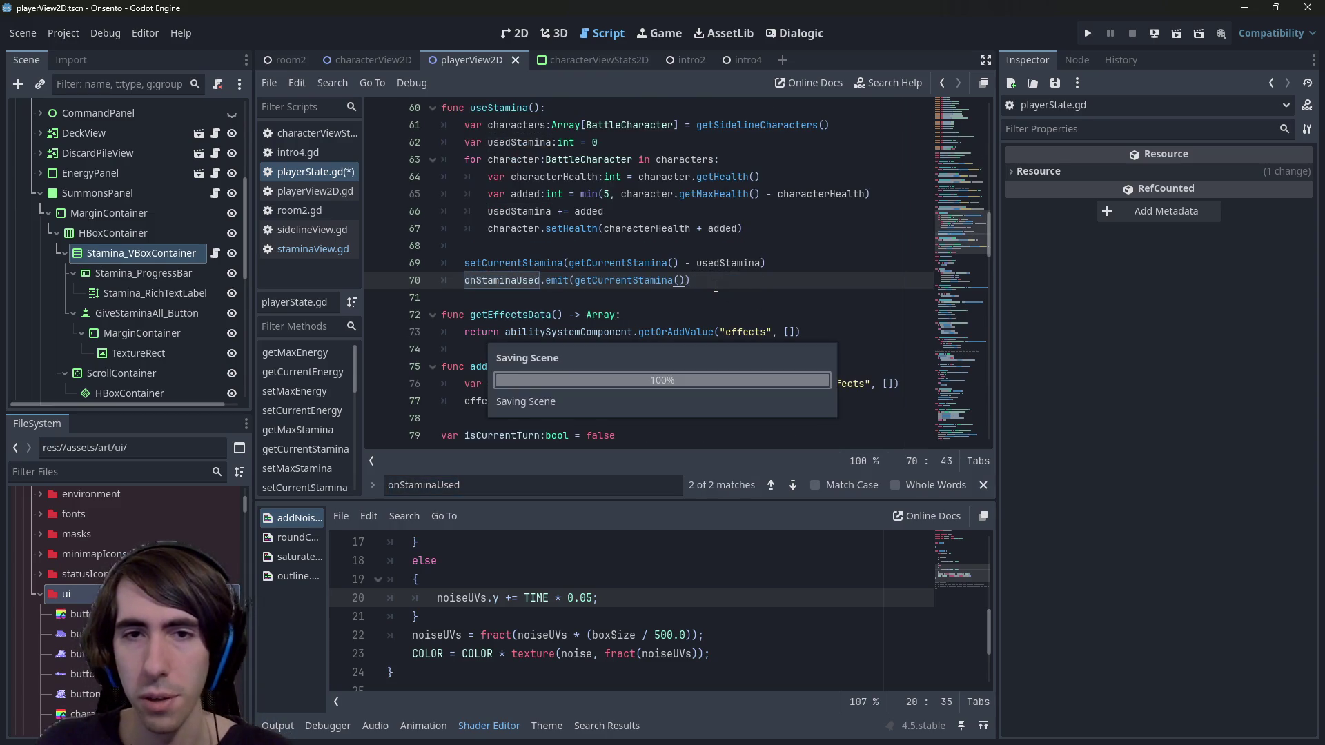
scroll(704, 289, "up", 1)
double_click(511, 332)
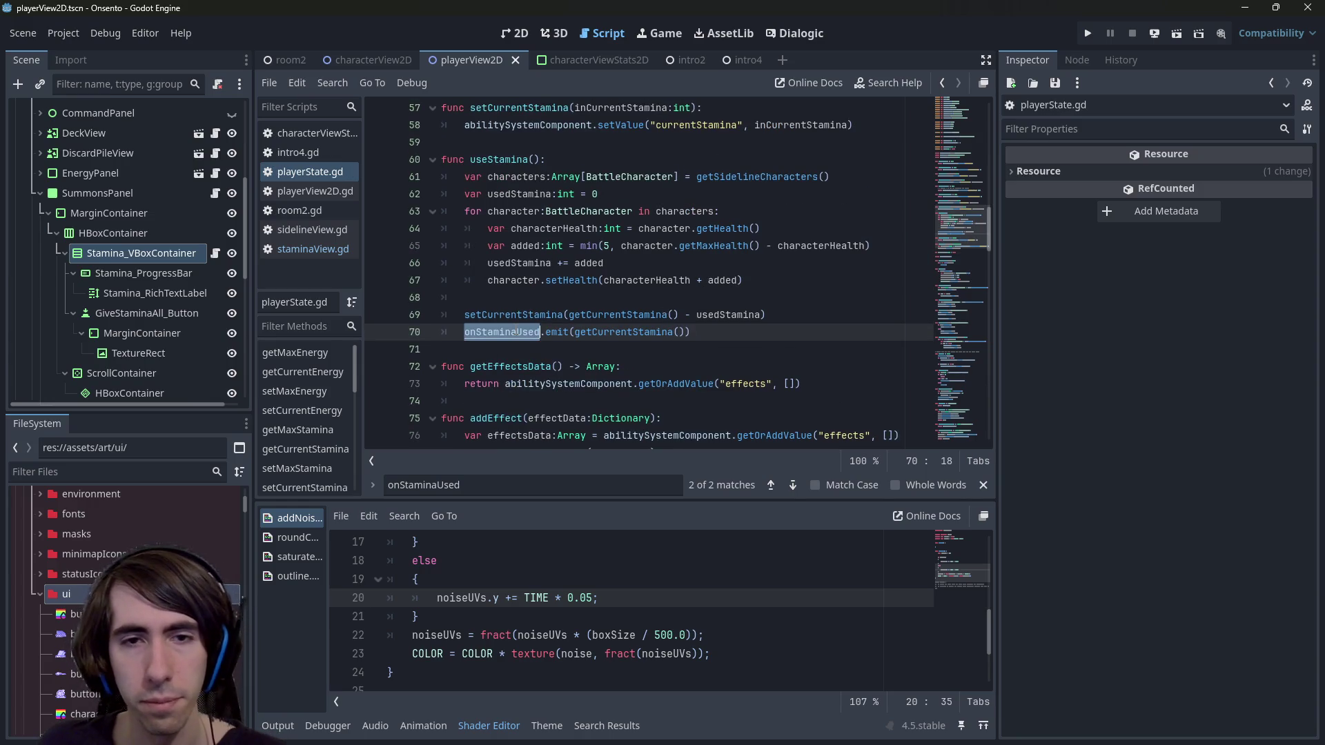
left_click(308, 249)
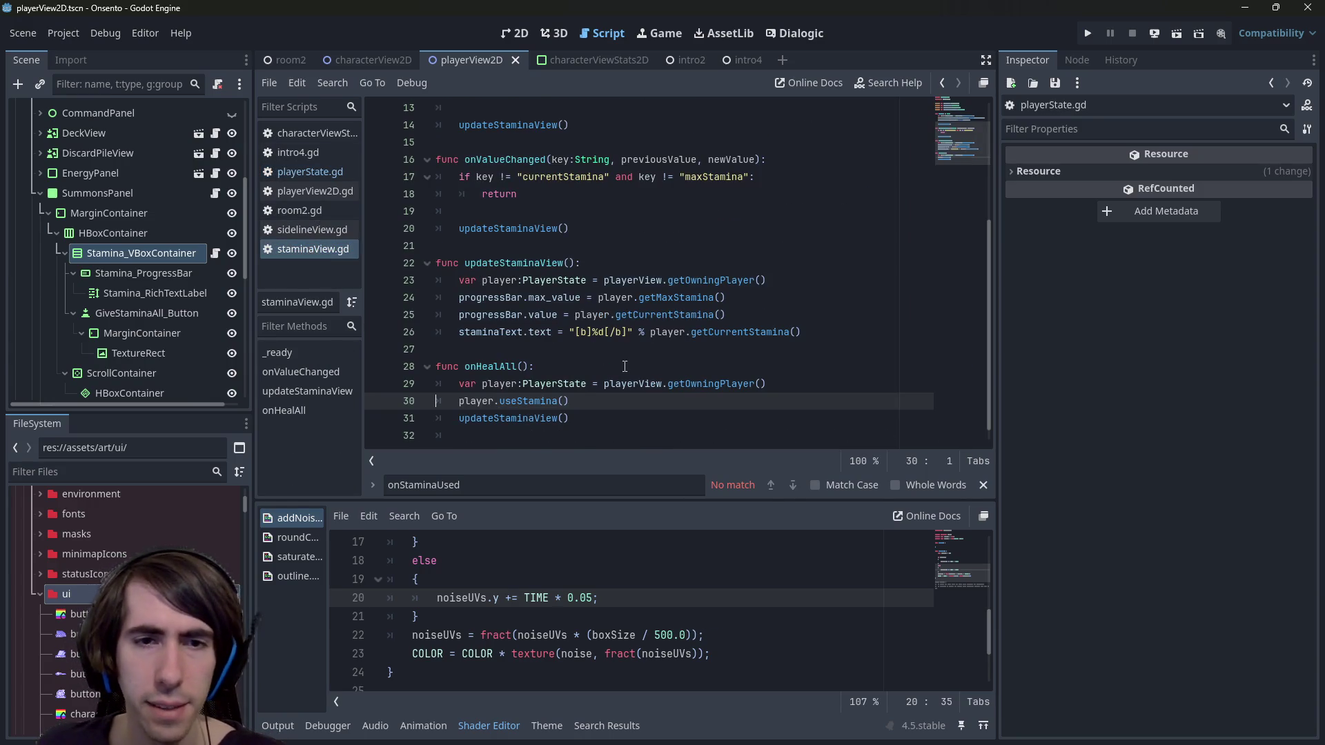
scroll(625, 366, "down", 1)
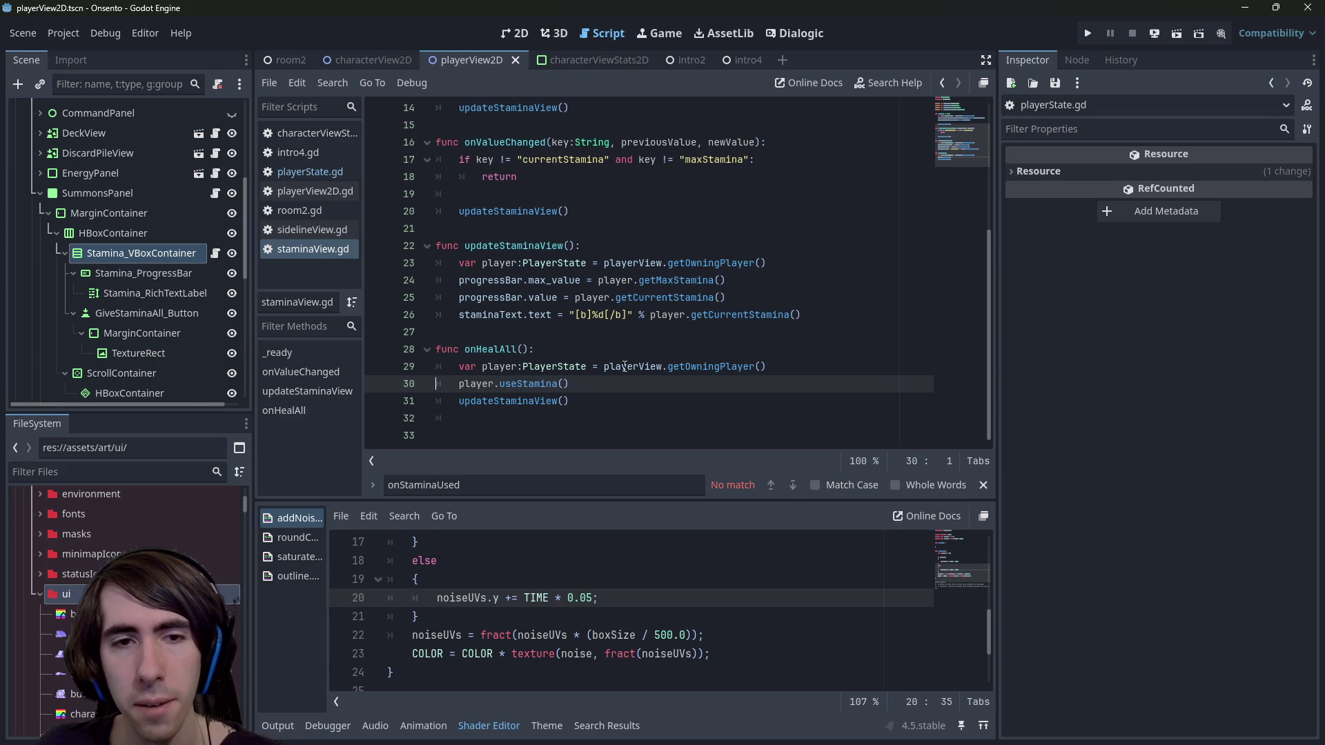
double_click(538, 383)
scroll(573, 271, "up", 3)
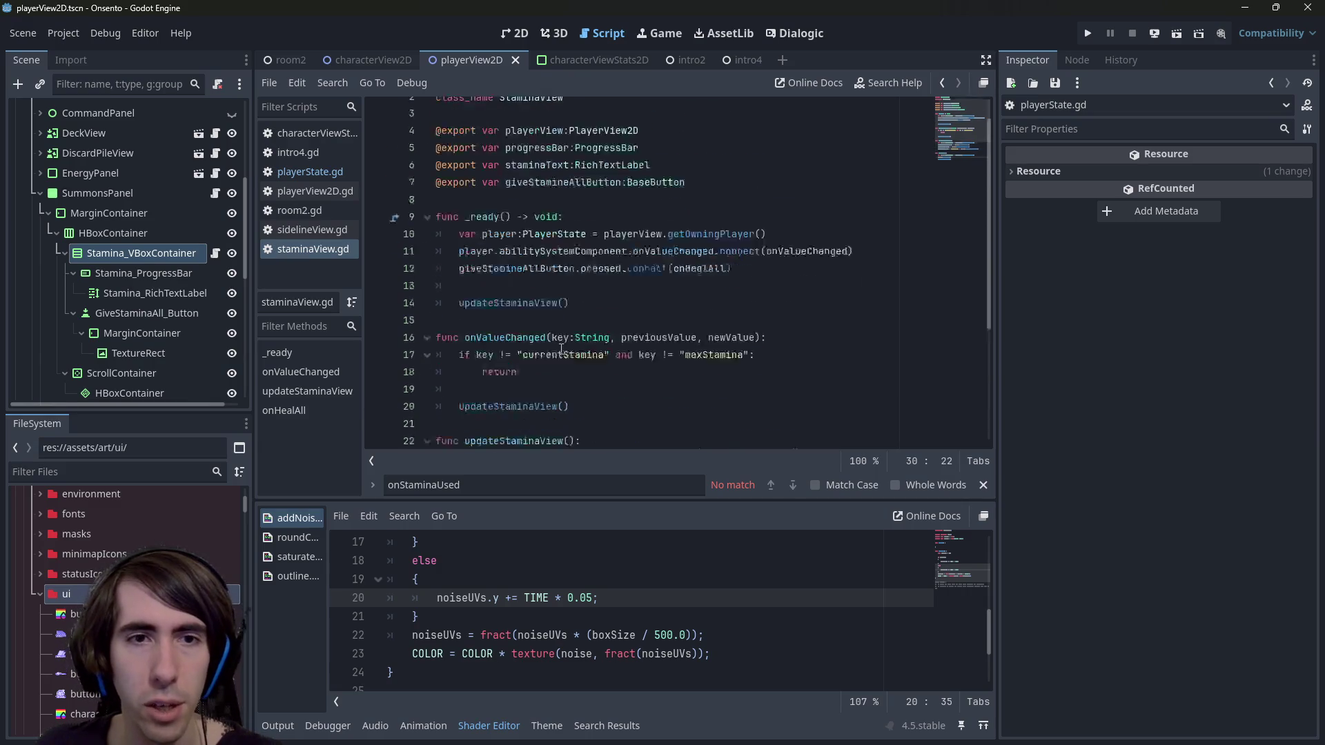
scroll(573, 271, "down", 3)
scroll(573, 271, "up", 3)
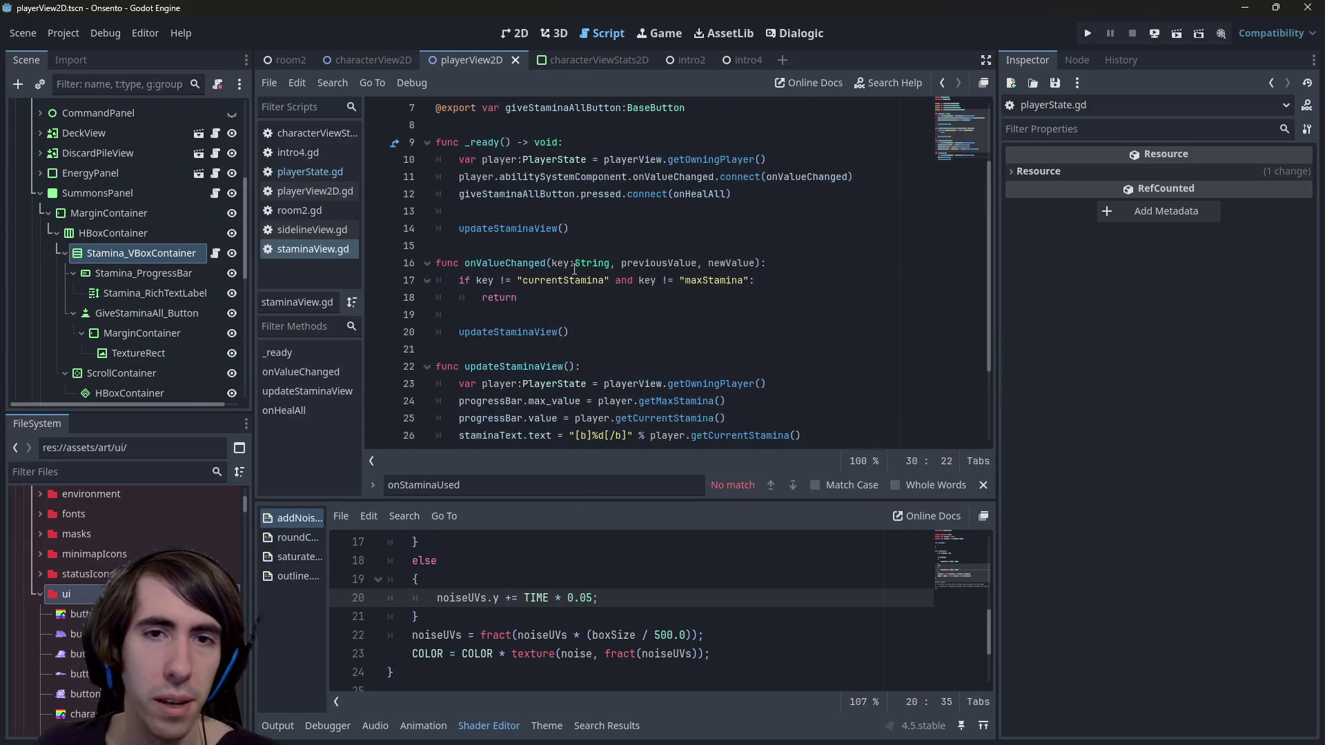
scroll(577, 213, "up", 1)
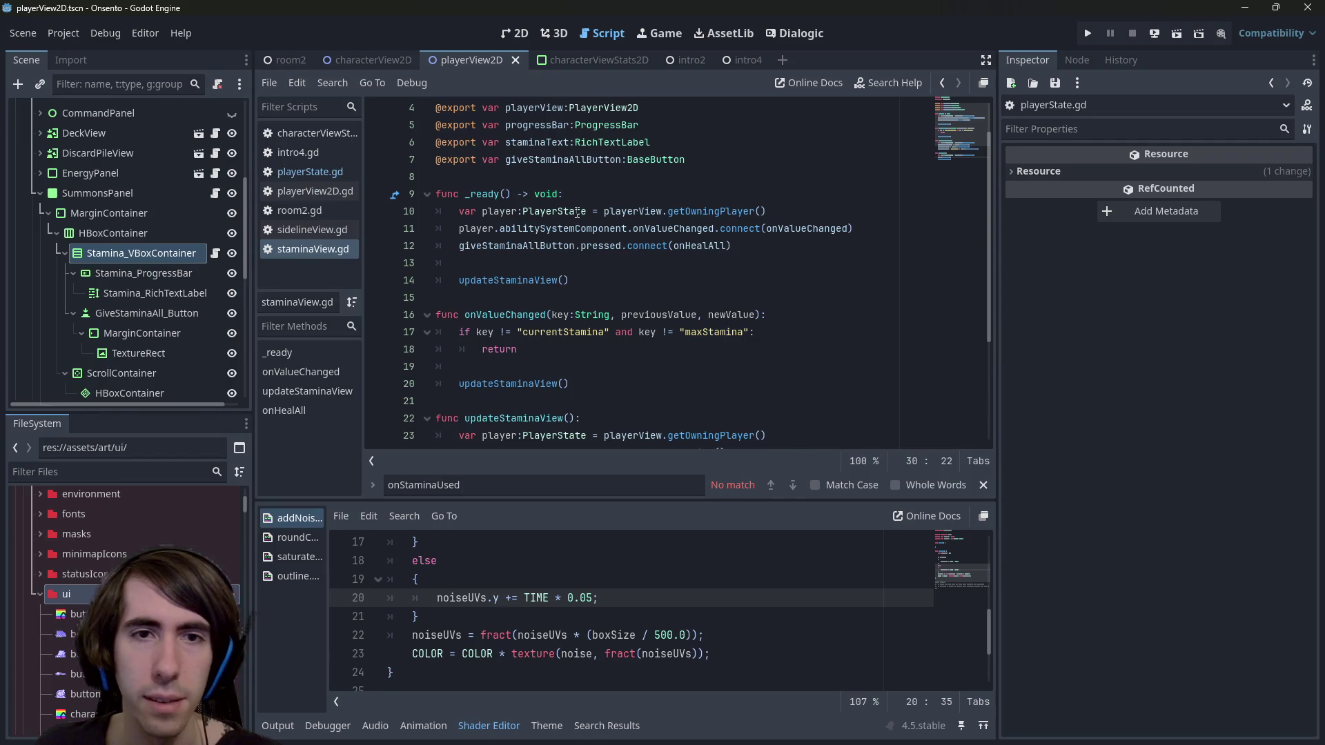
left_click(539, 210)
left_click(866, 231)
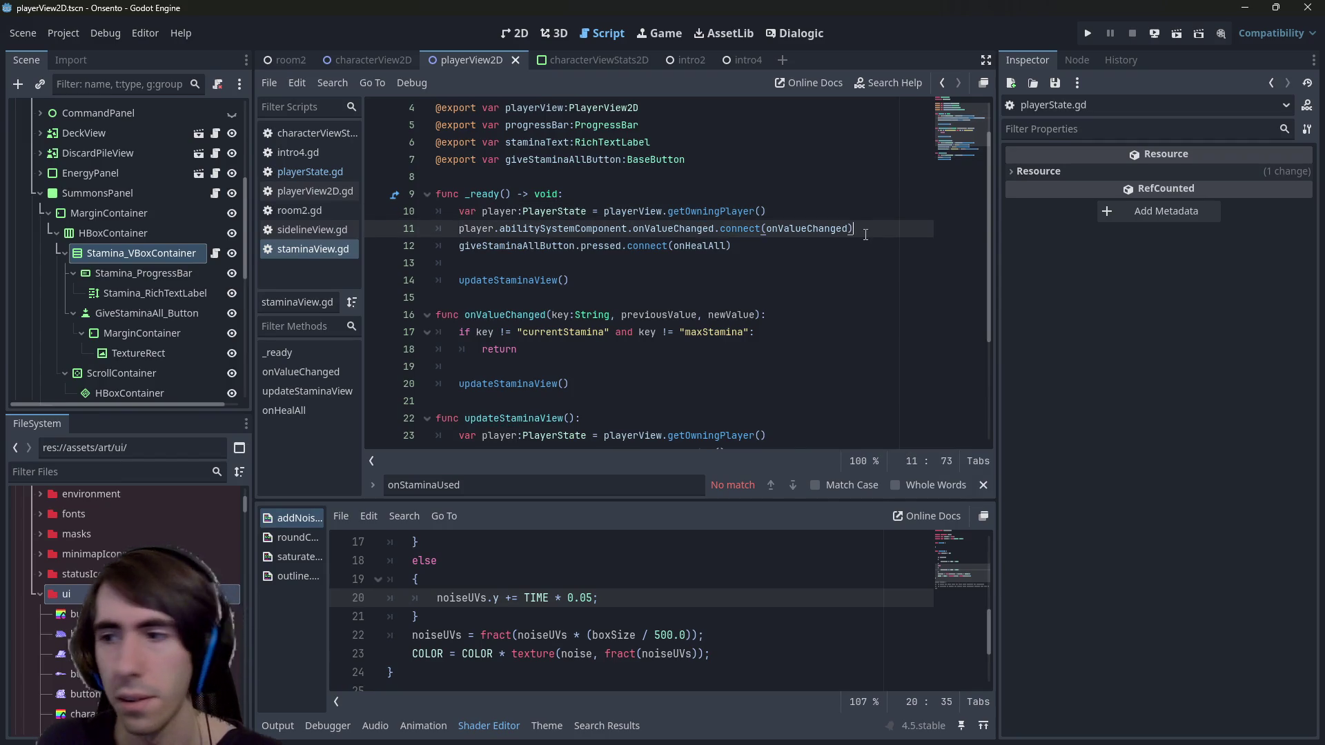
key("Return")
type("player")
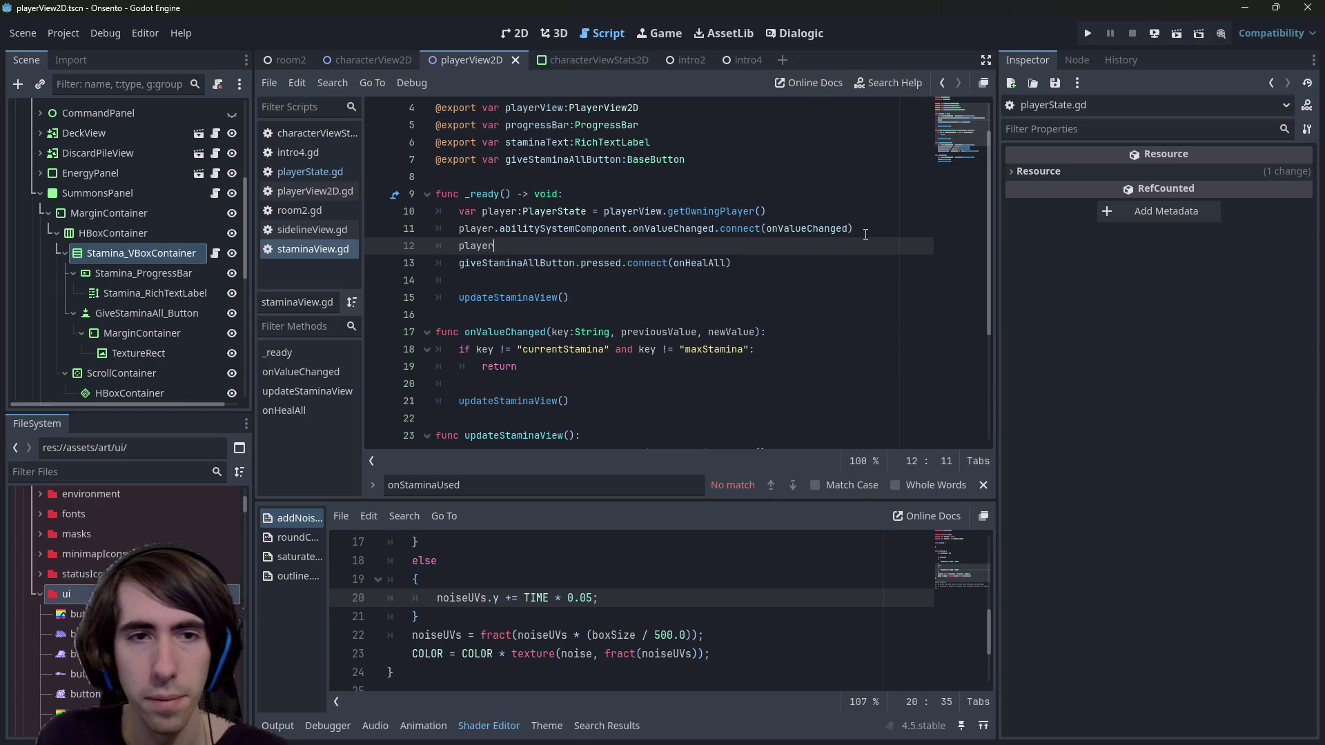
type(".onStaminaUsed")
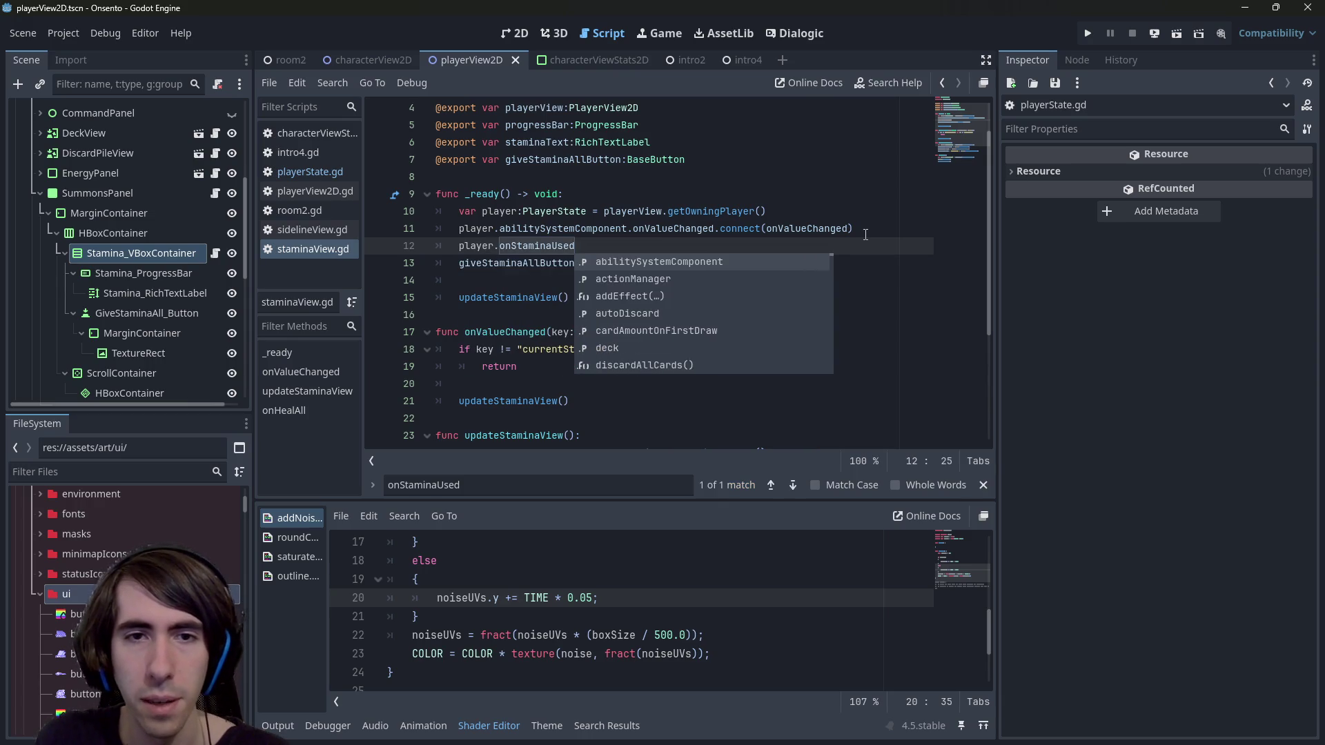
type(".connect(")
scroll(469, 329, "down", 4)
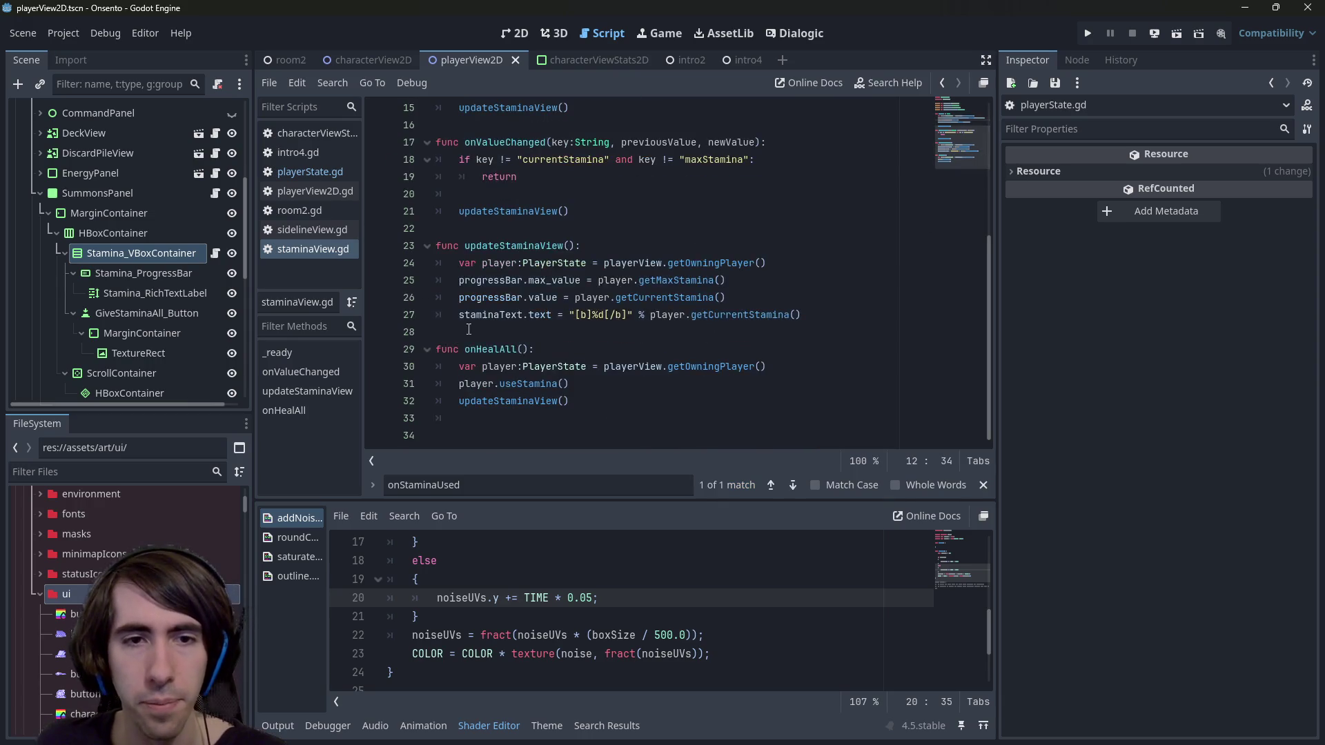
double_click(514, 247)
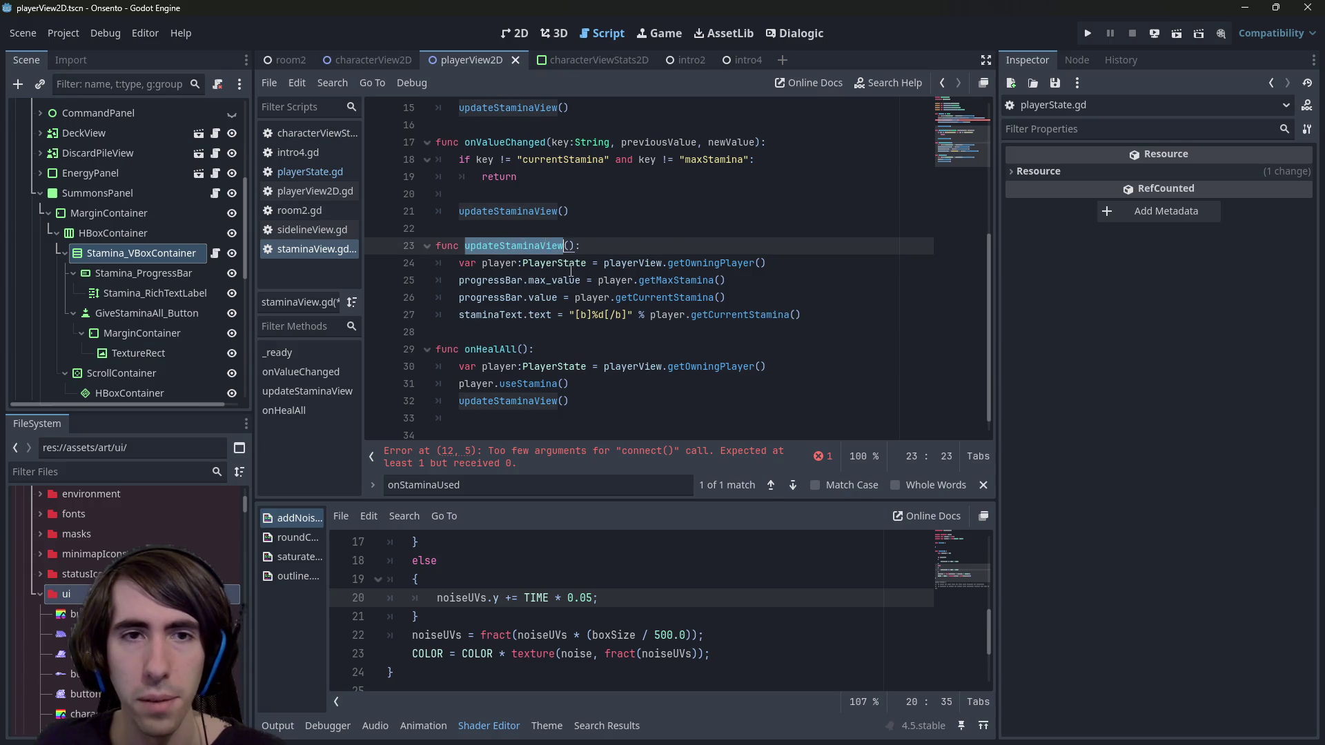
scroll(571, 270, "up", 2)
scroll(566, 234, "down", 1)
left_click(563, 204)
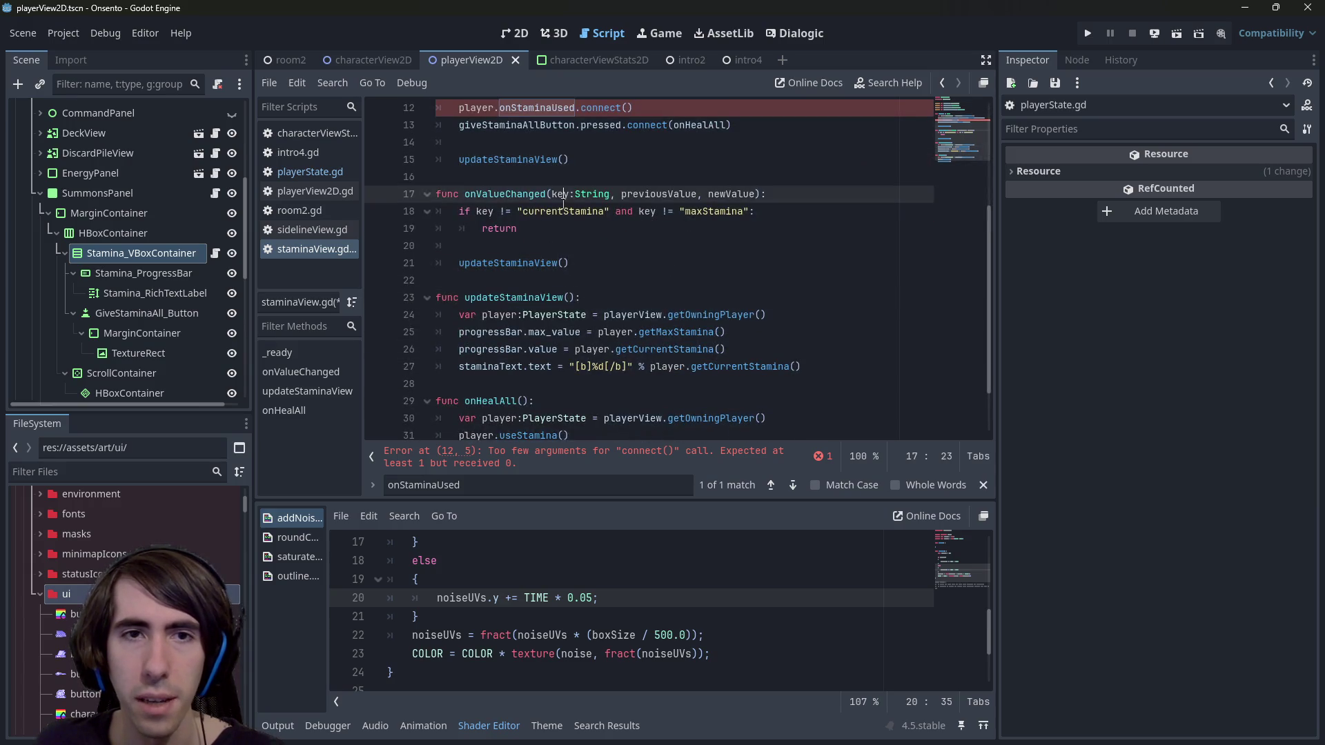
double_click(563, 203)
scroll(559, 255, "up", 2)
double_click(531, 374)
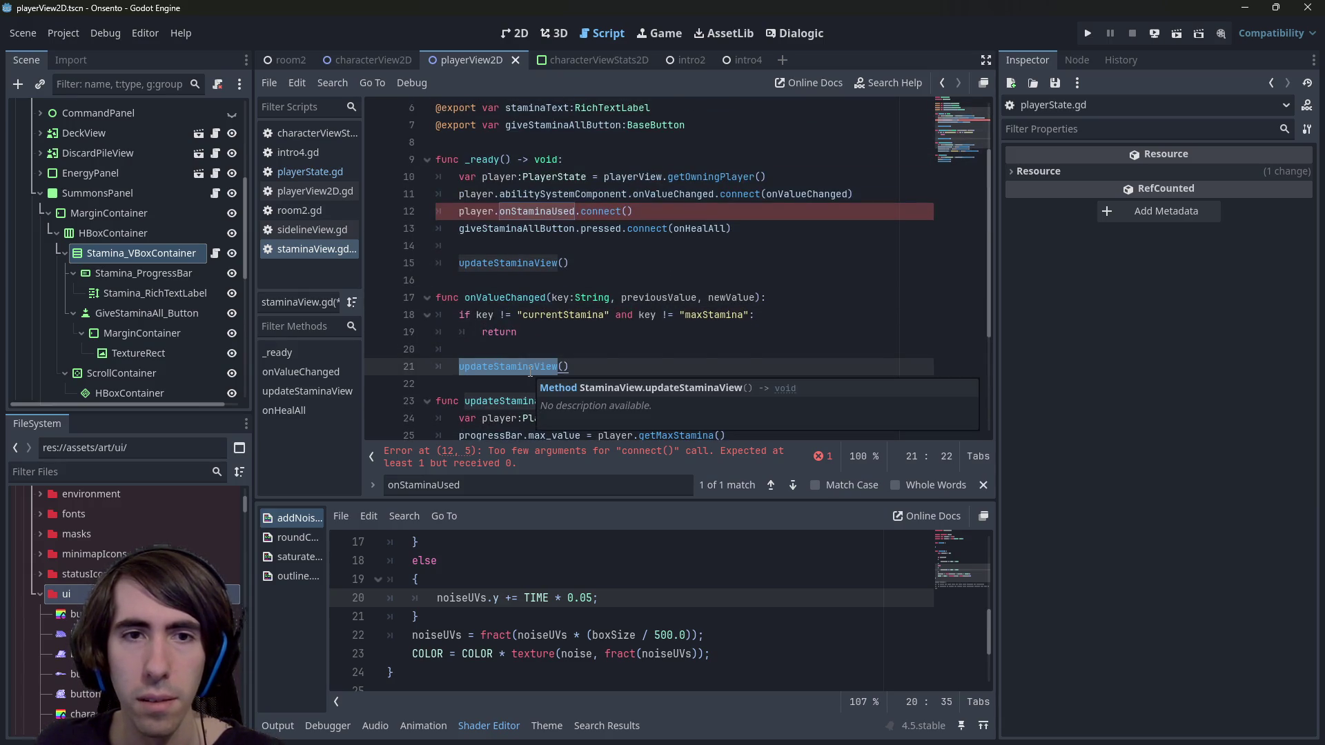
scroll(518, 265, "down", 1)
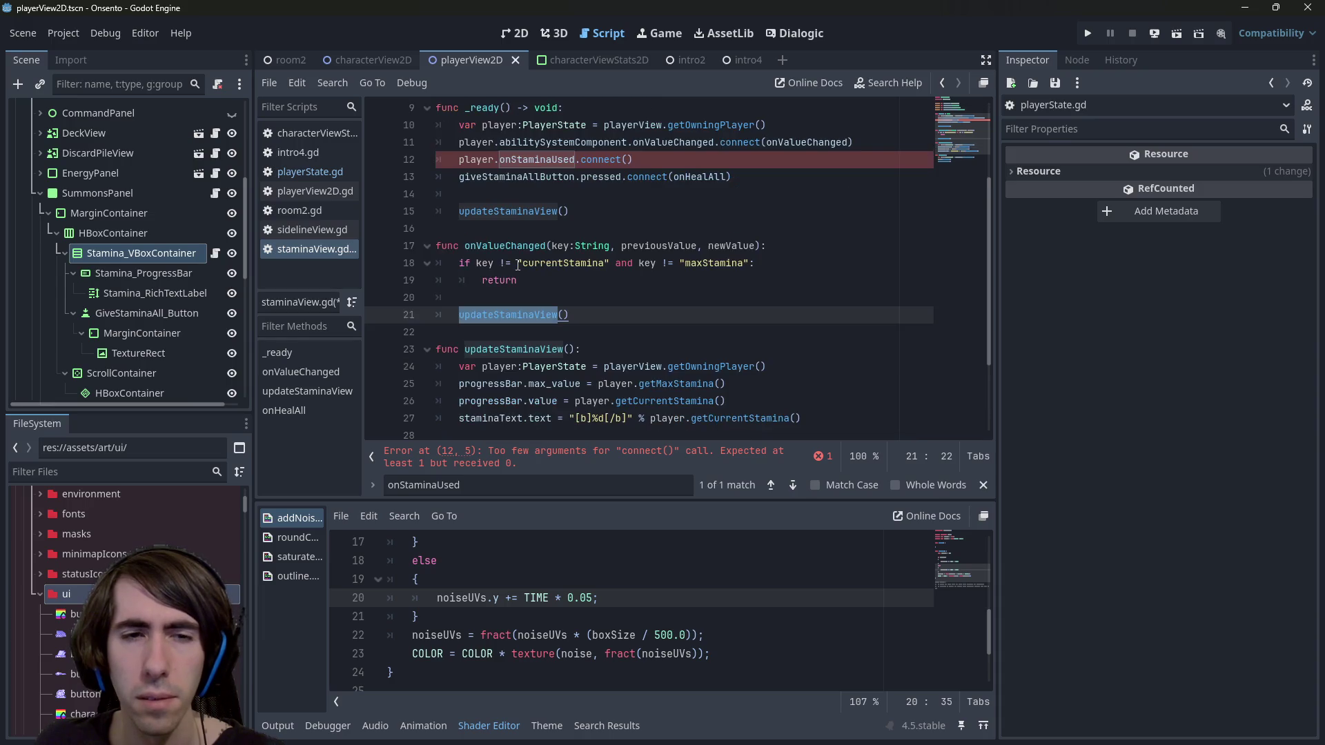
double_click(511, 246)
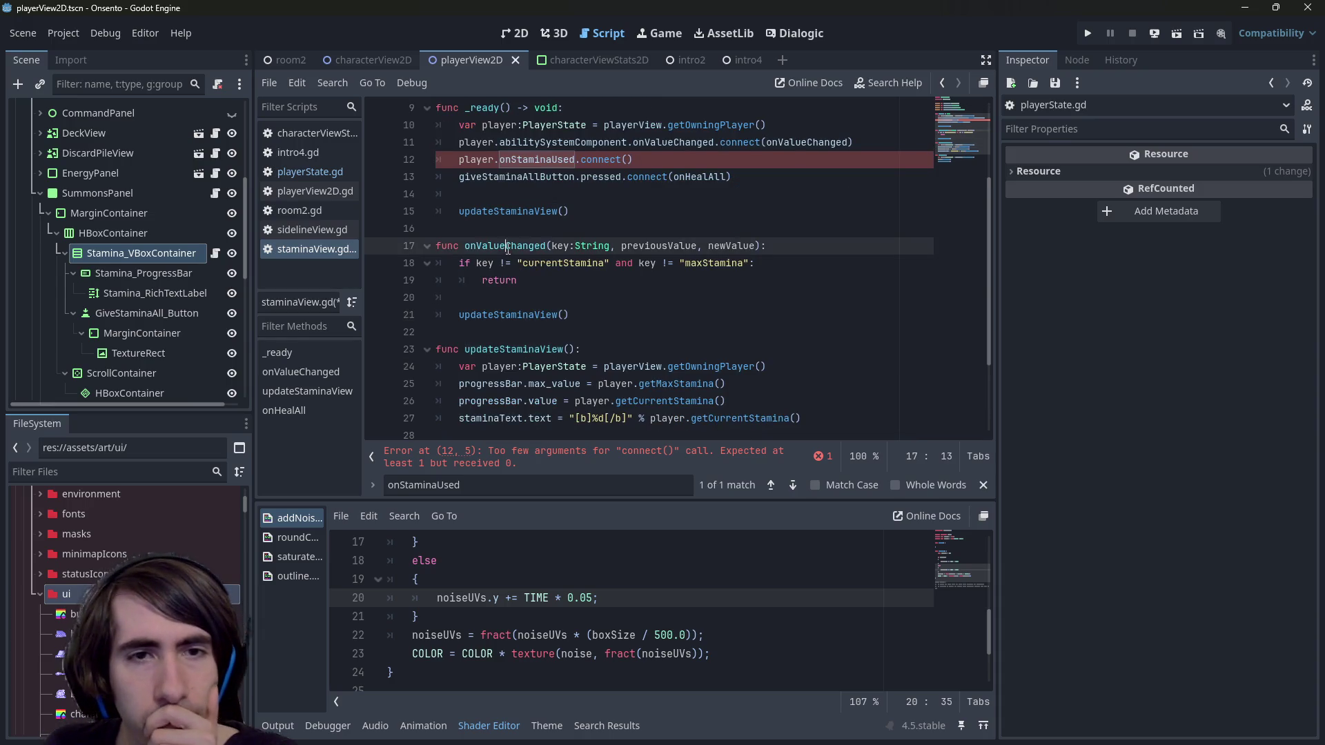
scroll(508, 249, "up", 1)
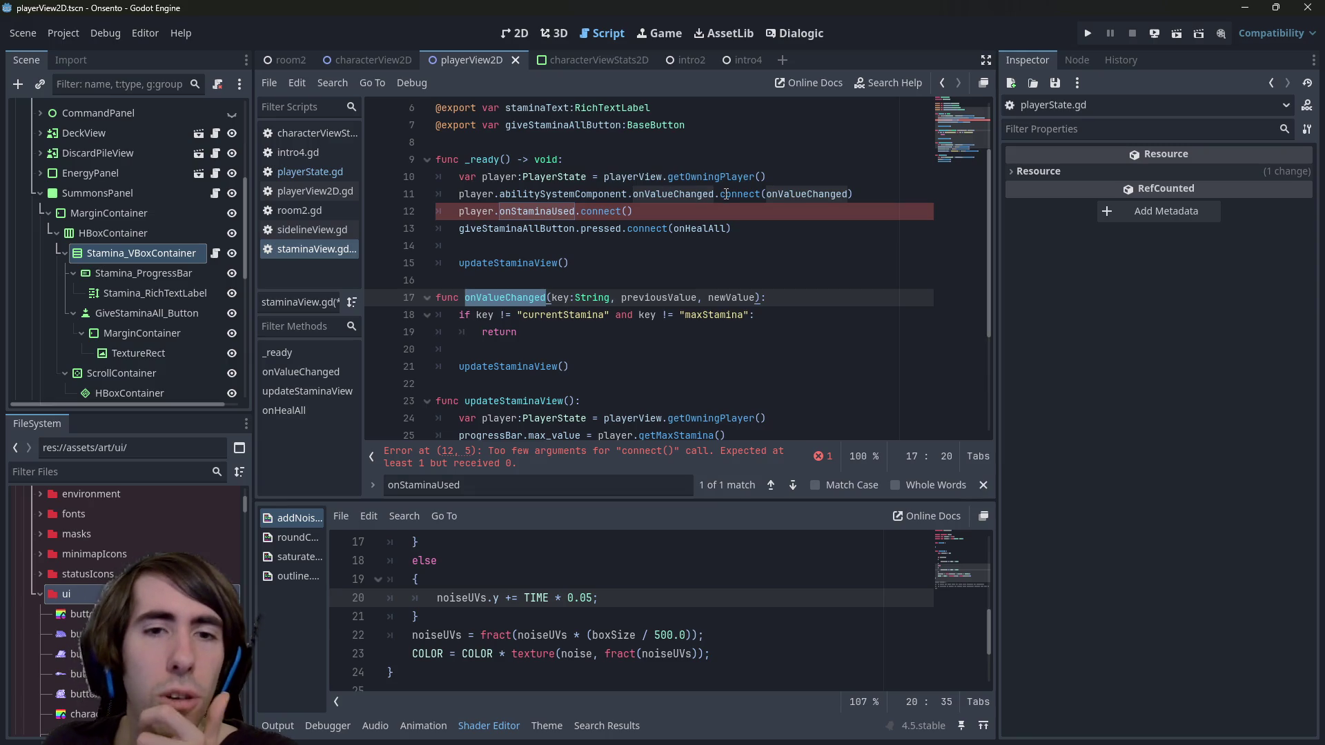
left_click(646, 212)
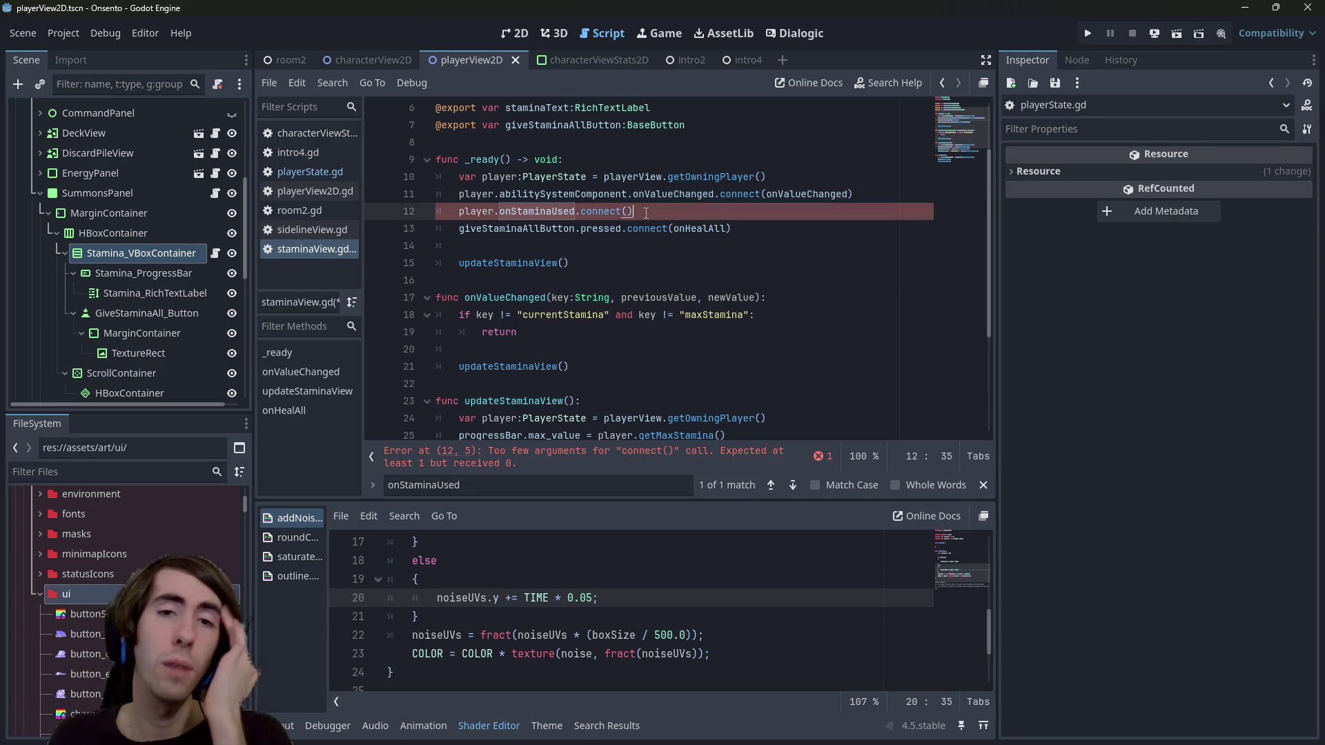
mouse_move(647, 212)
left_mouse_down()
mouse_move(428, 196)
mouse_move(381, 214)
left_mouse_up()
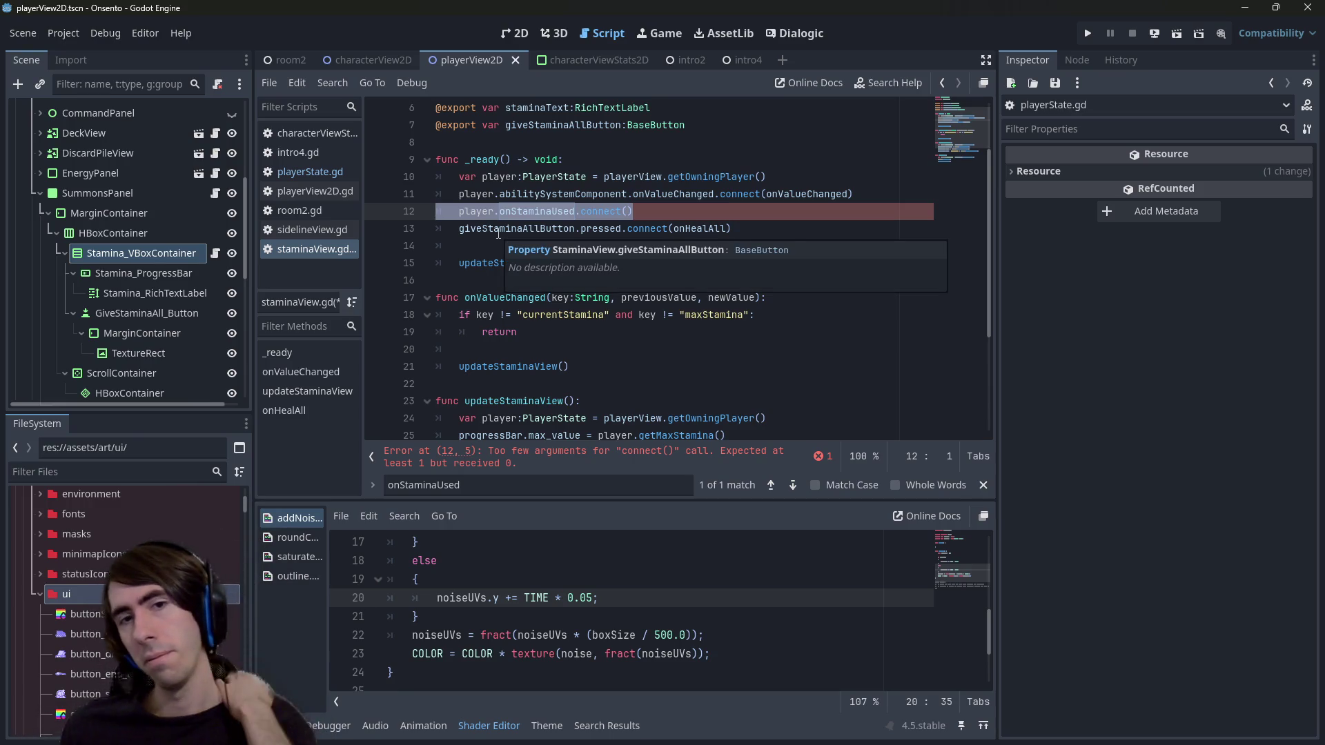
key("BackSpace")
key("BackSpace")
key("BackSpace")
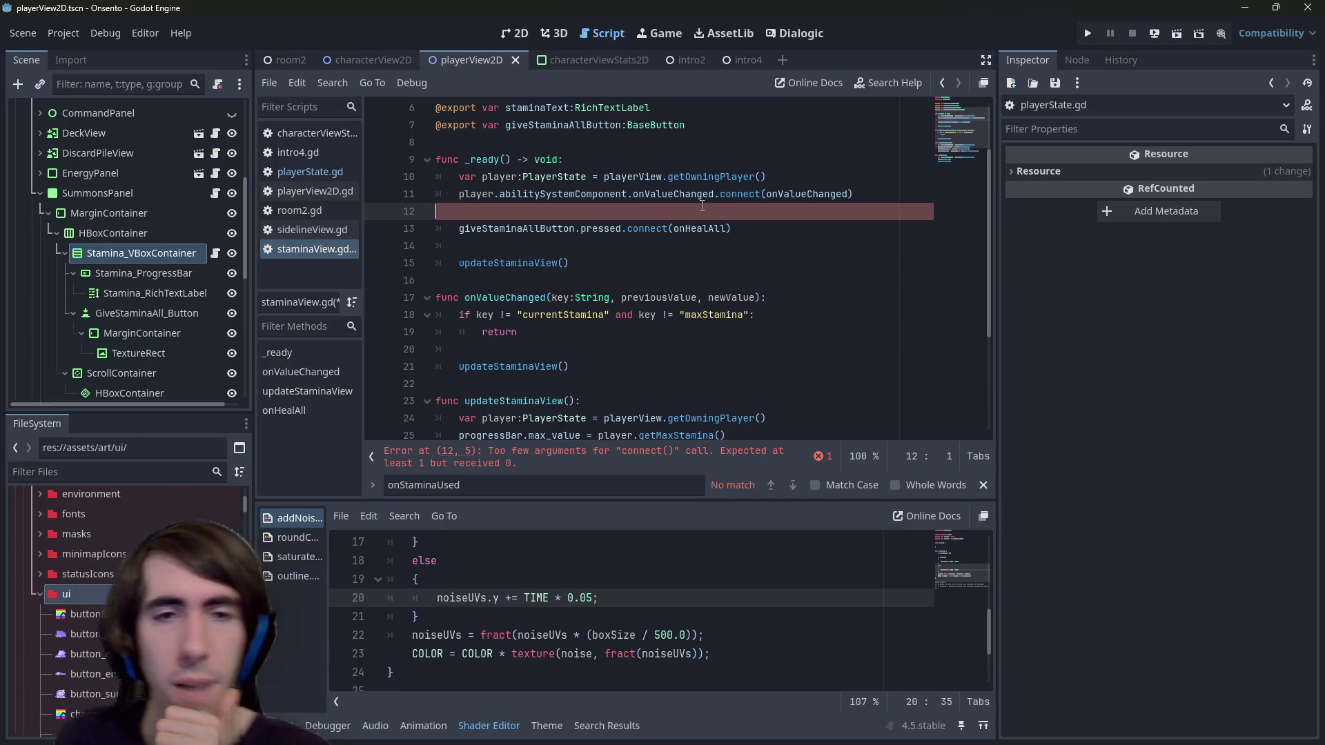
key("ctrl+s")
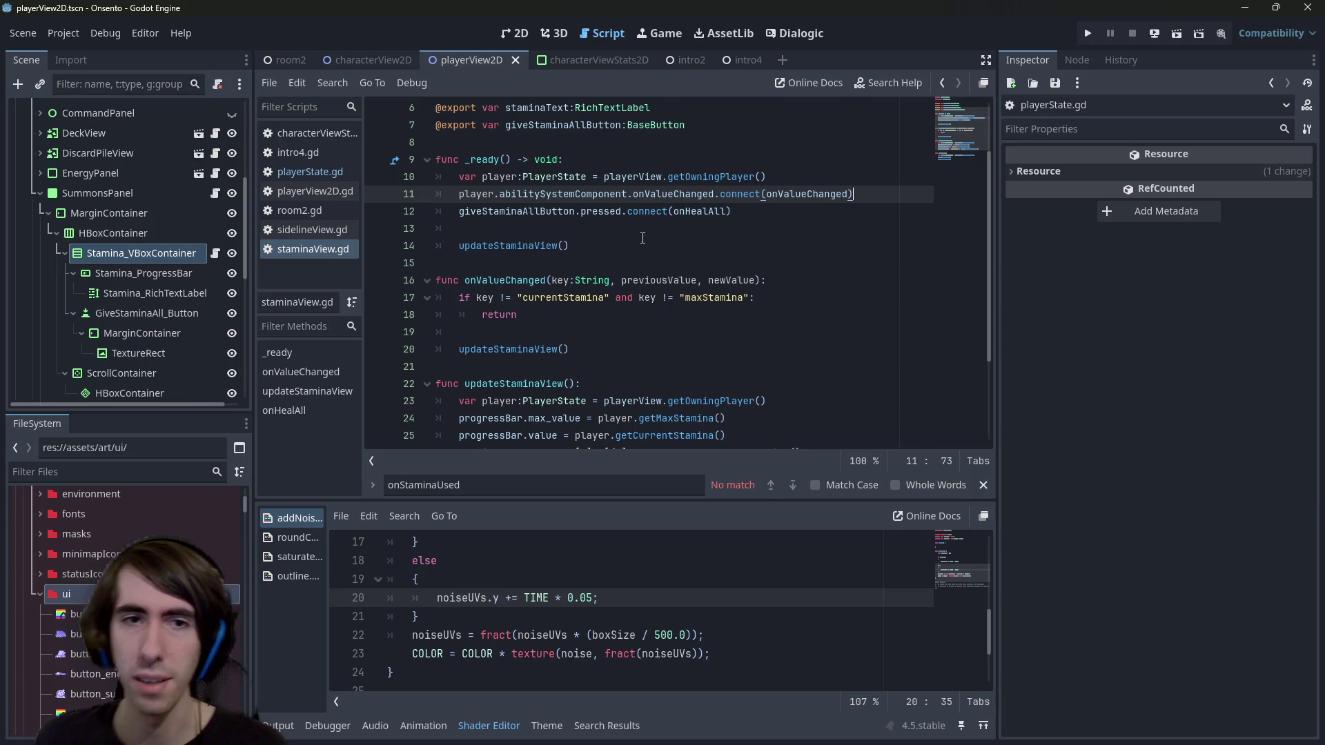
Review the updateStaminaView calls in staminaView.gd, highlighting every use.
left_click(640, 229)
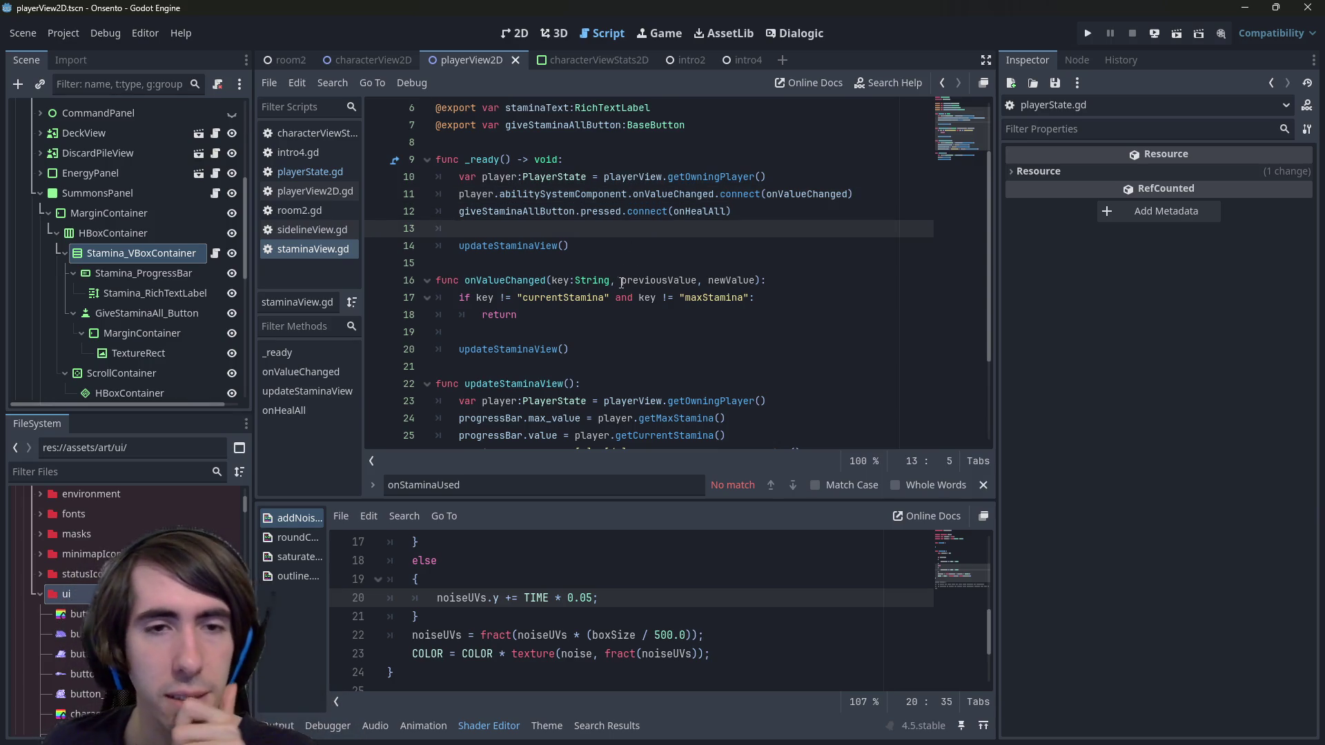
scroll(622, 283, "down", 1)
left_click(608, 299)
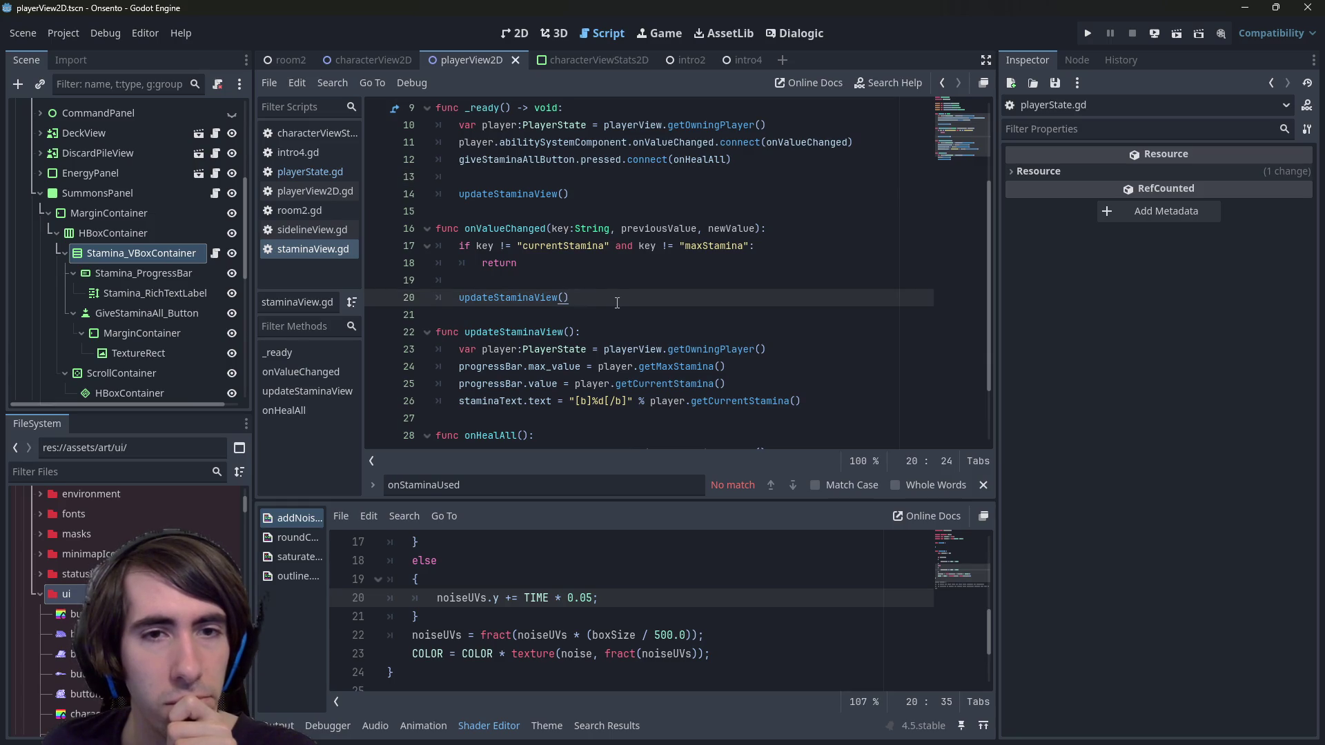
left_click(523, 194)
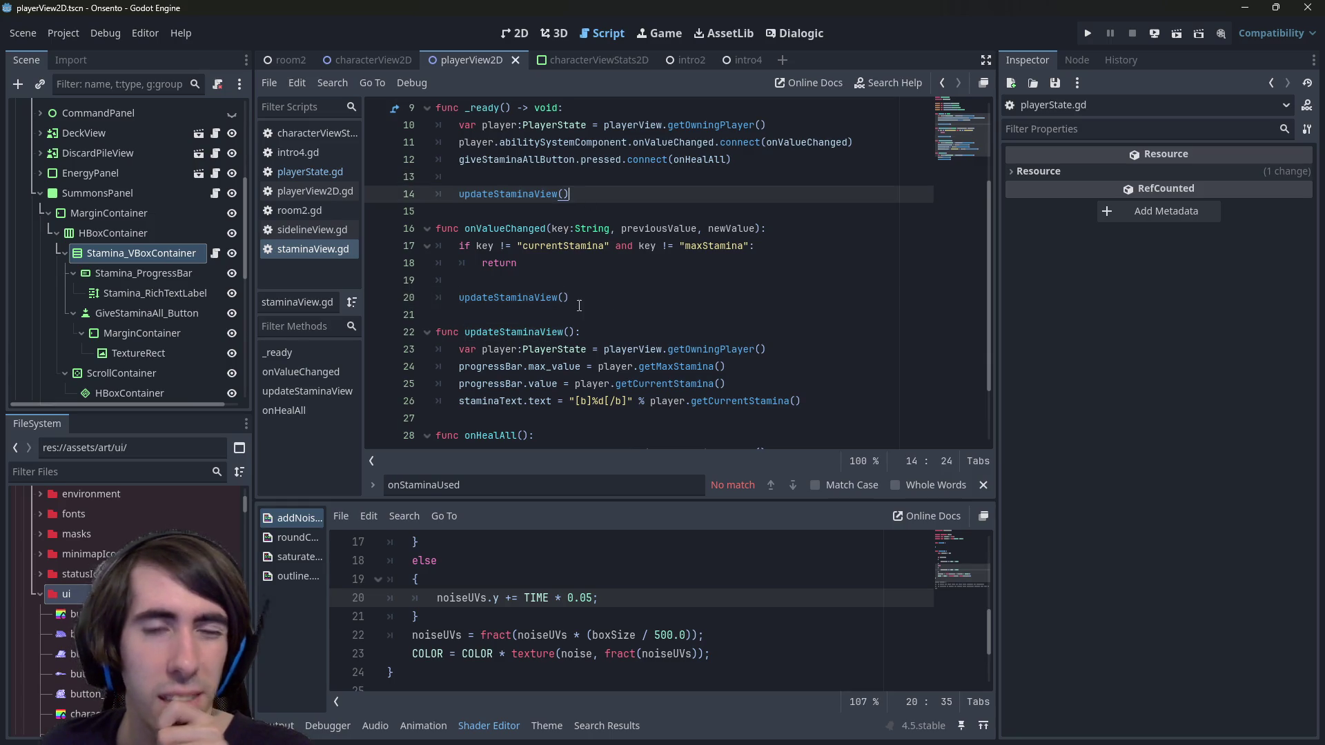
left_click_drag(573, 290, 483, 245)
left_click(627, 200)
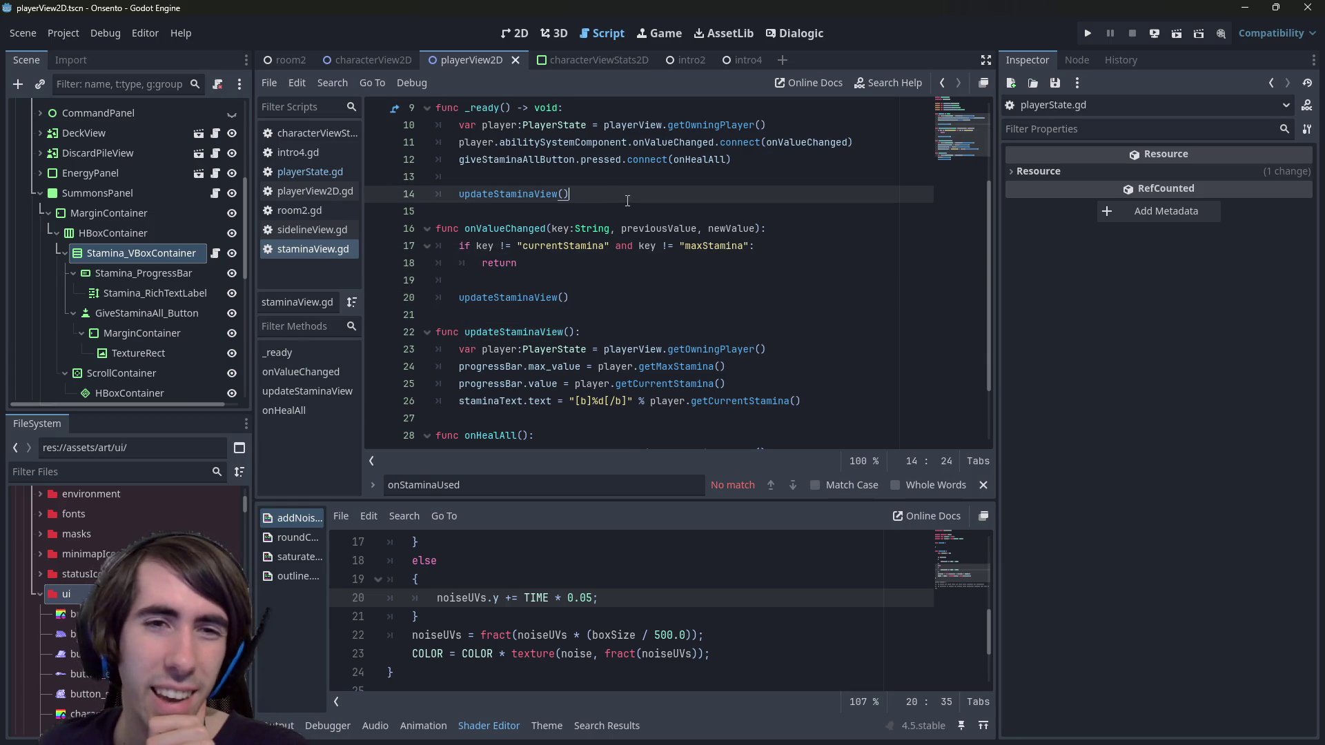
double_click(511, 194)
scroll(522, 237, "down", 2)
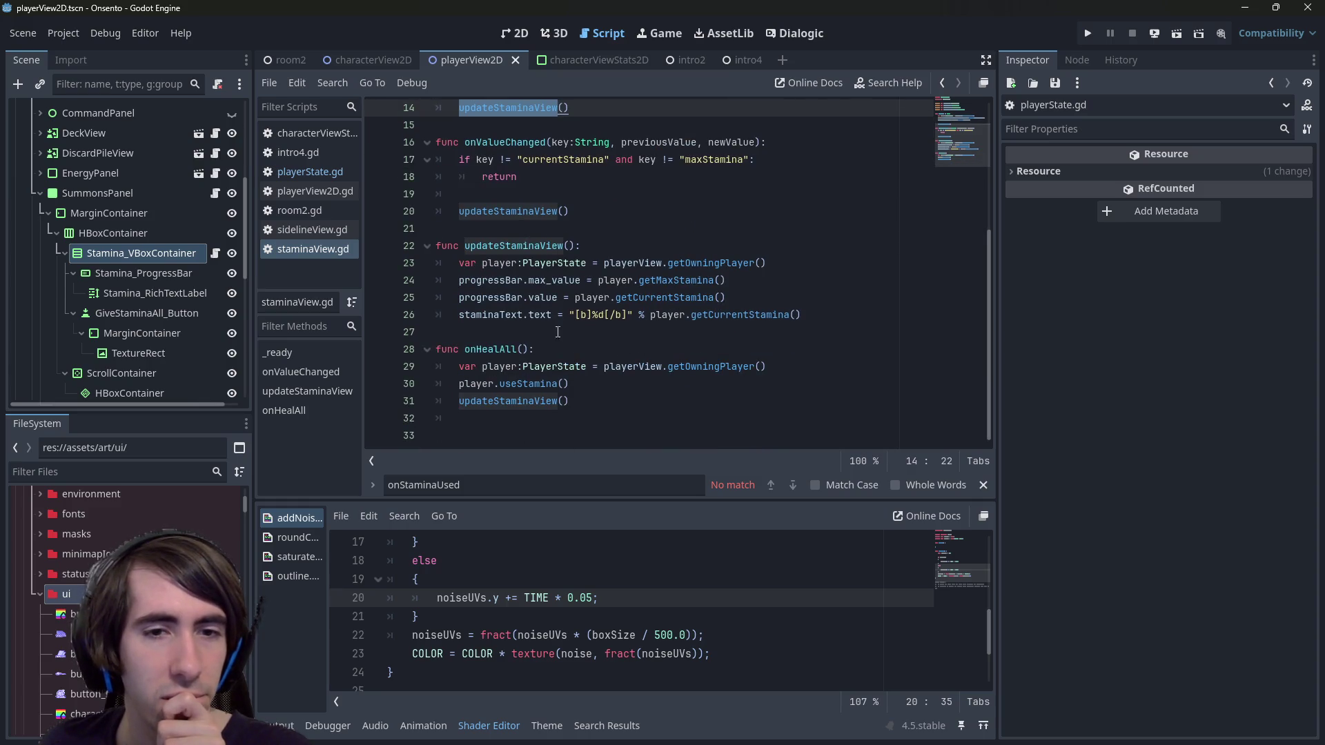
Delete the updateStaminaView() call from onHealAll and switch to the intro4 scene.
left_click_drag(576, 401, 379, 398)
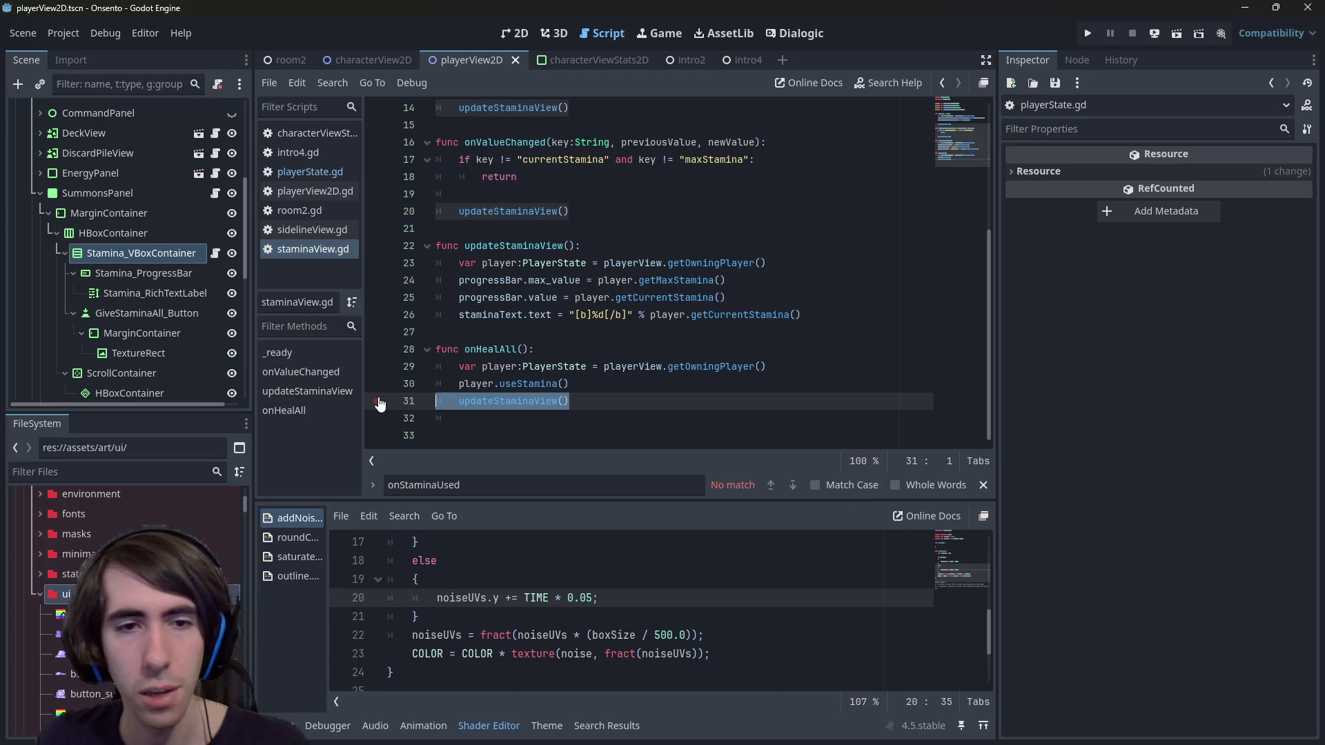
key("BackSpace")
key("BackSpace")
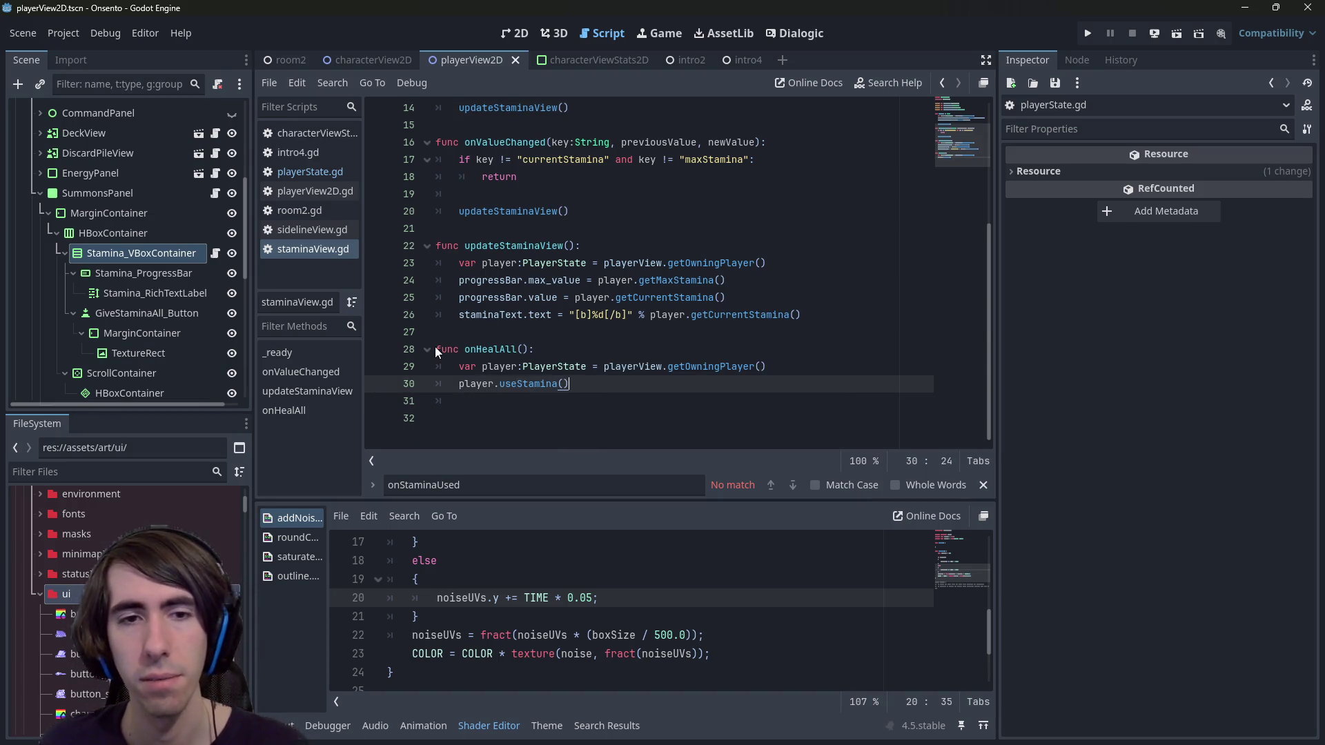
left_click(554, 409)
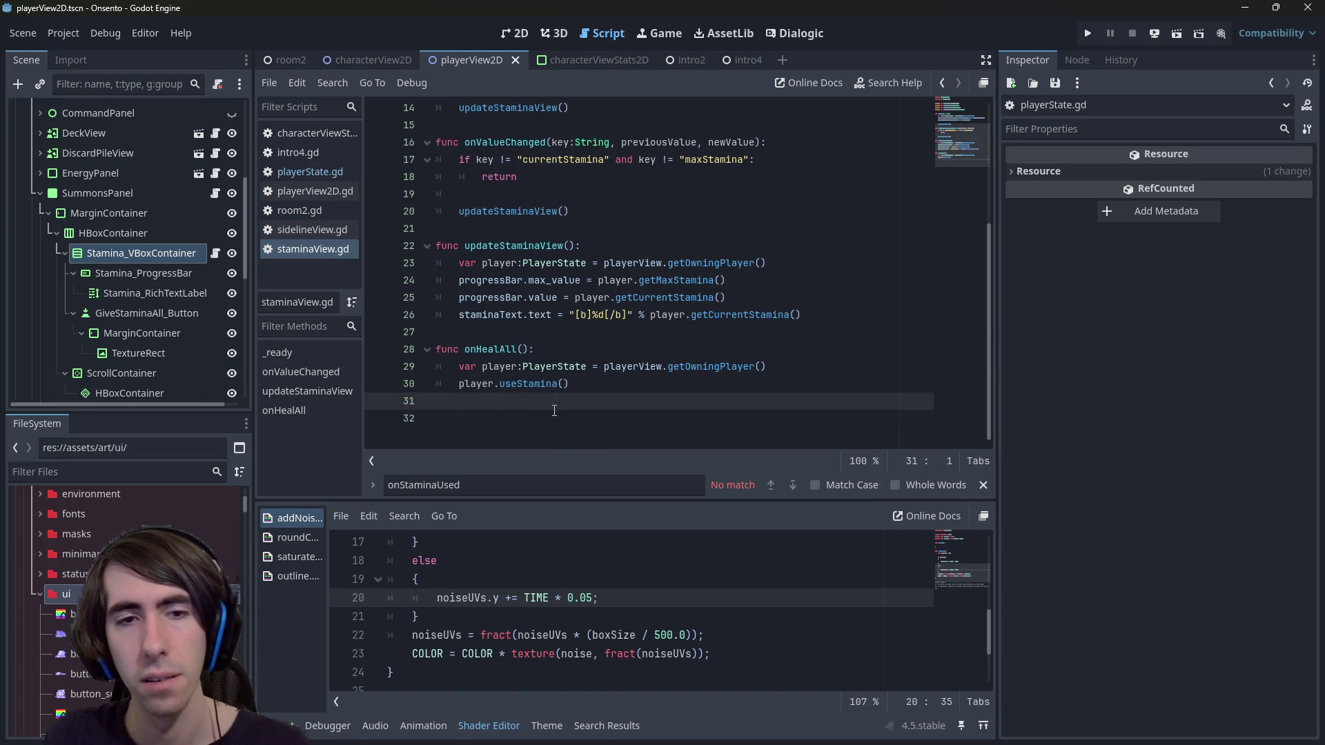
scroll(554, 411, "up", 3)
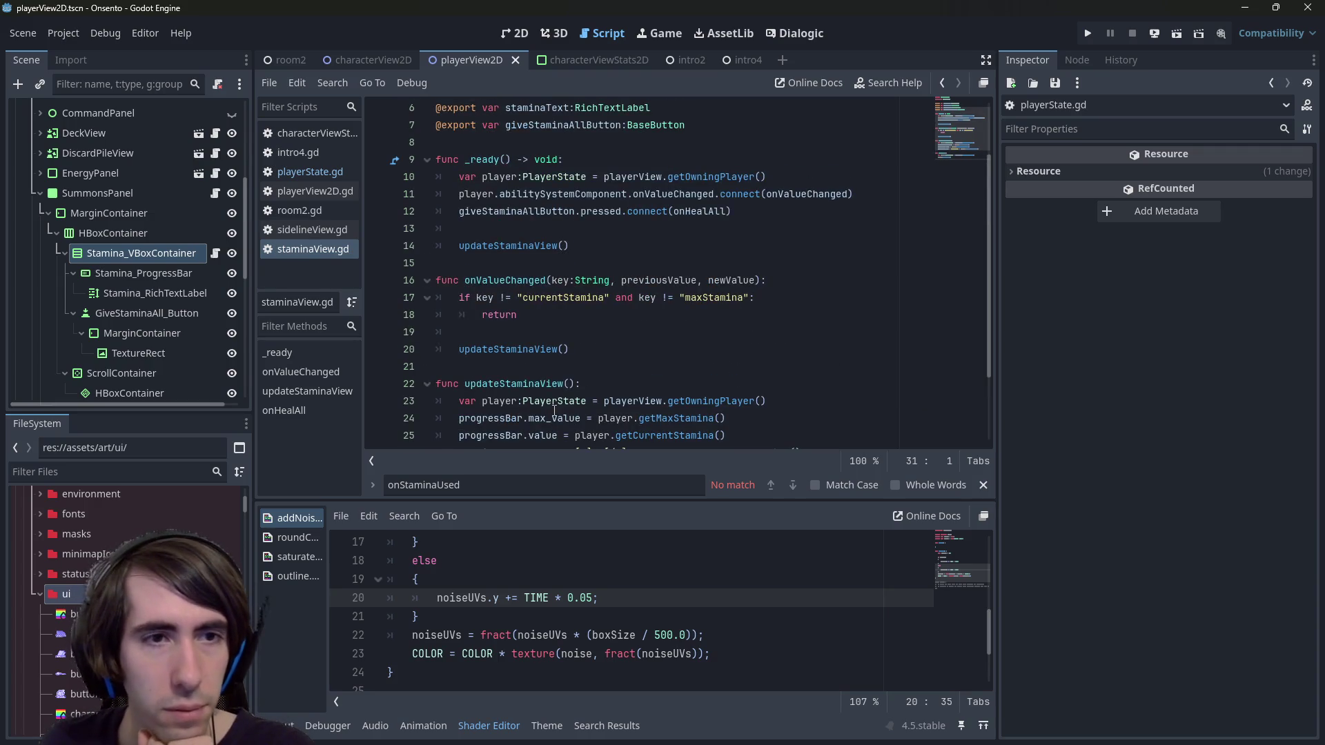
scroll(554, 411, "down", 2)
left_click(725, 60)
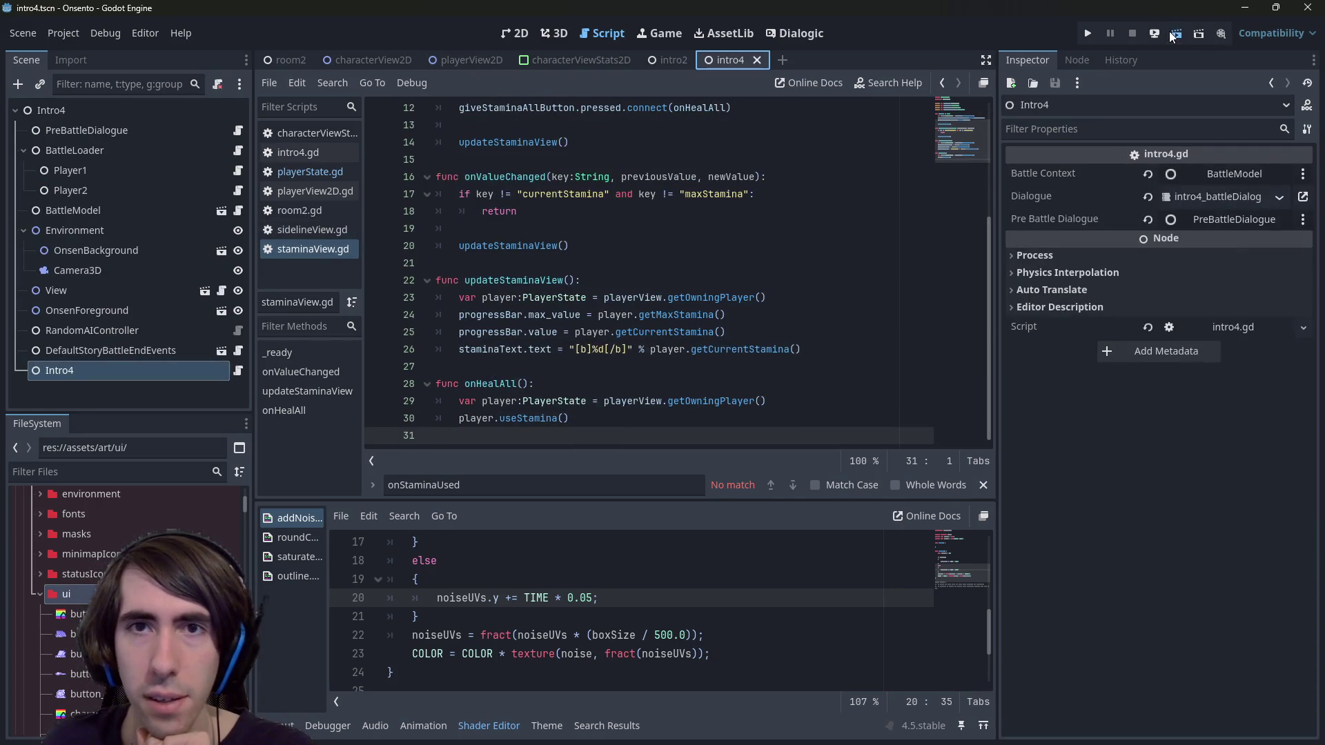
left_click(1171, 35)
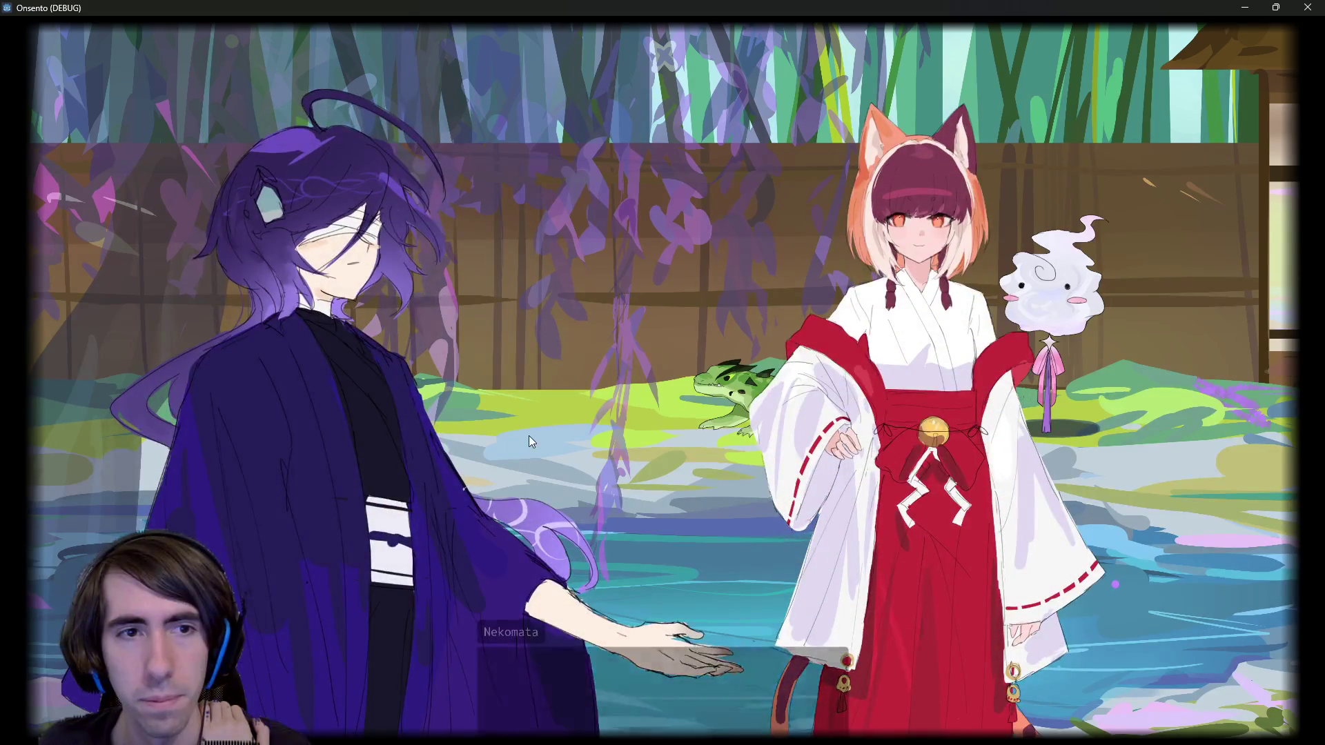
left_click(681, 412)
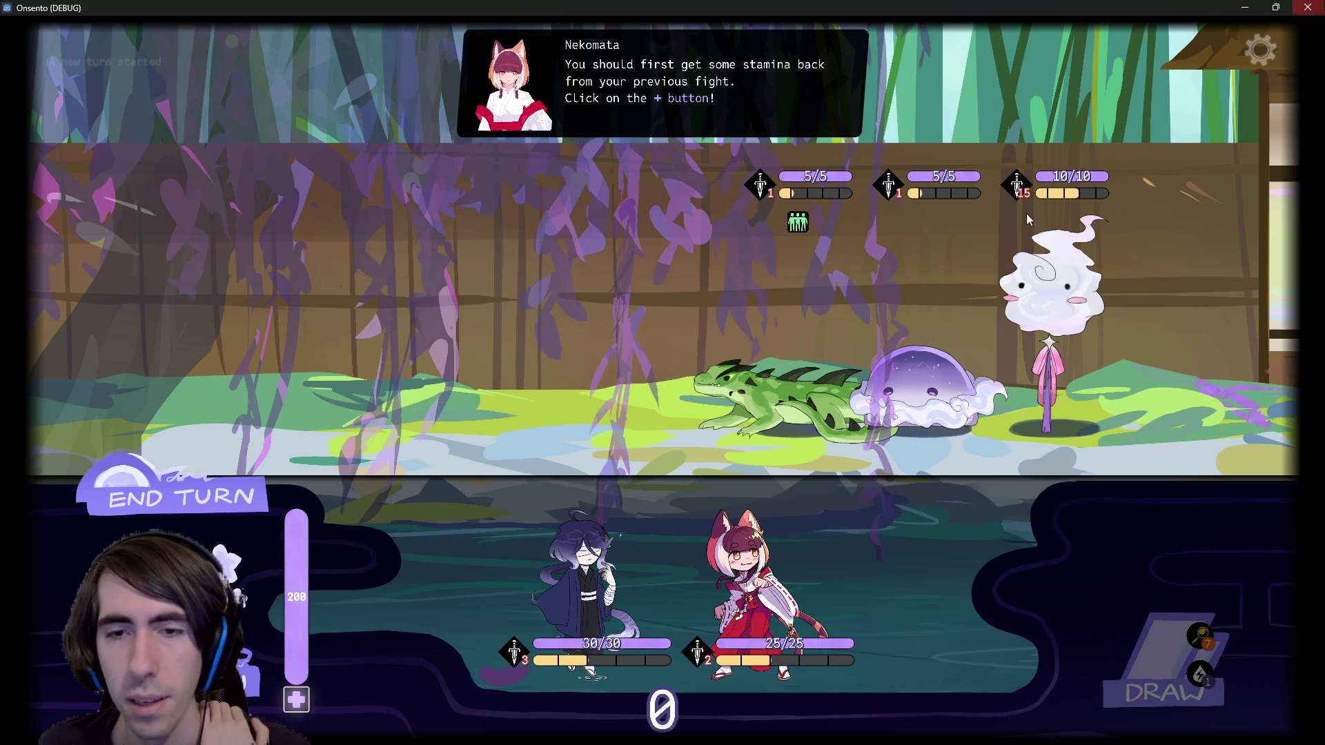
left_click(1256, 48)
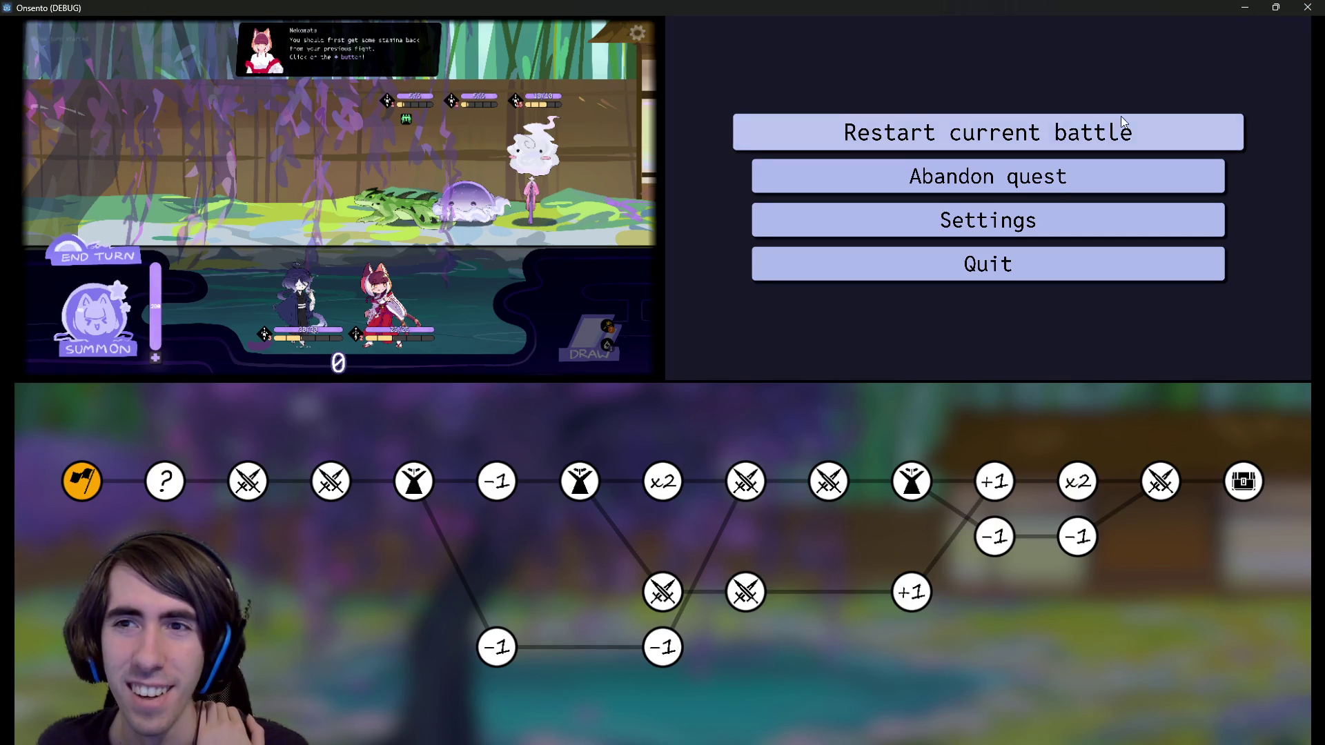
left_click(776, 130)
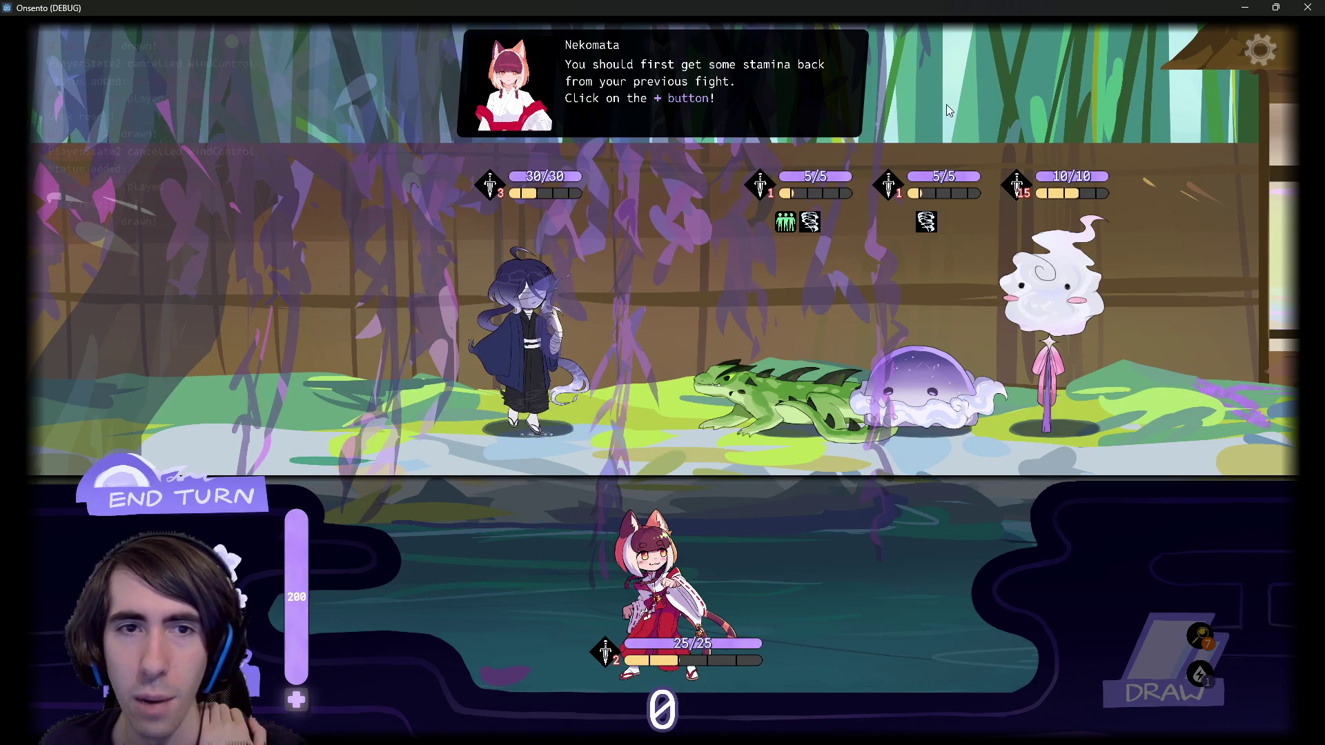
left_click(194, 477)
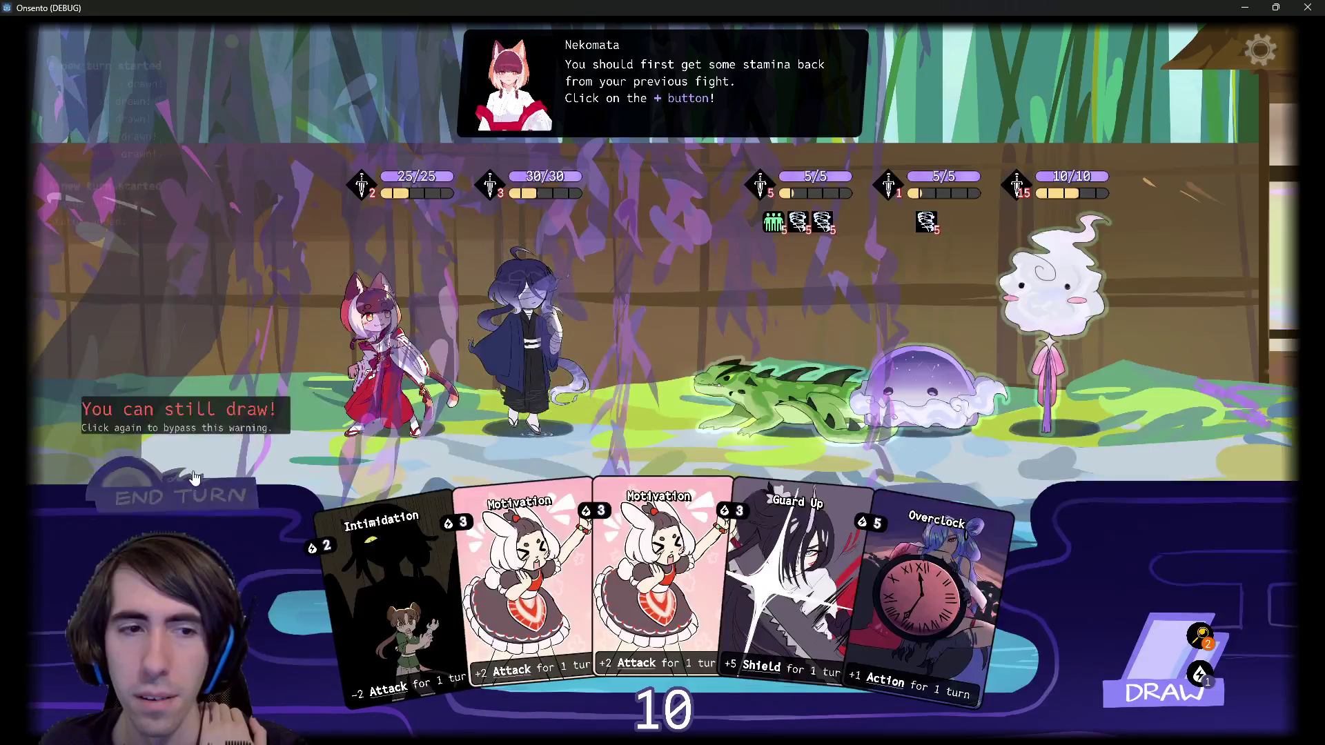
left_click(194, 476)
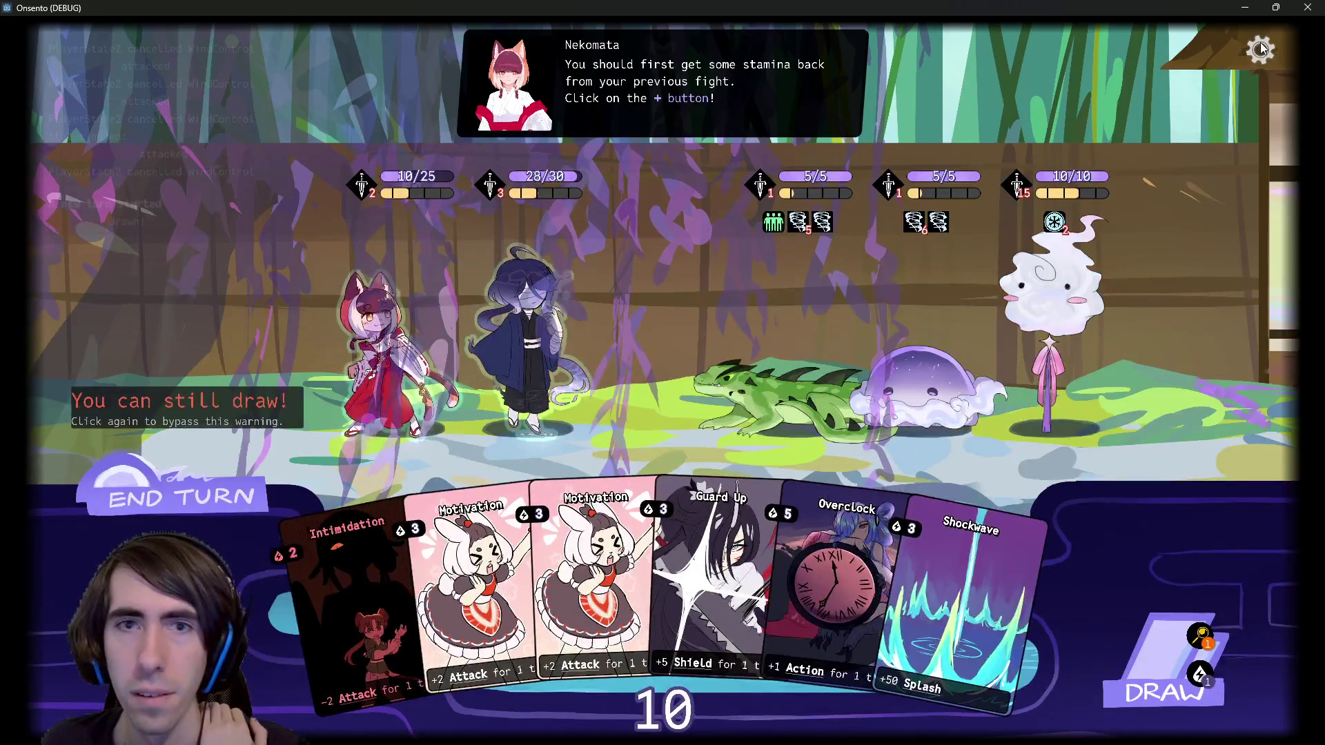
left_click(1260, 47)
left_click(1066, 117)
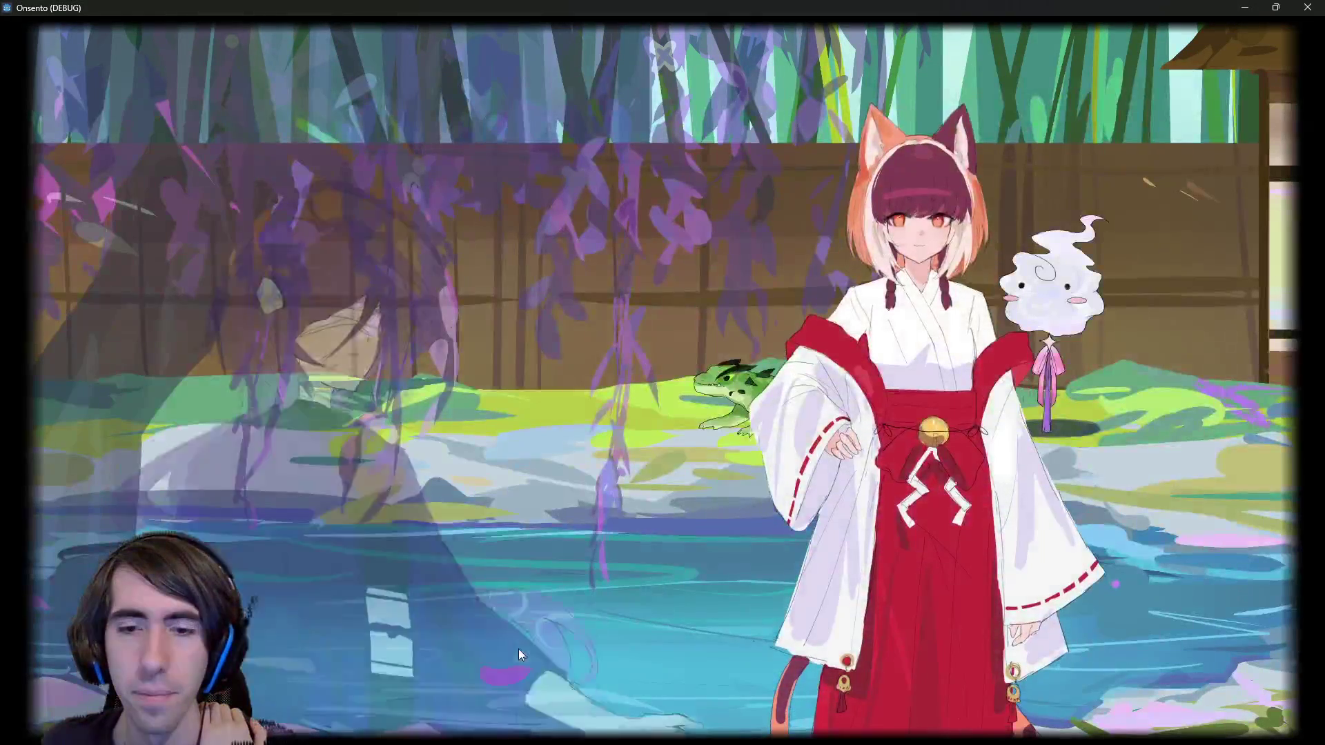
left_click(653, 384)
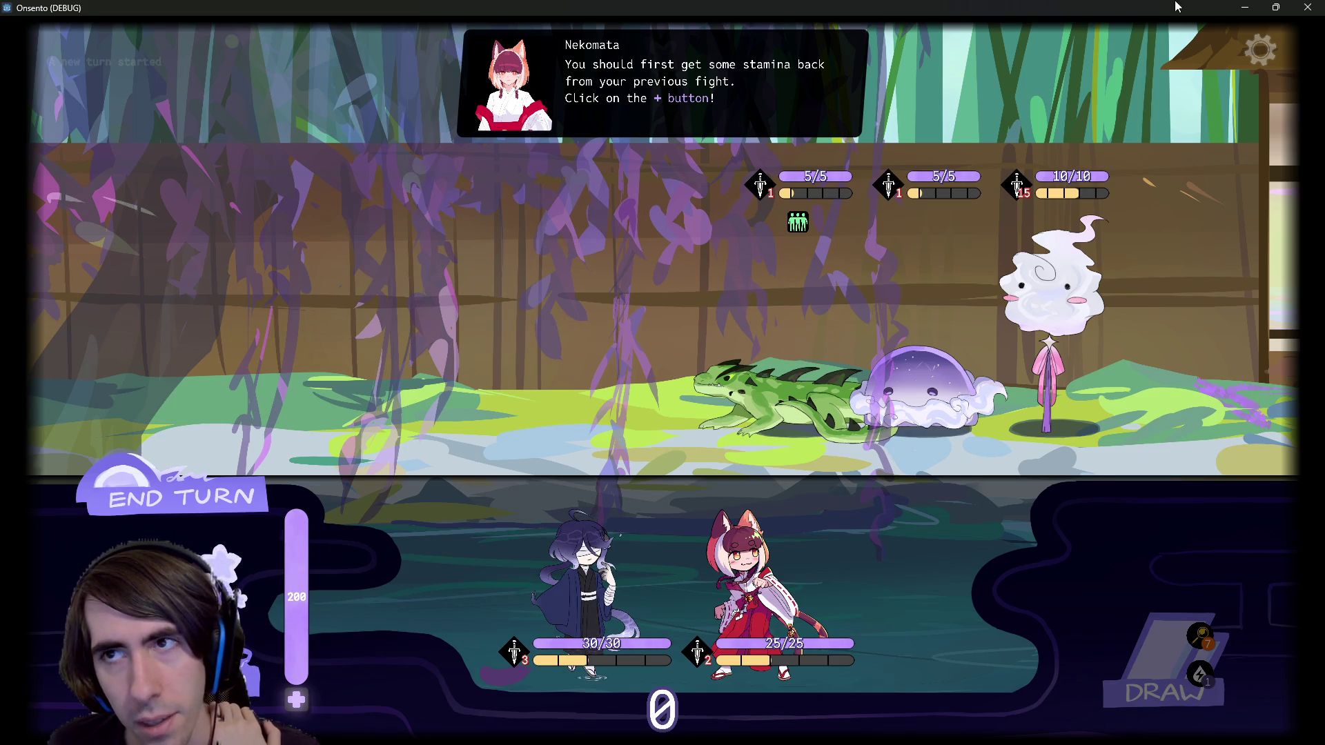
left_click(1301, 7)
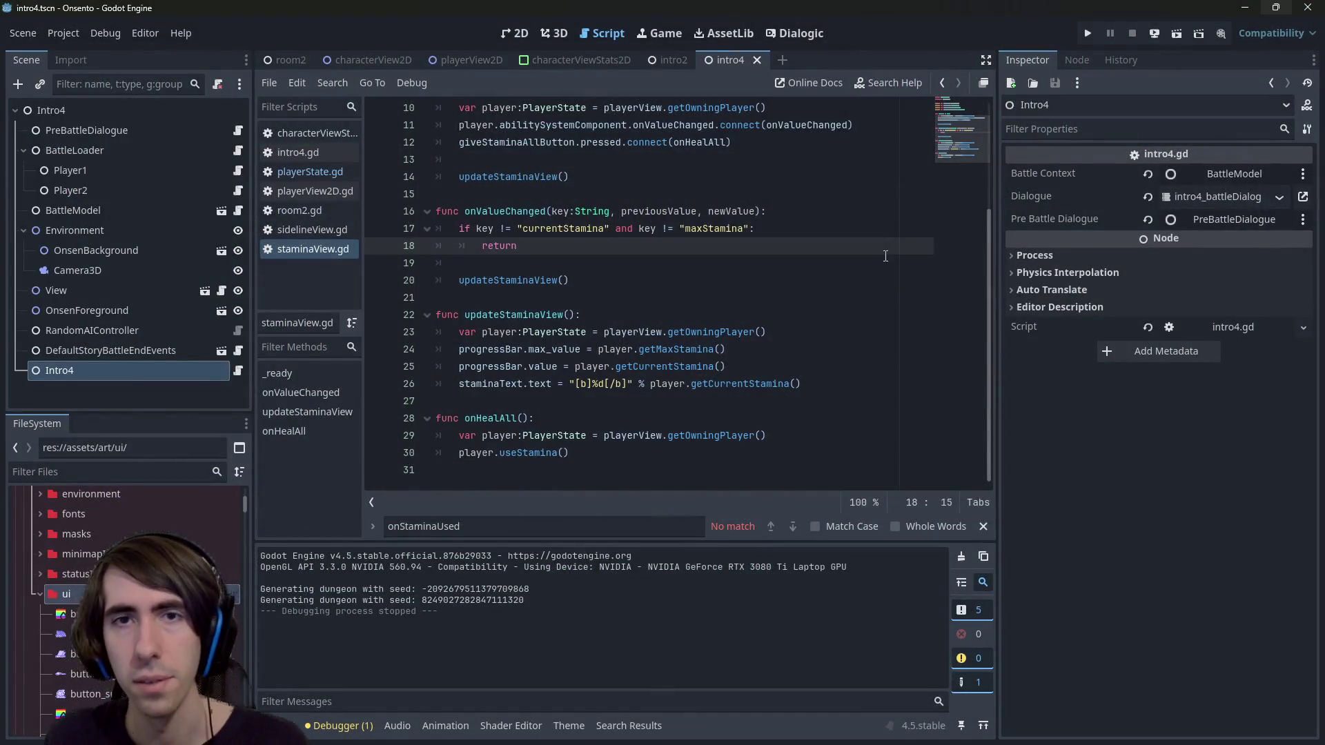
Open intro2.tscn through Quick Open and run it.
key("ctrl+shift+o")
type("intro2")
key("Down")
key("Return")
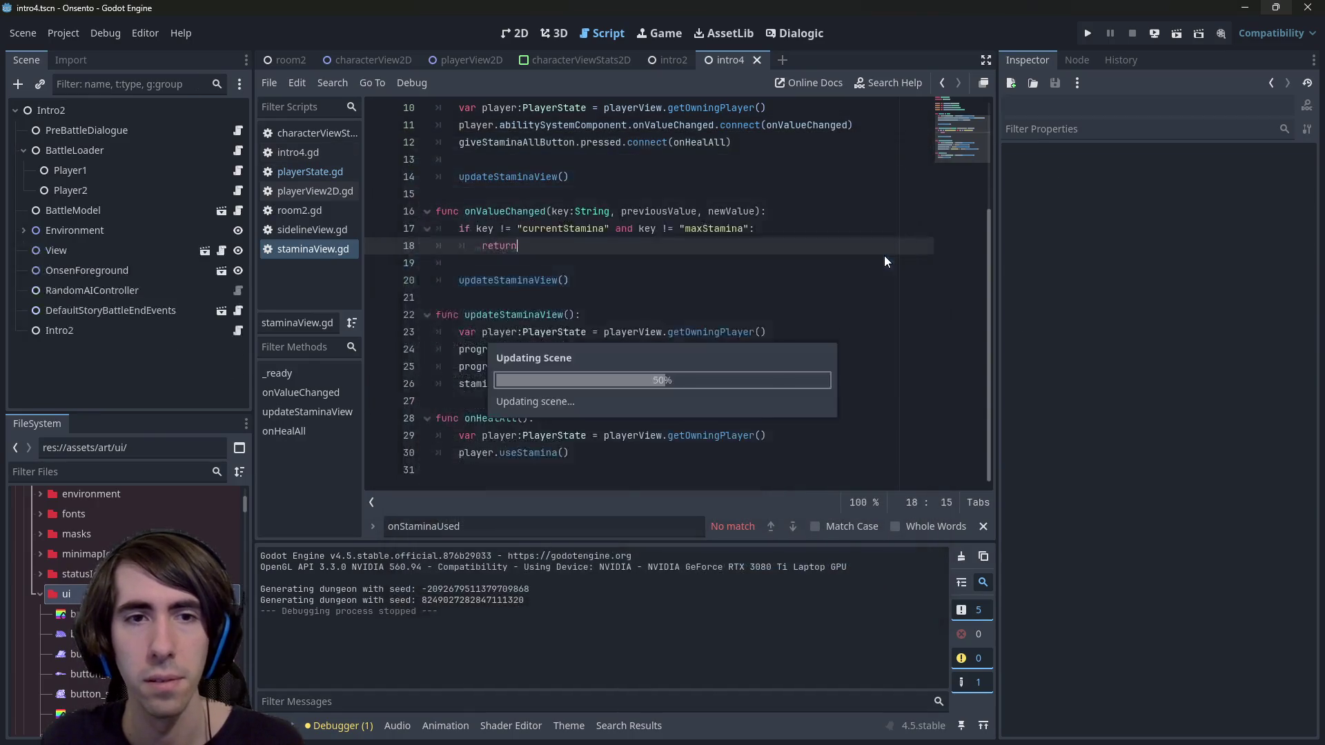
left_click(1177, 33)
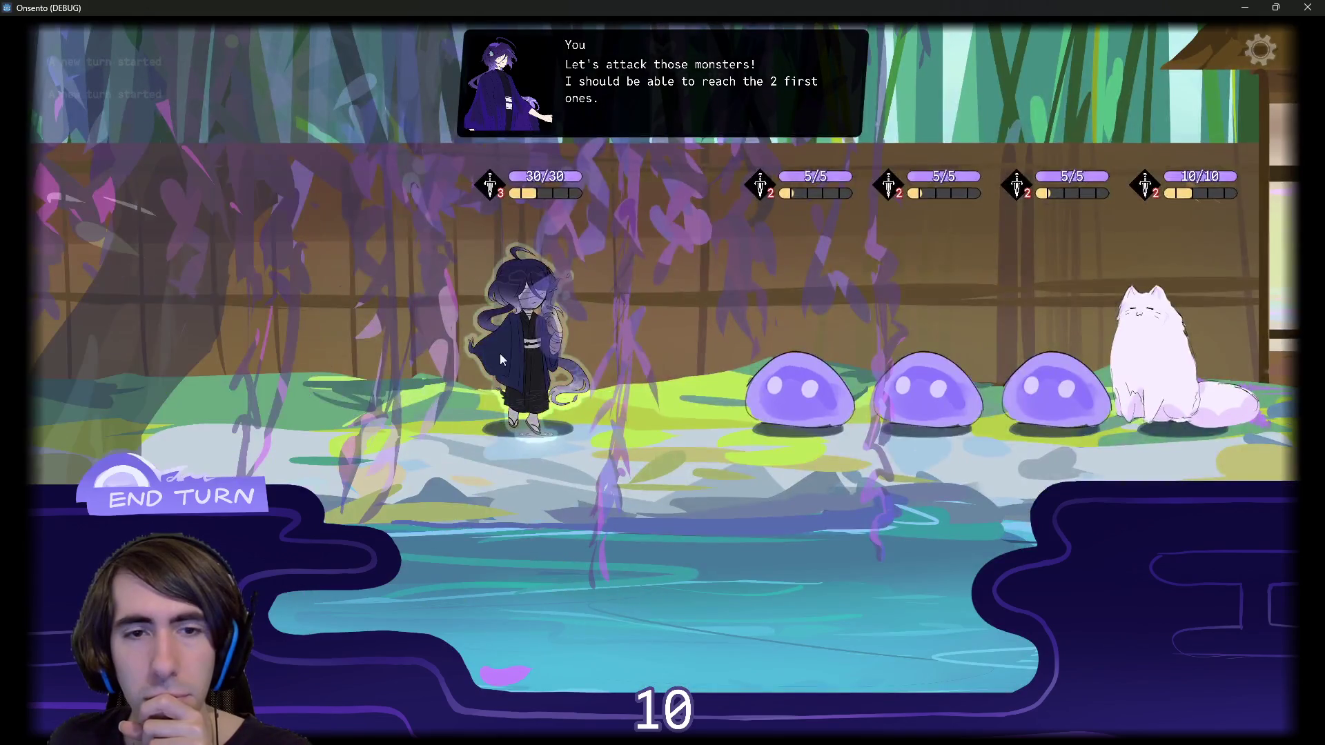
End the player's turn despite the 'A character can still play!' warning, then stop the game.
left_click(181, 496)
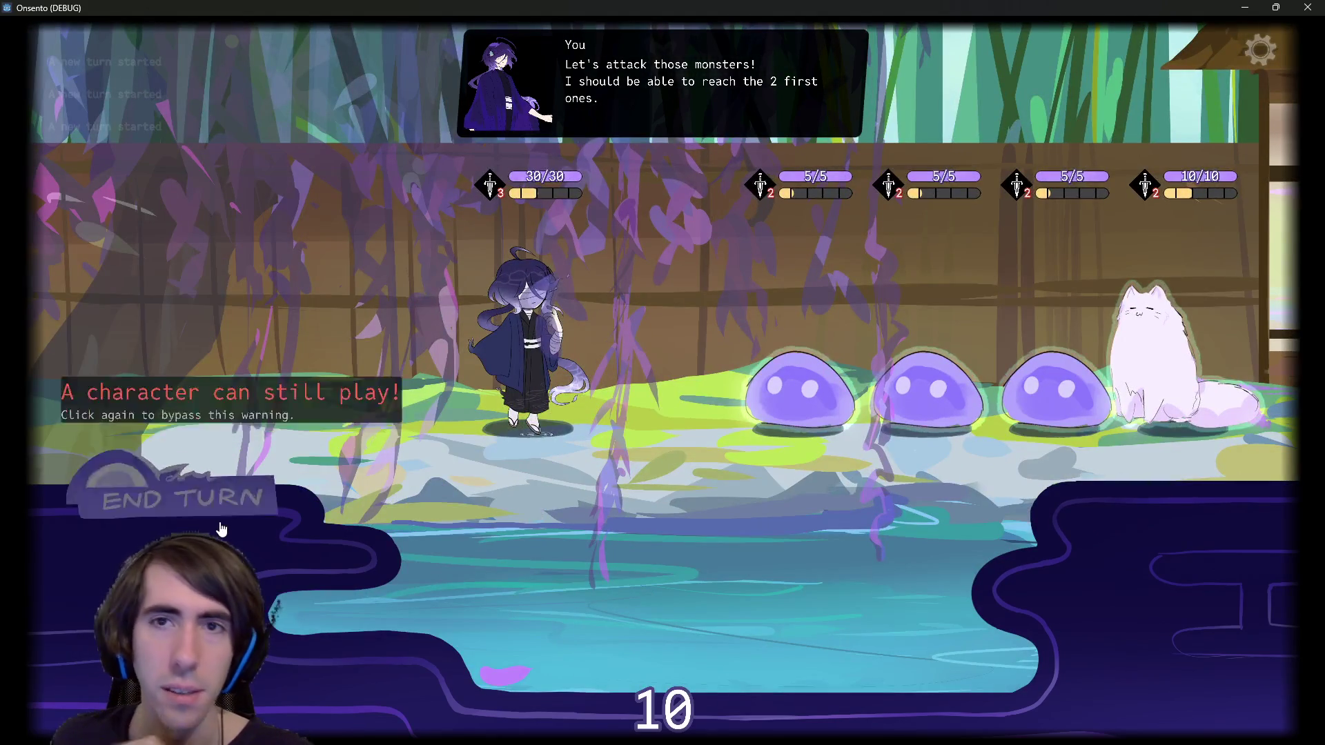
left_click(221, 529)
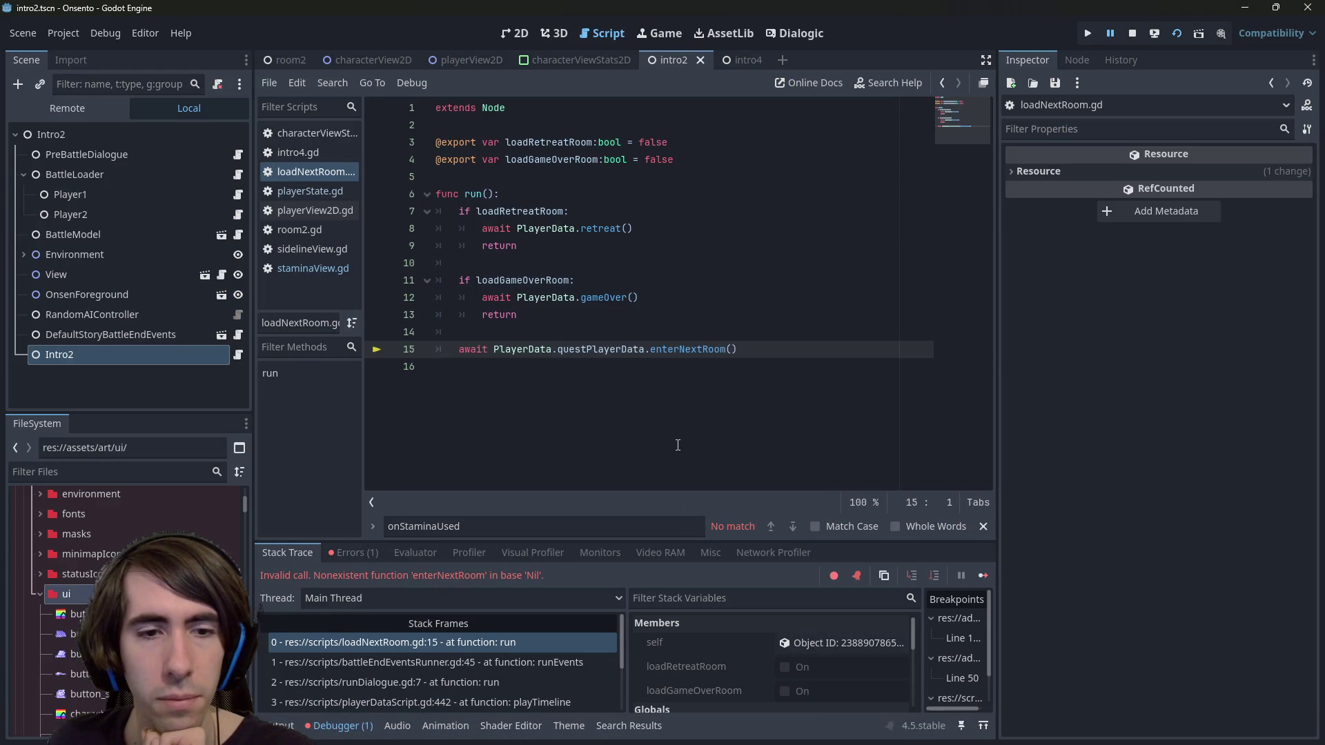
left_click(1132, 33)
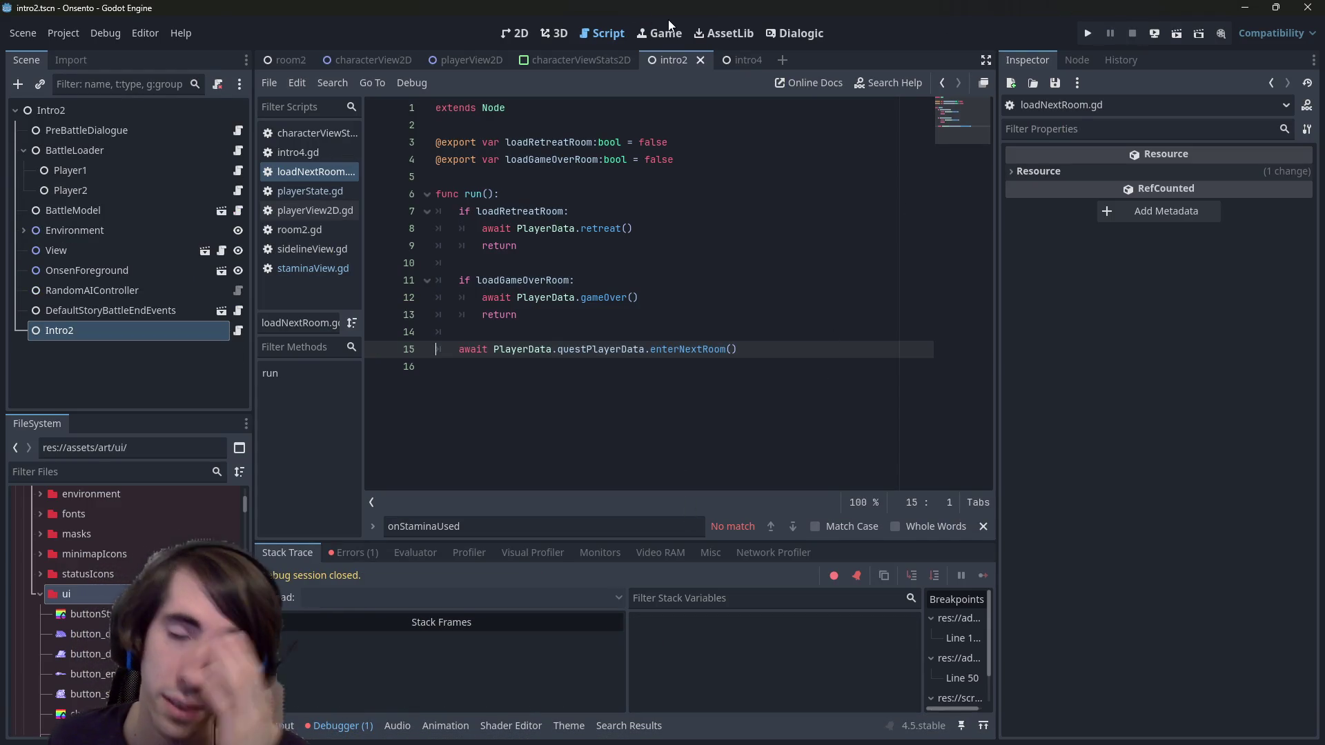
Open playIntro.tscn through Quick Open and run it.
key("shift+alt+o")
type("playintro")
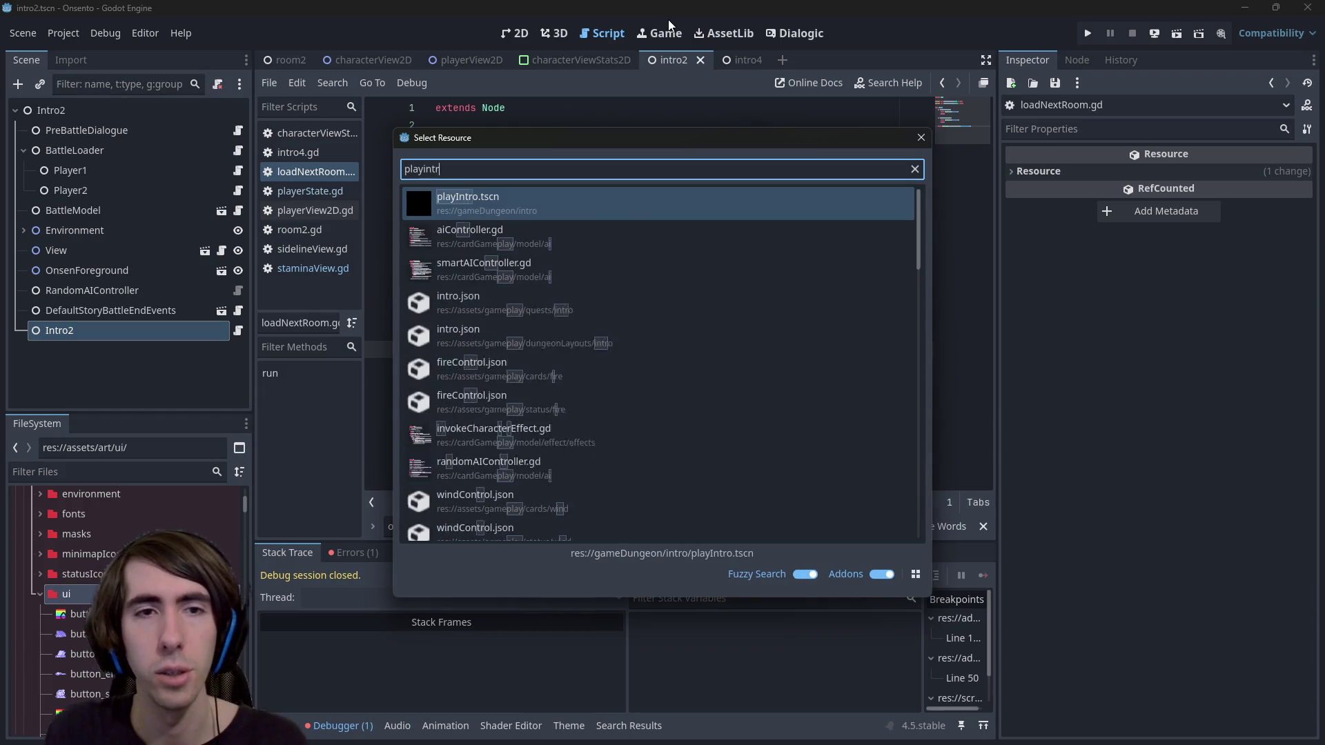
key("Return")
left_click(1199, 34)
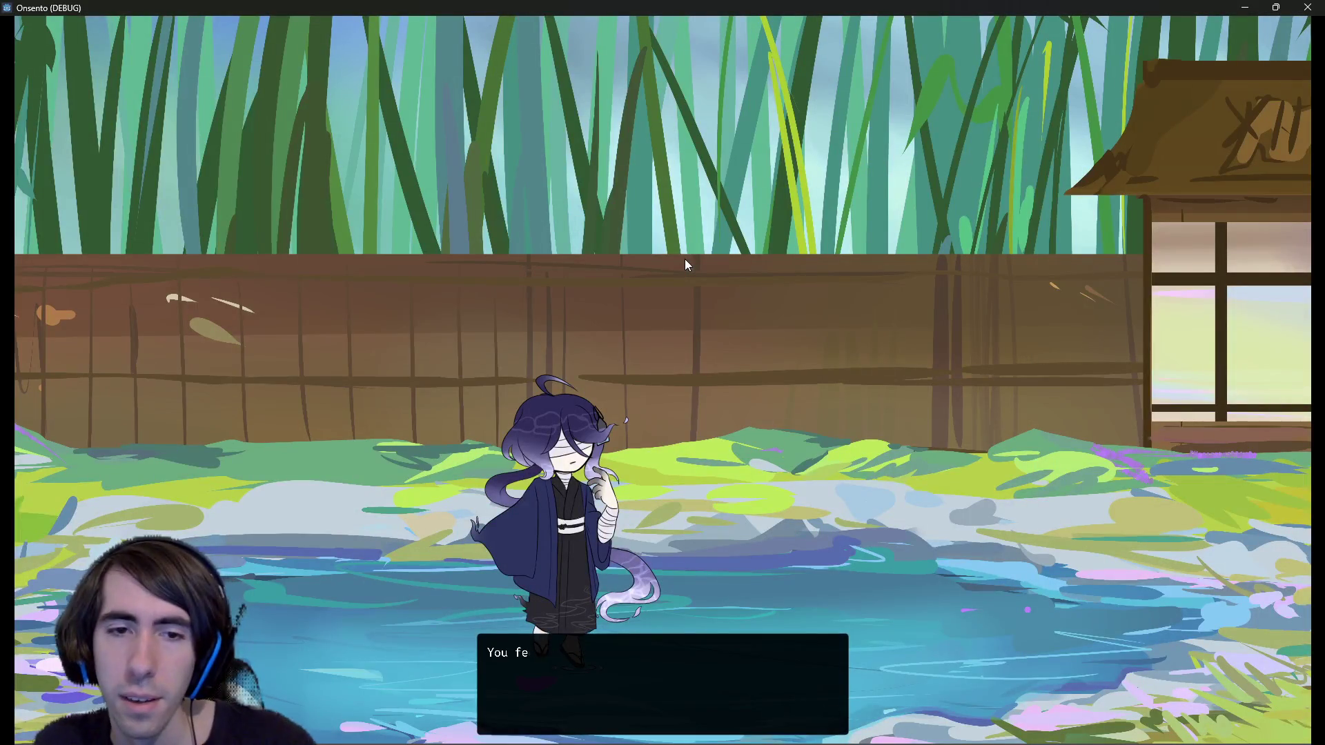
Play through the intro, attacking the slime and ending the turn, until Nekomata's stamina prompt.
left_click(685, 259)
left_click(674, 265)
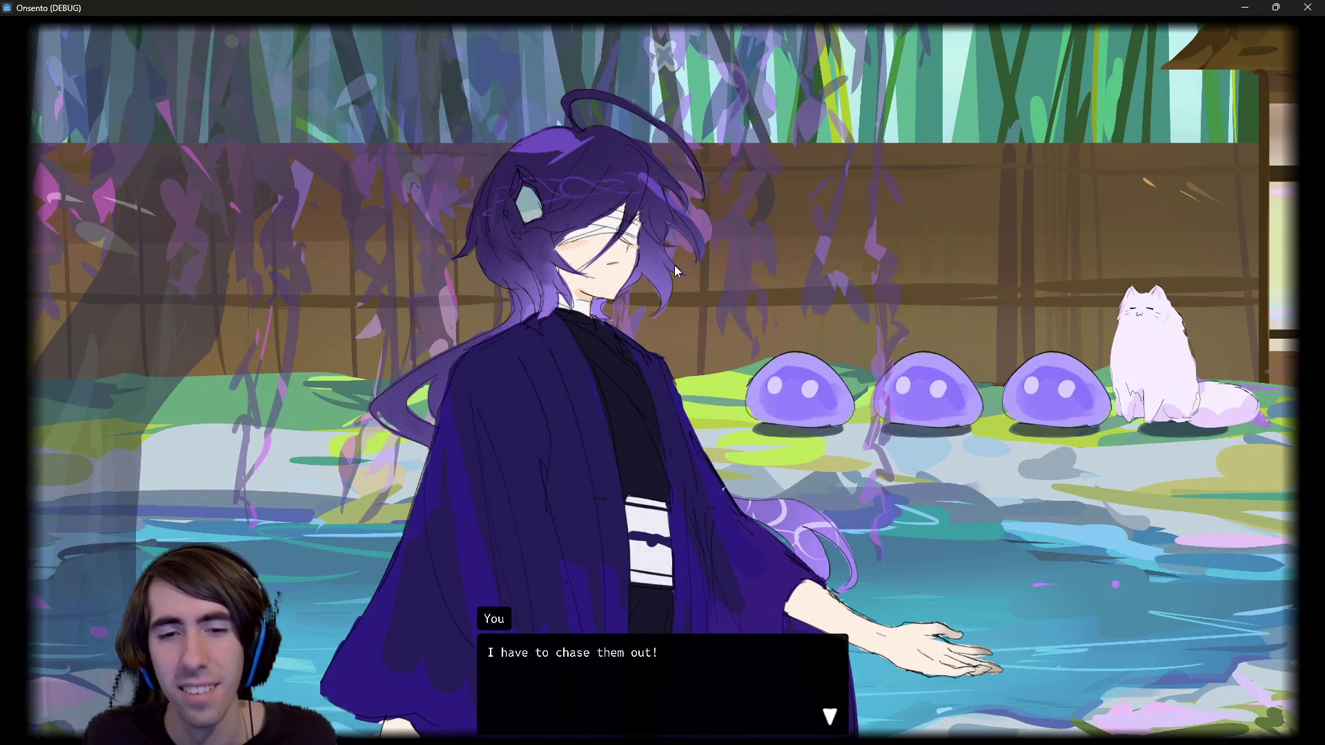
left_click(674, 265)
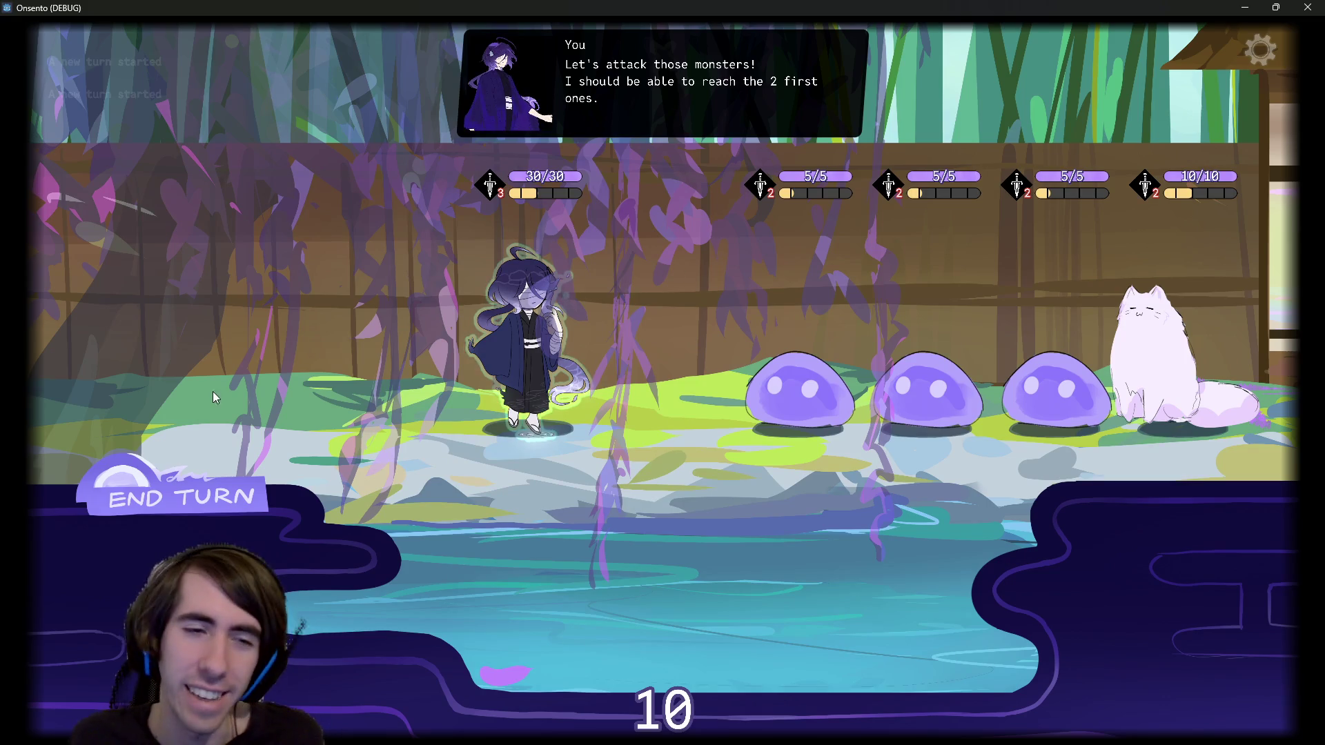
left_click(194, 466)
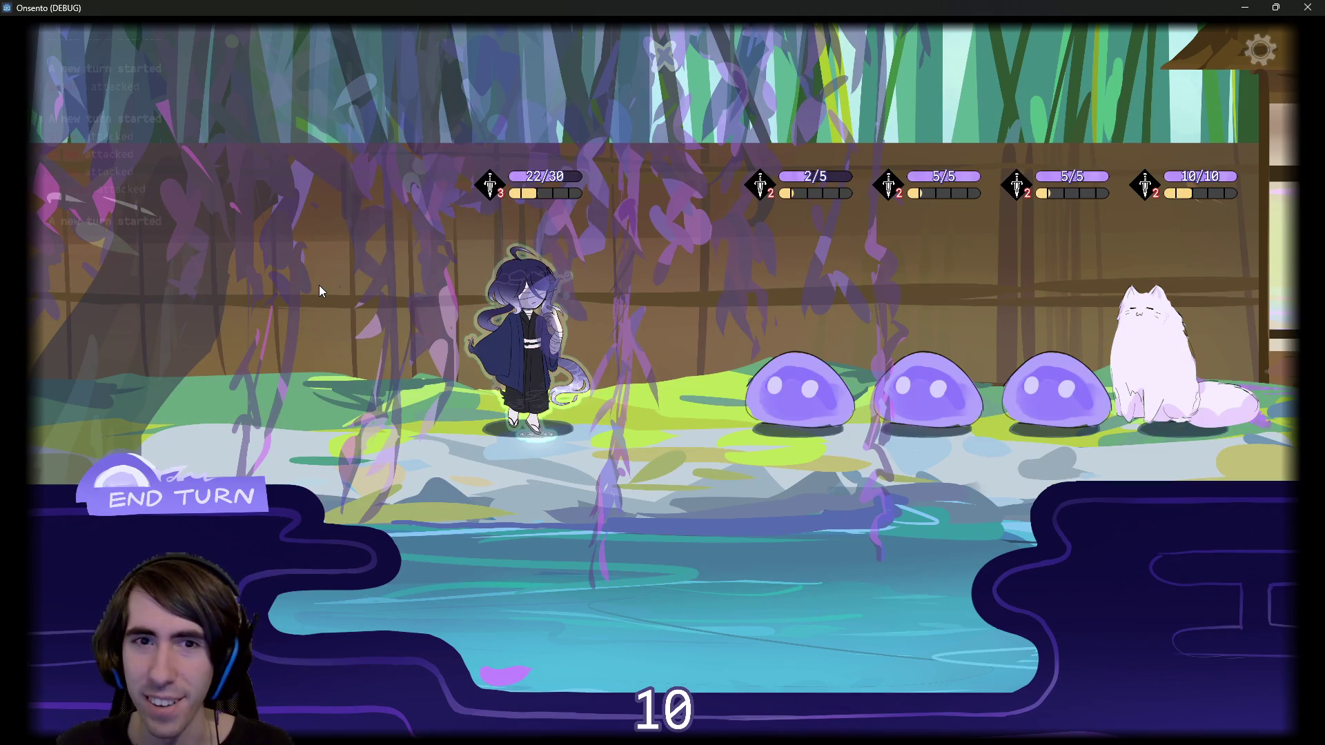
left_click(219, 457)
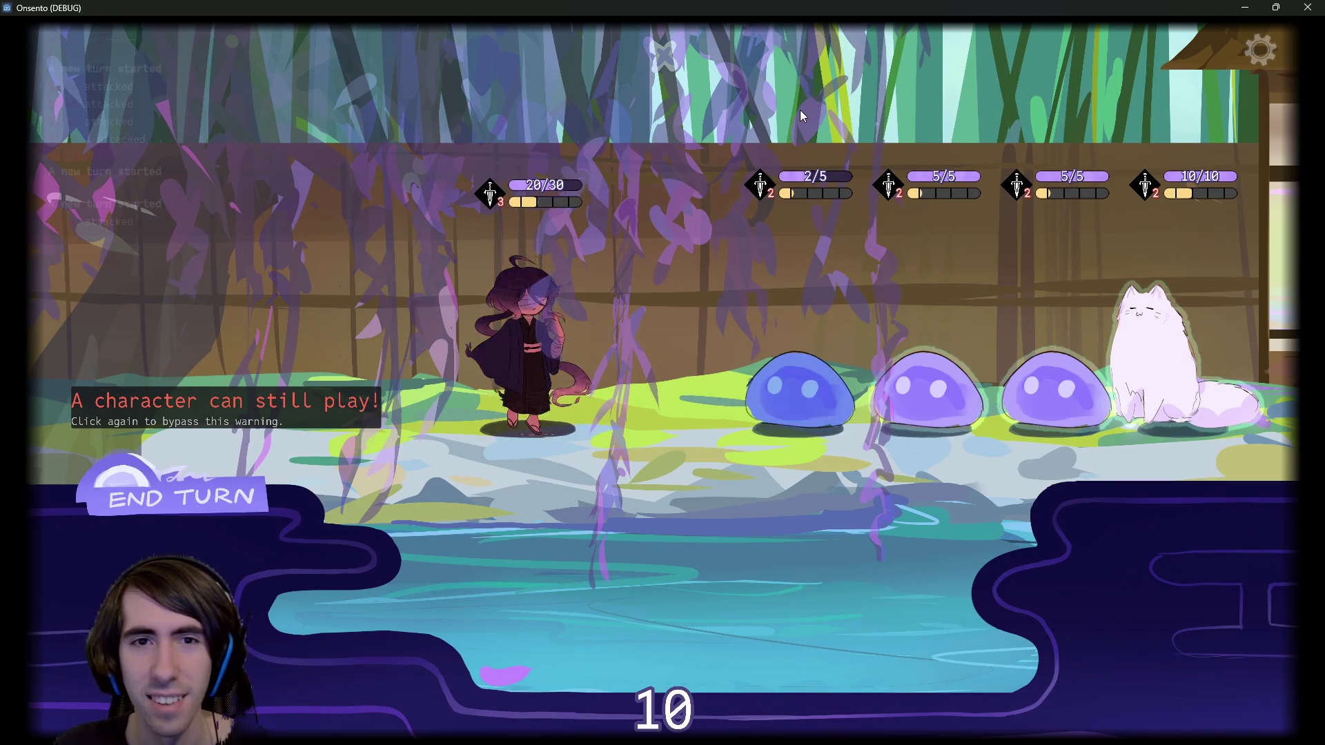
left_click(219, 457)
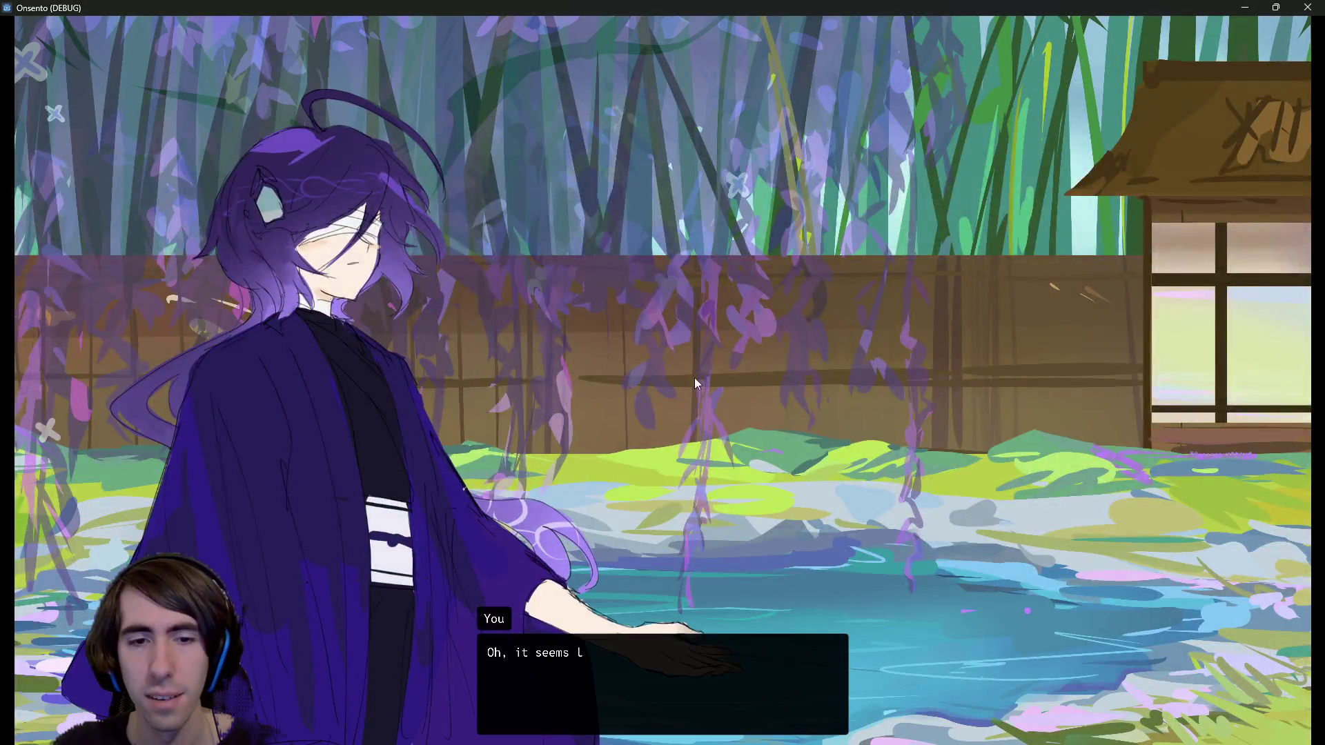
left_click(688, 395)
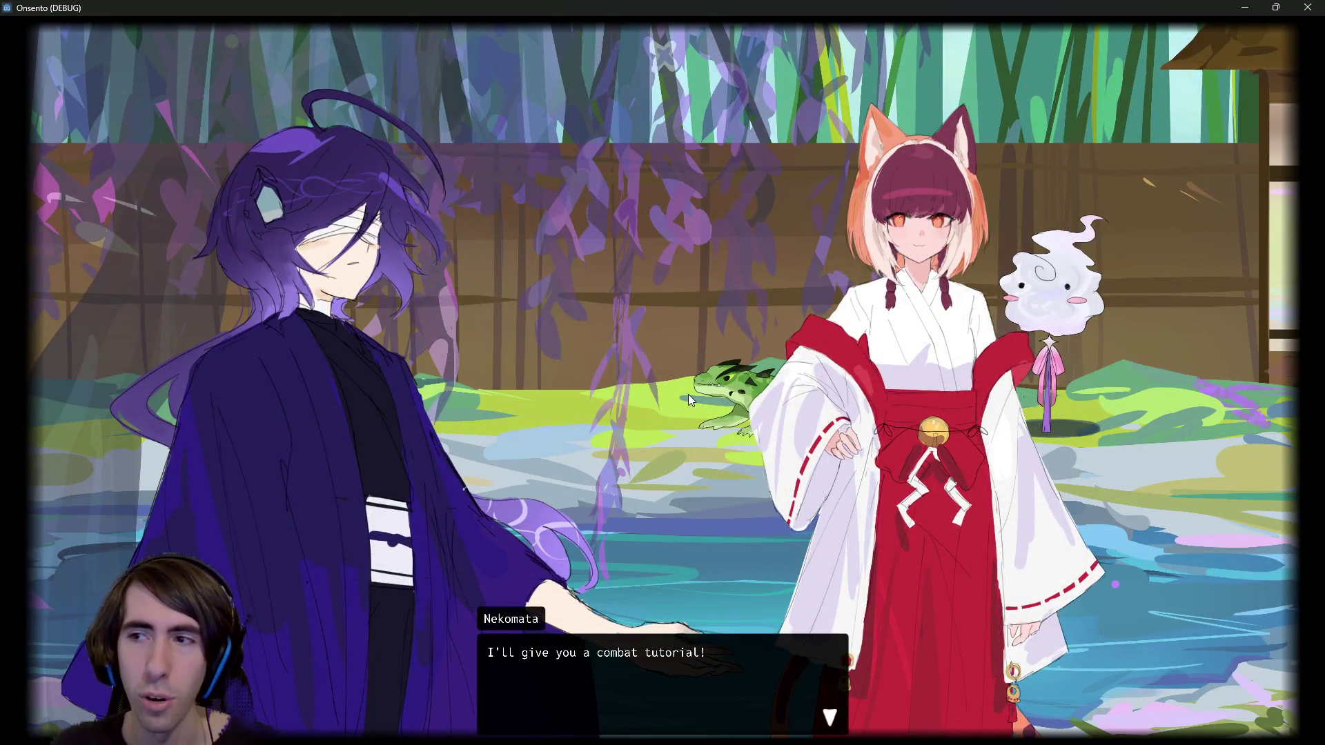
left_click(689, 394)
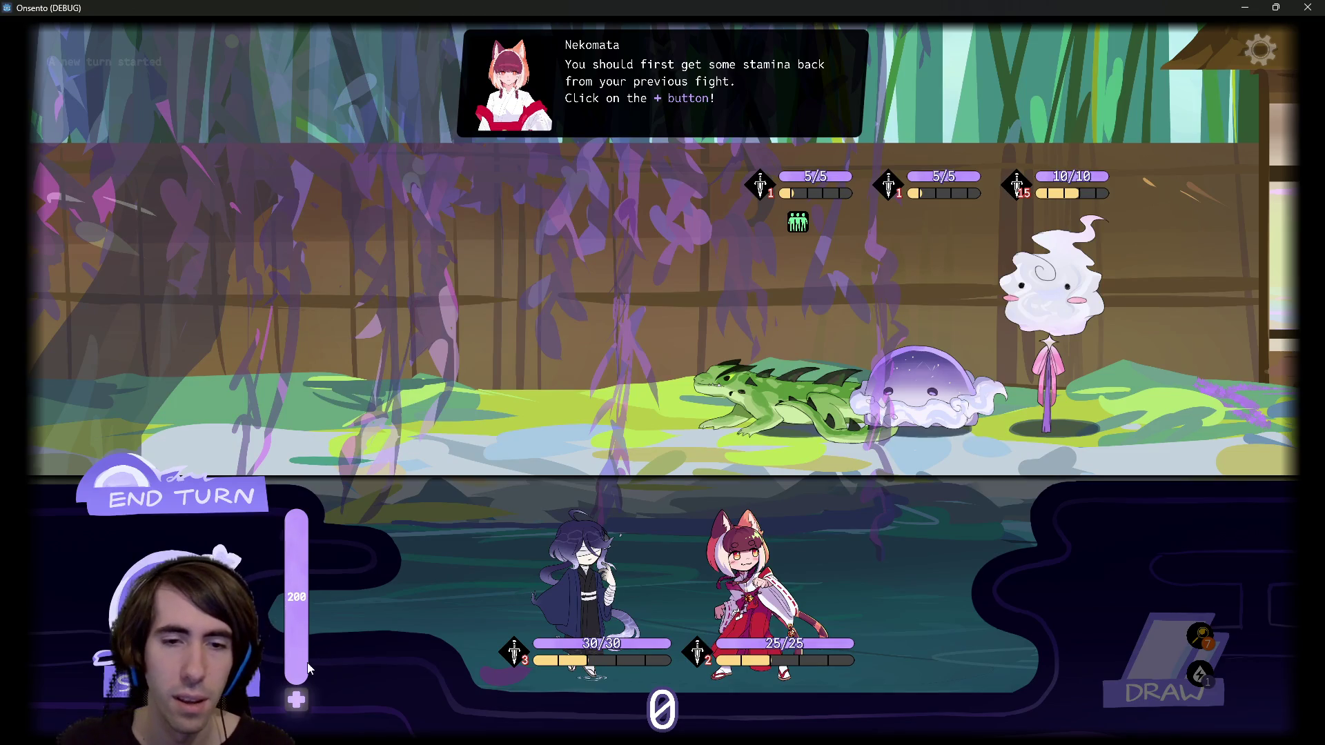
mouse_move(595, 646)
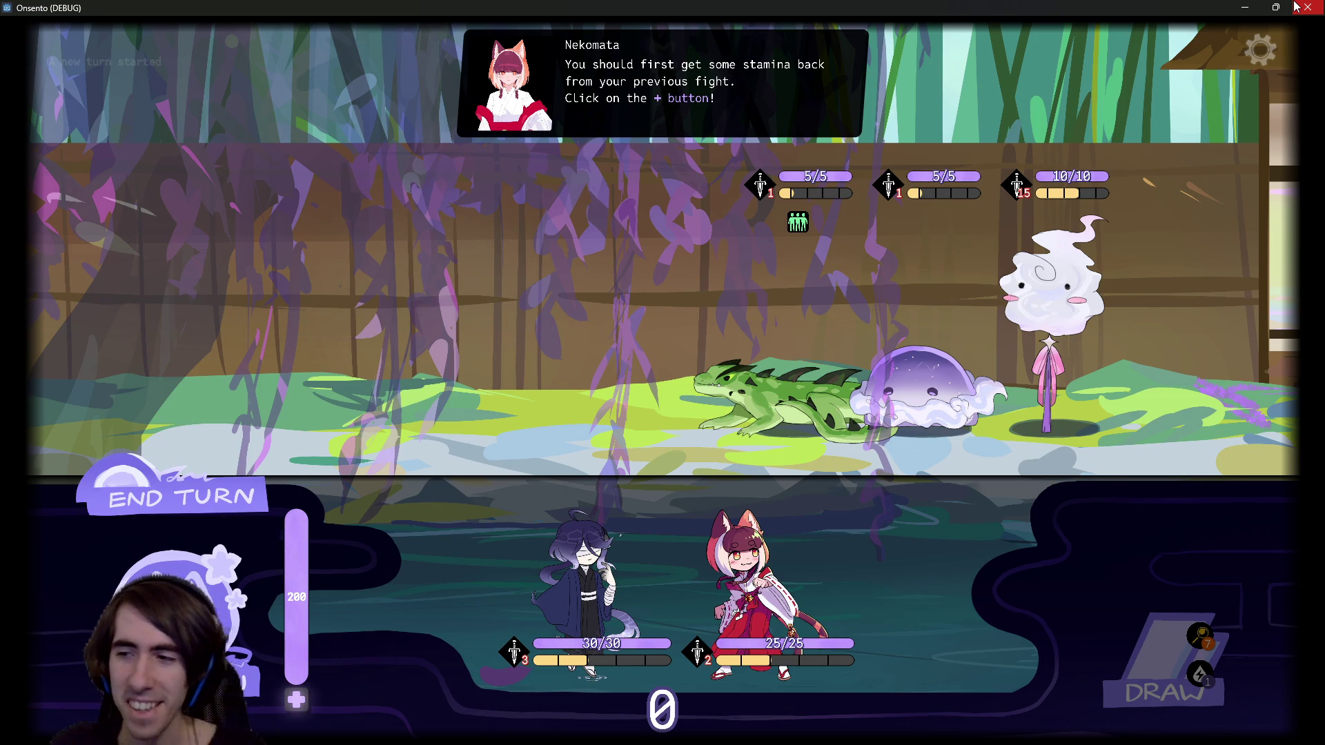
left_click(1236, 7)
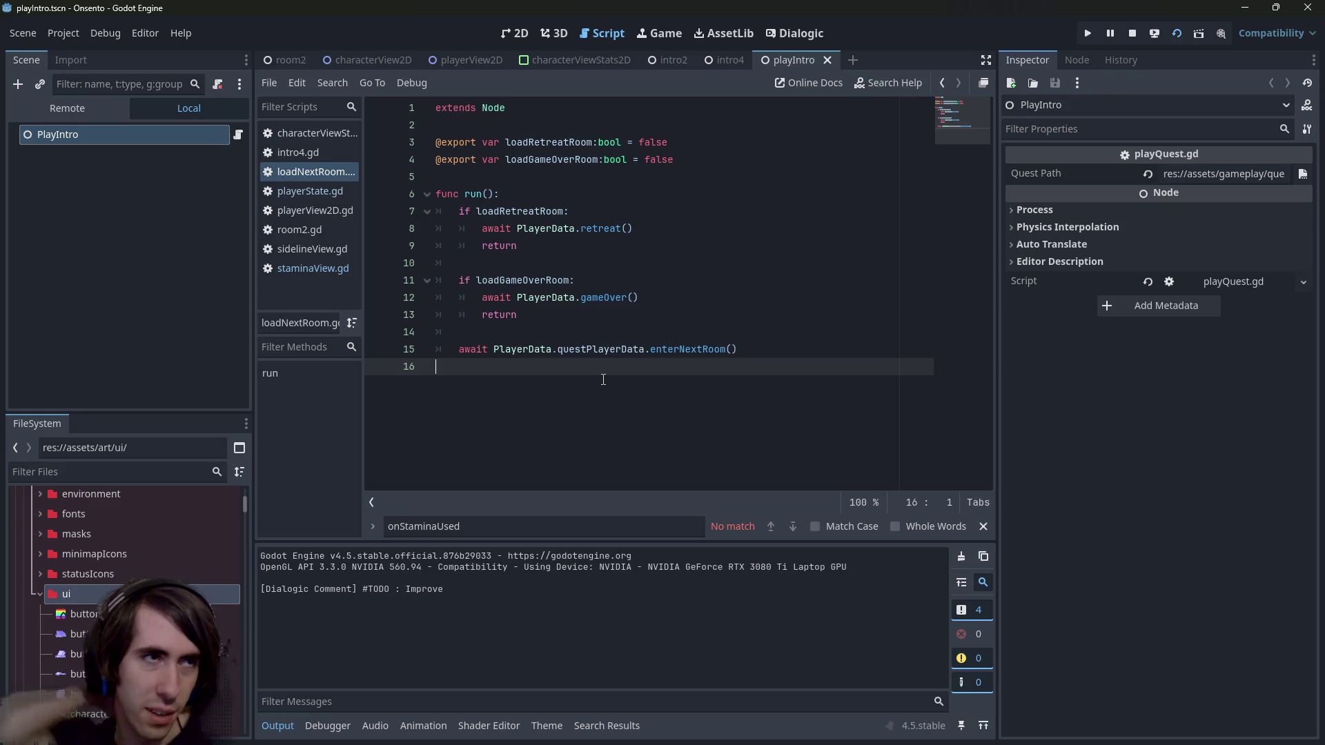
Open room4Battle.json through Quick Open and look over its characters list.
key("shift+alt+o")
type("room4")
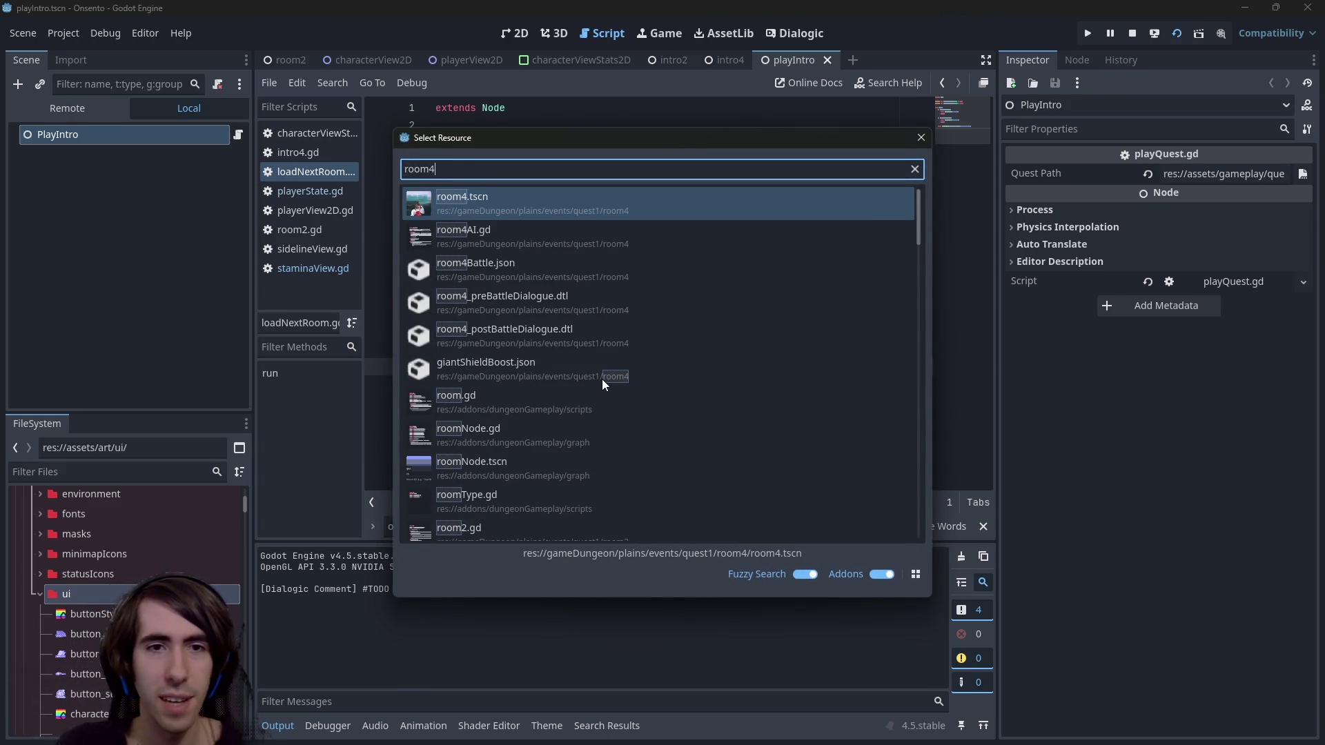
key("Down")
key("Down")
key("Return")
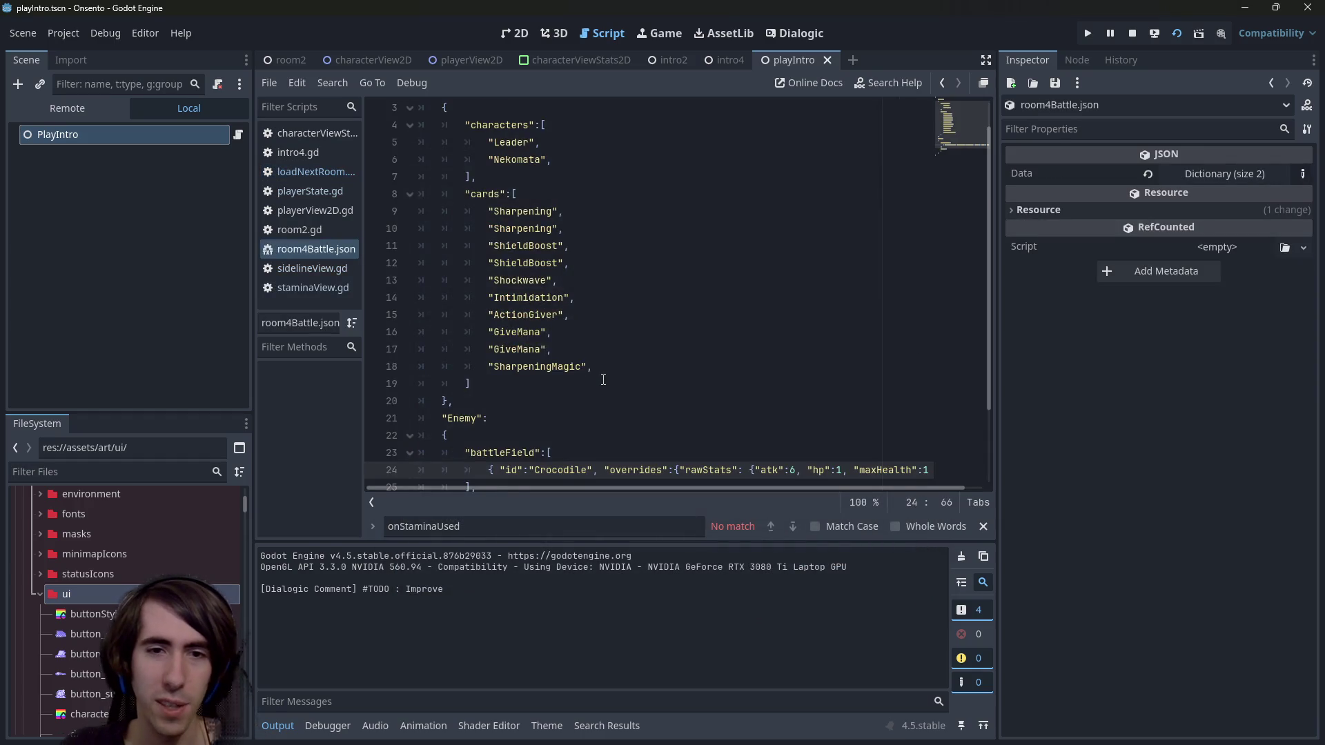
scroll(603, 380, "down", 2)
left_click_drag(989, 356, 1131, 373)
scroll(842, 420, "up", 1)
scroll(842, 420, "up", 2)
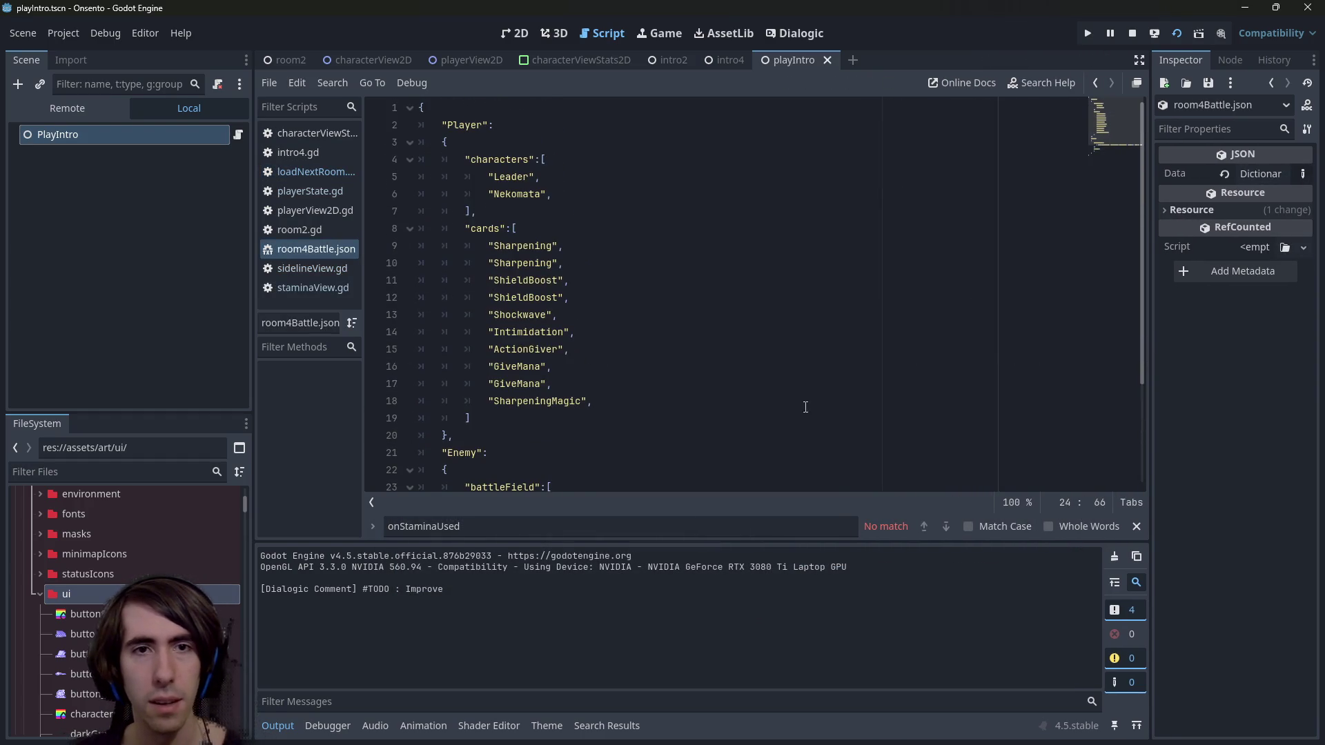
scroll(658, 331, "down", 2)
scroll(496, 194, "up", 2)
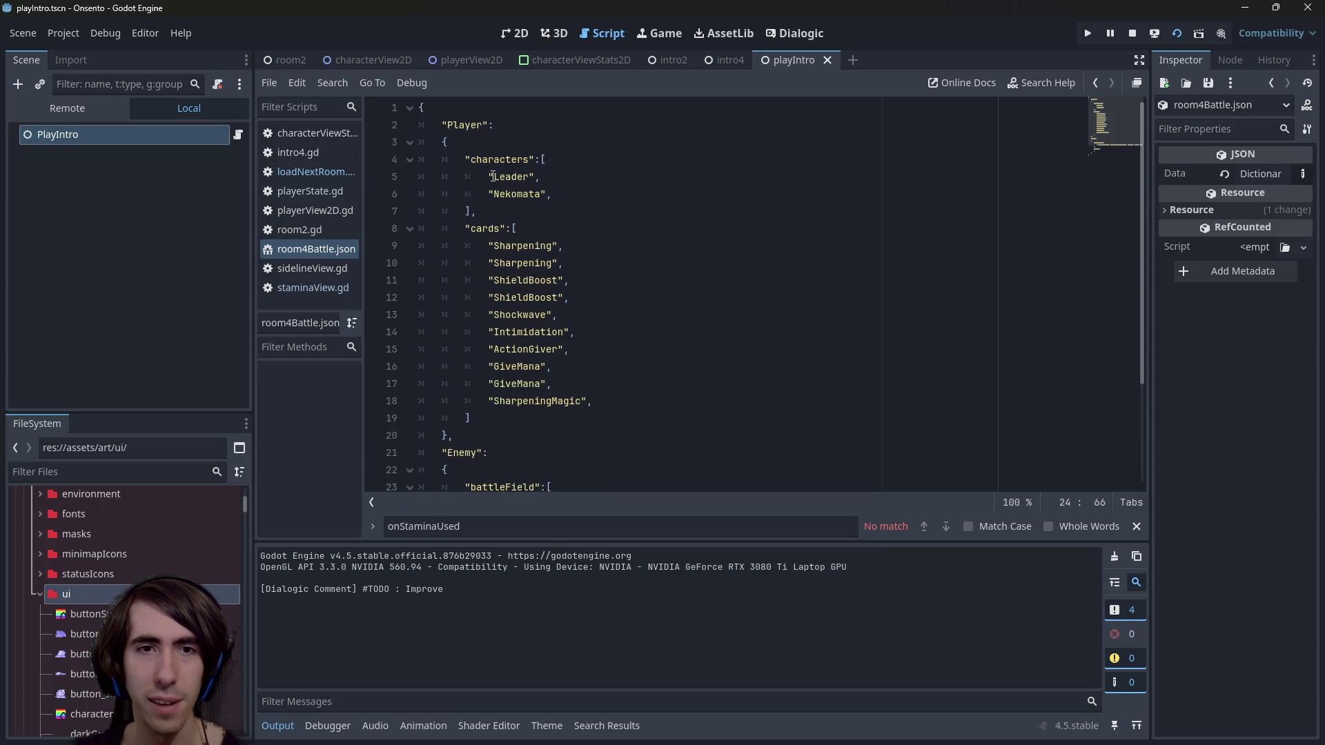
Paste the Crocodile overrides entry on a new line below Leader.
left_click(493, 177)
scroll(542, 330, "down", 1)
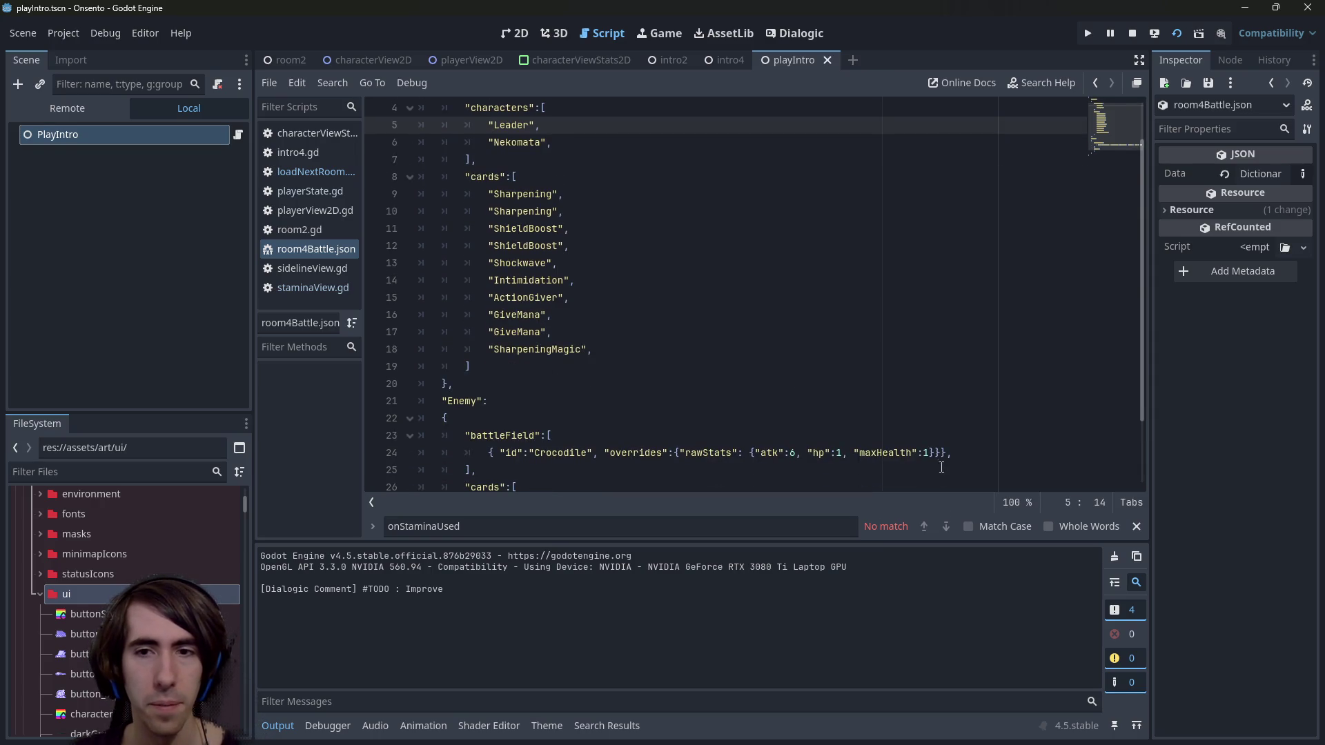
mouse_move(949, 456)
left_mouse_down()
mouse_move(483, 441)
mouse_move(376, 452)
left_mouse_up()
key("ctrl+c")
scroll(566, 255, "up", 1)
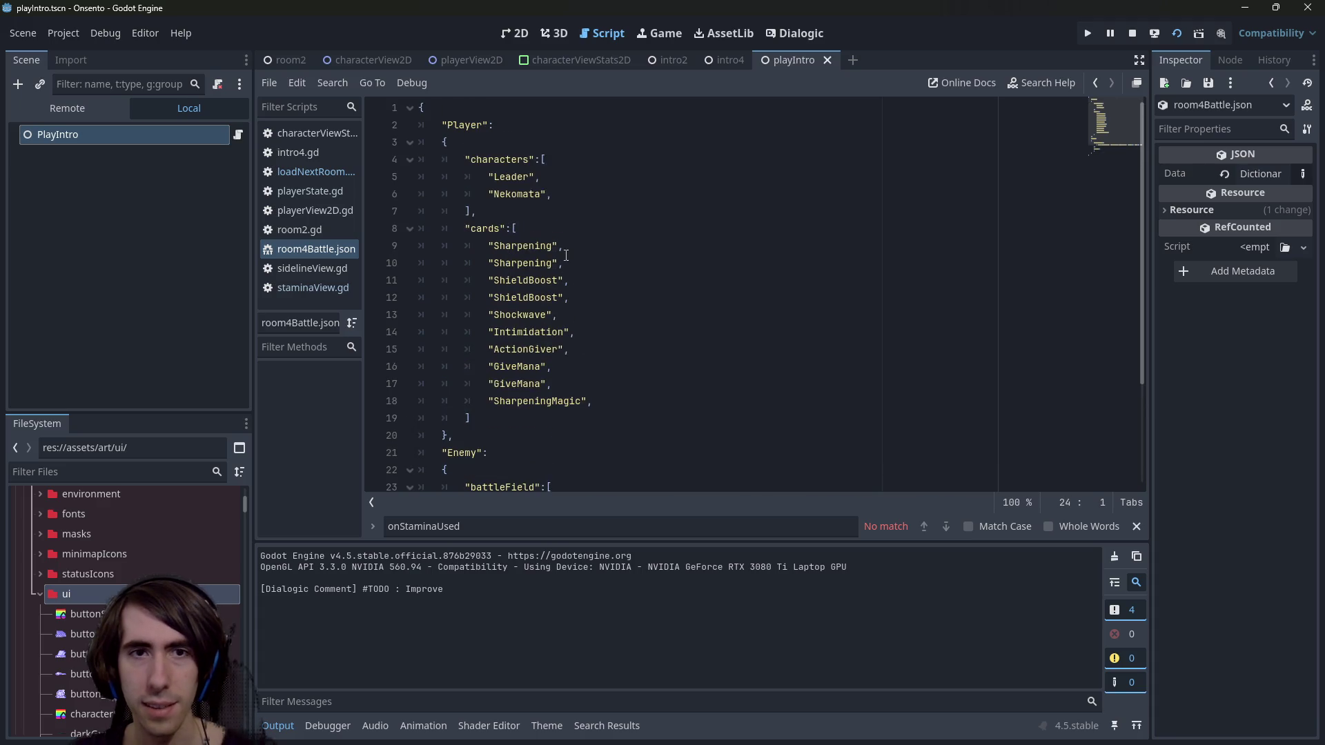
left_click(580, 177)
key("Return")
key("ctrl+v")
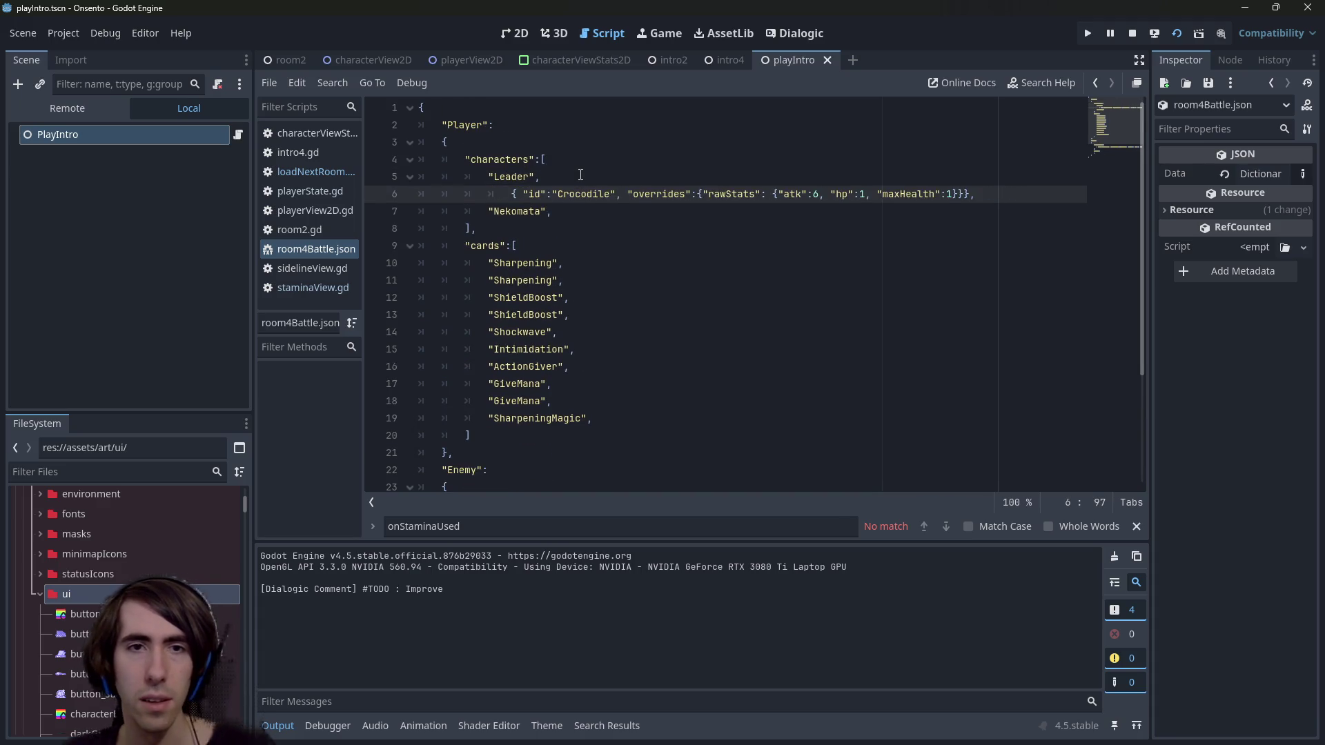
key("shift+Tab")
Rename the pasted override to Leader and delete its atk stat.
double_click(512, 176)
key("ctrl+c")
double_click(561, 194)
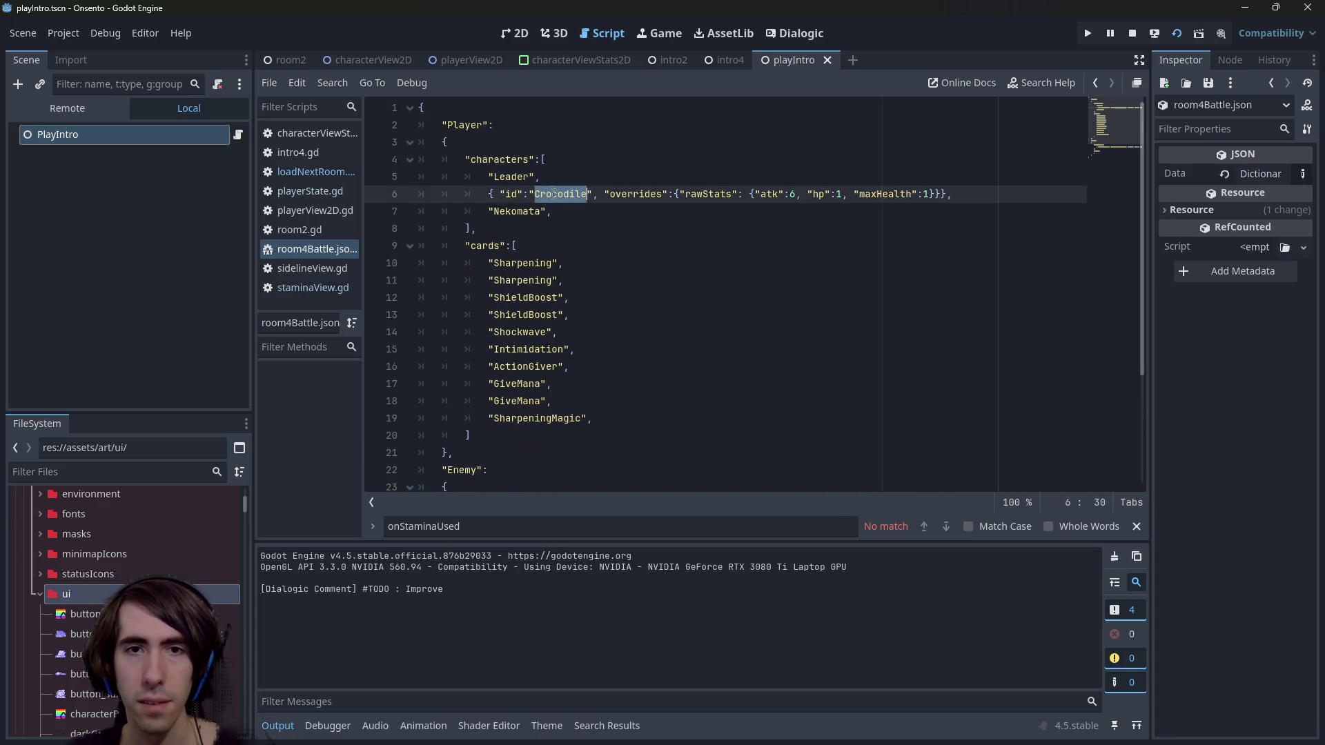
key("ctrl+v")
double_click(750, 194)
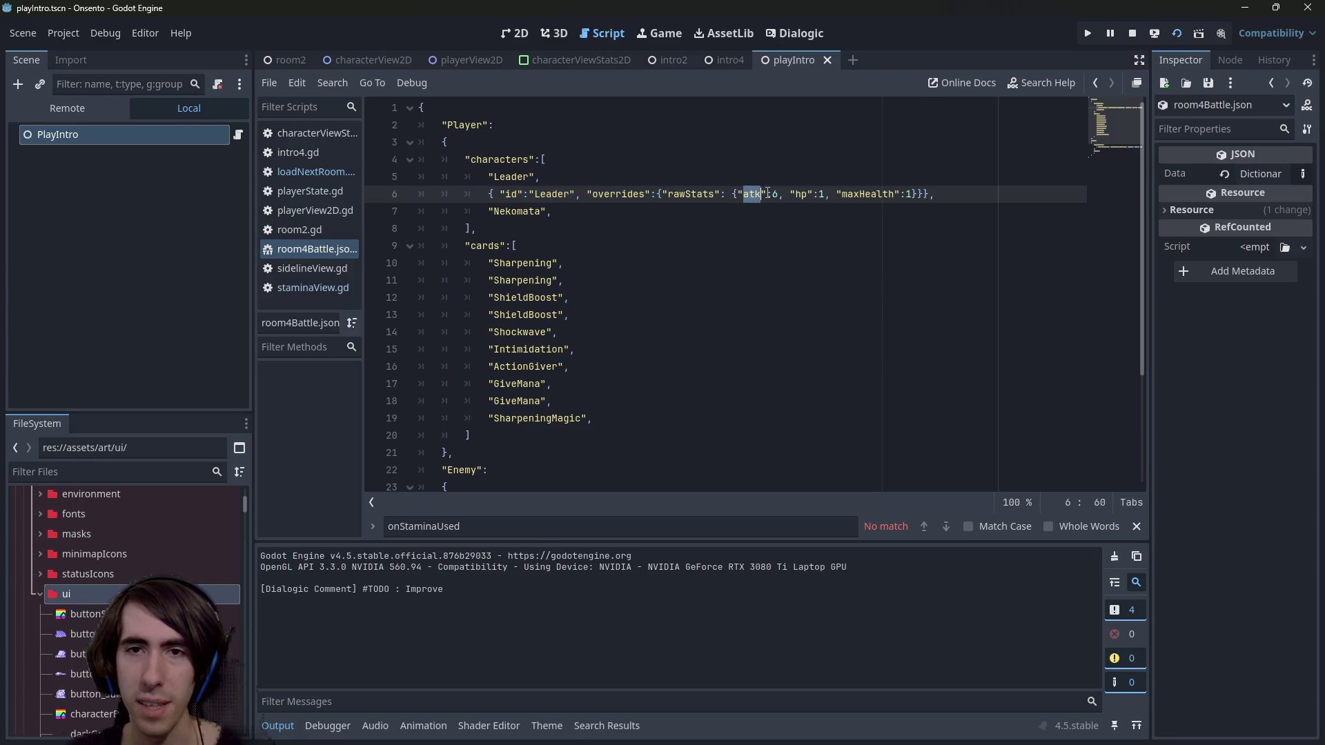
key("BackSpace")
key("BackSpace")
key("Delete")
key("Delete")
key("Delete")
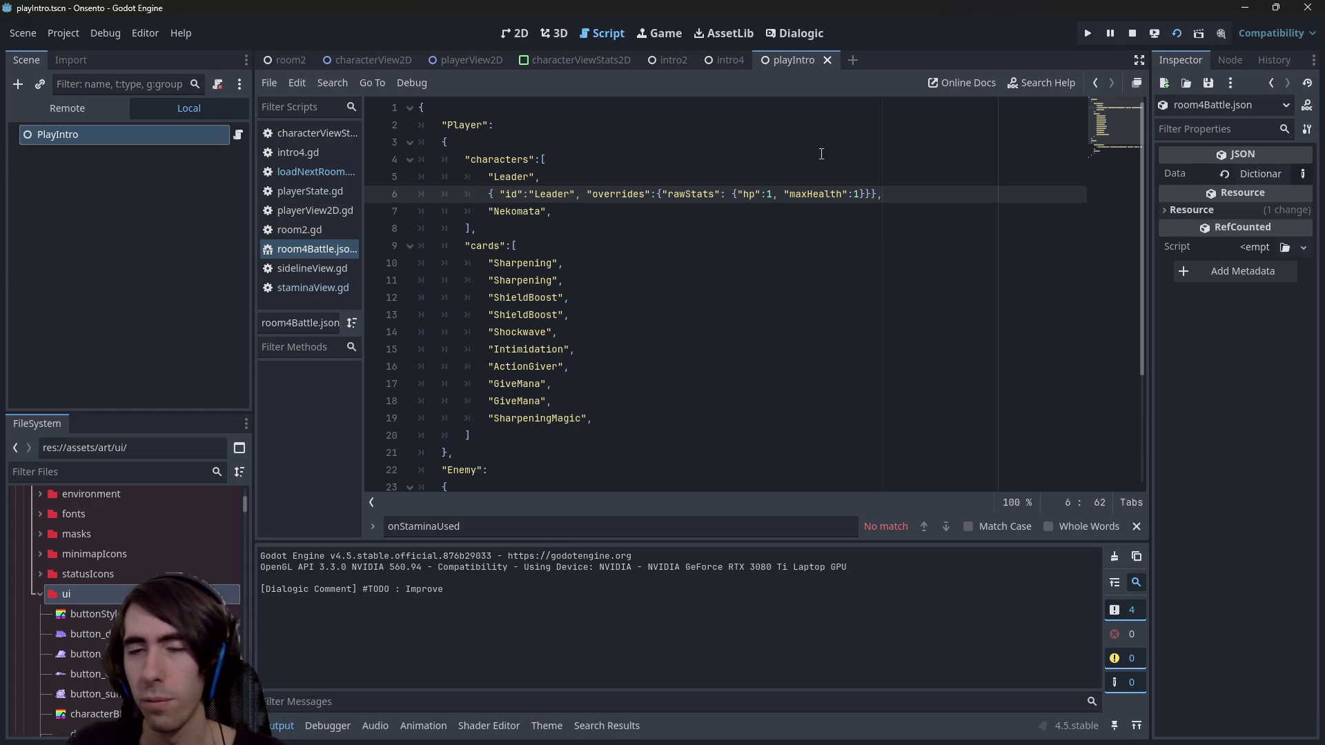
Remove the maxHealth override so only "hp":5 remains, fix the closing brace, and save.
key("ctrl+shift+Right")
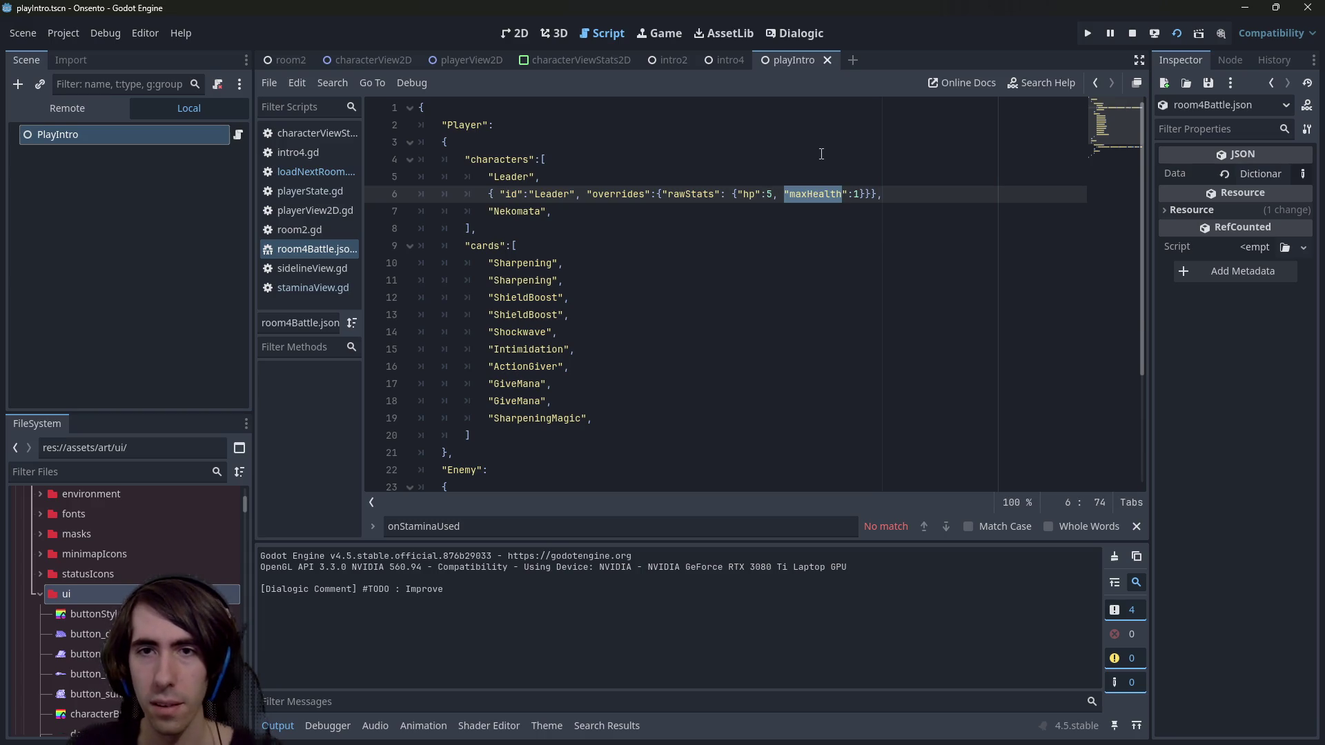
key("BackSpace")
key("Delete")
key("Delete")
key("Delete")
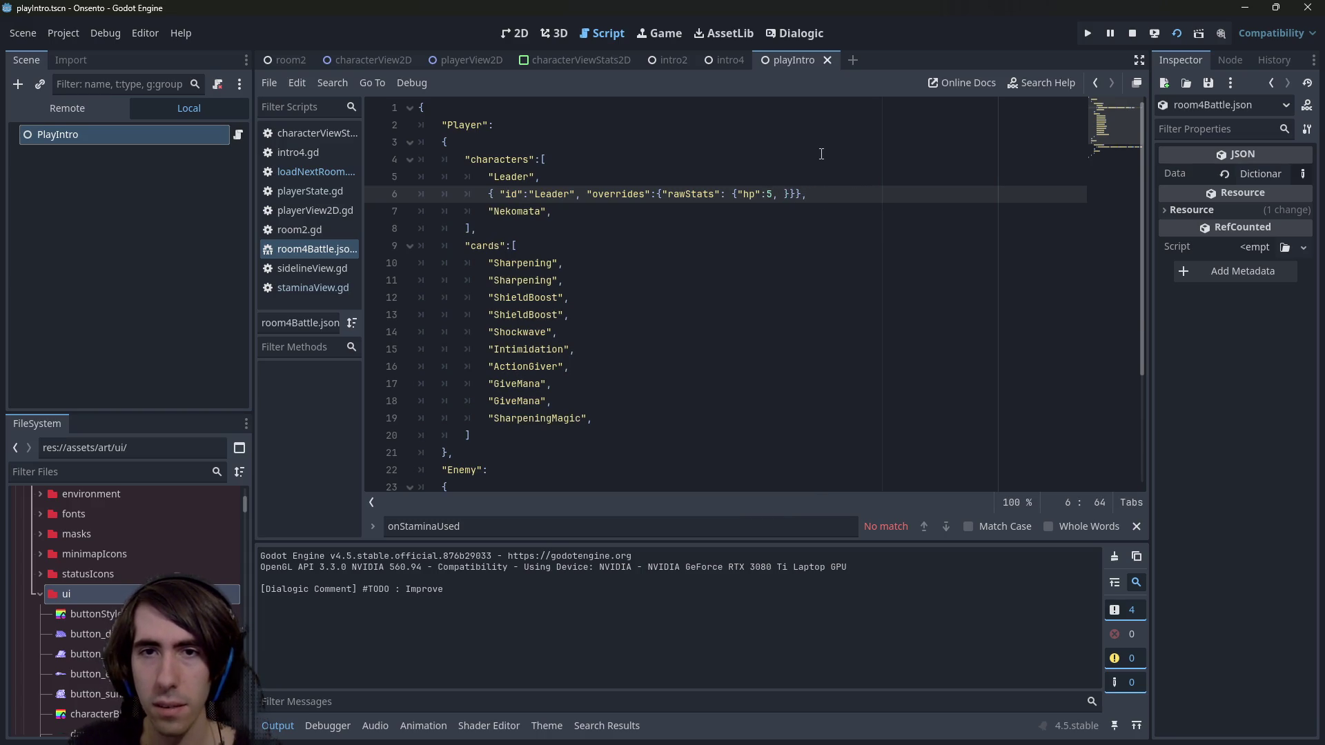
key("BackSpace")
key("BackSpace")
key("Delete")
key("ctrl+s")
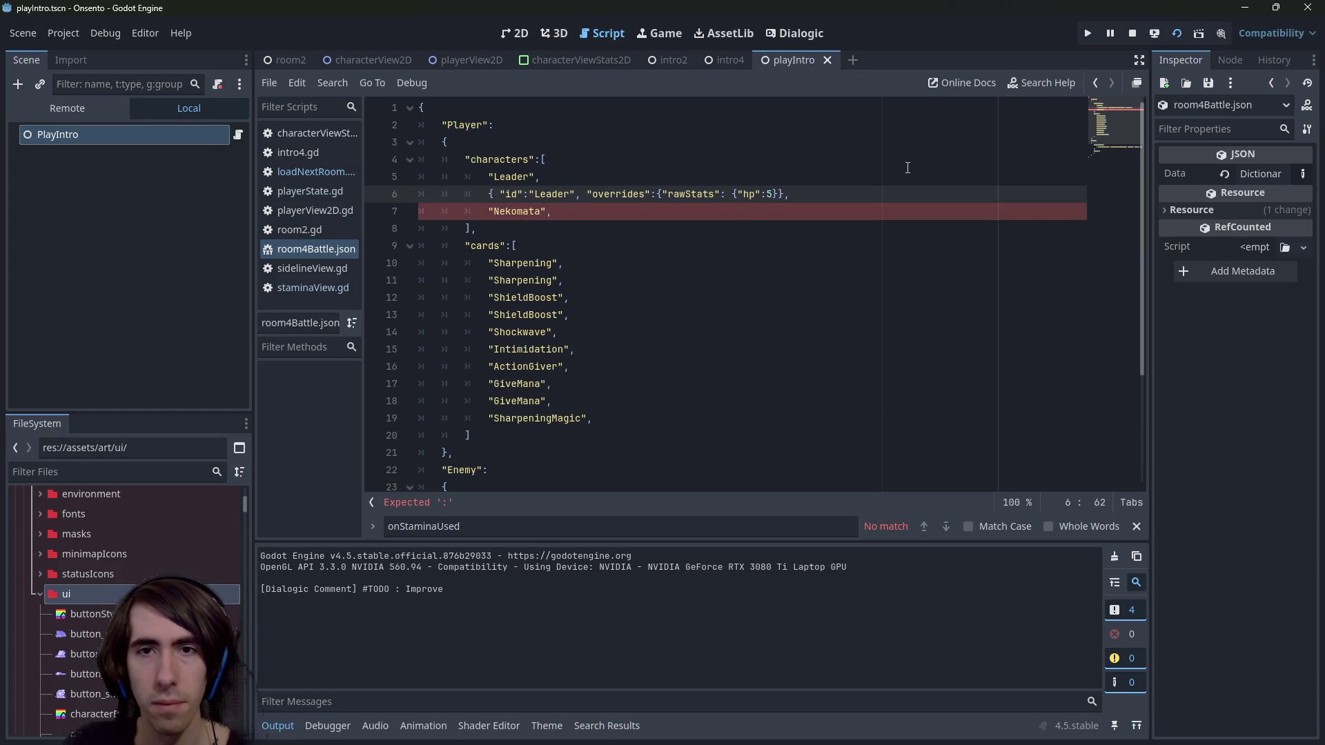
type("}")
key("ctrl+s")
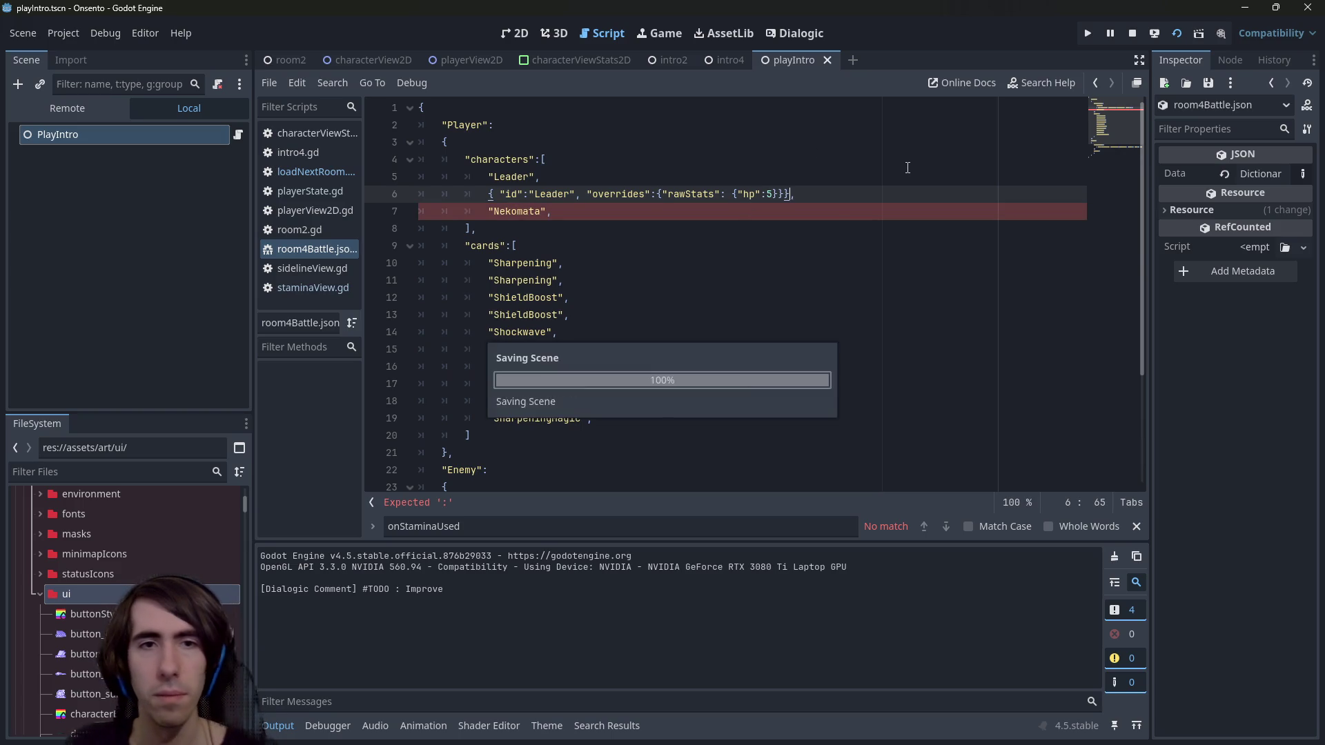
Delete the old plain "Leader" entry.
key("Up")
left_click(378, 171, "shift")
key("BackSpace")
key("BackSpace")
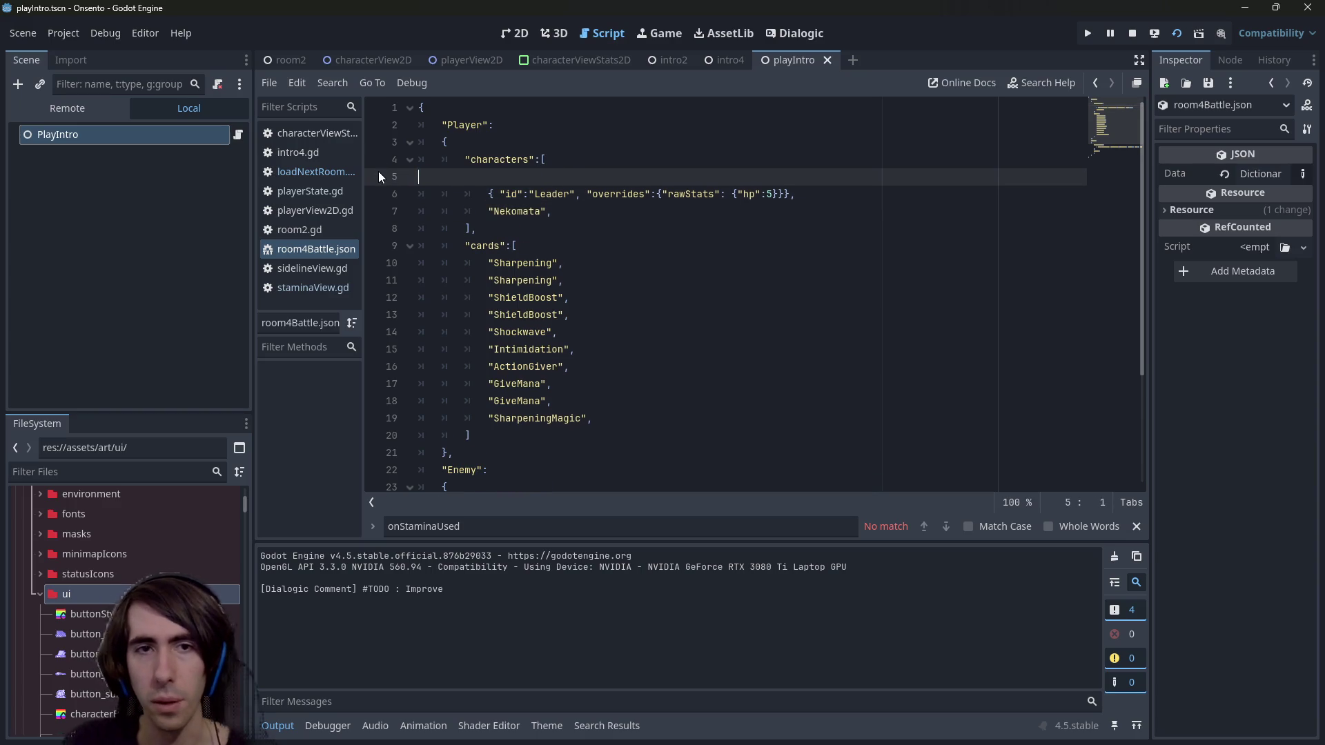
Stop the game and start a fresh run of the current scene.
left_click(1132, 34)
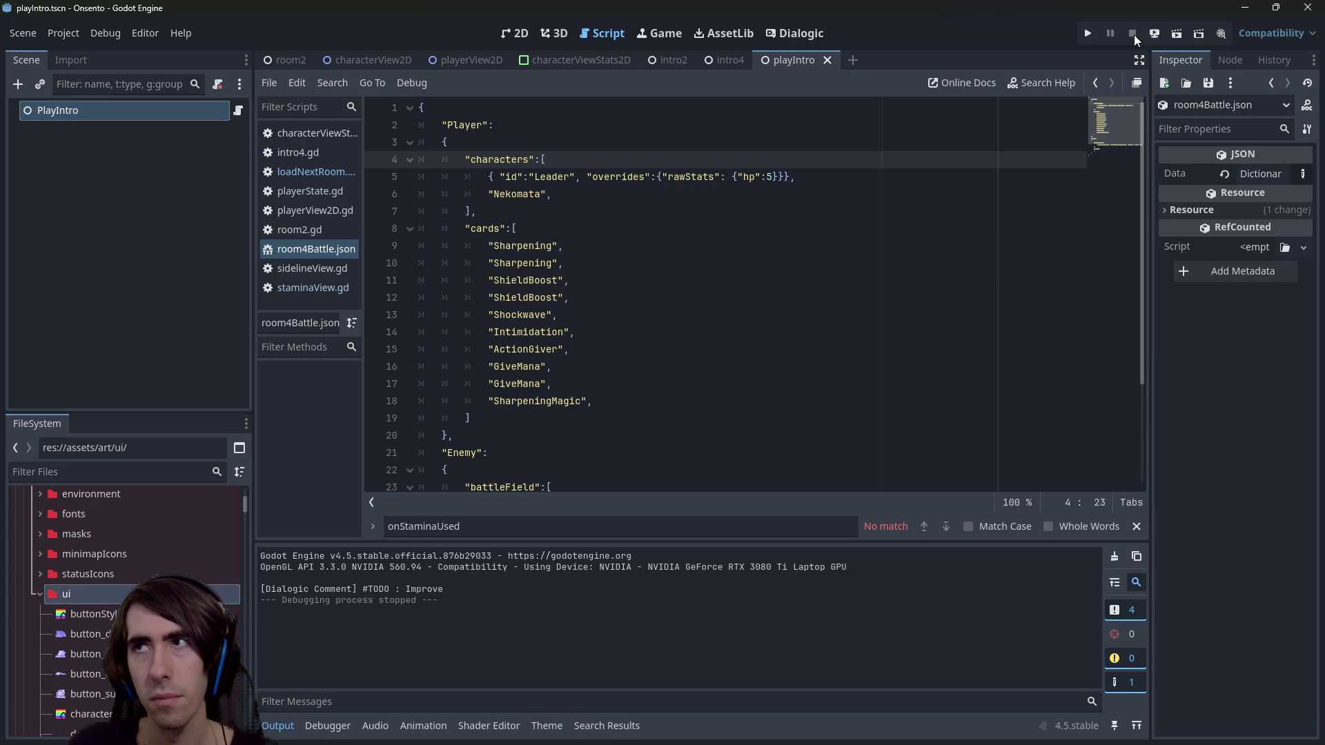
left_click(1176, 34)
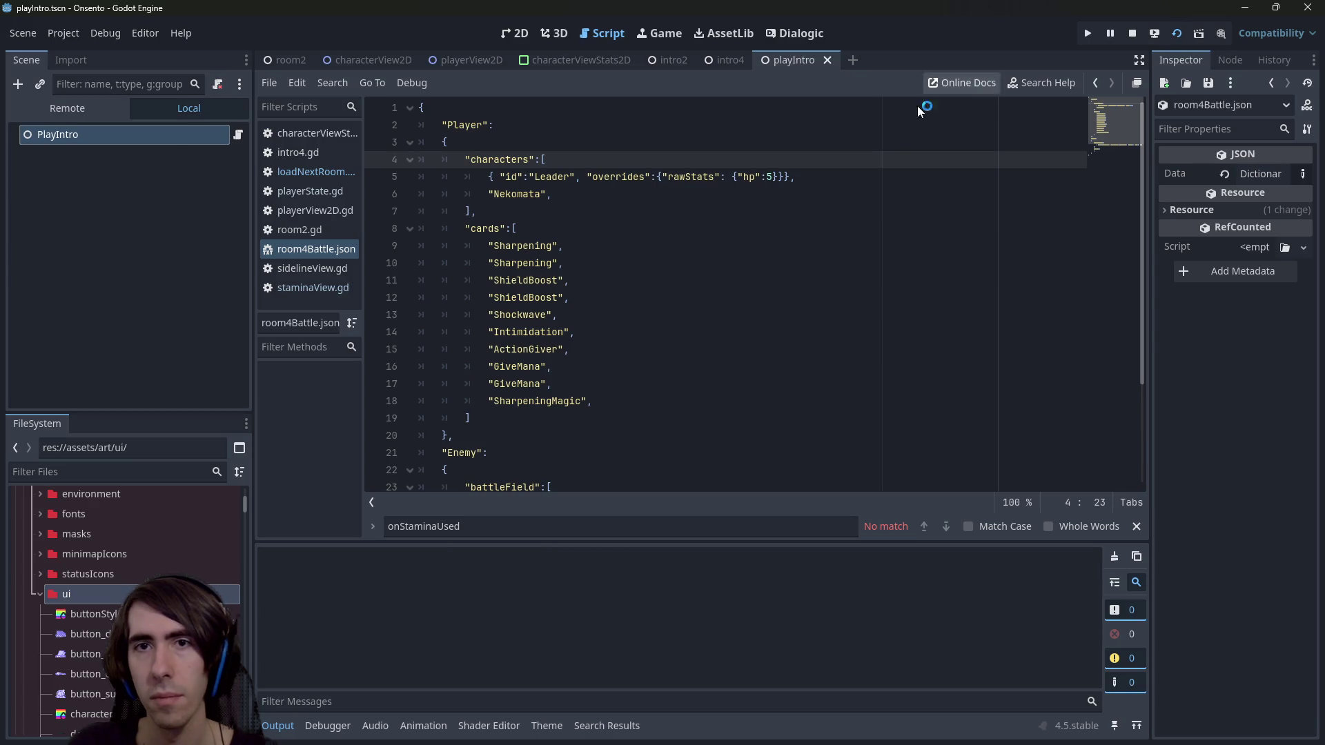
left_click(1124, 34)
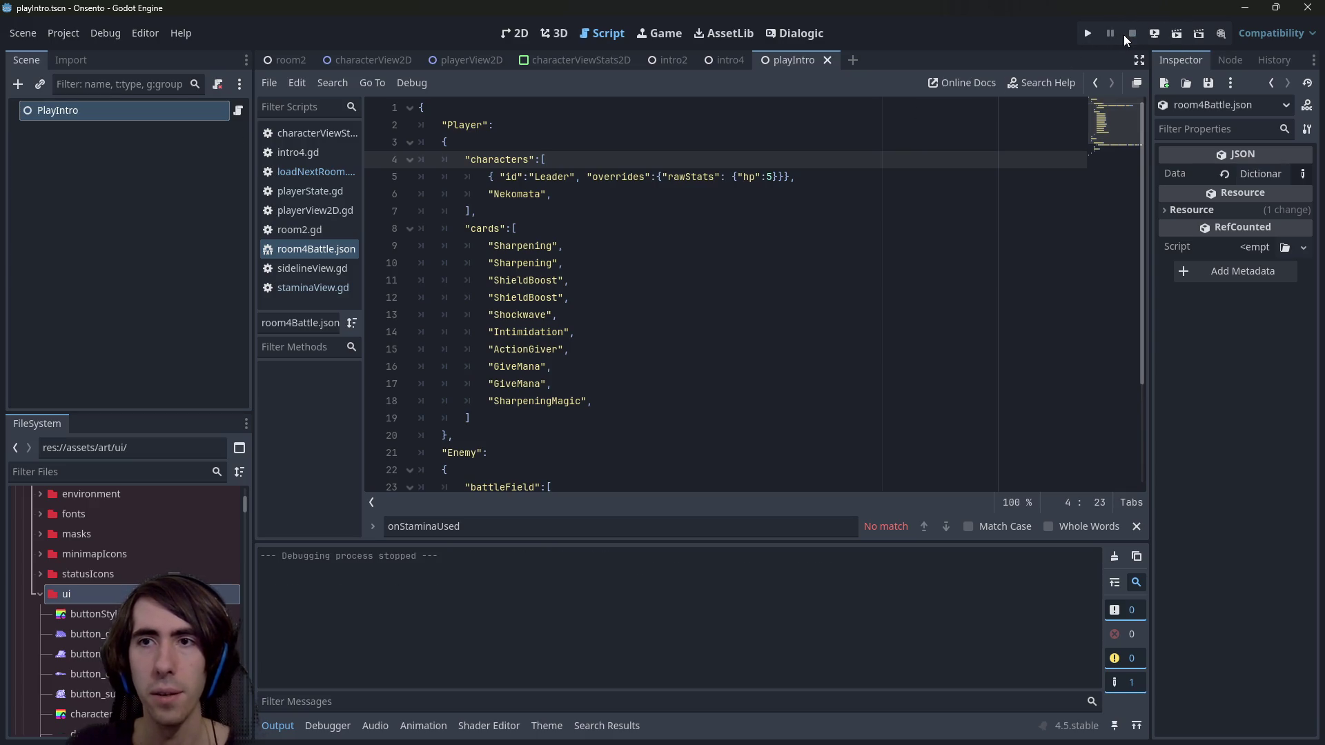
left_click(1182, 31)
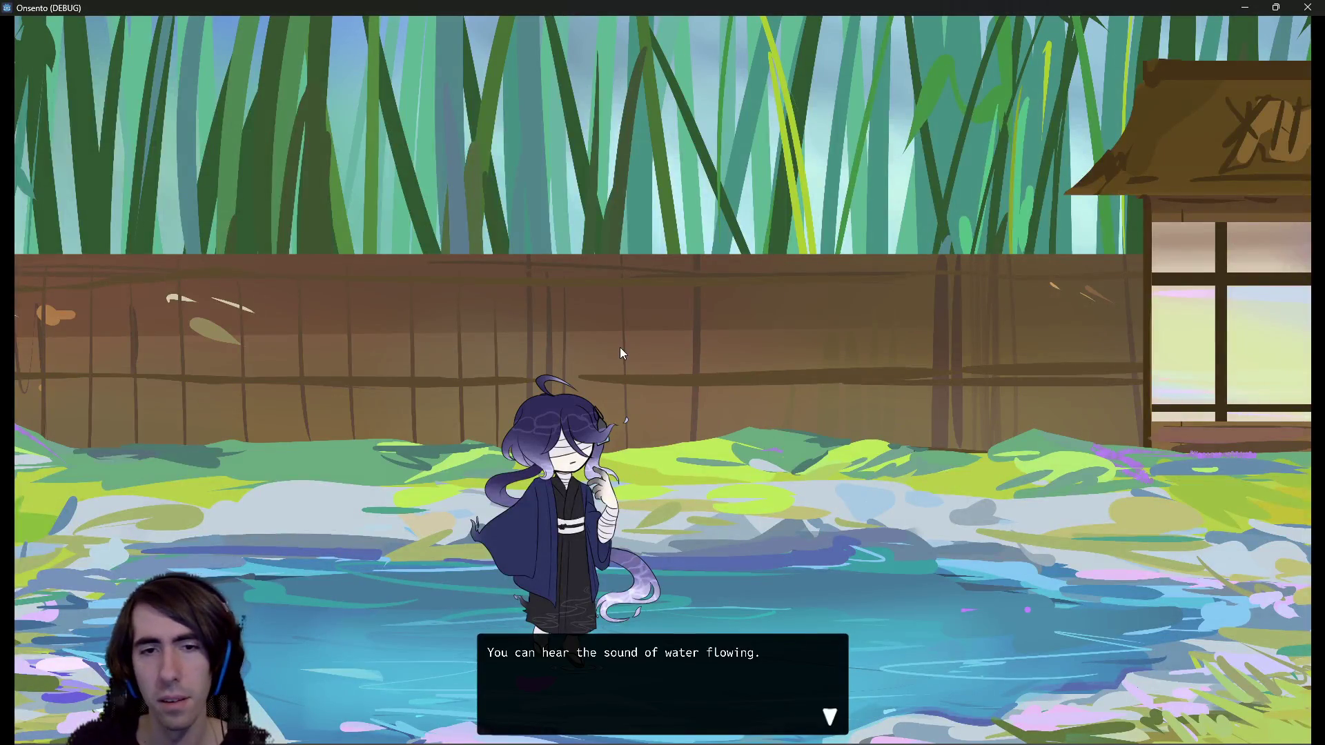
Advance through the intro dialogue and end turns until Nekomata asks for stamina back.
left_click(619, 348)
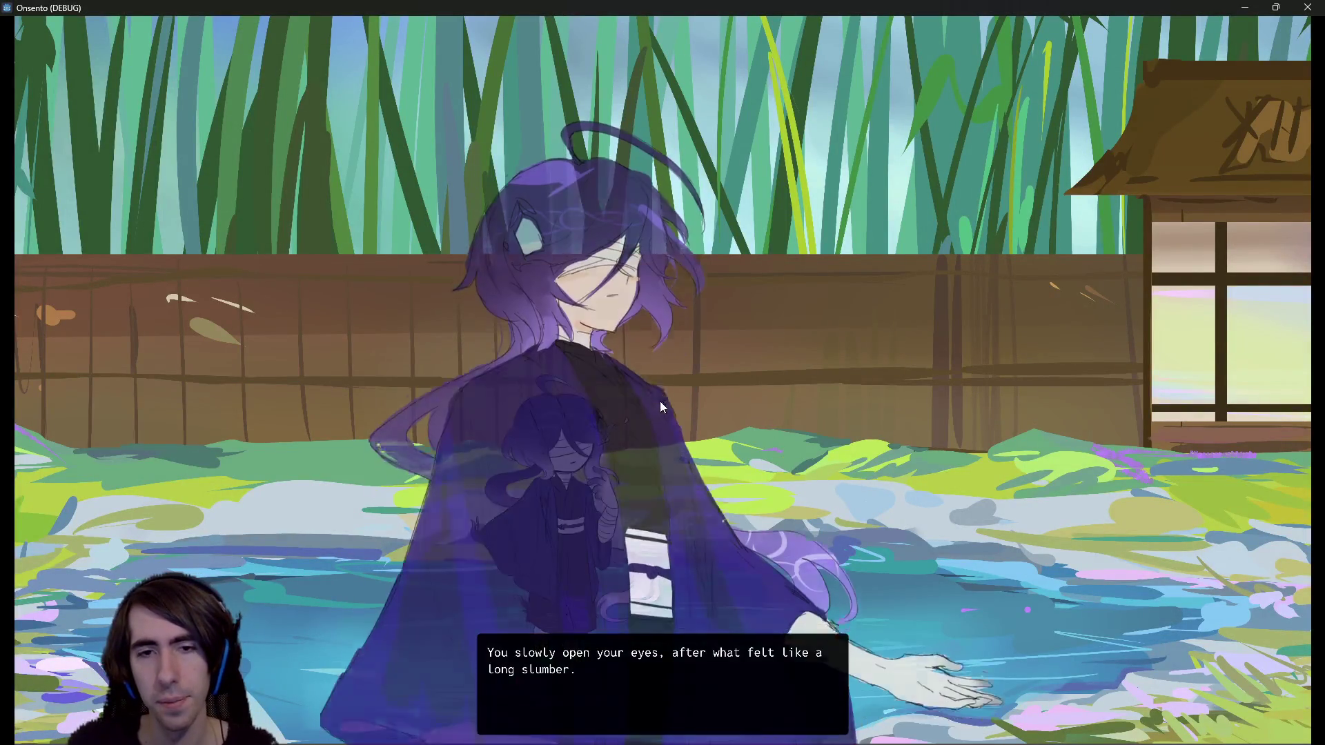
left_click(659, 400)
left_click(642, 400)
left_click(649, 397)
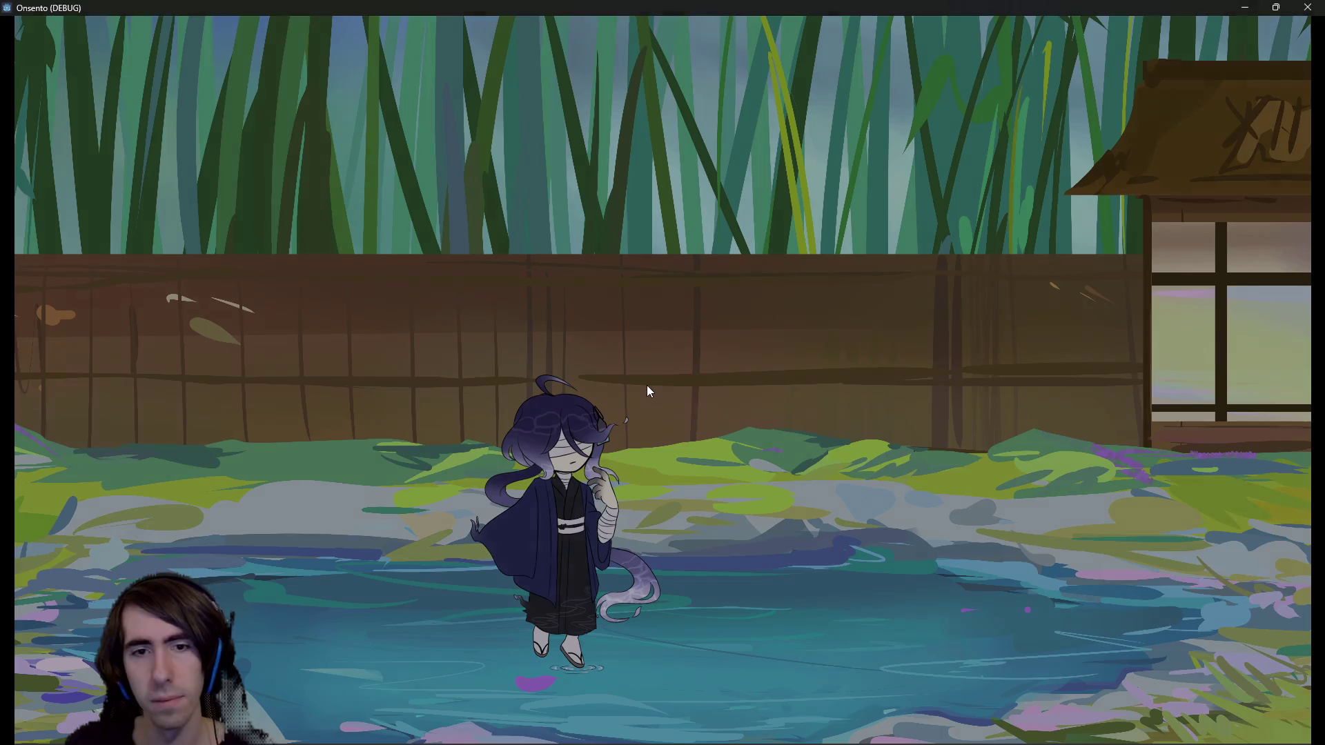
left_click(647, 386)
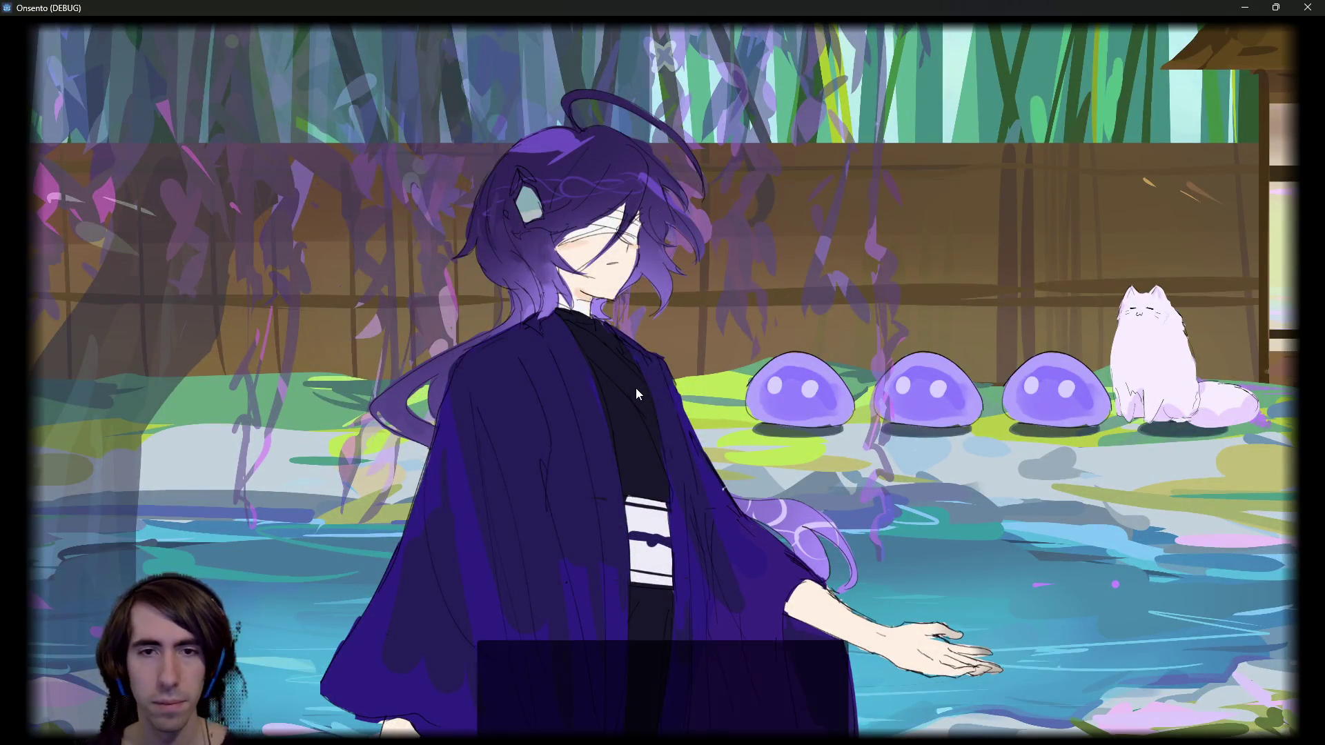
left_click(635, 388)
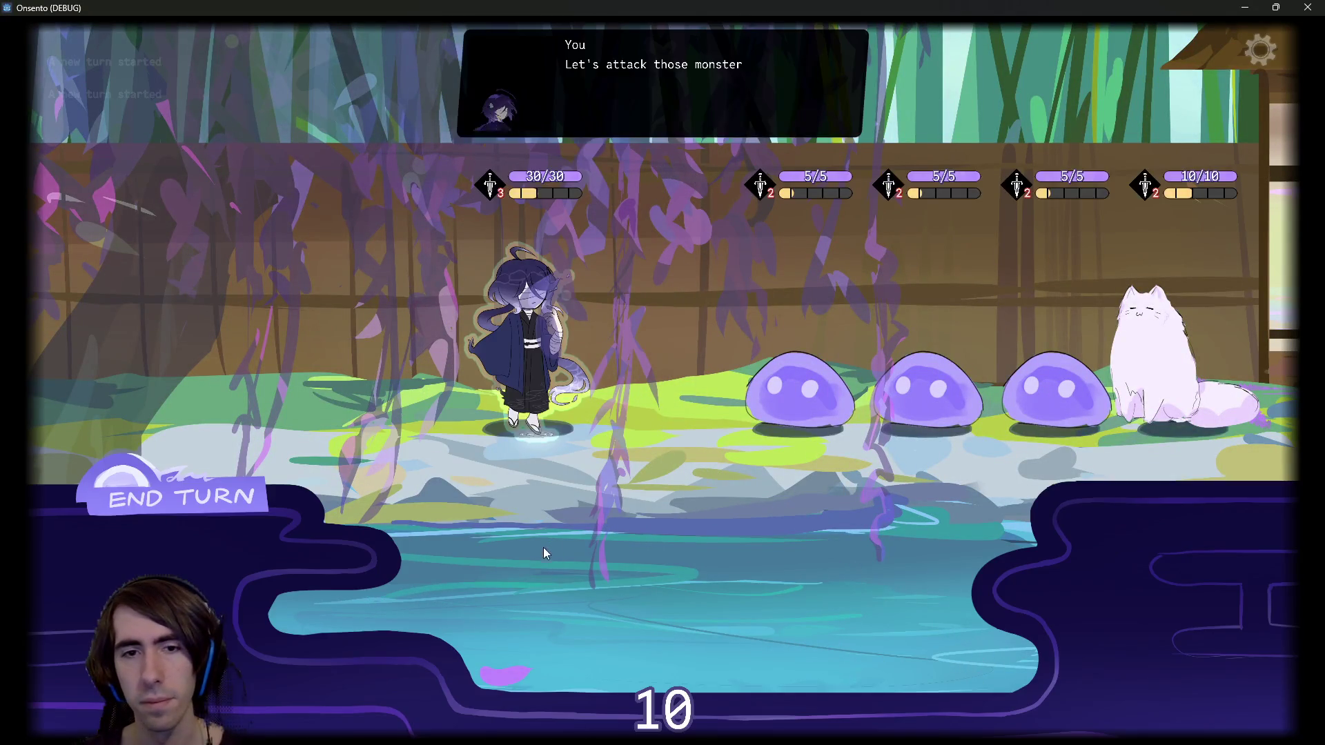
left_click(203, 500)
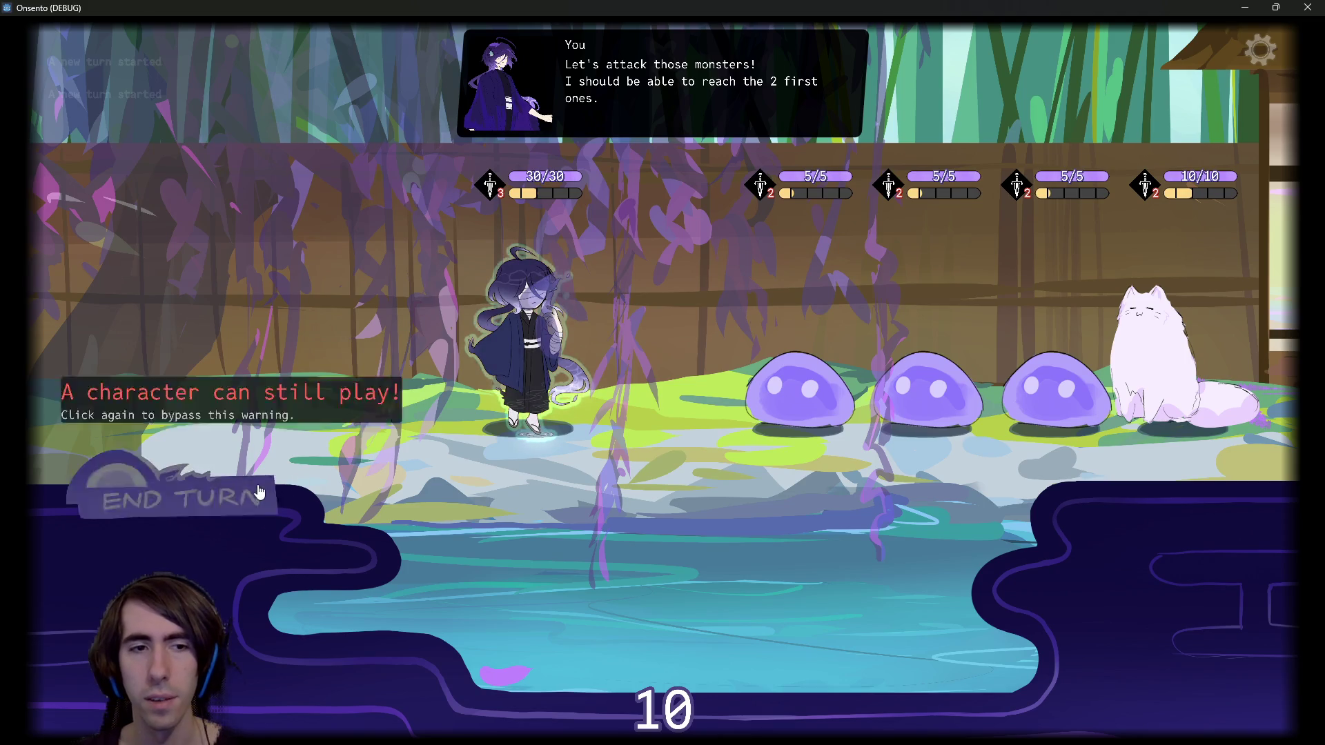
left_click(202, 503)
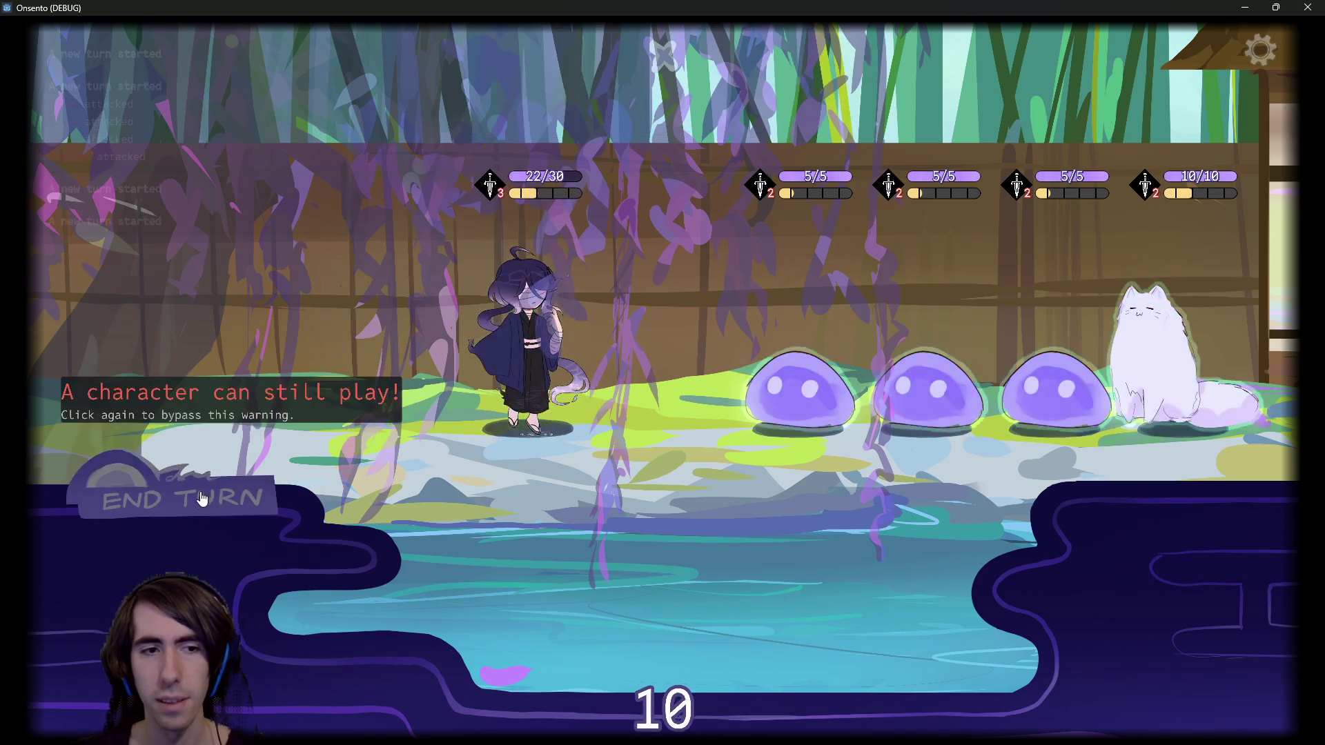
key("space")
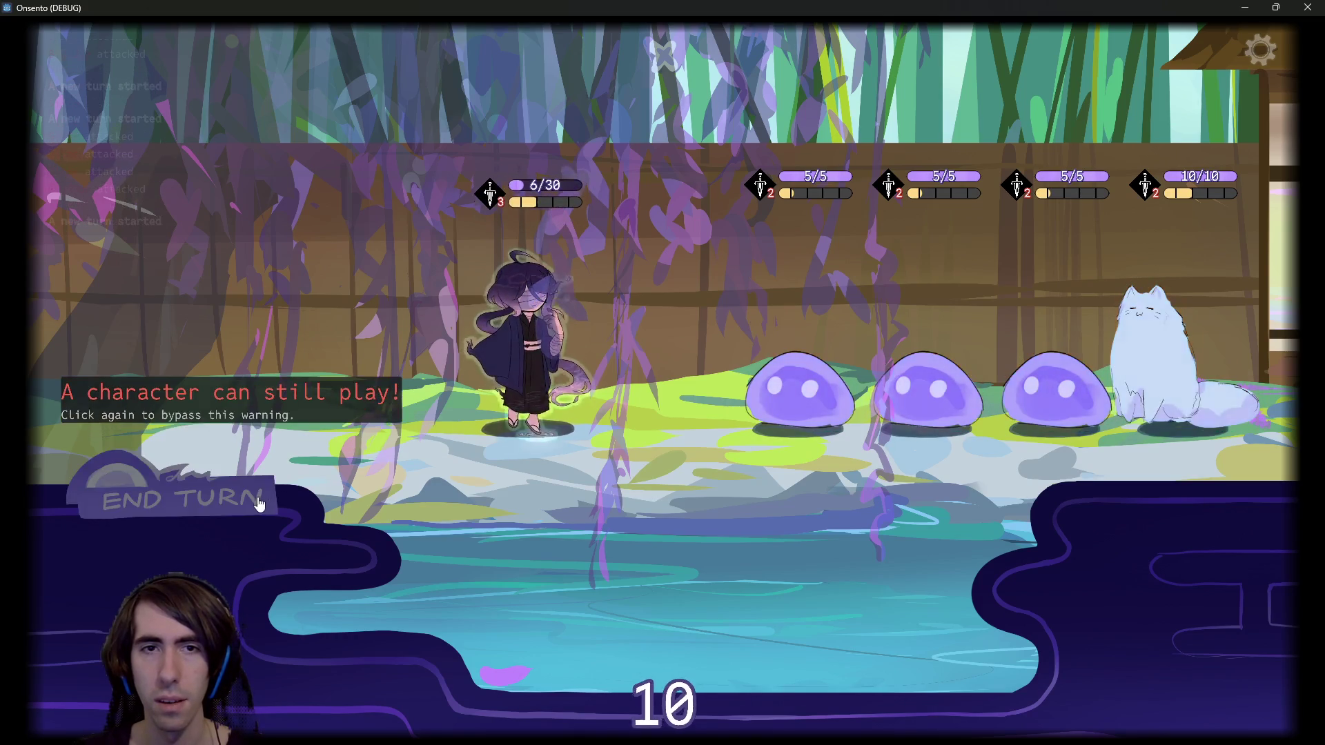
left_click(192, 501)
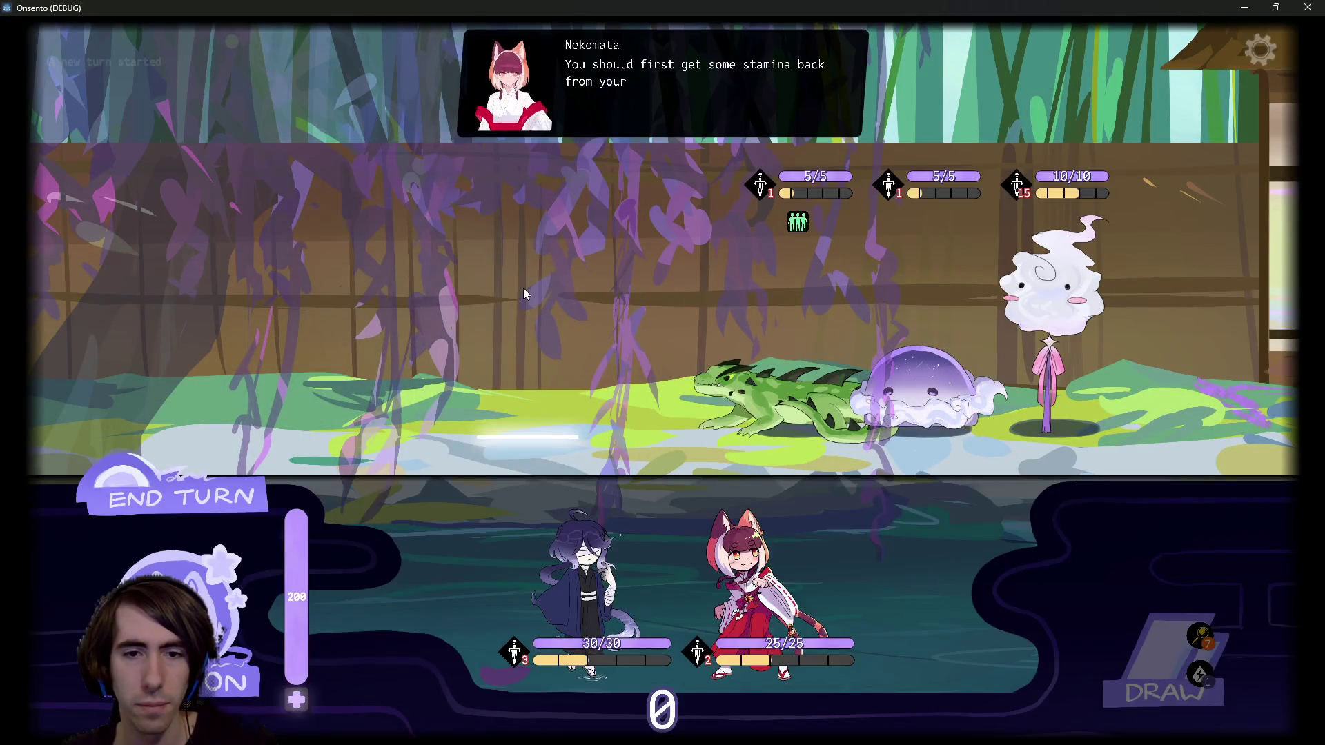
Minimize the game and review the Leader and cards entries in room4Battle.json.
left_click(1245, 7)
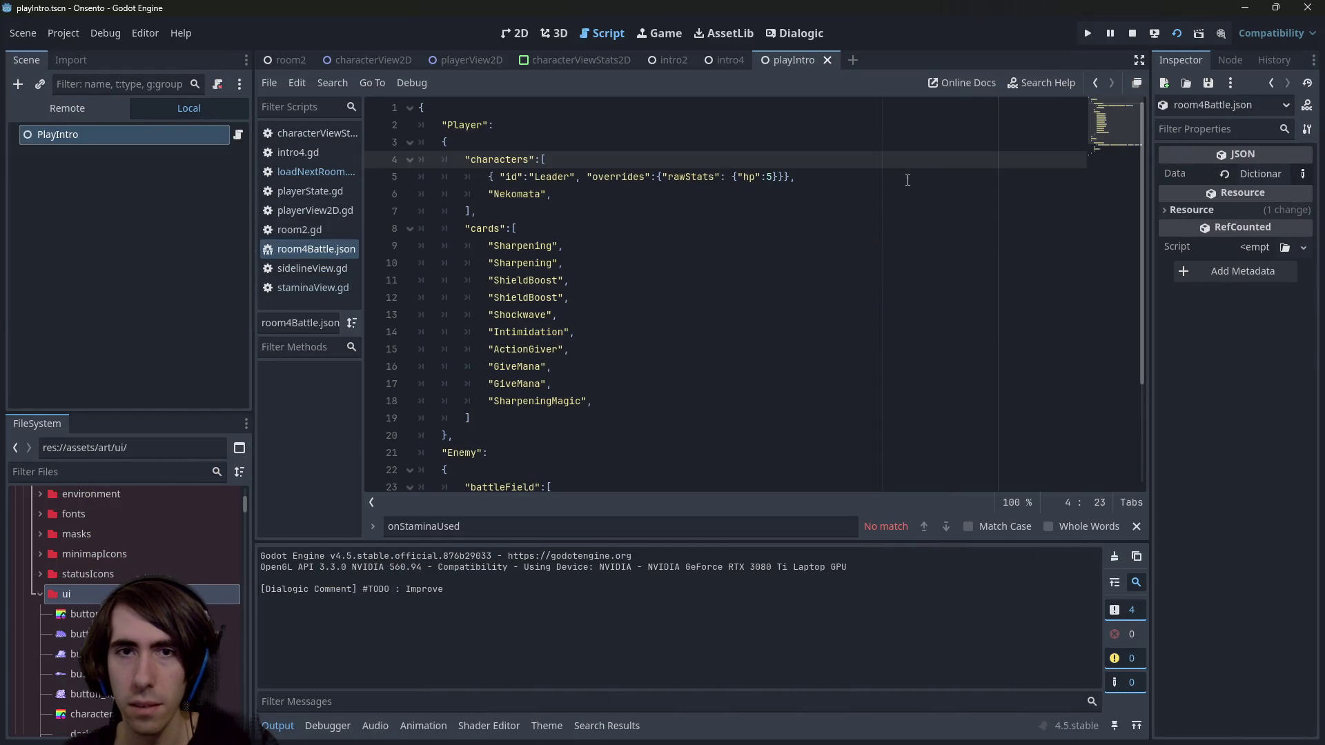
left_click(906, 182)
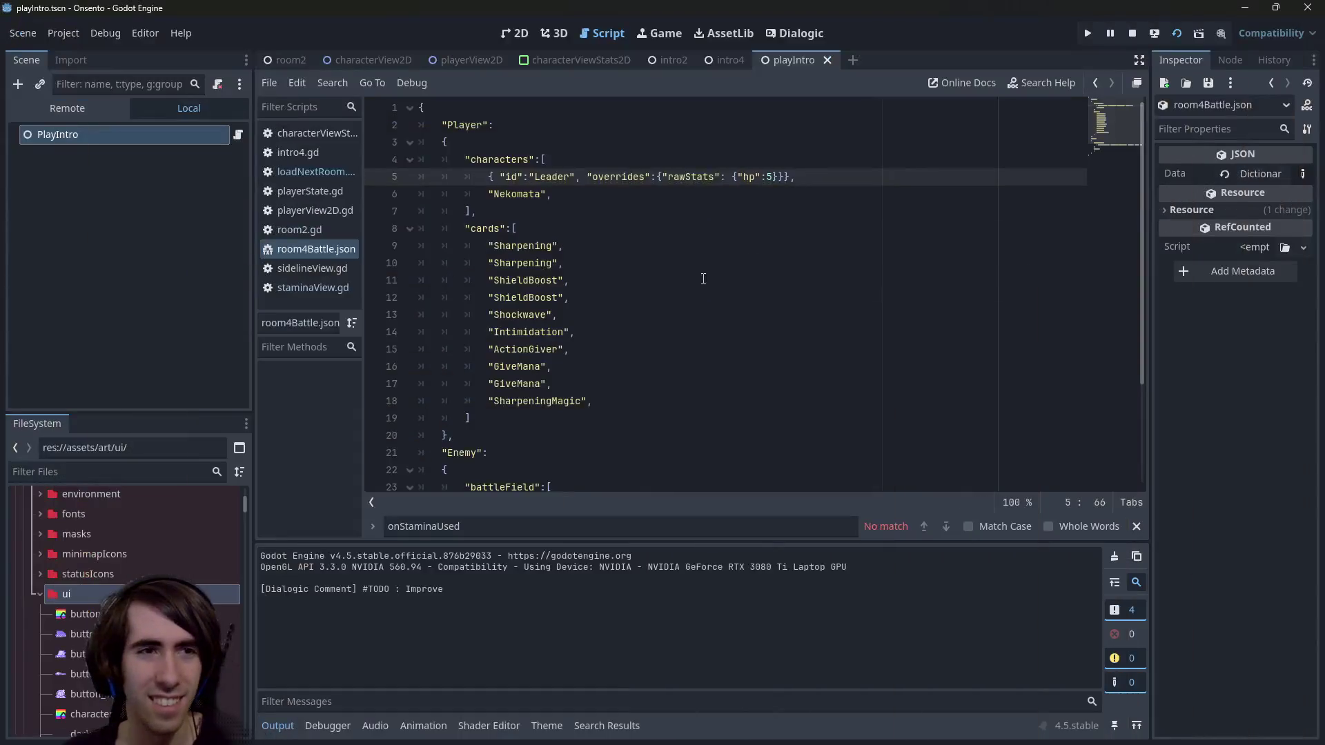
left_click(788, 246)
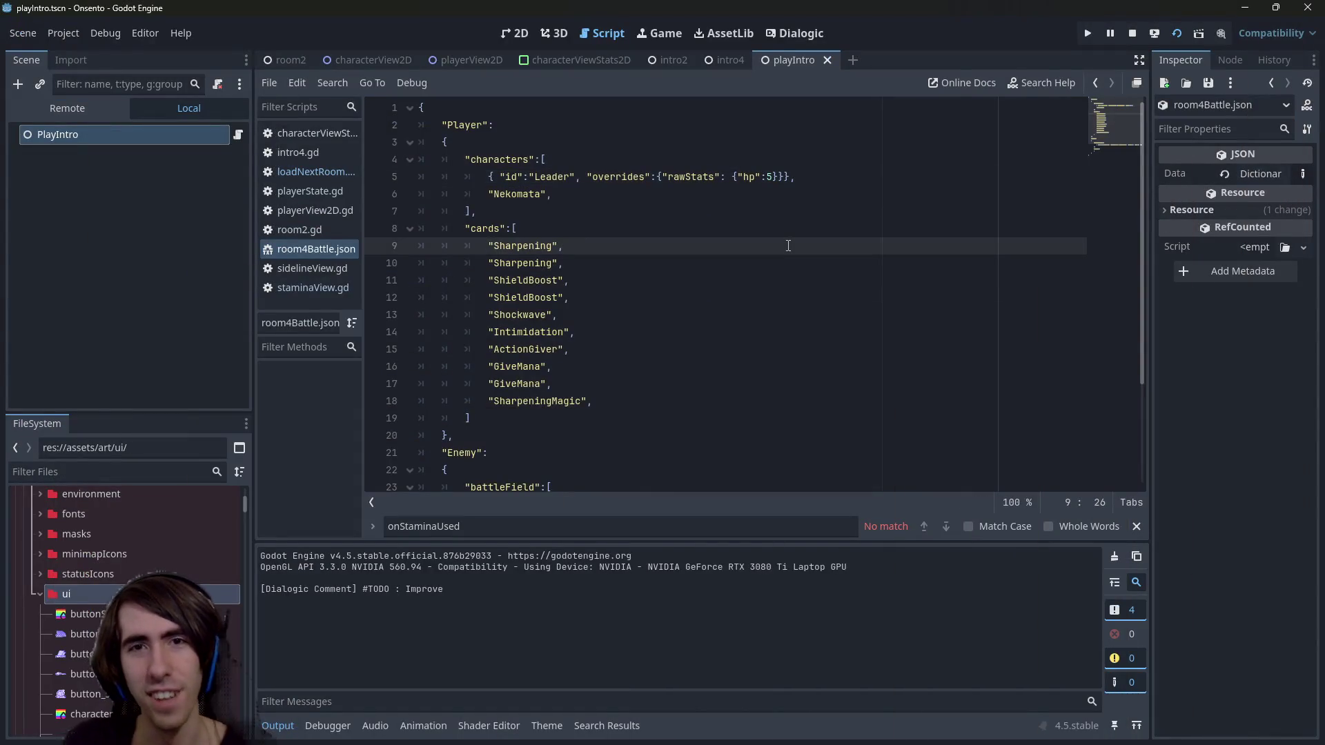
scroll(788, 246, "down", 3)
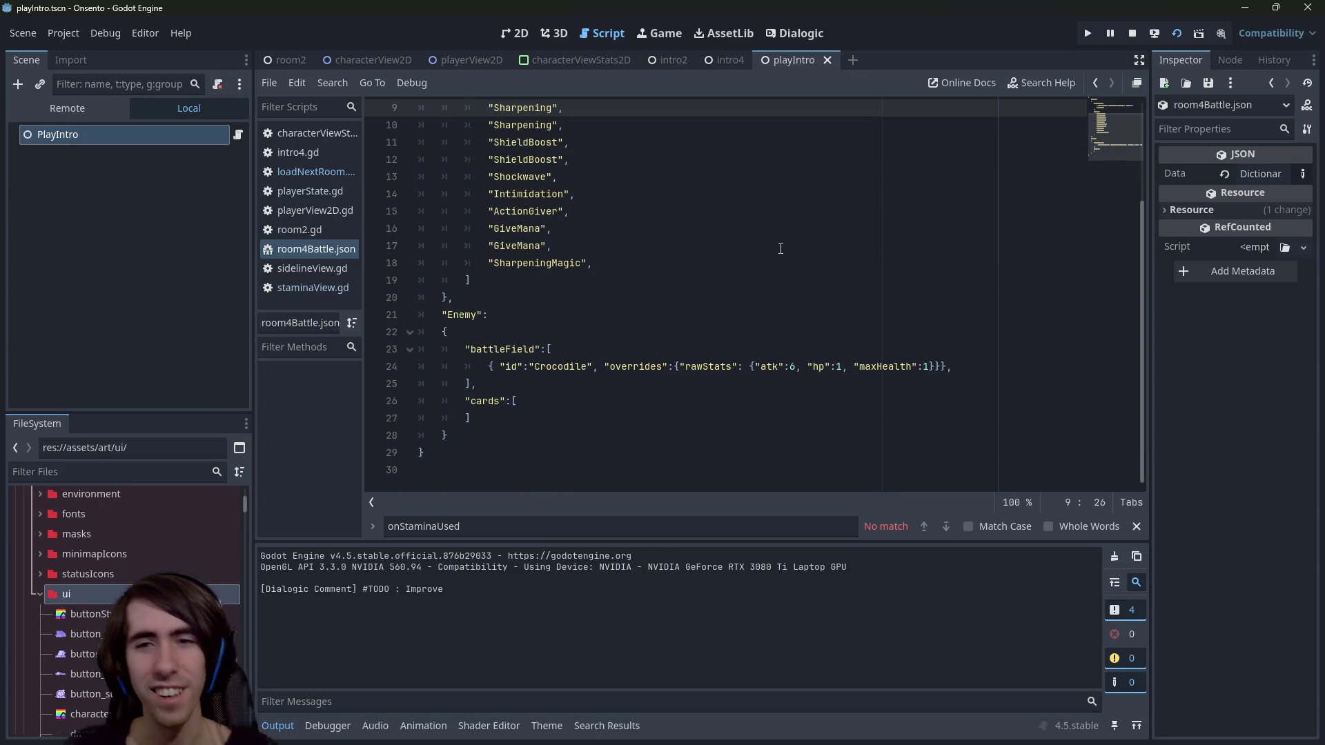
scroll(783, 247, "up", 1)
scroll(780, 248, "up", 1)
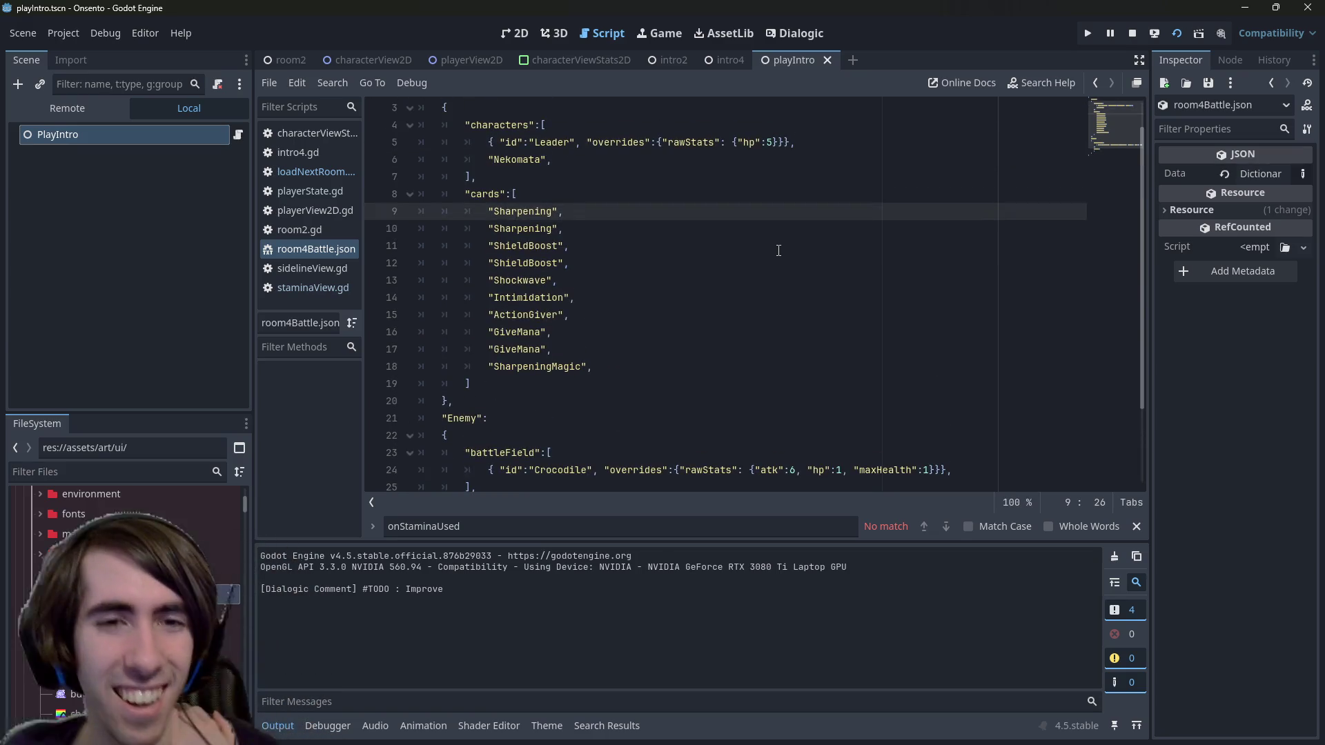
scroll(779, 249, "down", 2)
scroll(778, 251, "up", 3)
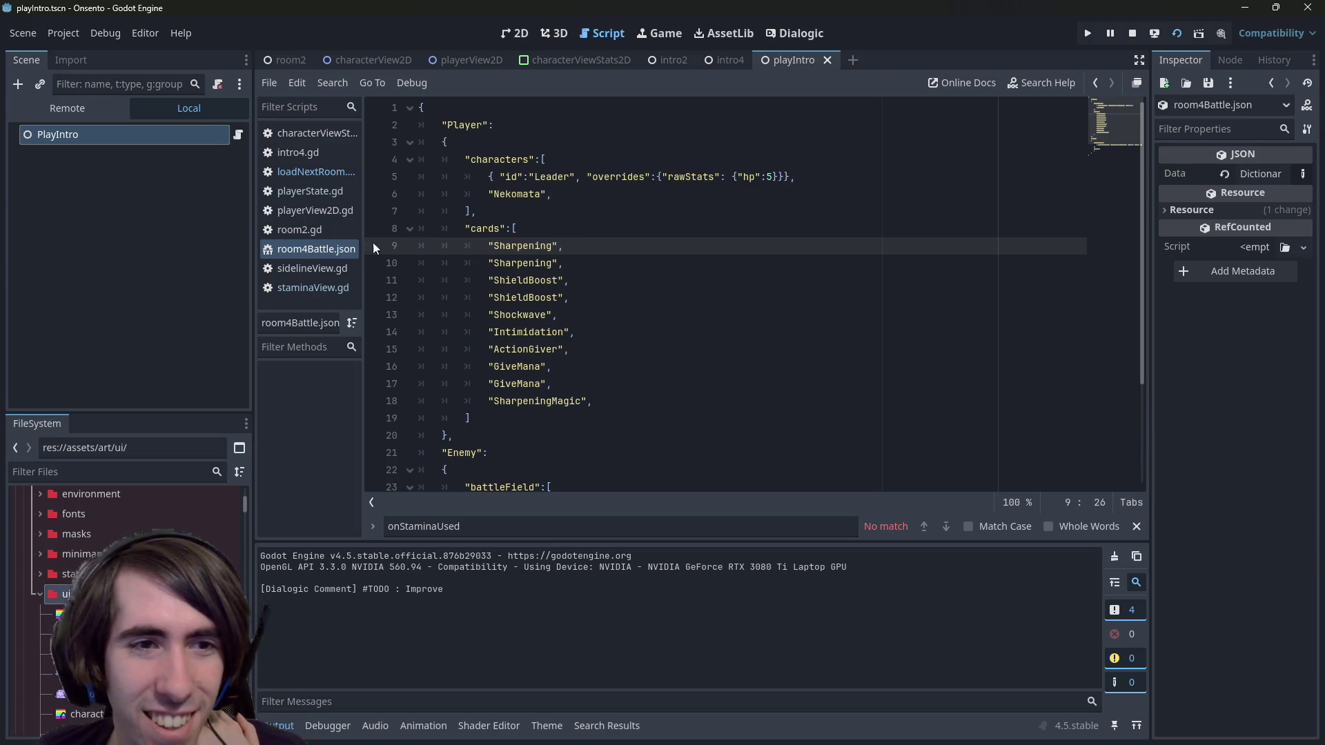
left_click_drag(364, 248, 458, 249)
Undo the edit so line 5 of room4Battle.json is a plain "Leader" entry again.
left_click(670, 216)
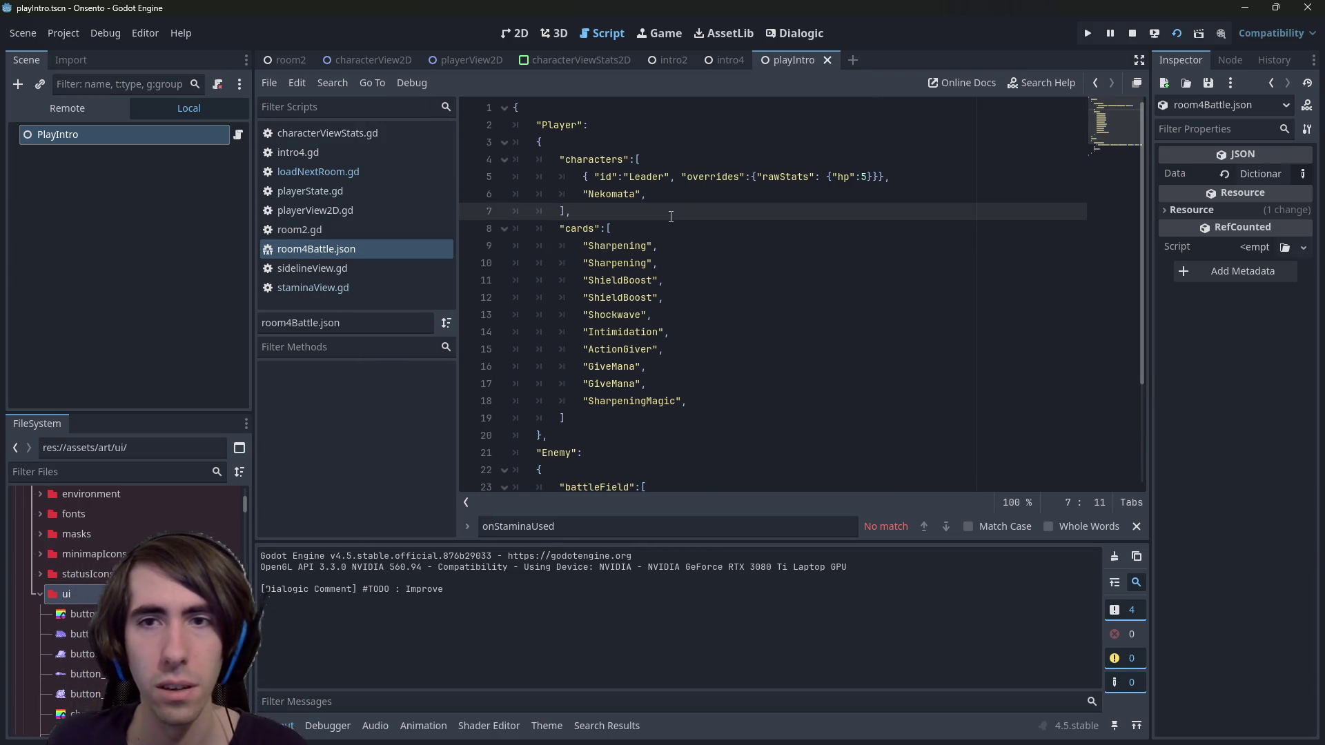
left_click_drag(900, 180, 403, 176)
key("ctrl+c")
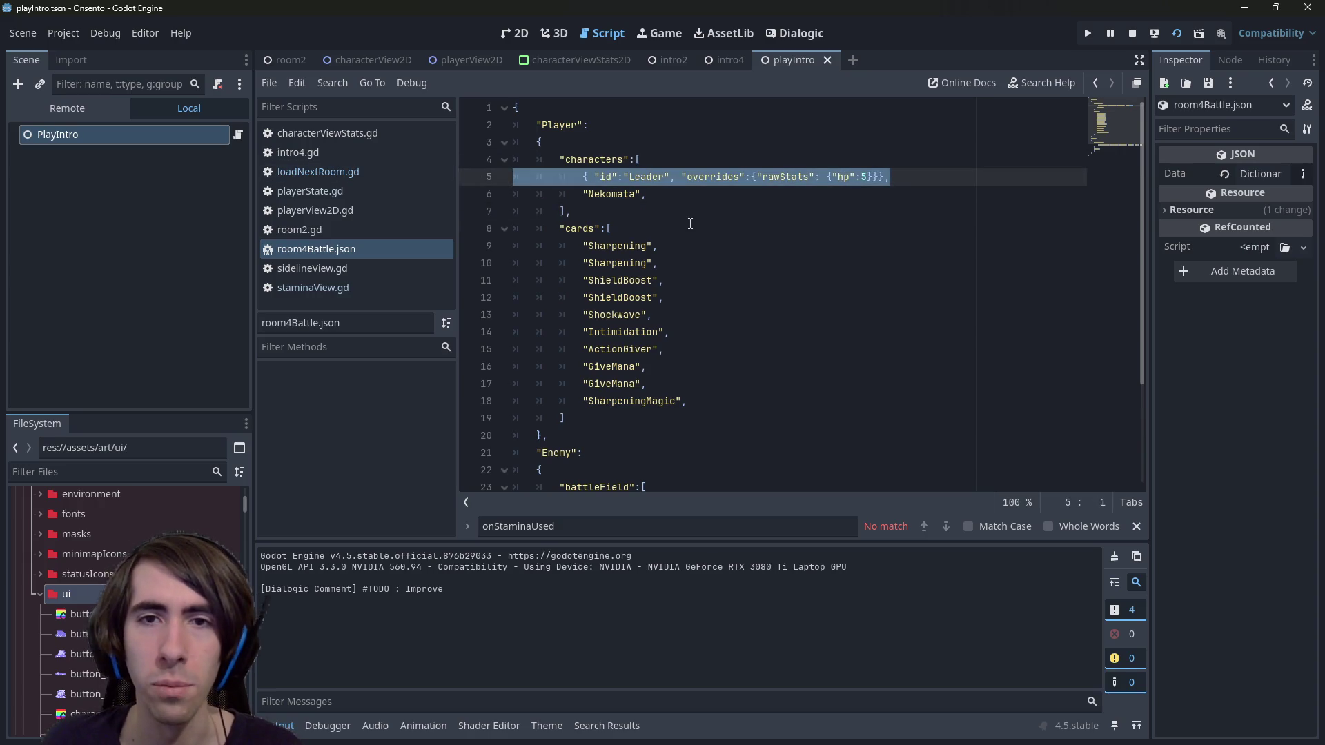
key("ctrl+z")
key("ctrl+z")
key("ctrl+z")
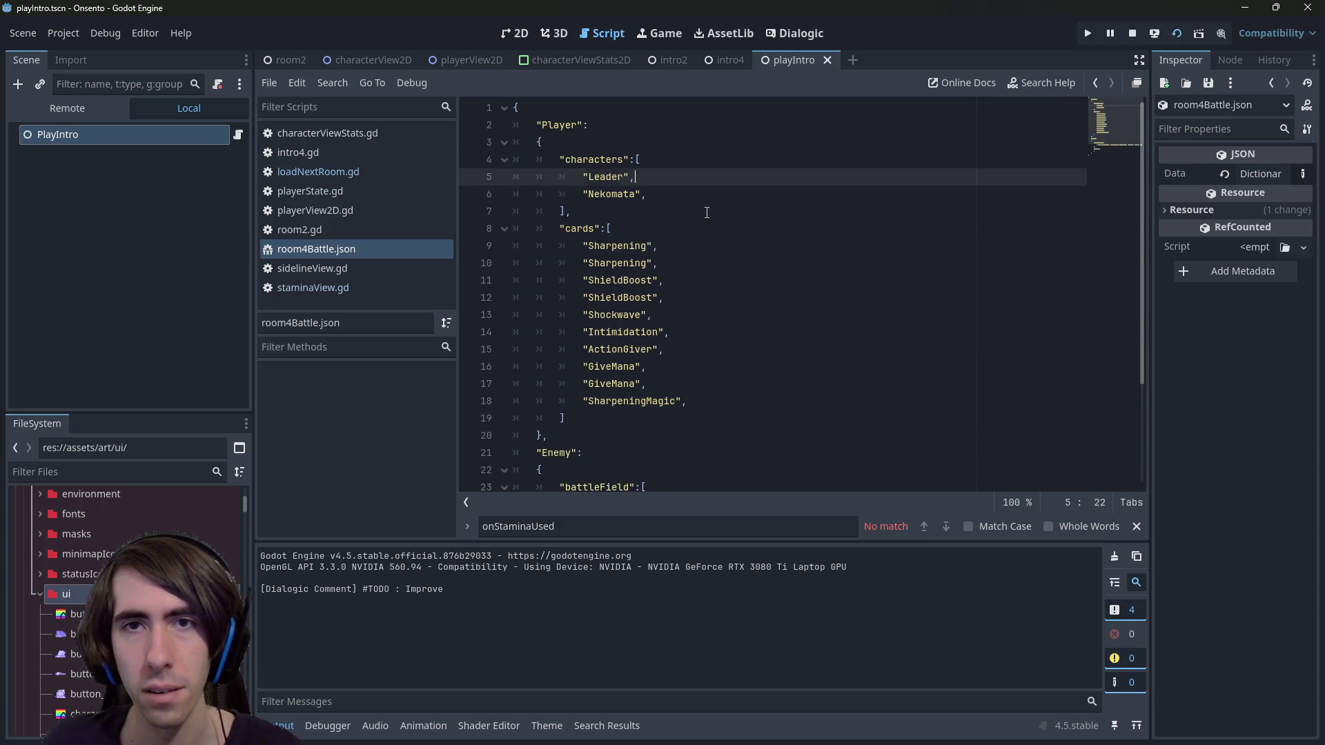
left_click(707, 211)
key("shift+alt+o")
Quick-open intro4.json in the editor.
type("intro4")
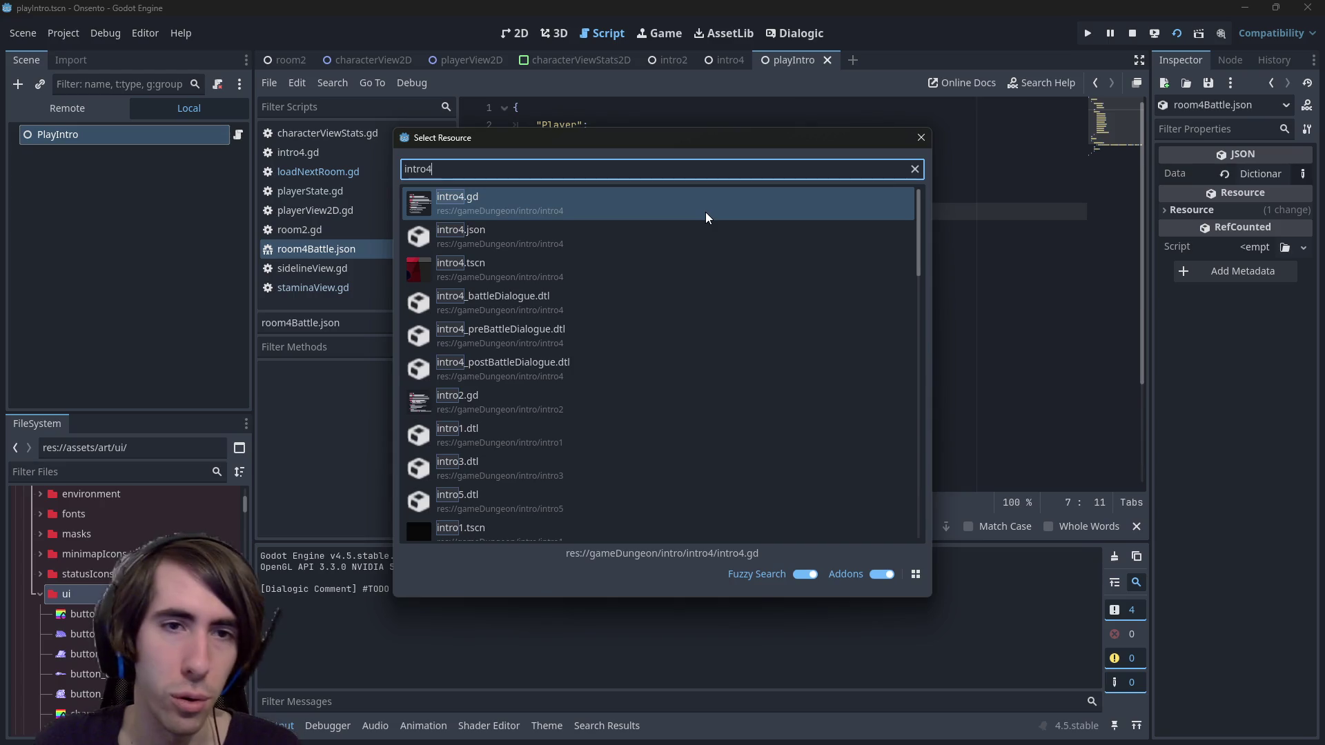
key("Down")
key("Down")
key("Up")
key("Return")
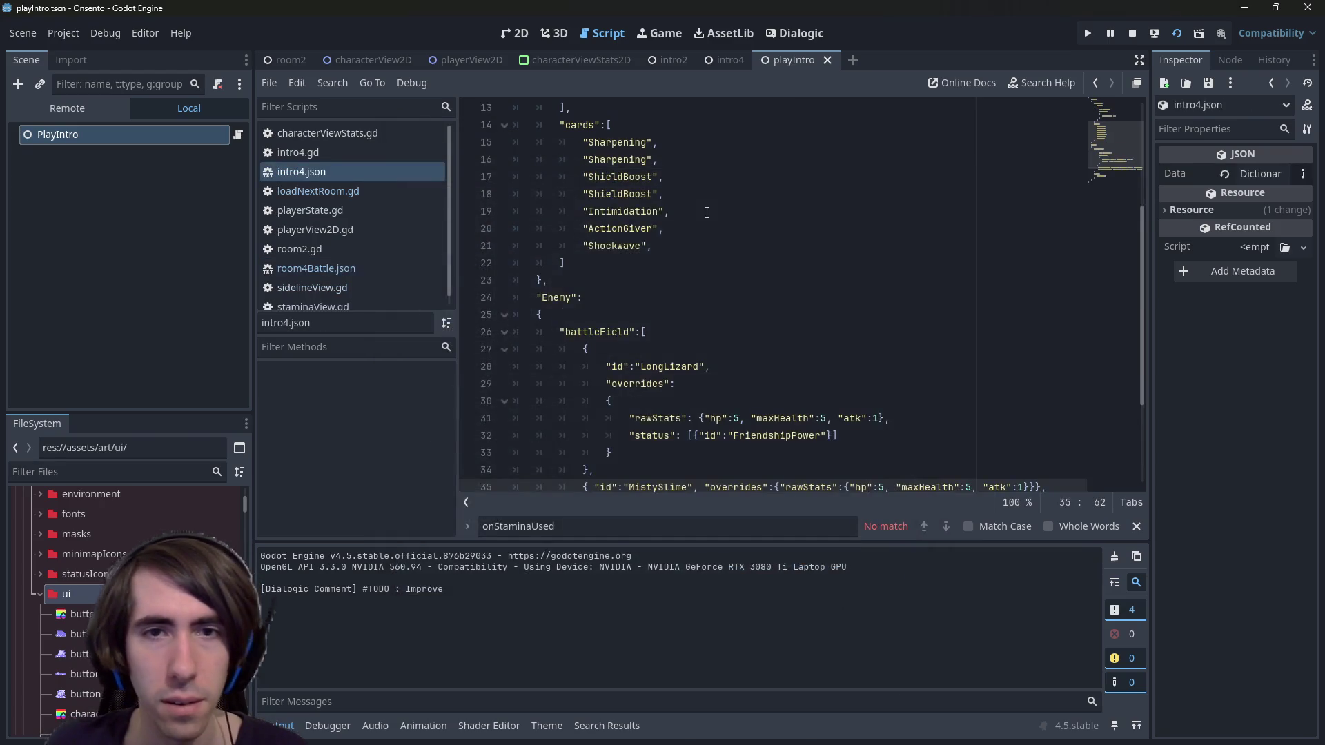
scroll(706, 212, "up", 4)
Replace intro4.json's plain Leader entry with the pasted hp 5 override object and save.
left_click(465, 180)
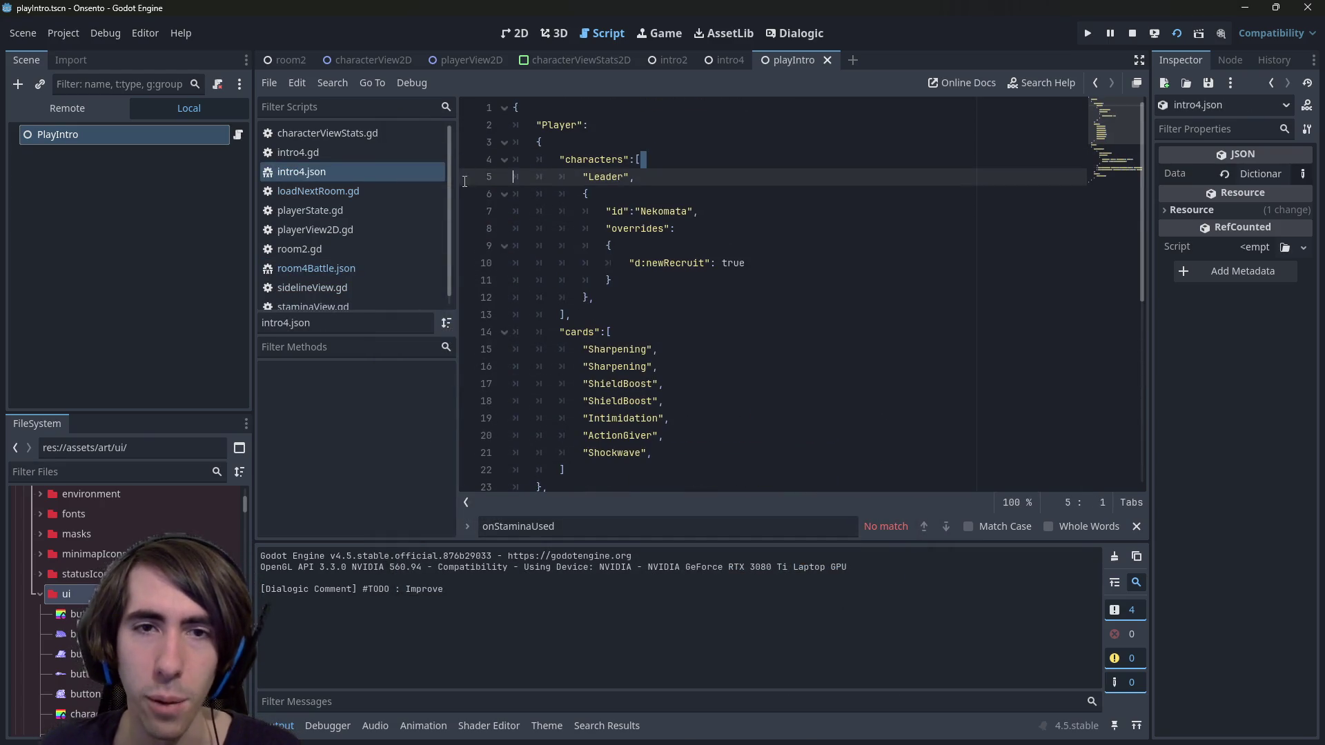
left_click(673, 180)
key("Return")
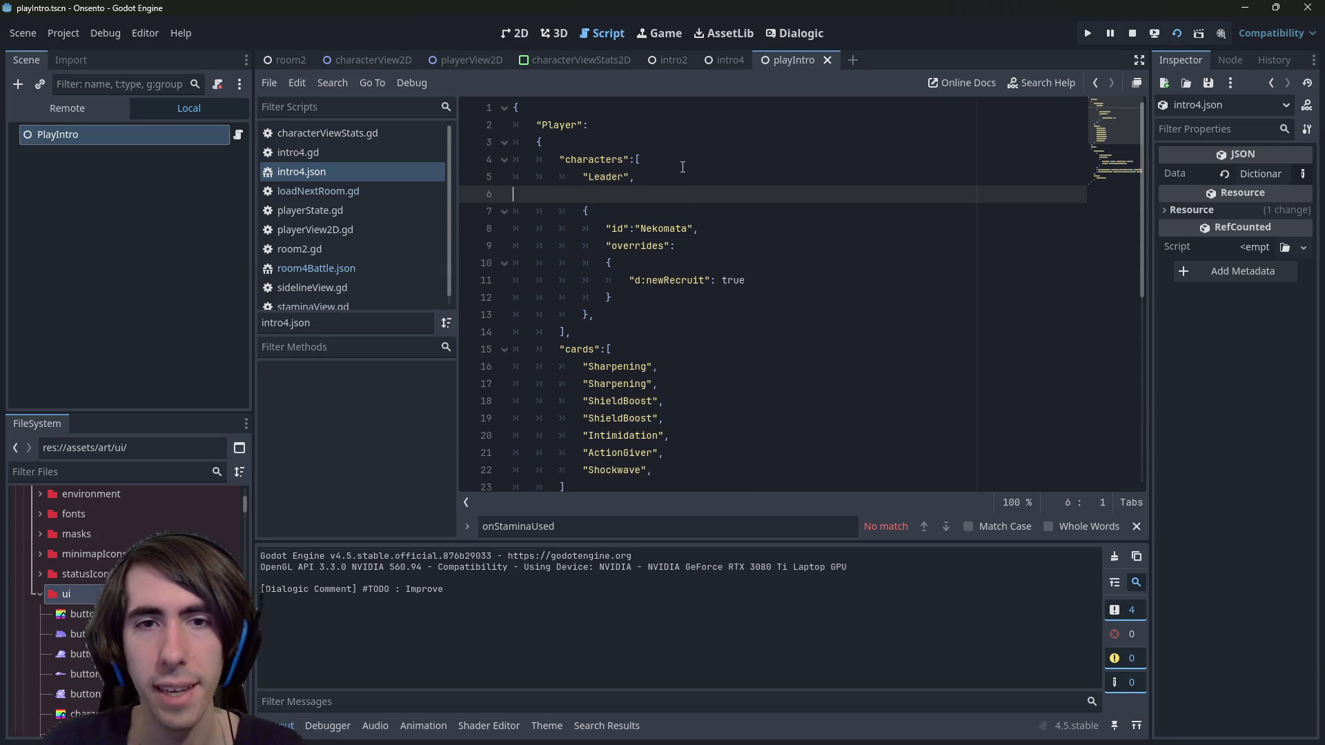
key("ctrl+v")
key("ctrl+s")
left_click_drag(682, 177, 457, 173)
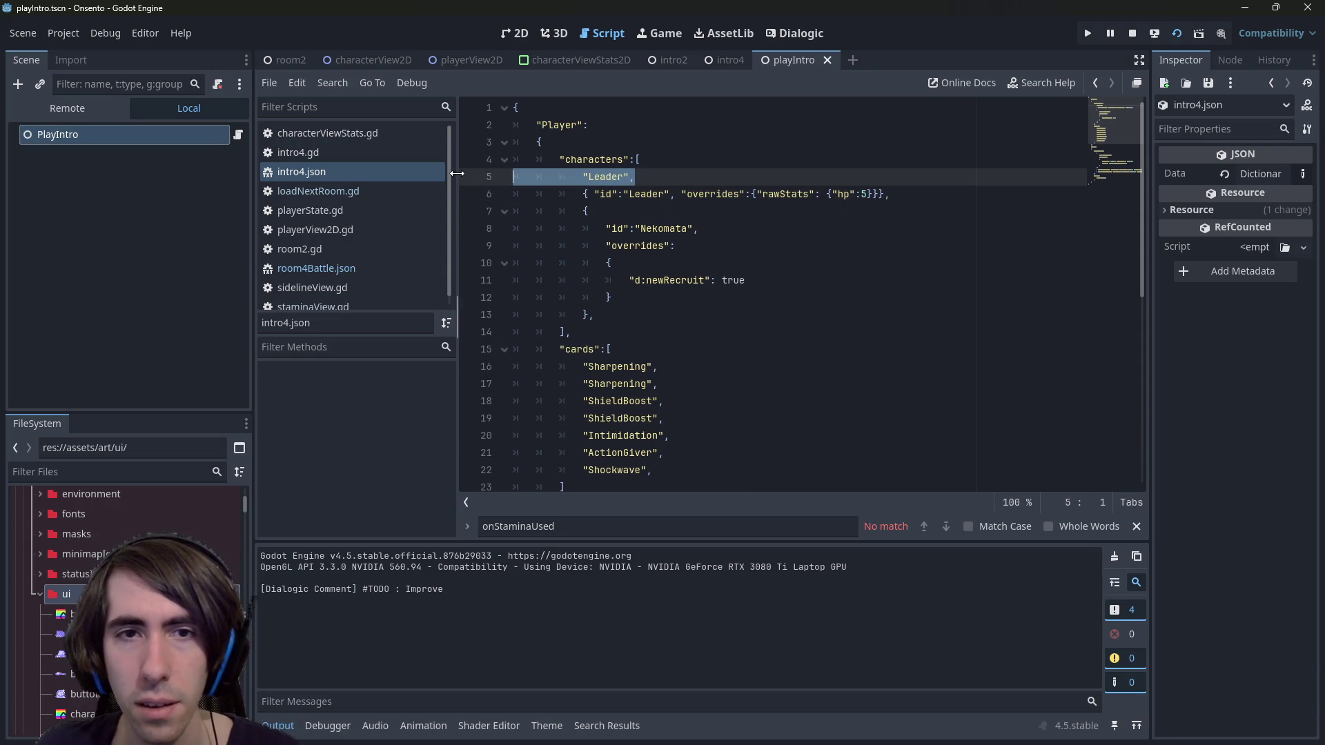
key("BackSpace")
key("BackSpace")
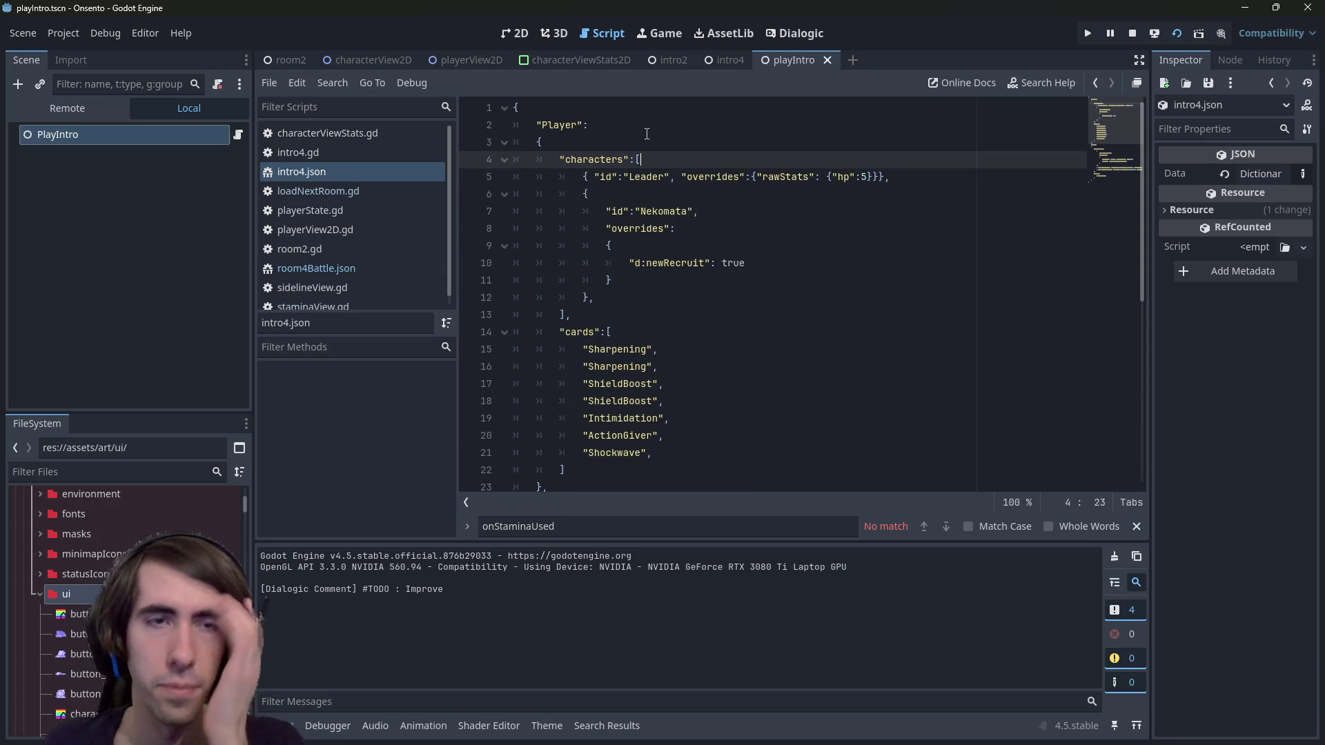
Switch to the intro4 scene, stop the running game and run the scene again.
left_click(720, 56)
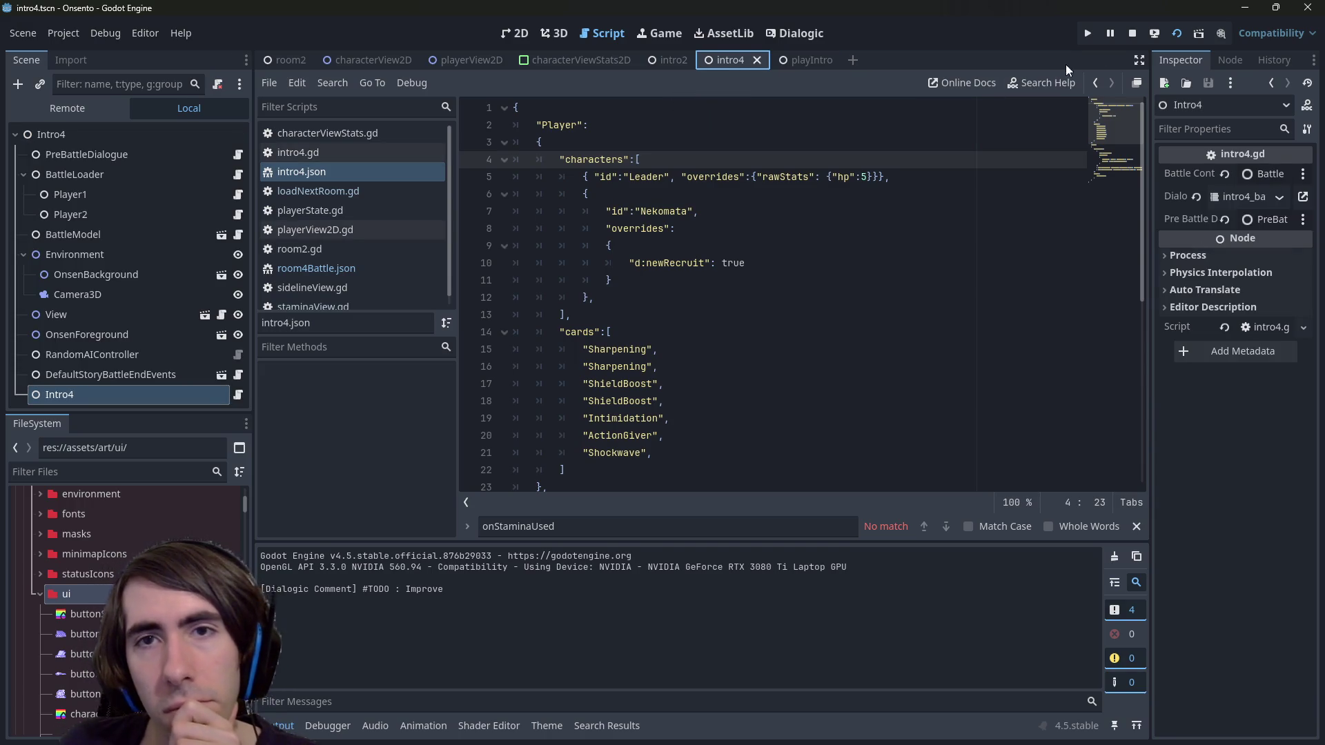
left_click(1127, 31)
left_click(1178, 33)
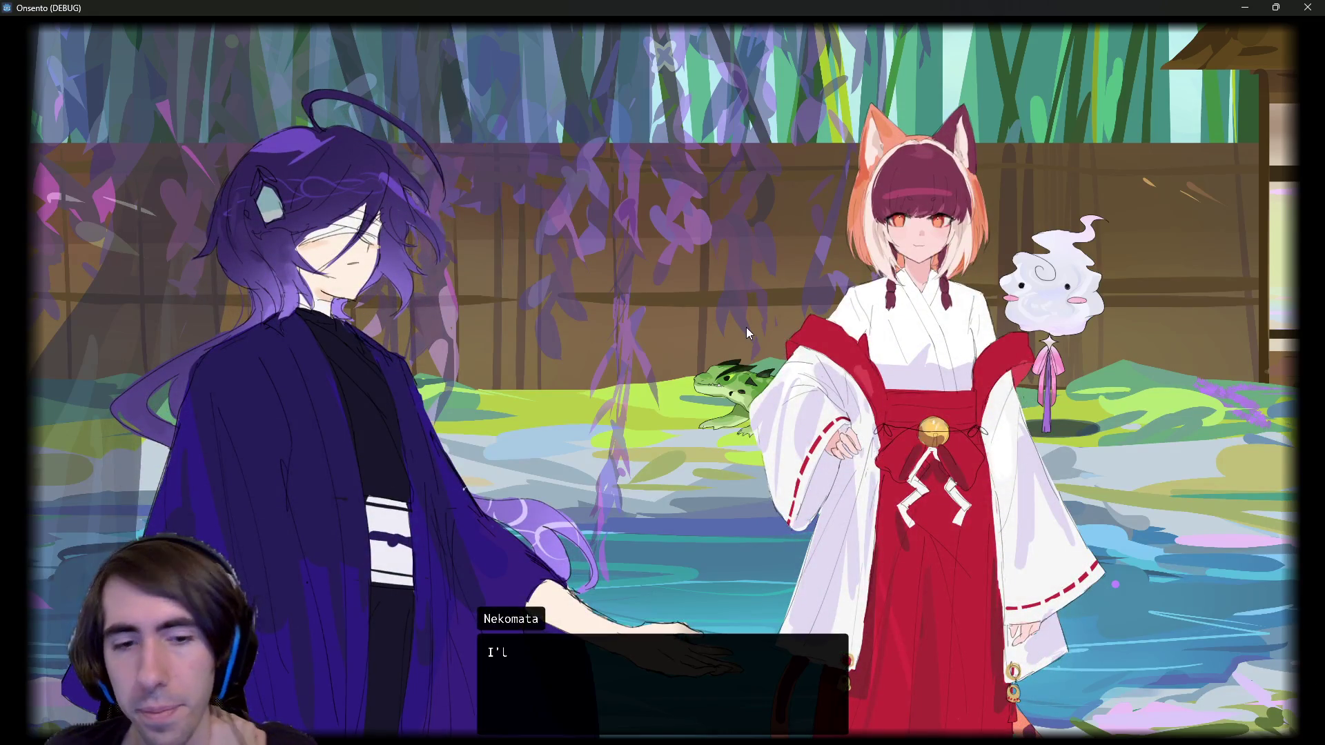
Skip through Nekomata's opening dialogue and restart the current battle from the pause menu.
left_click(747, 334)
left_click(747, 333)
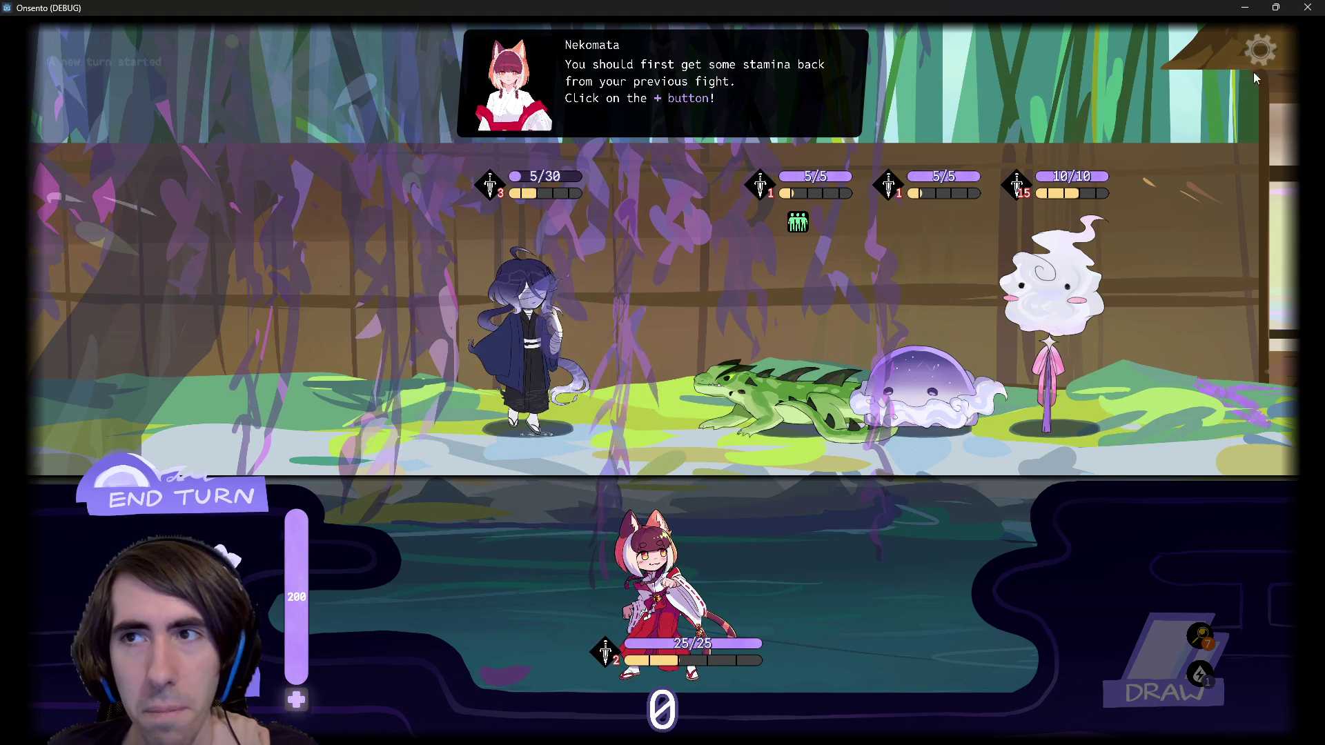
left_click(1259, 52)
left_click(1007, 137)
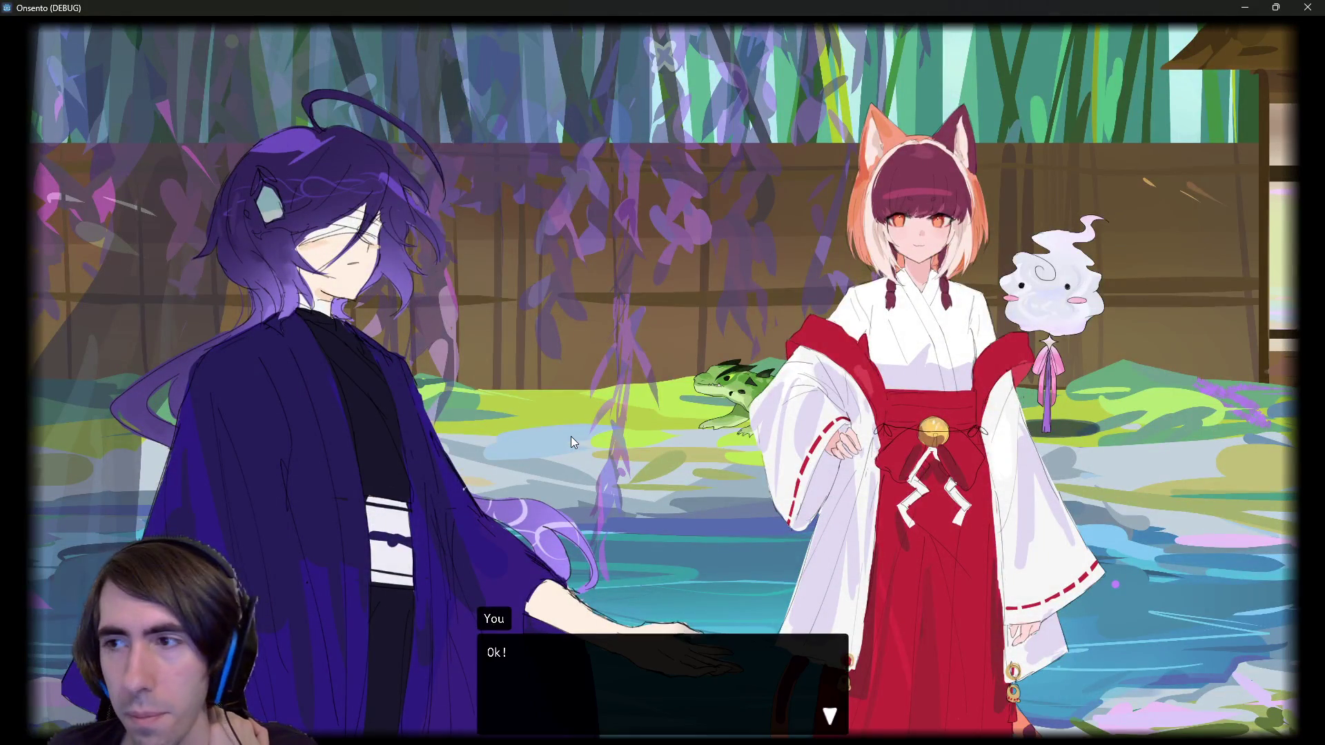
Heal the Leader to 30/30 for 25 stamina, swap the hooded character with the fox-girl, and close the game.
left_click(570, 437)
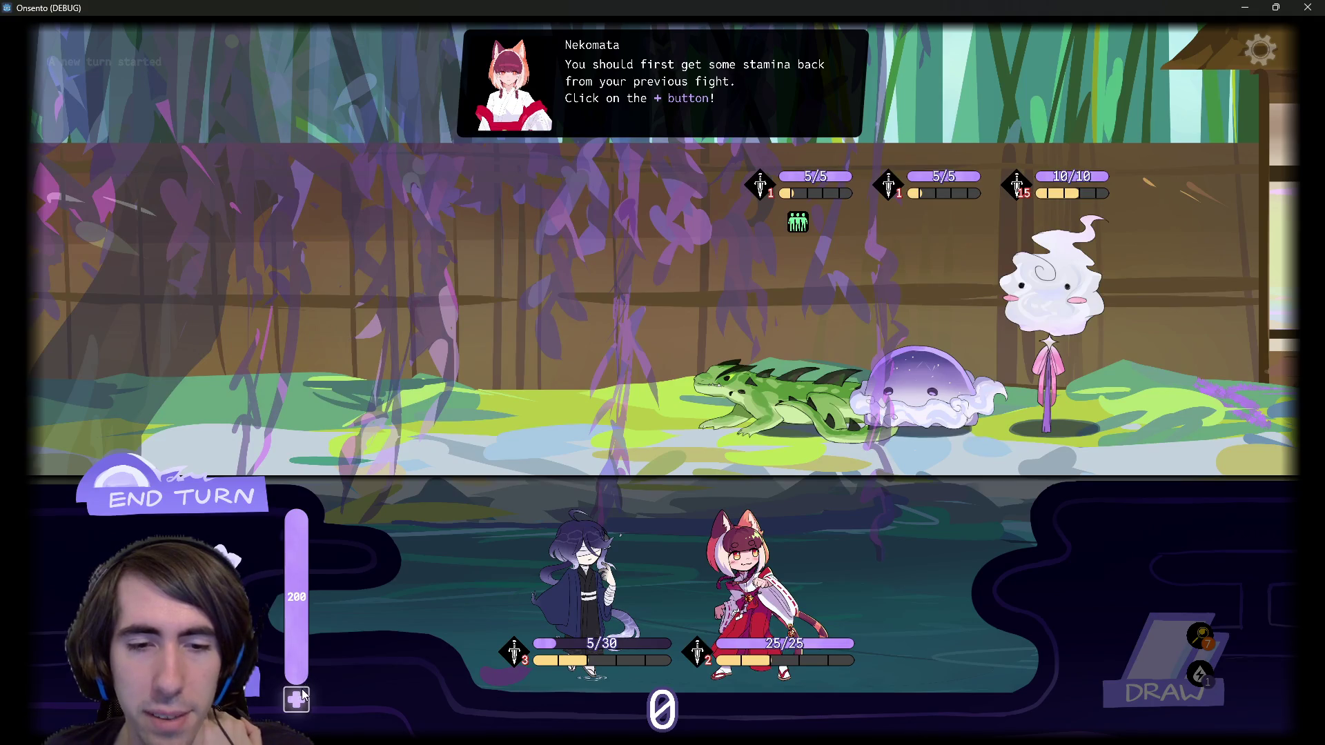
left_click(301, 697)
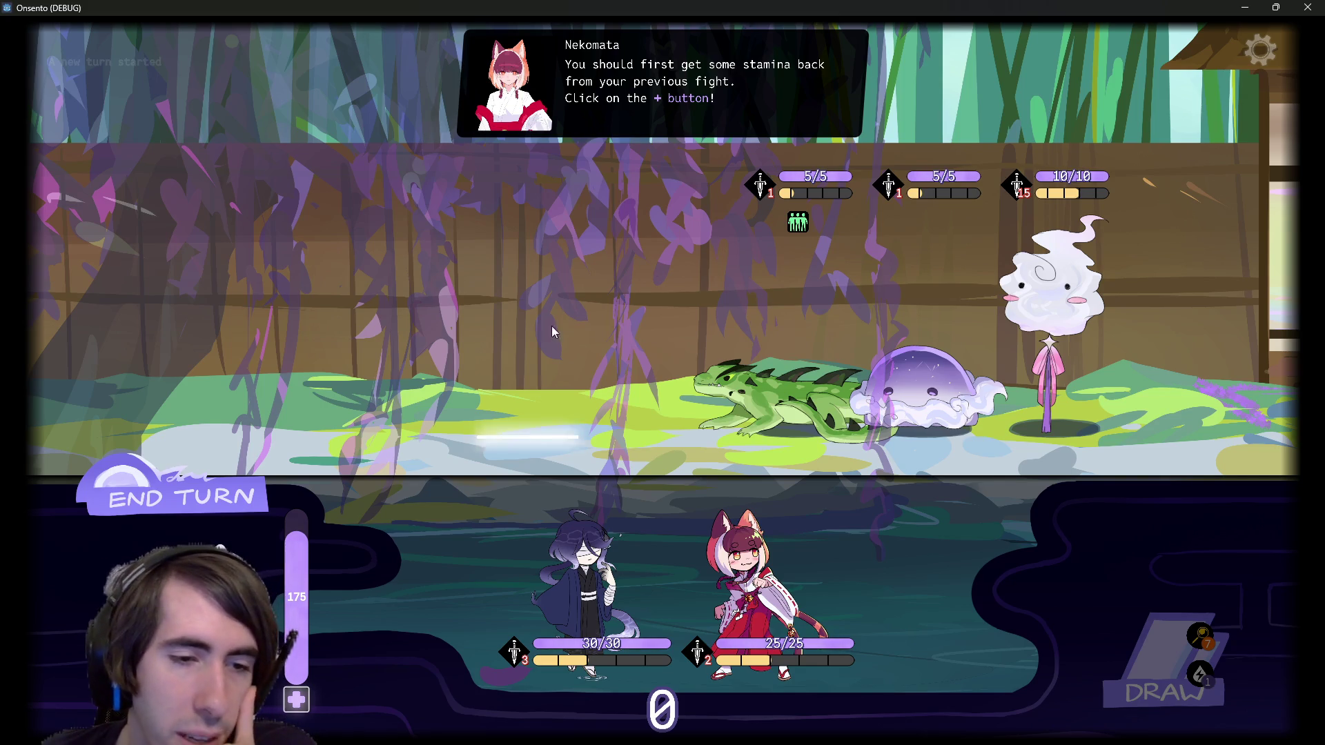
mouse_move(619, 560)
left_mouse_down()
mouse_move(428, 238)
mouse_move(580, 594)
mouse_move(773, 580)
left_mouse_up()
left_click(1308, 7)
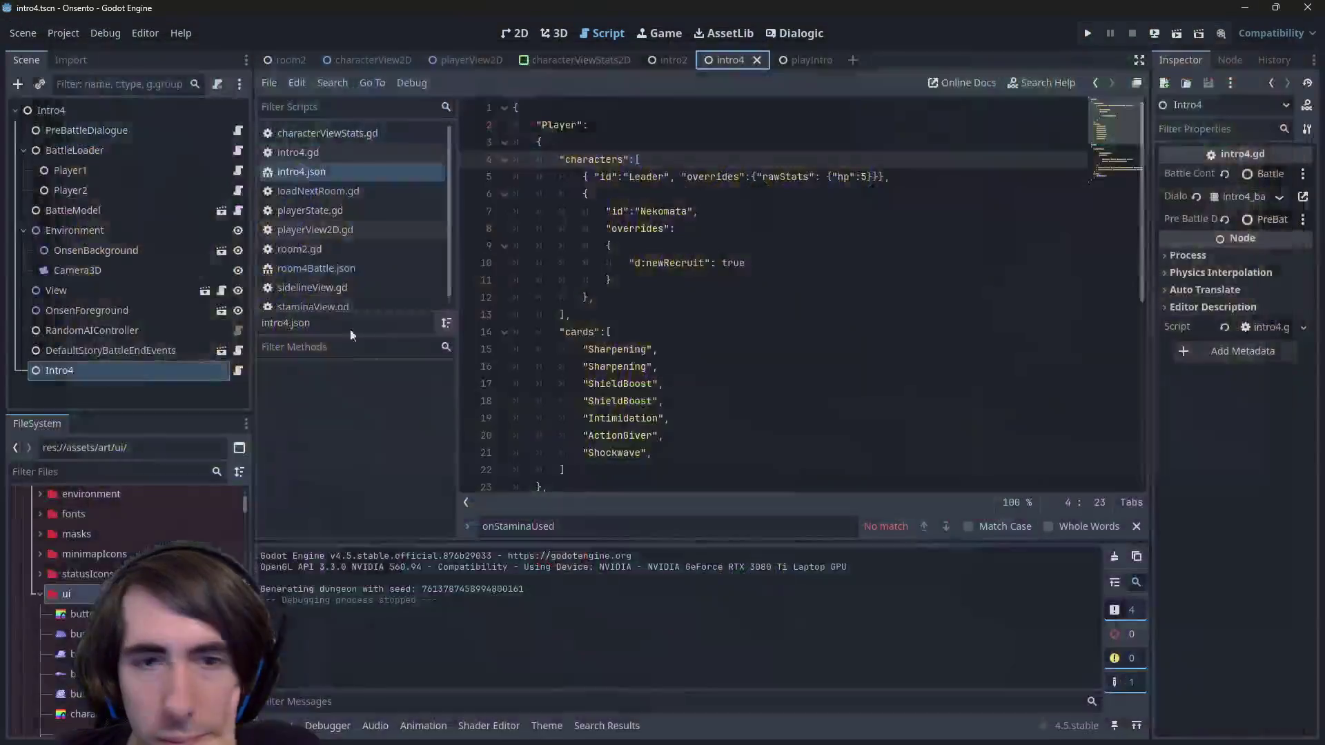
Open the Intro4 node's intro4.gd script.
left_click(238, 371)
scroll(622, 290, "down", 2)
scroll(676, 283, "up", 1)
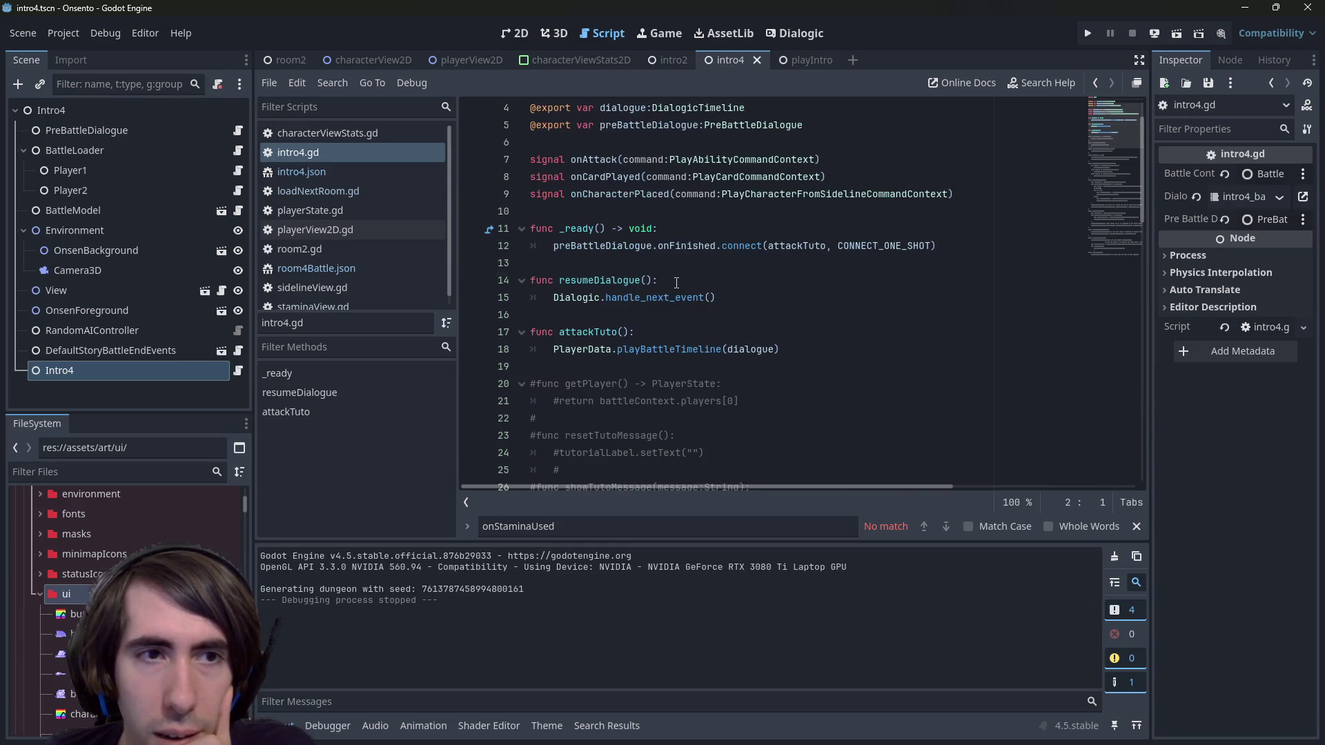
left_click(676, 283)
Quick-open tutorial2.gd in the script editor.
key("shift+alt+o")
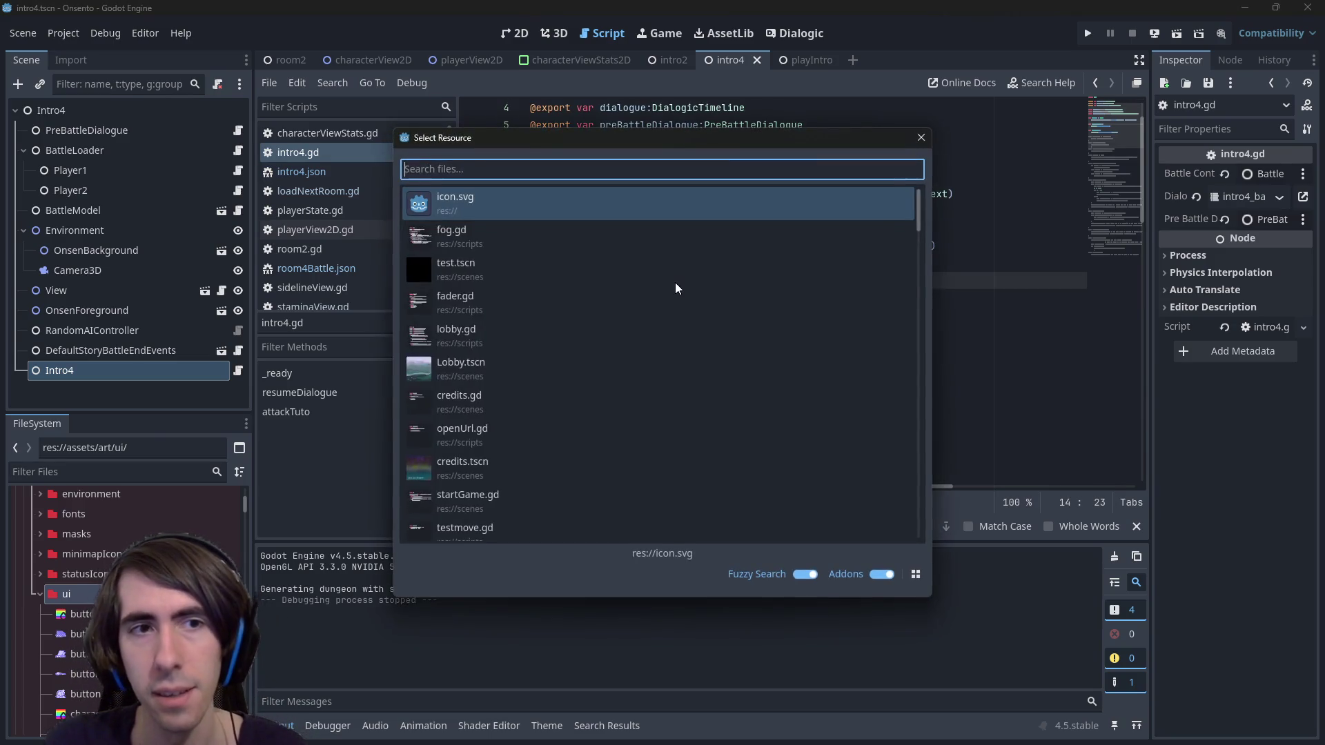
type("tutorial2")
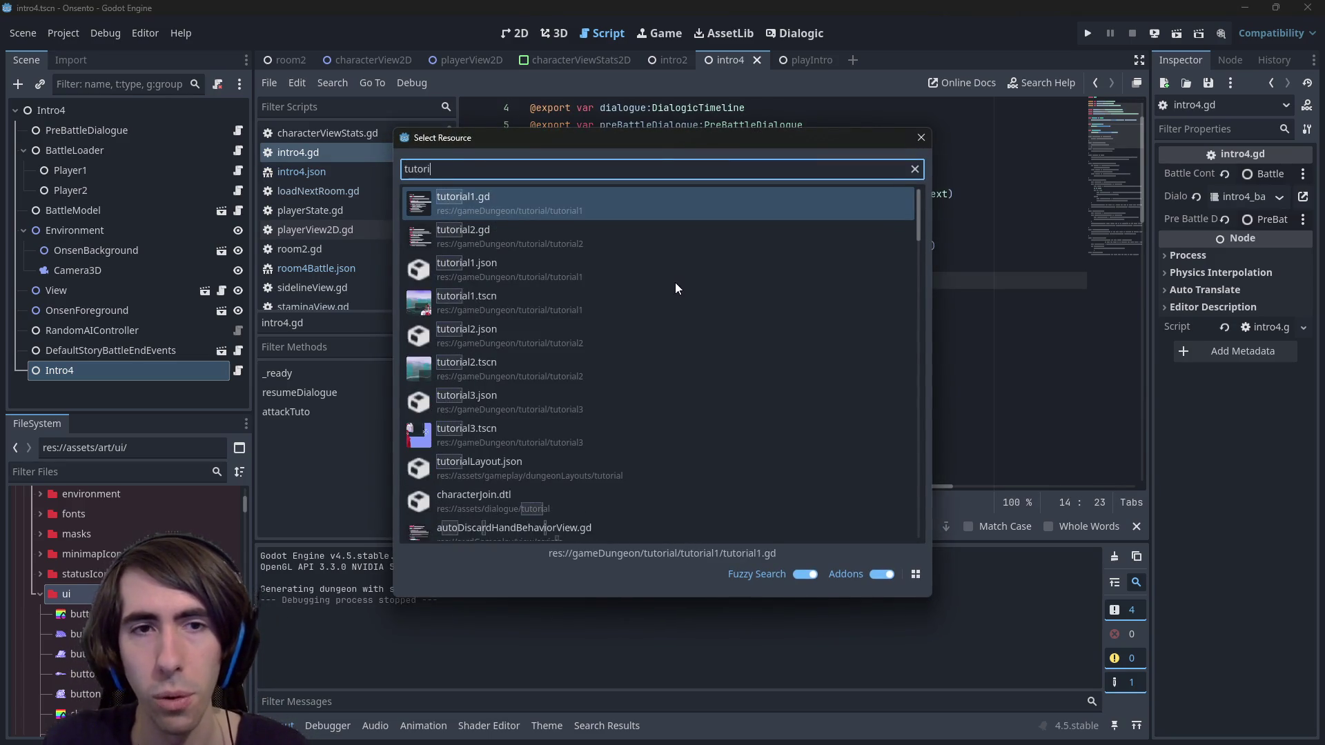
key("BackSpace")
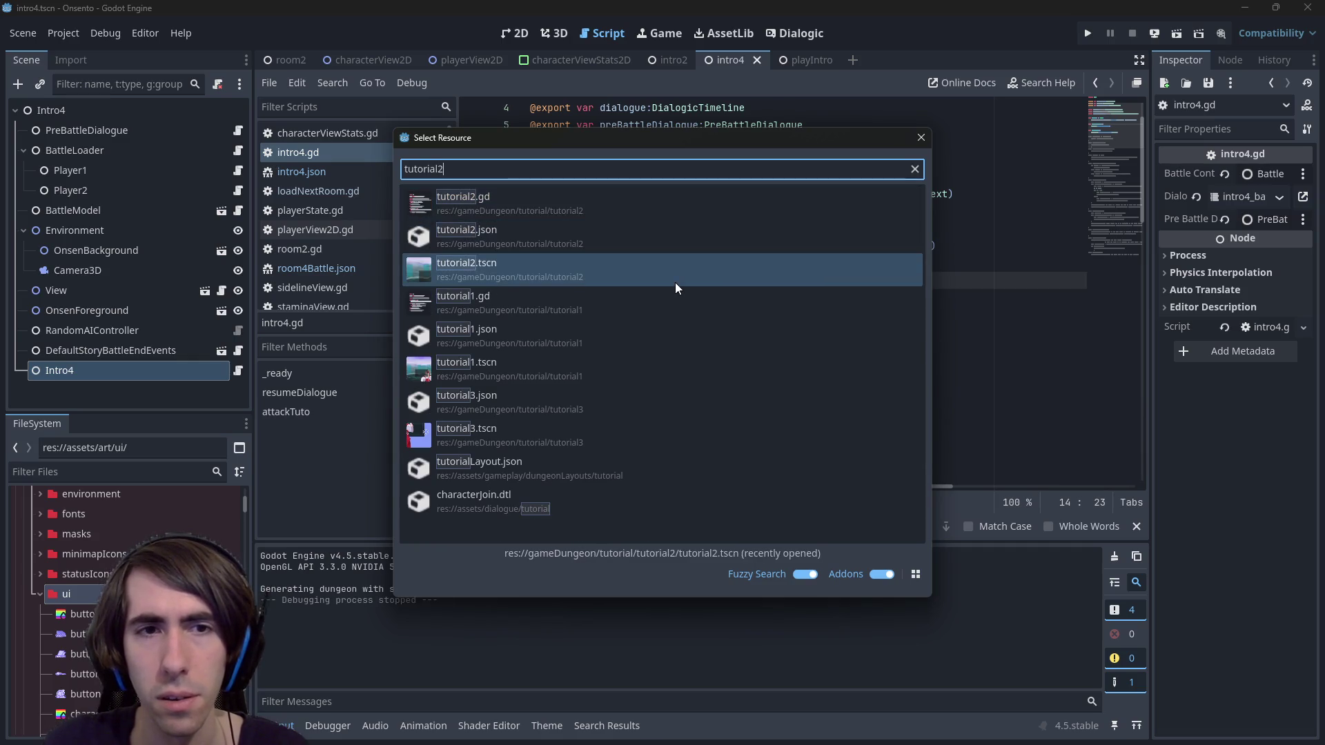
type("3")
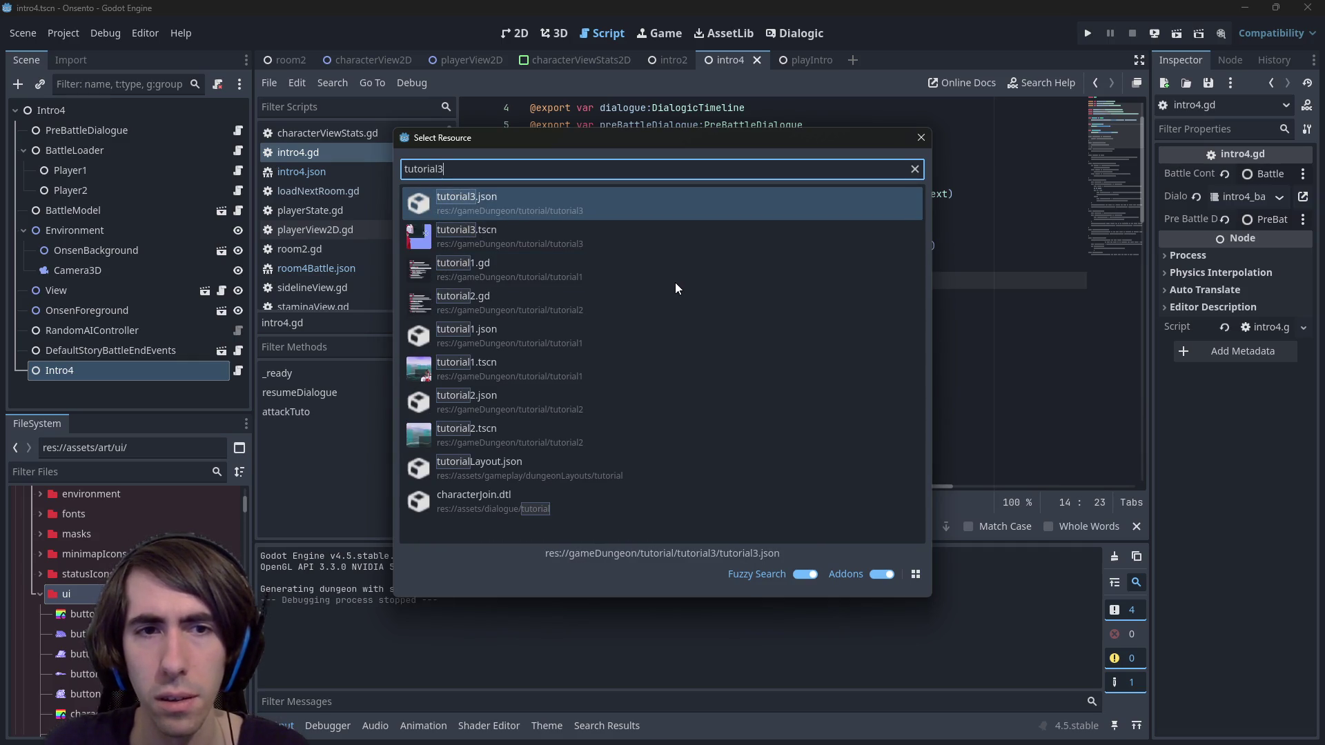
key("Down")
key("Down")
key("Down")
key("Return")
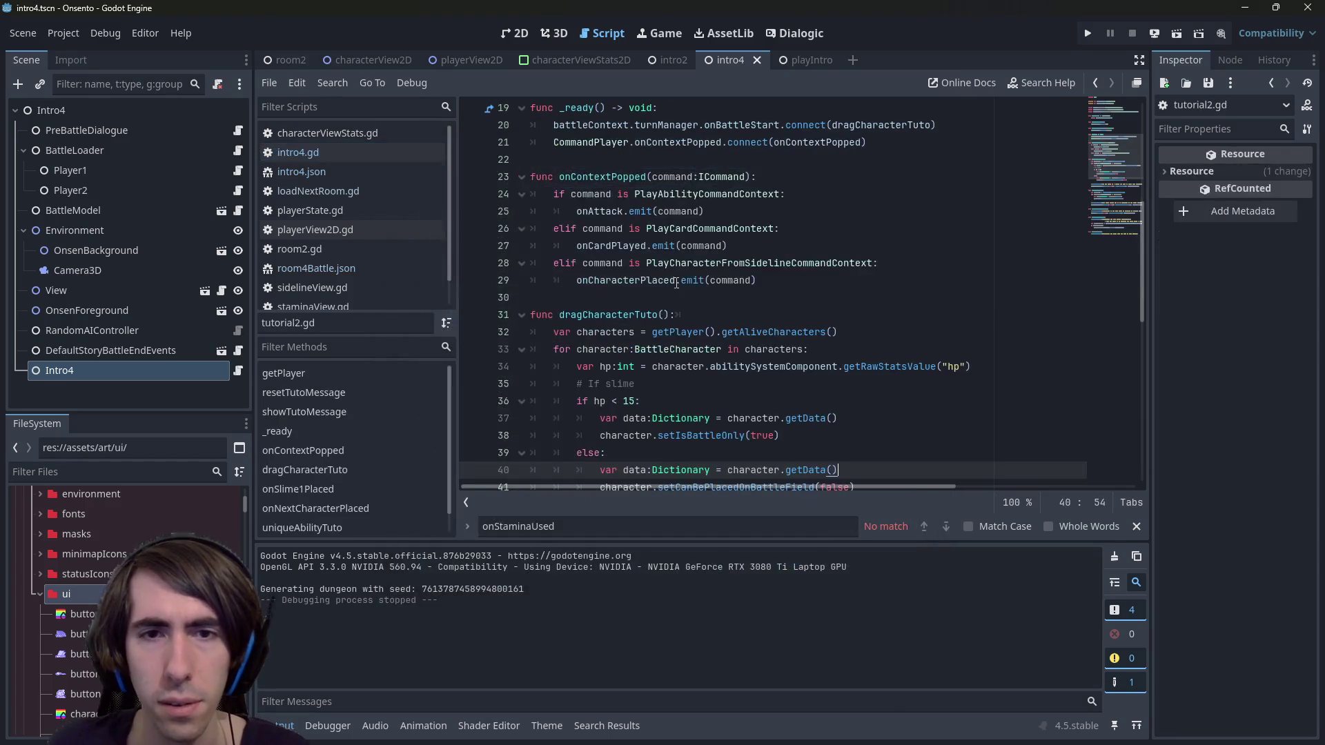
Select the setCanBePlacedOnBattleField(false) line in tutorial2.gd and return to intro4.gd.
scroll(677, 283, "up", 6)
scroll(676, 283, "down", 5)
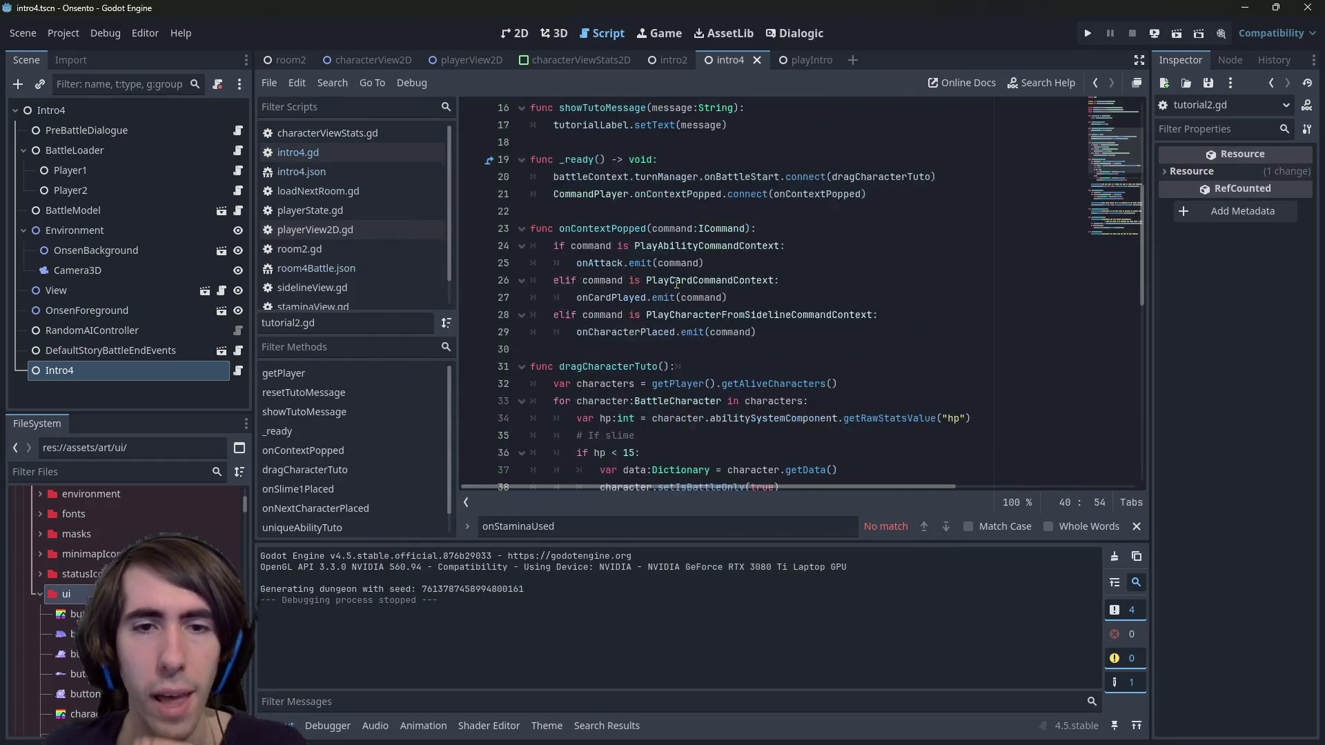
scroll(676, 283, "down", 4)
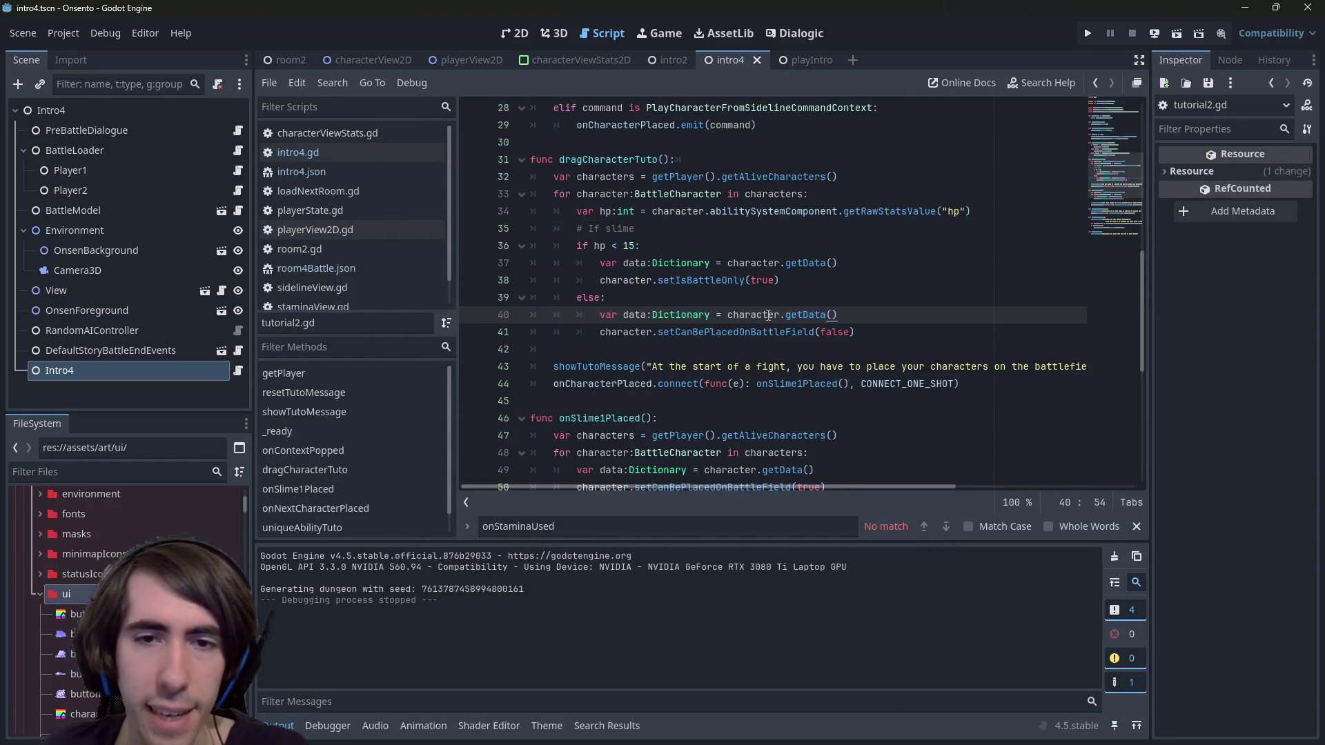
left_click_drag(856, 332, 602, 334)
key("ctrl+c")
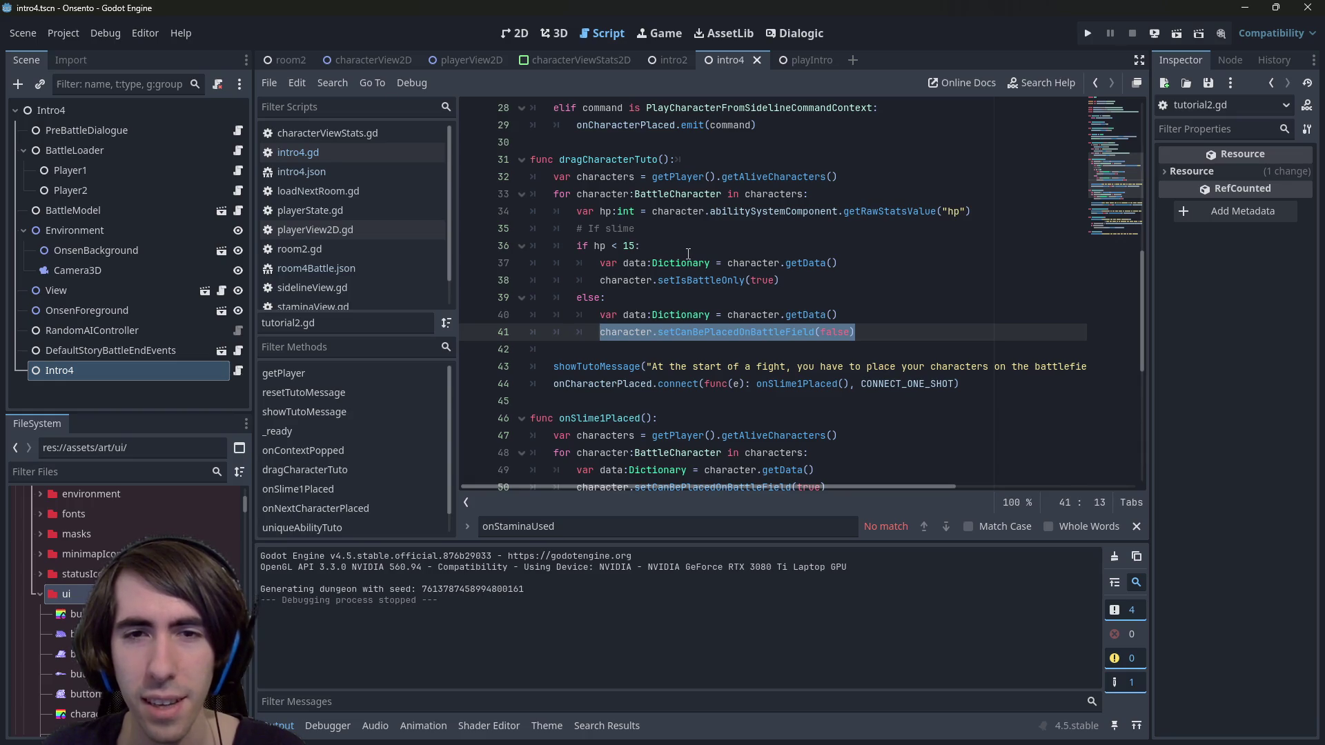
key("alt+Left")
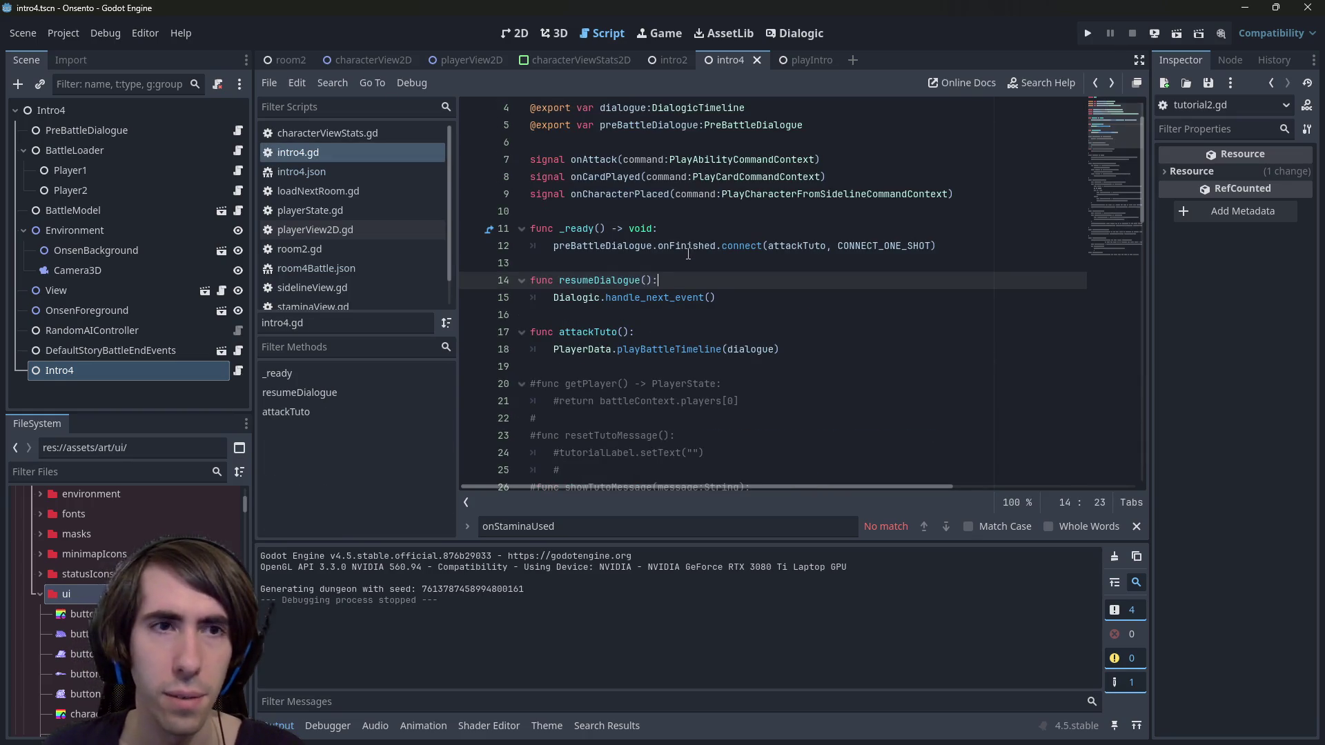
Rename every attackTuto occurrence in intro4.gd to startTutorial.
key("alt+Left")
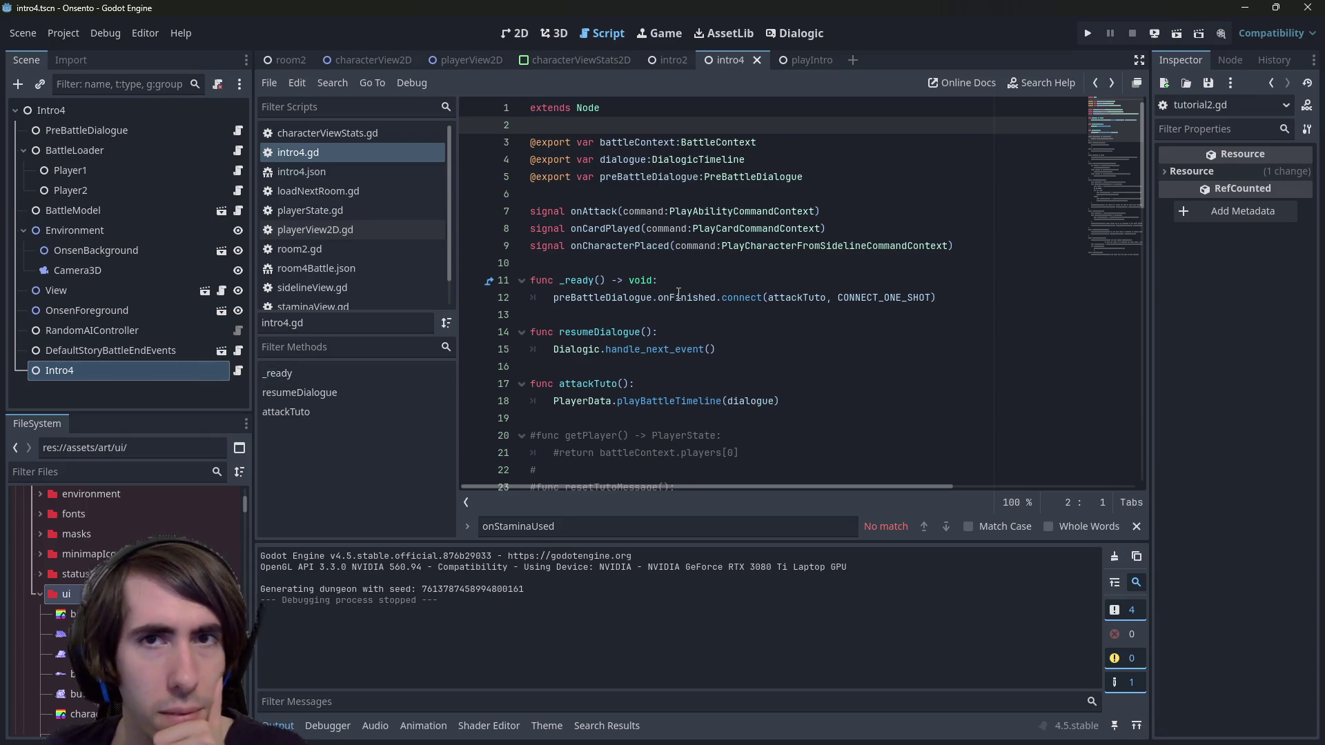
left_click(237, 372)
left_click(732, 349)
scroll(690, 331, "down", 3)
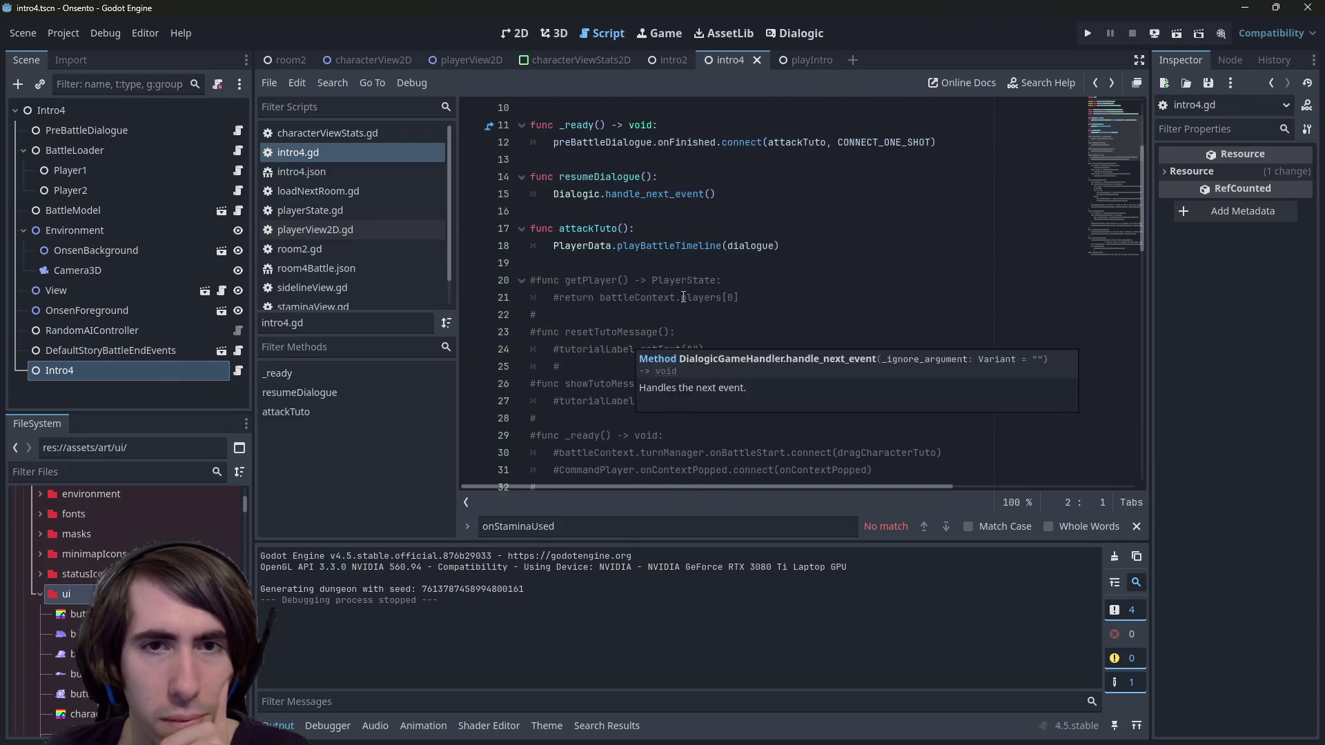
scroll(759, 311, "up", 3)
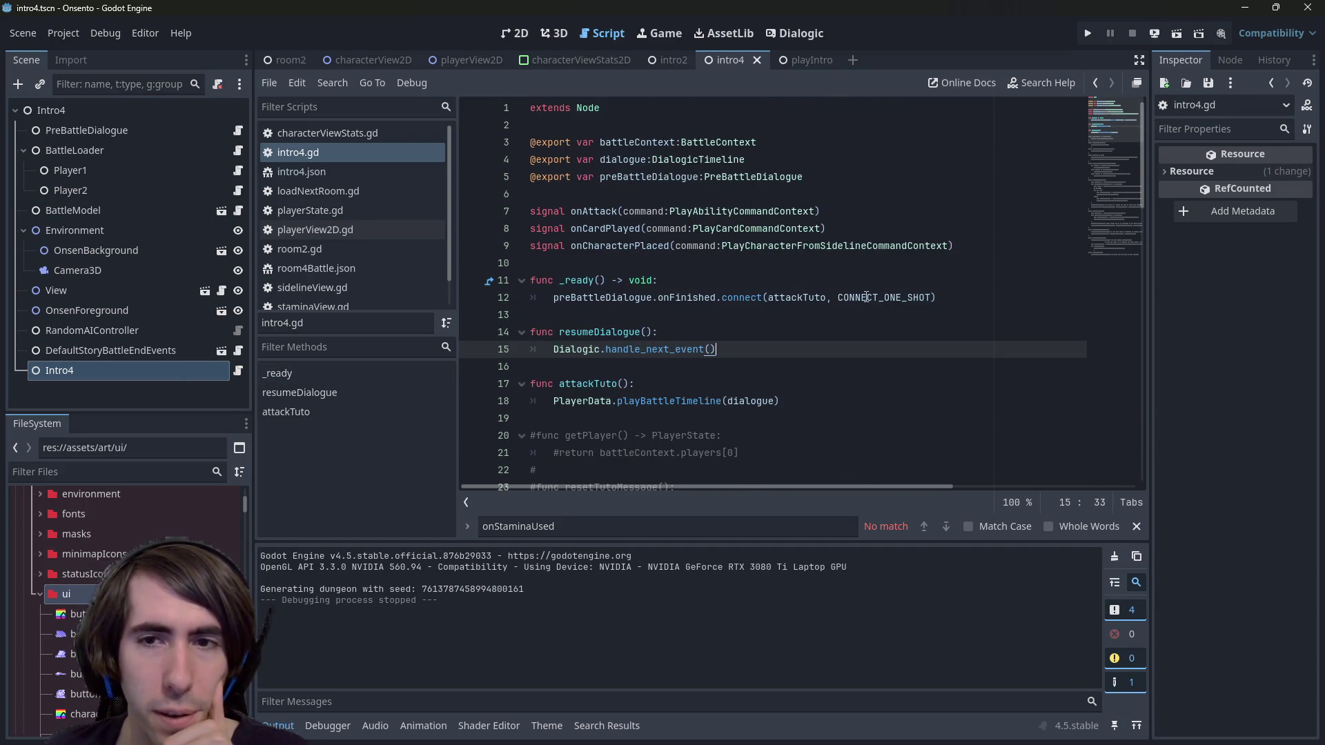
double_click(798, 298)
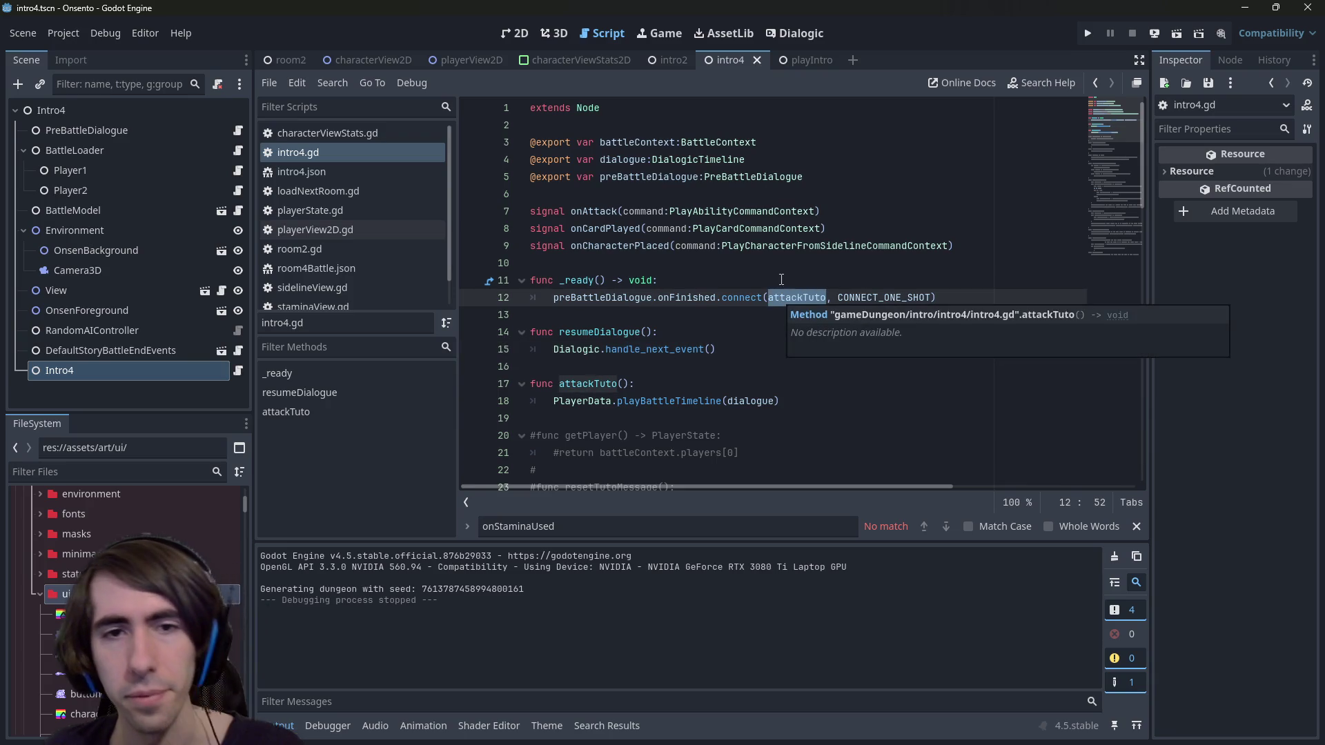
key("ctrl+d")
type("startTutori")
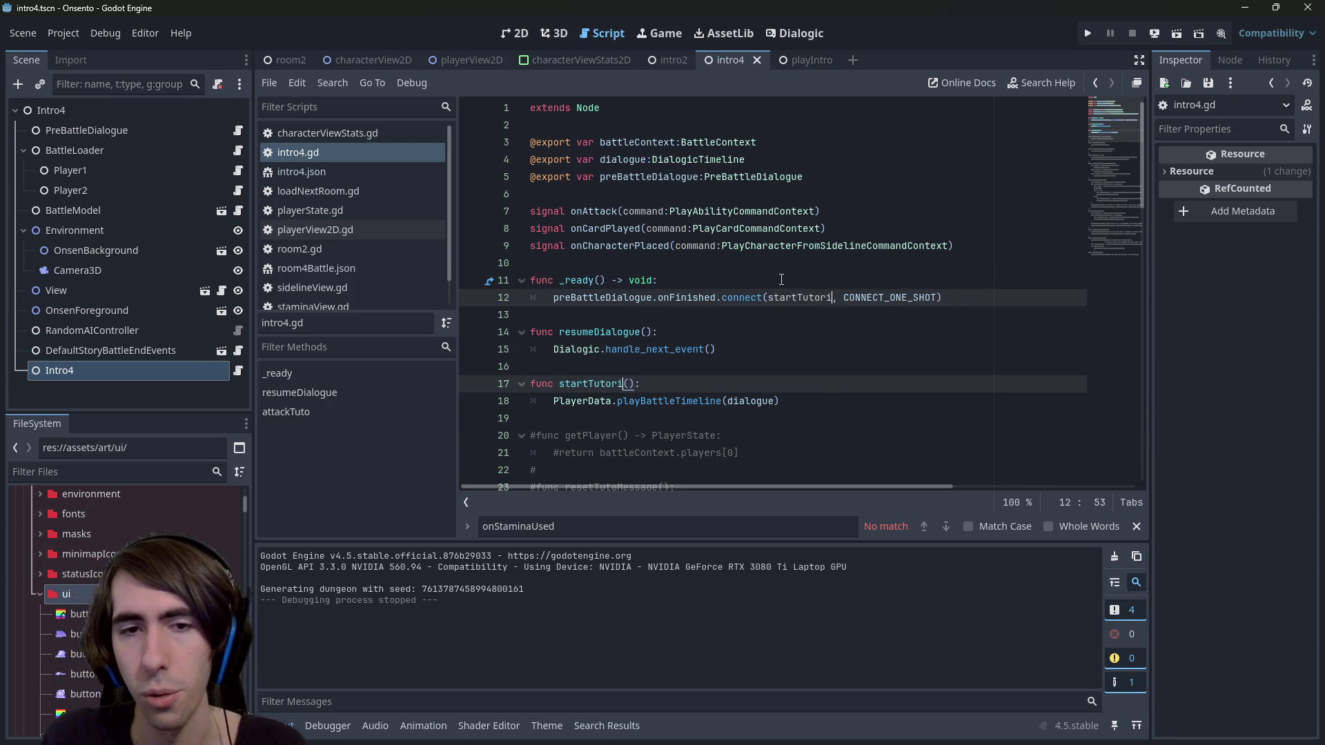
type("al")
key("Escape")
Paste the setCanBePlacedOnBattleField(false) line into startTutorial, below playBattleTimeline.
left_click(685, 390)
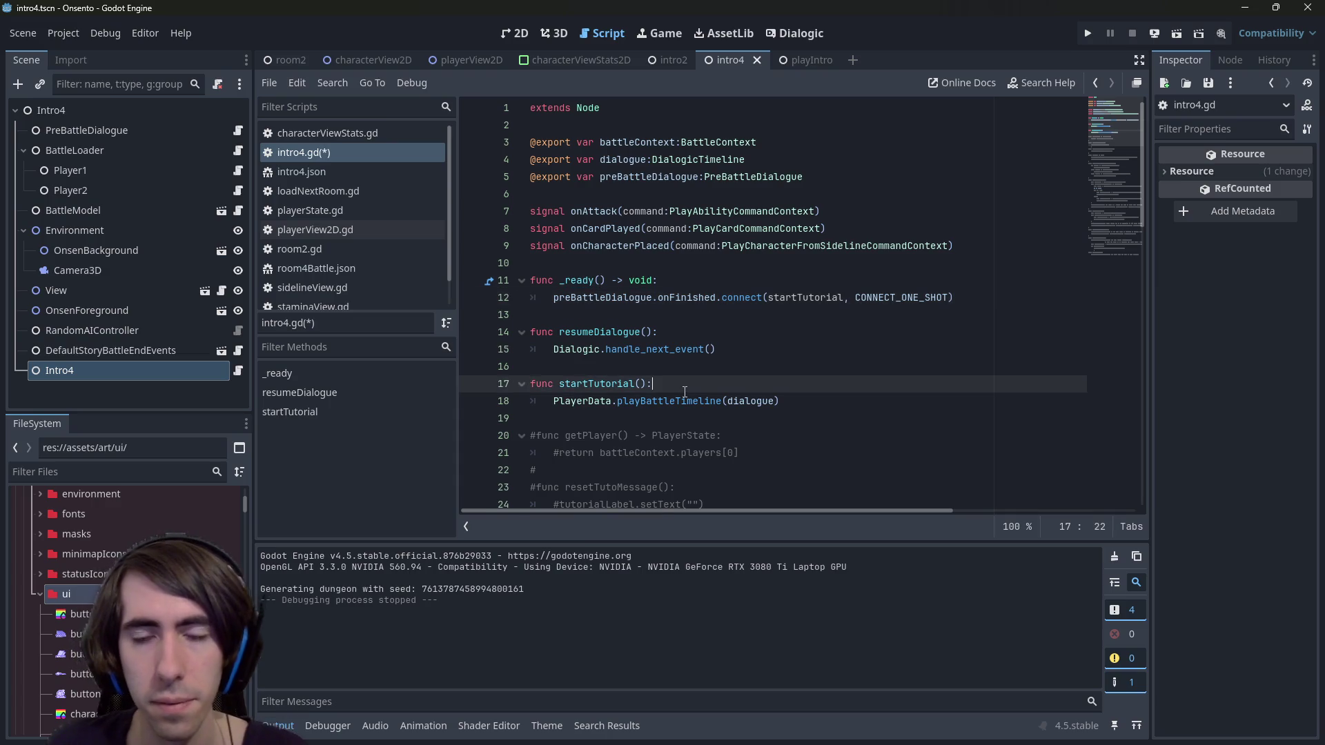
key("Return")
key("ctrl+v")
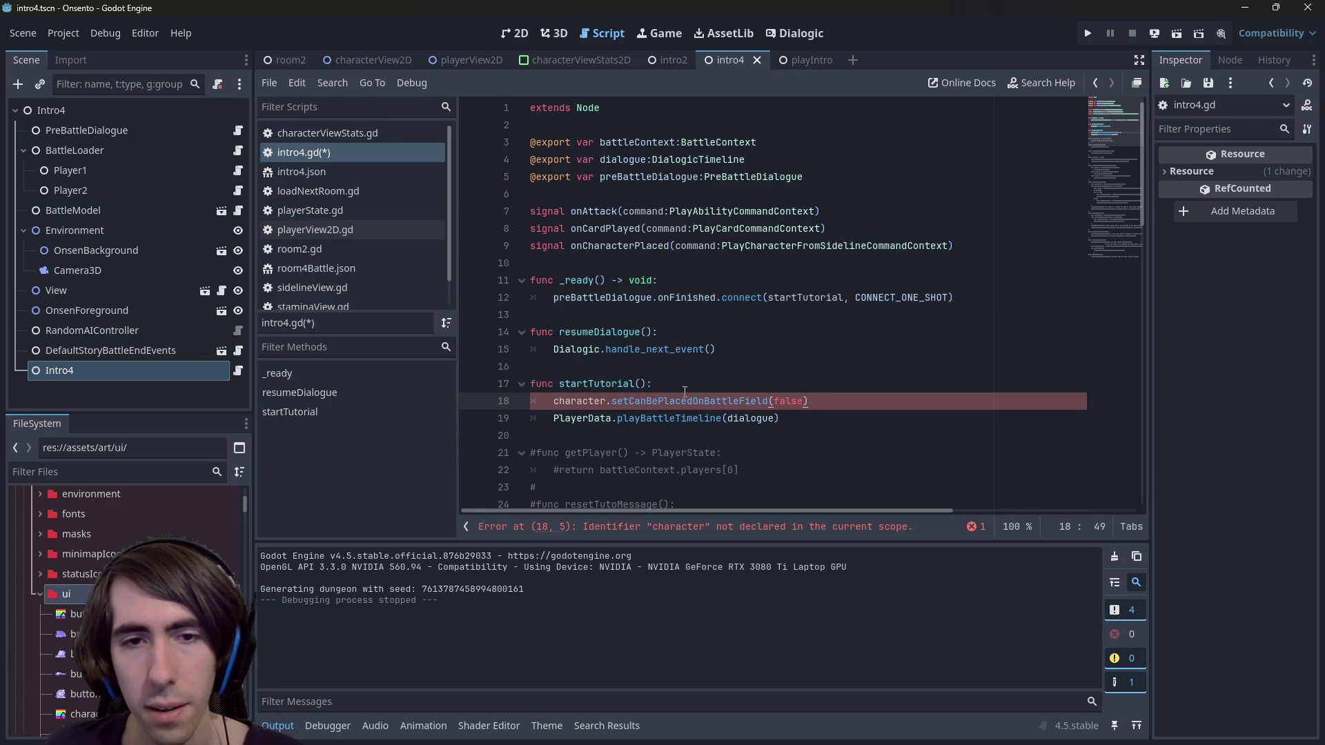
key("alt+Down")
key("Up")
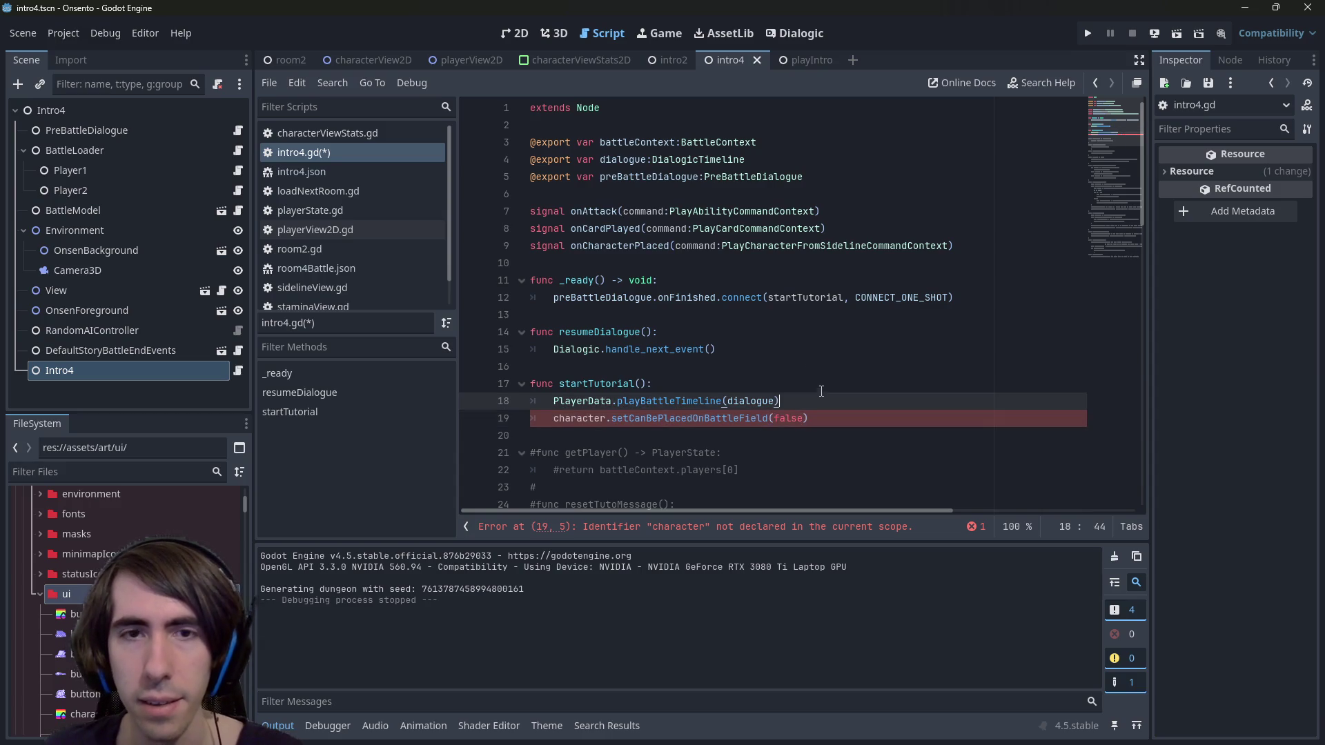
left_click(634, 148)
Add a loop 'for character in battleContext.players[0].getSidelineCharacters()' and save.
left_click(814, 397)
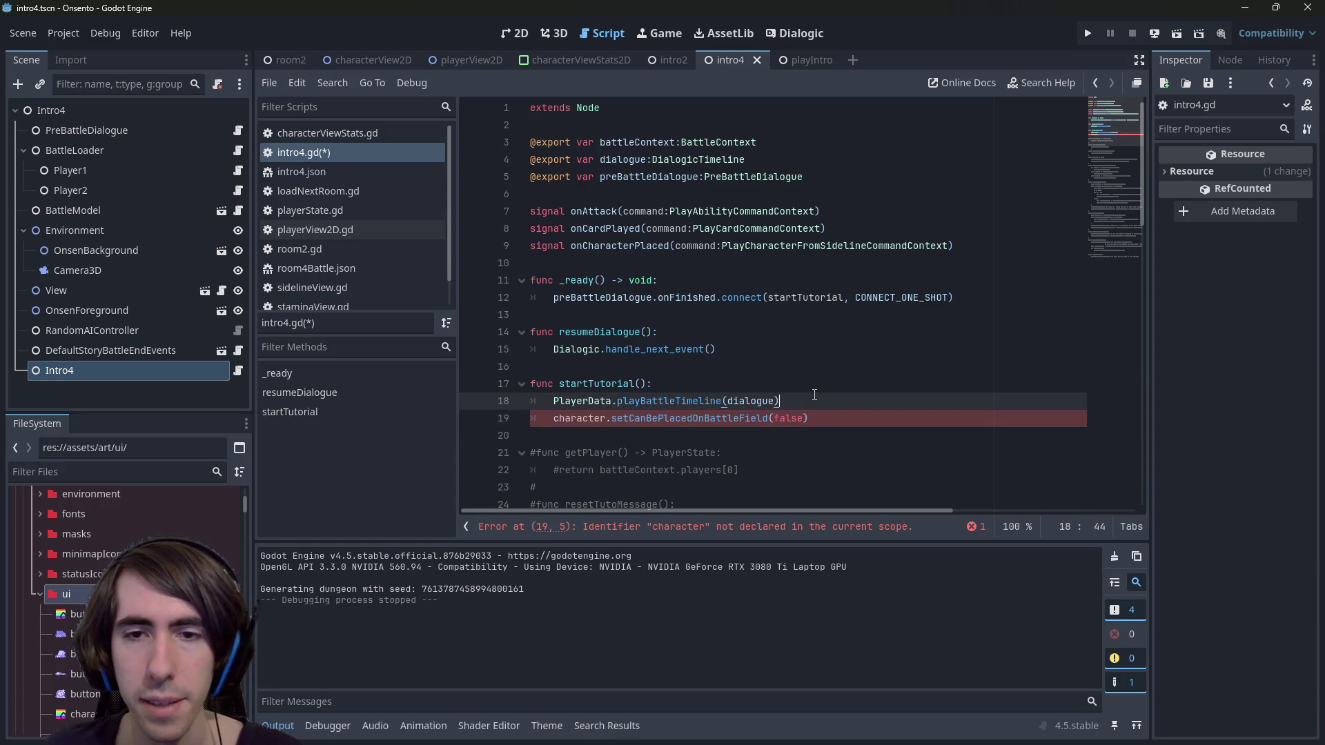
key("Return")
key("Return")
type("for char")
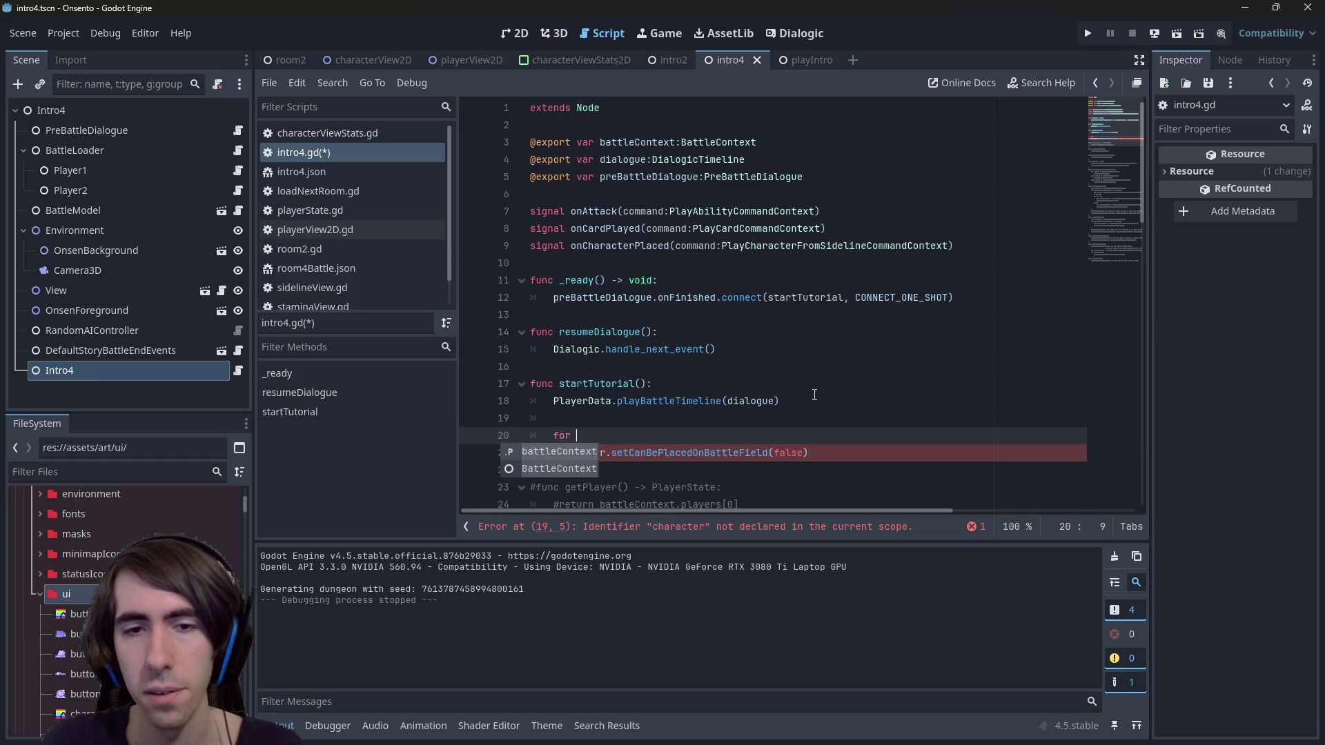
type("acter in battleContext.ch")
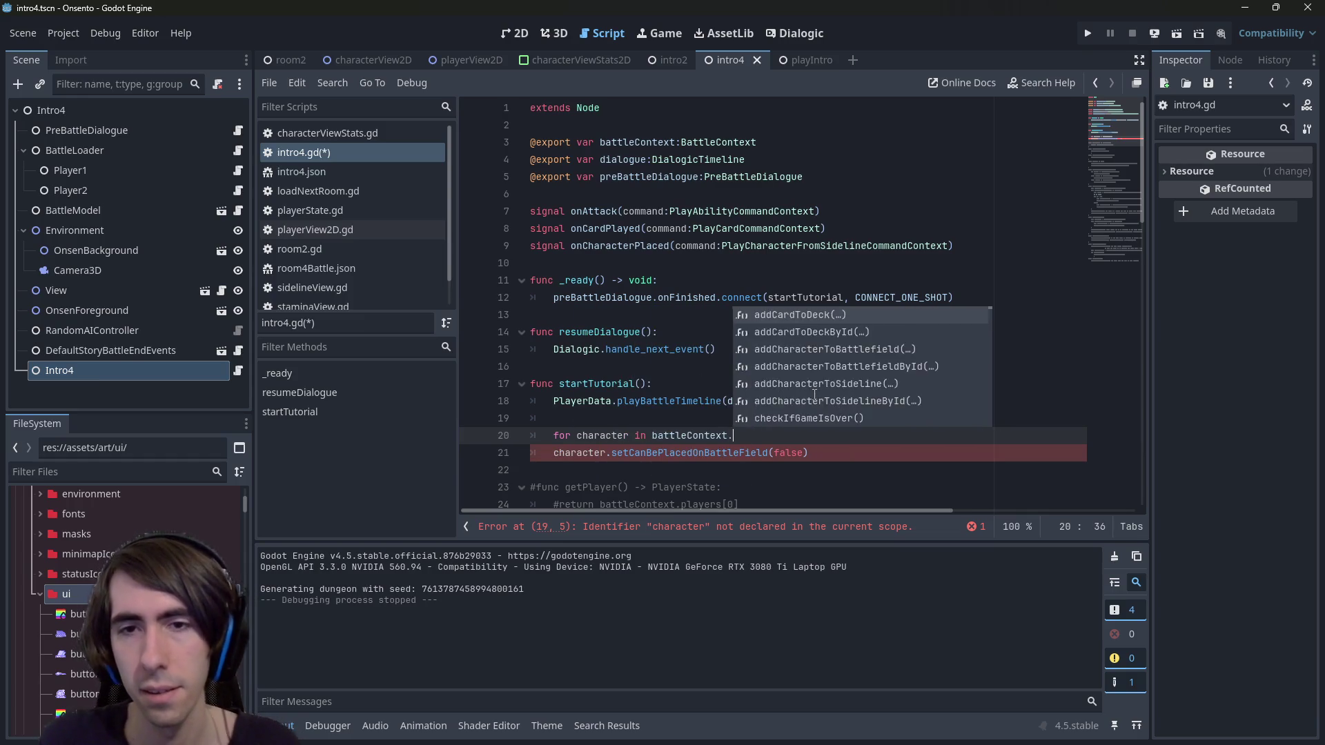
key("BackSpace")
key("BackSpace")
type("playe")
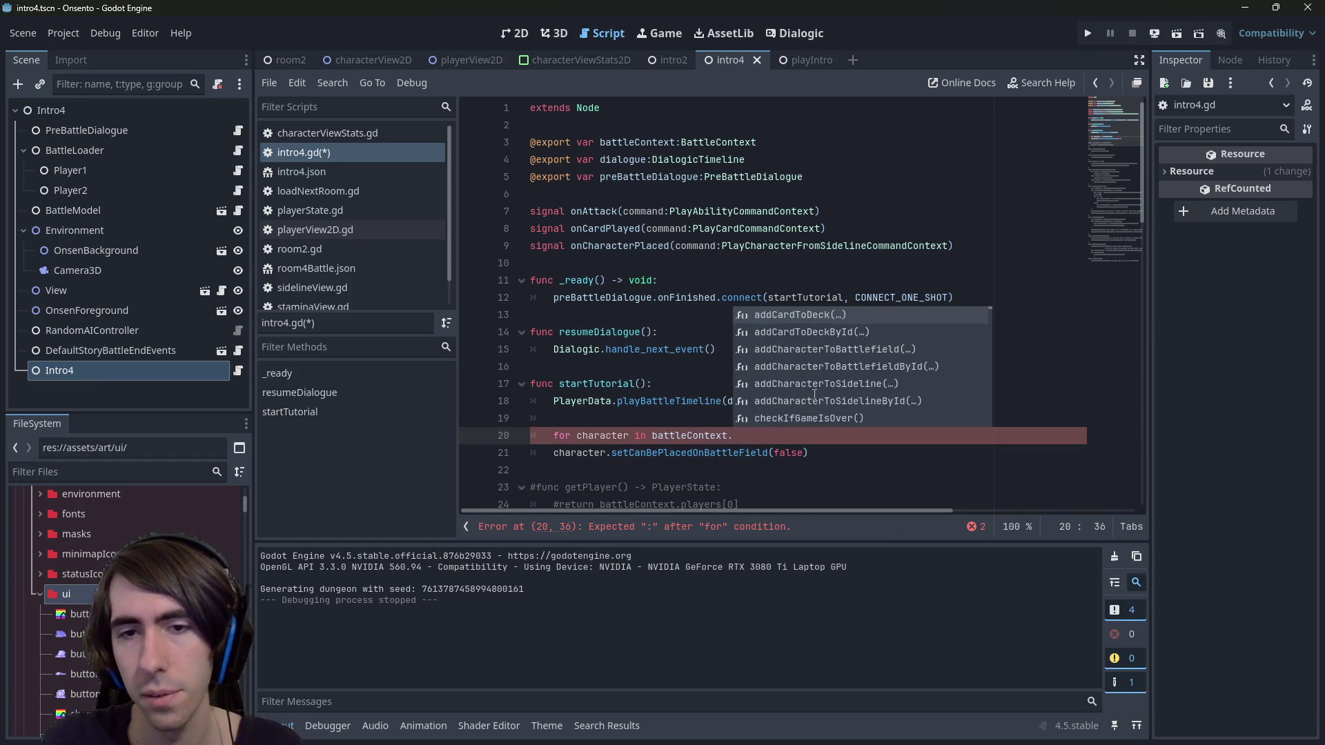
key("Return")
type("[0].")
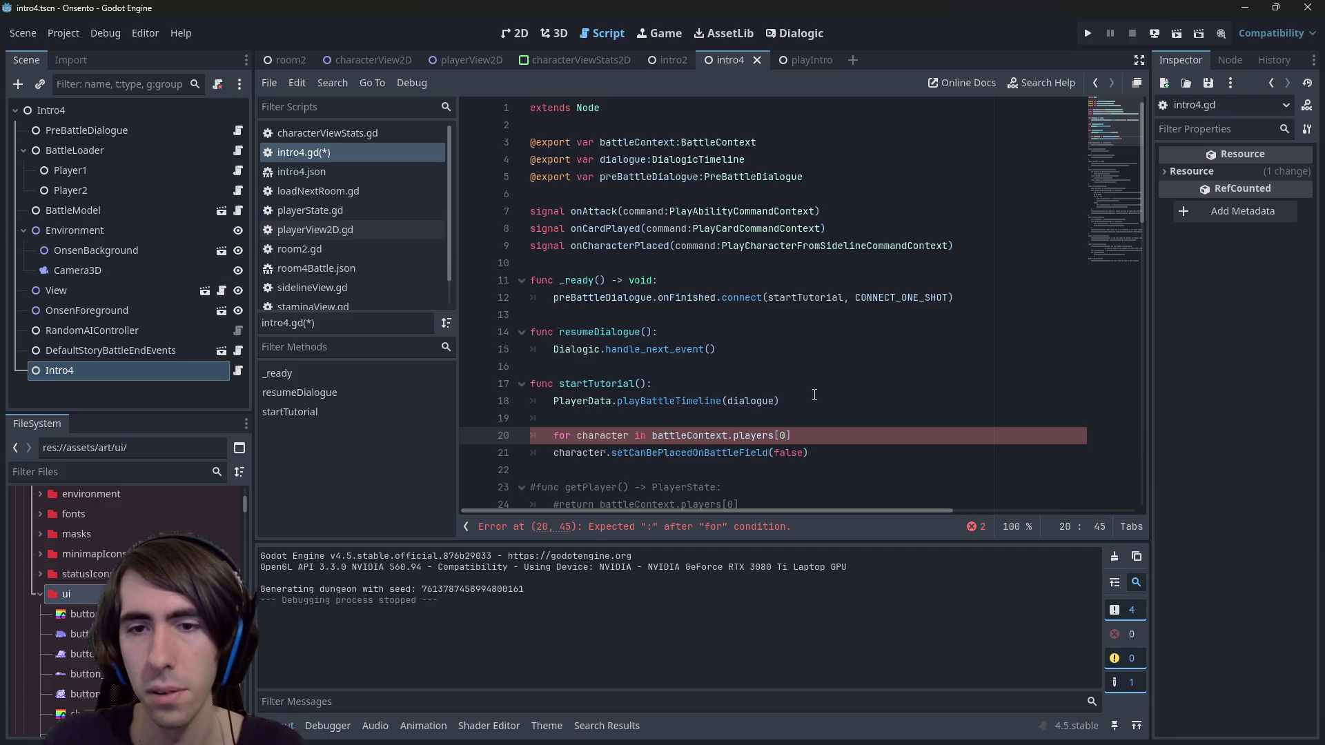
type("getCha")
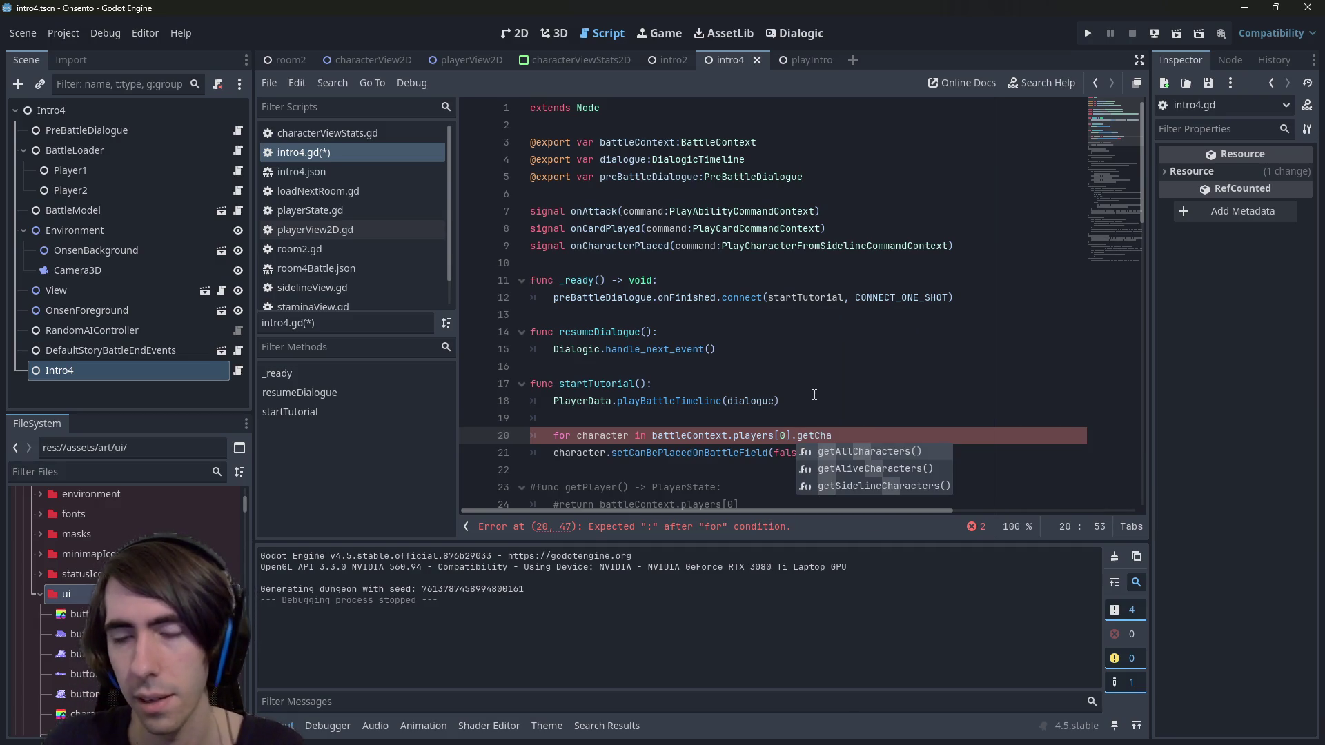
key("Down")
key("Down")
key("Return")
key("ctrl+s")
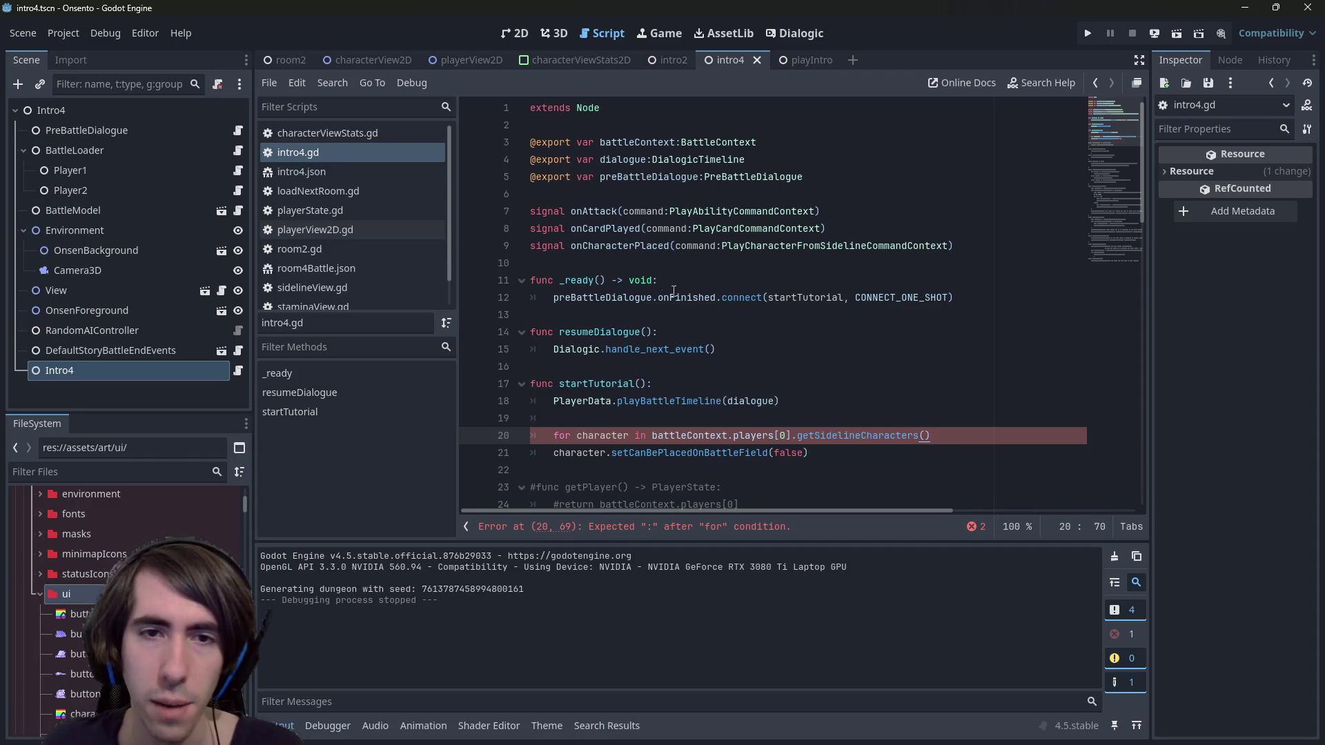
Open blank lines after _ready for a new function.
left_click(649, 314)
key("Return")
key("Return")
key("Up")
Write getPlayer() -> PlayerState returning battleContext.players[0], and save.
type("func getPlayer():")
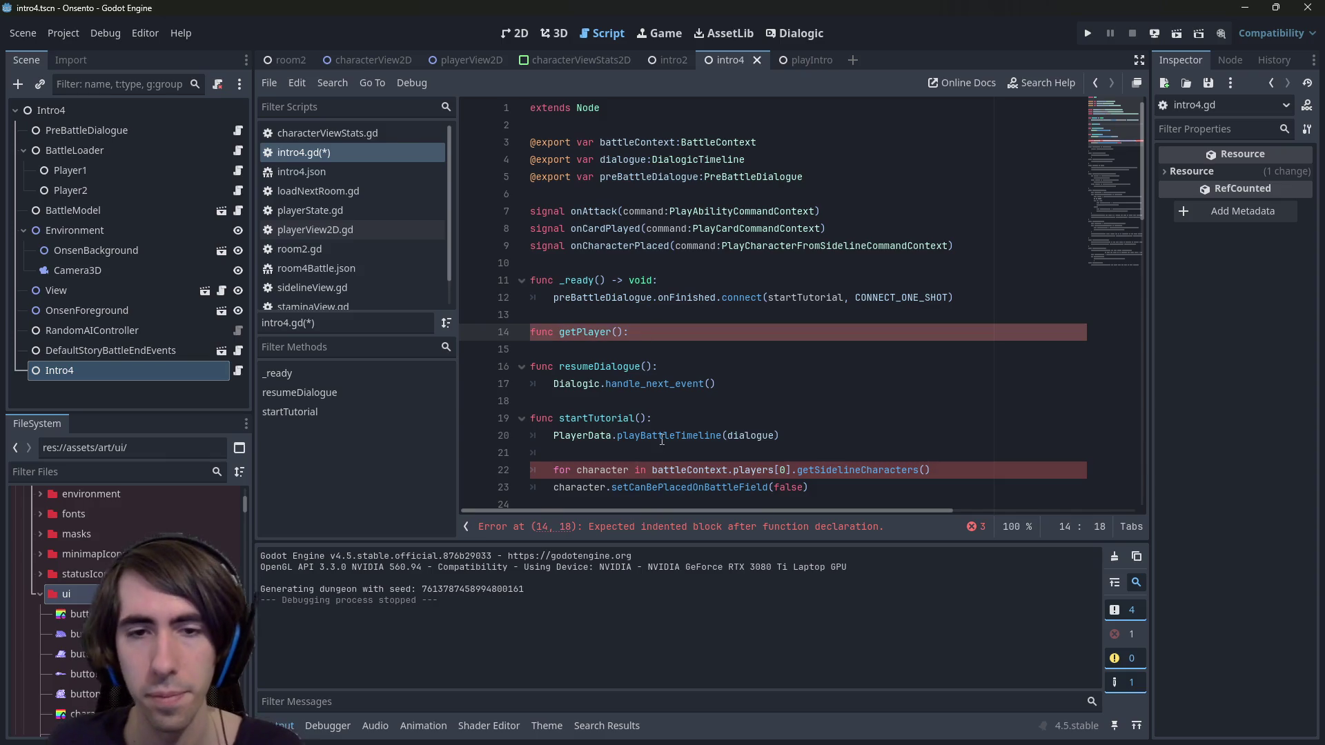
left_click_drag(652, 470, 792, 470)
key("ctrl+c")
left_click(712, 342)
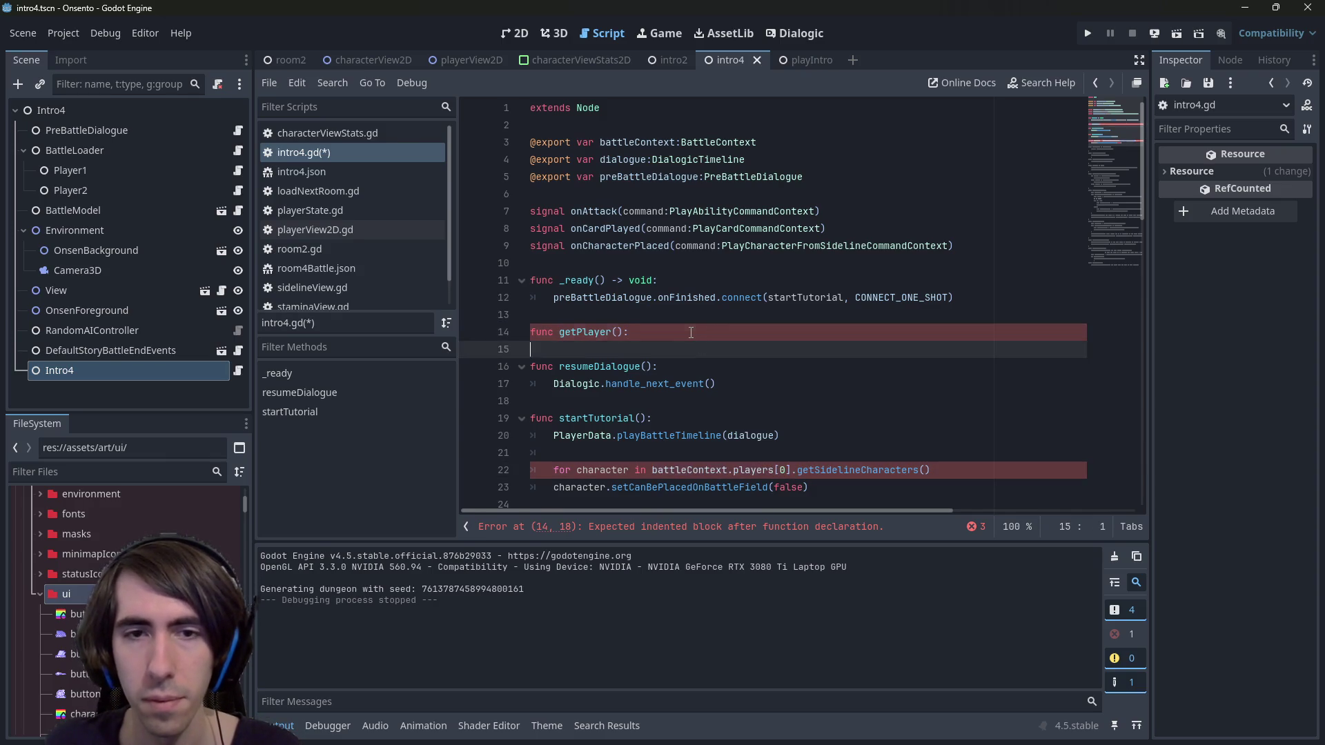
left_click(691, 332)
key("Return")
type("return")
key("ctrl+v")
left_click(691, 332)
key("Left")
type("-> PlayerState")
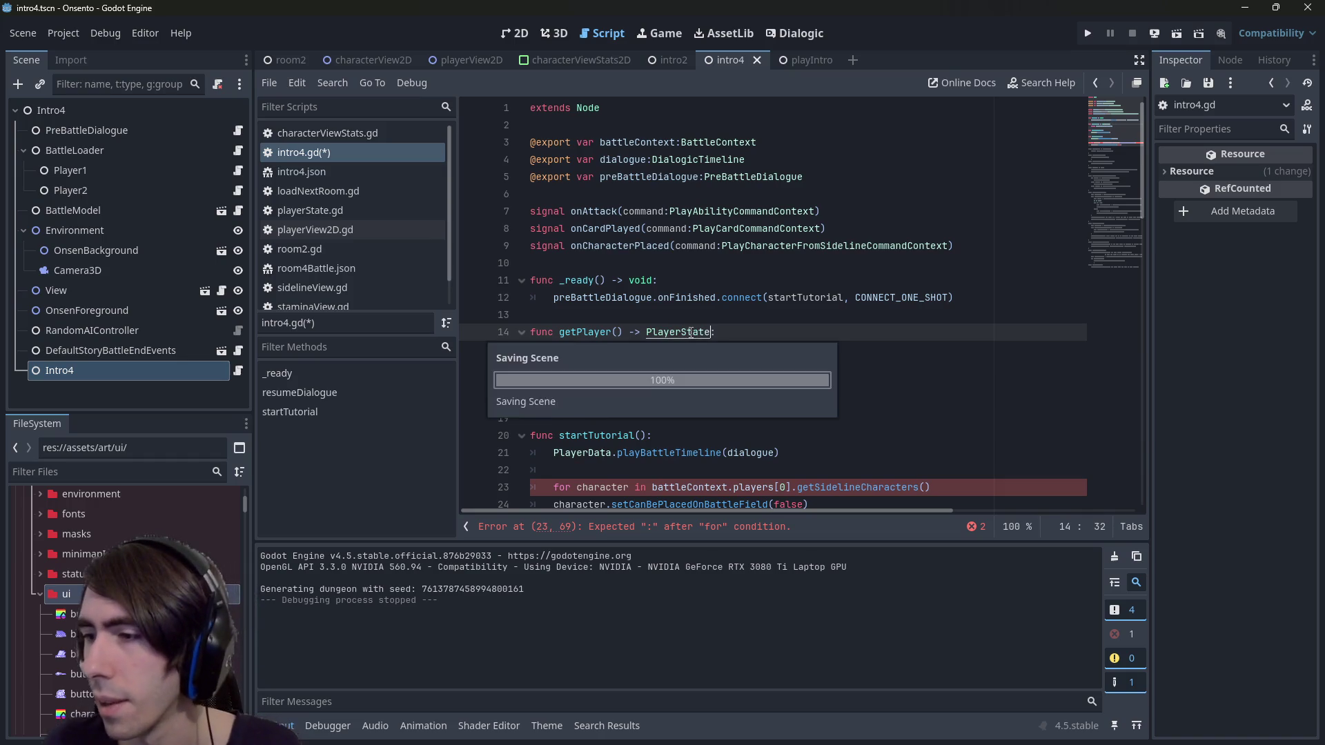
key("ctrl+s")
Replace battleContext.players[0] in the loop header with getPlayer().
scroll(683, 311, "down", 2)
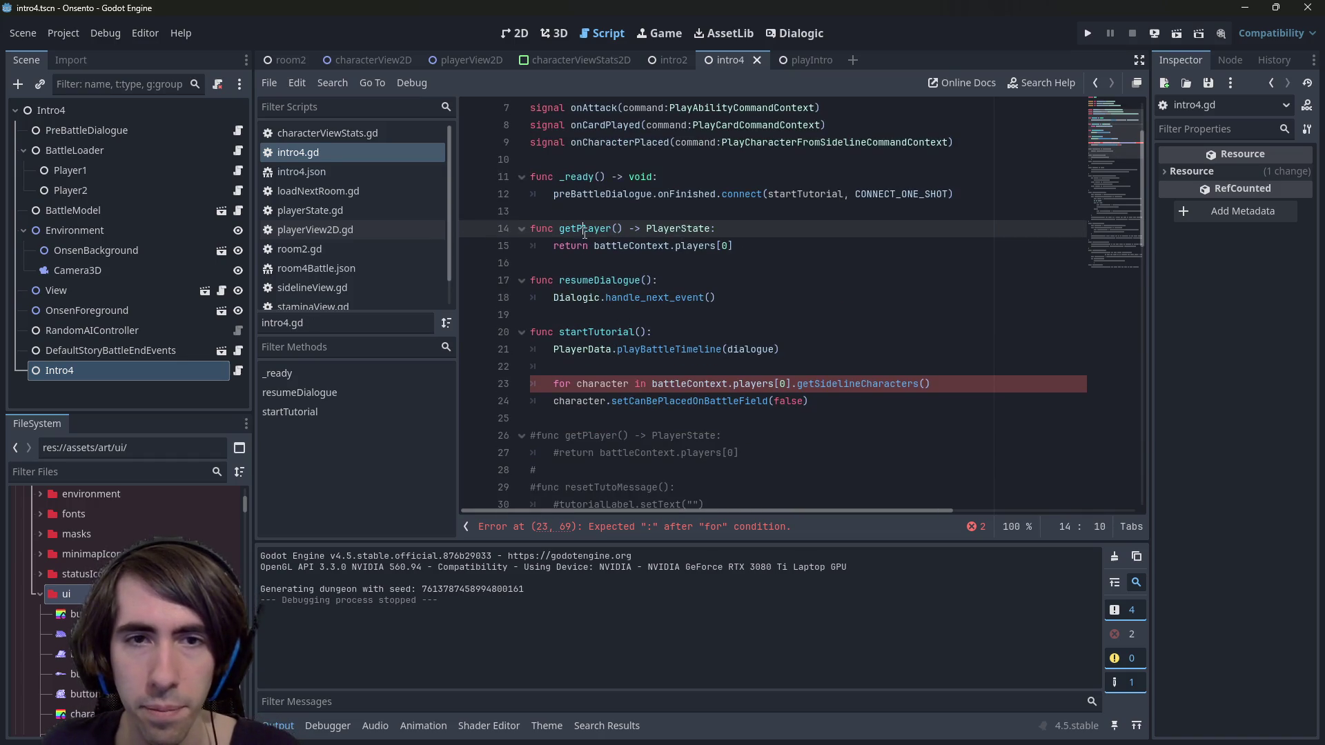
double_click(587, 228)
left_click_drag(652, 384, 797, 385)
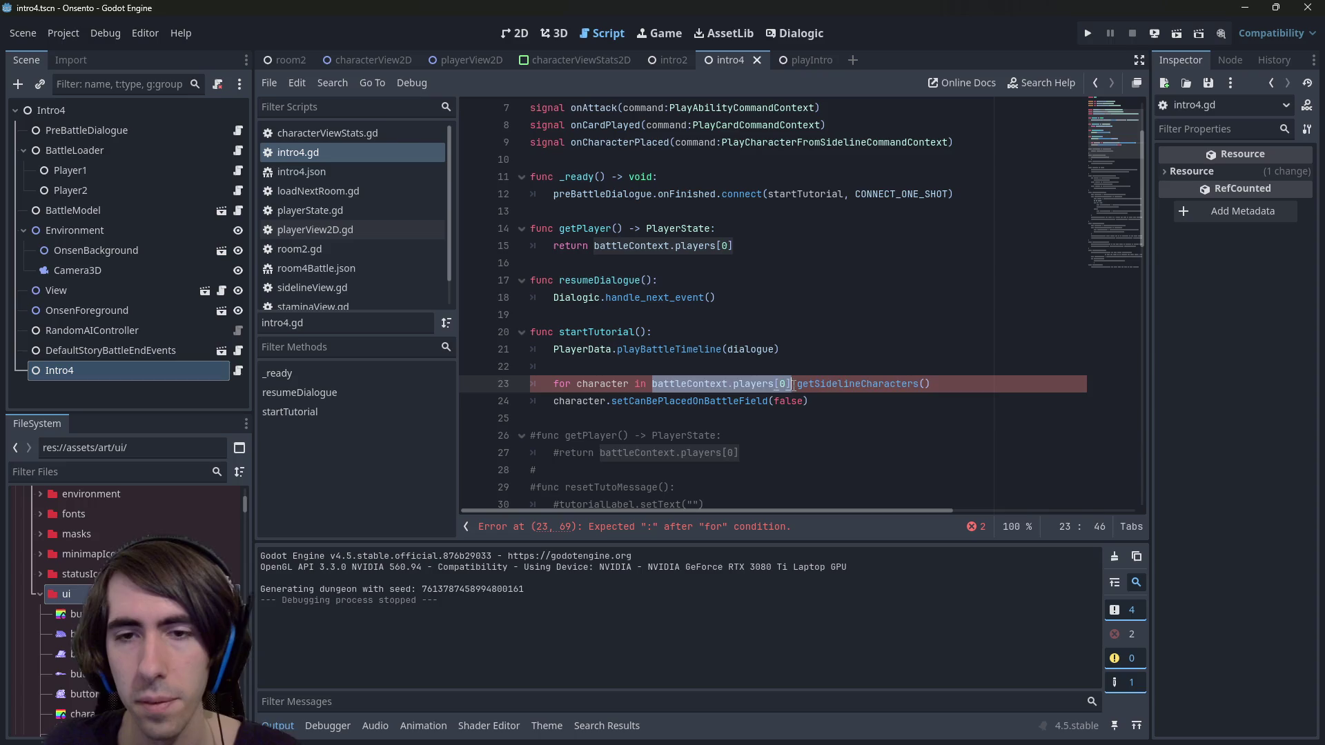
type("getPlayer(")
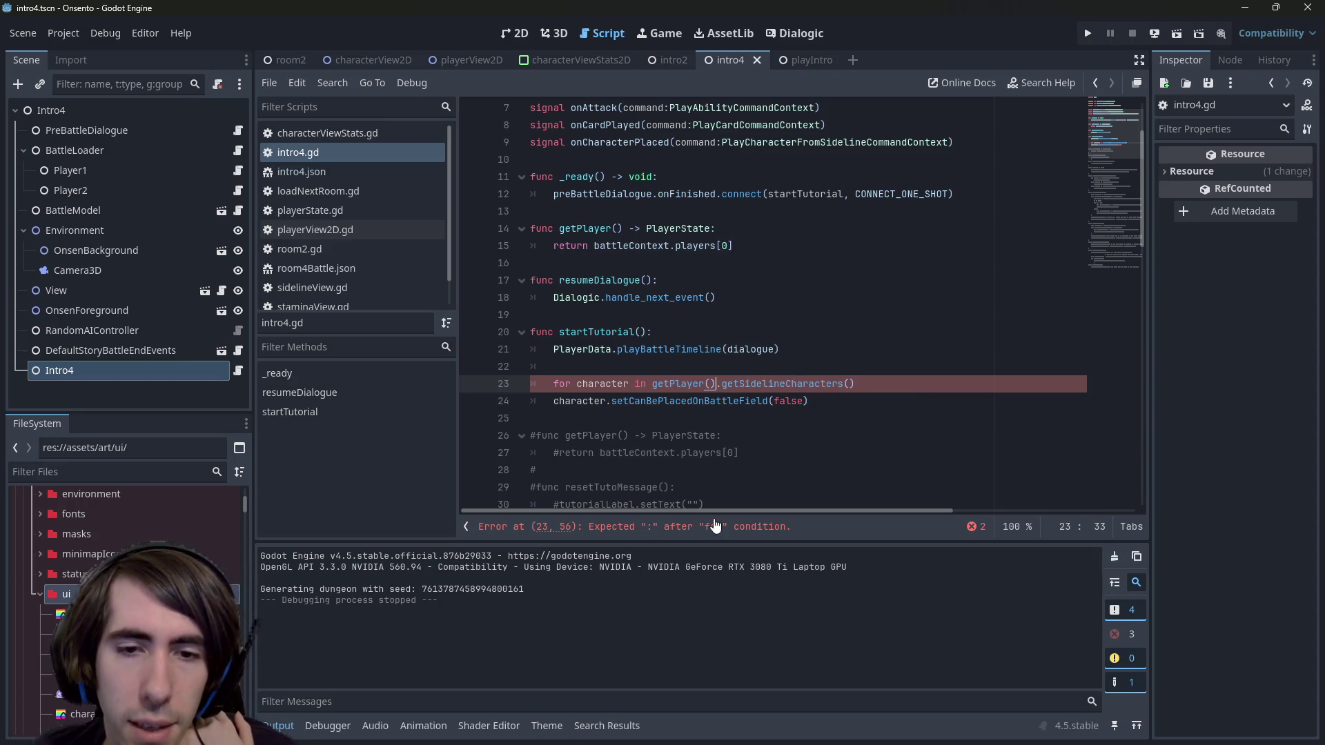
Indent the setCanBePlacedOnBattleField line under the loop header and save.
left_click(882, 380)
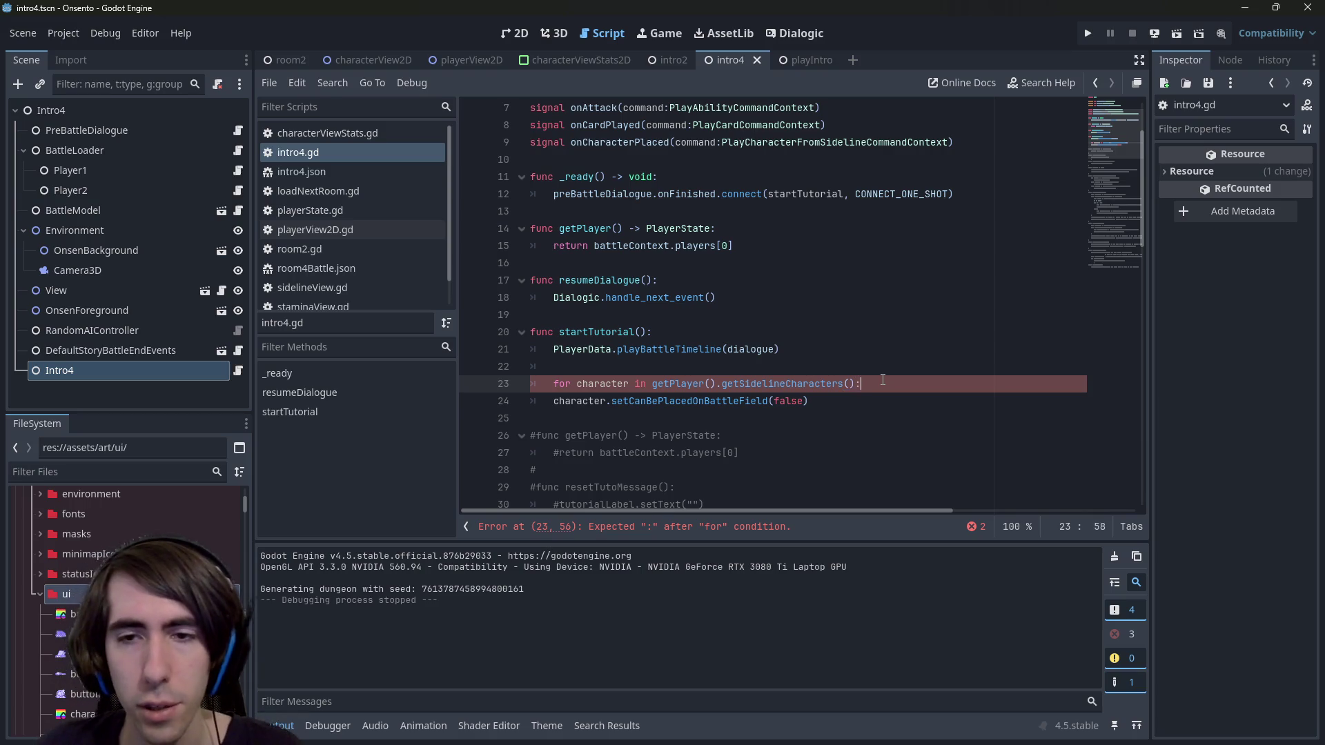
key("Return")
key("Delete")
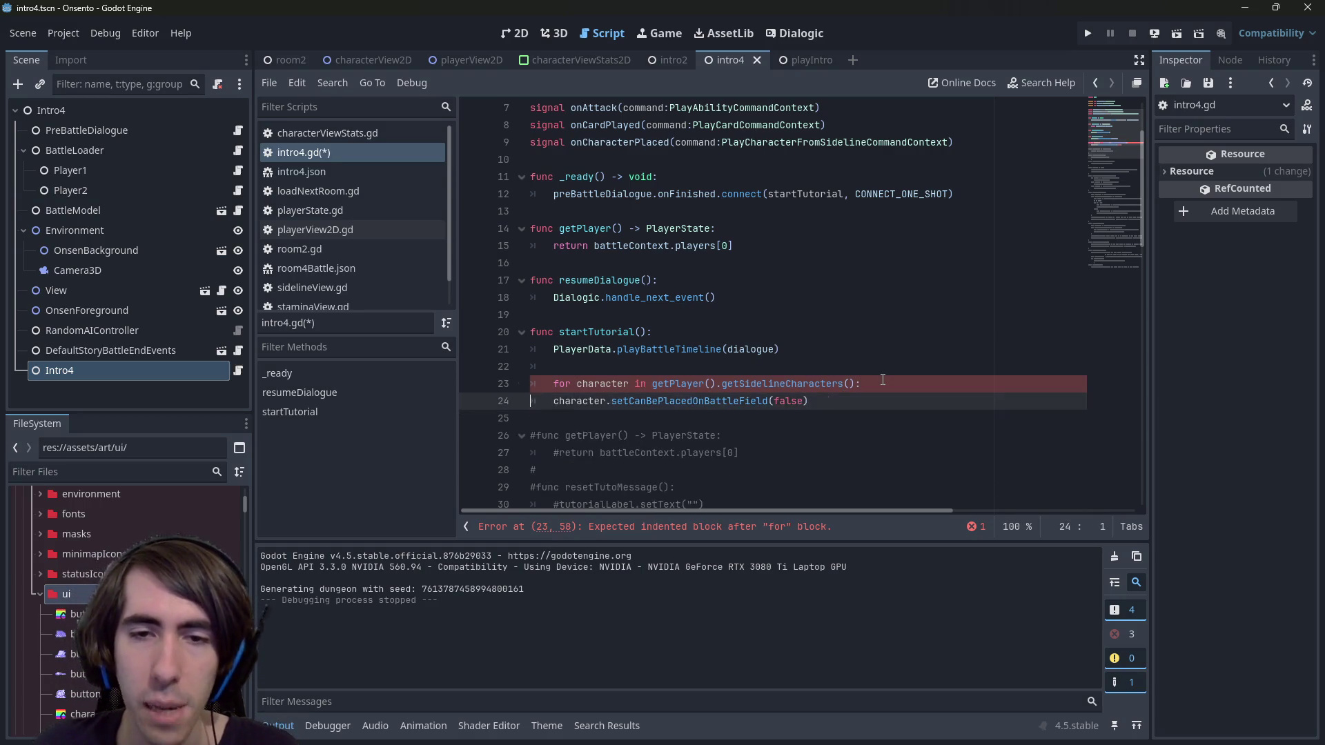
key("Tab")
key("ctrl+s")
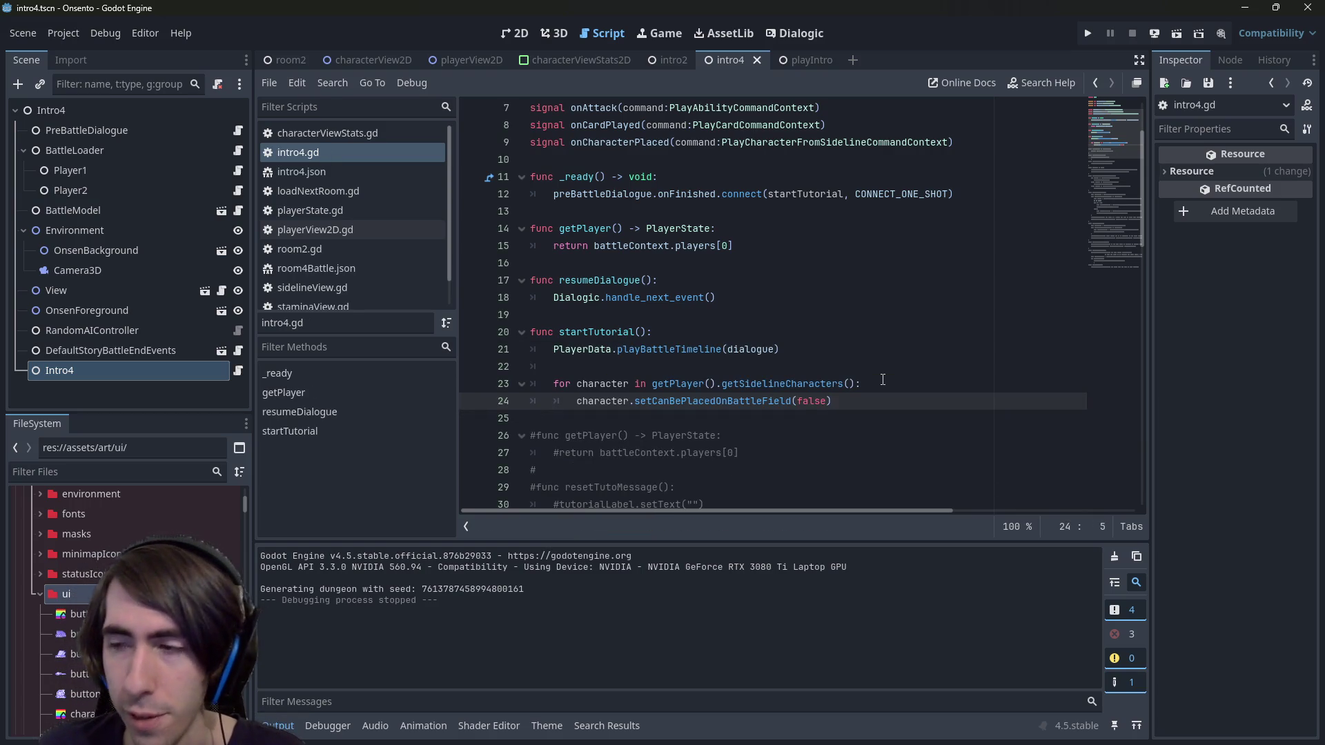
scroll(802, 373, "down", 1)
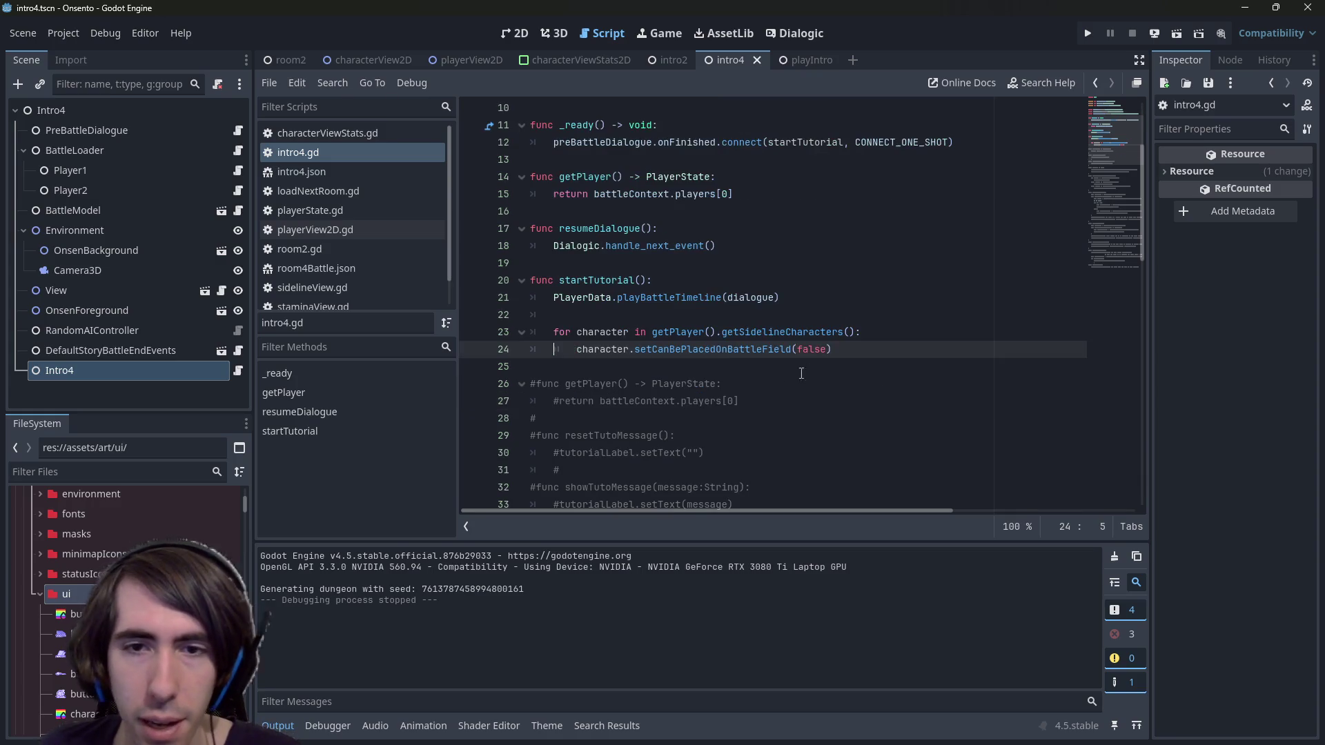
Below the loop in intro4.gd, add a getPlayer().onStaminaUsed.connect() call.
left_click(703, 281)
scroll(697, 293, "up", 1)
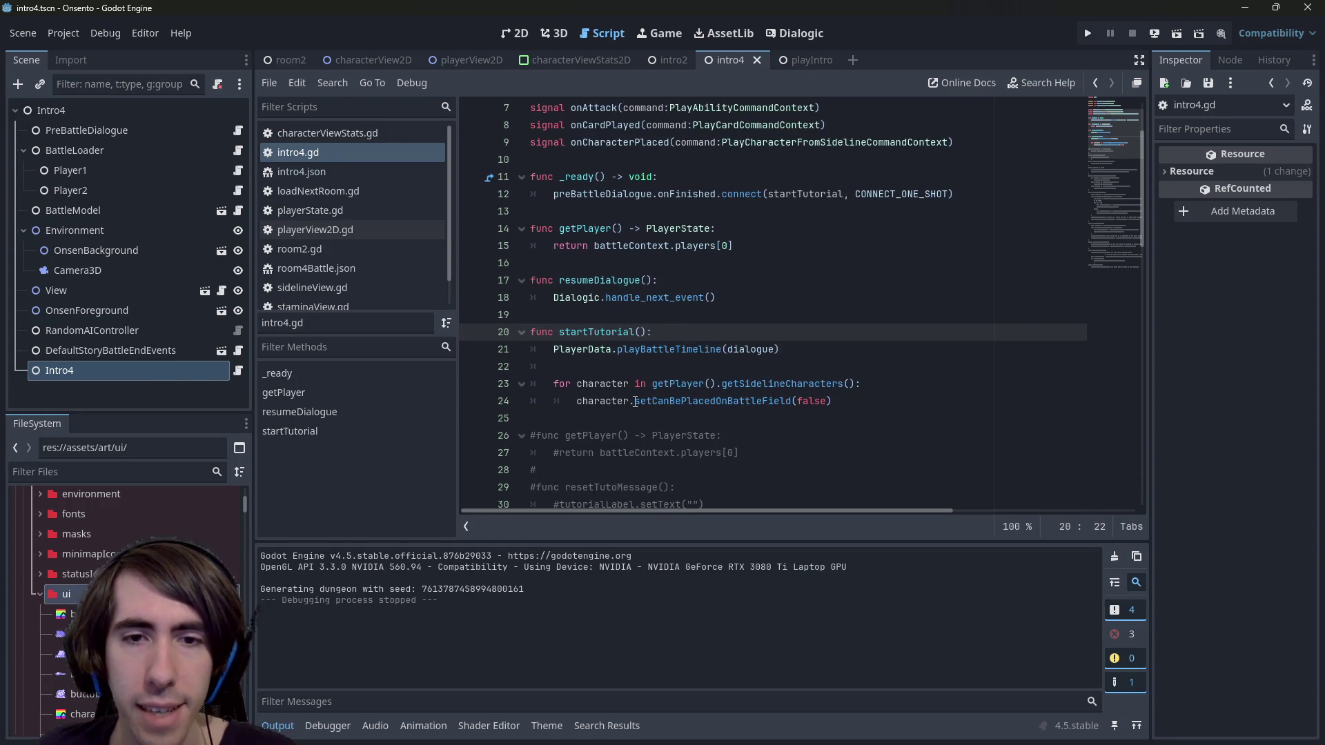
double_click(619, 243)
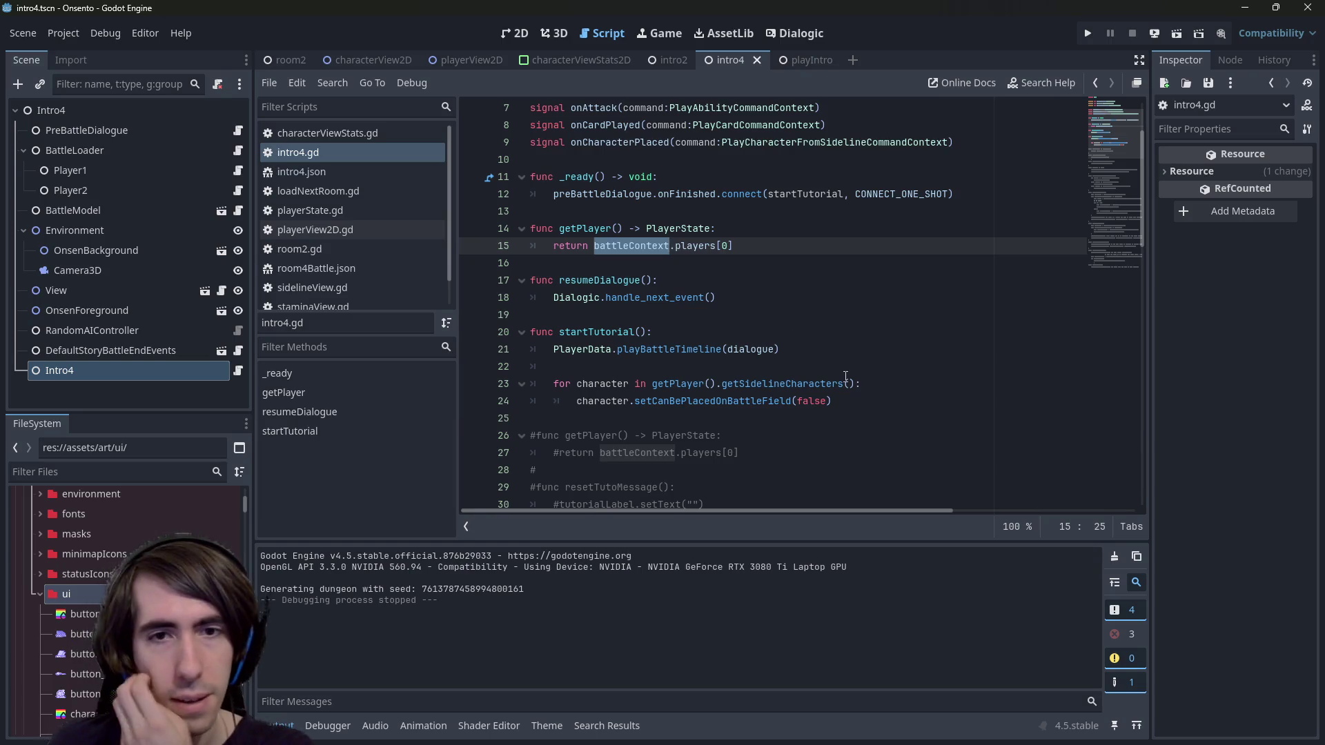
left_click(850, 400)
key("Return")
key("Return")
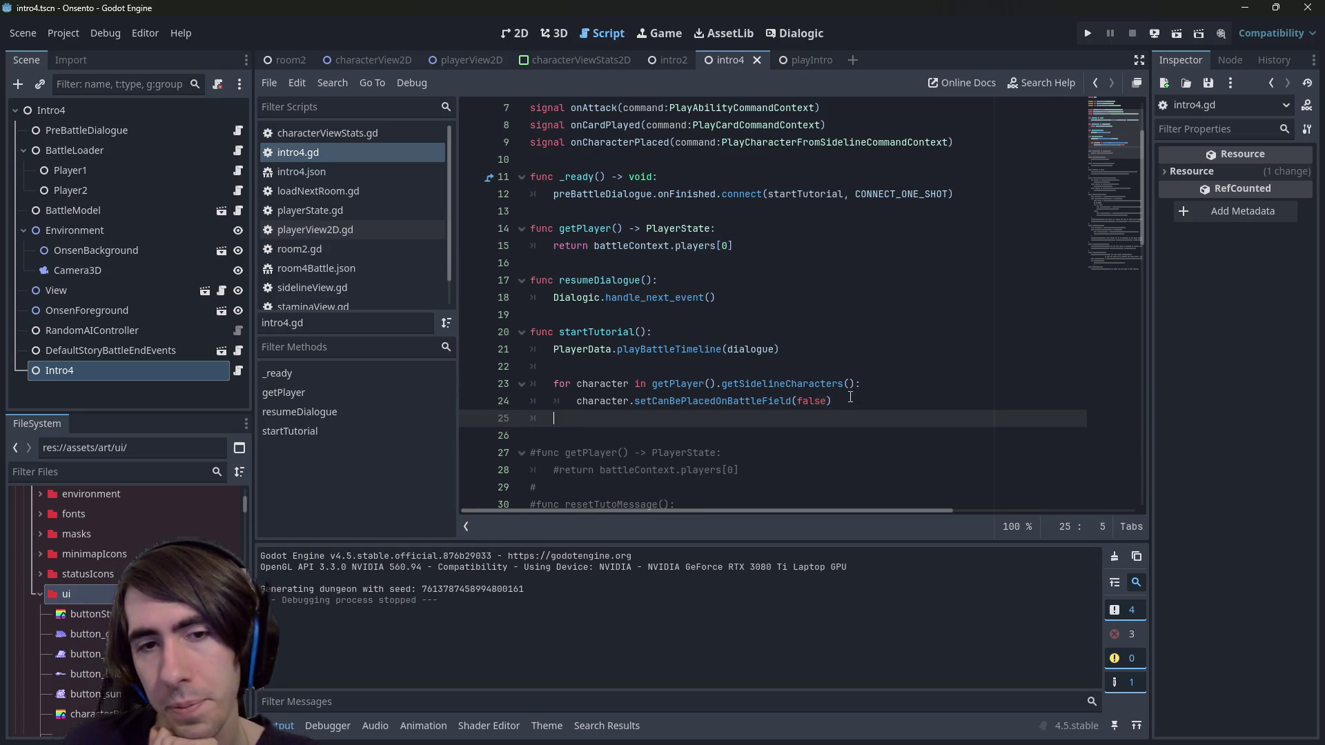
type("battleContext.conn")
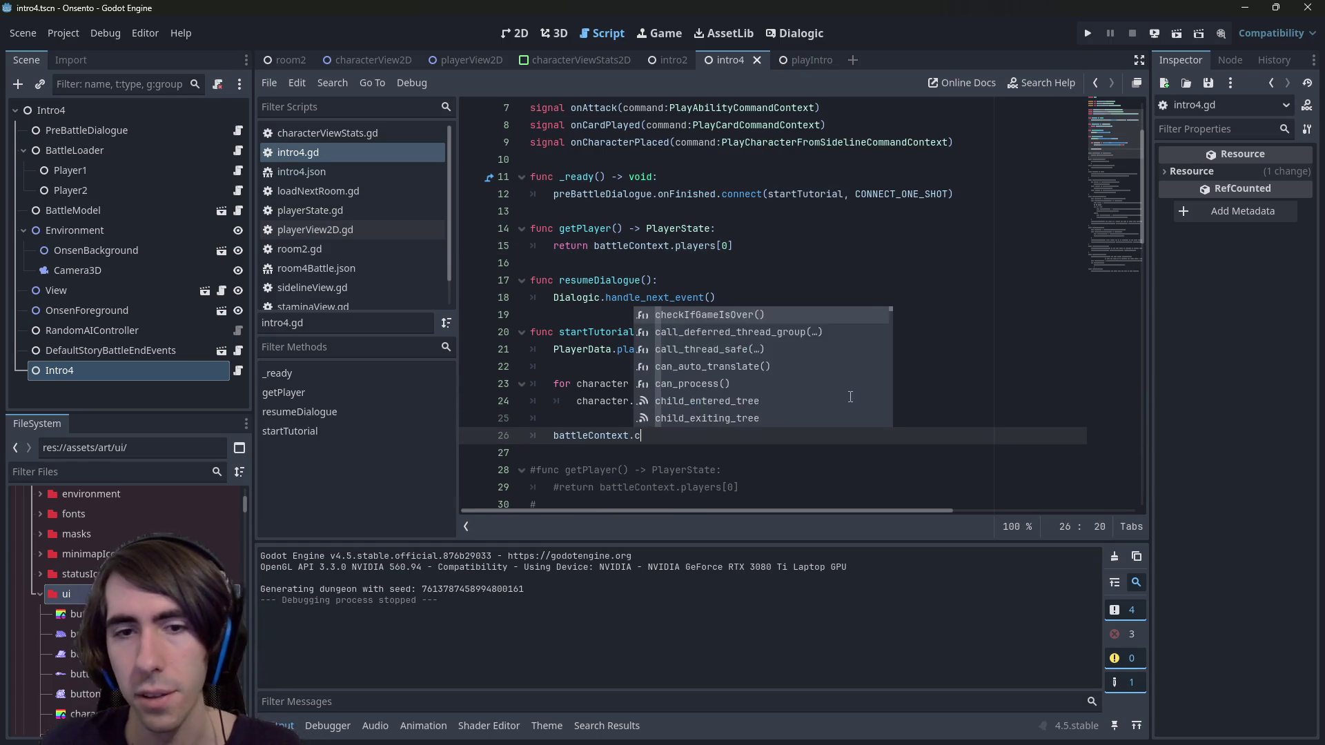
key("Return")
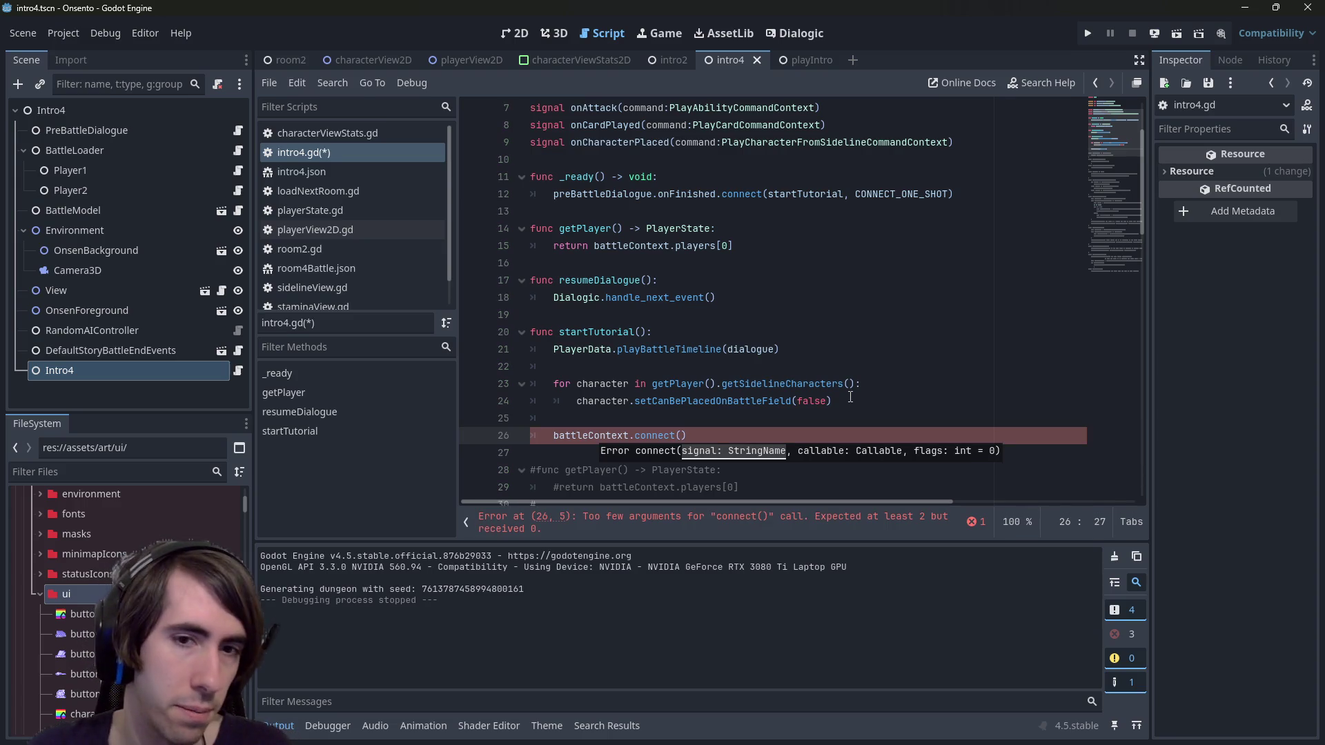
key("ctrl+BackSpace")
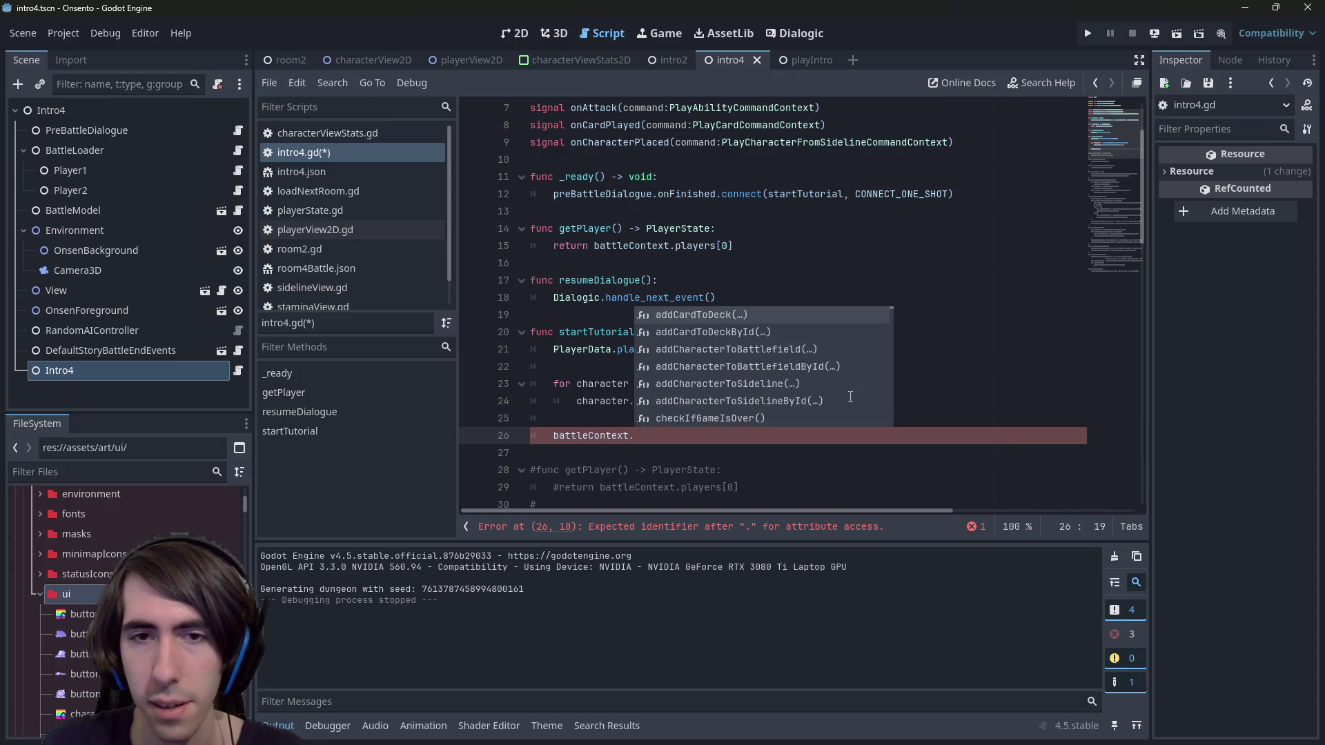
type("ntext.")
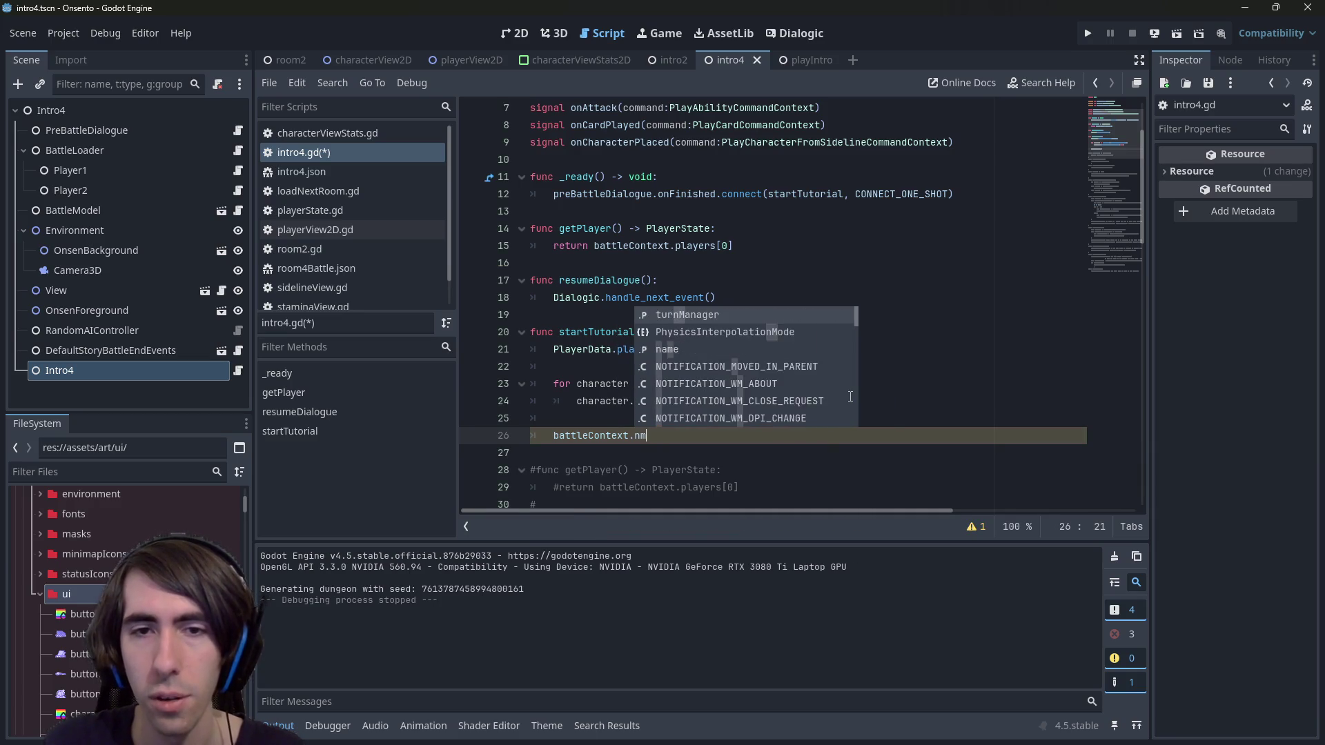
type("on")
type("StaminUse")
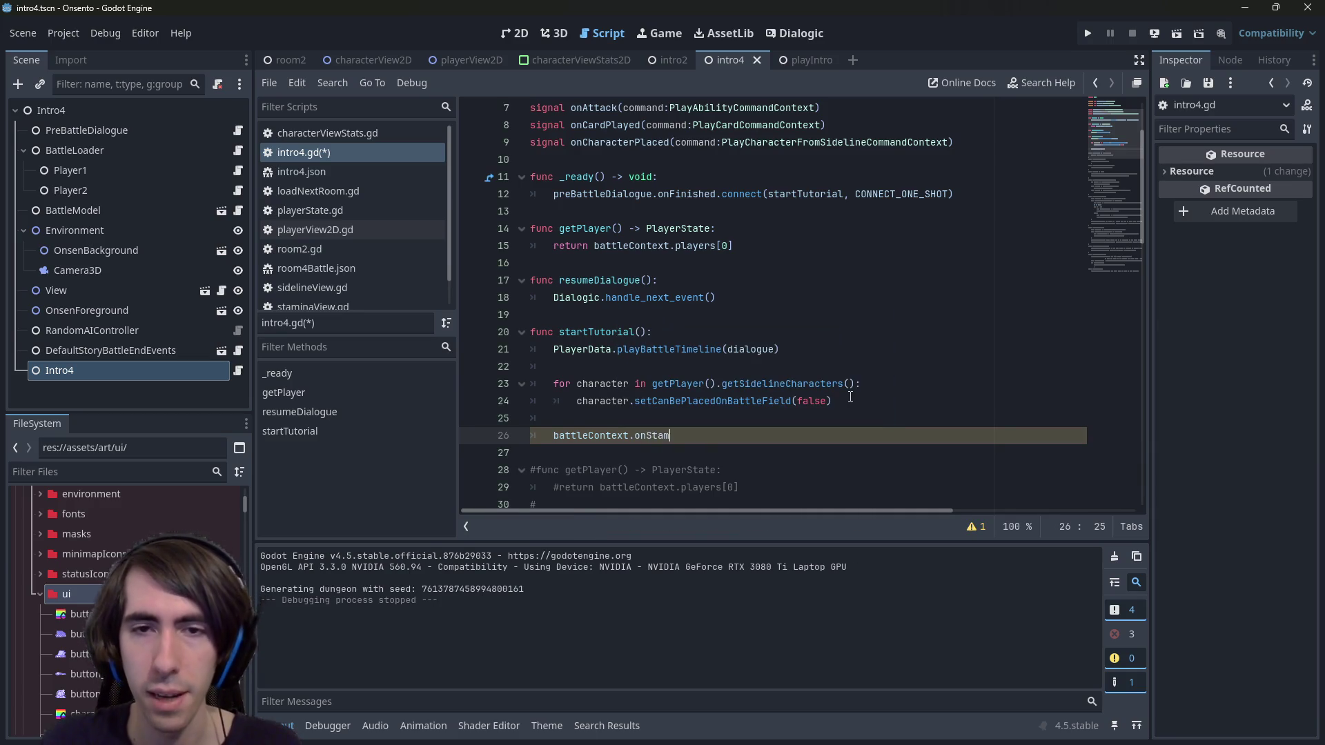
key("ctrl+BackSpace")
key("ctrl+BackSpace")
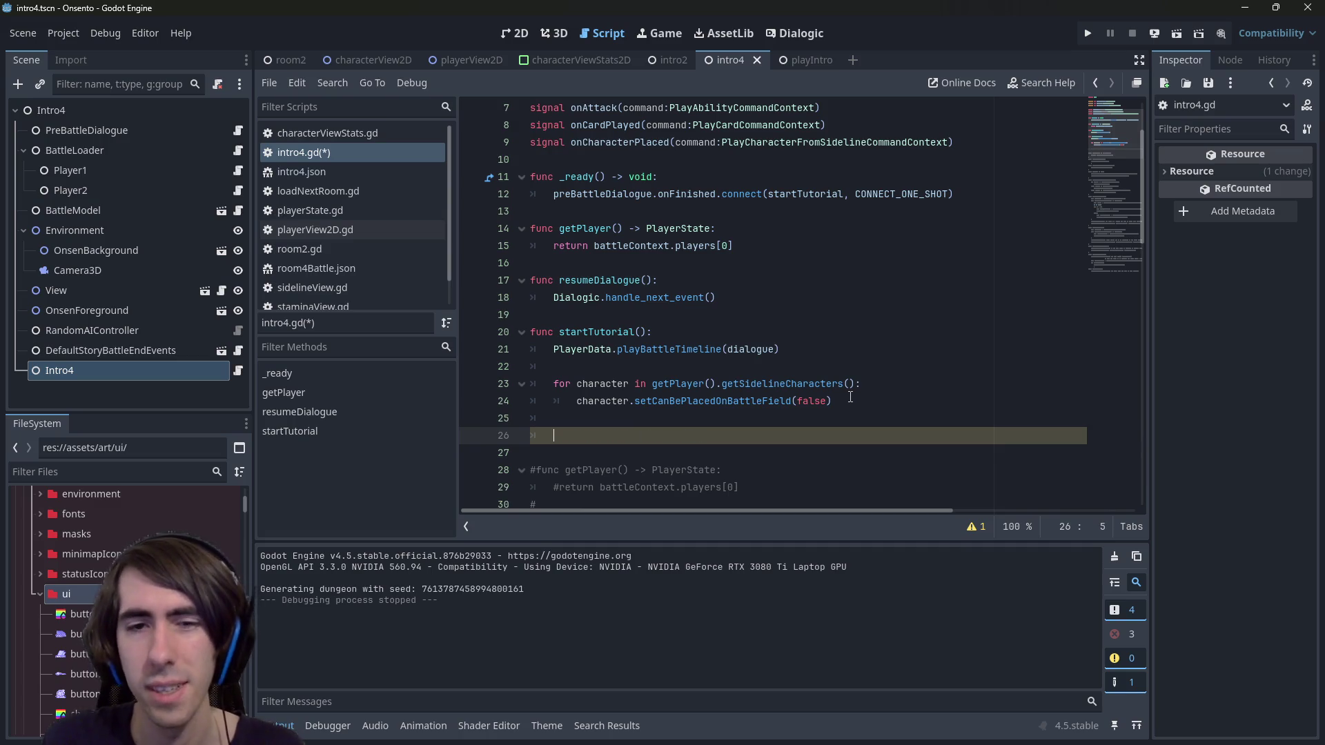
type("getPlayer().")
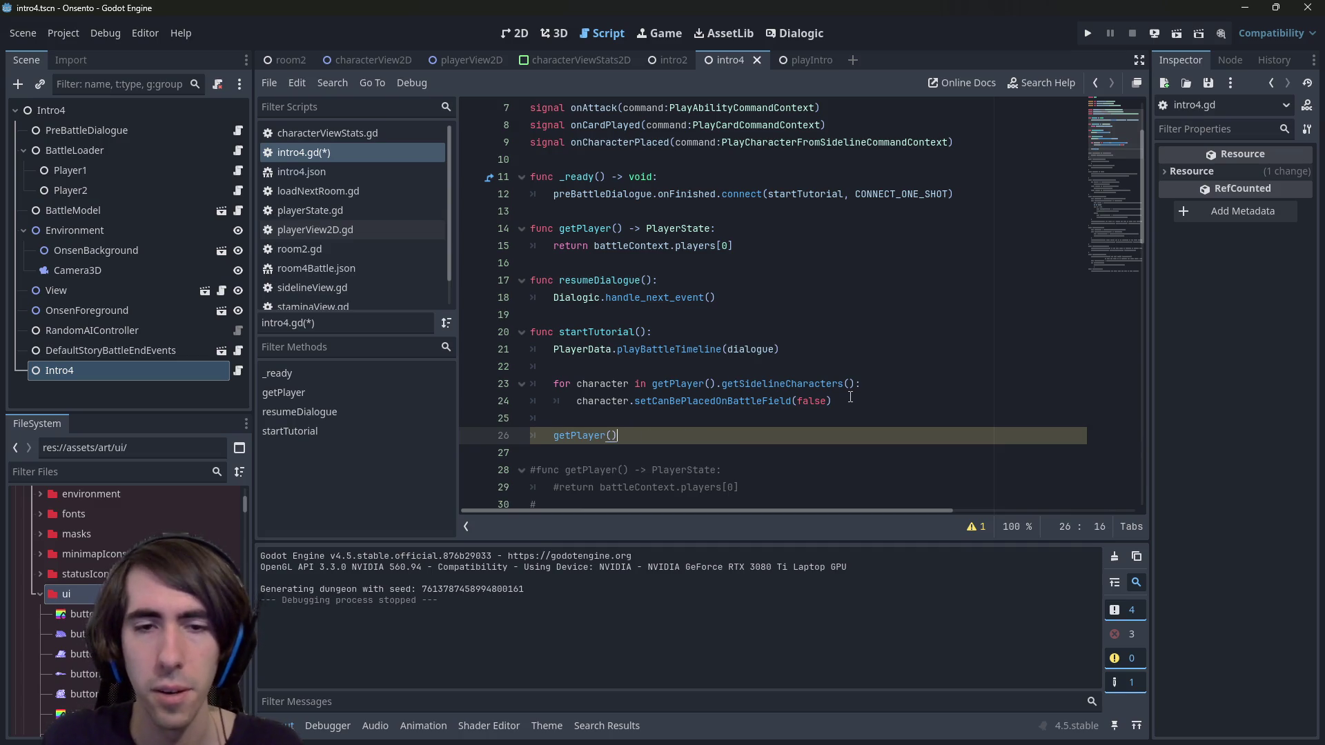
type("onStaminaUsed.")
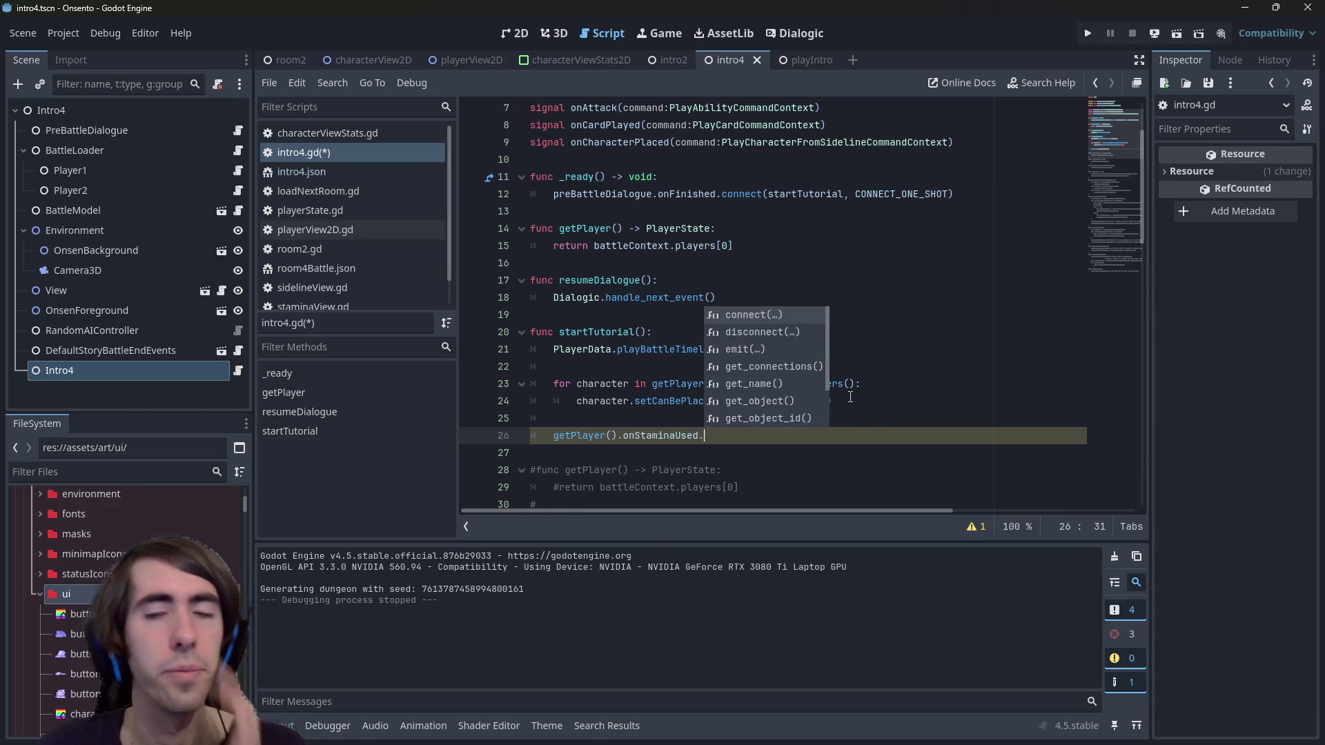
key("Return")
Add a func onStaminaUsed(): header, connect onStaminaUsed with CONNECT_ONE_SHOT, and save.
key("Down")
key("Return")
type("f")
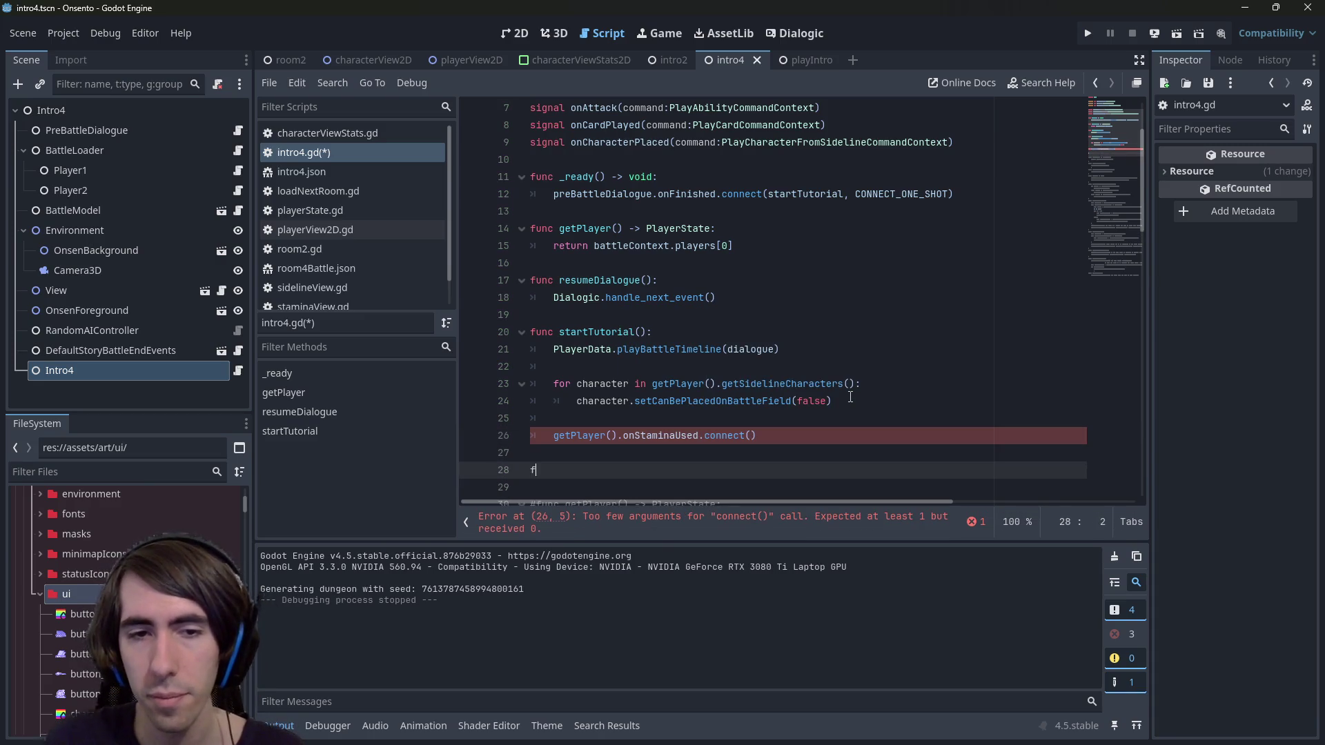
type("unc onStamina")
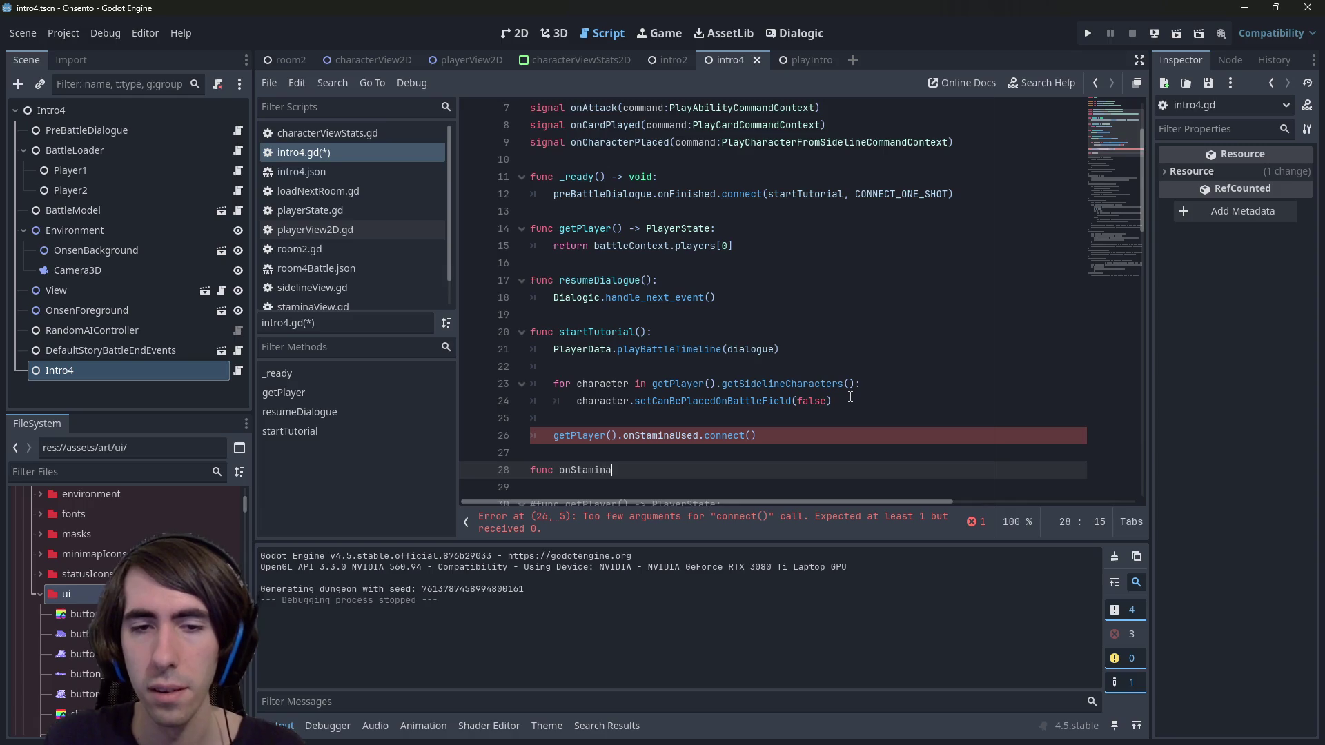
type("Used():")
key("Return")
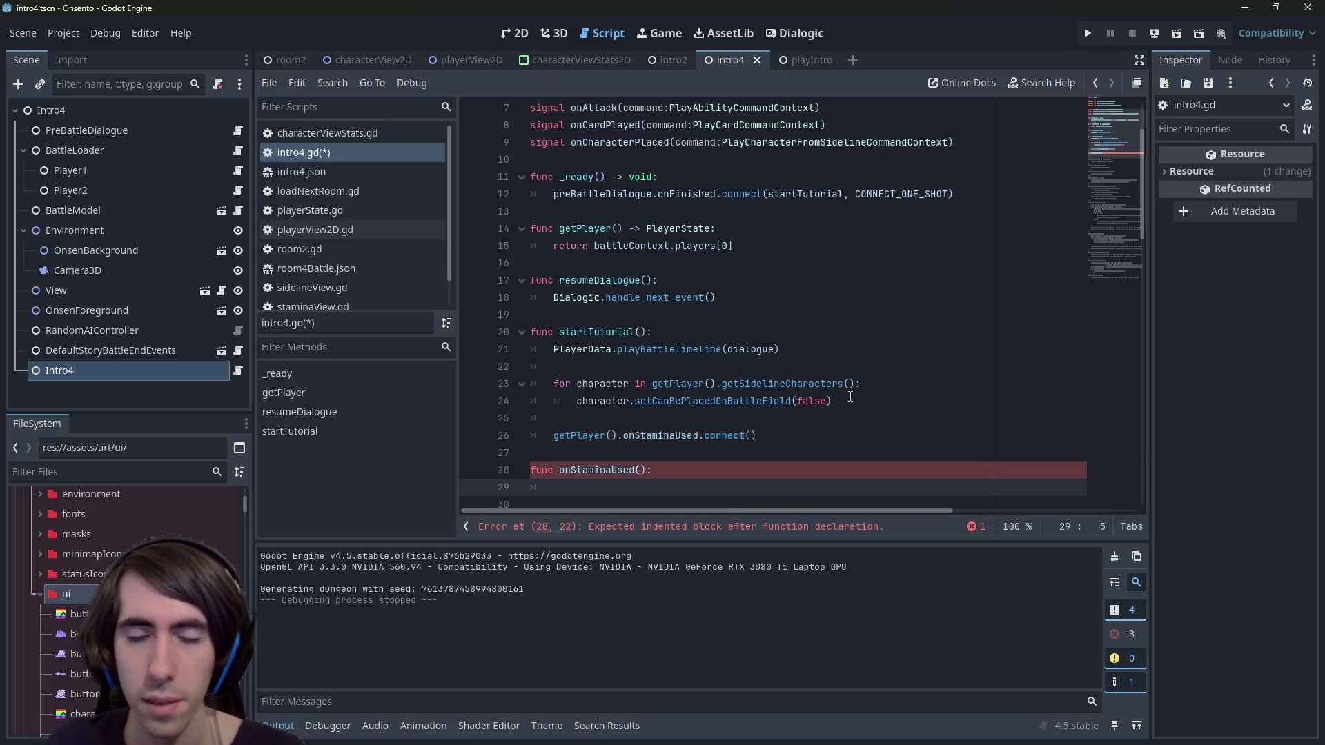
scroll(850, 396, "down", 2)
left_click(751, 332)
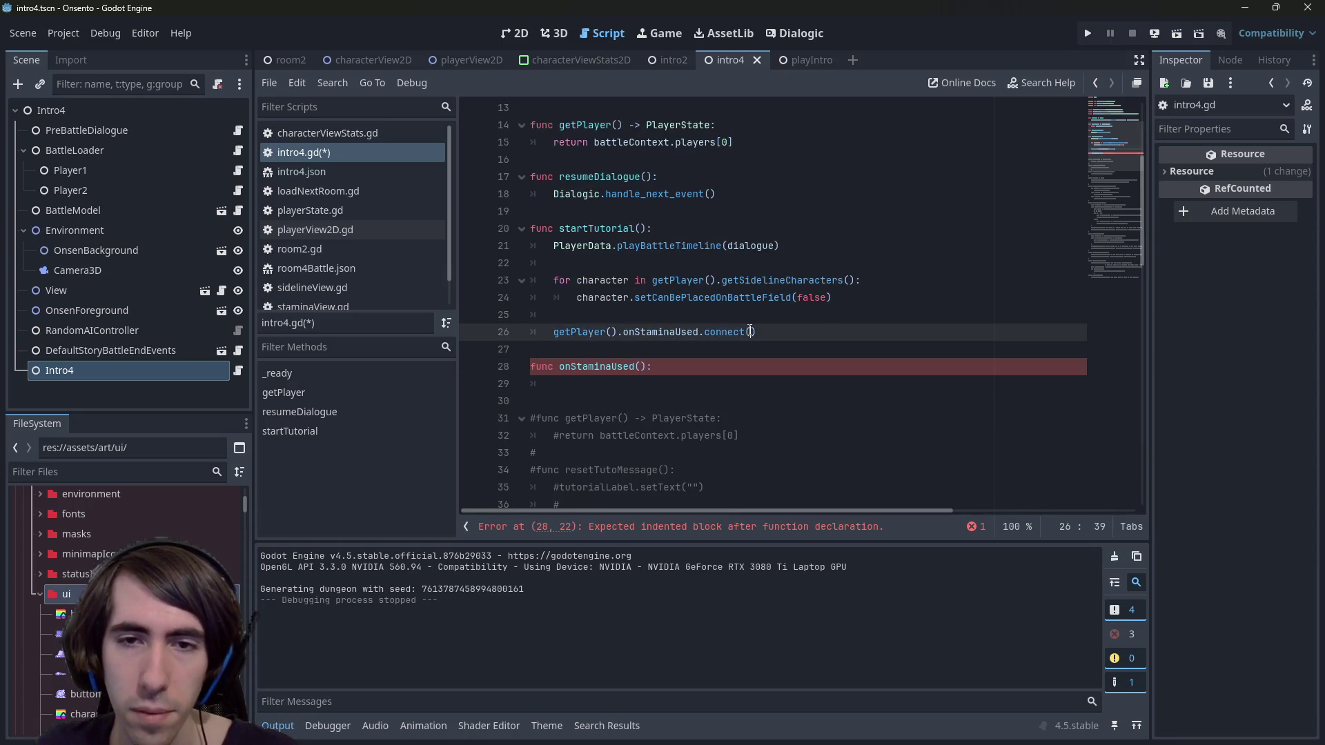
type("onStaminaUsed, CONN")
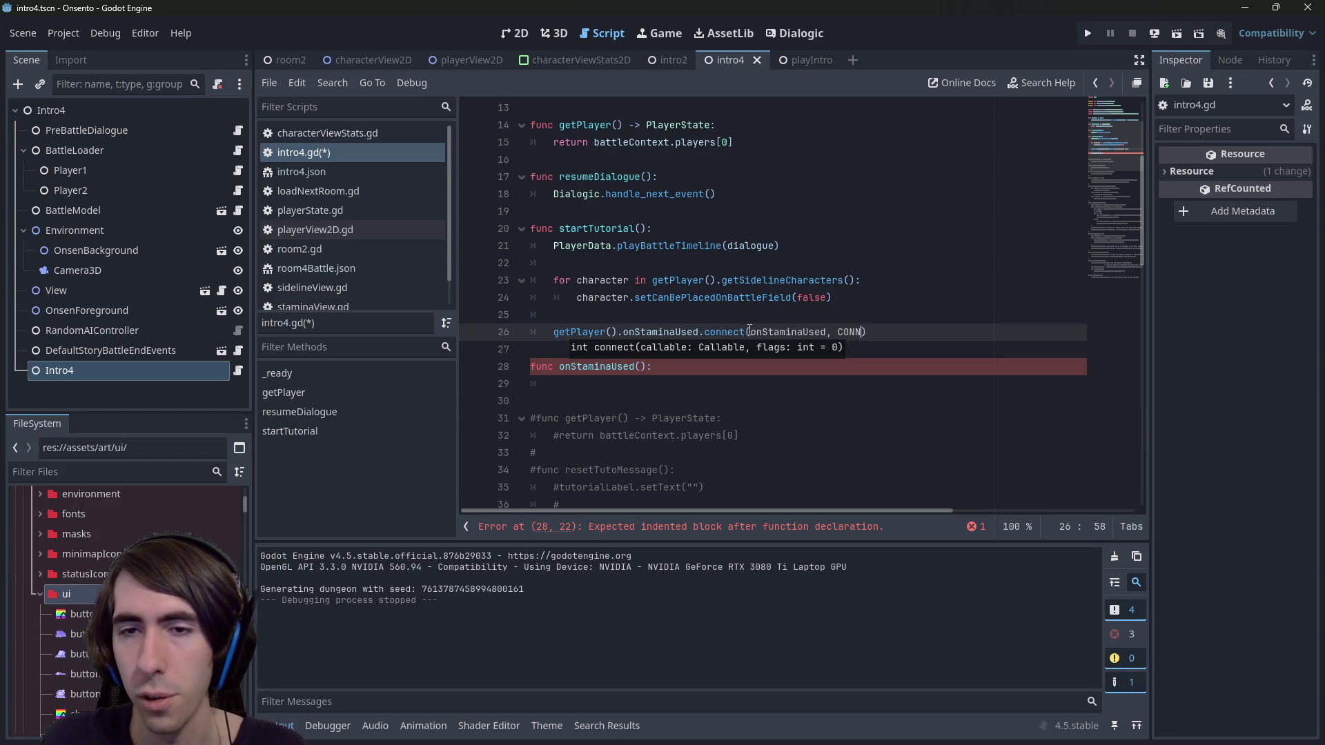
type("ECT_")
key("Down")
key("Down")
key("Return")
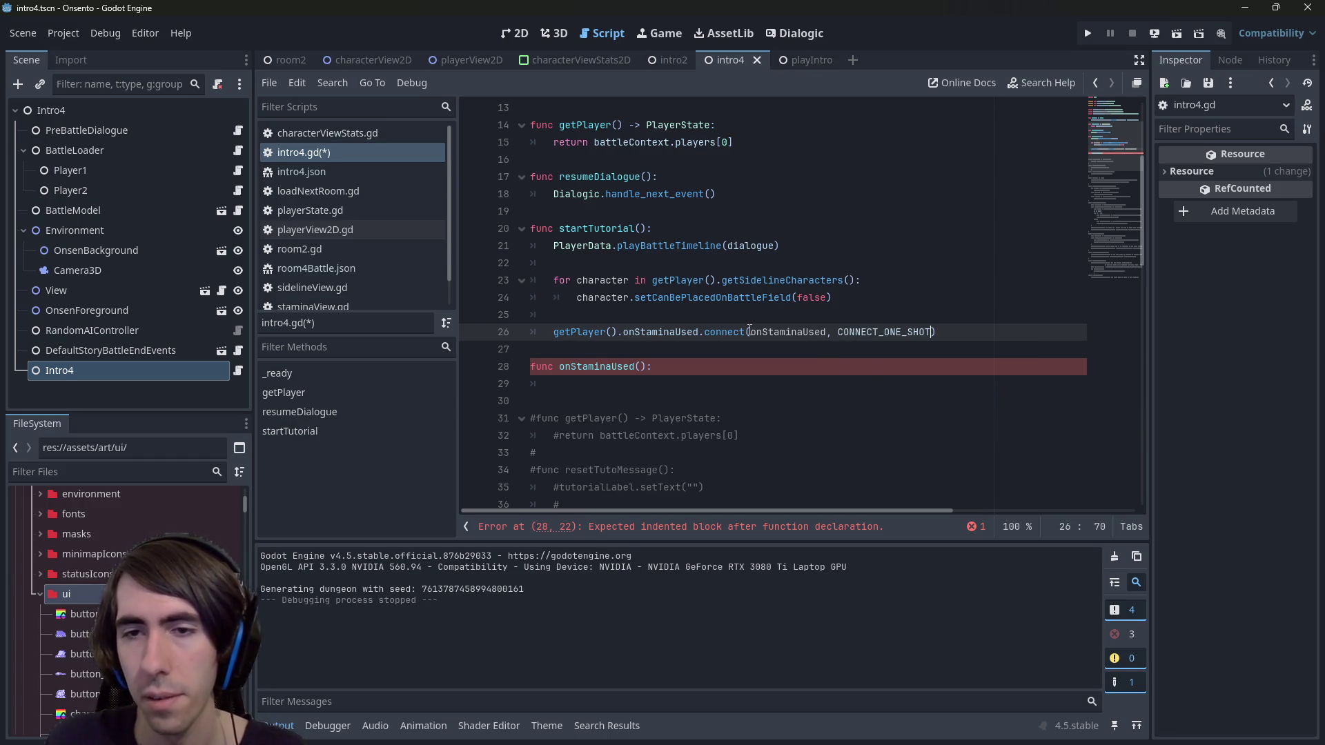
key("ctrl+s")
Make the onStaminaUsed function body call resumeDialogue().
left_click(648, 386)
scroll(648, 389, "up", 1)
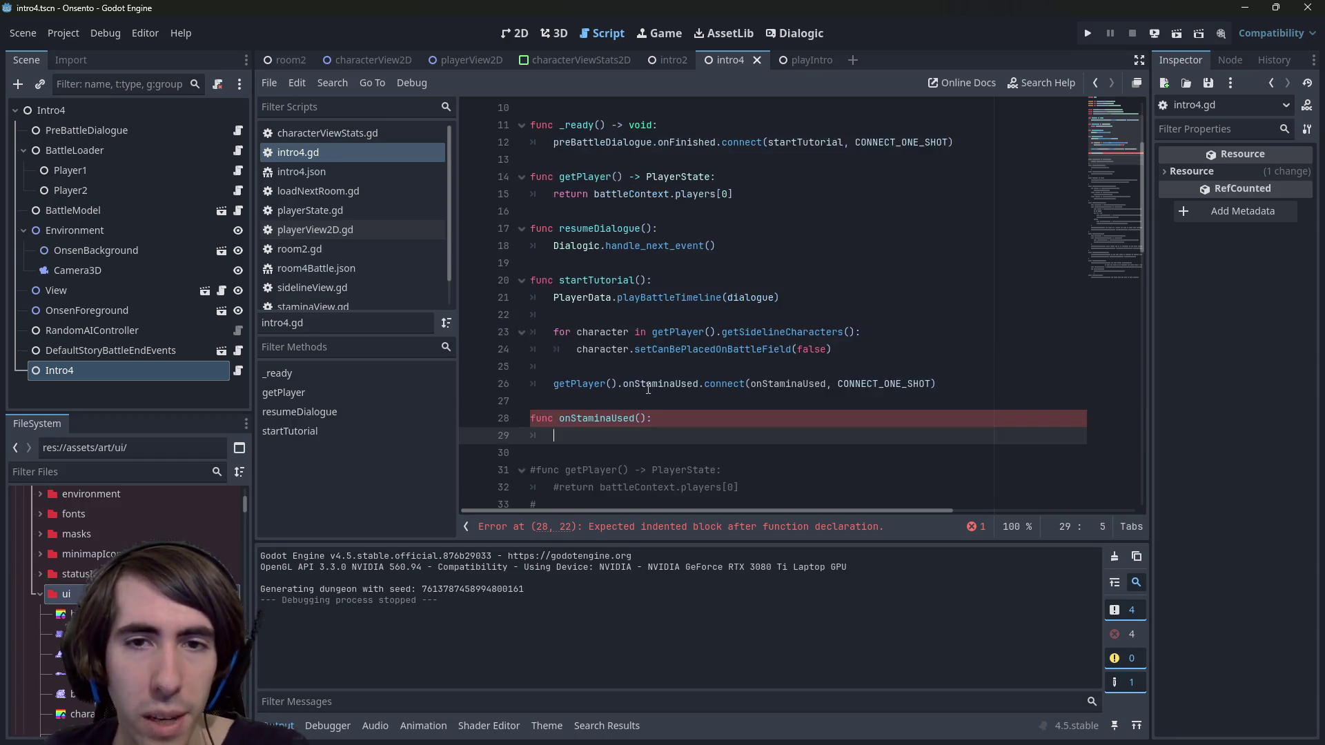
scroll(648, 389, "down", 2)
scroll(647, 388, "up", 1)
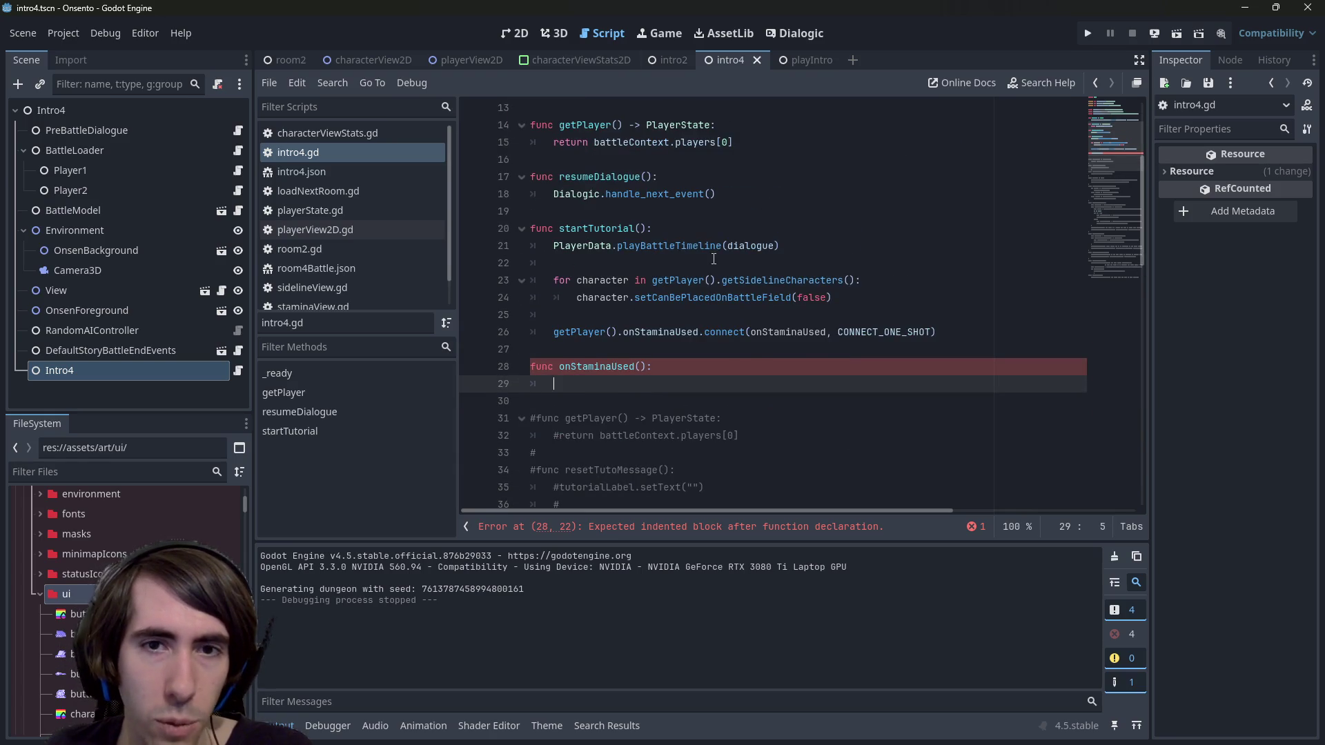
scroll(714, 259, "up", 1)
double_click(599, 228)
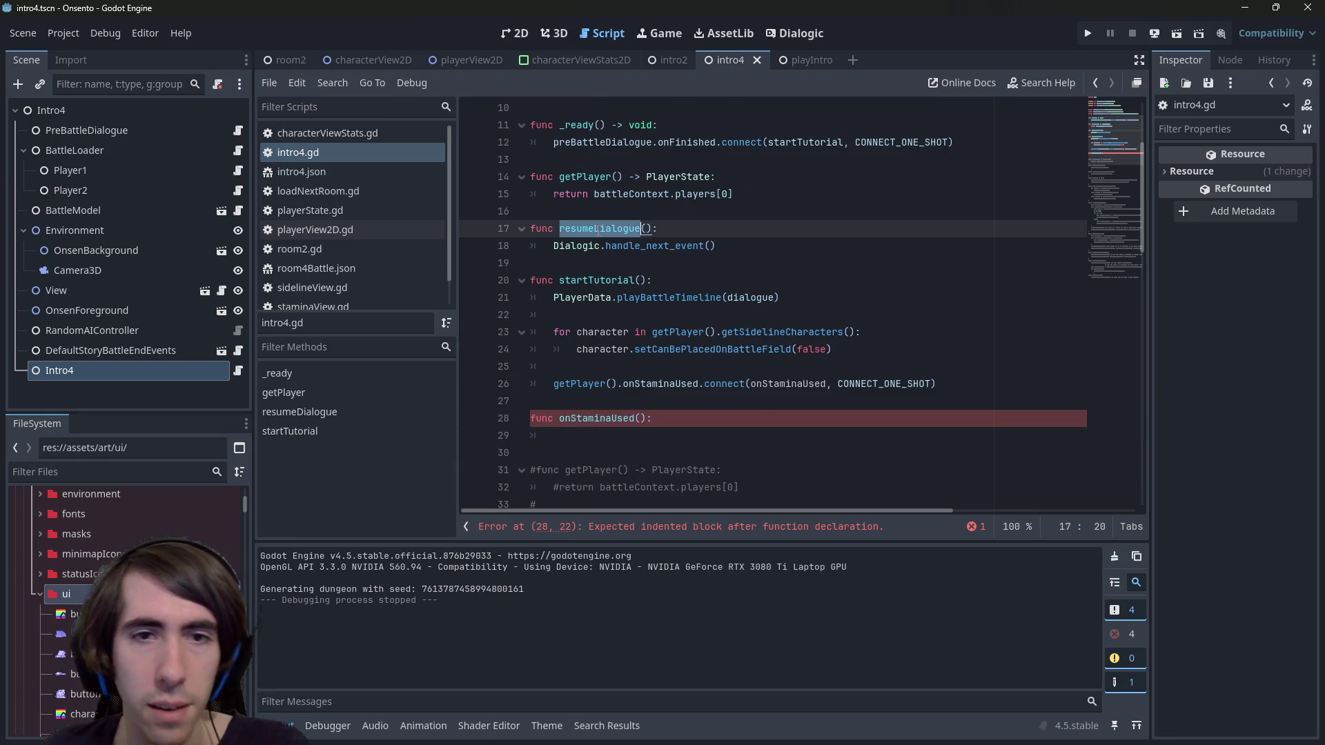
key("ctrl+c")
left_click(661, 437)
key("ctrl+v")
type("()")
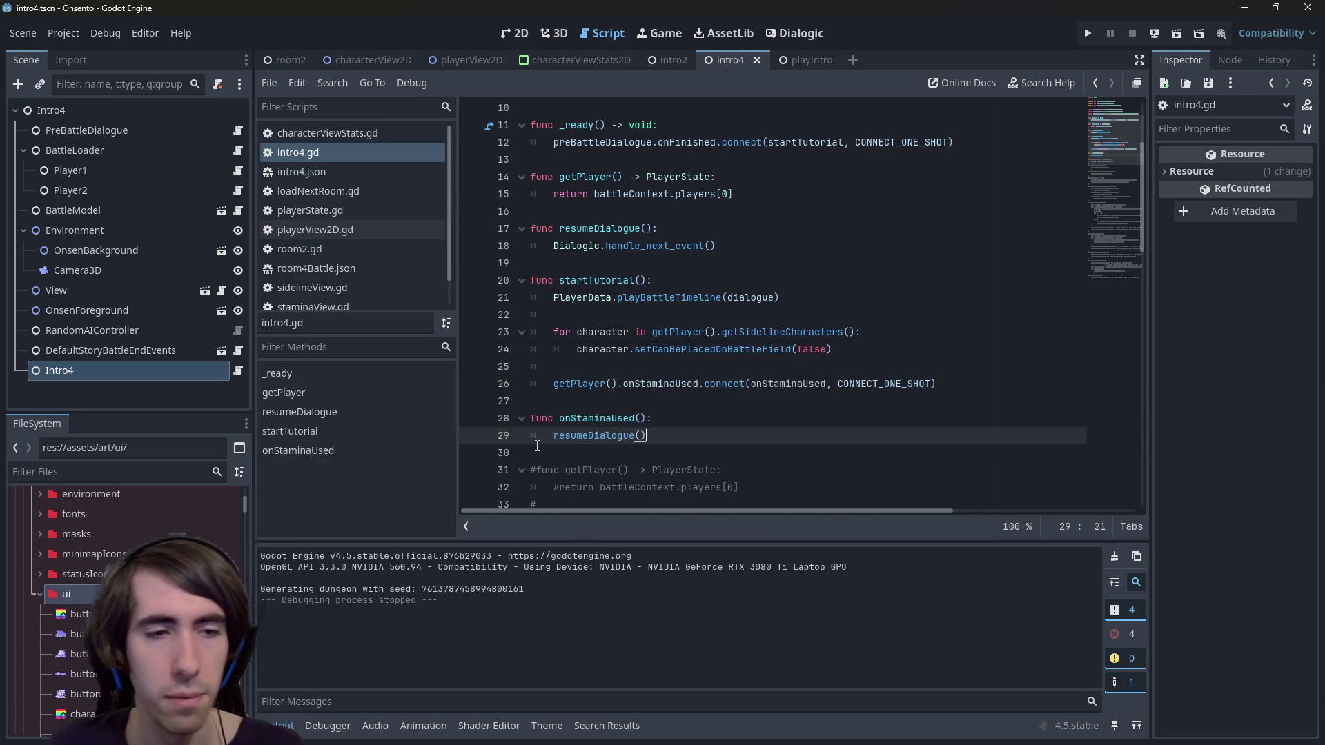
scroll(173, 566, "down", 5)
scroll(172, 565, "up", 4)
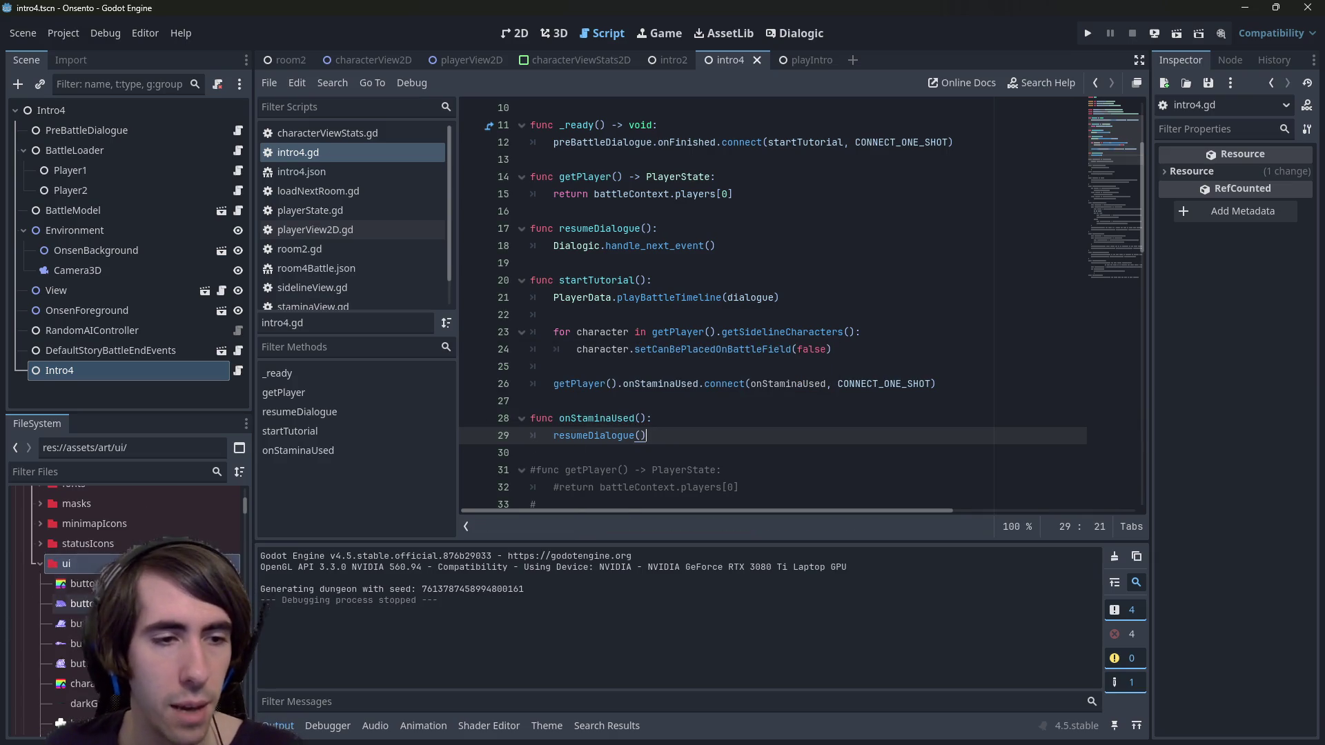
scroll(127, 607, "down", 5)
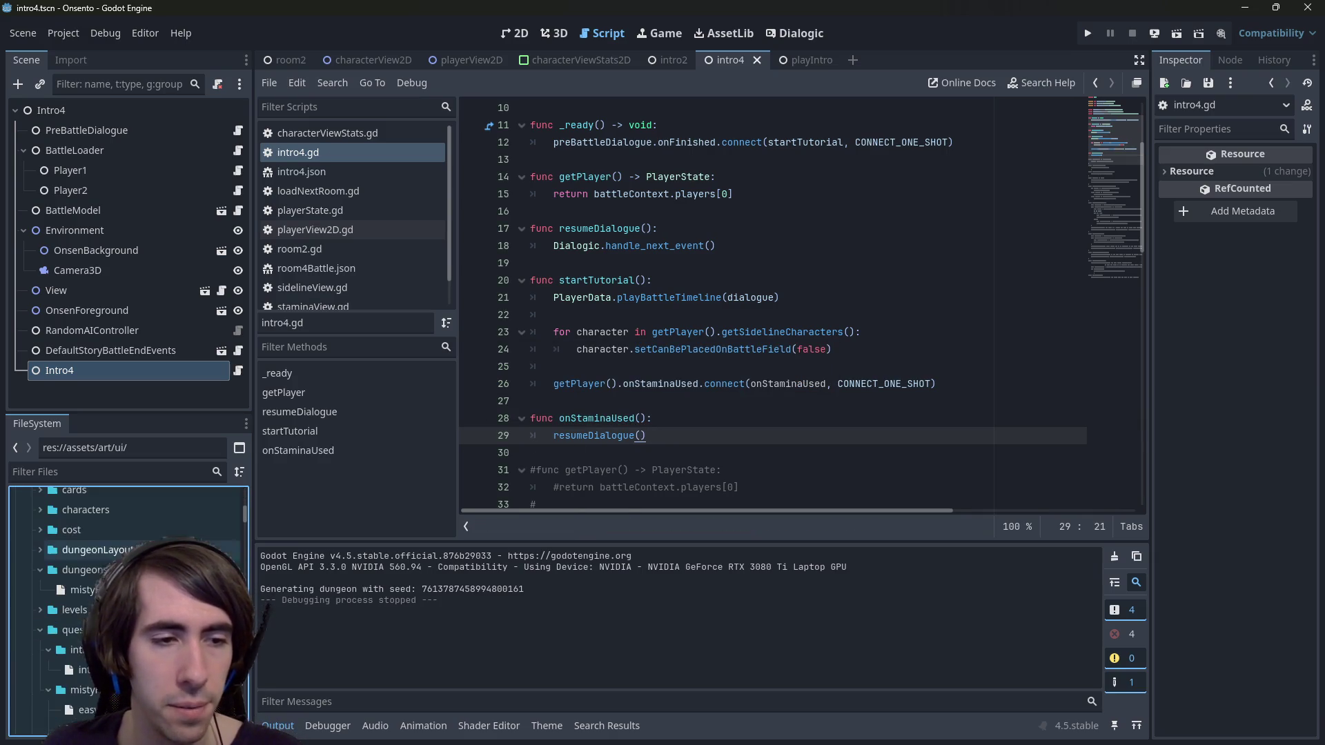
scroll(128, 608, "down", 3)
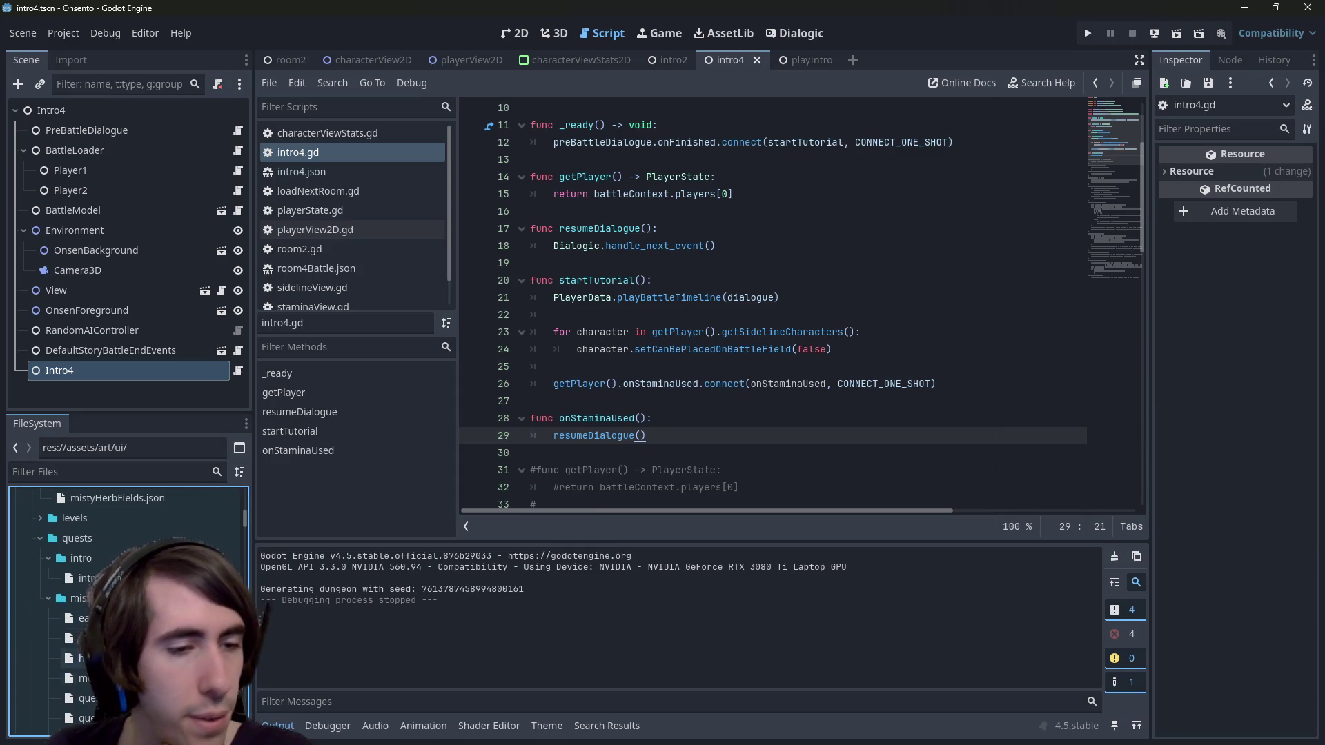
scroll(128, 607, "down", 1)
scroll(128, 608, "up", 9)
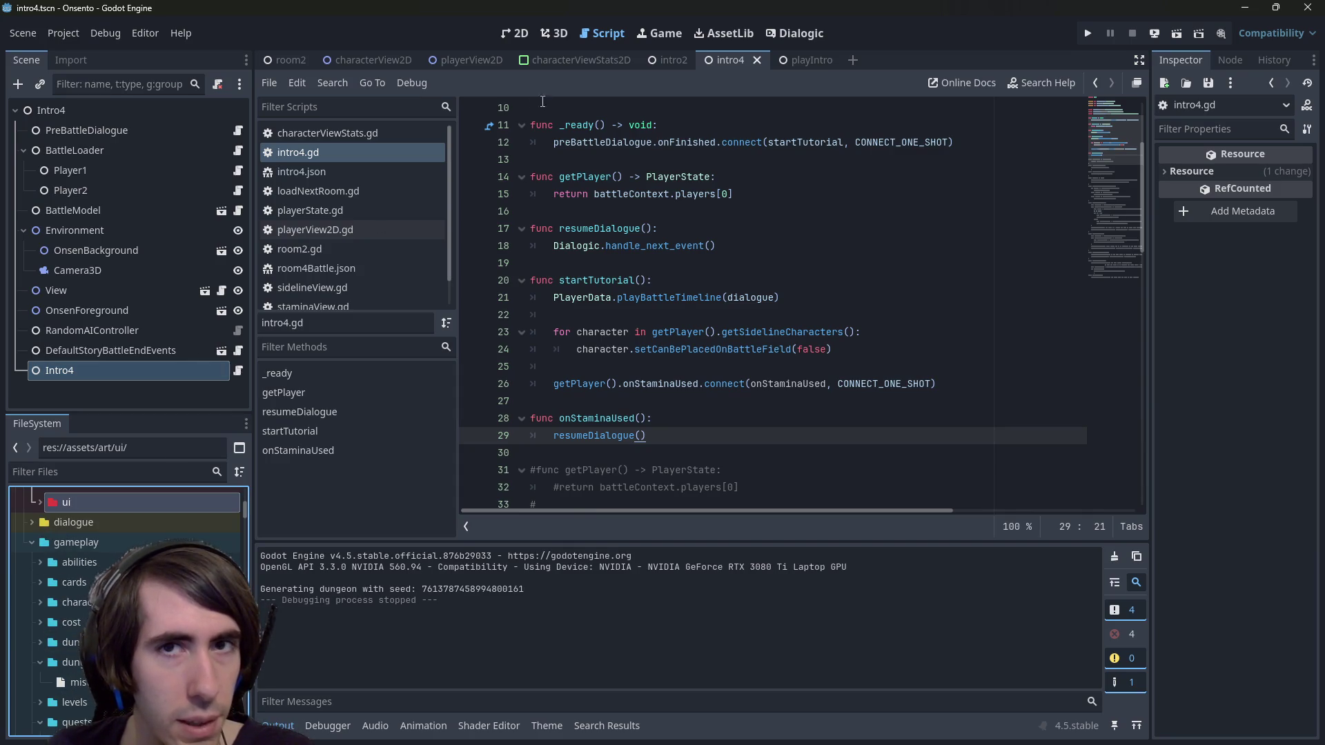
left_click(799, 34)
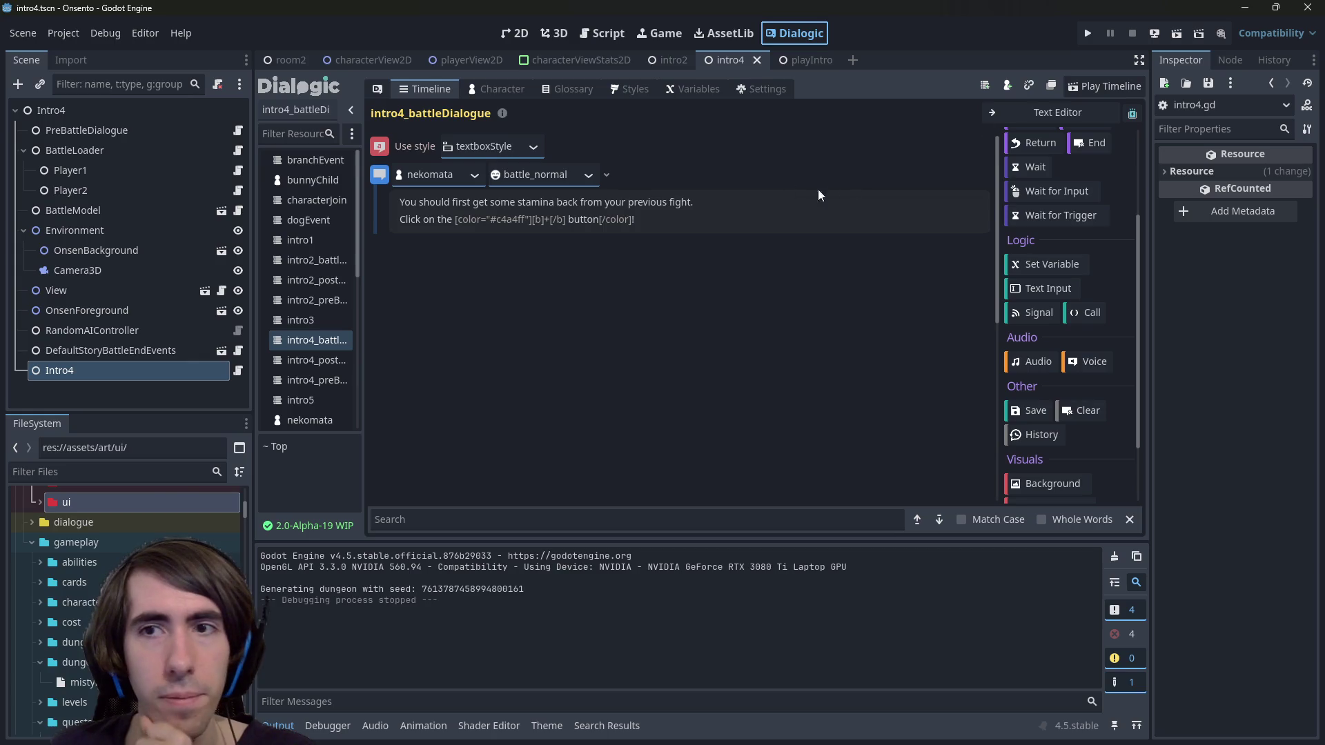
Duplicate Nekomata's stamina text event in intro4_battleDialogue and select the copy's text.
right_click(380, 174)
left_click(403, 188)
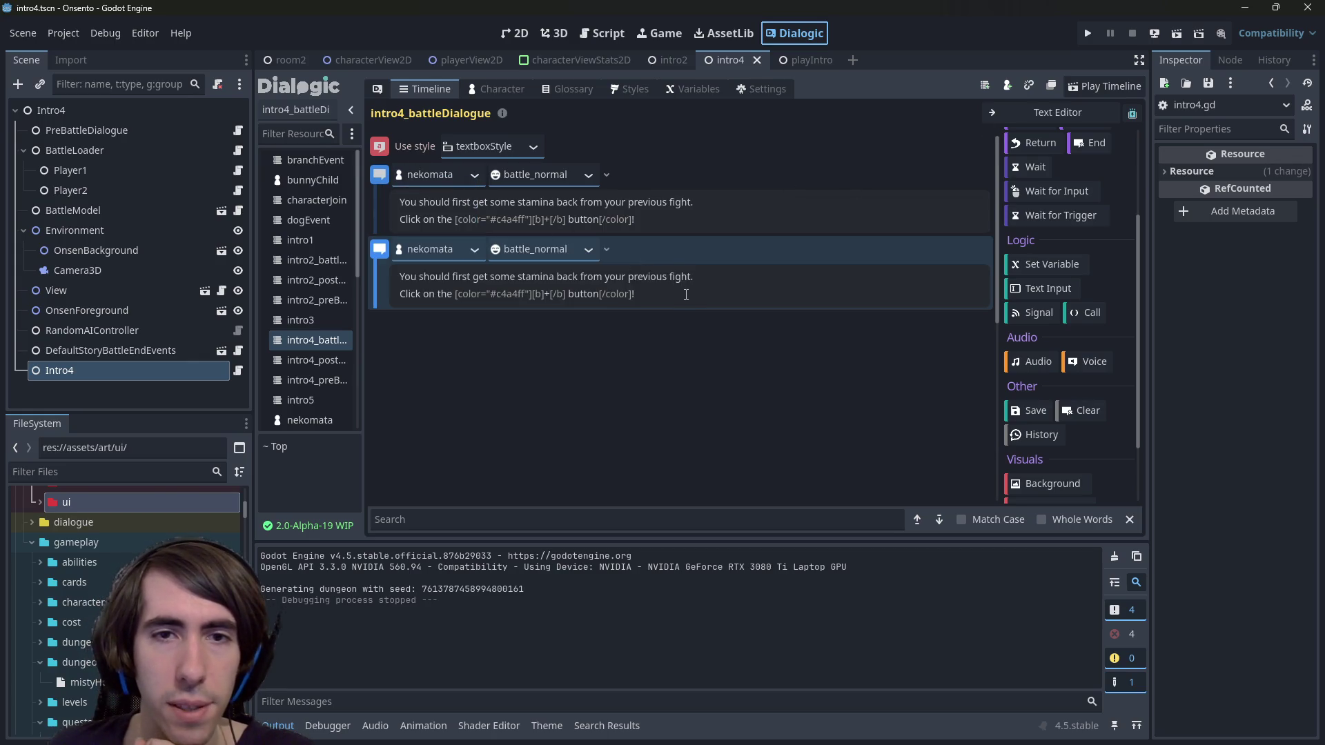
key("ctrl+a")
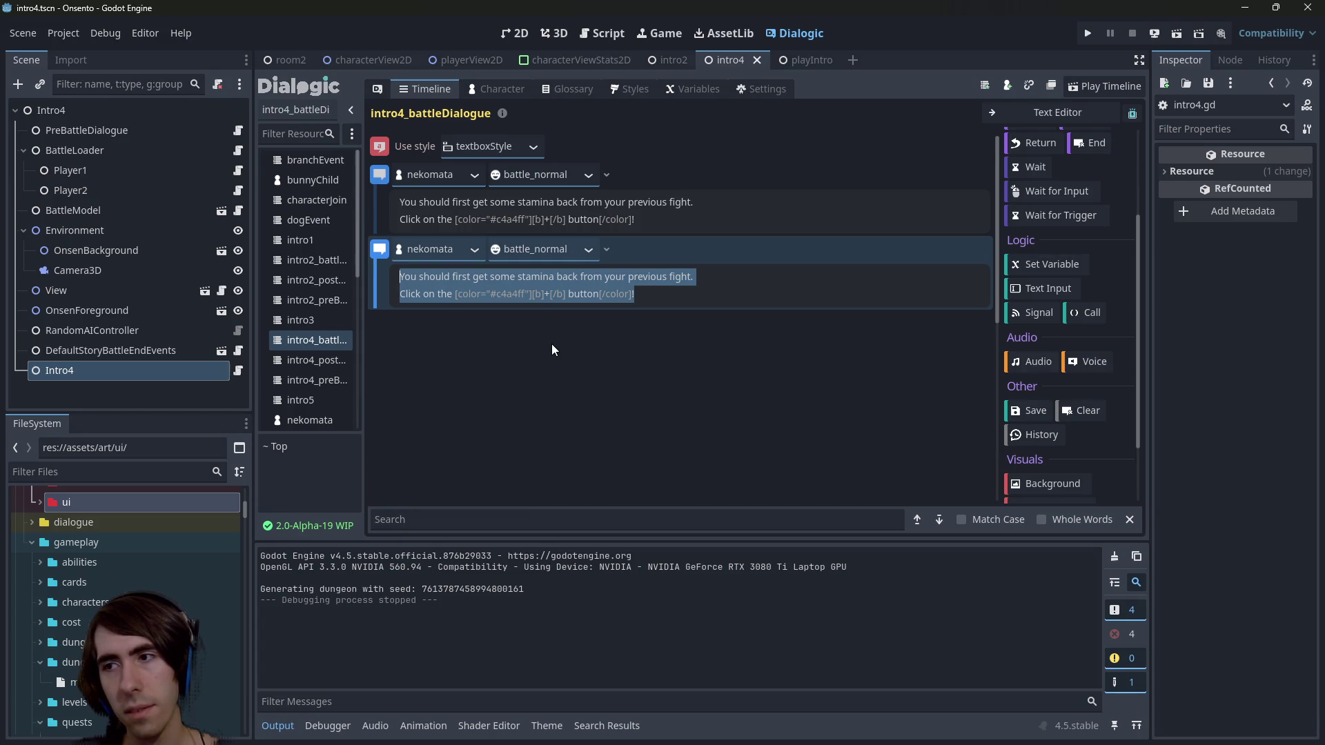
Type 'There is a limit to the amount of stamina you can use' into the second line.
type("You")
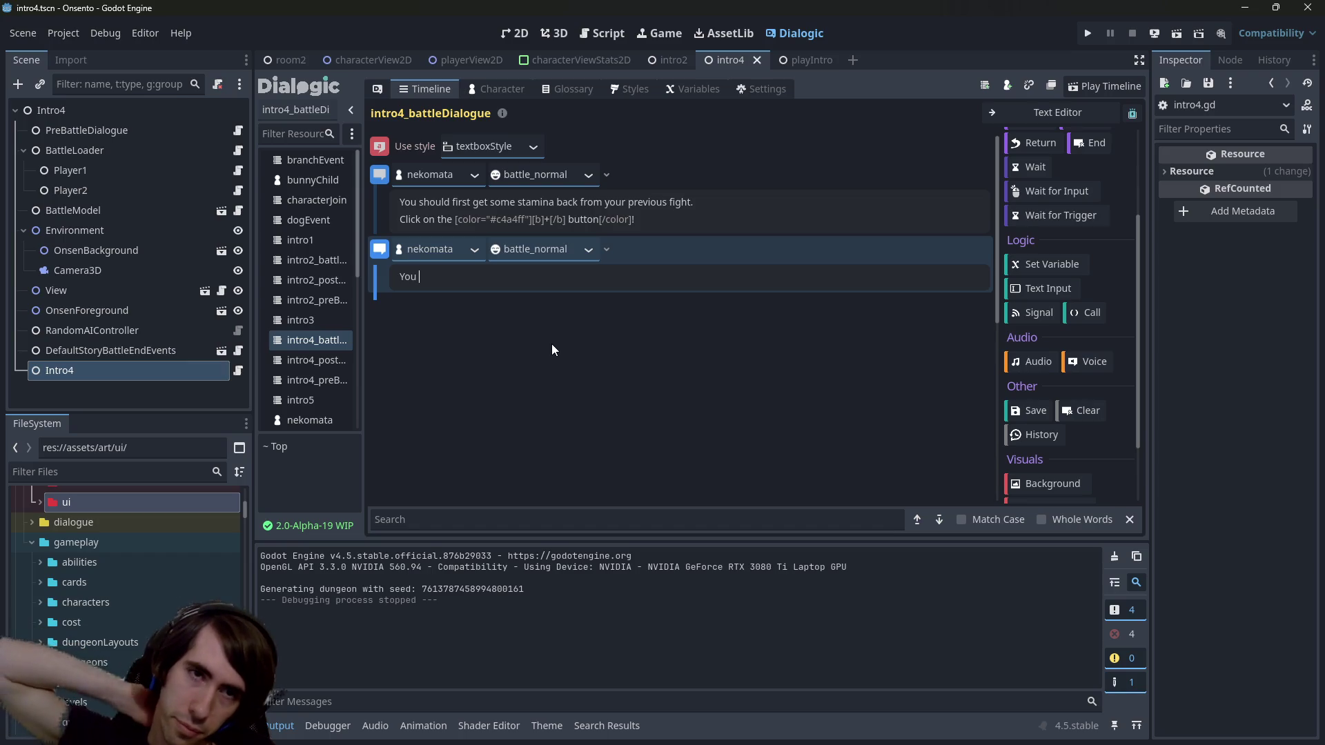
key("BackSpace")
key("BackSpace")
key("BackSpace")
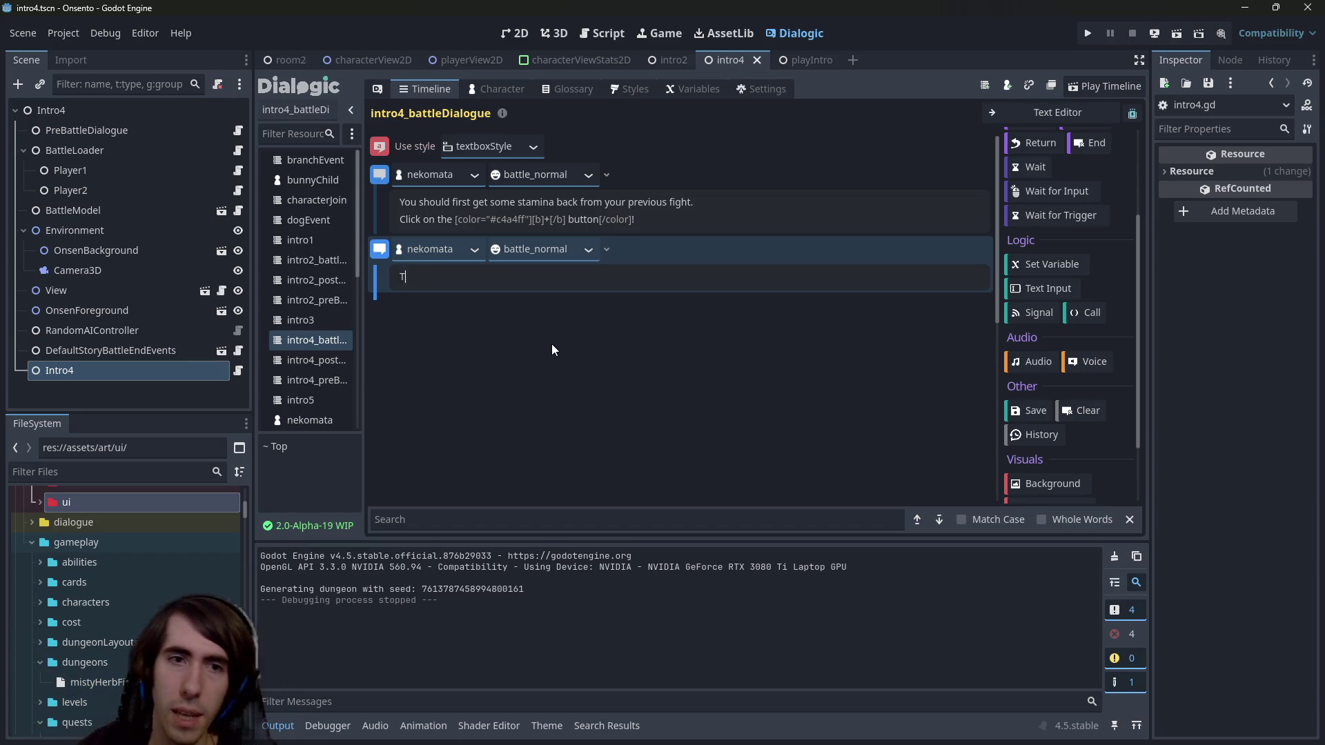
type("There is a limit the")
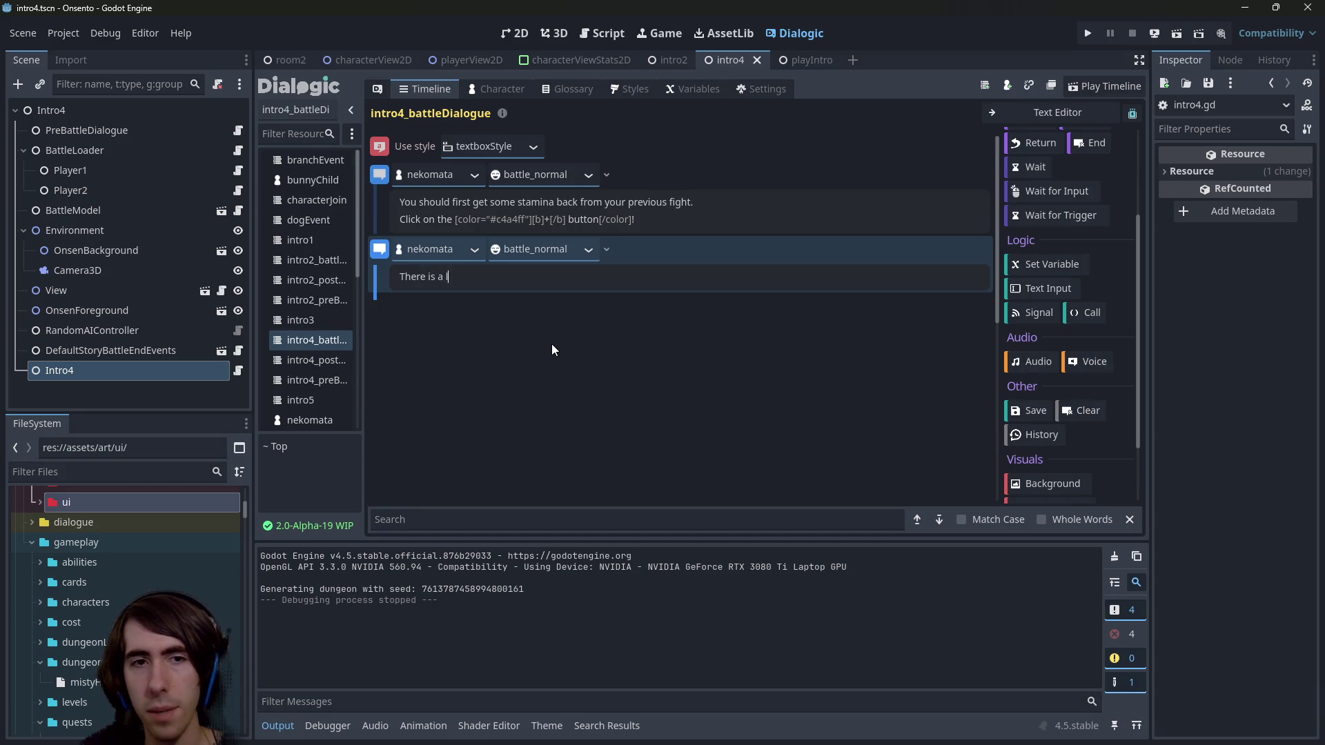
key("BackSpace")
key("BackSpace")
key("BackSpace")
type("to the amioun")
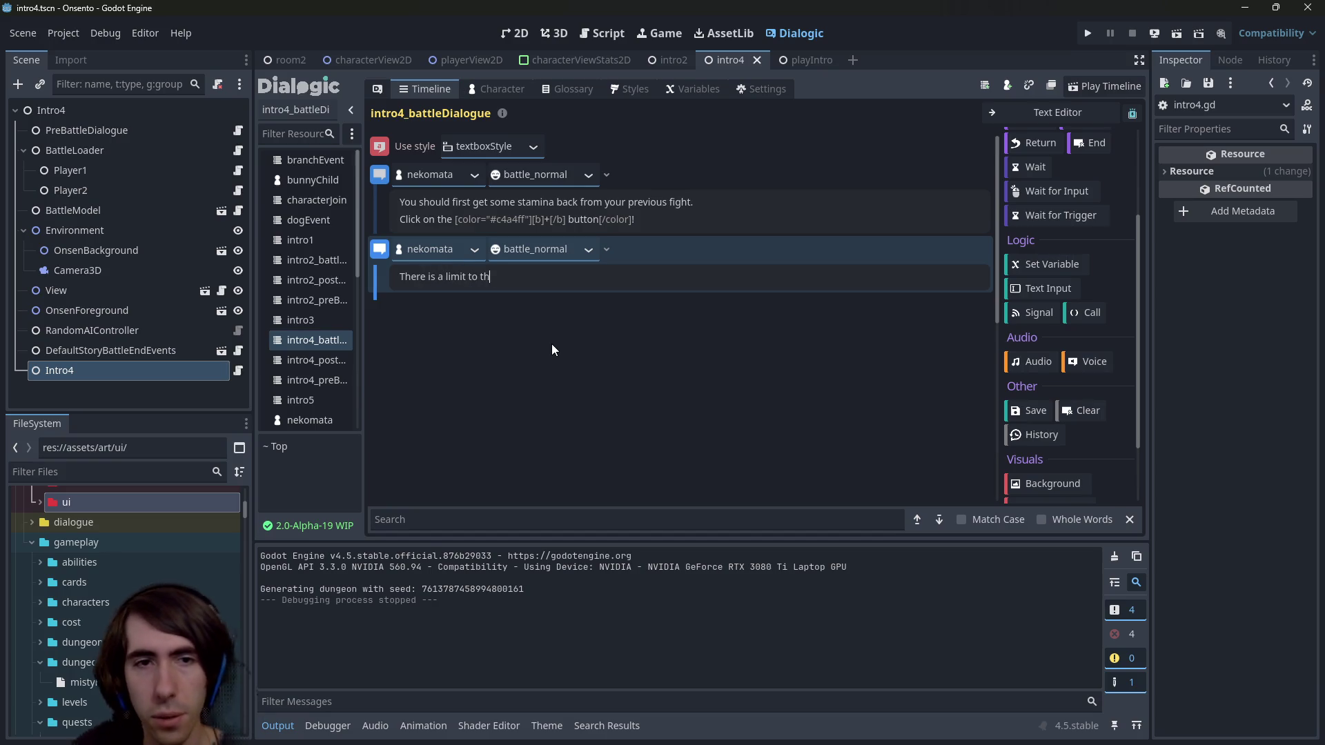
key("BackSpace")
key("BackSpace")
key("BackSpace")
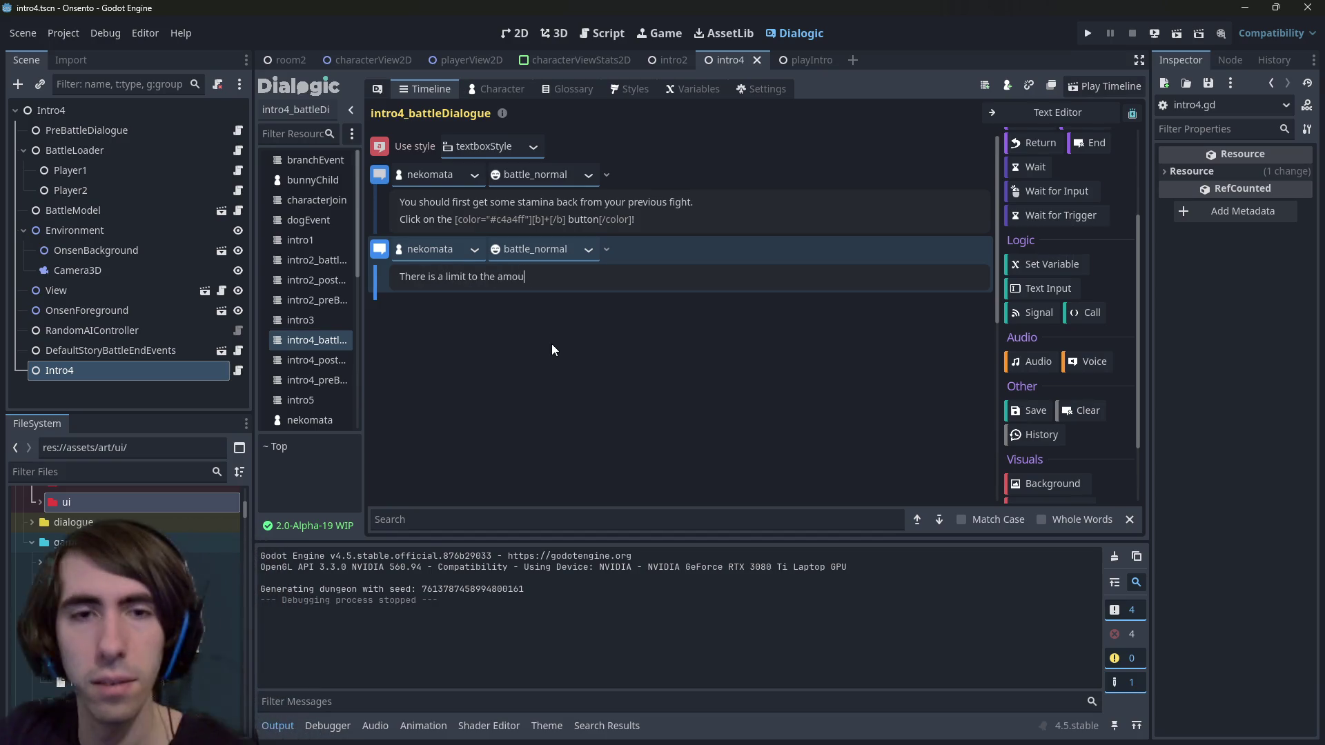
type("ount of stamina you can g")
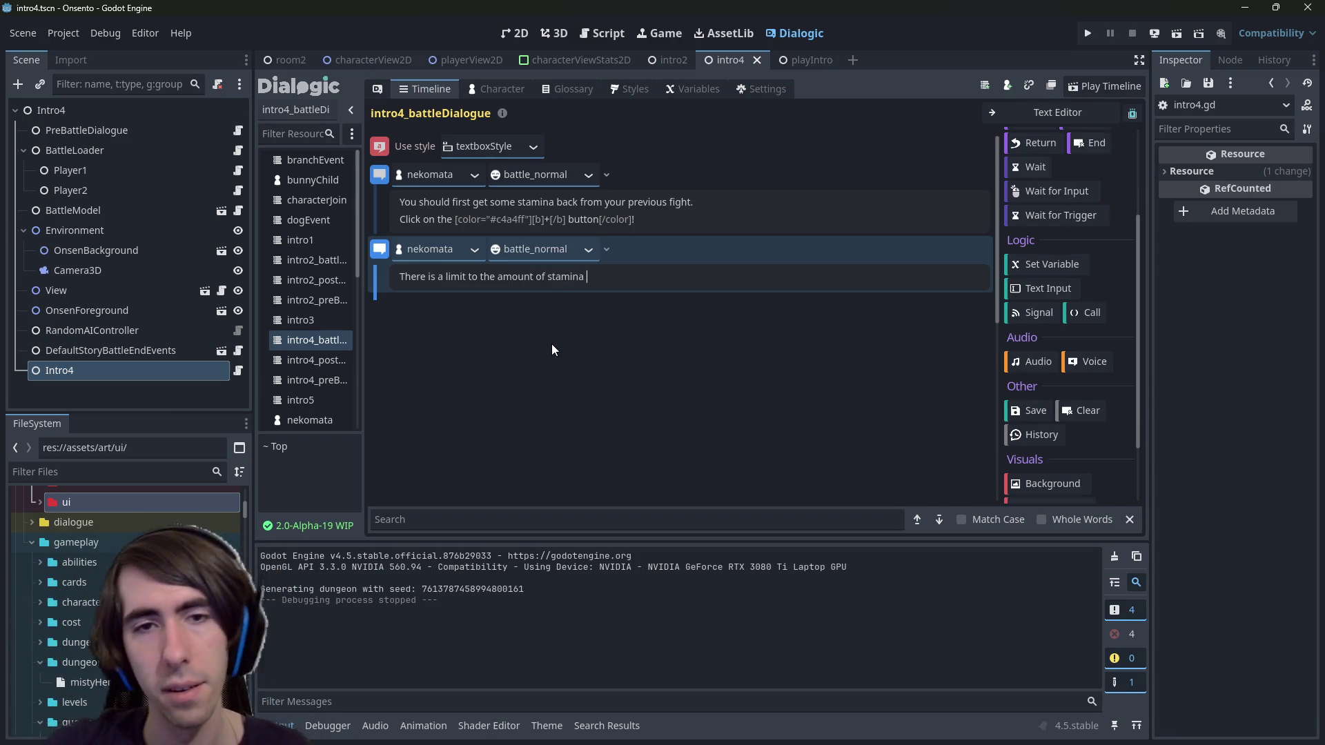
type("et back")
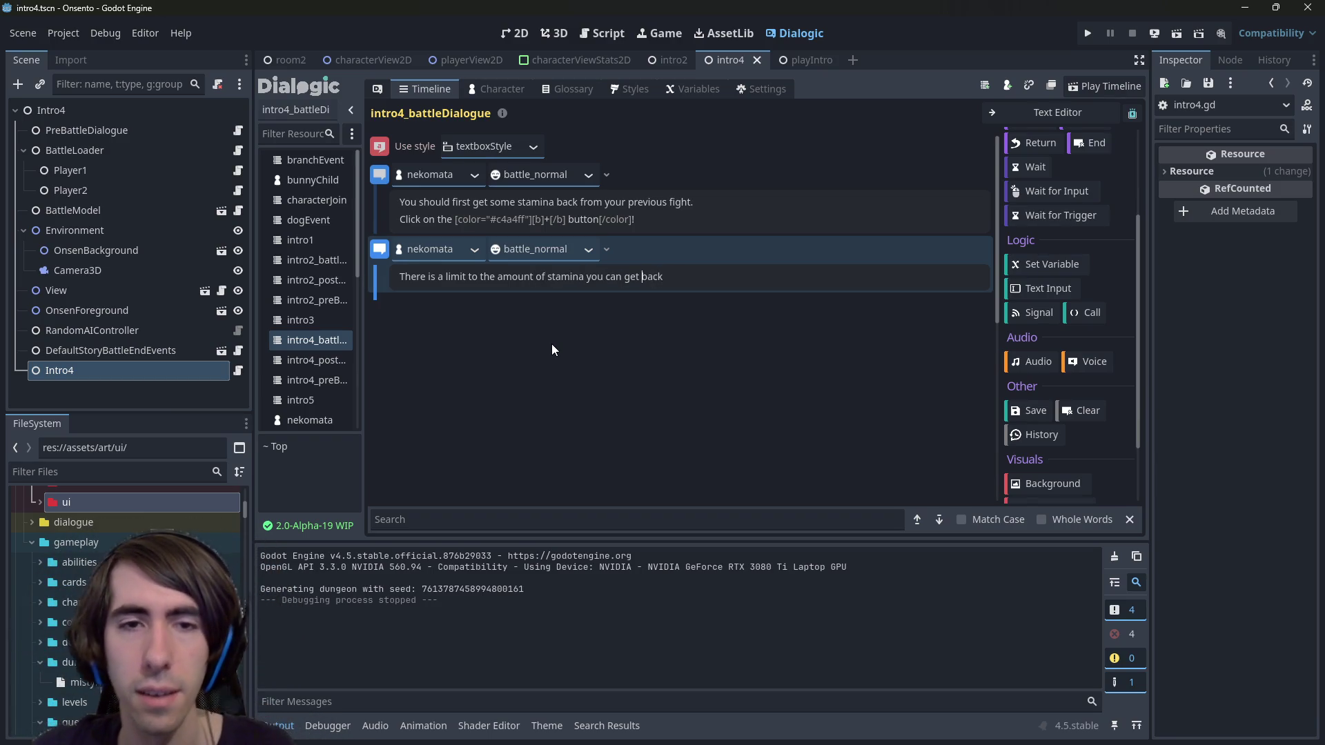
key("ctrl+Left")
key("ctrl+Left")
key("ctrl+Left")
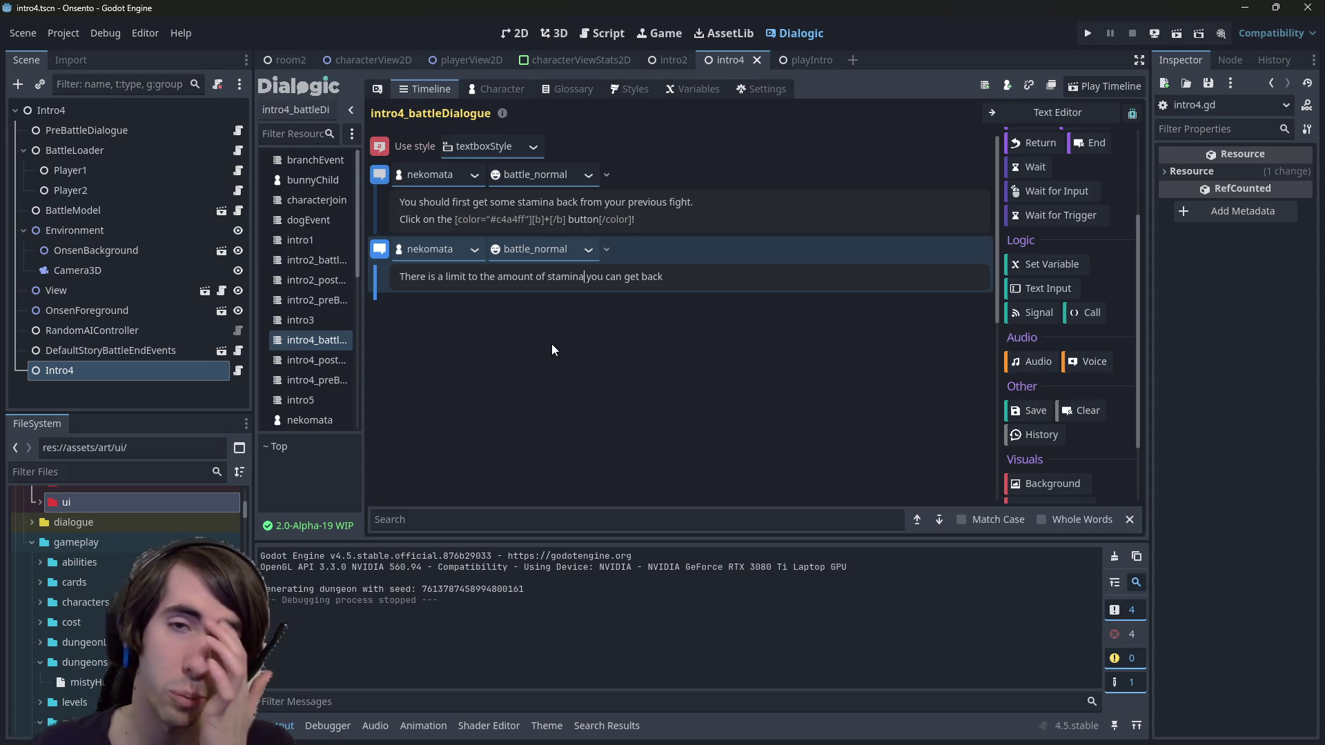
left_click(675, 280)
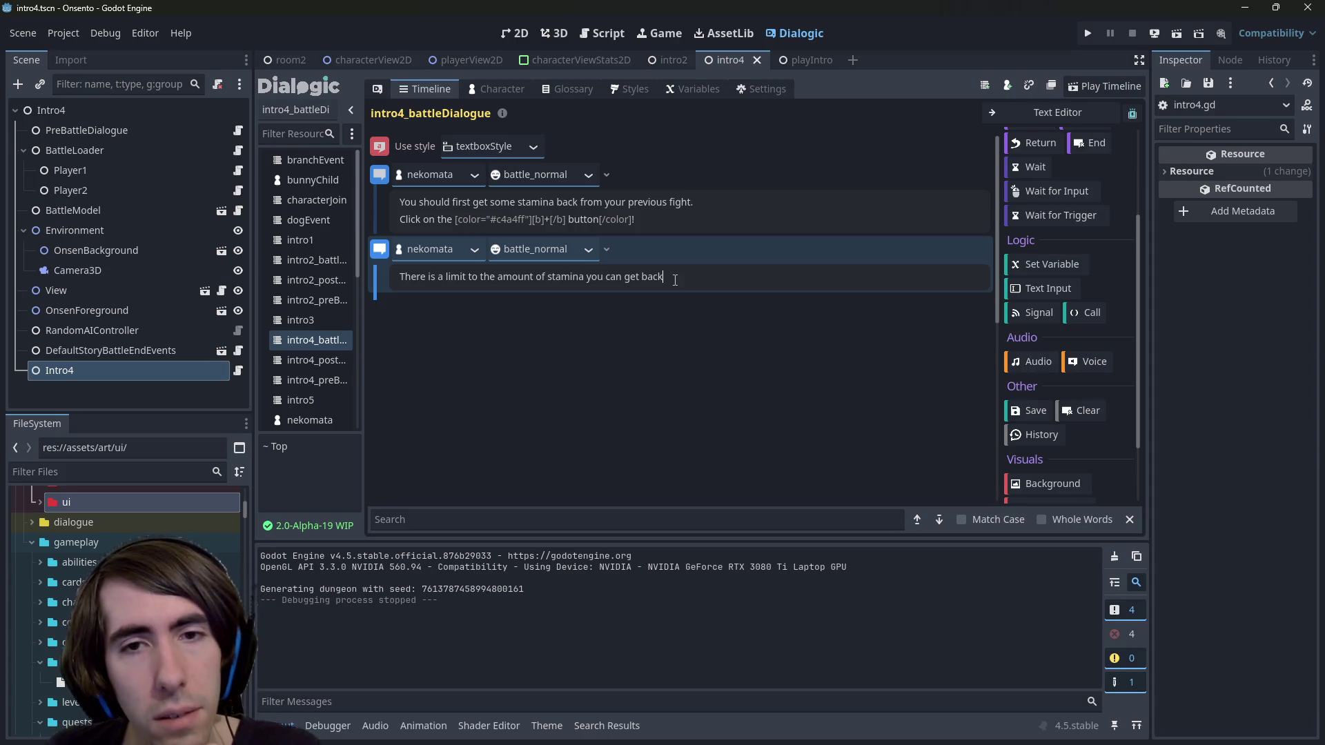
left_click(605, 280, "shift")
left_click(623, 280, "shift")
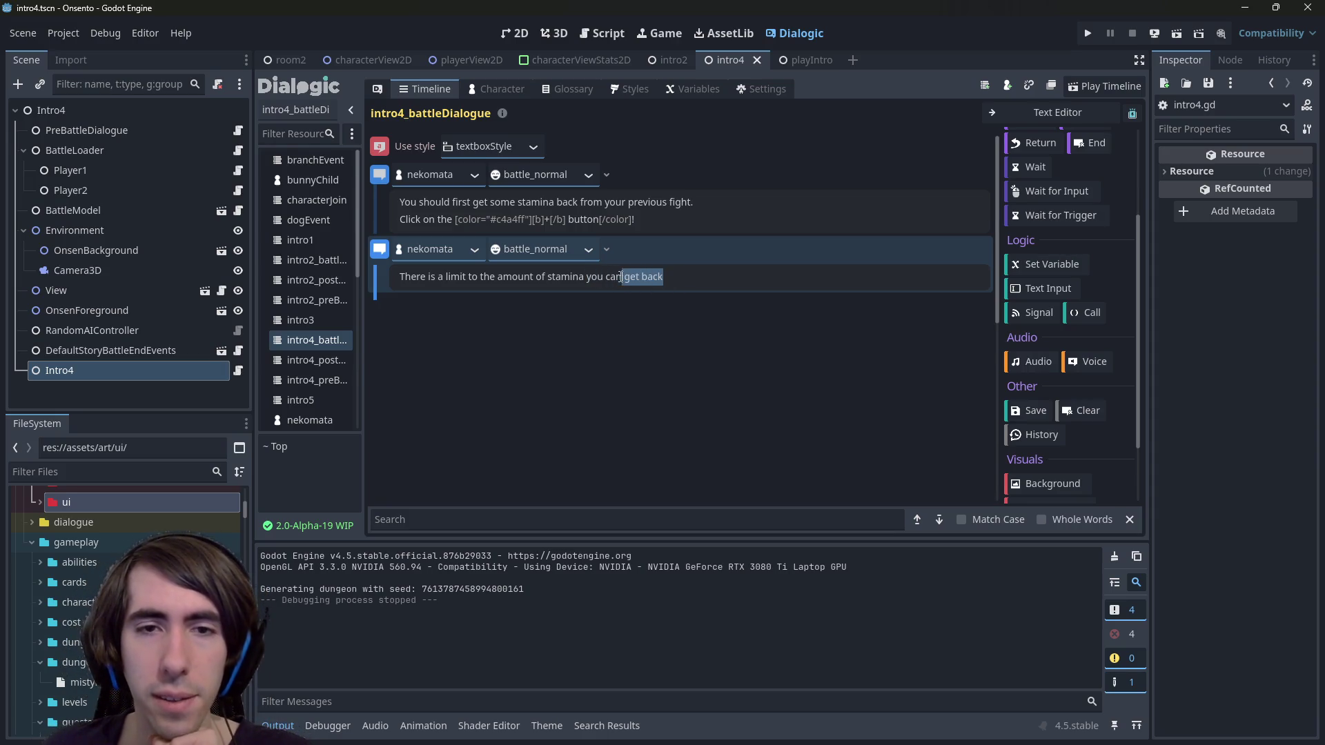
type("use")
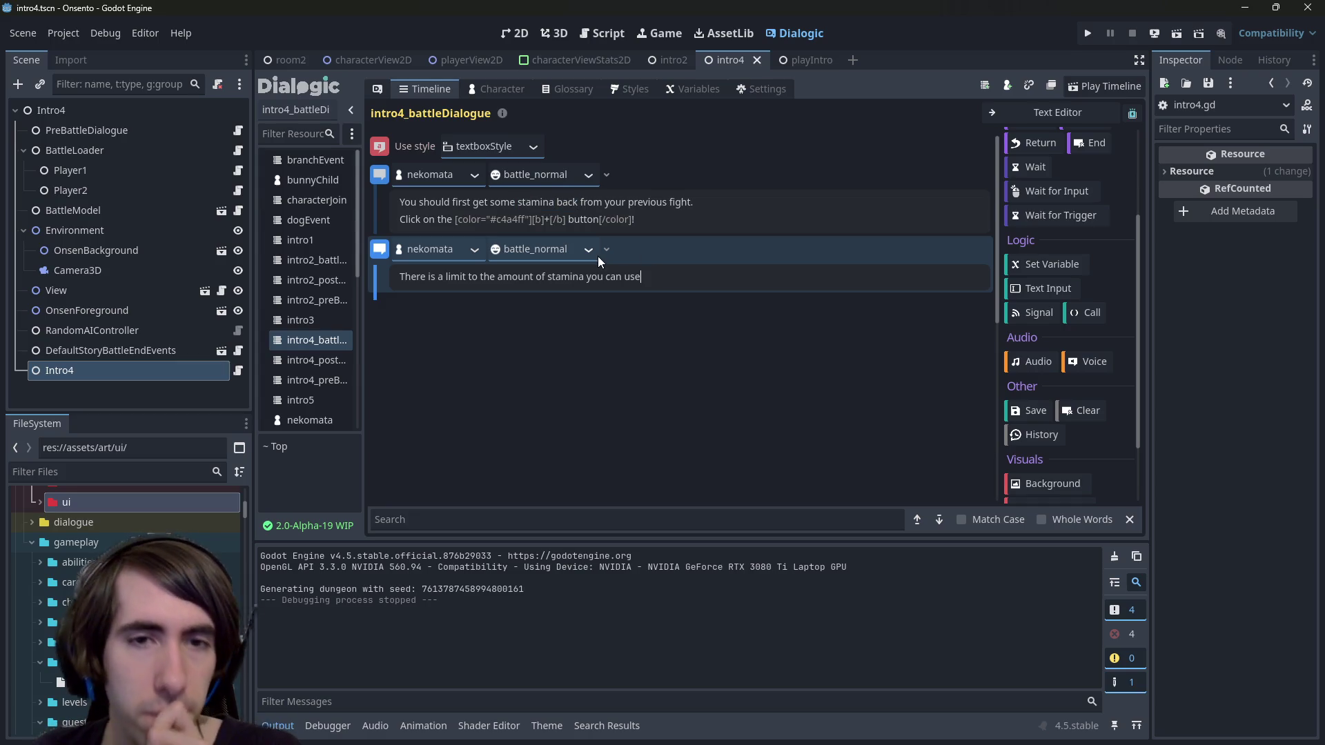
Select the phrase 'back from your previous fight.' in the first Nekomata line.
double_click(567, 201)
double_click(547, 200)
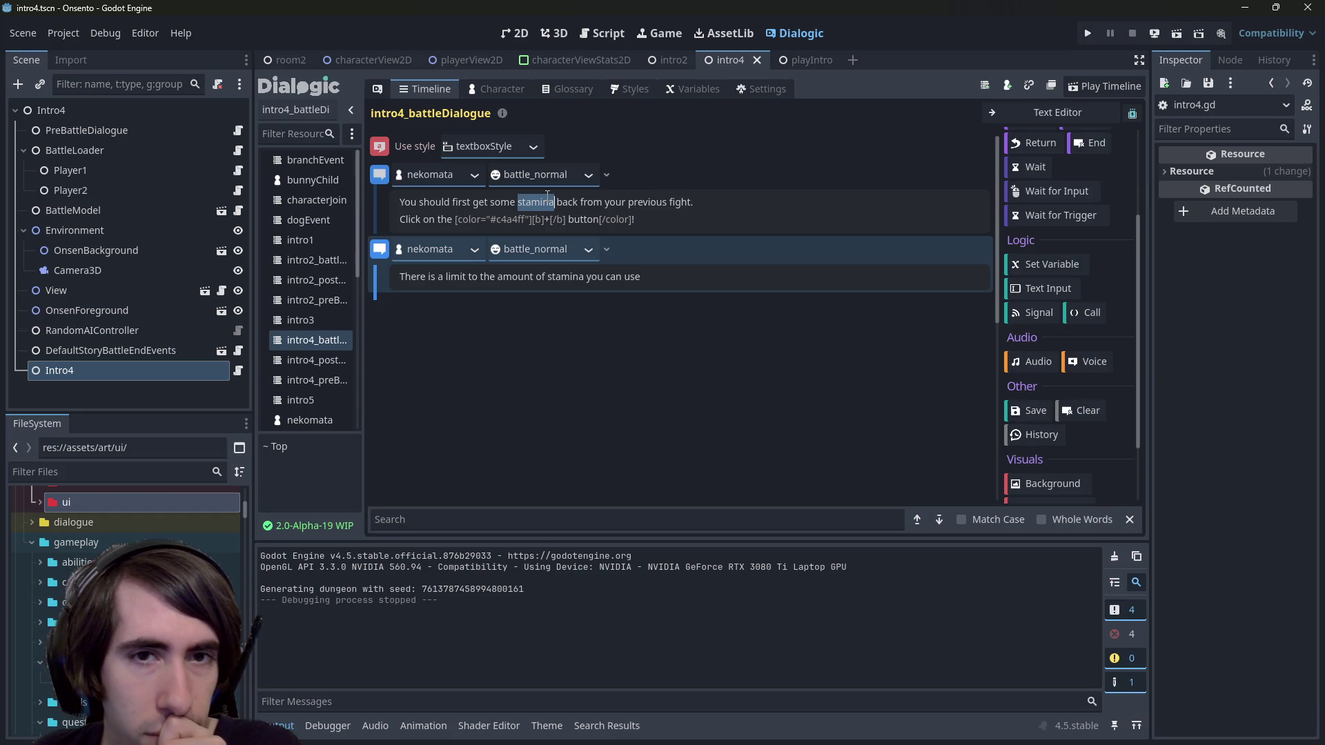
left_click(558, 201)
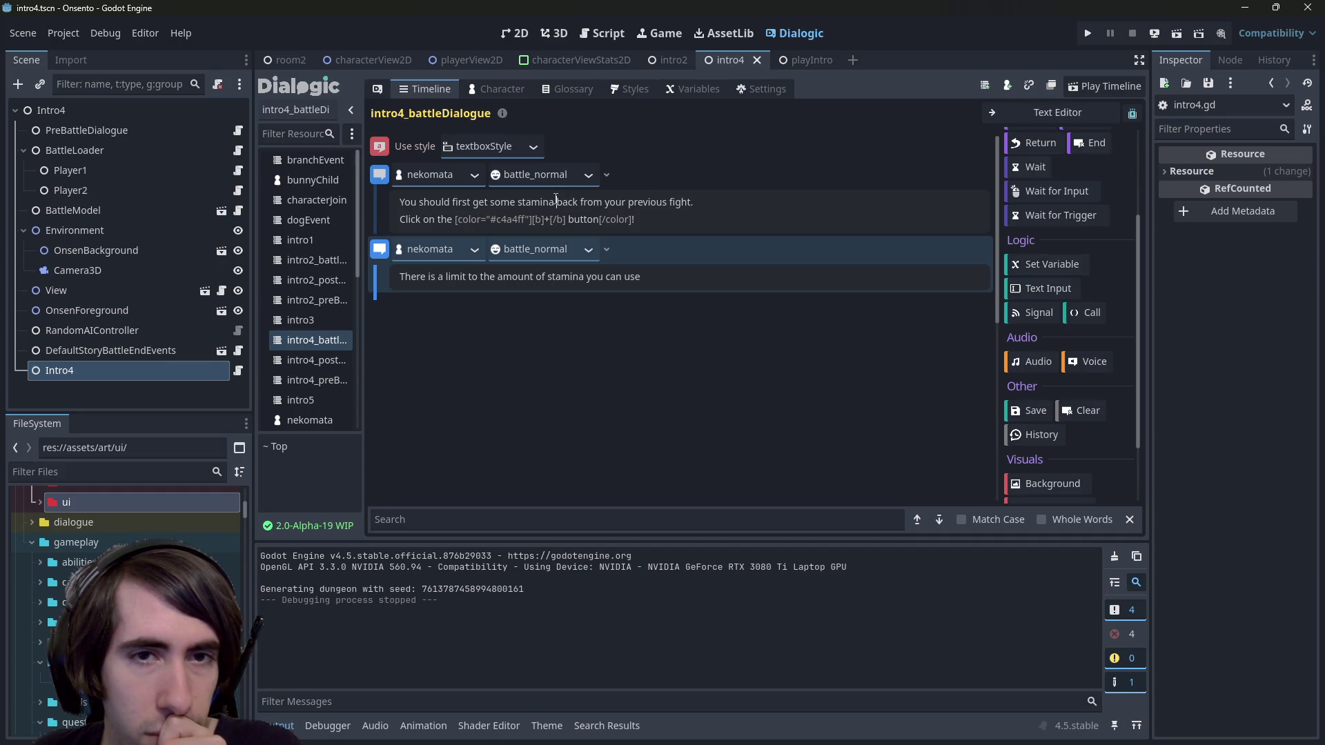
left_click_drag(556, 201, 693, 201)
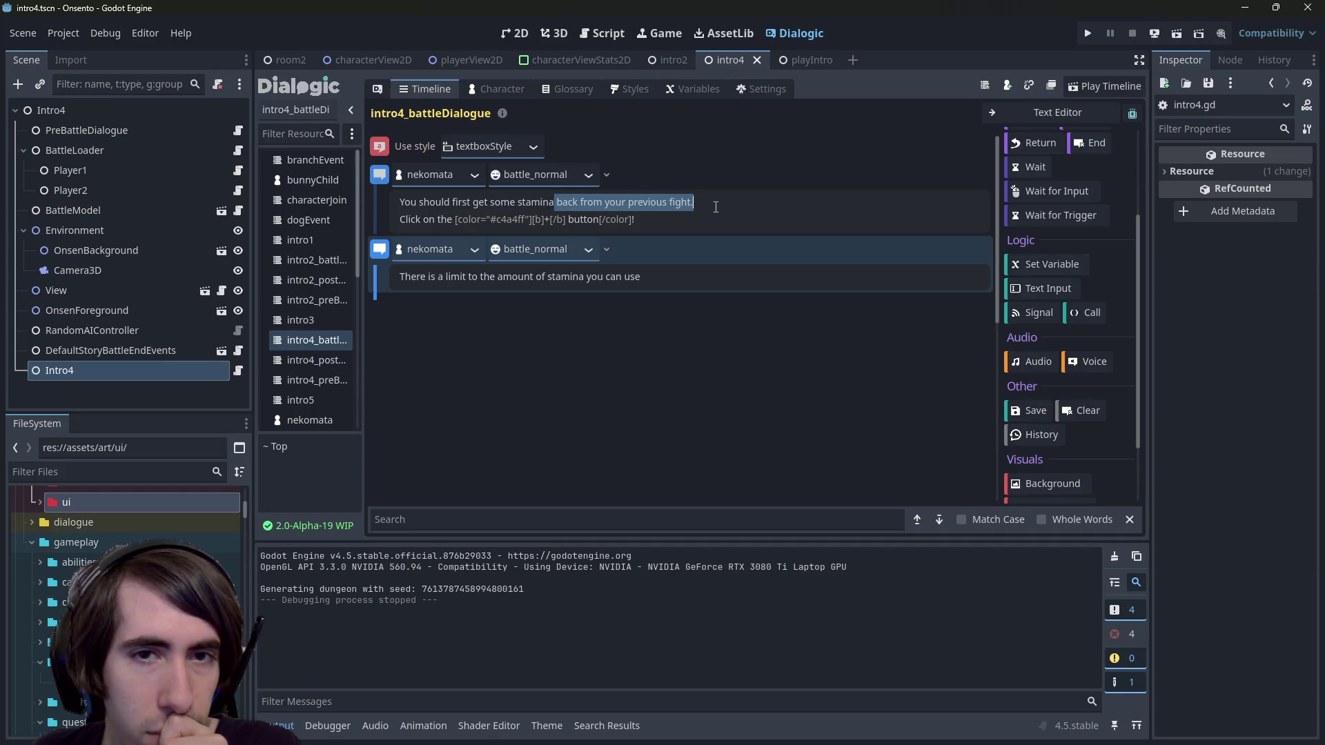
left_click(718, 209)
left_click(735, 204)
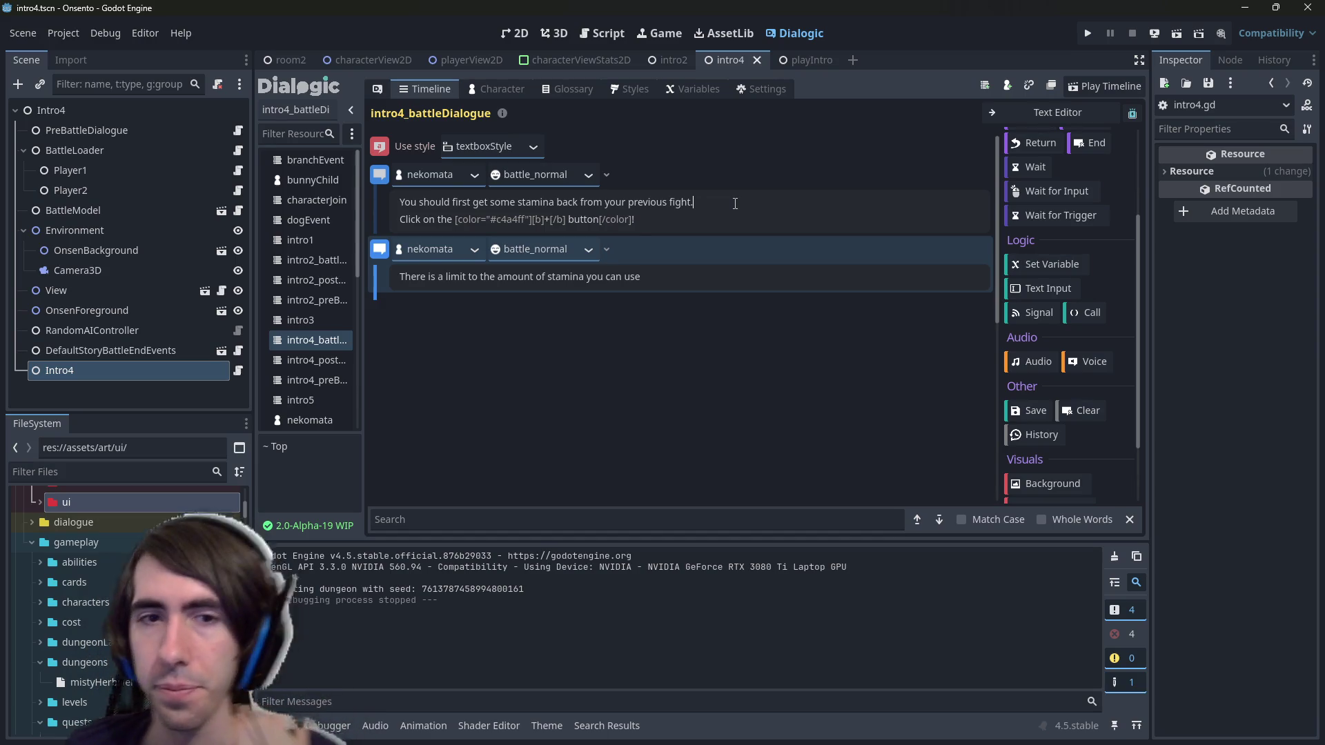
left_click(660, 268)
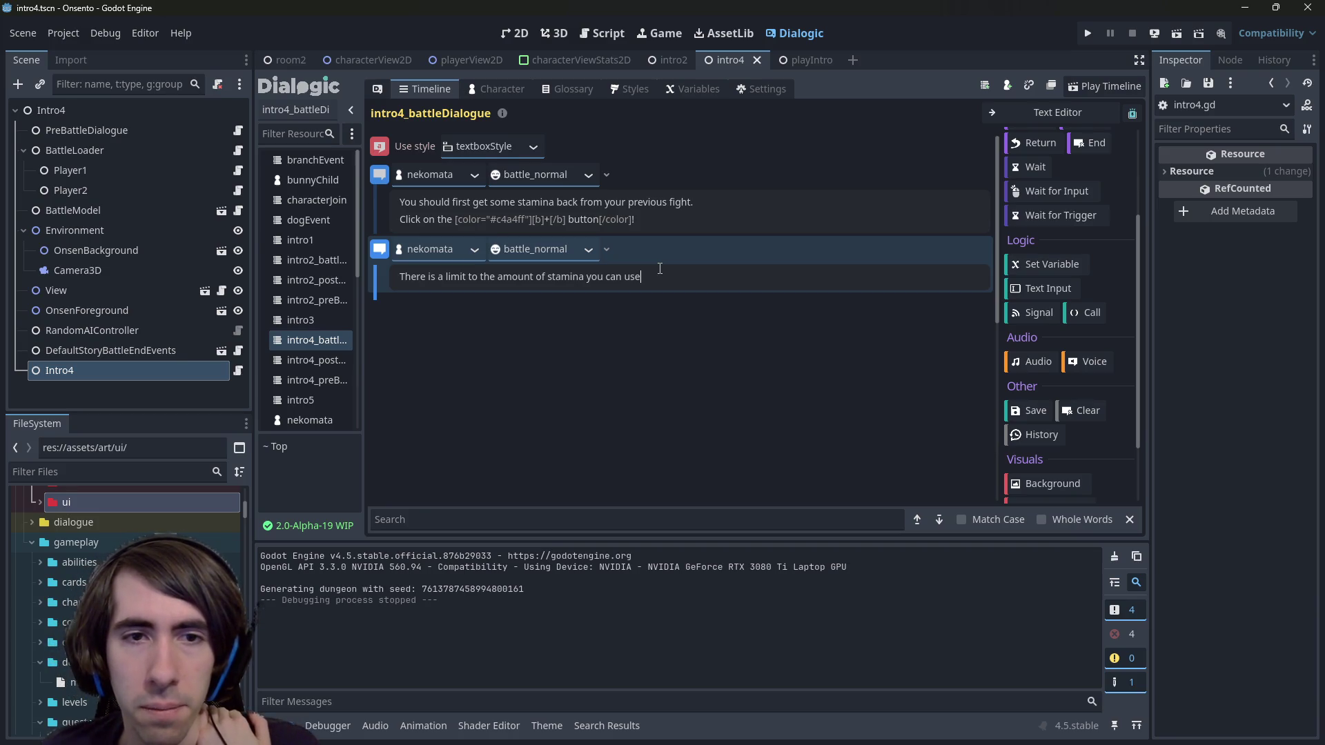
left_click(705, 201)
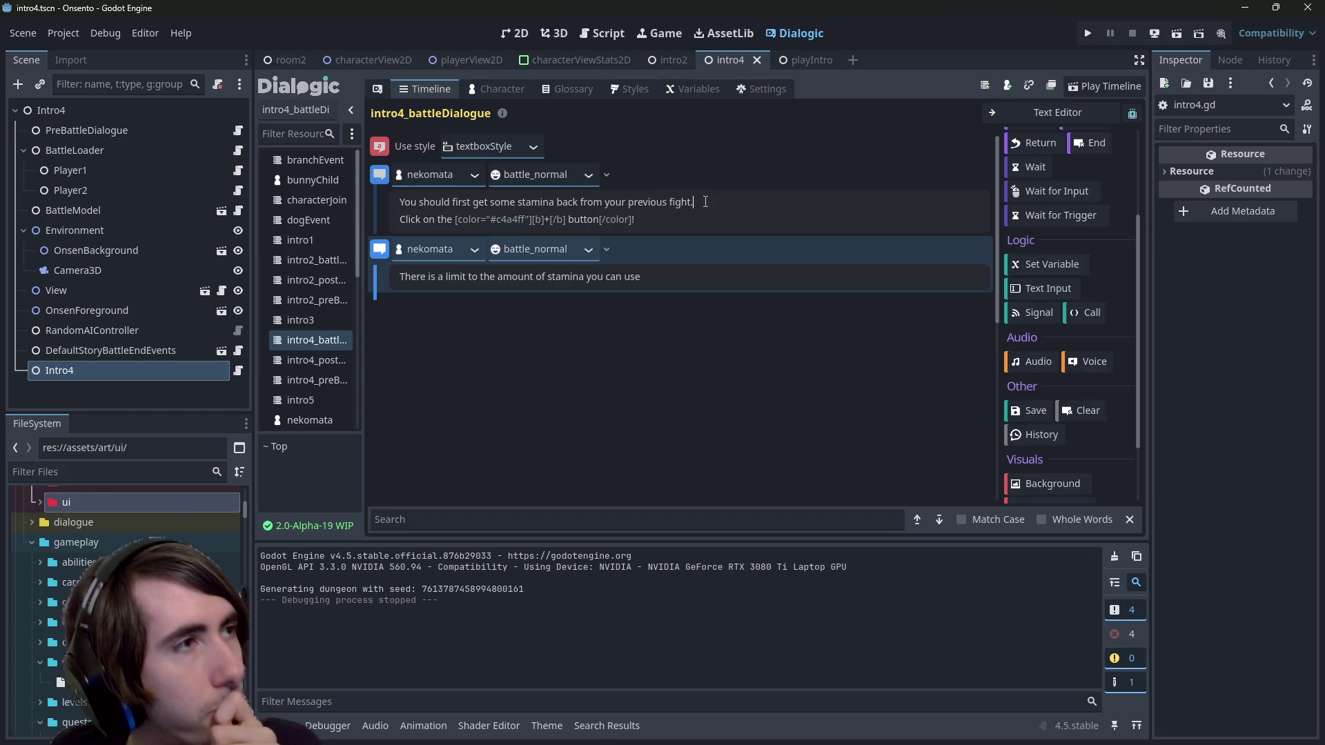
left_click_drag(717, 202, 555, 202)
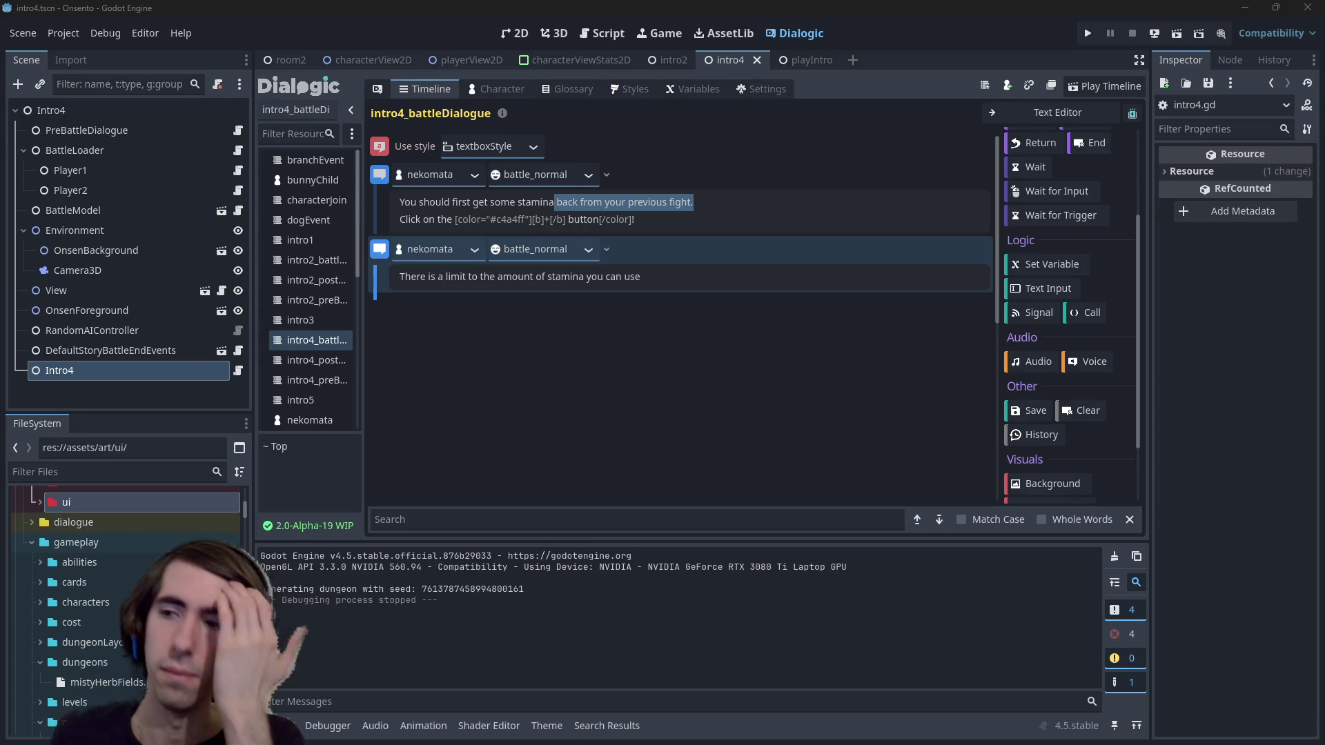
key("alt+Tab")
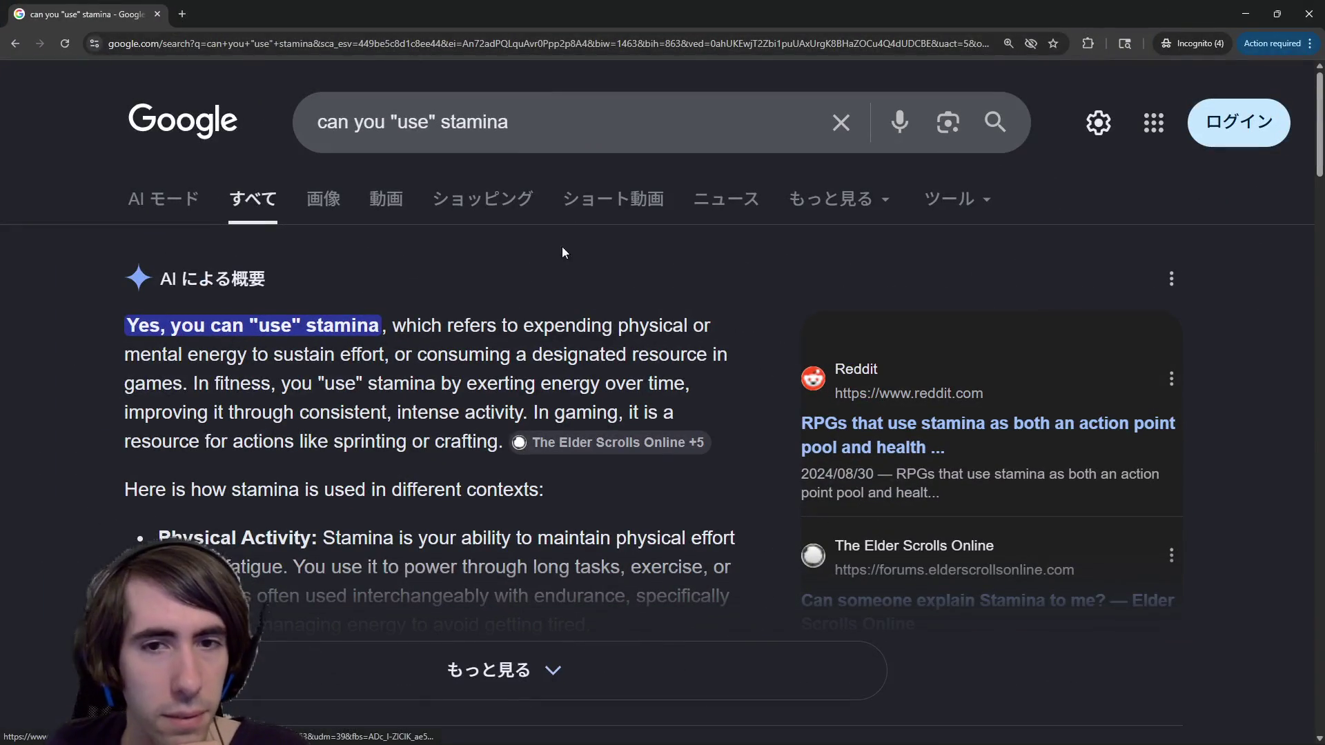
left_click_drag(426, 321, 500, 355)
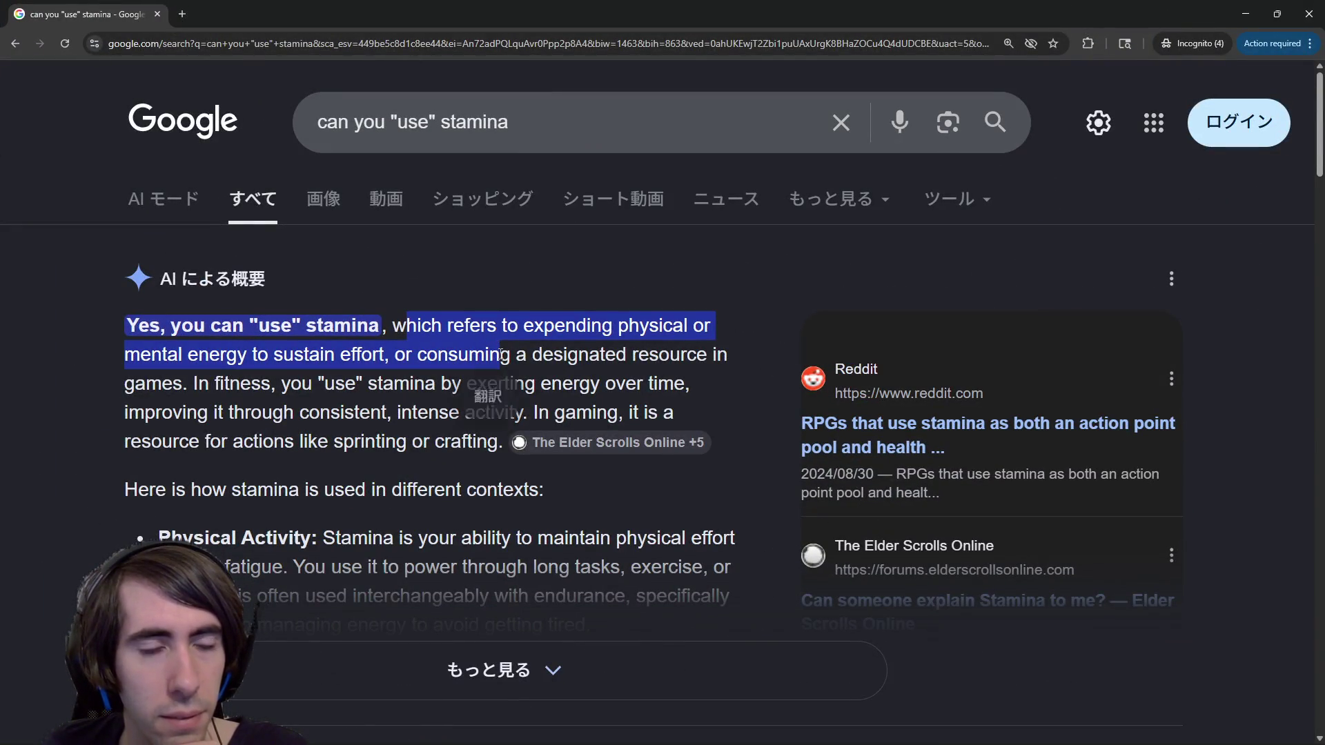
left_click(500, 355)
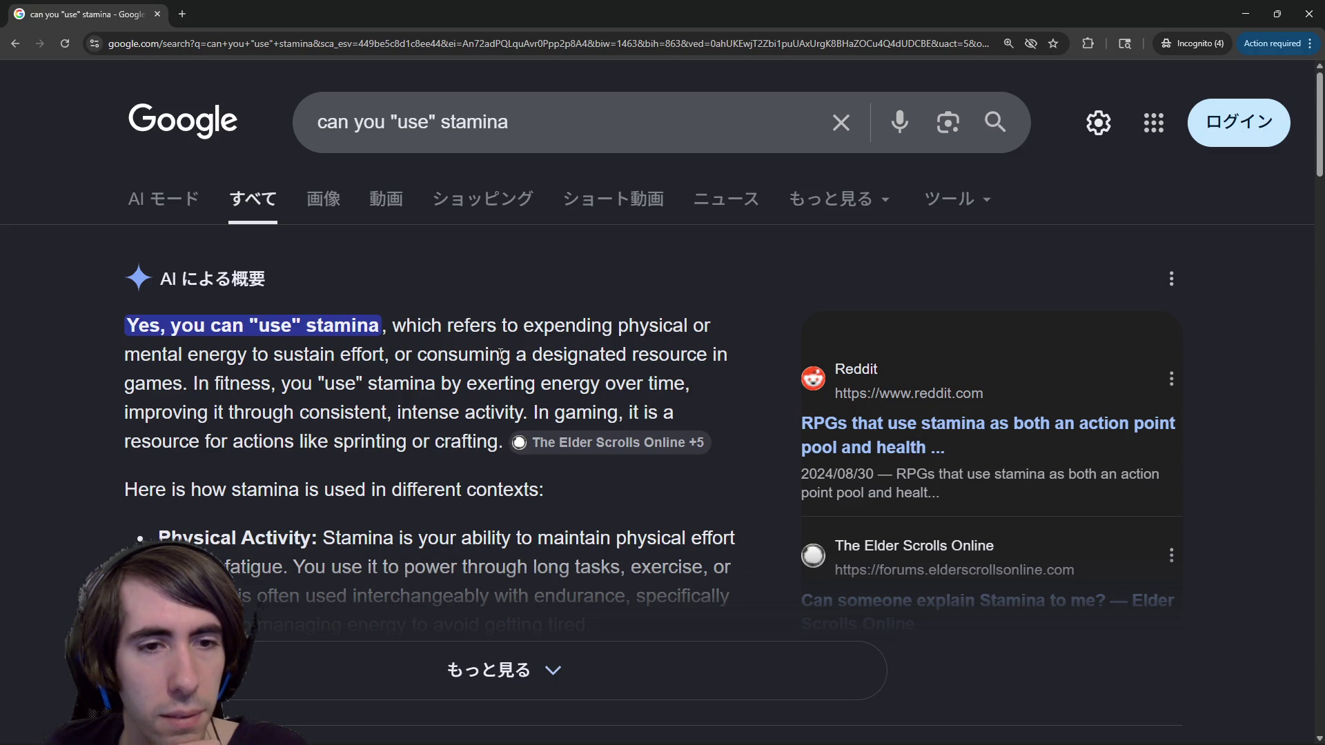
key("alt+Tab")
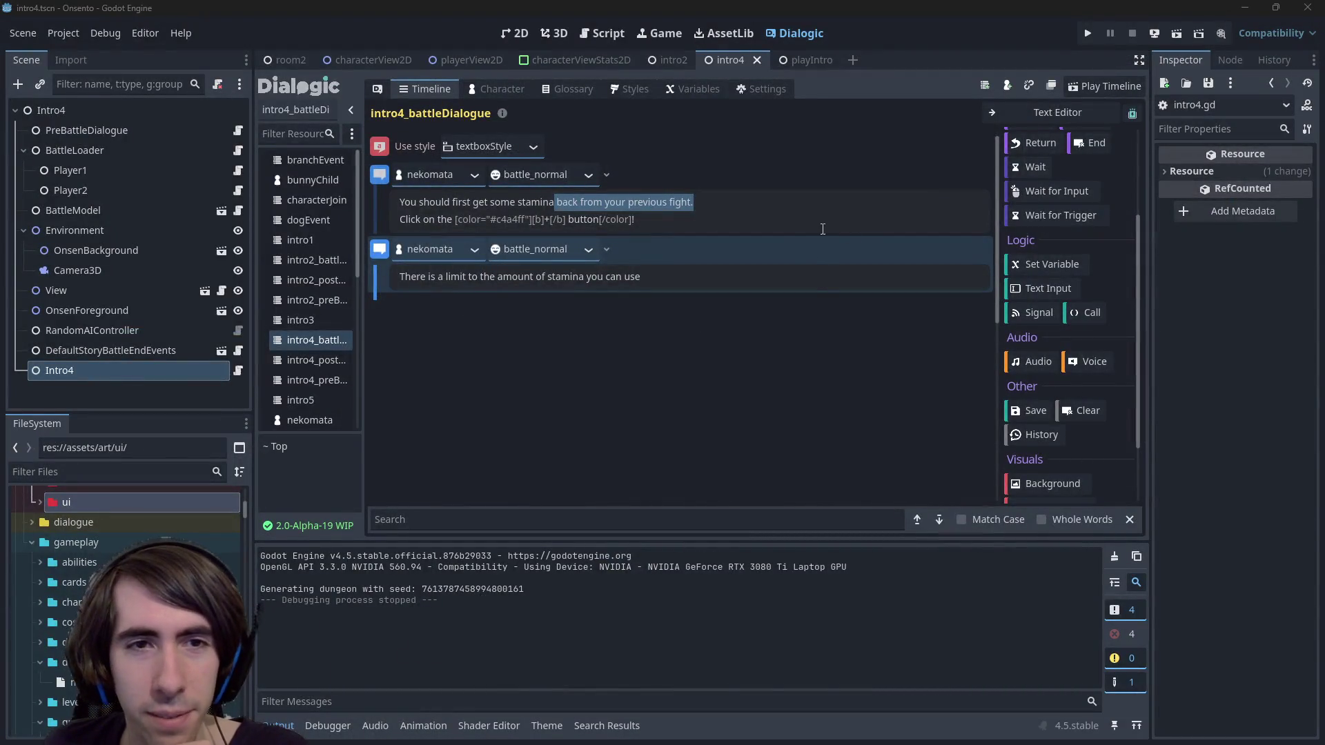
left_click(763, 210)
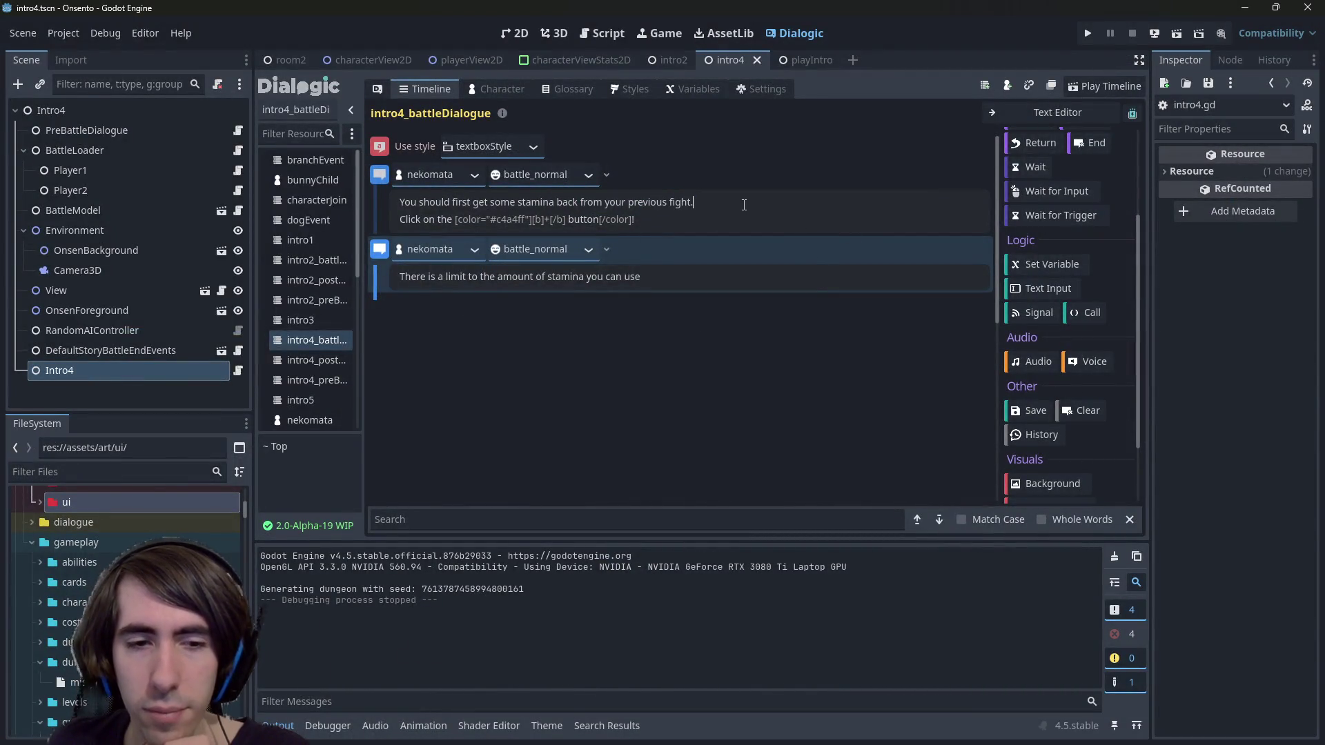
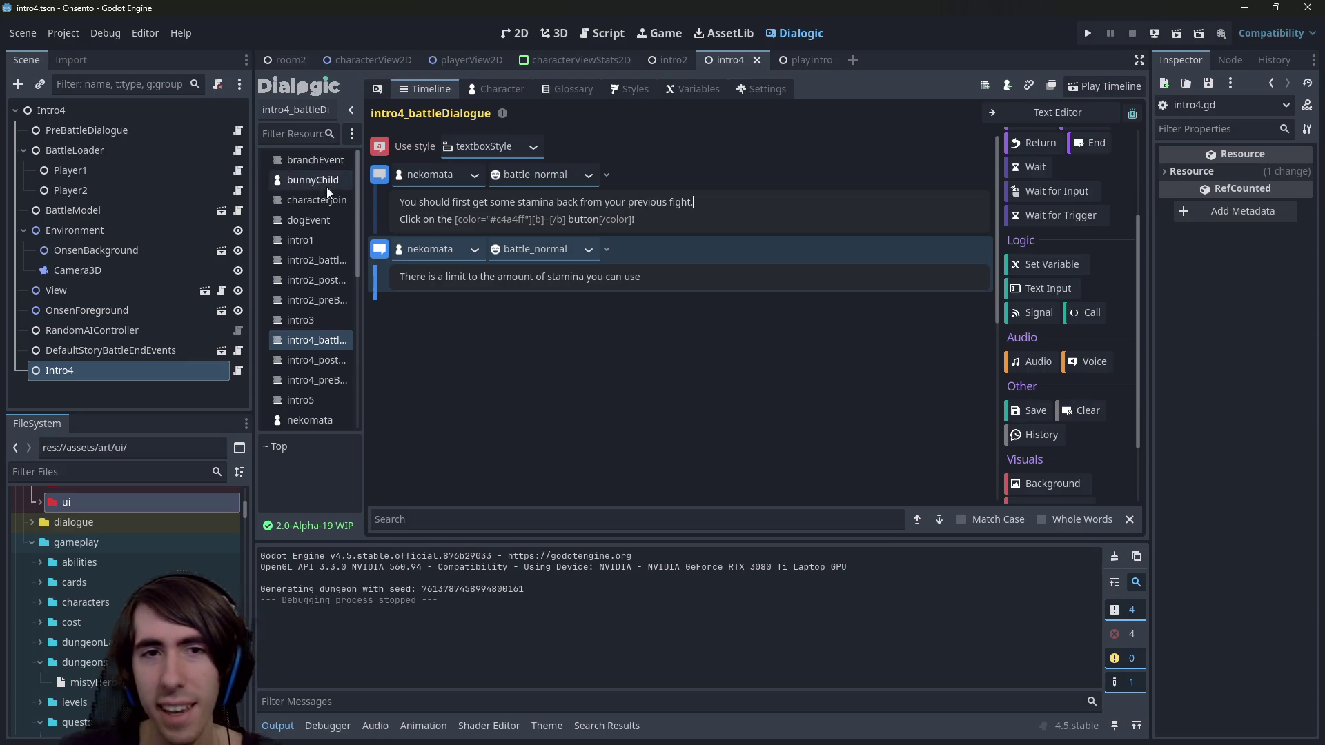
Rewrite the first nekomata sentence as 'First, let's get ready' and replace the old stamina phrase.
left_click_drag(473, 202, 584, 203)
left_click(584, 202)
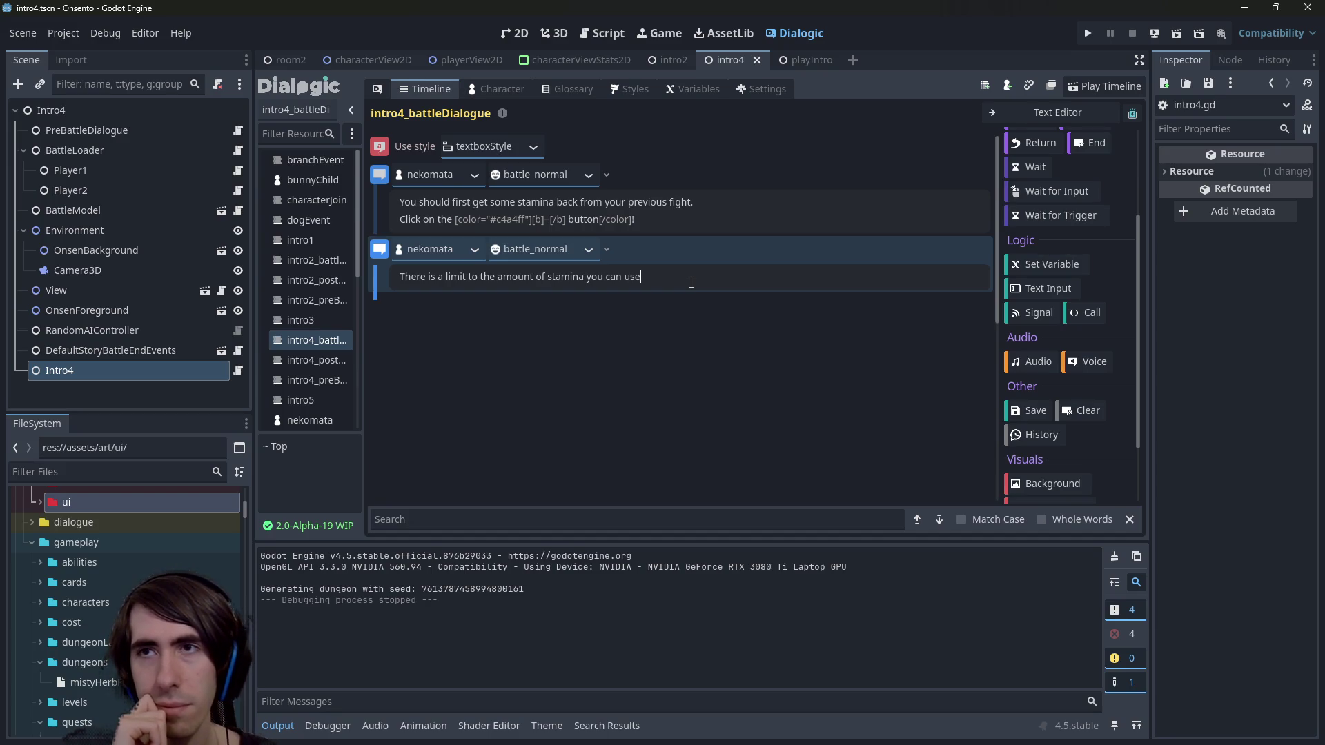
left_click_drag(453, 202, 711, 195)
type("use some stamina")
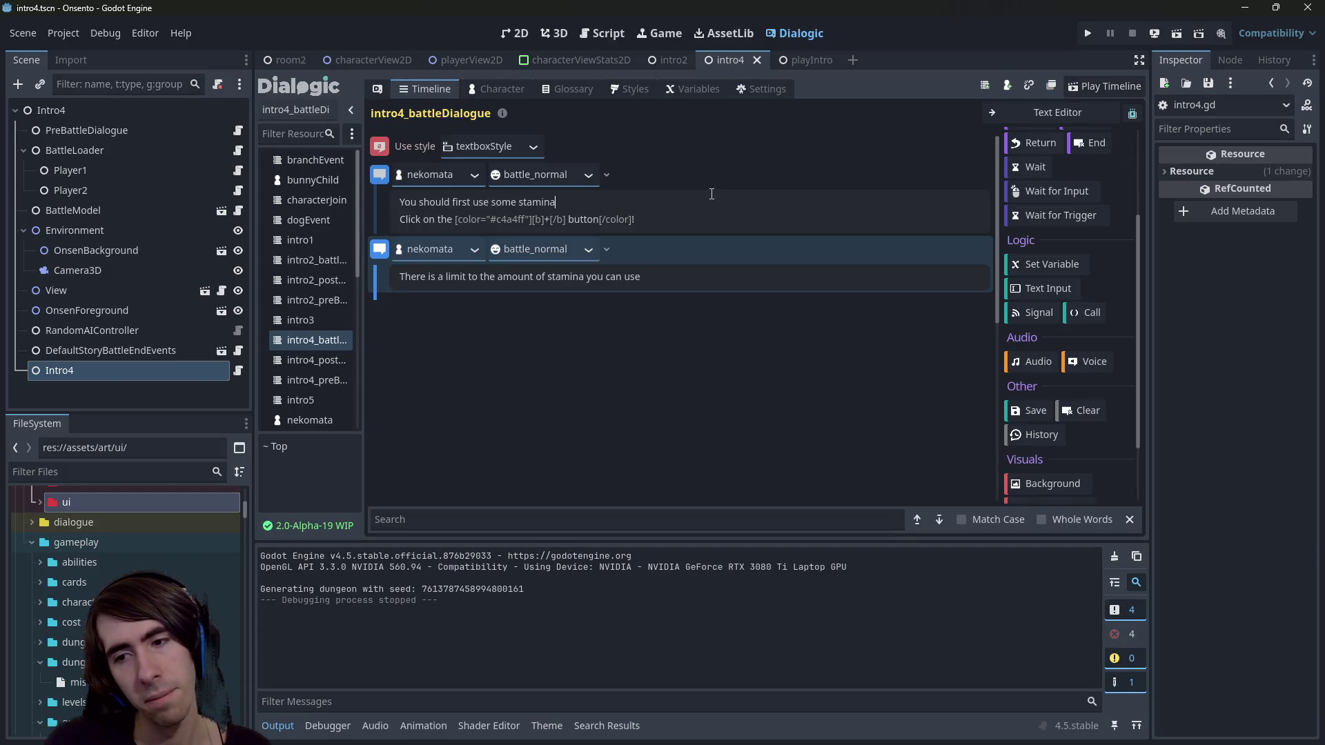
key("ctrl+BackSpace")
key("ctrl+BackSpace")
key("ctrl+BackSpace")
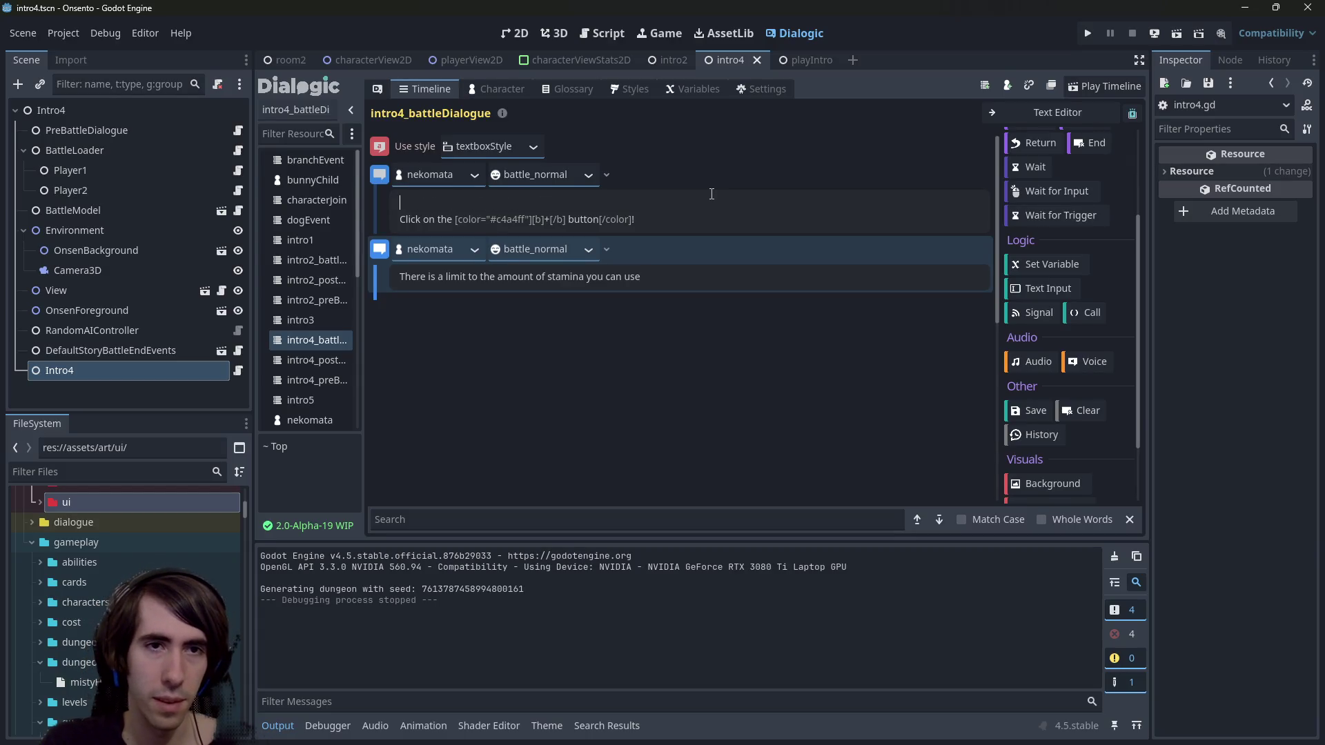
type("First, let's get ready.")
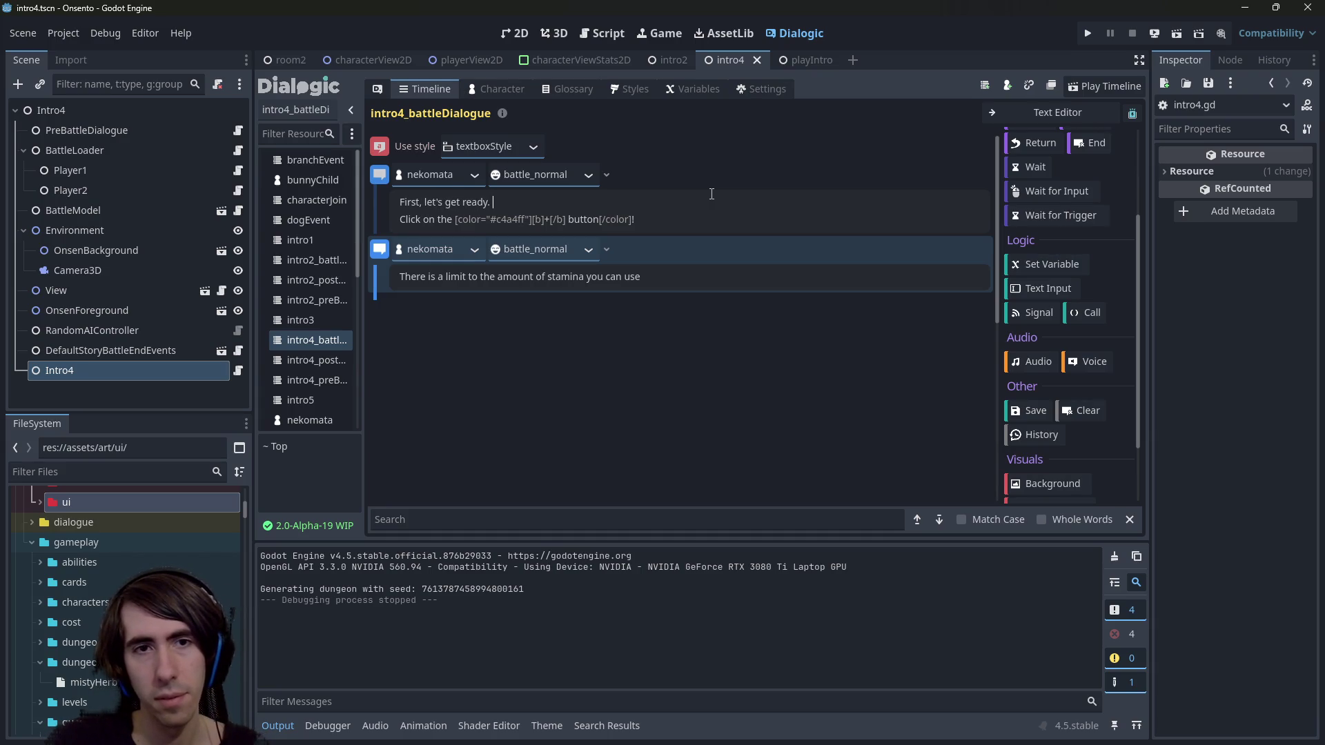
Put the Click instruction back on its own line ending with 'to use some stamina.'.
key("Delete")
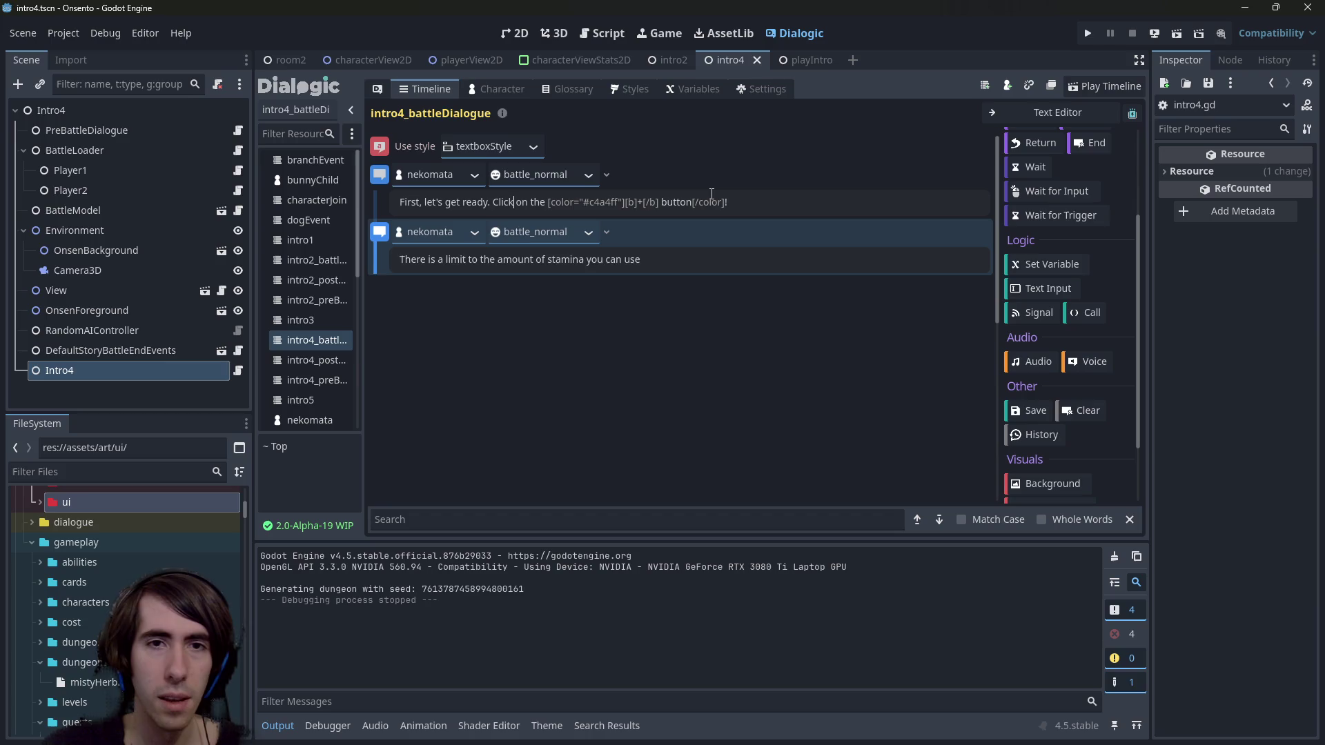
key("Return")
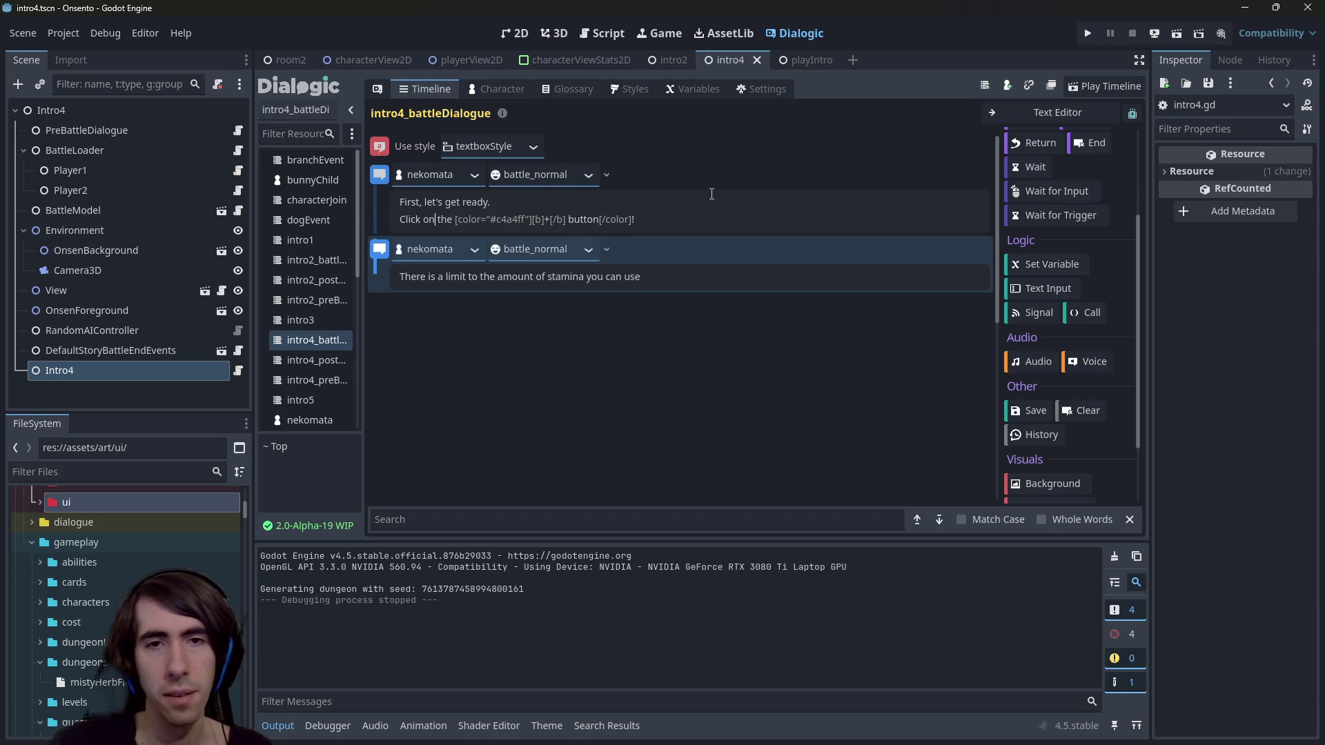
type("to use some stamin")
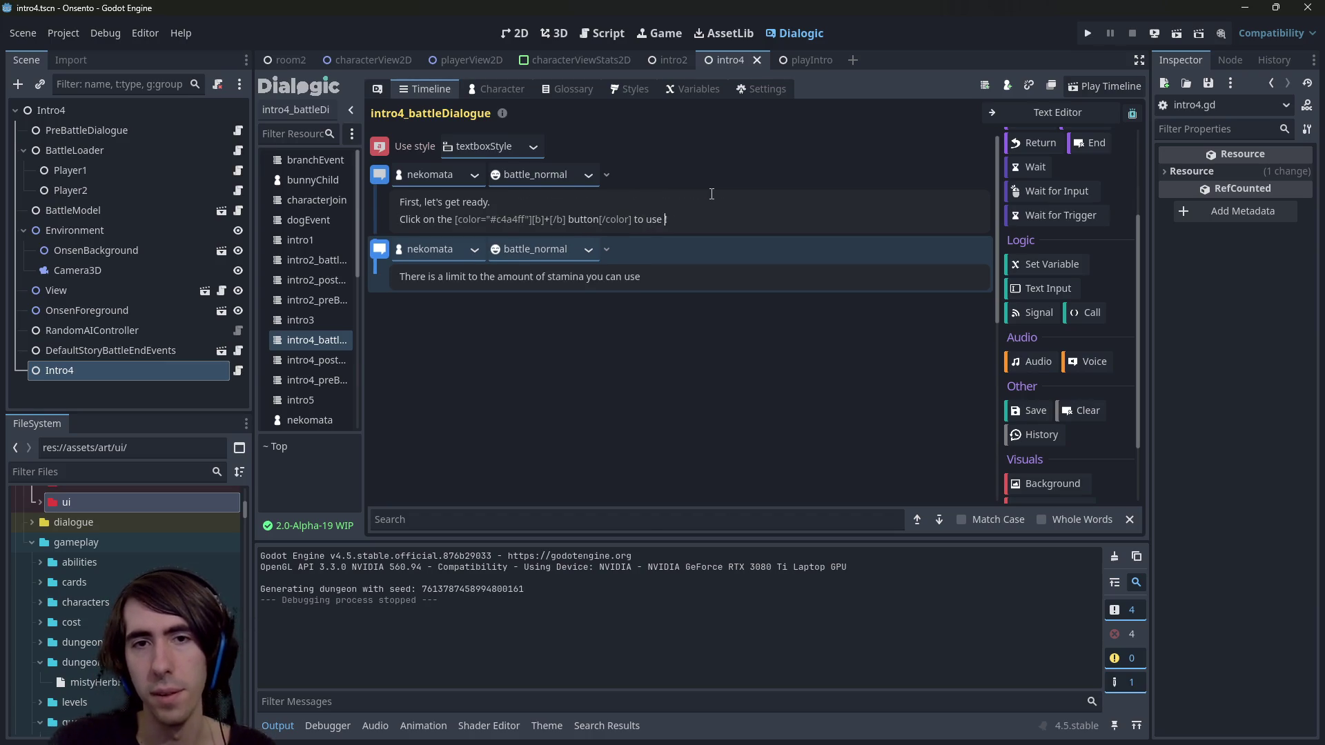
type("a.")
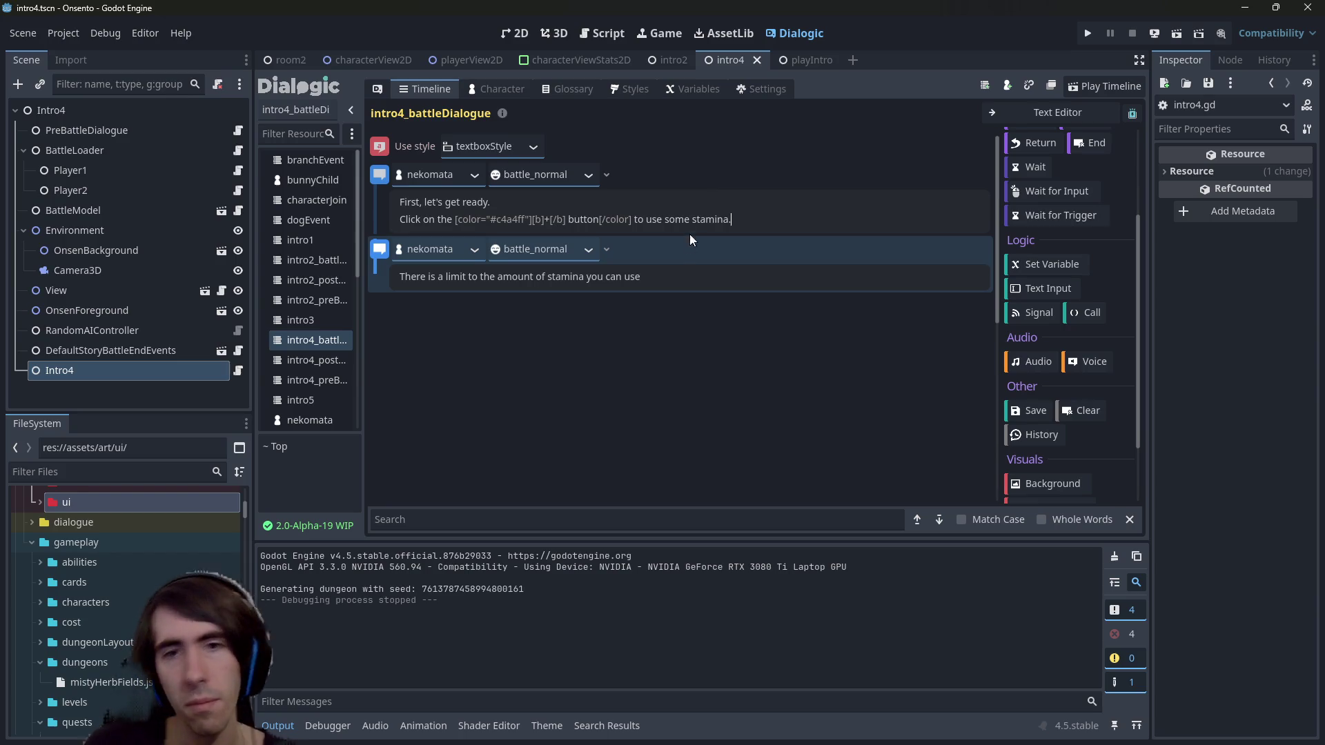
left_click(691, 271)
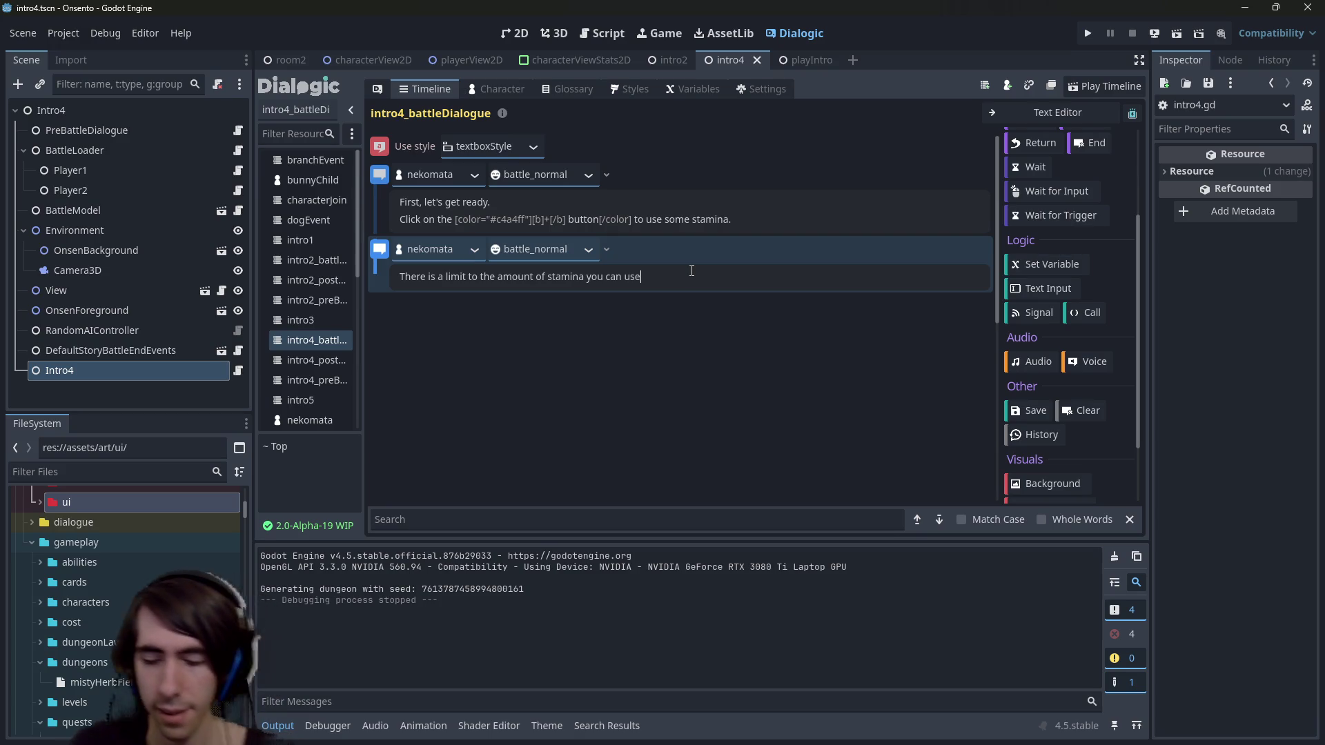
End the second line with 'until you rest, so be careful!' and save the scene.
type("unt")
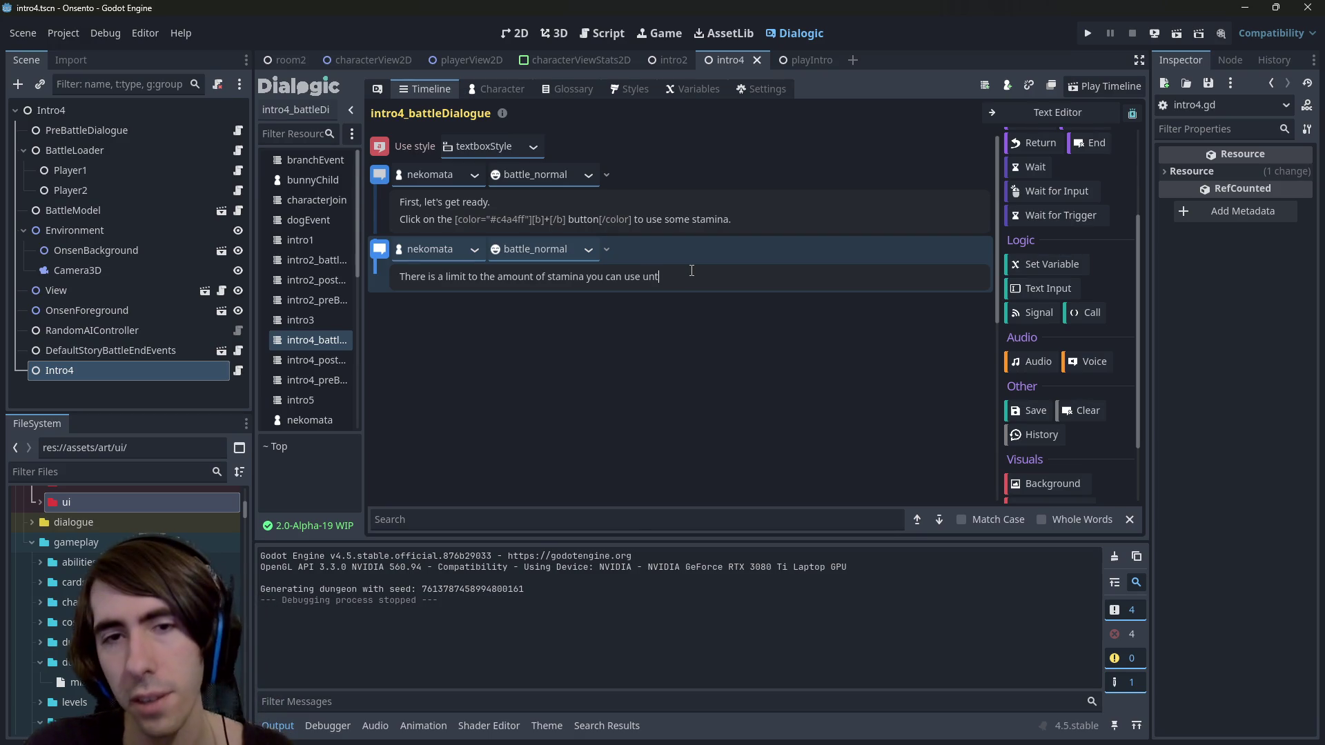
type("il you rest,")
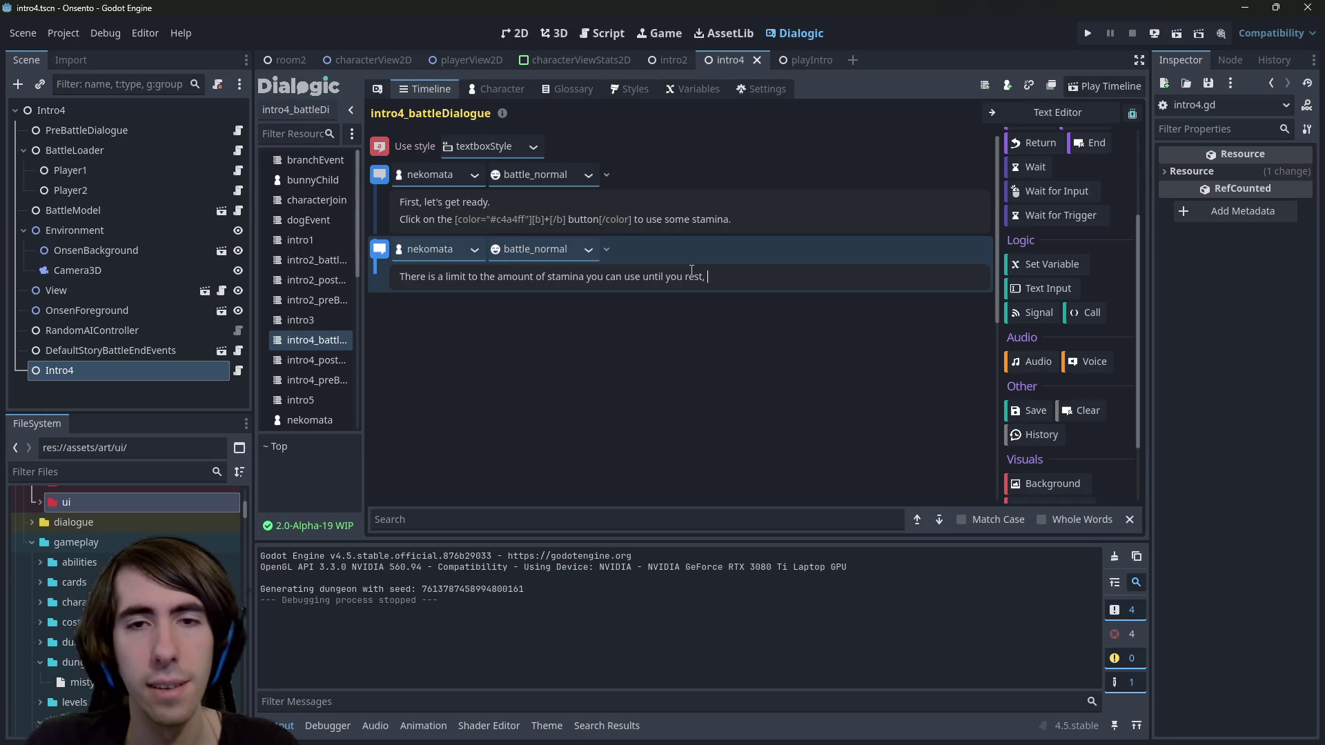
type("so be careful!")
key("Return")
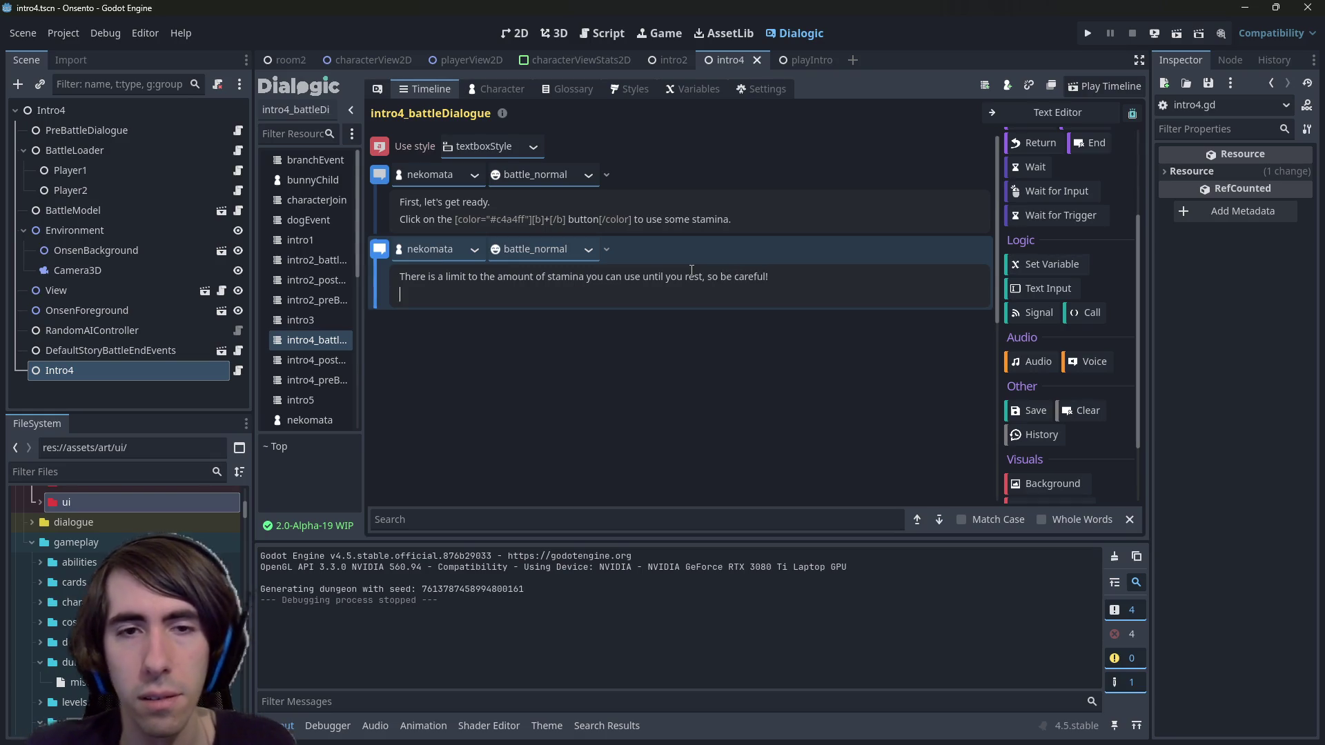
key("BackSpace")
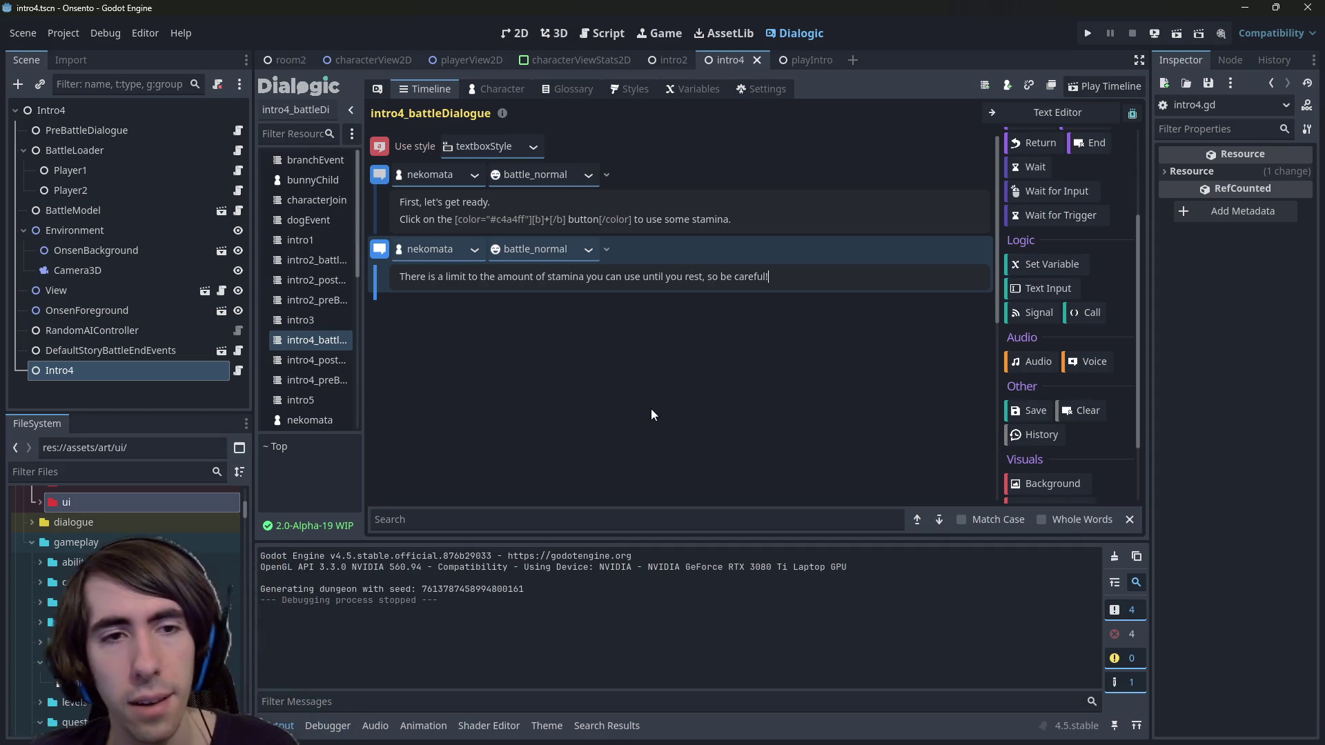
key("ctrl+s")
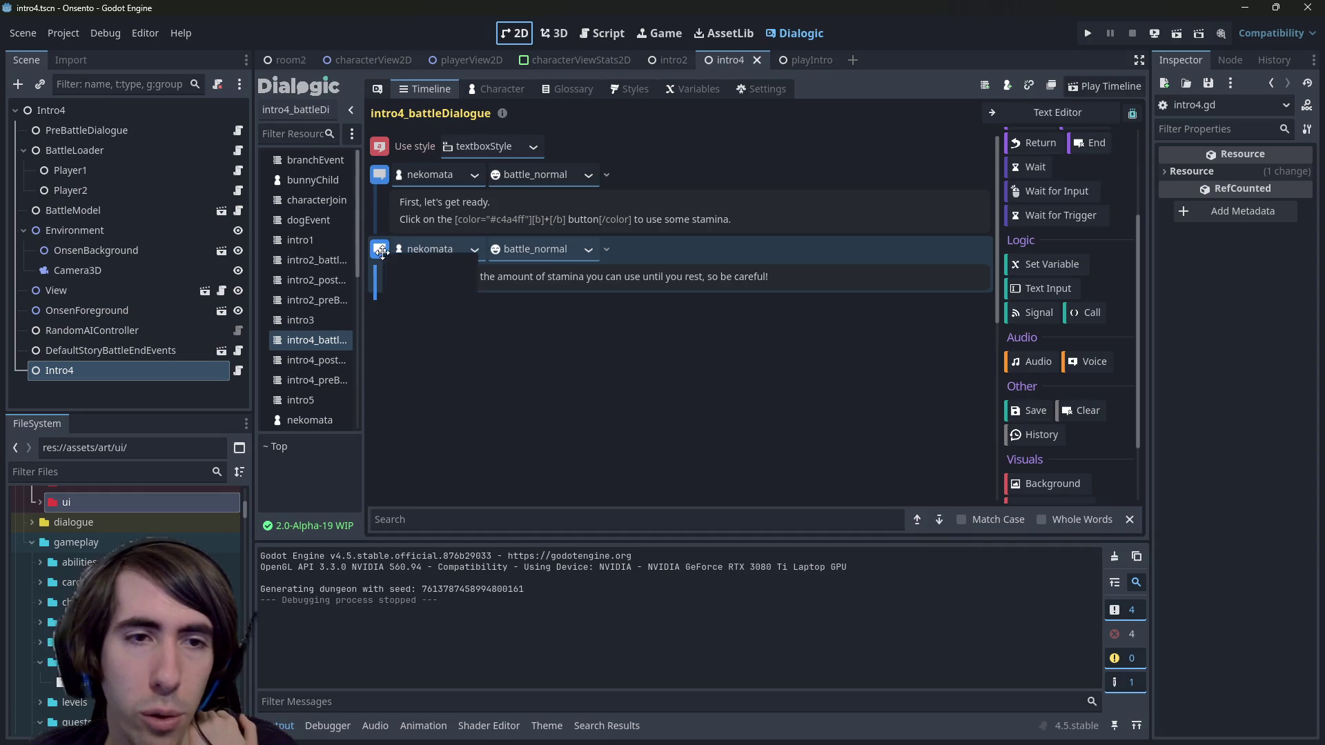
Duplicate the second text event and write 'Now, let's get in battle position!' with a 'Drag us' line below.
key("ctrl+d")
triple_click(698, 334)
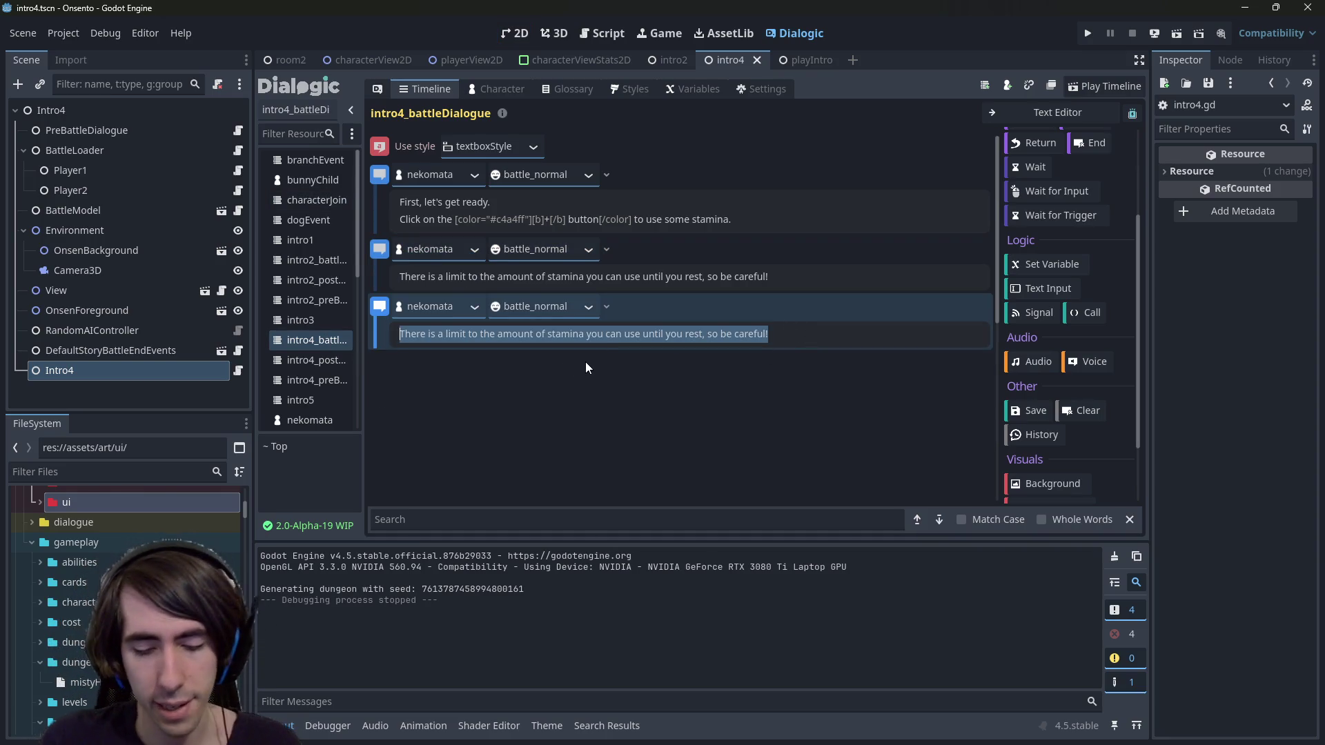
type("Now, let's ")
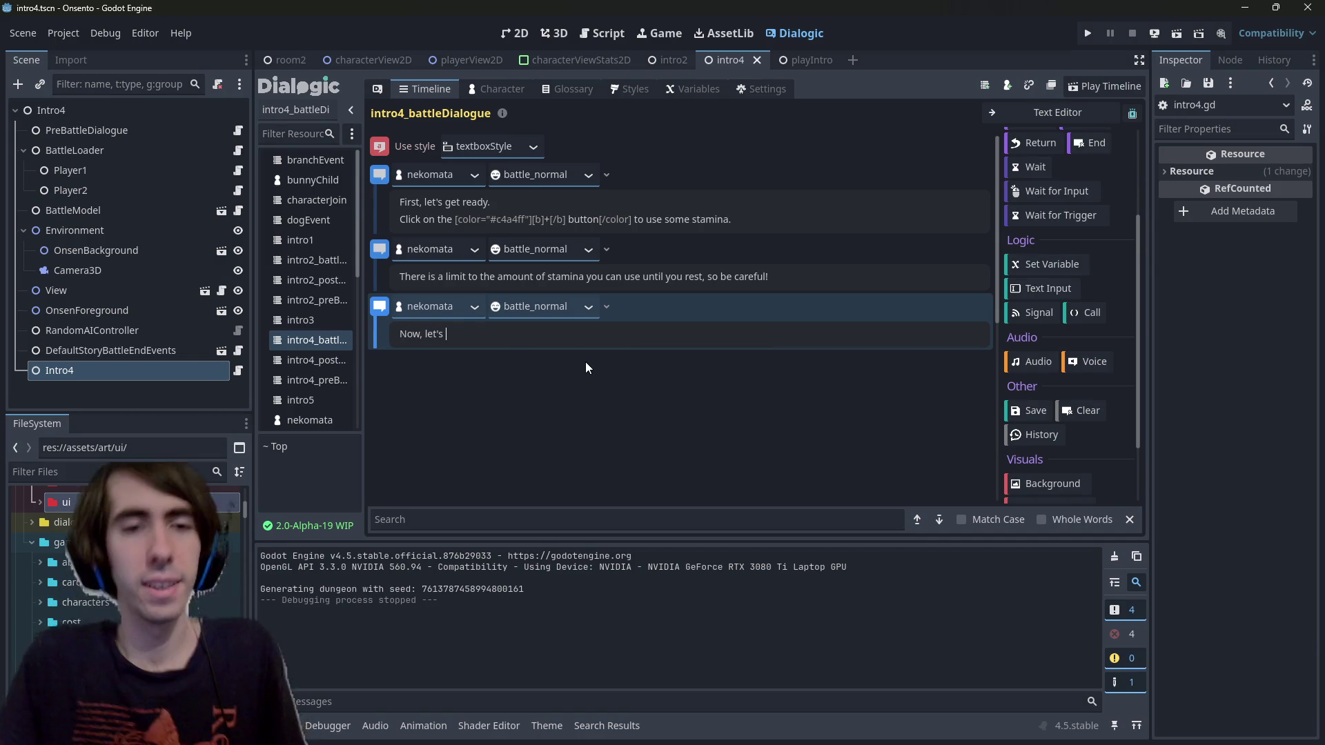
type("get in battle po")
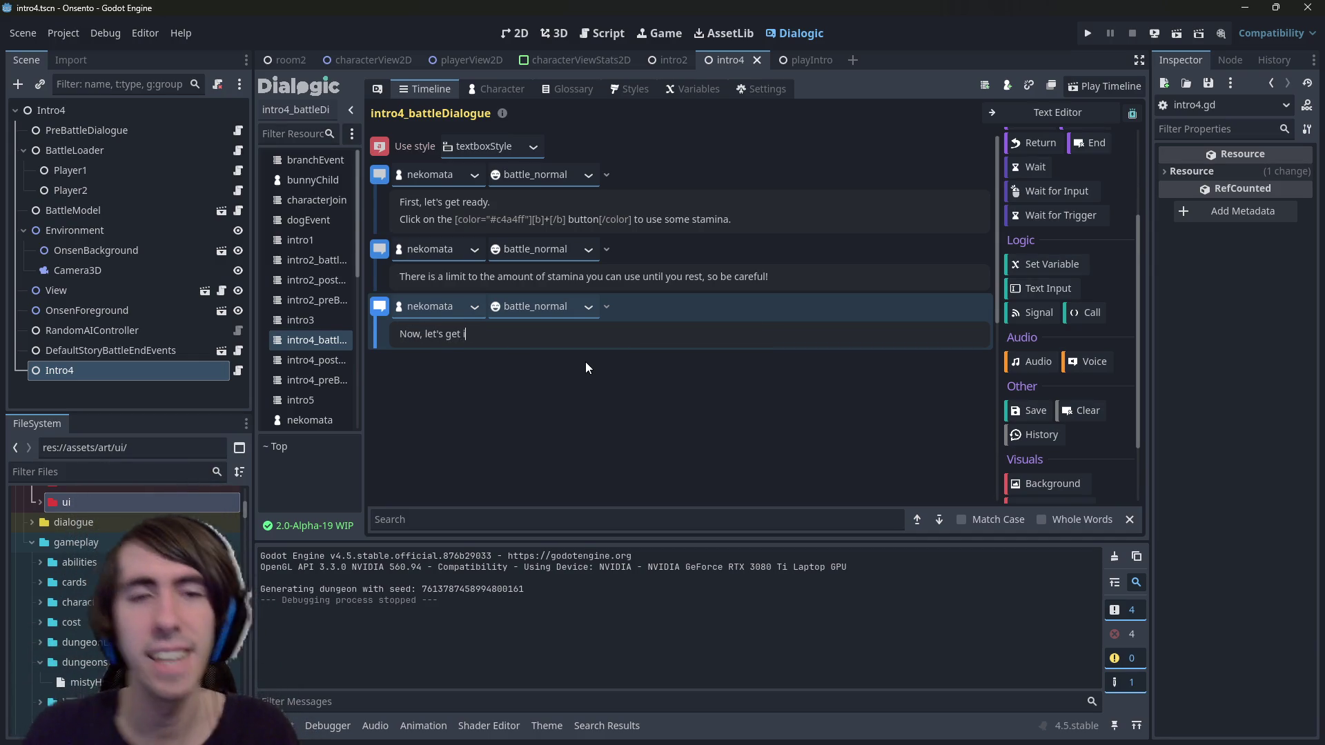
type("sition!")
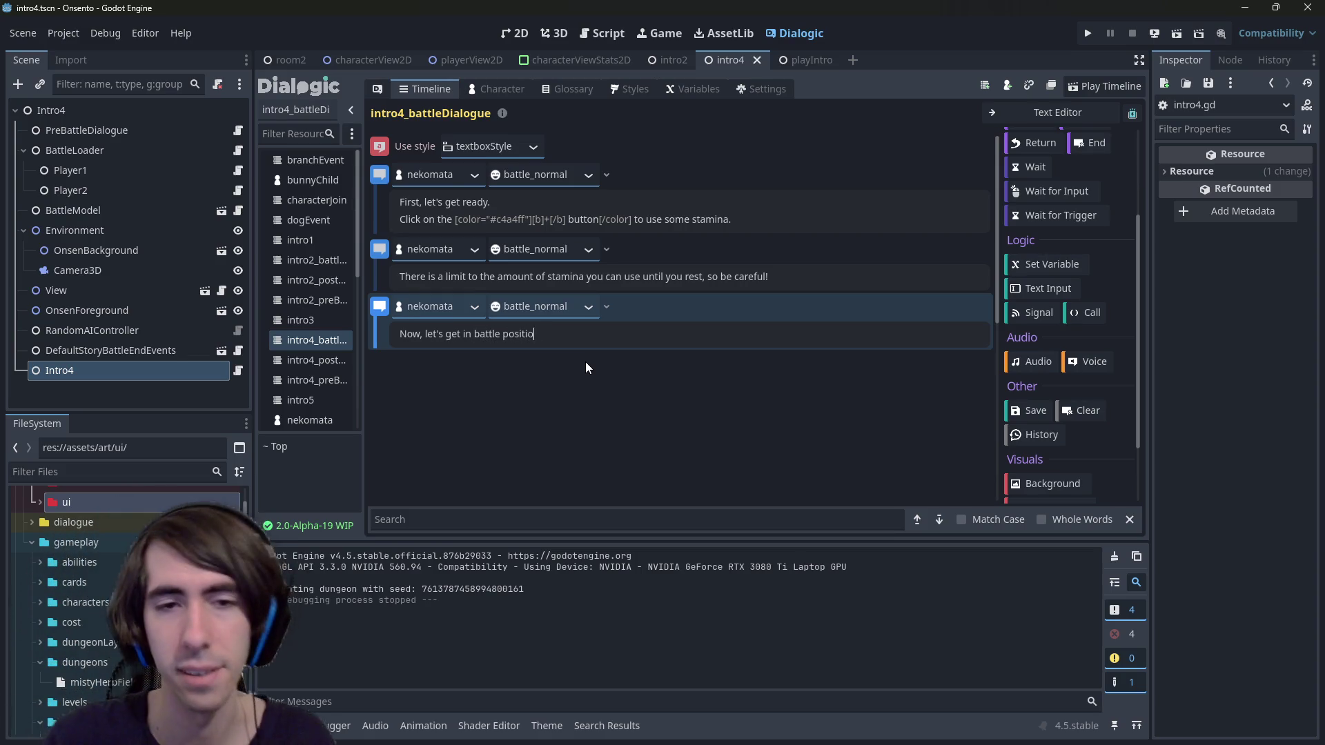
key("Return")
type("Drag")
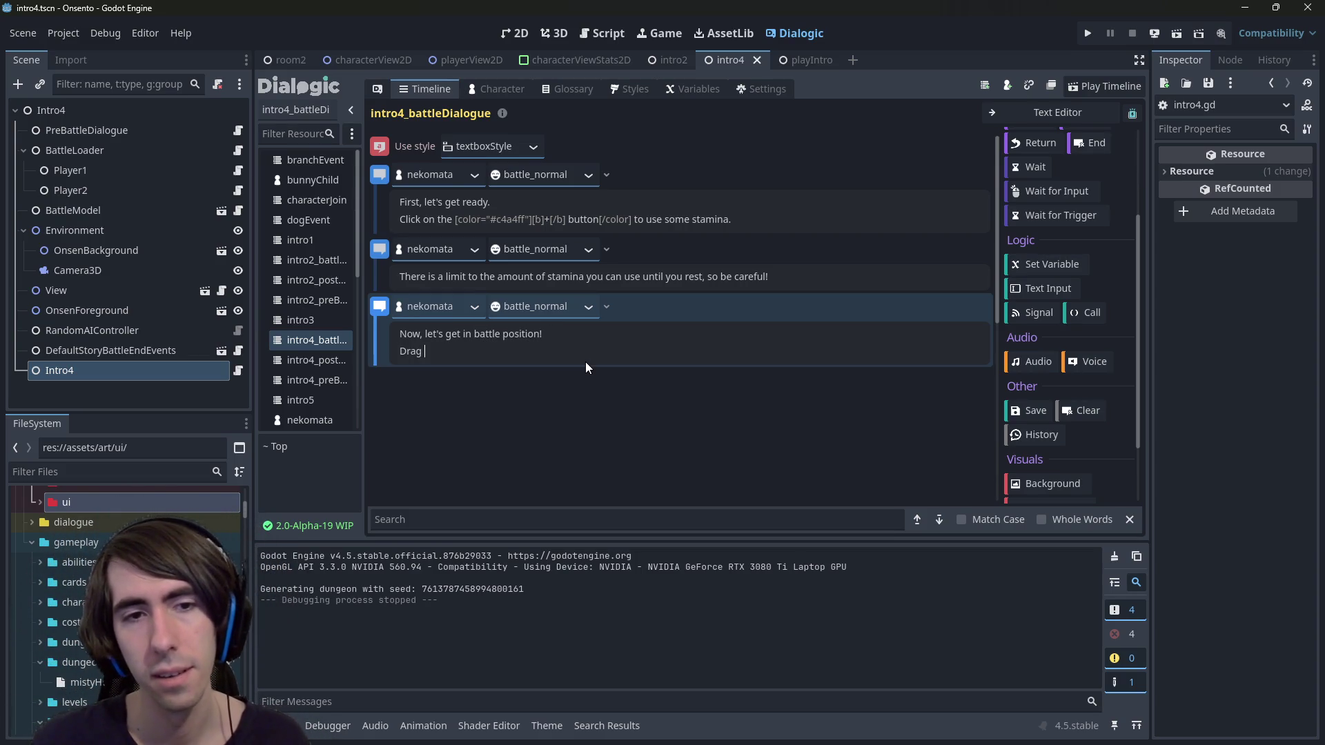
key("BackSpace")
key("BackSpace")
key("BackSpace")
type("Drag us ")
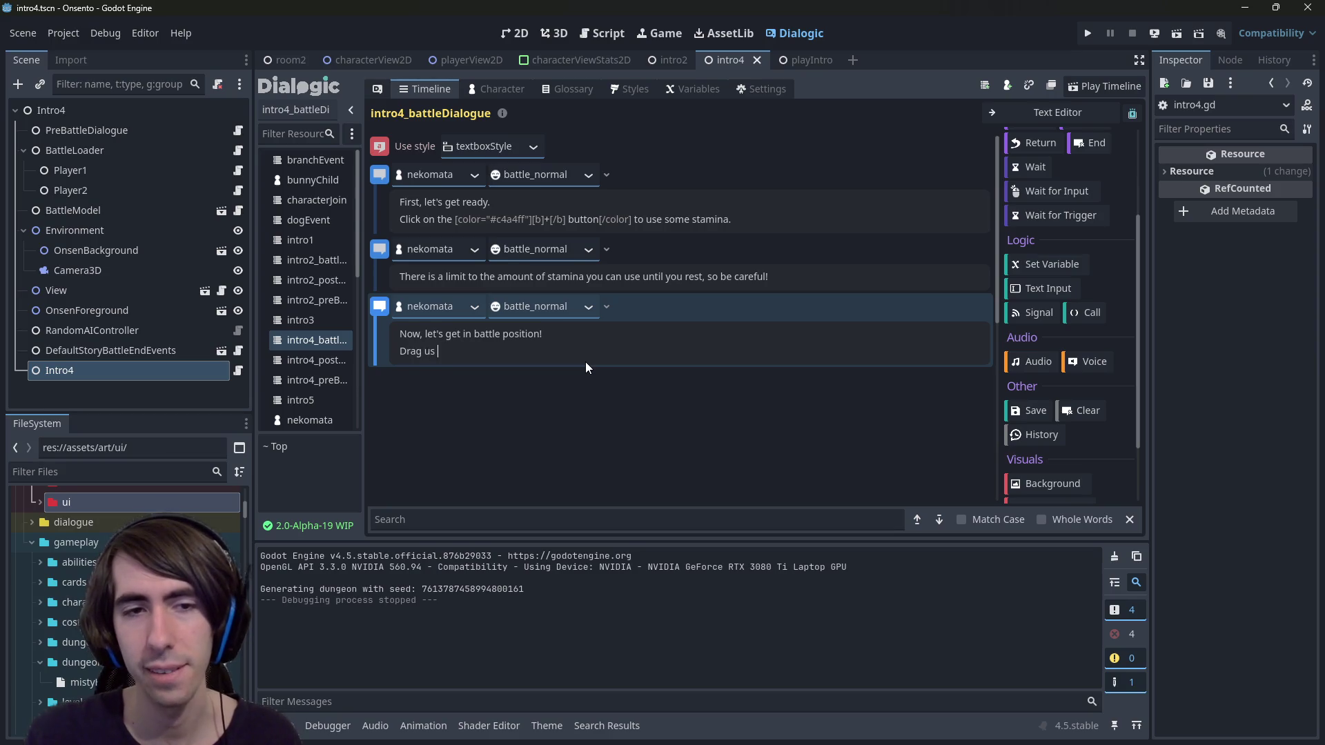
type("on the field.")
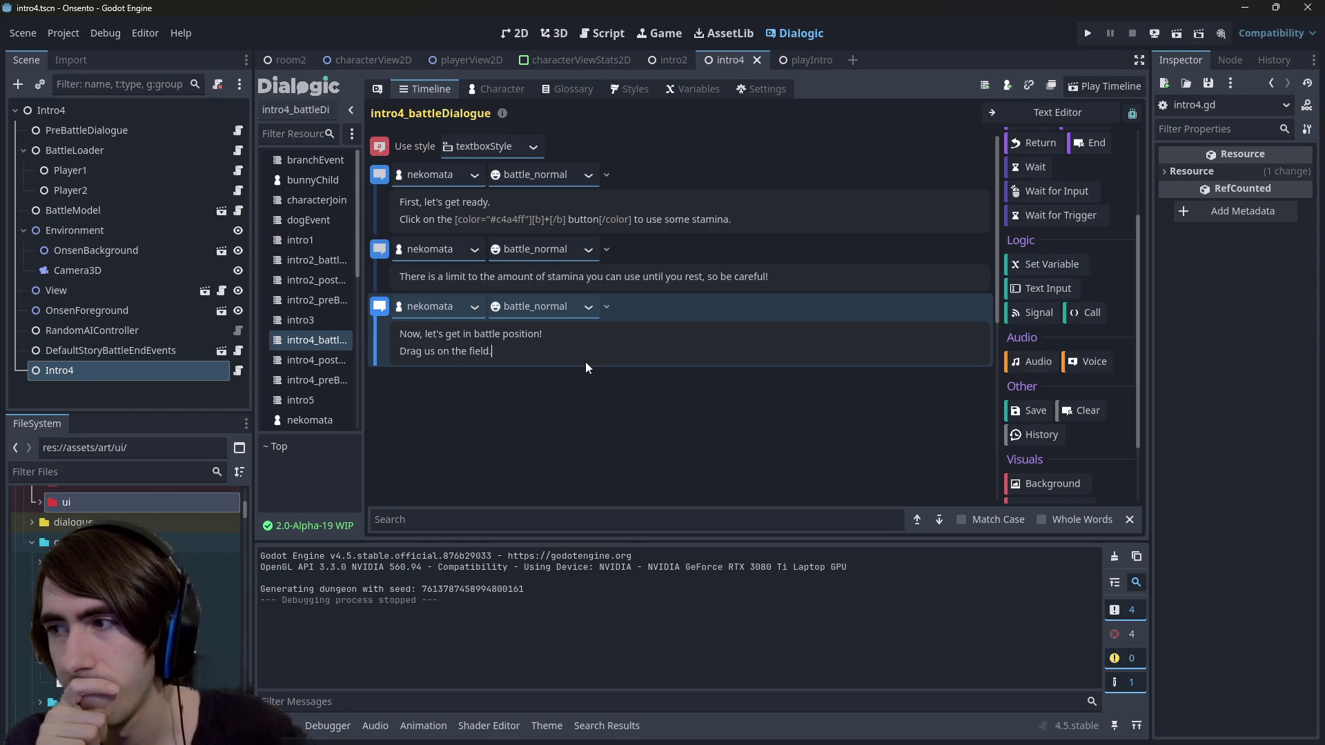
Correct the second line so it reads 'Drag us onto the field.'.
key("Left")
key("Left")
key("Left")
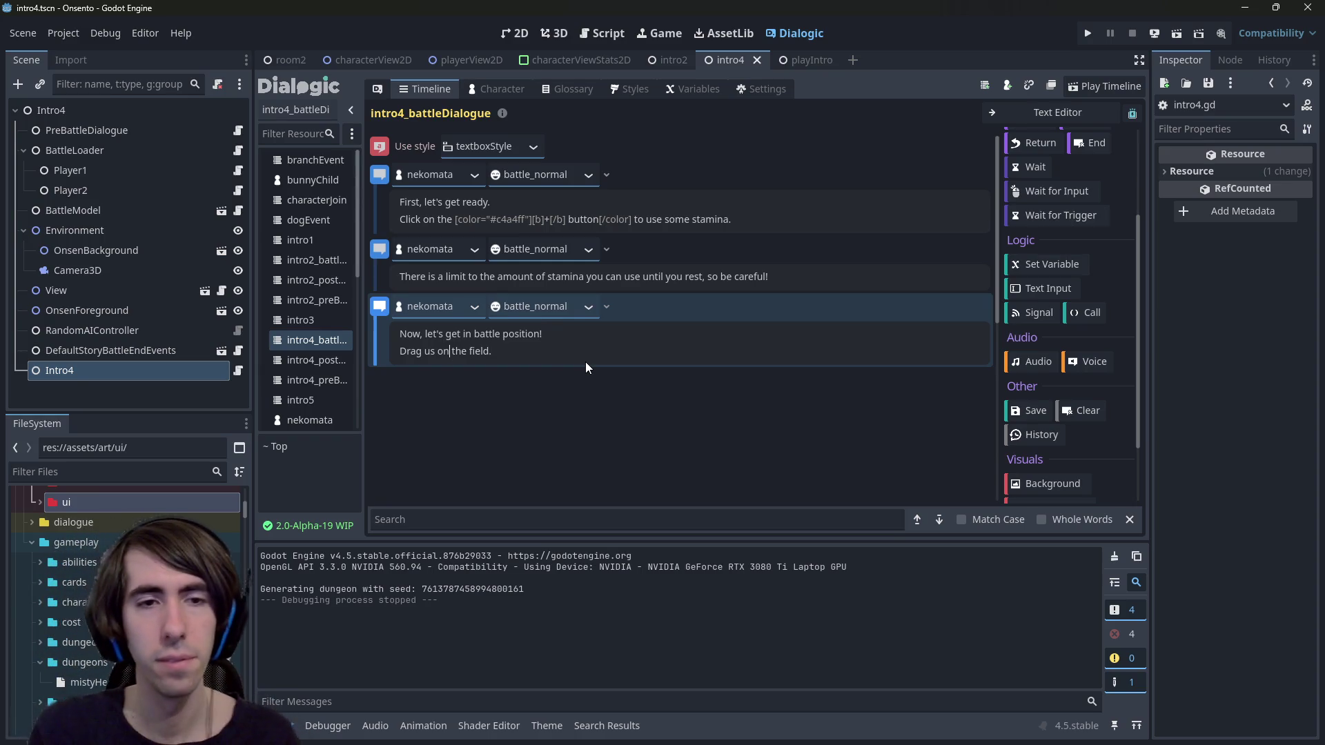
type("to")
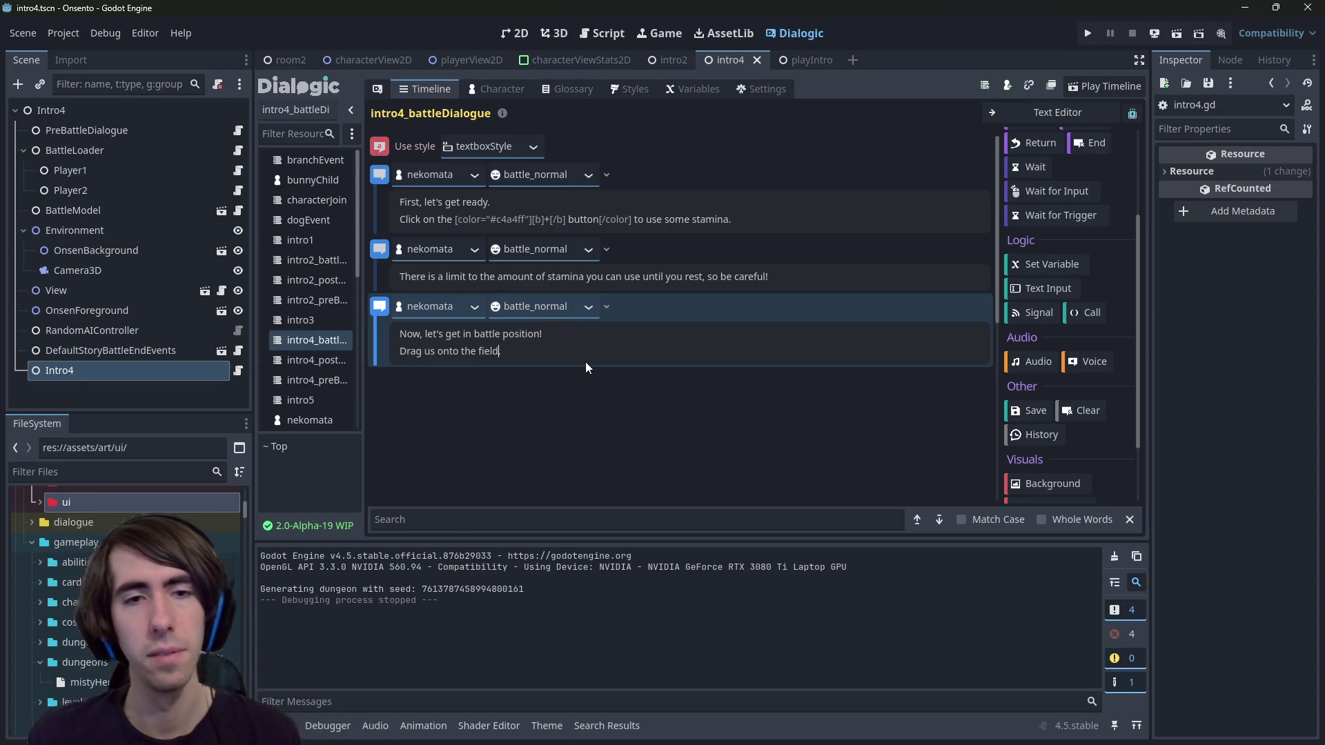
right_click(585, 362)
left_click(585, 361)
key("Left")
key("Left")
key("Left")
type("battle")
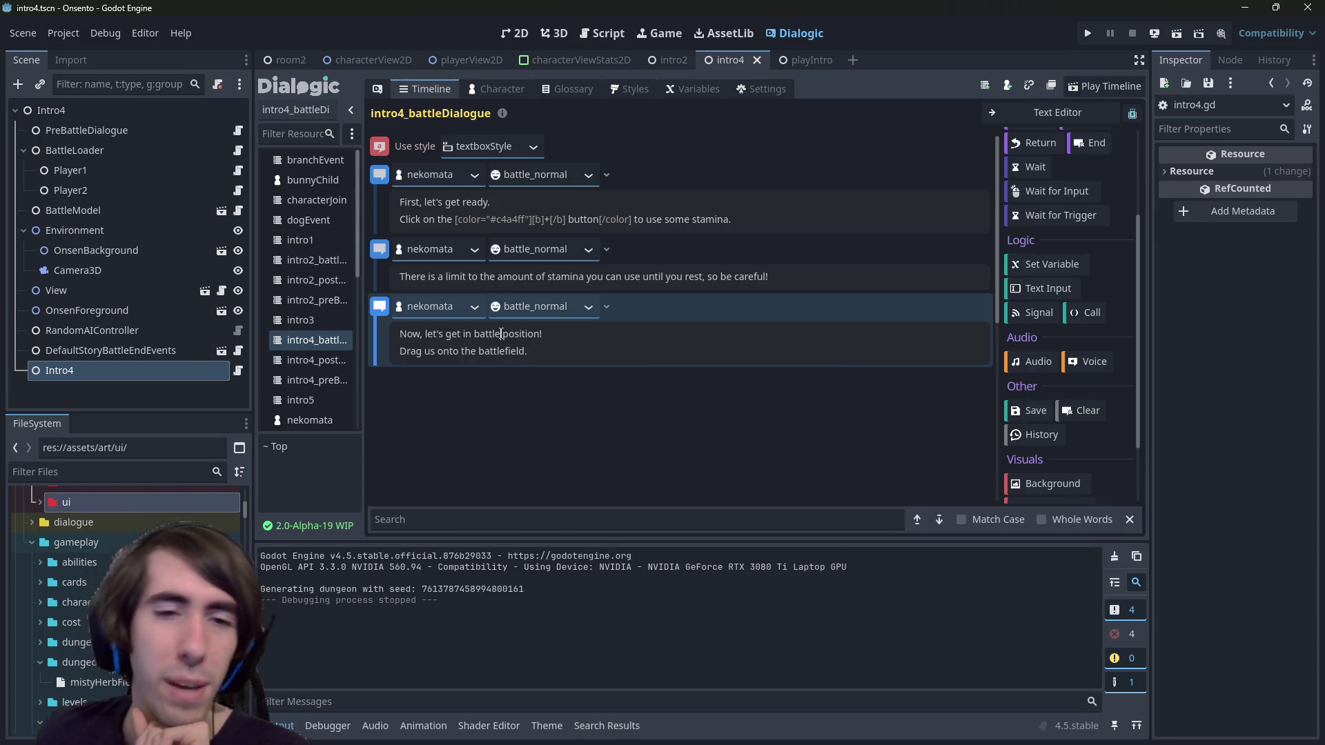
key("BackSpace")
key("BackSpace")
key("BackSpace")
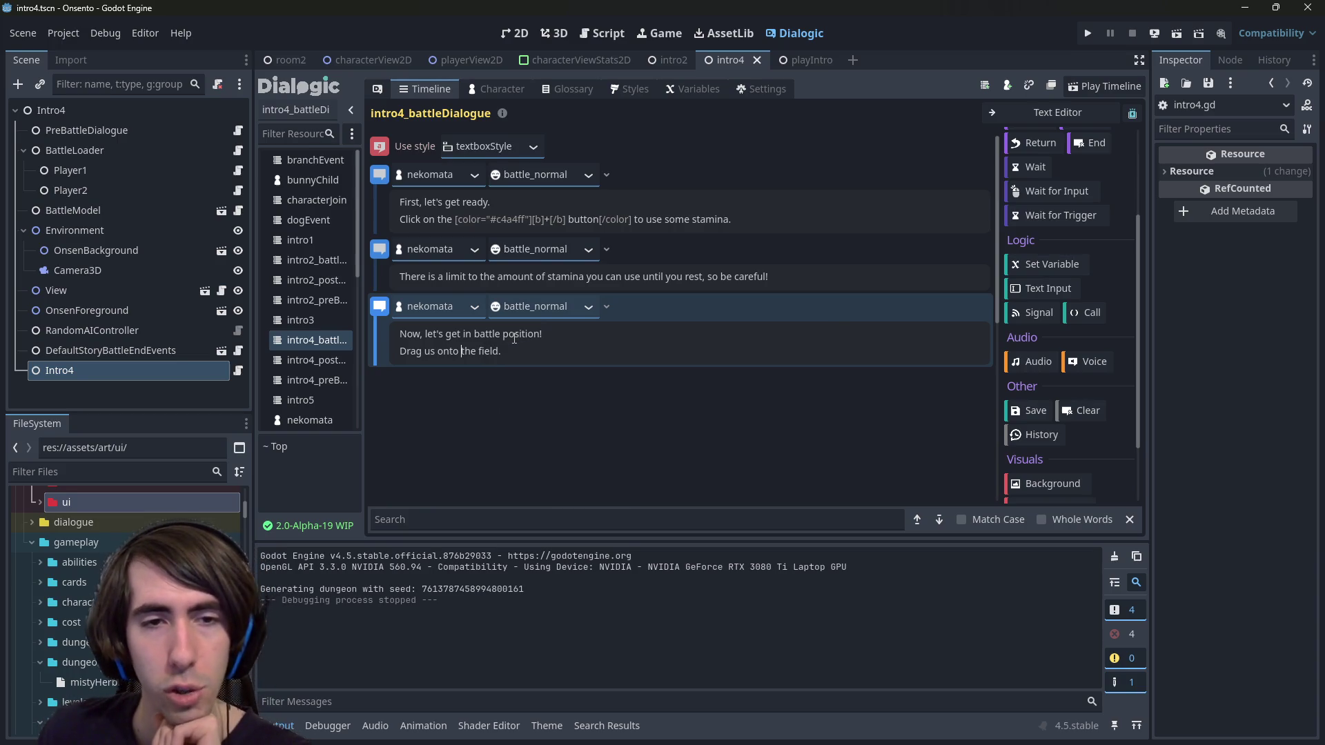
key("BackSpace")
key("BackSpace")
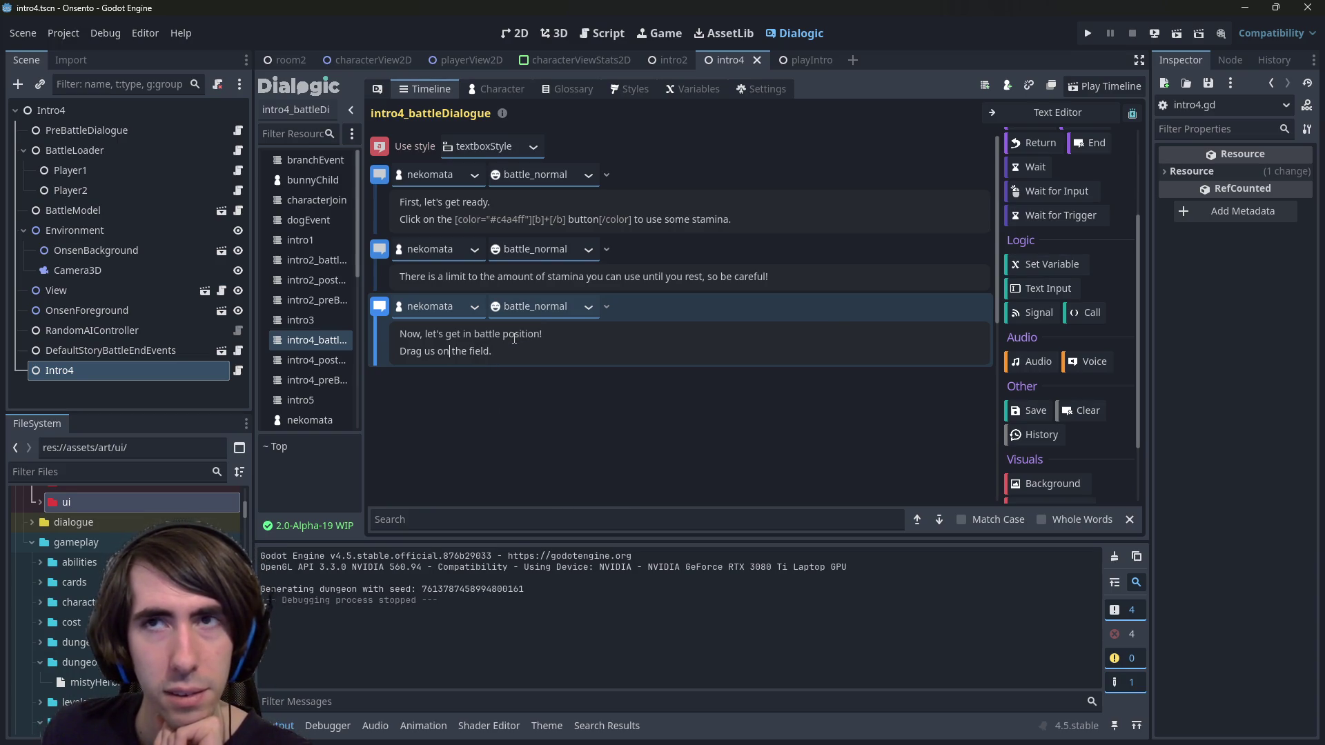
type("to")
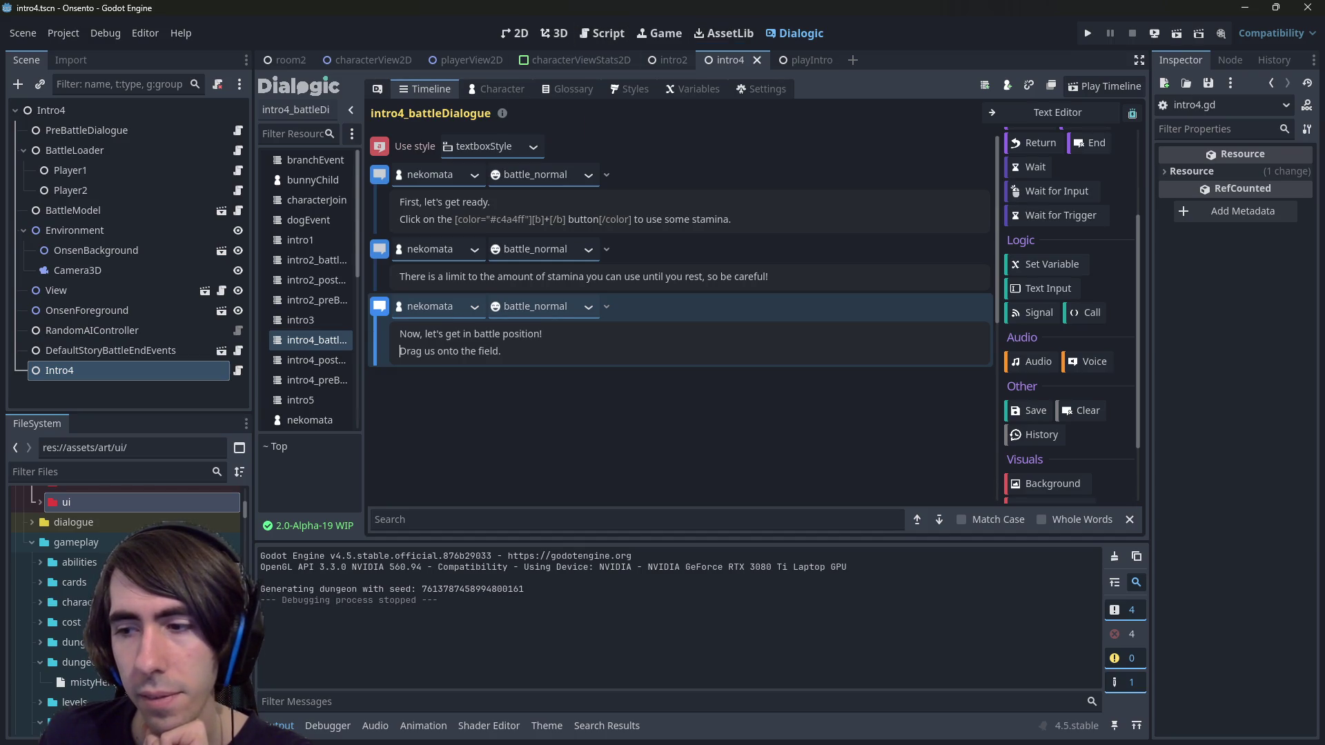
key("alt+Tab")
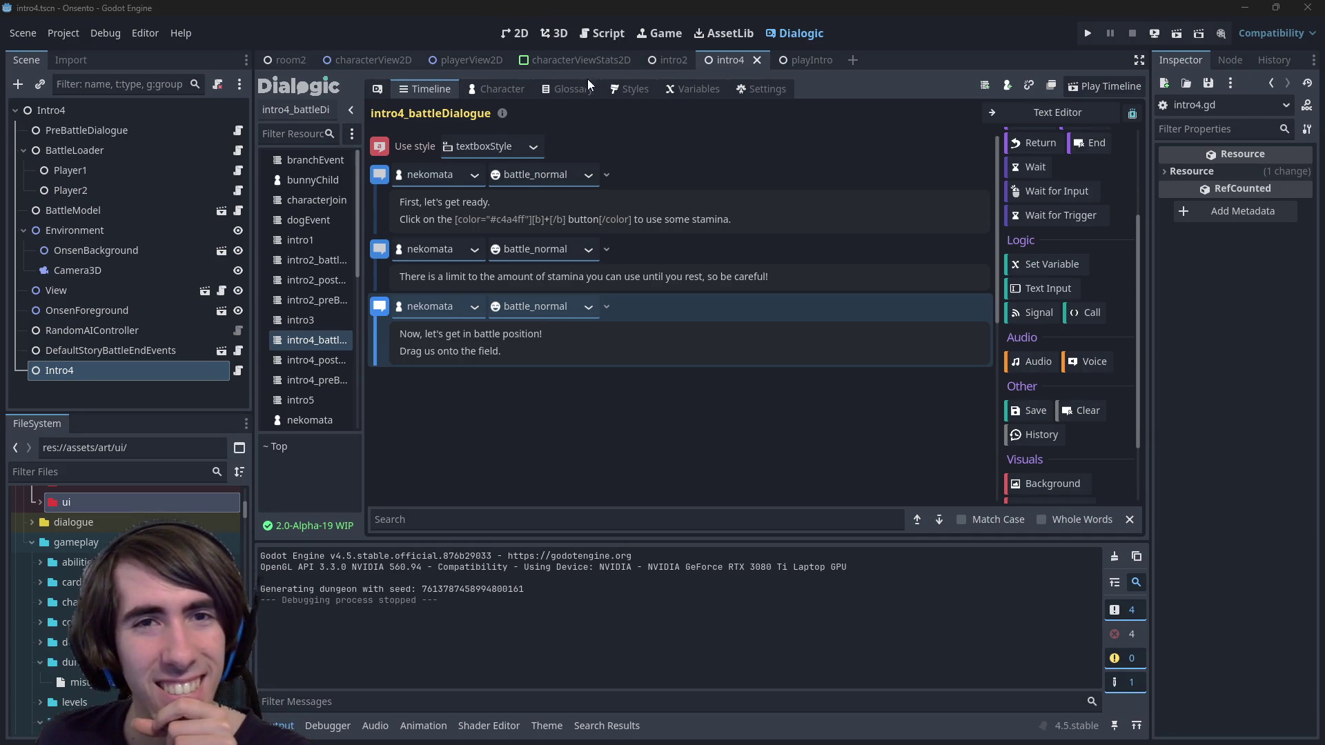
Switch intro4 to the 2D view and frame the battle UI with END TURN and SUMMON panels.
mouse_move(669, 67)
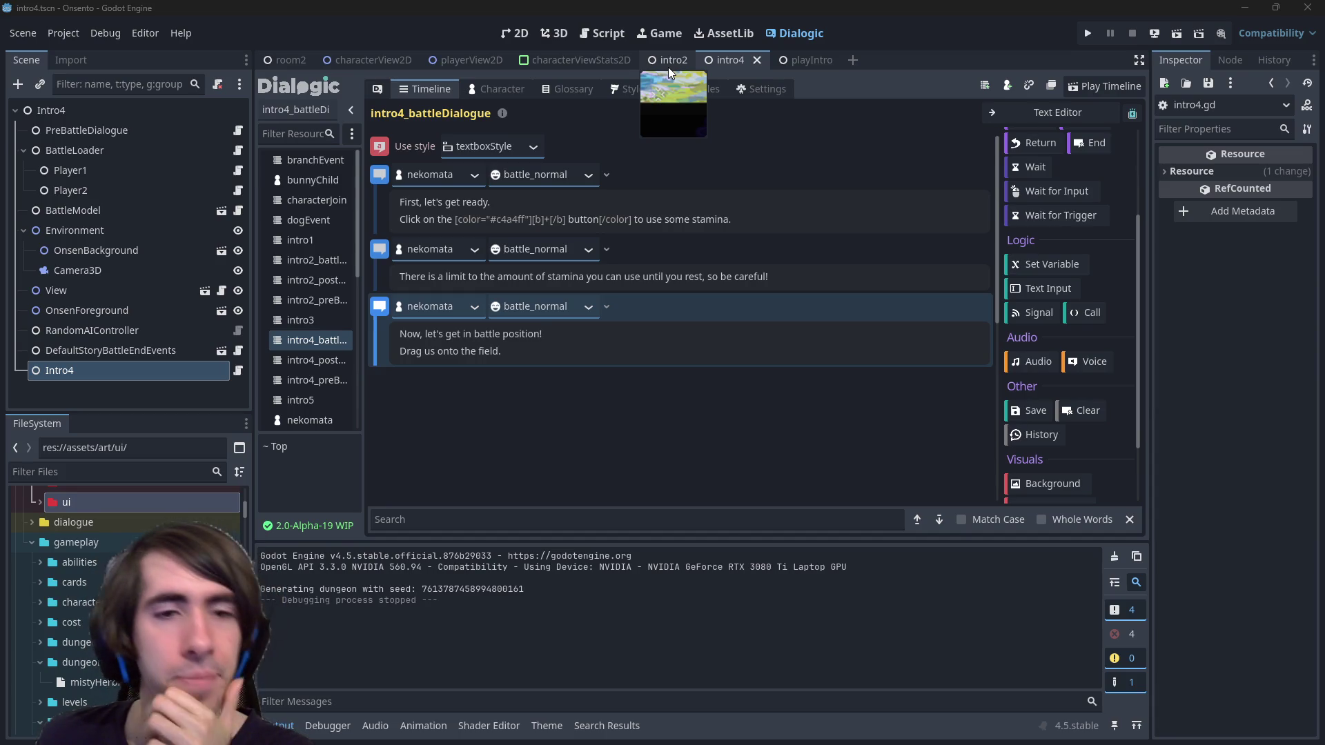
left_click(515, 33)
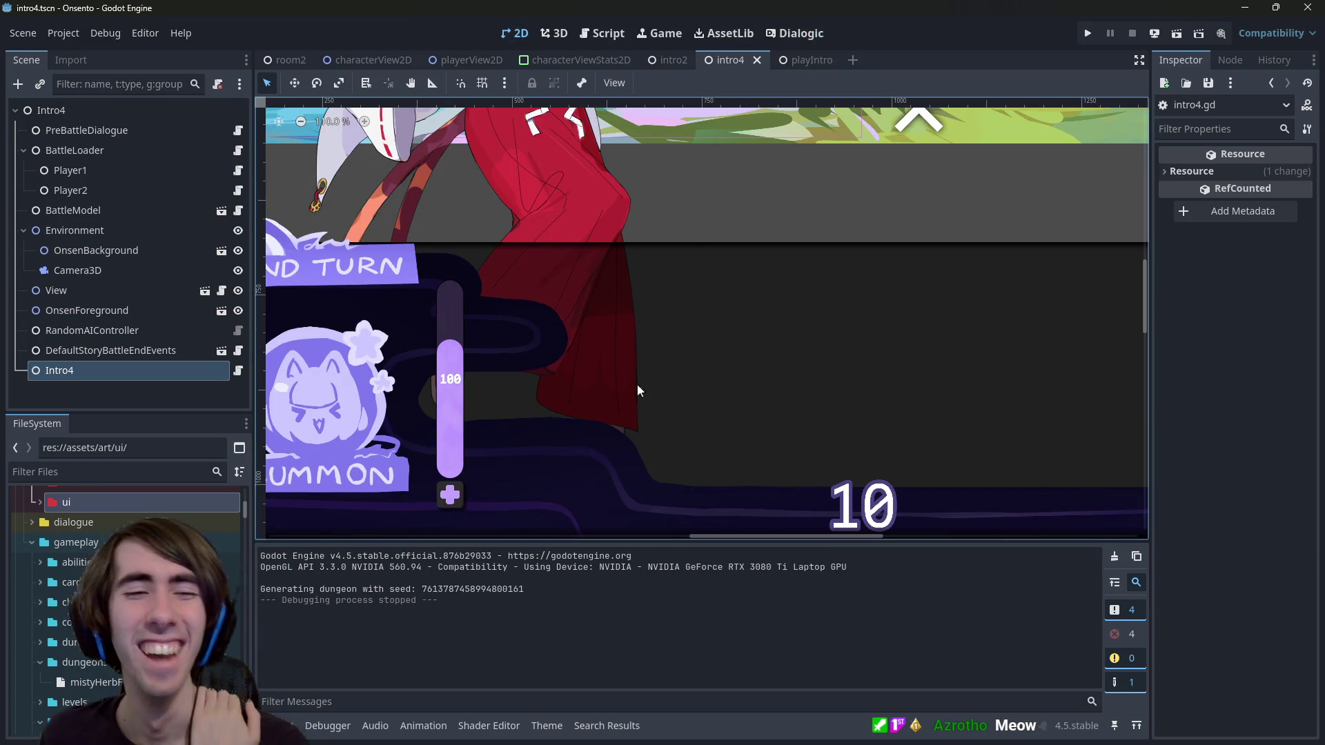
scroll(662, 401, "down", 3)
mouse_move(670, 394)
left_mouse_down()
mouse_move(657, 405)
mouse_move(689, 431)
left_mouse_up()
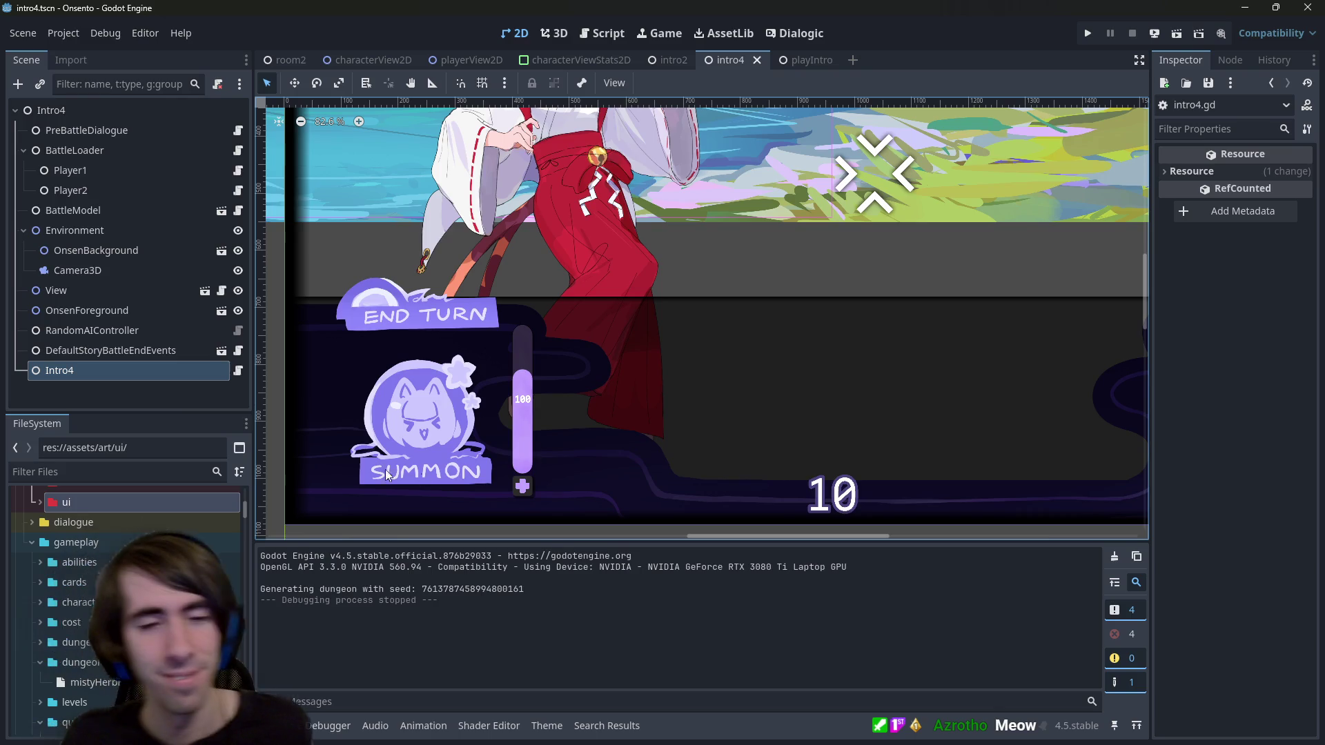
left_click(238, 383)
In intro4.gd, remove CONNECT_ONE_SHOT from the stamina signal connection and save.
left_click(238, 371)
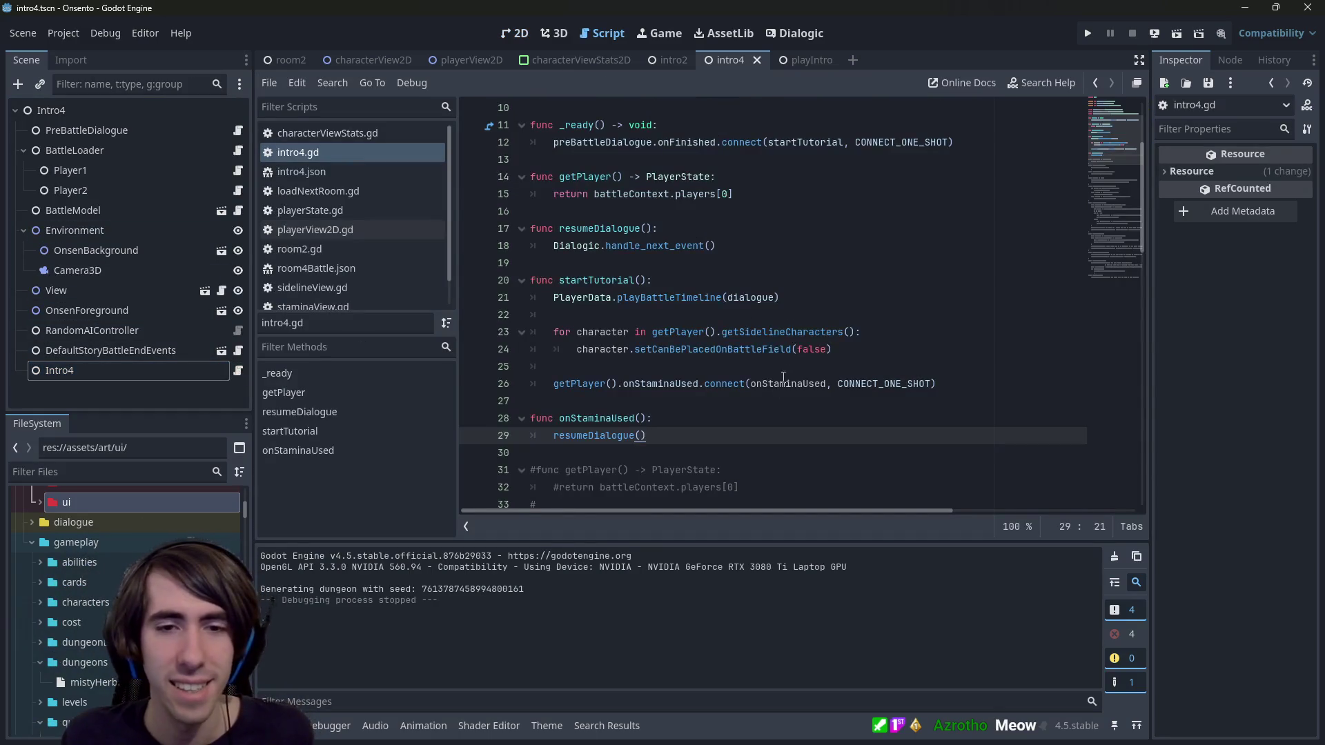
key("shift+Up")
key("shift+Home")
left_click(686, 338)
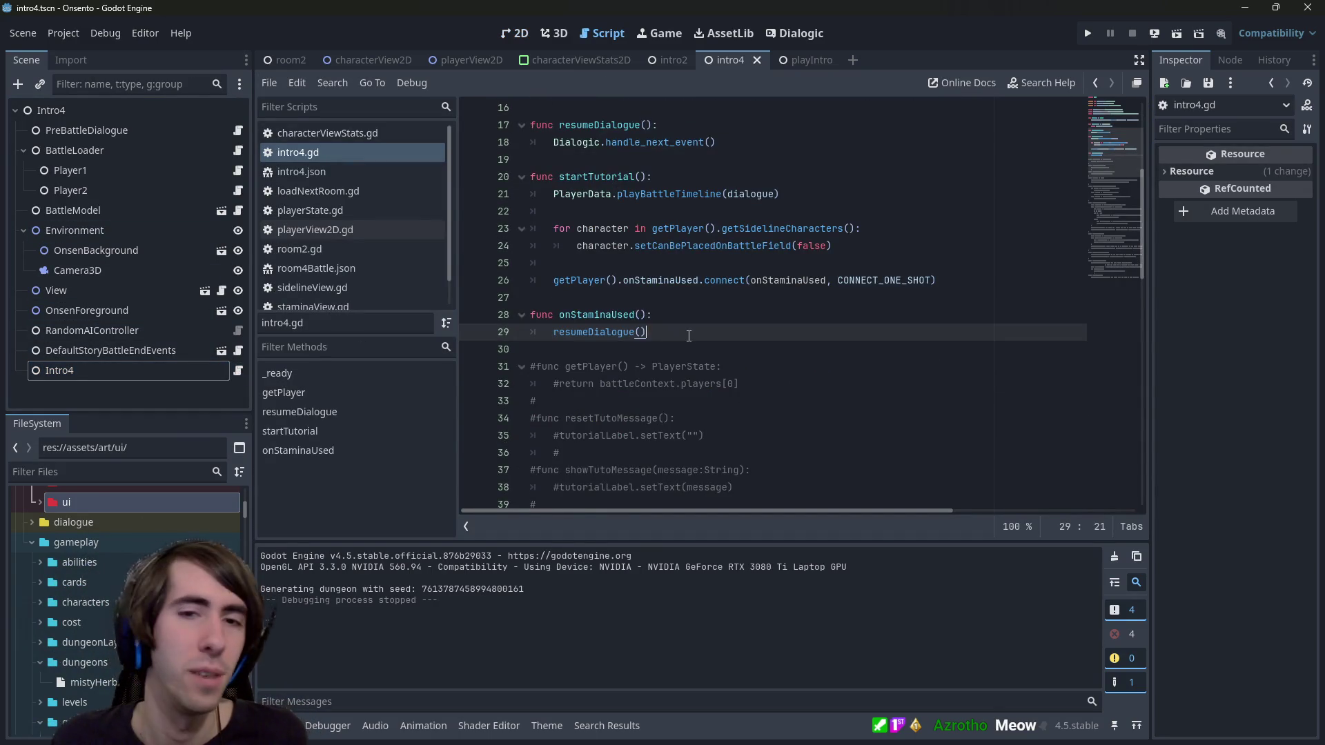
key("shift+Up")
key("shift+Home")
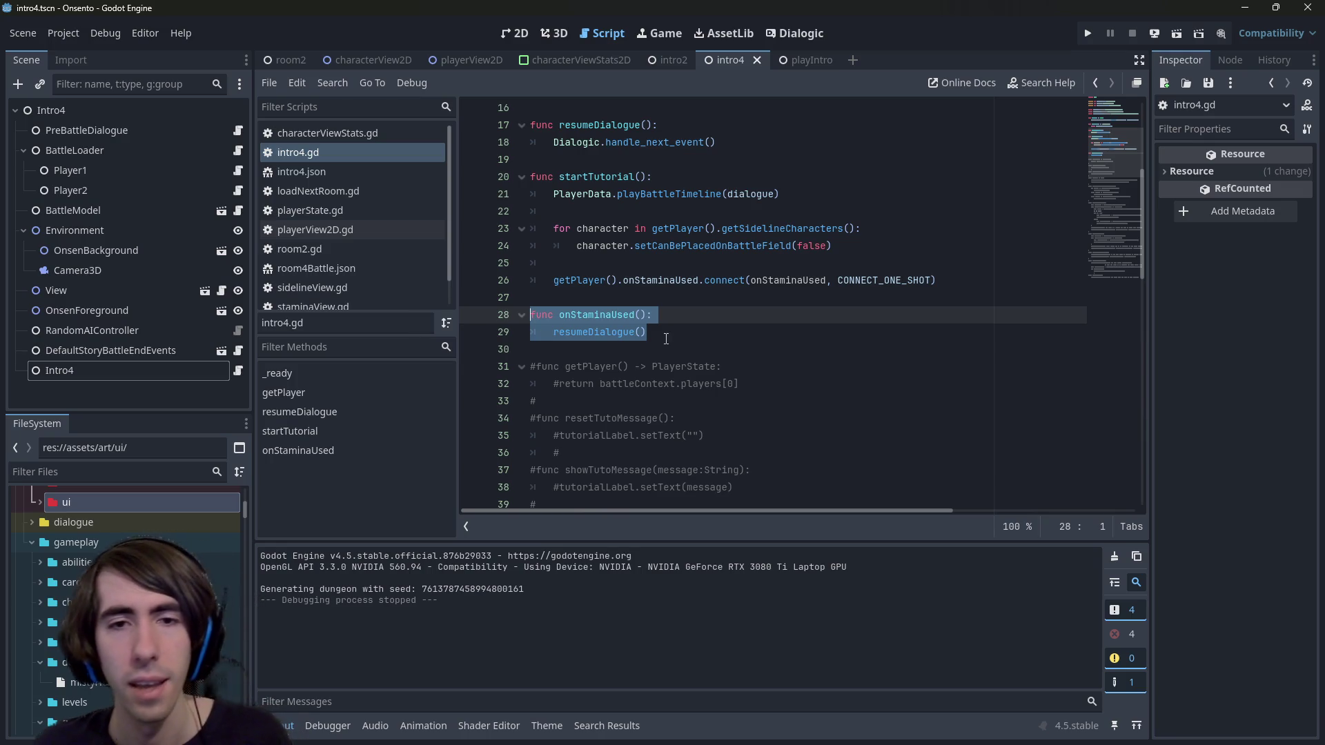
key("Right")
double_click(884, 280)
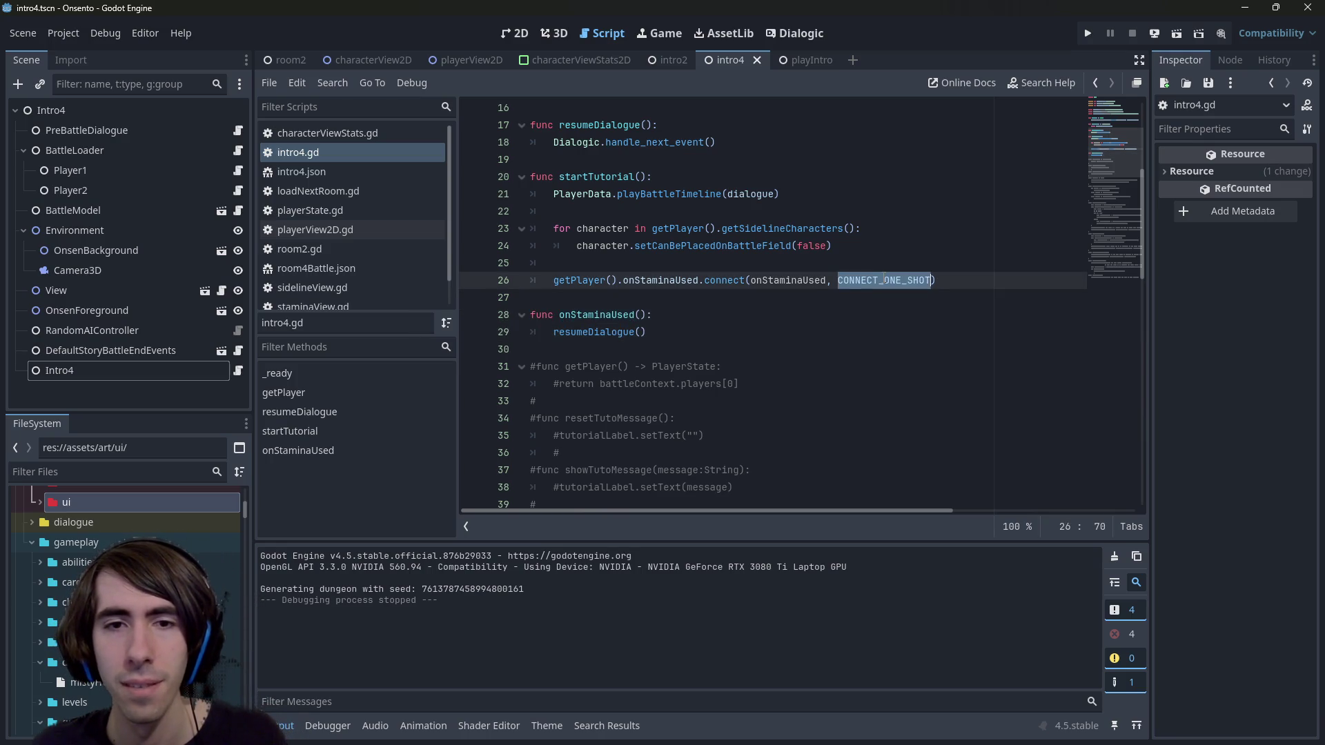
key("BackSpace")
key("BackSpace")
key("BackSpace")
key("ctrl+s")
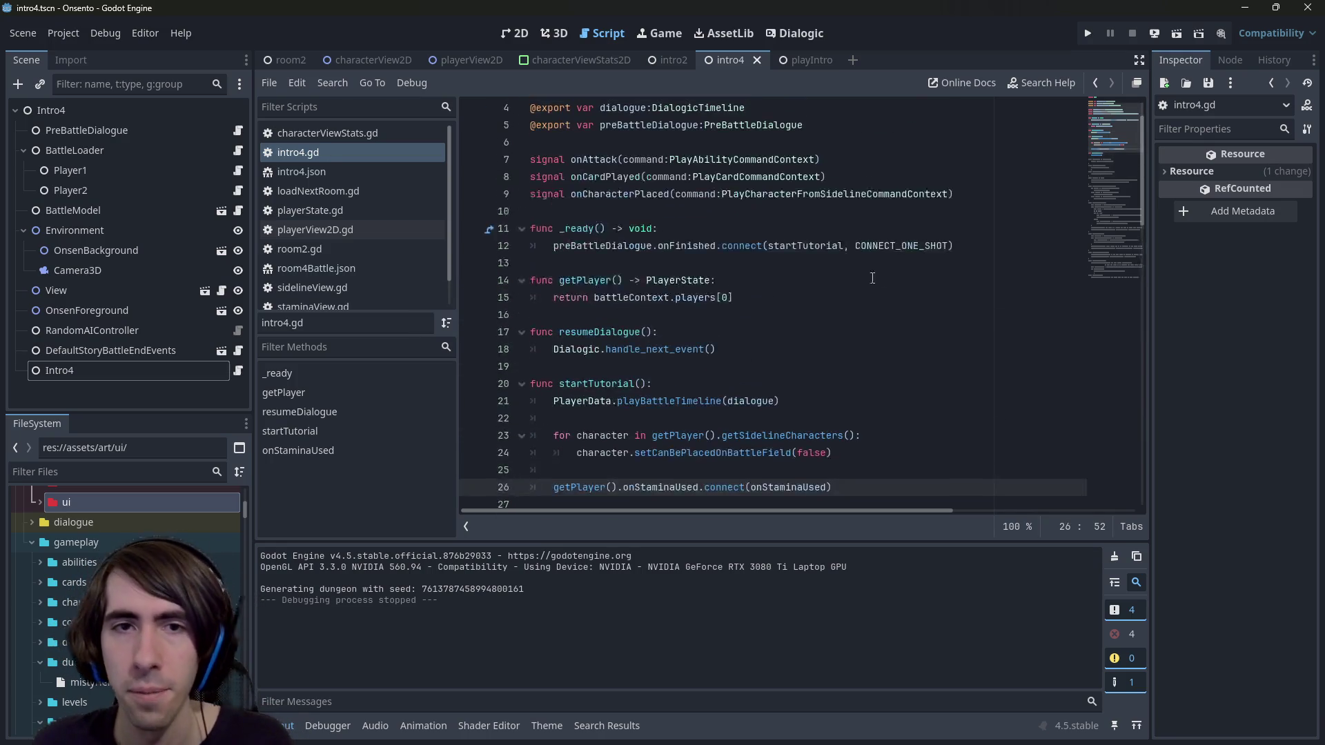
left_click(822, 196)
left_click(824, 128)
key("Return")
key("Return")
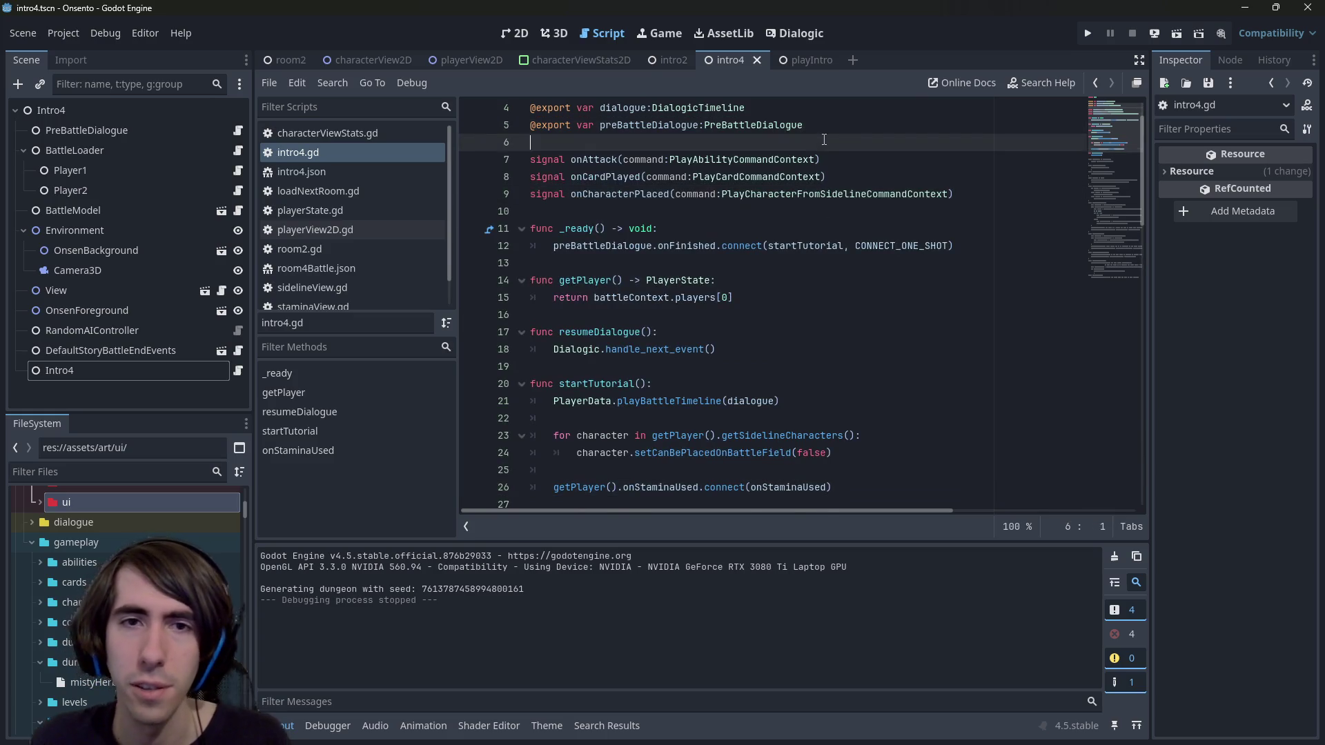
type("var dialogu")
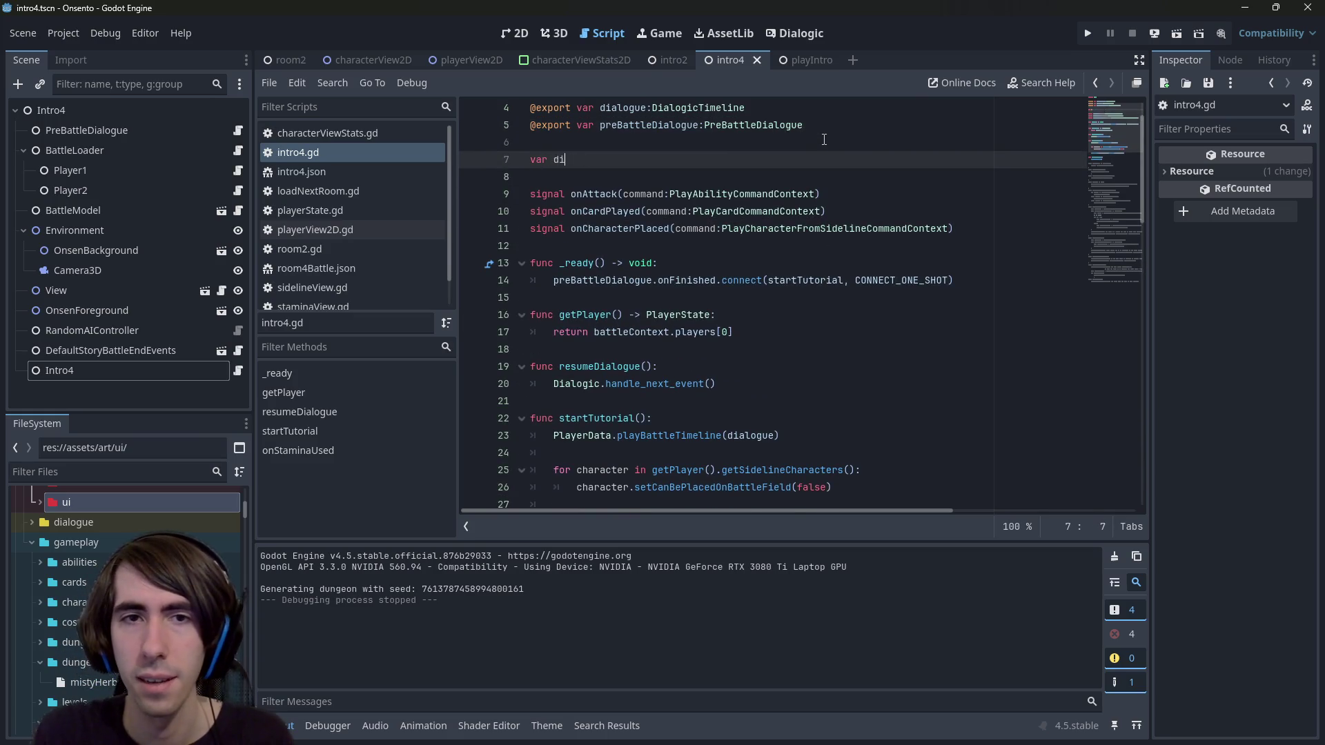
type("eIndex =")
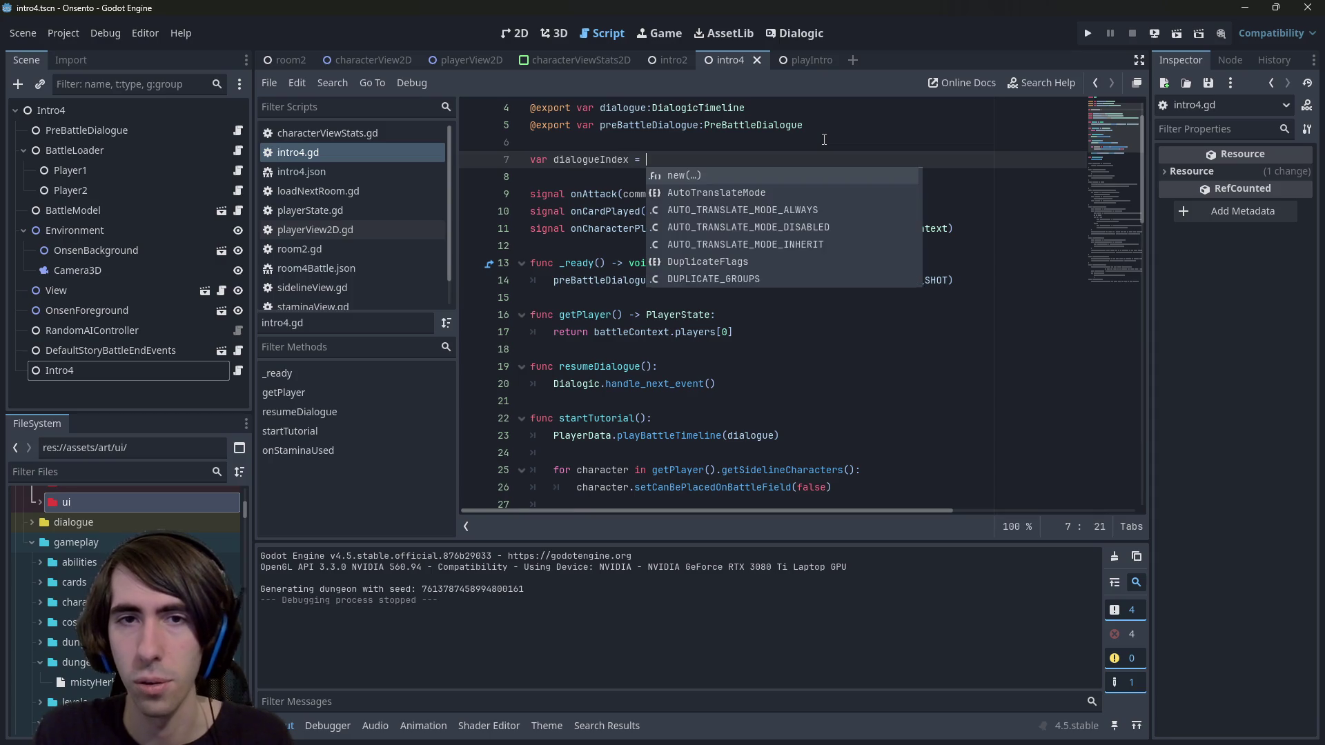
key("BackSpace")
key("BackSpace")
type(":int =")
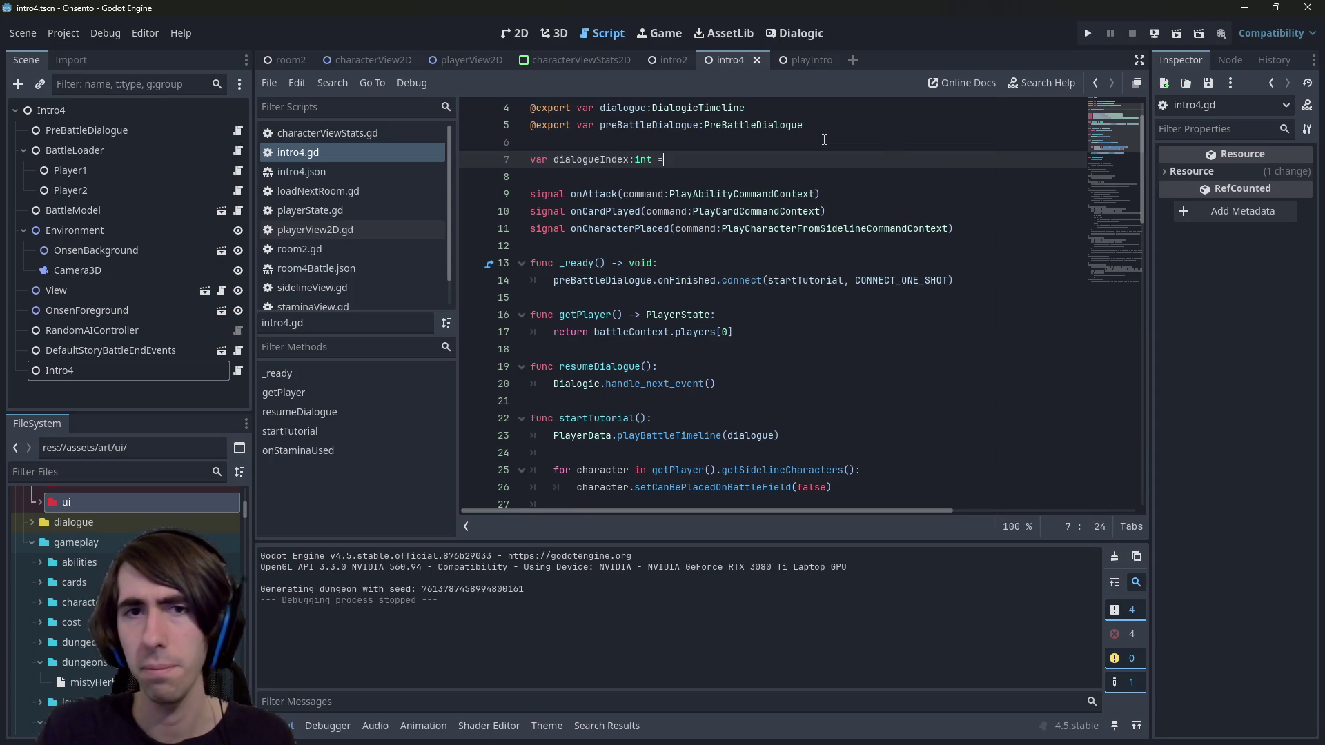
key("BackSpace")
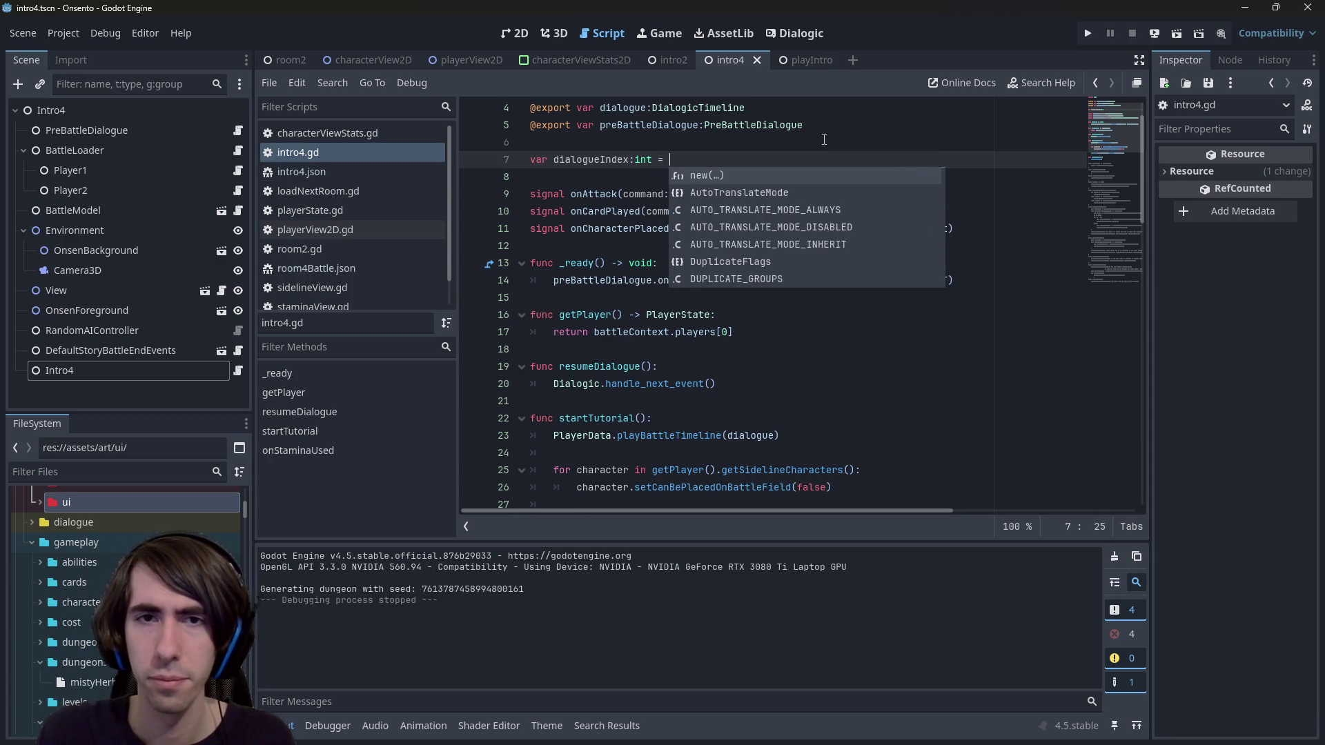
type("0")
key("Home")
type("@export")
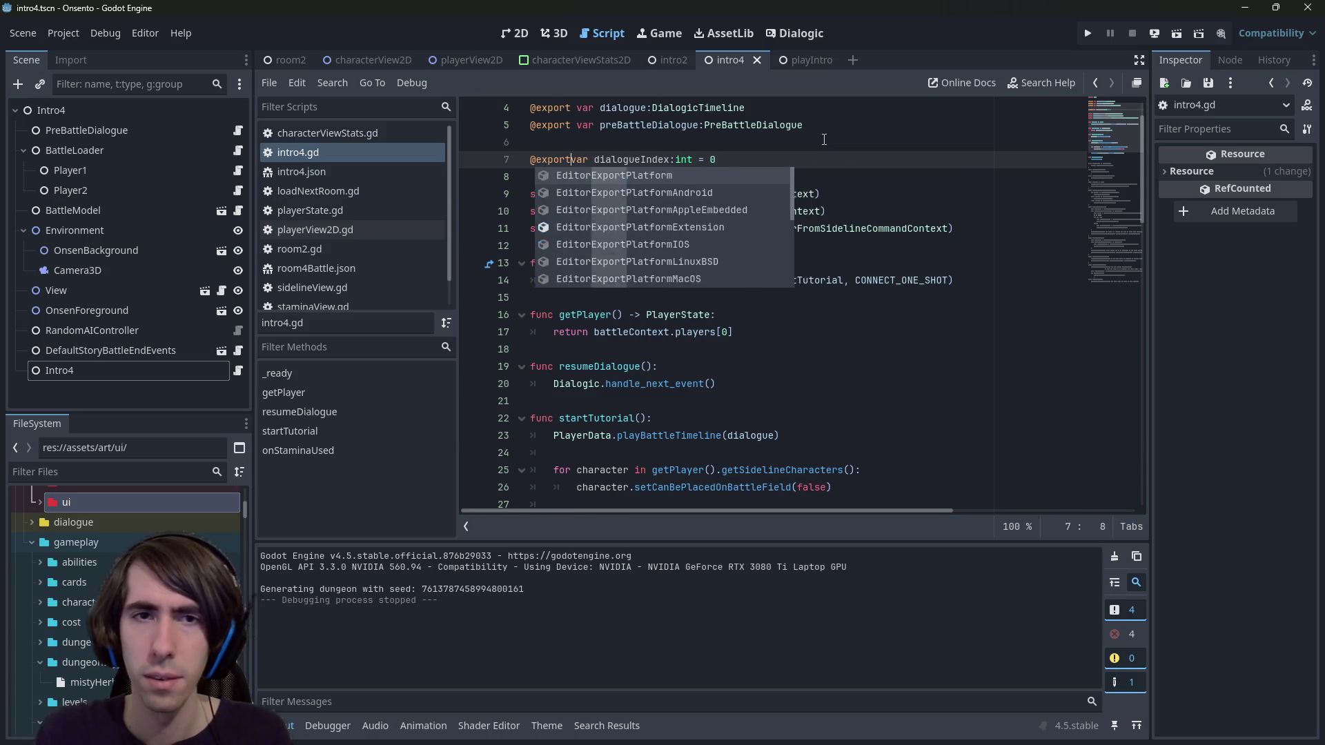
key("ctrl+s")
Add 'dialogueIndex += 1' after the playBattleTimeline call in startTutorial and save.
triple_click(628, 167)
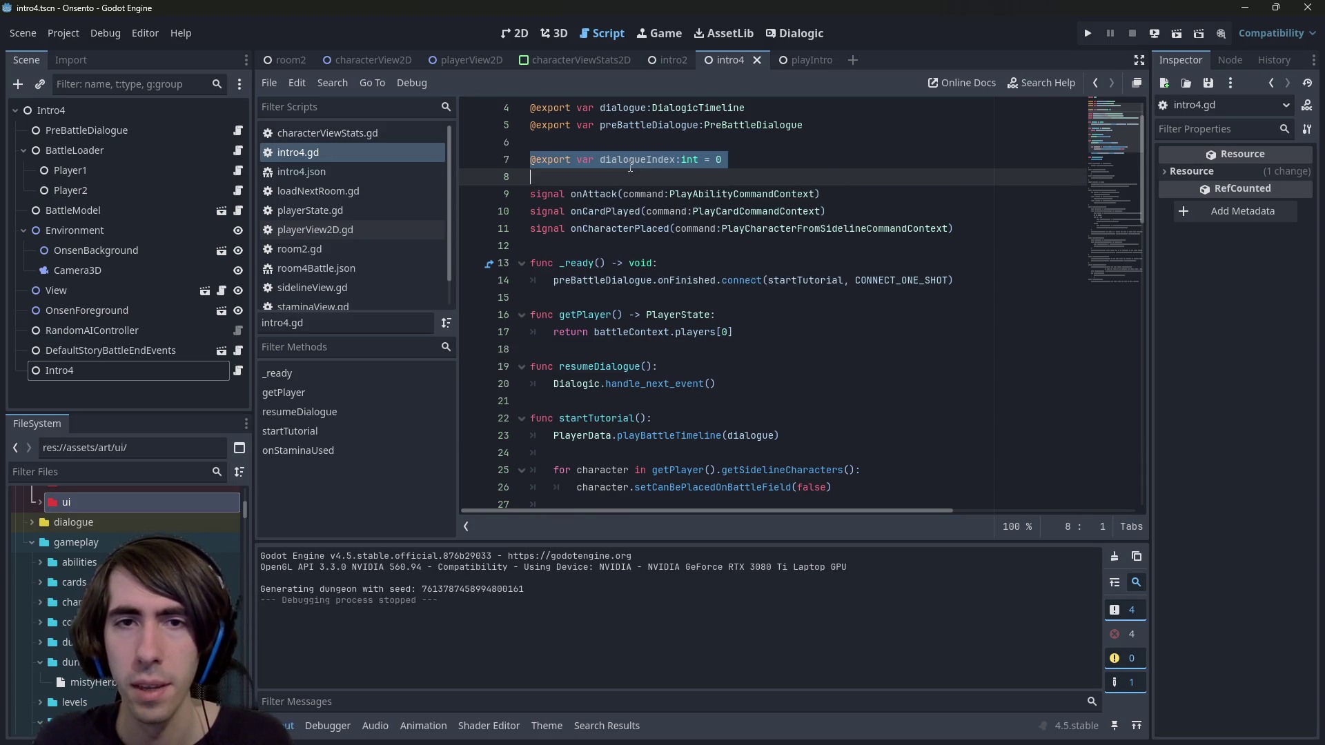
left_click(621, 164)
scroll(656, 276, "down", 4)
left_click(703, 365)
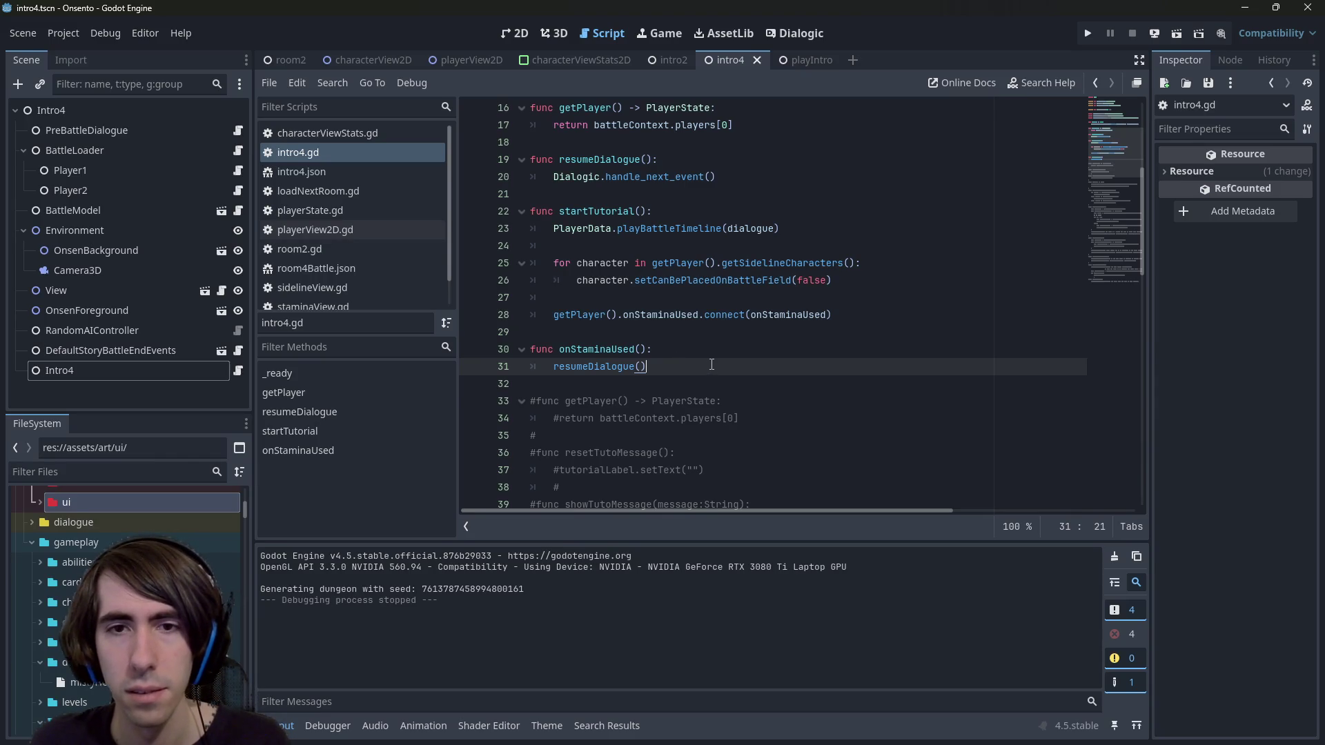
left_click(781, 233)
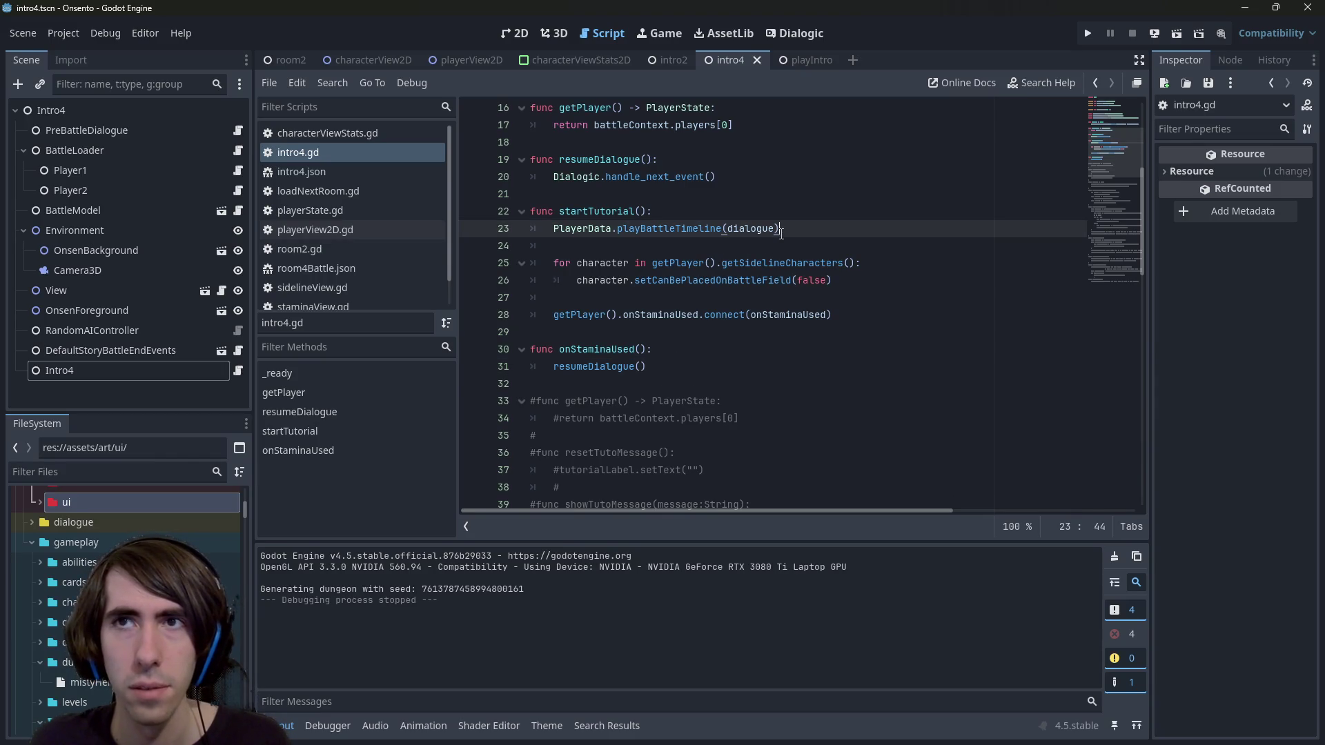
key("Return")
type("dialogueIndex += 1")
key("ctrl+s")
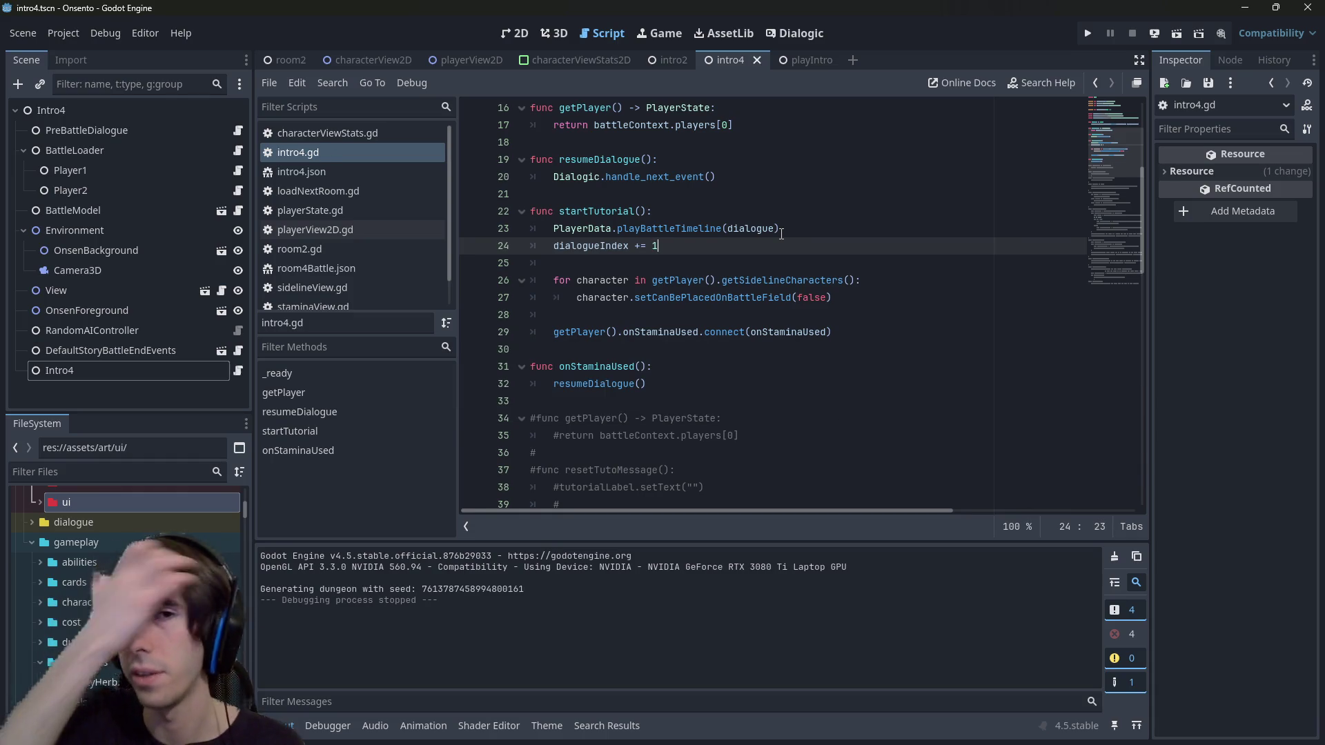
Wrap resumeDialogue in onStaminaUsed inside 'if dialogueIndex == 1:'.
left_click(682, 376)
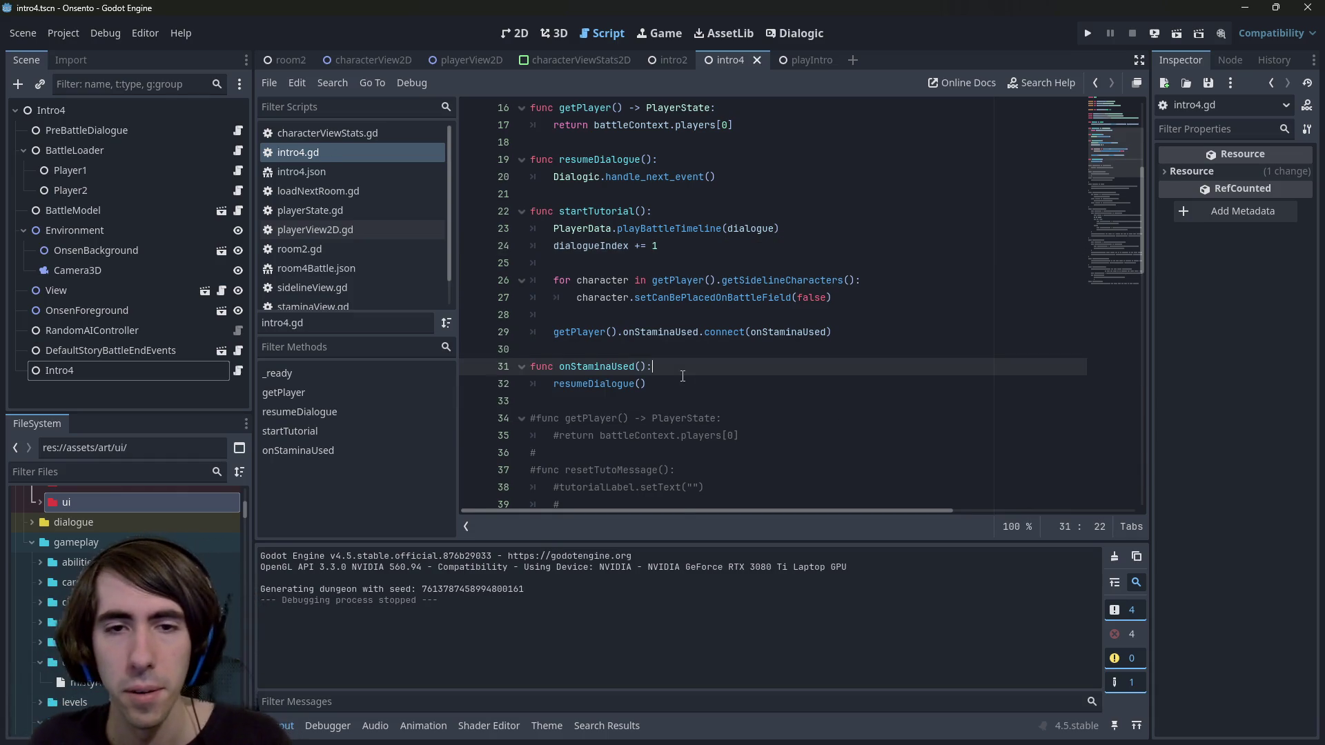
key("Return")
type("if dialogueIndex == 1")
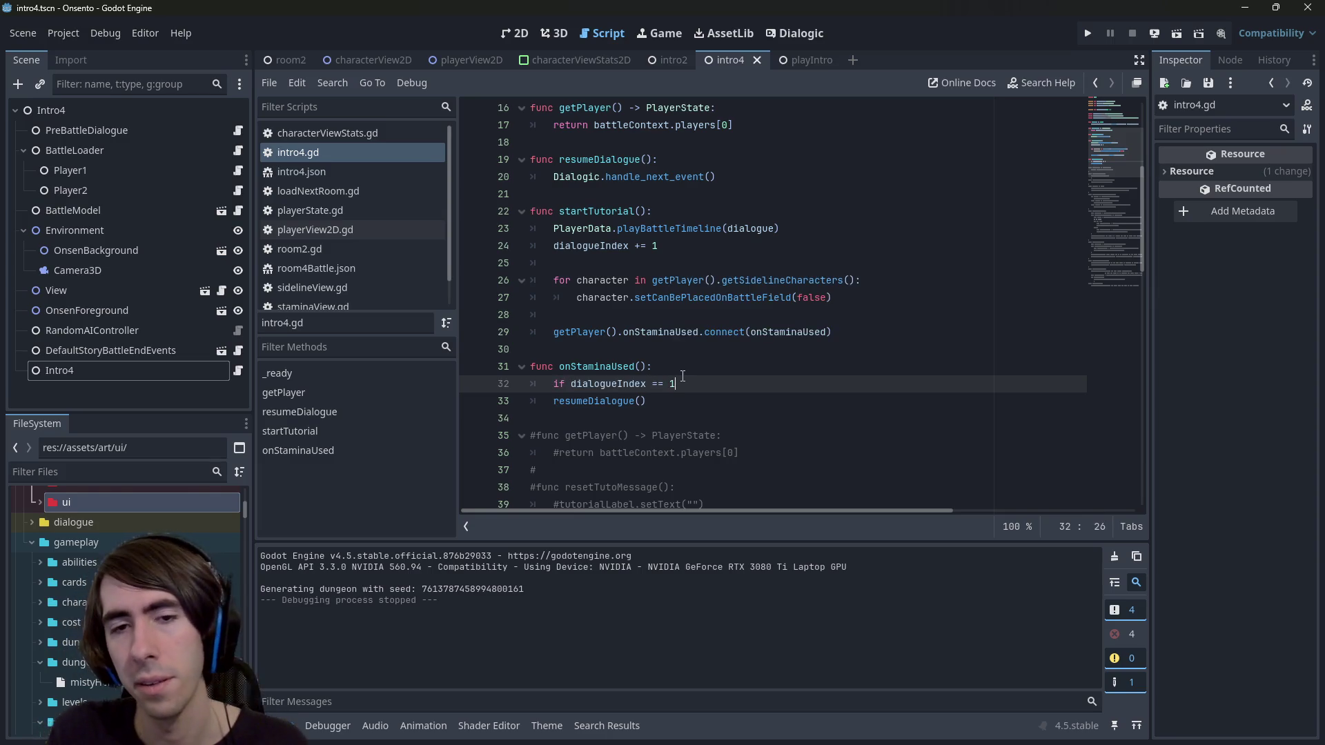
type(":")
key("Down")
key("Home")
key("Tab")
key("End")
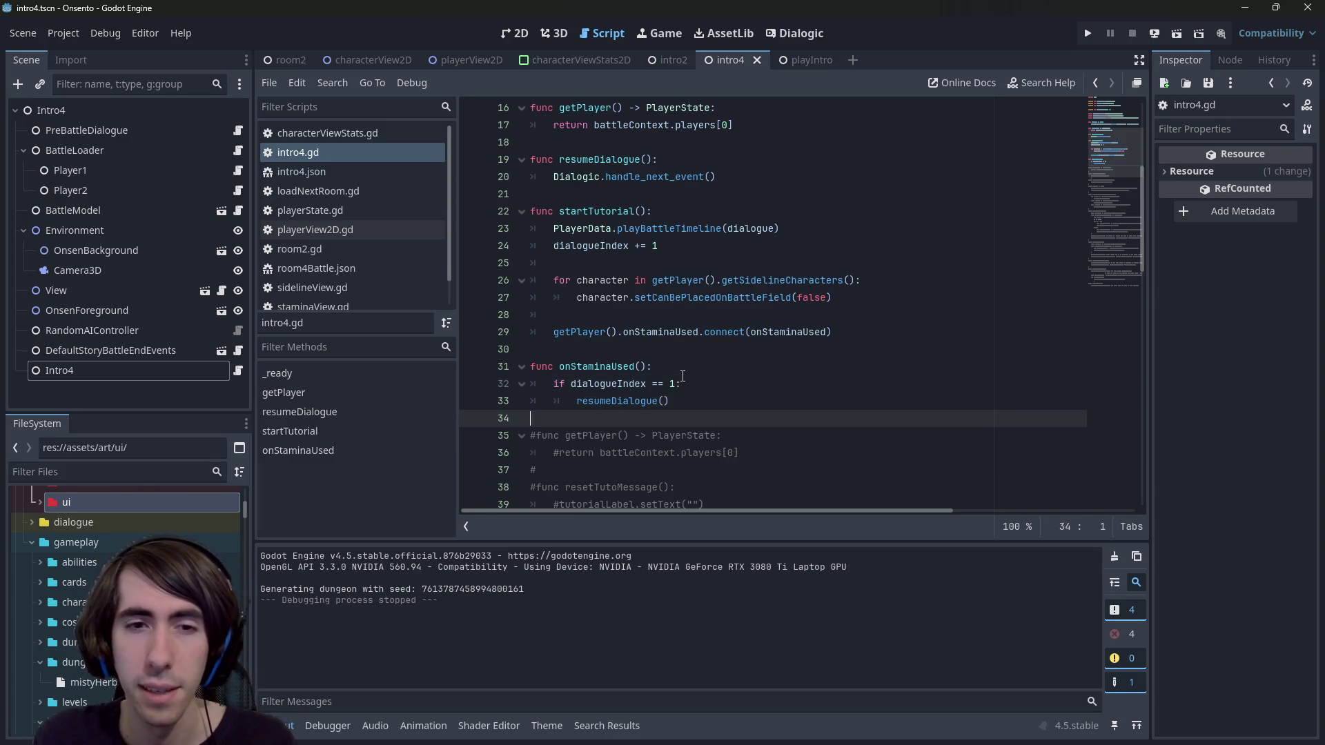
key("Return")
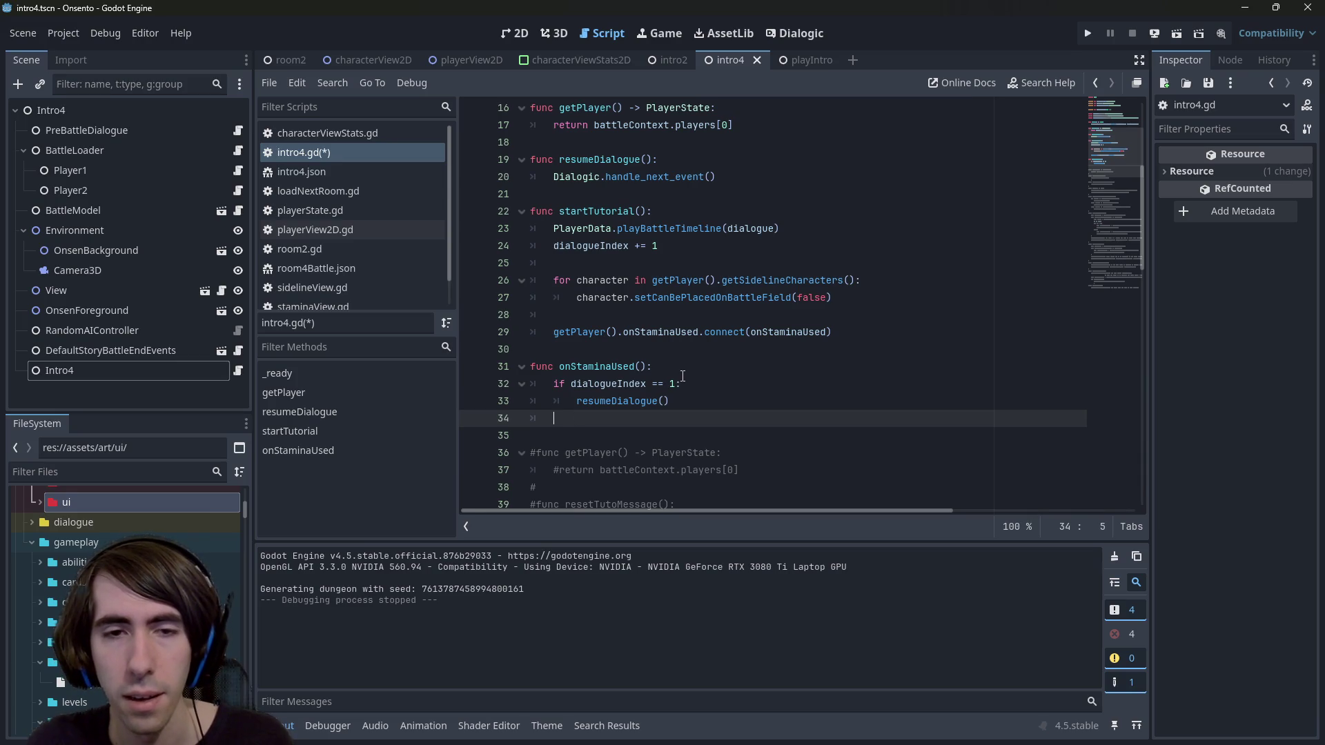
key("Return")
Jump to the onStaminaUsed signal in playerState.gd and select its newStamina:int parameter.
left_click(603, 367, "ctrl")
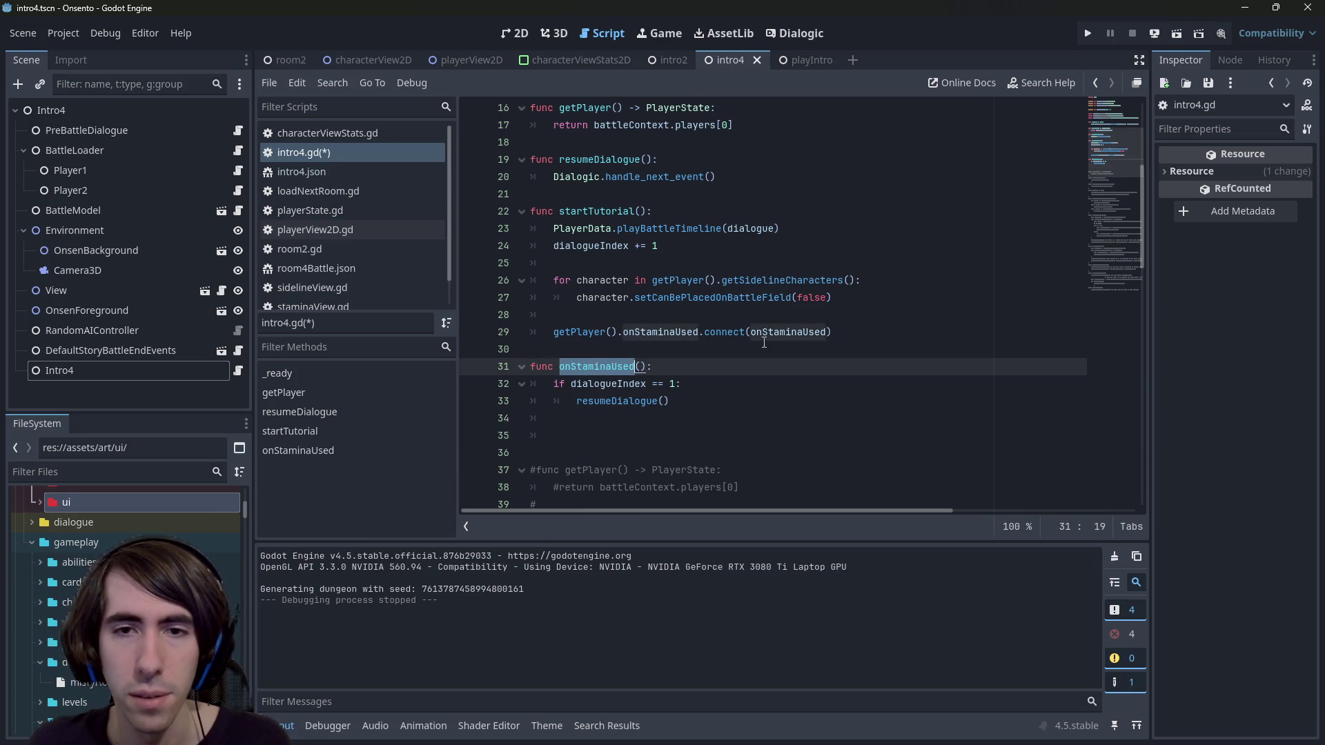
left_click(660, 331, "ctrl")
left_click_drag(659, 279, 739, 278)
key("ctrl+c")
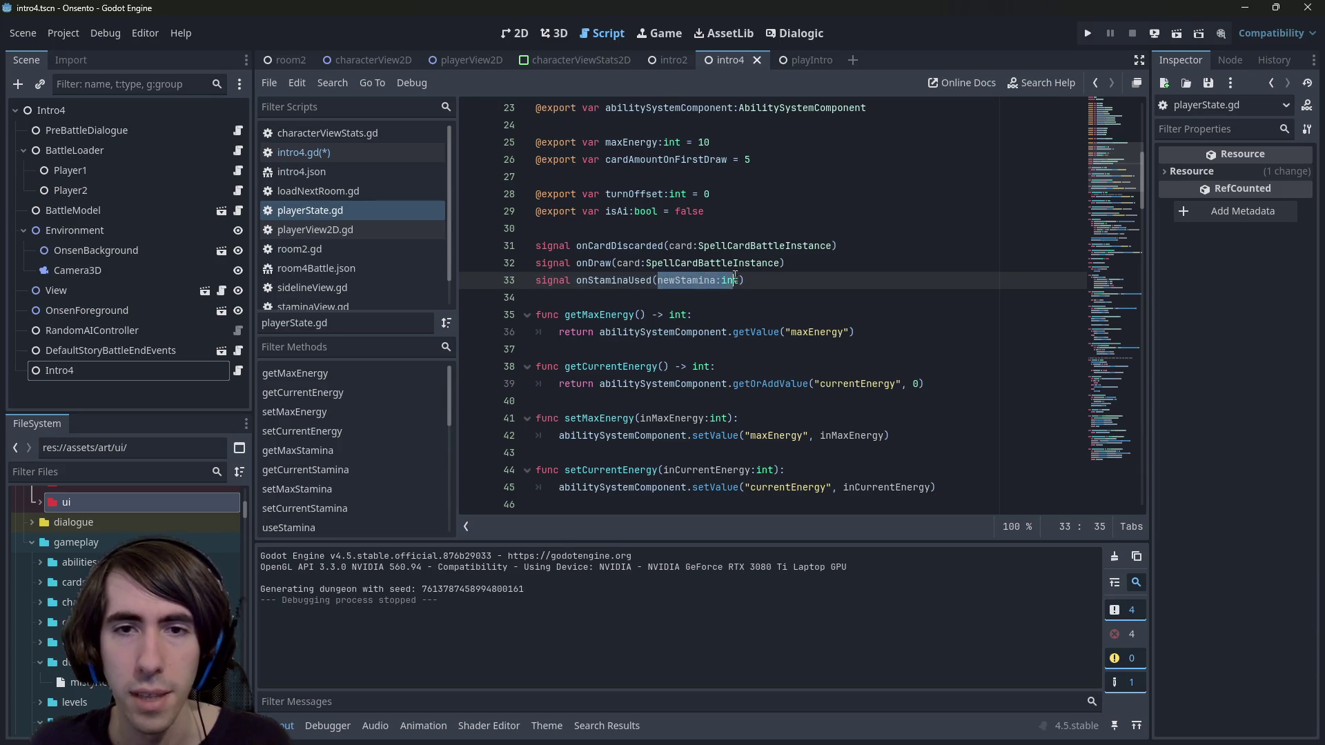
Back in intro4.gd, paste newStamina:int as onStaminaUsed's parameter and save.
key("alt+Left")
scroll(736, 283, "up", 3)
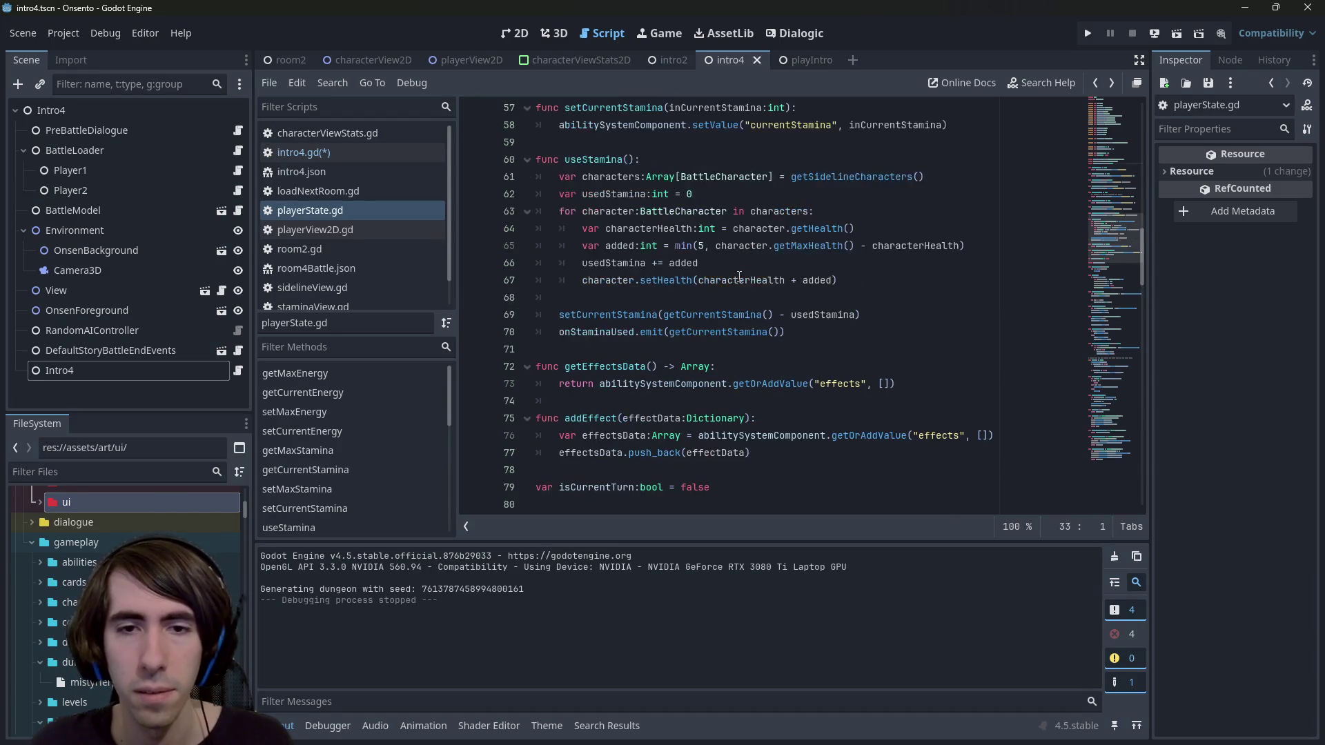
left_click(638, 367)
key("ctrl+v")
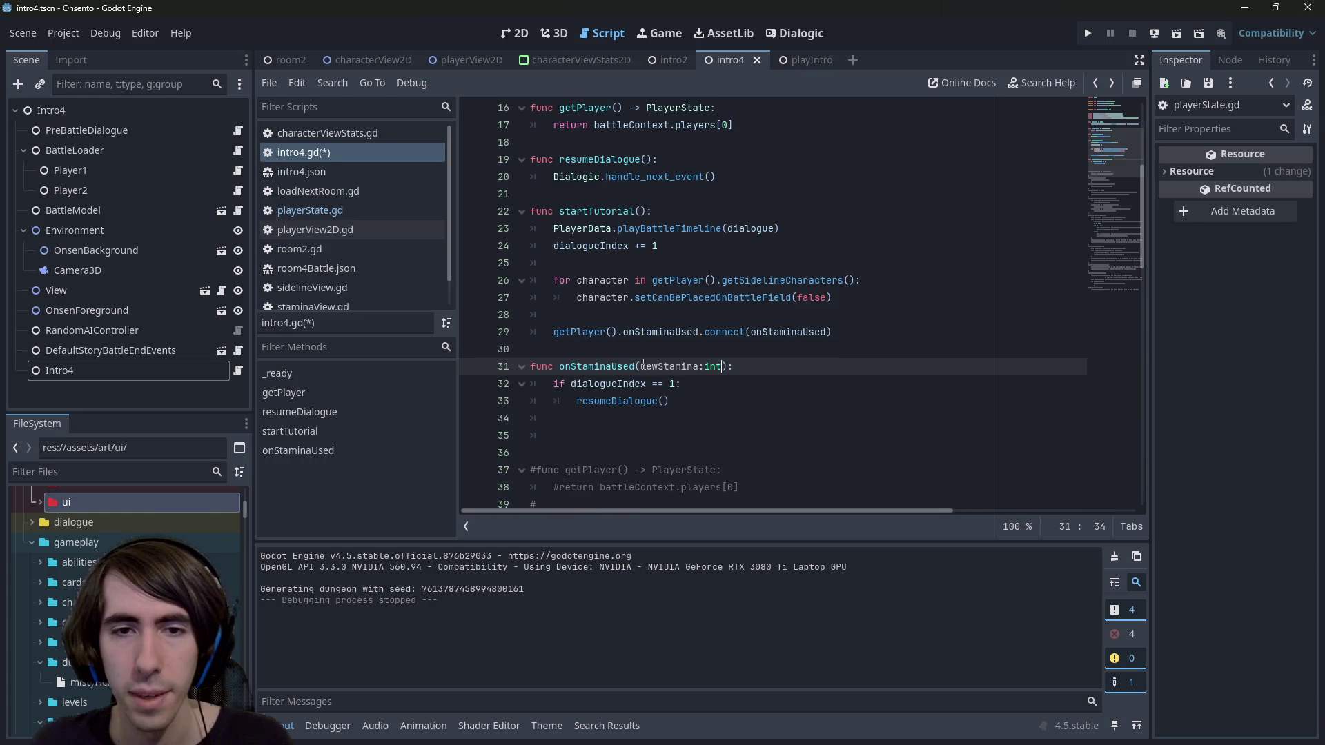
key("ctrl+s")
Draft and discard an 'if newStamina ==' check, then select the sideline characters loop on lines 26–27.
double_click(618, 368)
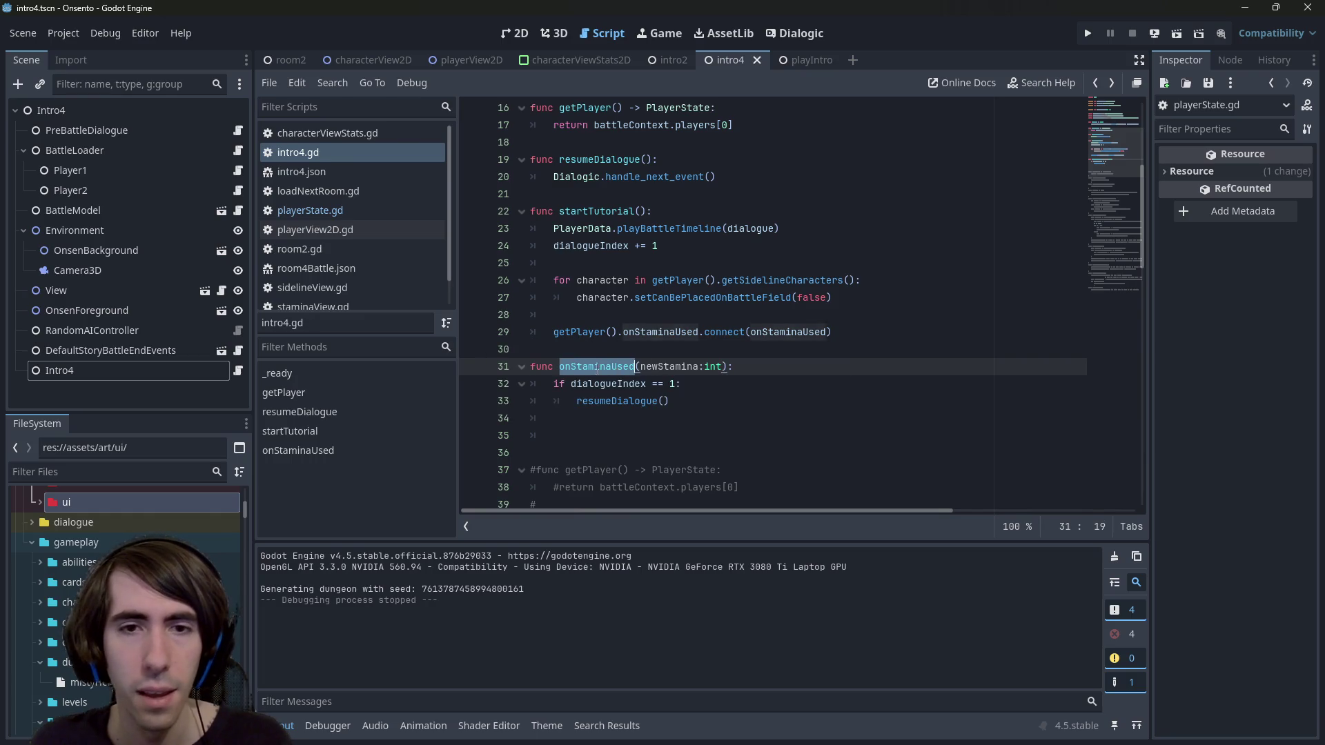
left_click(630, 418)
left_click(630, 432)
type("if ne")
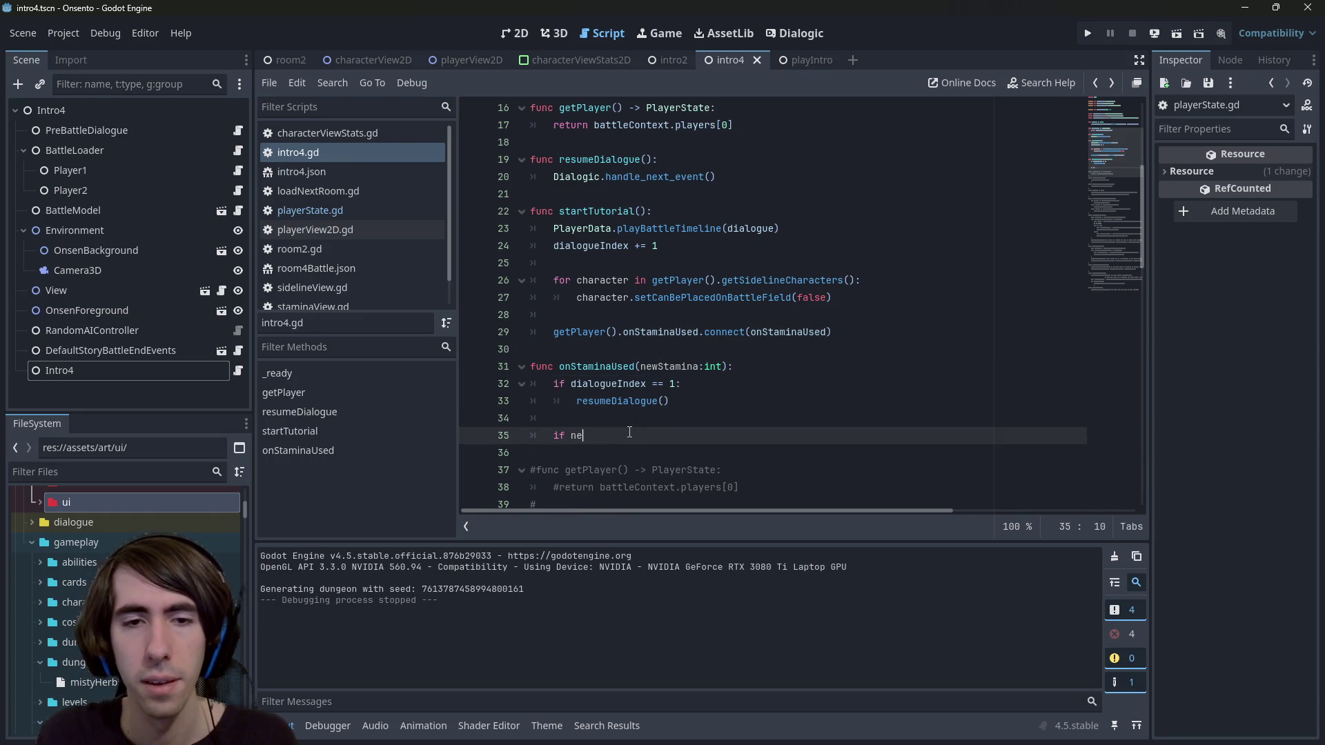
type("wStamina ==")
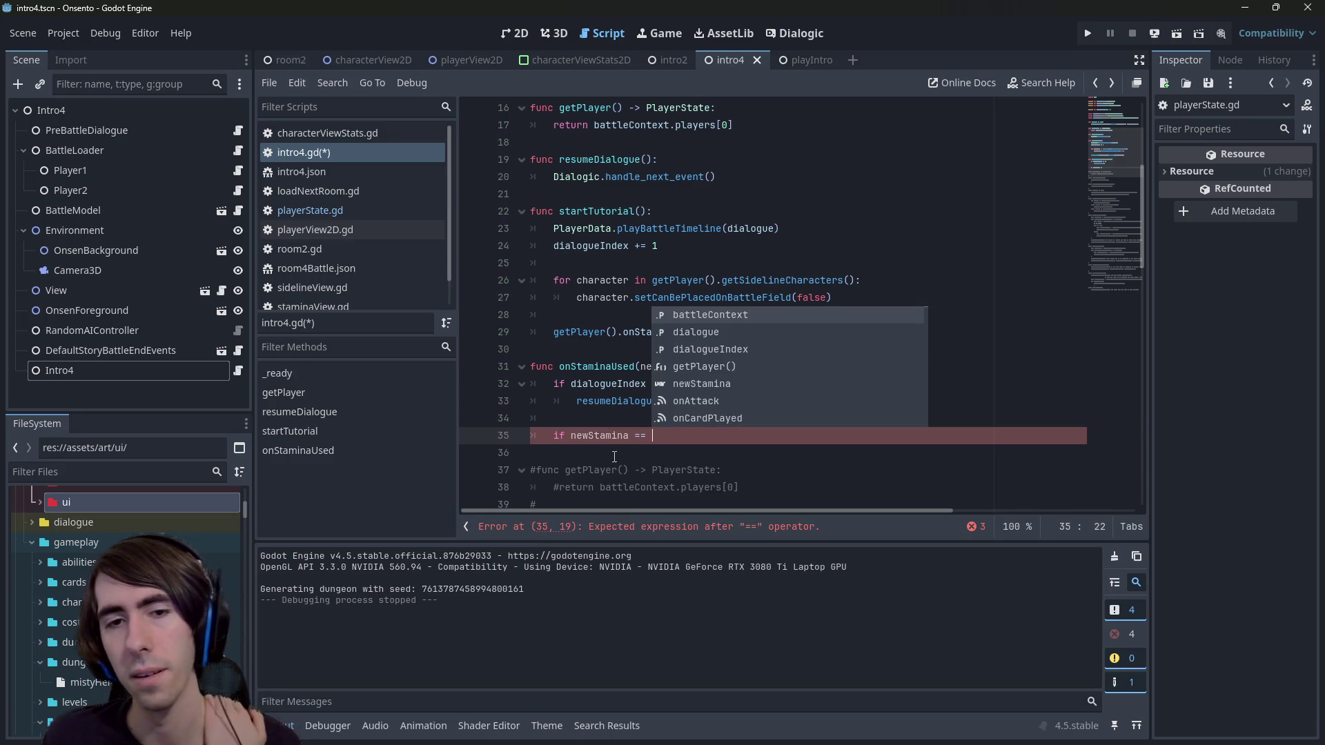
left_click(675, 446)
left_click(675, 440)
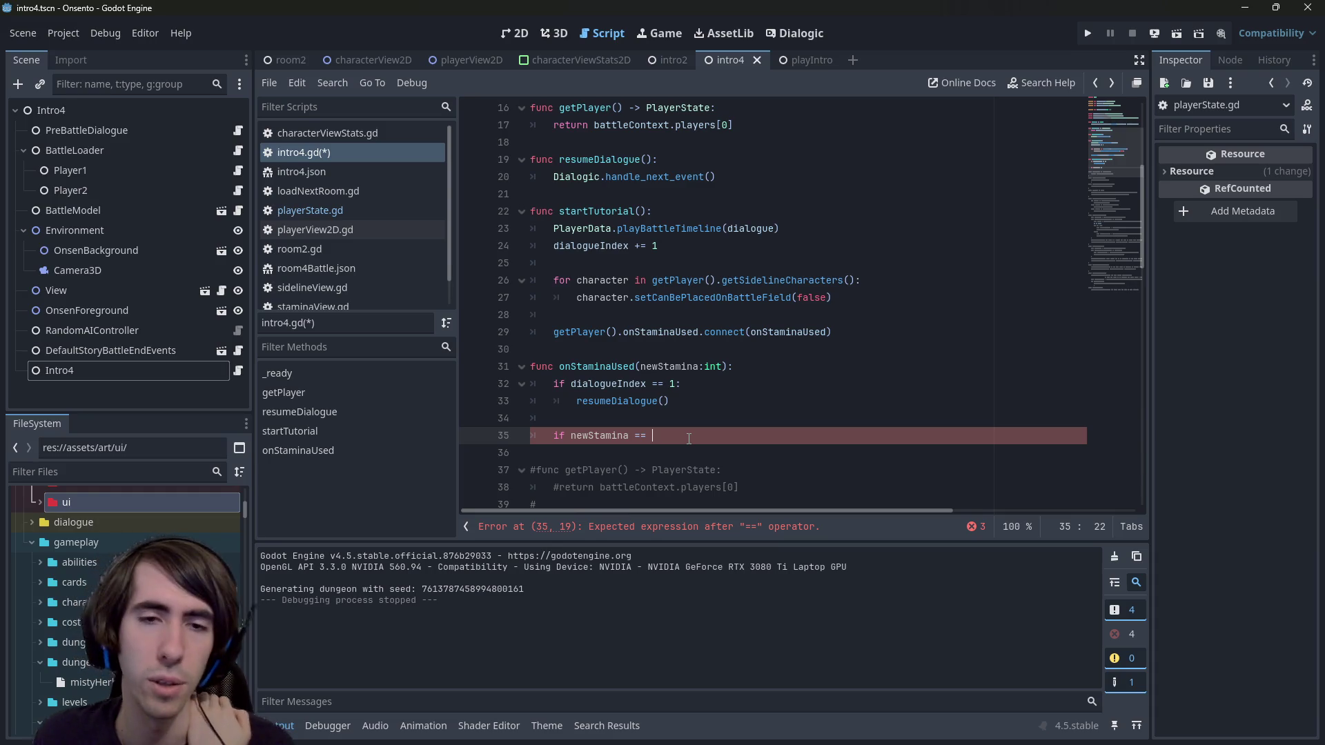
key("ctrl+BackSpace")
key("ctrl+BackSpace")
key("ctrl+BackSpace")
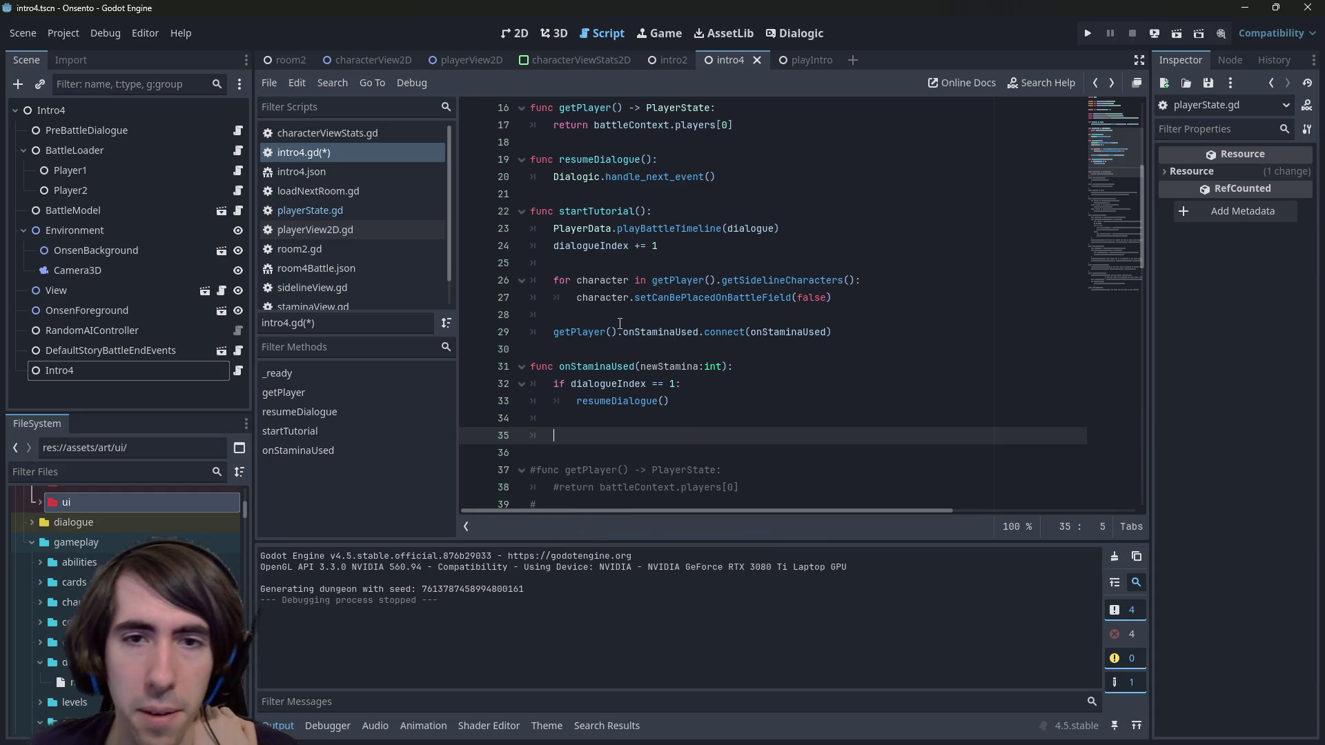
mouse_move(833, 297)
left_mouse_down()
mouse_move(531, 279)
mouse_move(531, 296)
mouse_move(531, 280)
left_mouse_up()
key("ctrl+c")
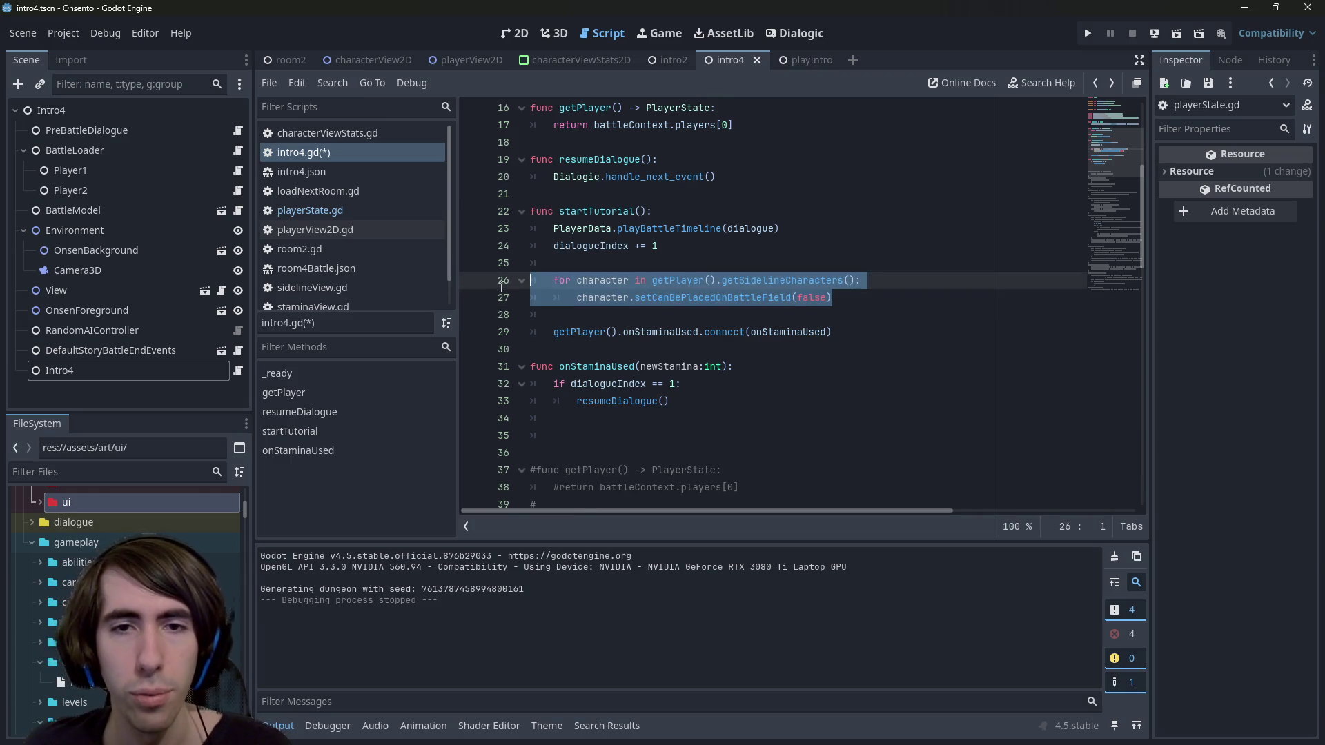
Paste the sideline characters loop into onStaminaUsed with a check comparing getHealth to getMaxHealth.
left_click(632, 436)
key("ctrl+v")
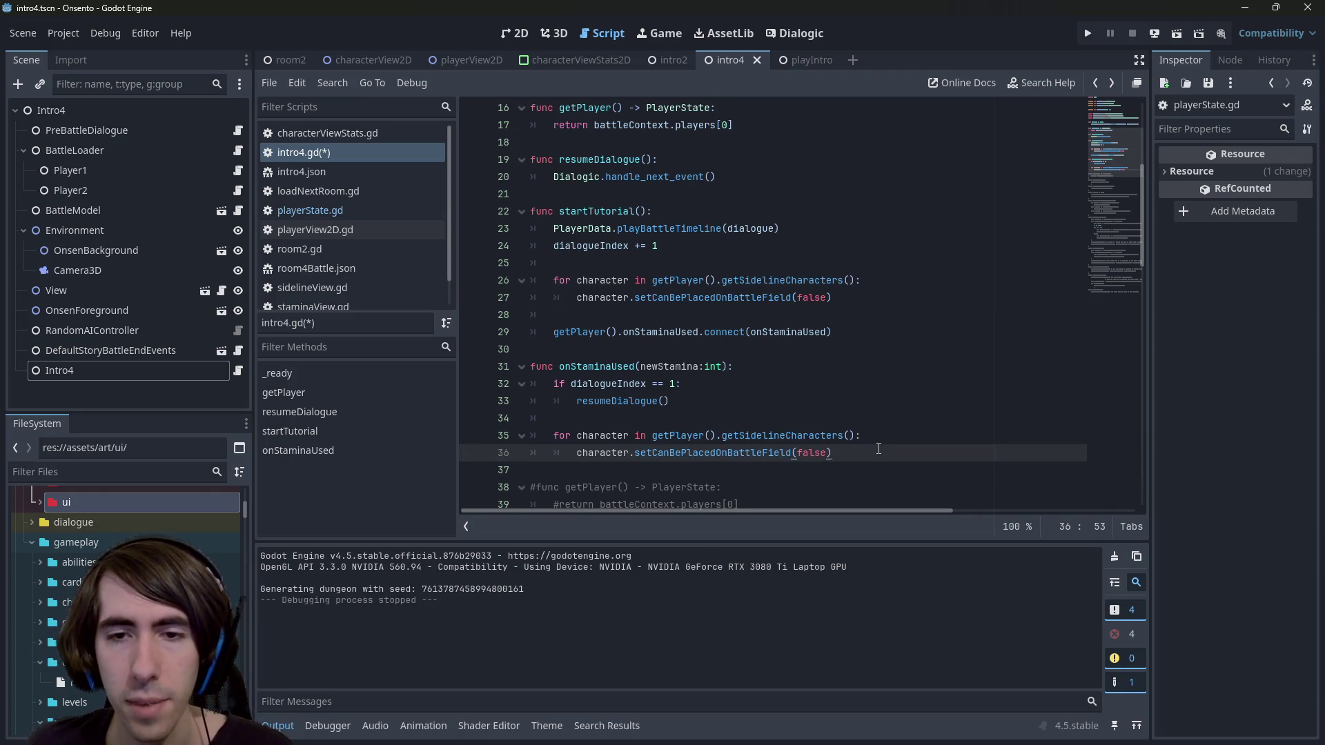
left_click_drag(833, 452, 593, 452)
key("BackSpace")
key("ctrl+BackSpace")
type("if char")
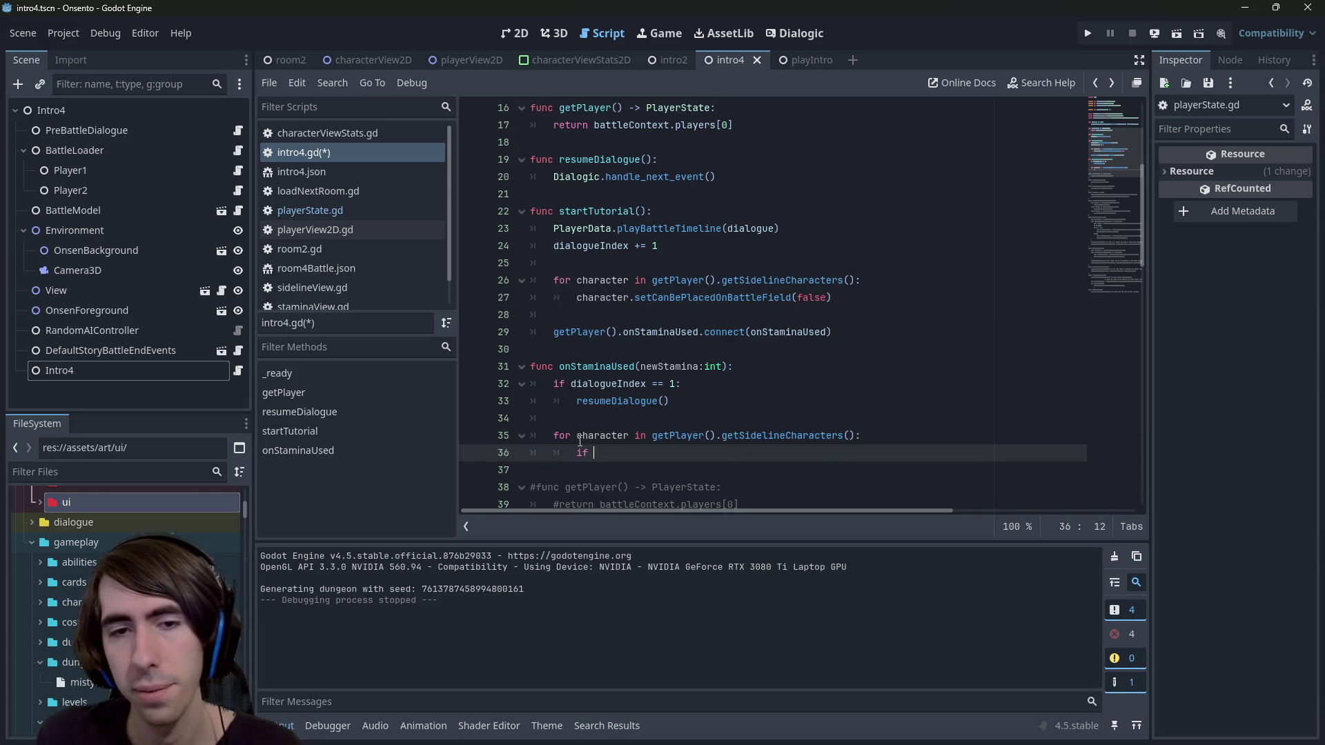
type("acter.")
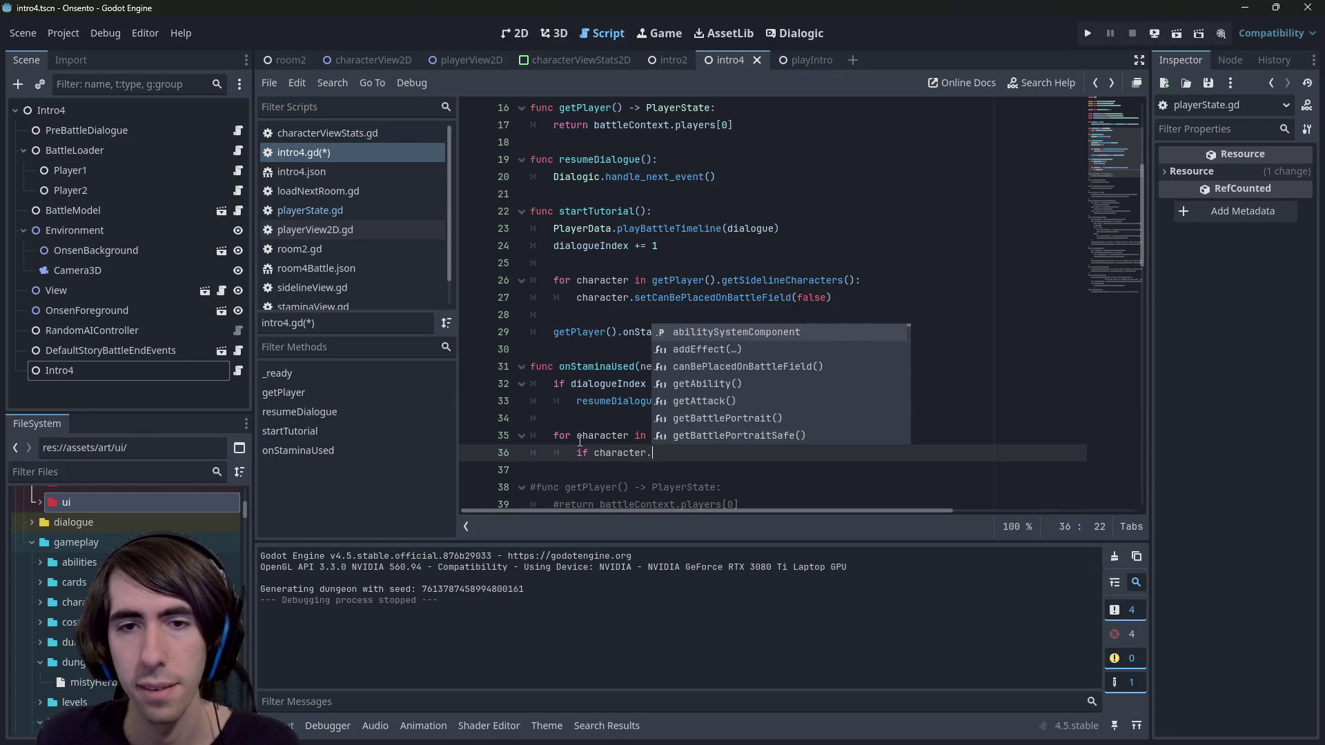
type("healt")
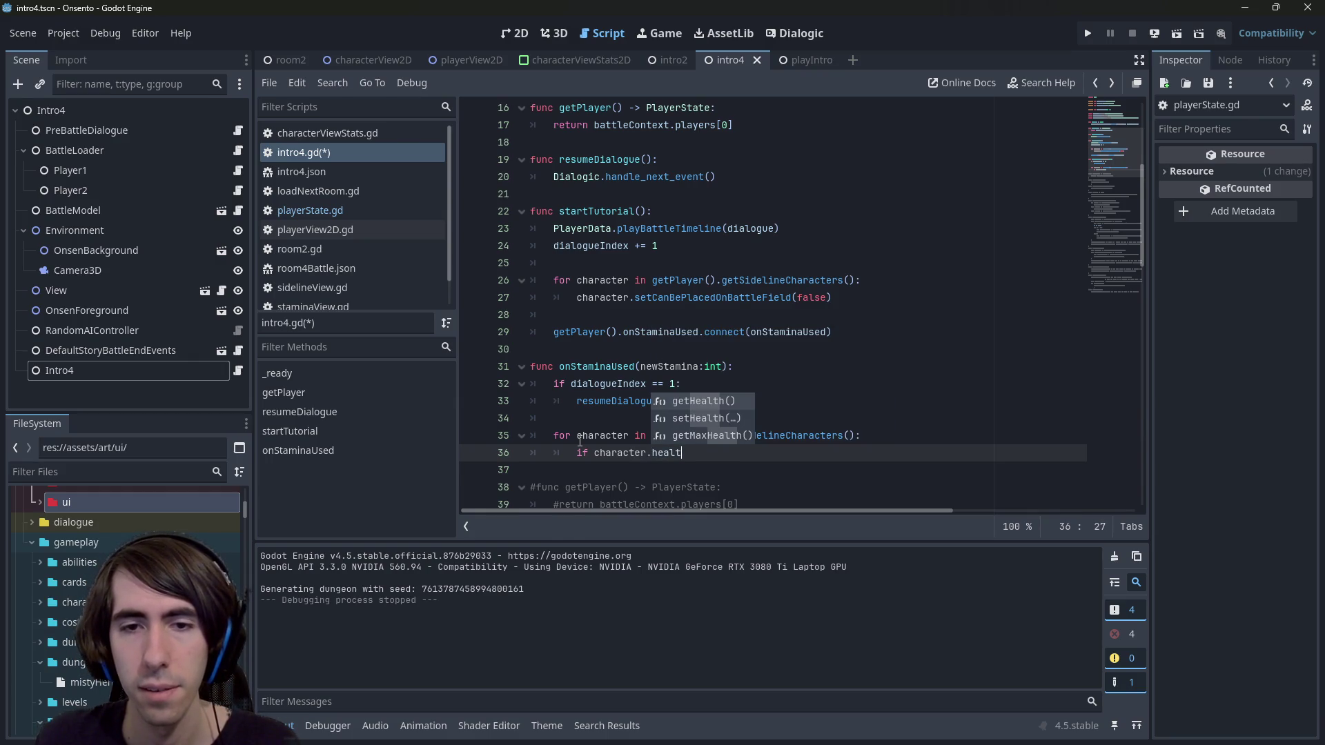
key("Return")
type("character.getH")
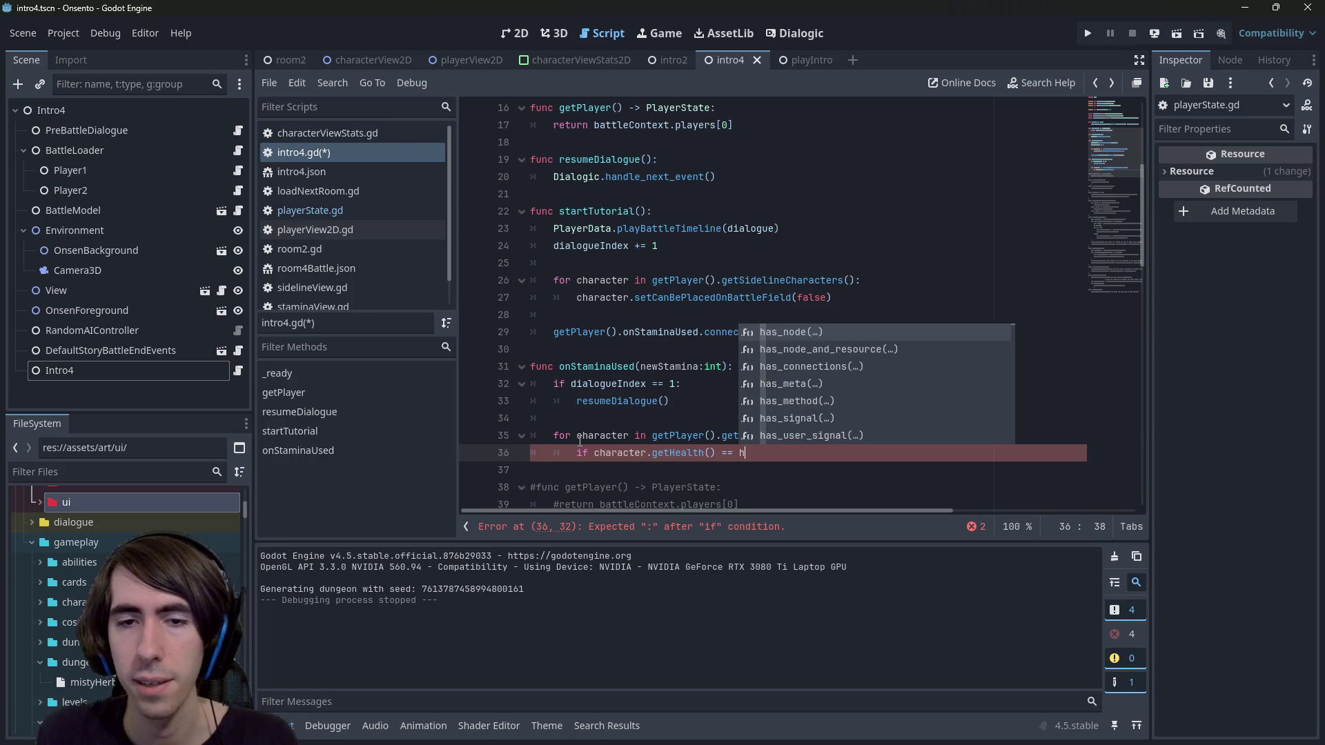
type("max")
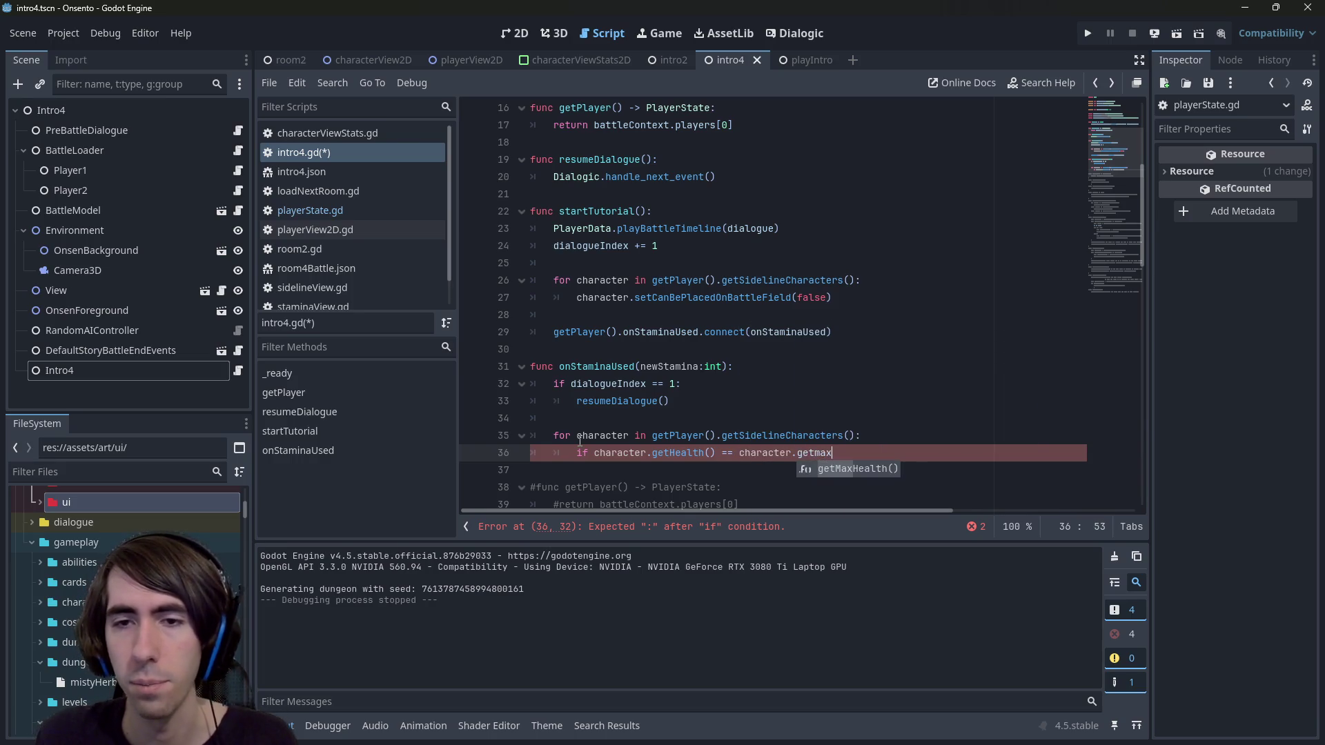
key("Return")
type(":")
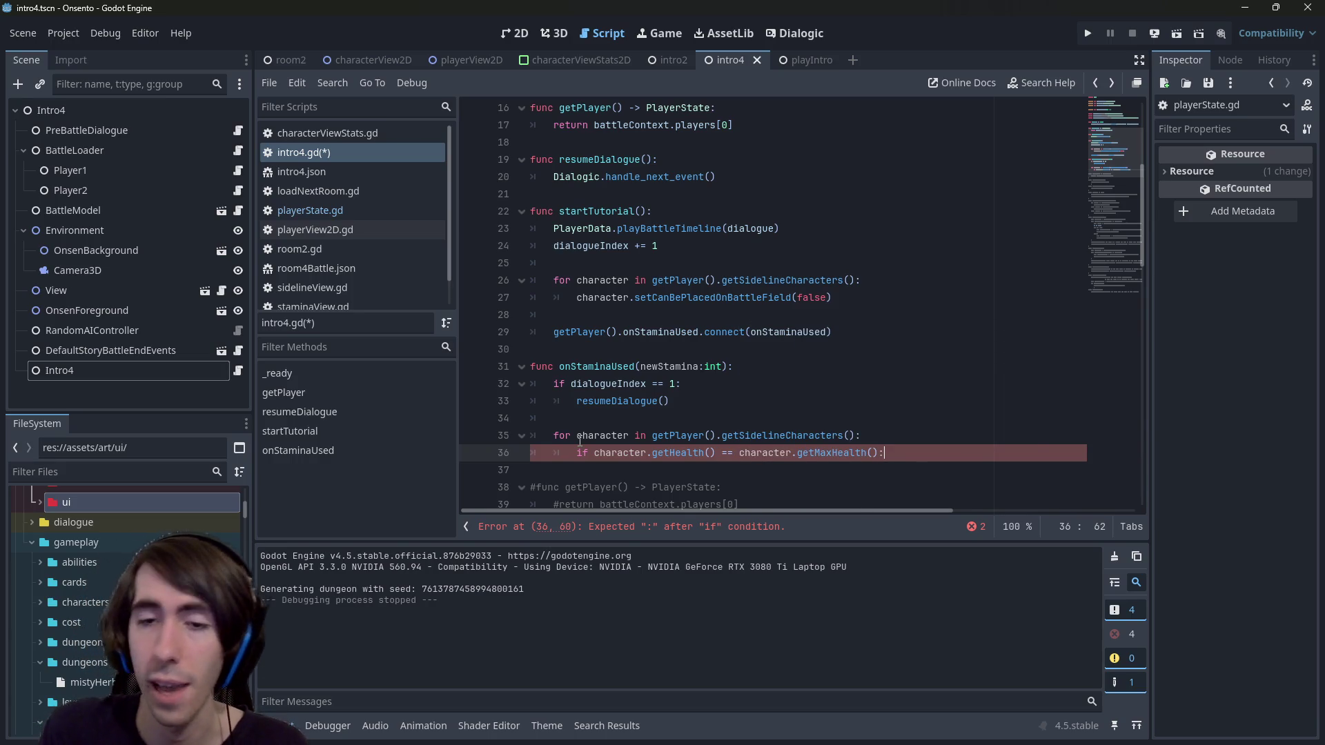
key("Return")
Declare 'var isHealthFull:bool' above the loop and copy its name.
scroll(586, 435, "down", 1)
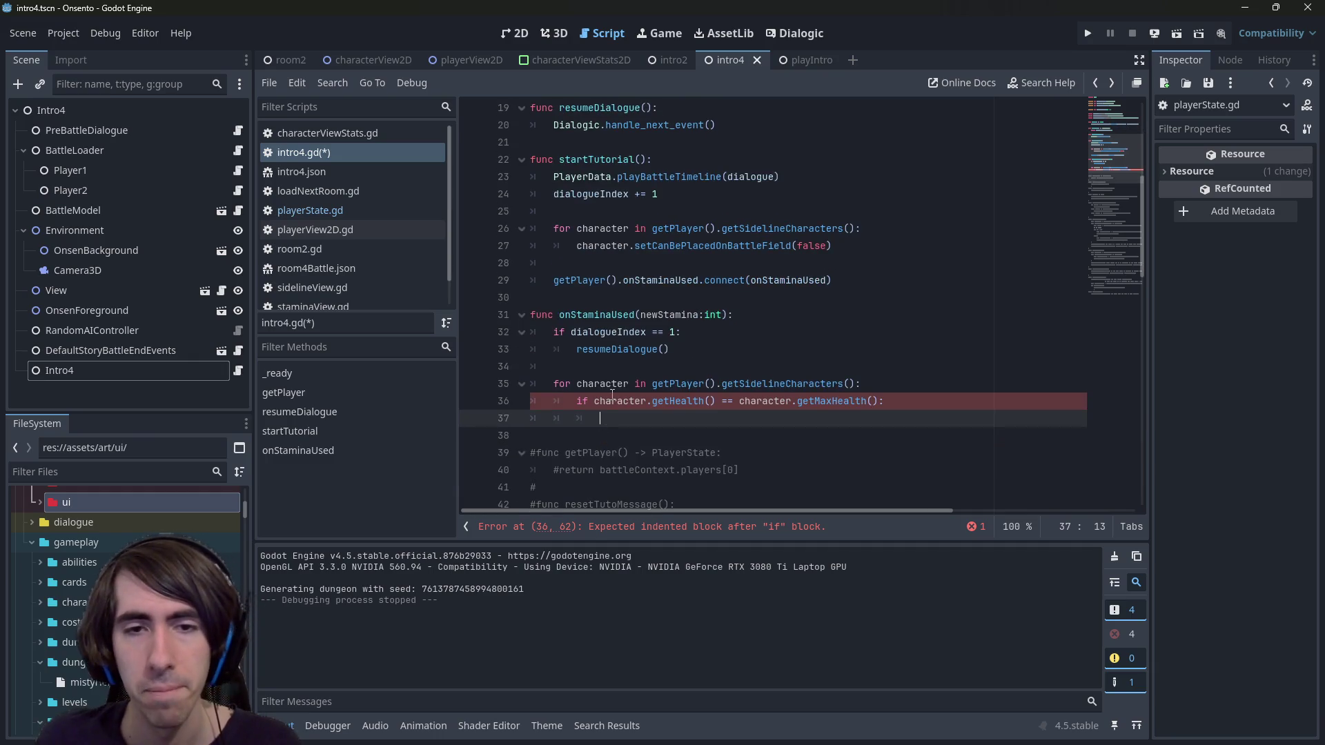
left_click(616, 383)
left_click(620, 365)
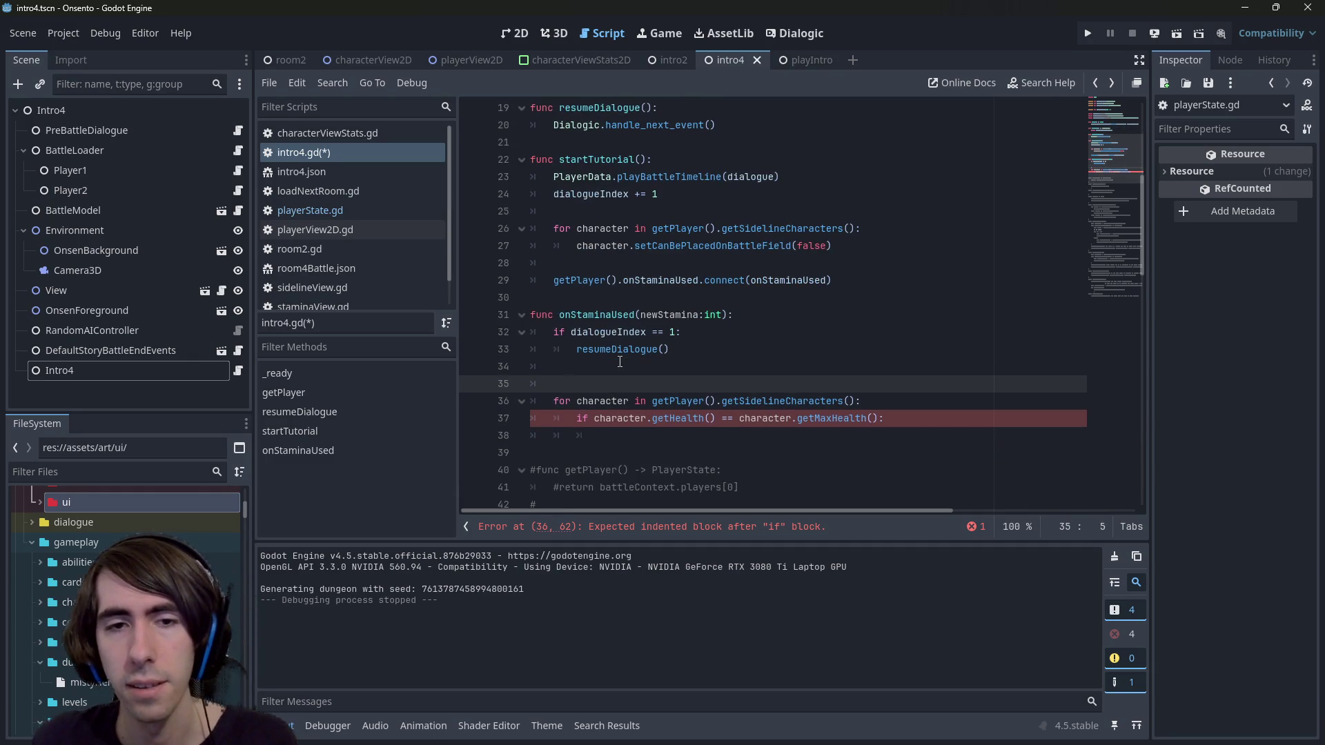
key("Return")
type("var isHealthFull:bo")
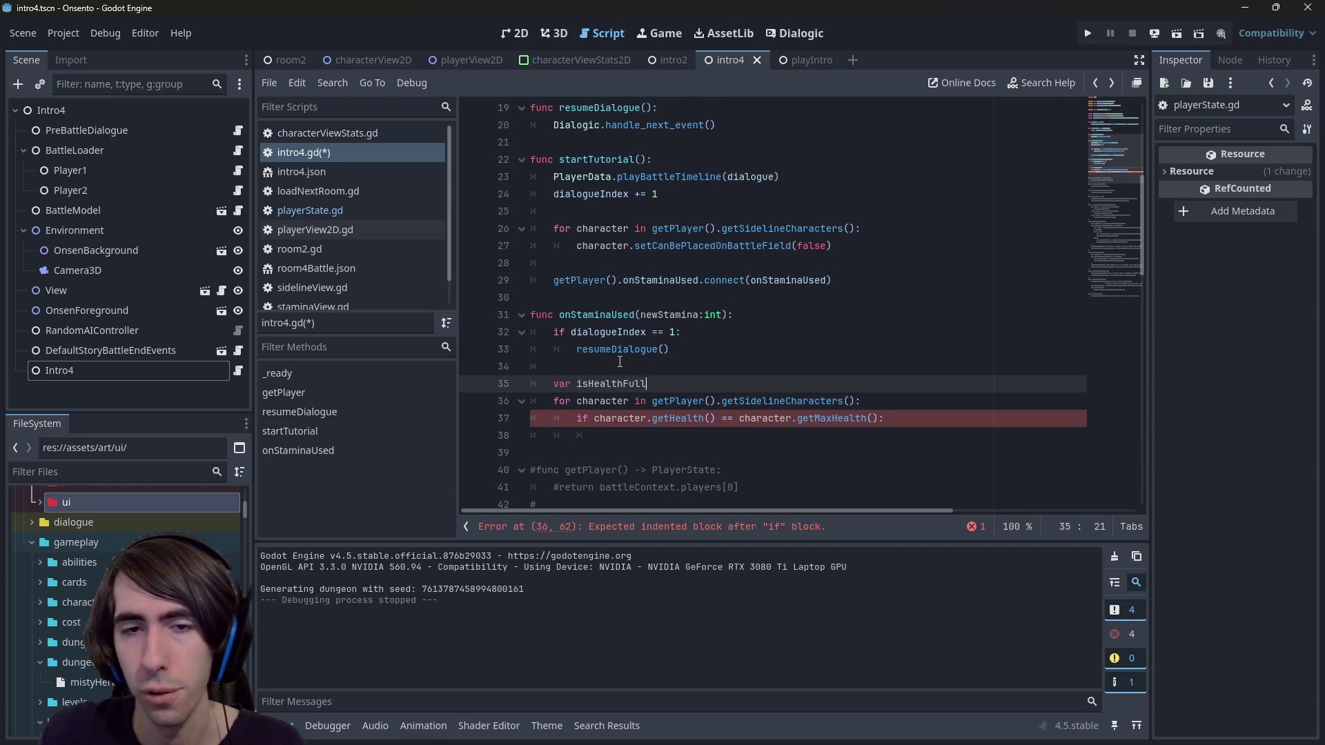
type("ol = false")
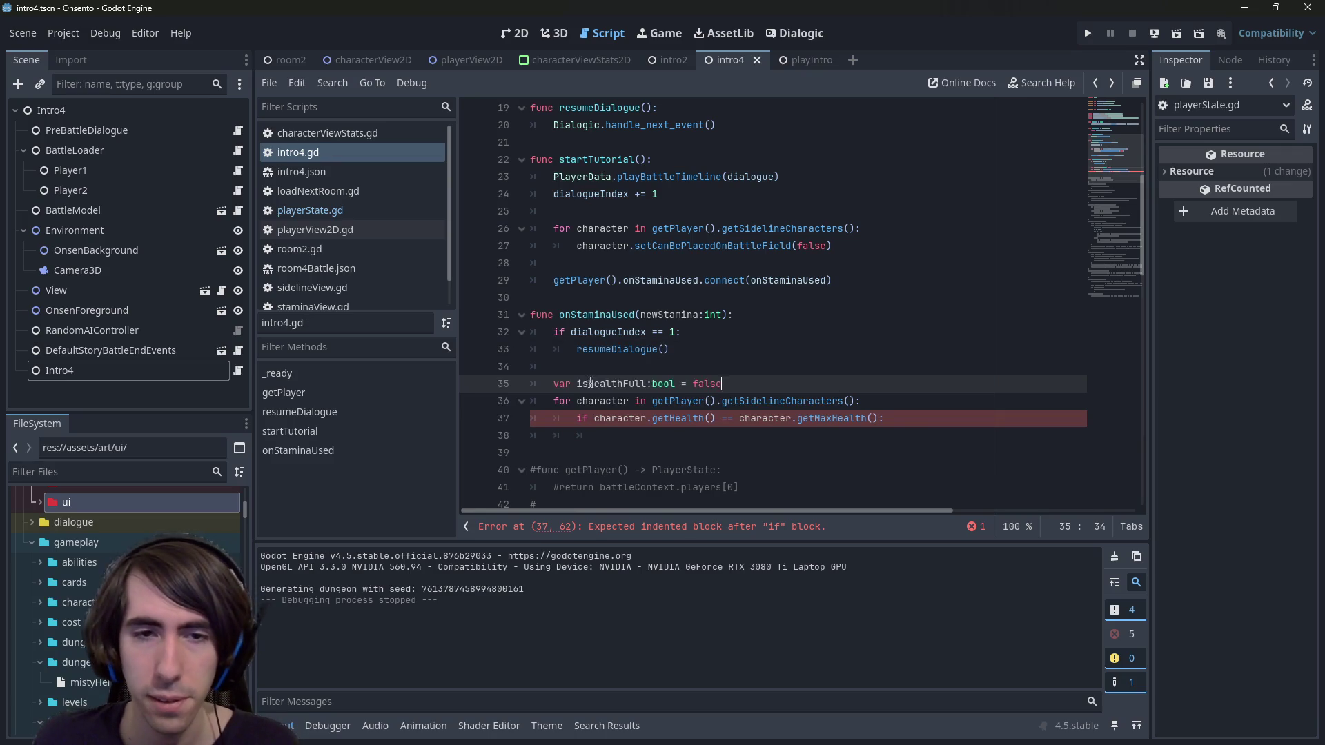
double_click(600, 384)
key("ctrl+c")
Default isHealthFull to true, set it false inside the if, make the comparison !=, and save.
left_click(649, 435)
key("ctrl+v")
key("Up")
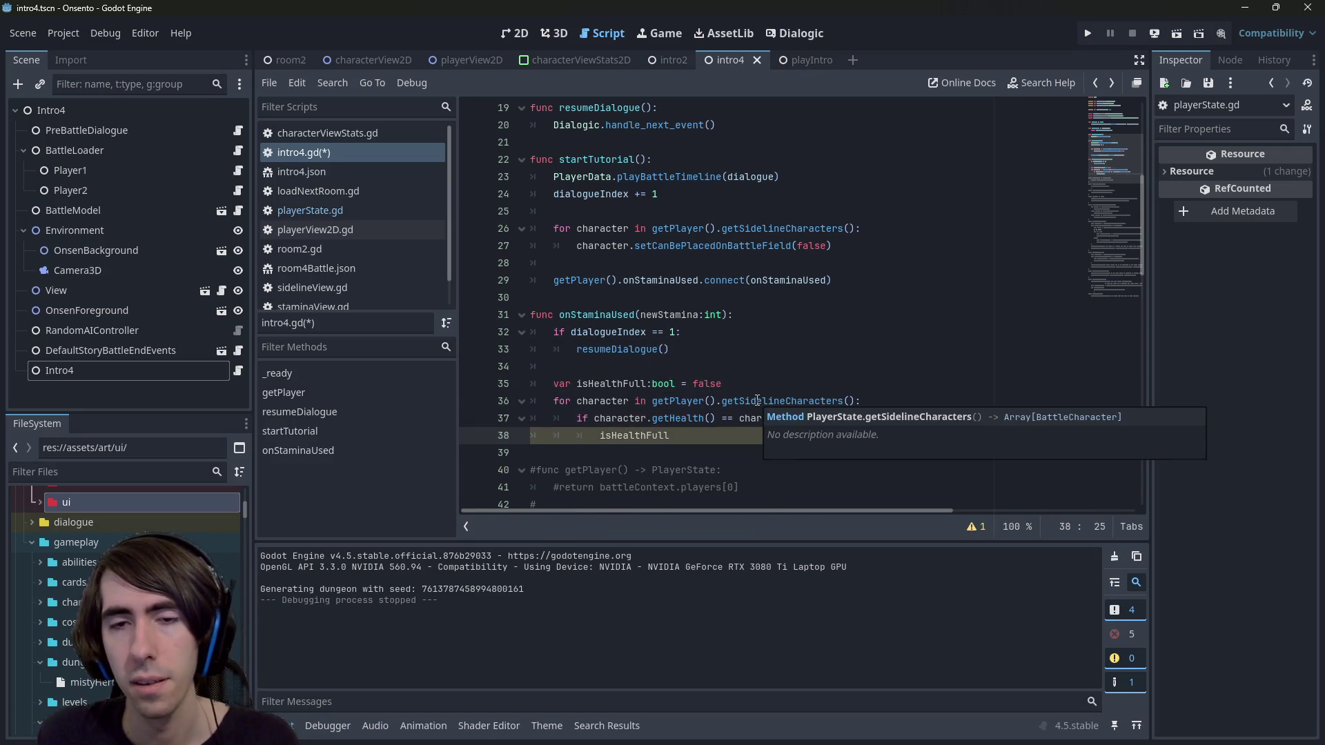
key("Up")
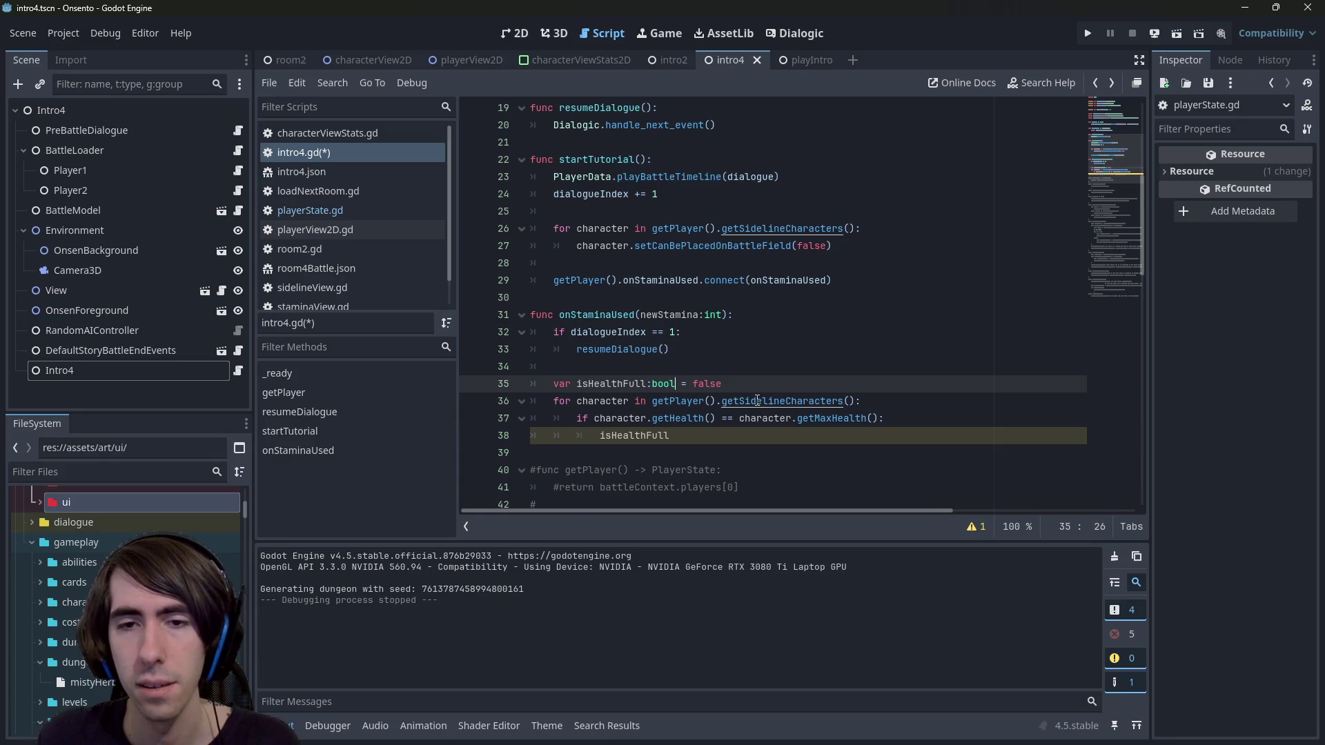
key("Right")
key("Up")
key("End")
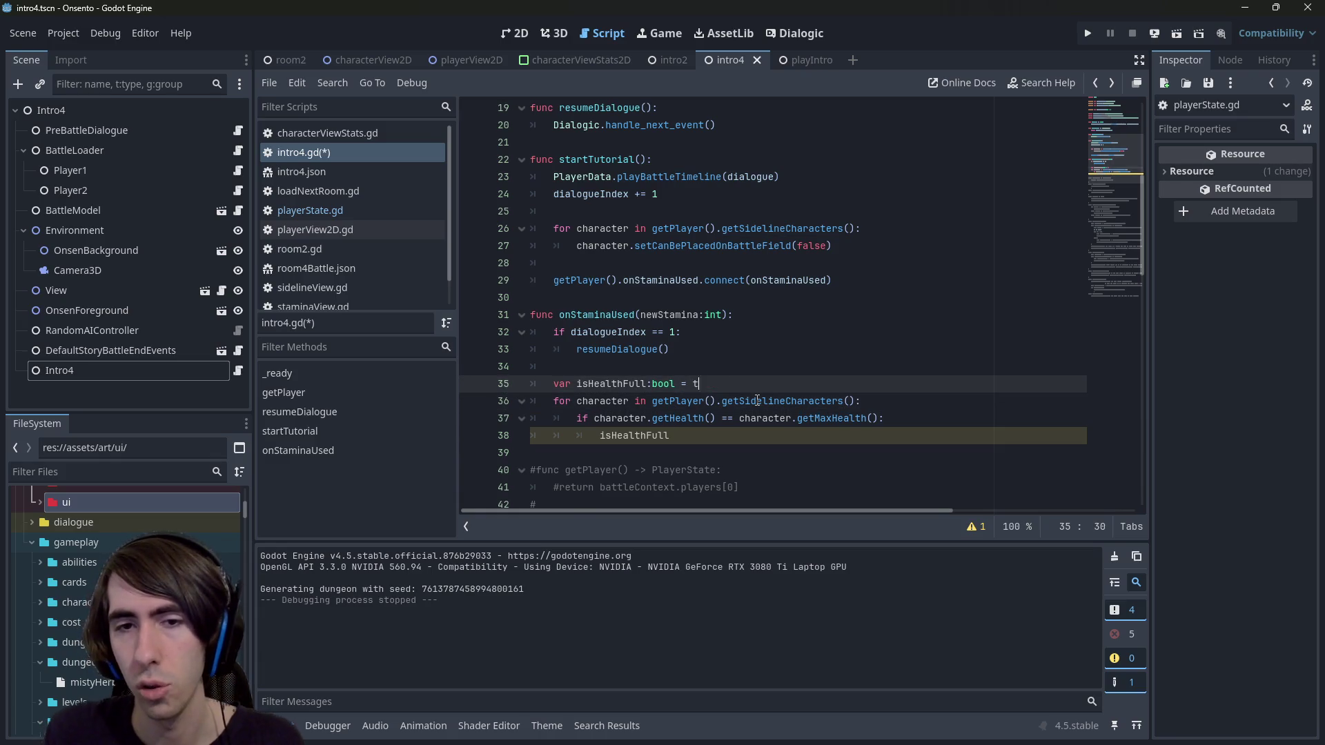
key("BackSpace")
key("BackSpace")
key("BackSpace")
type("true")
key("Down")
key("Down")
key("Down")
type("false")
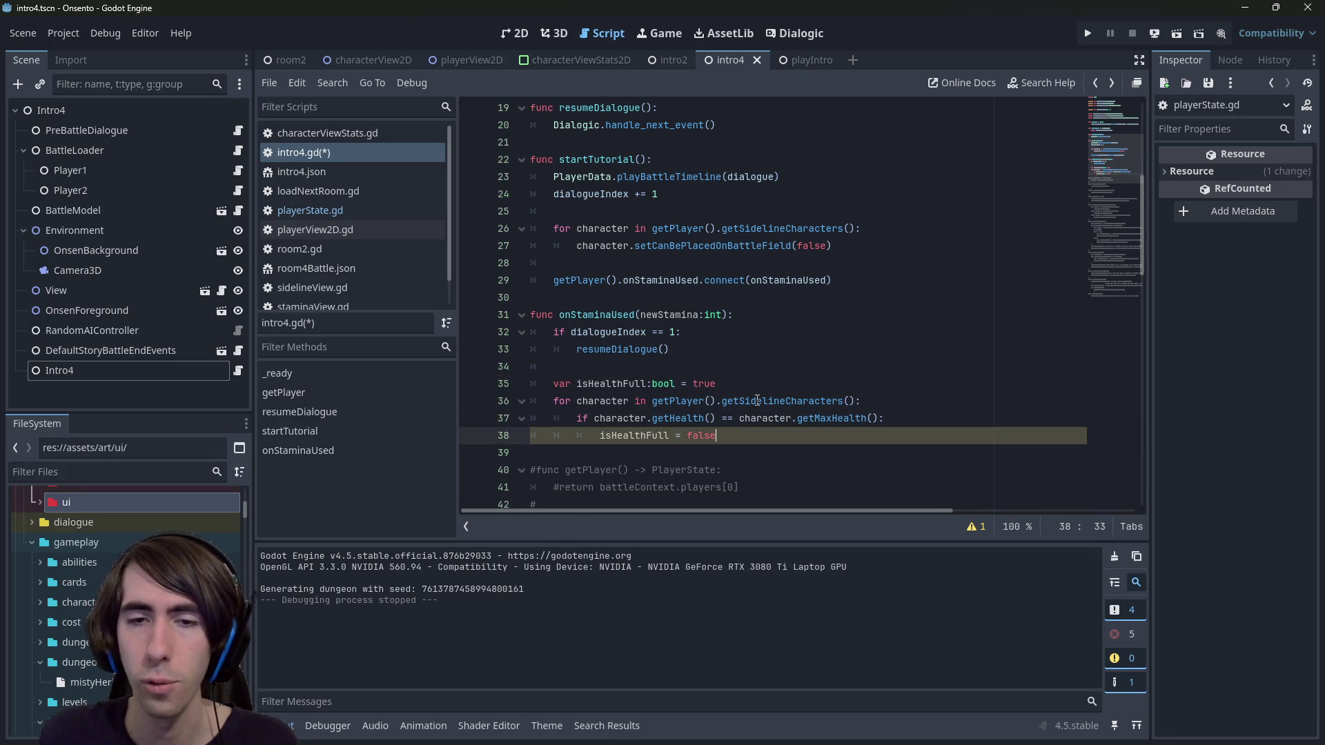
key("Up")
key("Right")
key("Right")
key("Right")
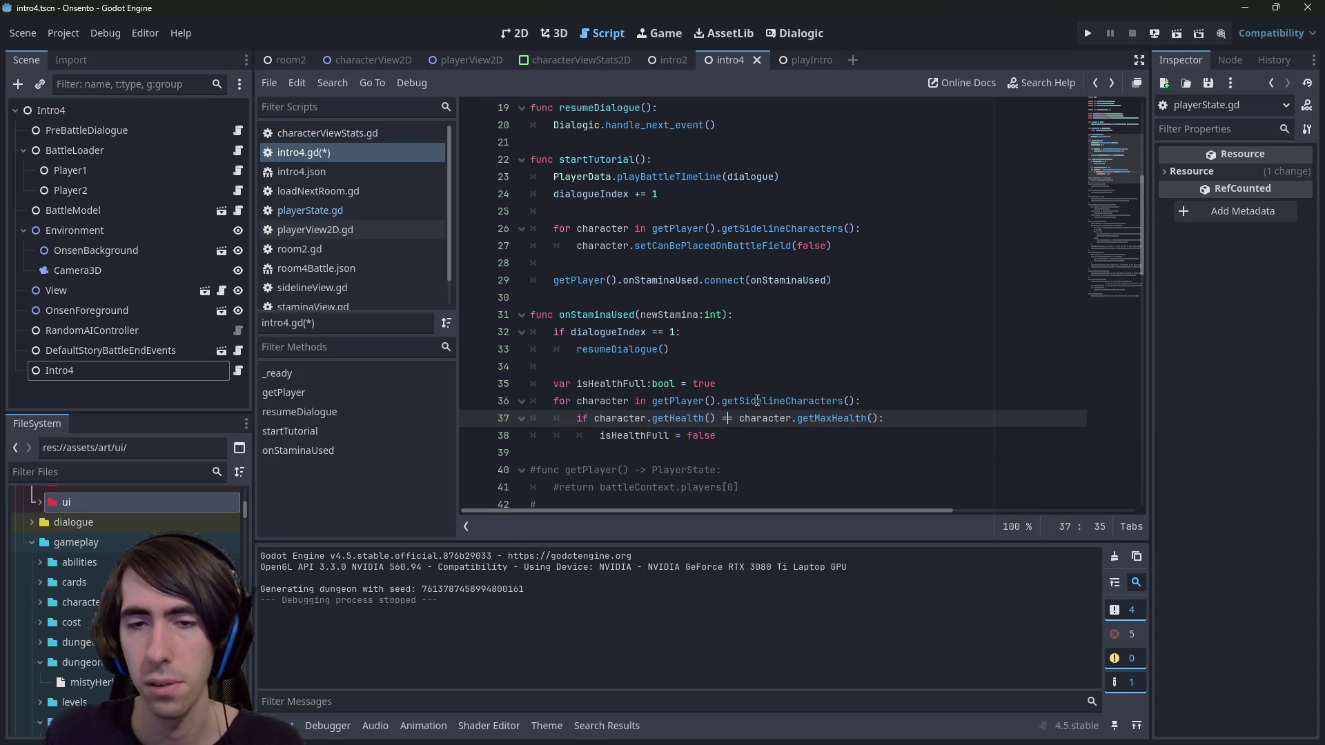
key("ctrl+s")
Add a break after 'isHealthFull = false' and a blank line below the loop.
left_click(741, 434)
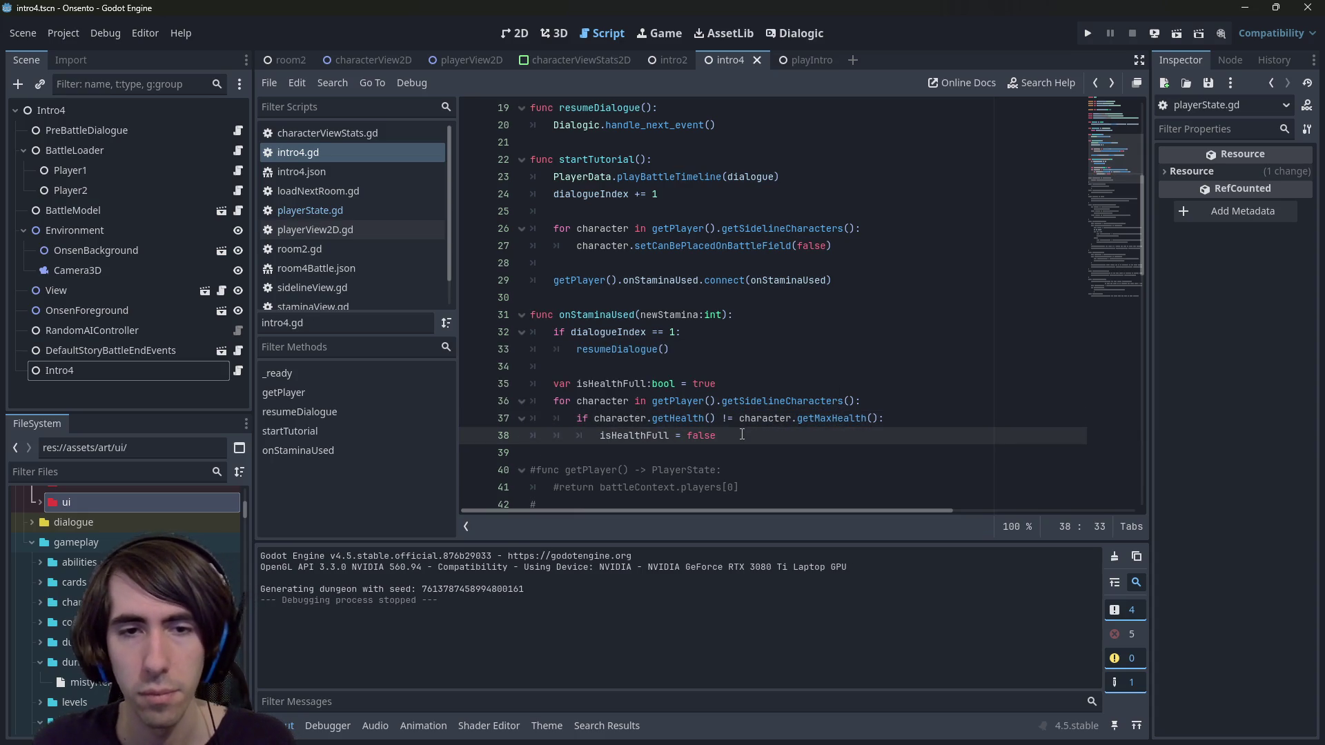
key("Return")
type("break")
key("Return")
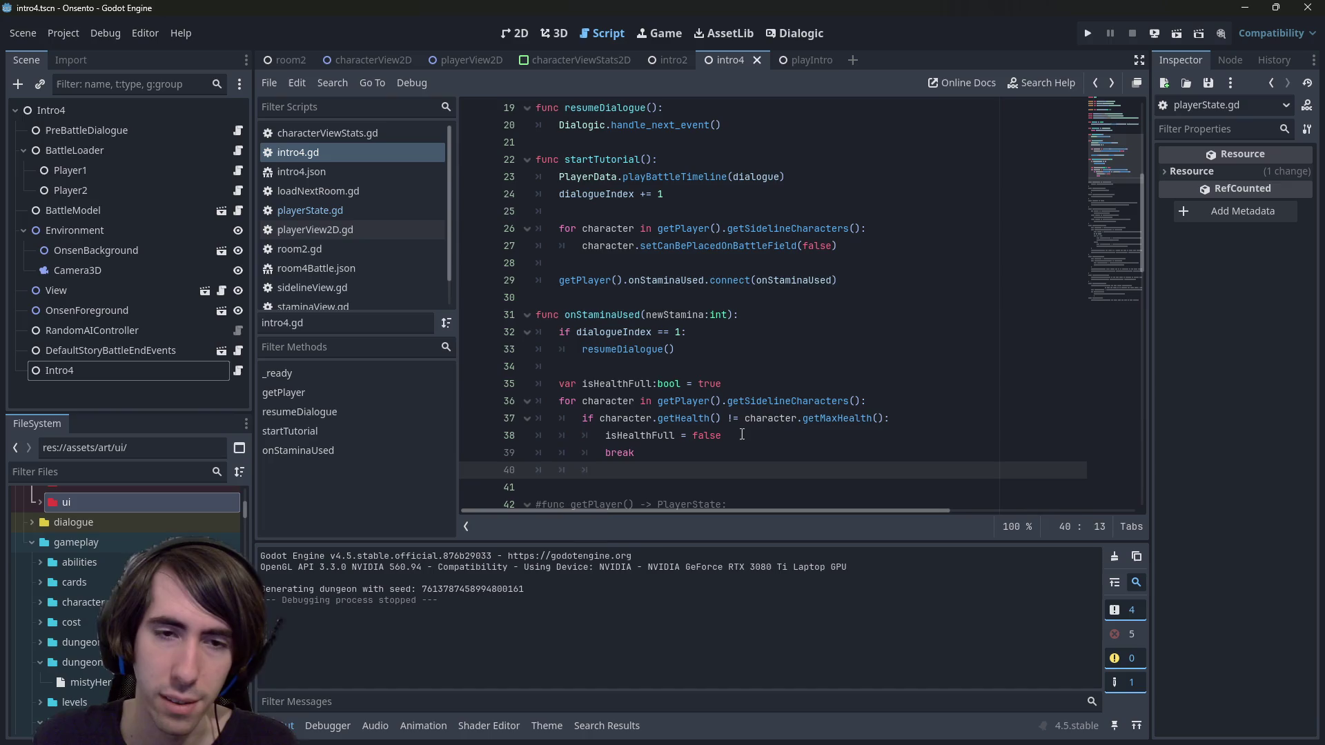
key("Return")
scroll(620, 281, "down", 1)
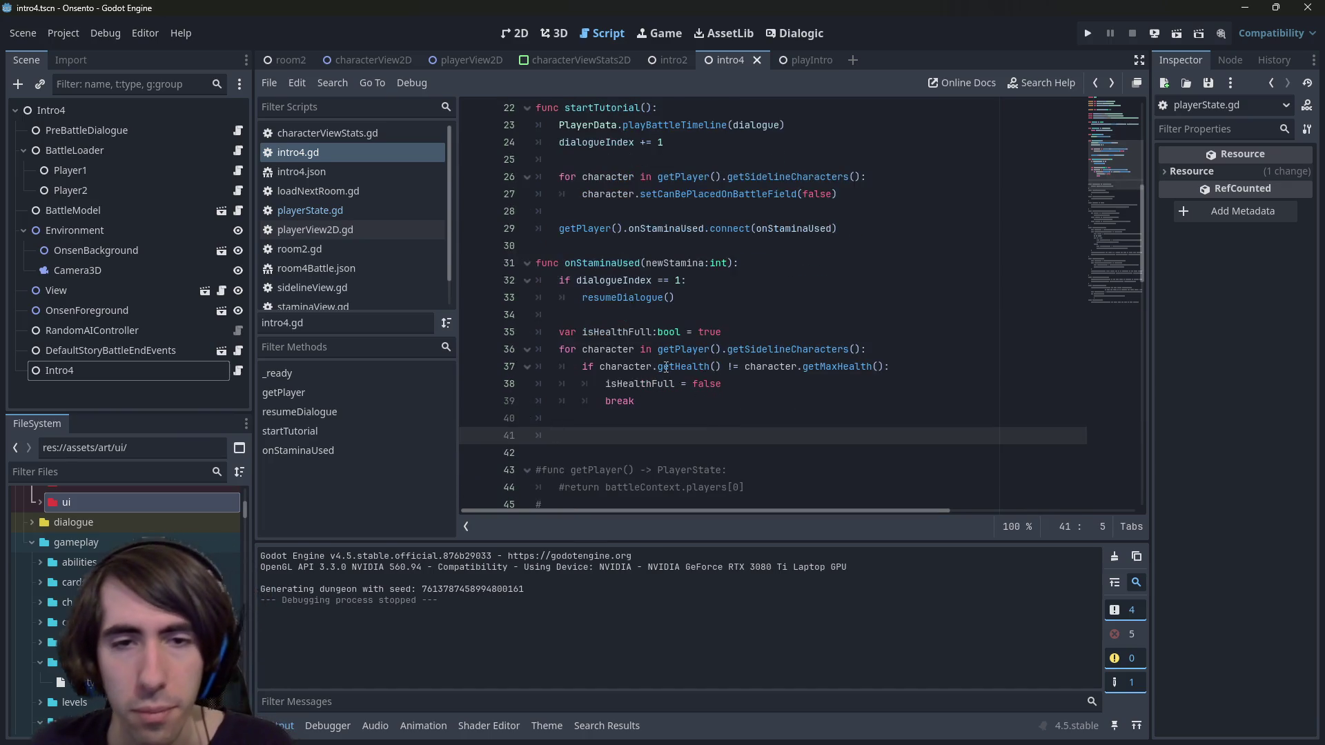
left_click(620, 280)
left_click(638, 310)
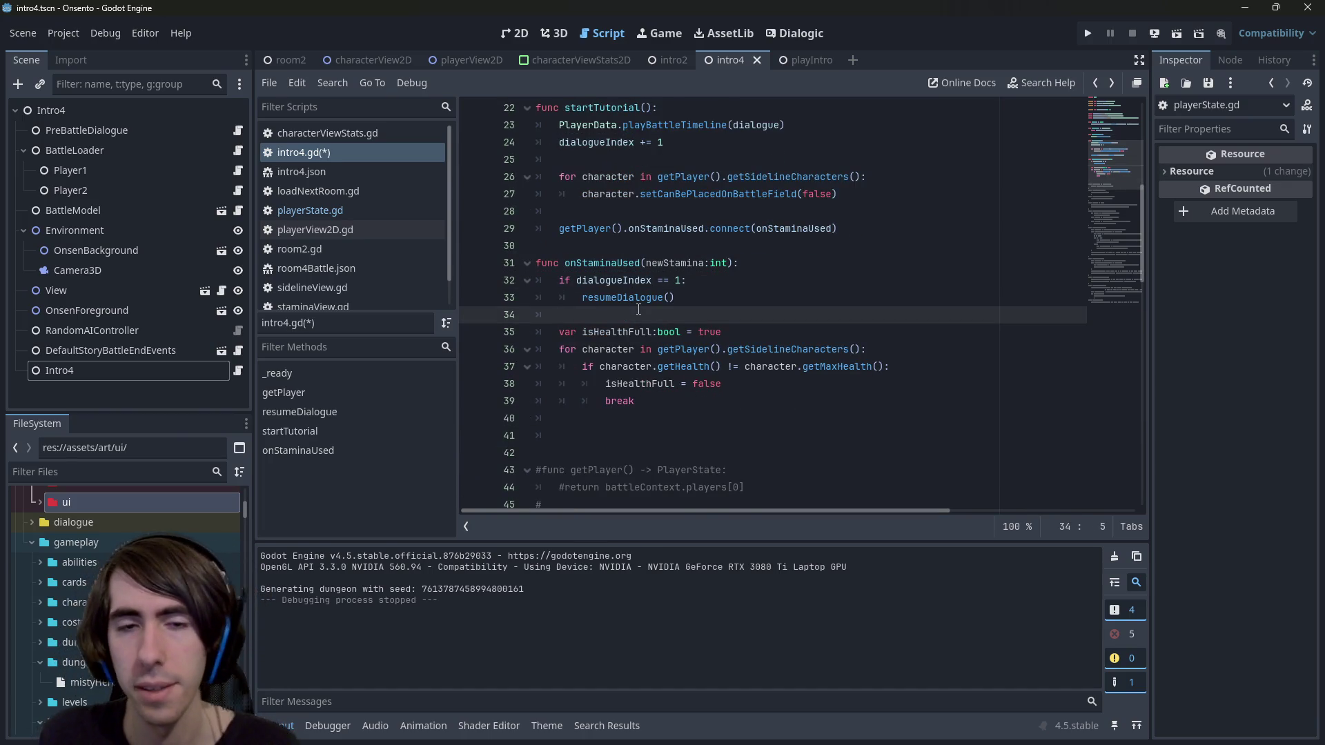
Add an 'if dialogueIndex == 2:' line above the health check, correcting elif to if.
key("Return")
type("if dialogueIndex ==")
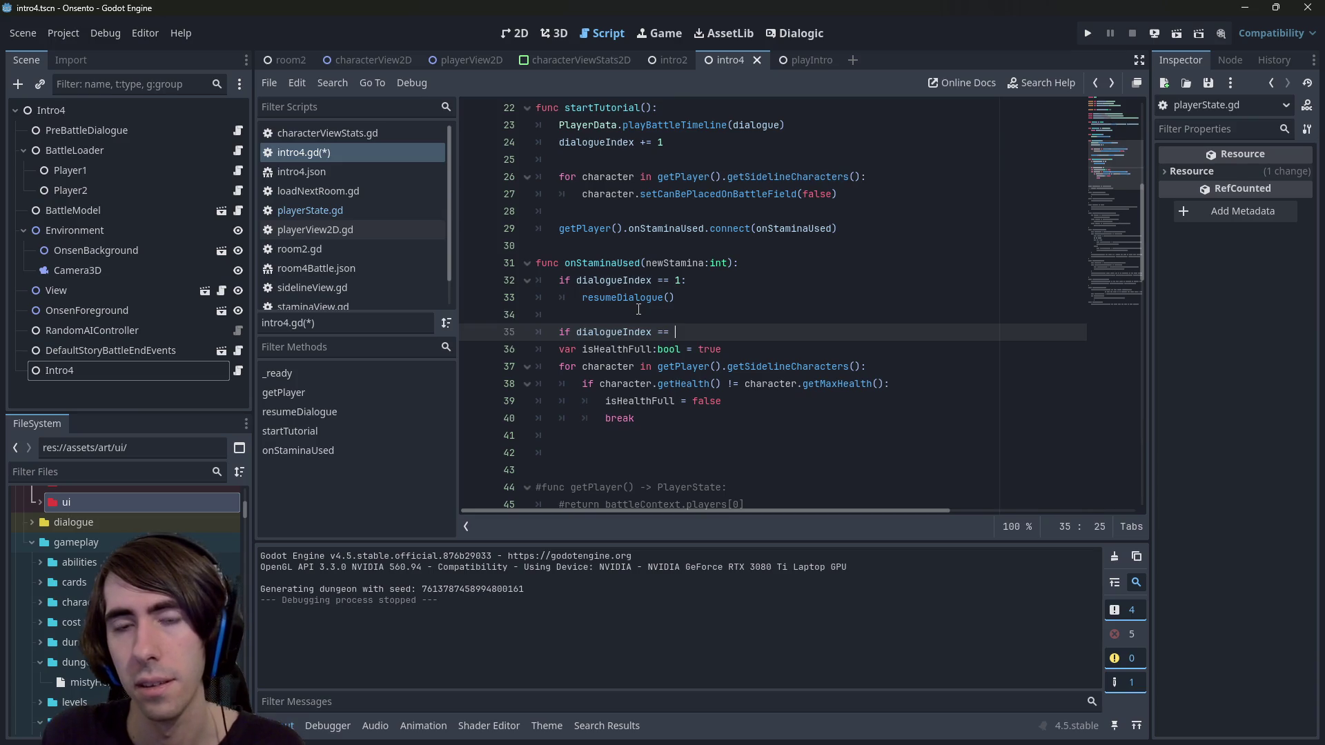
type("el")
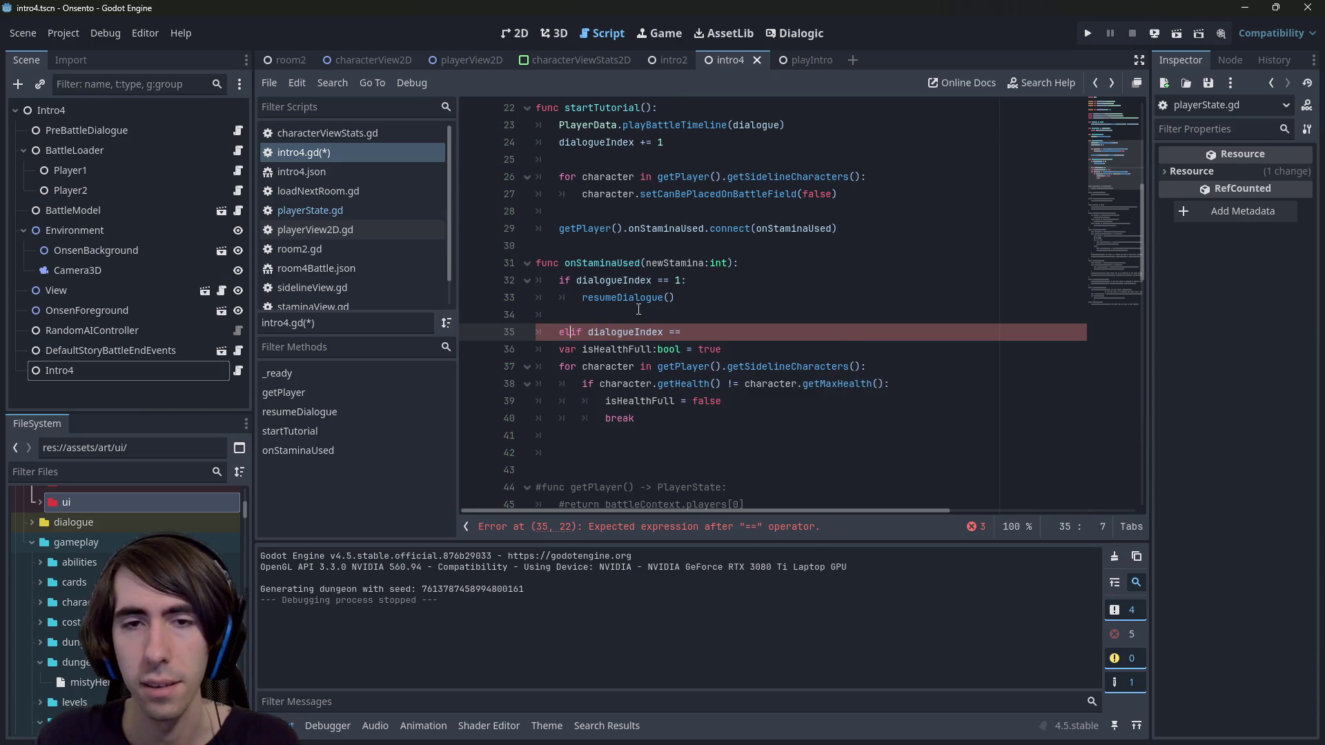
key("End")
type("2:")
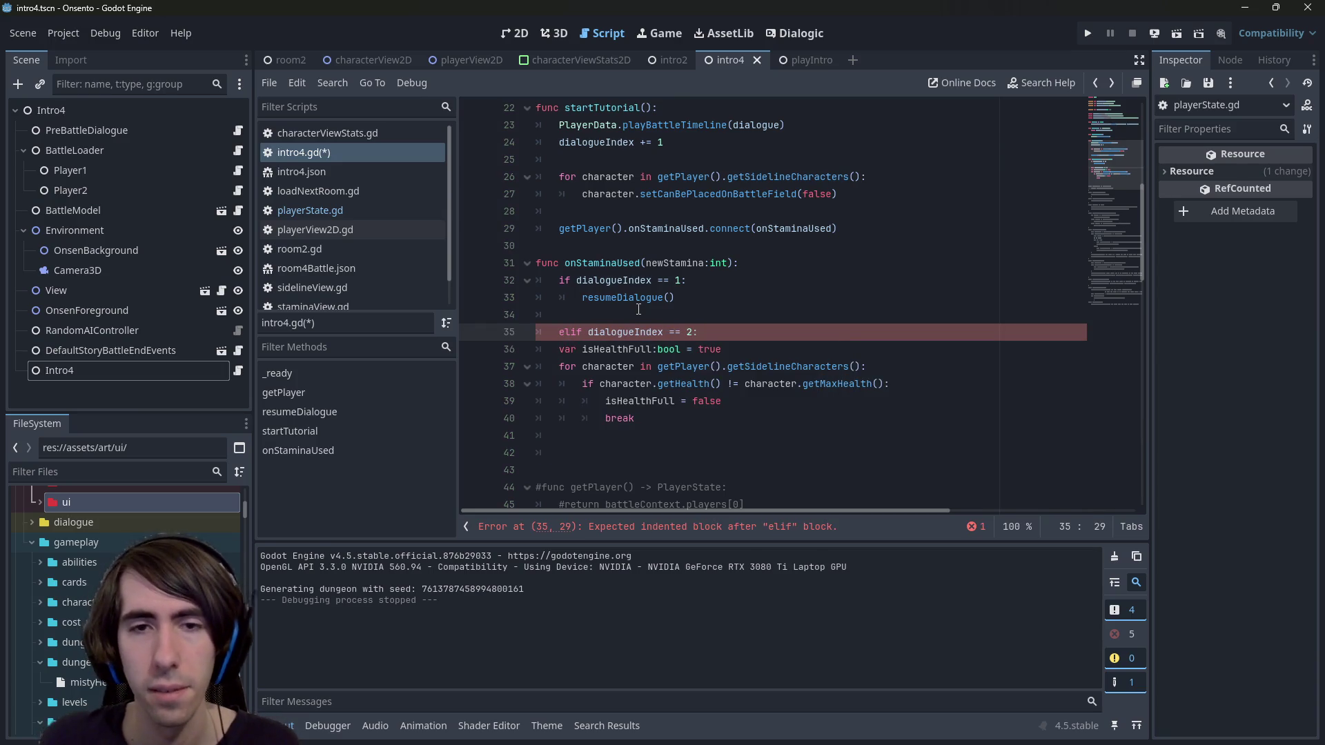
left_click_drag(638, 450, 473, 349)
left_click(471, 349)
left_click(571, 332)
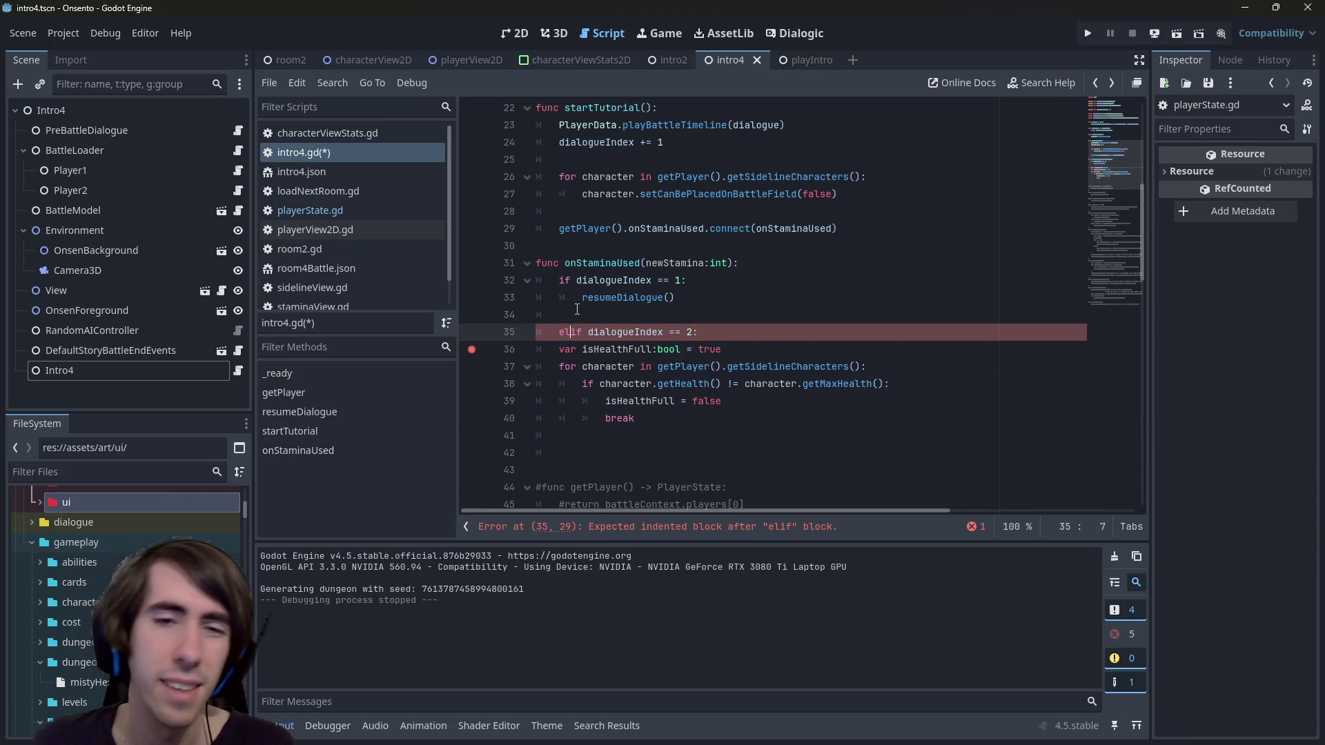
key("BackSpace")
key("BackSpace")
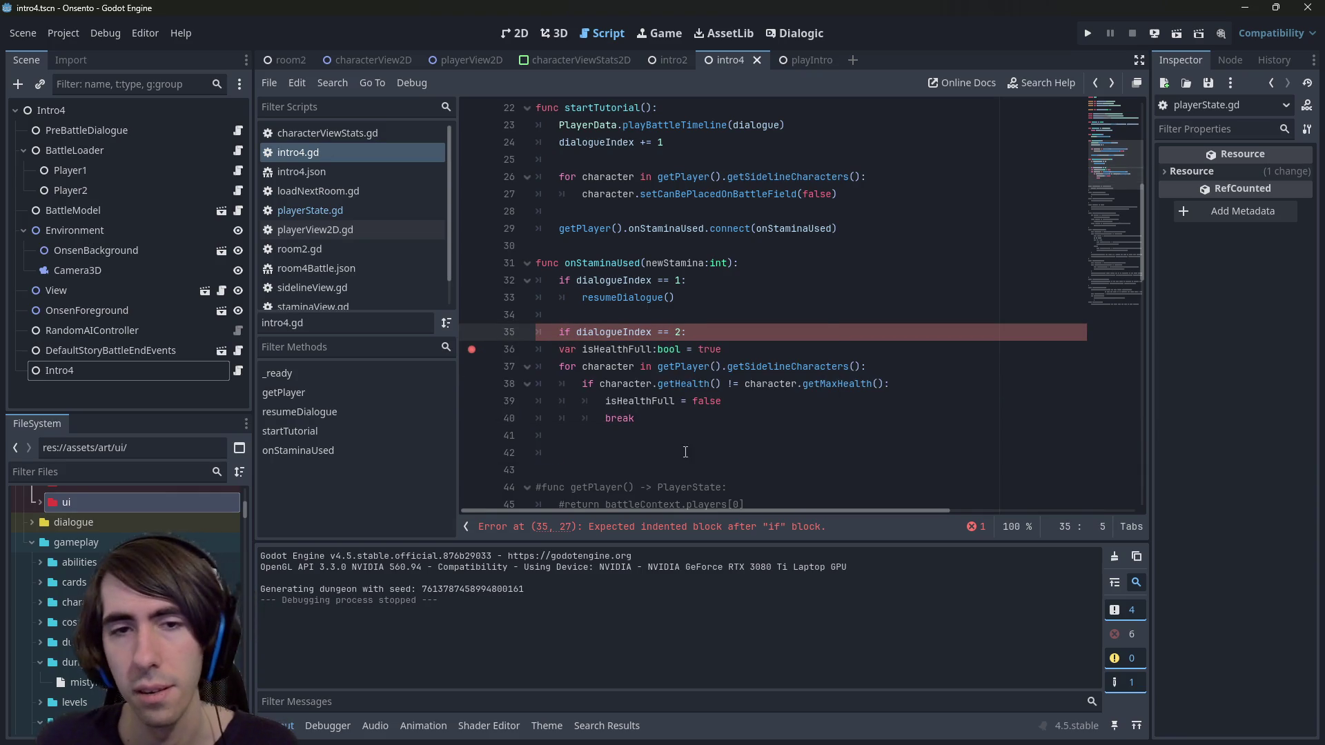
Indent the health-check lines under the new branch and remove the stray breakpoint on line 36.
left_click_drag(709, 454, 545, 349)
key("Tab")
left_click(710, 454)
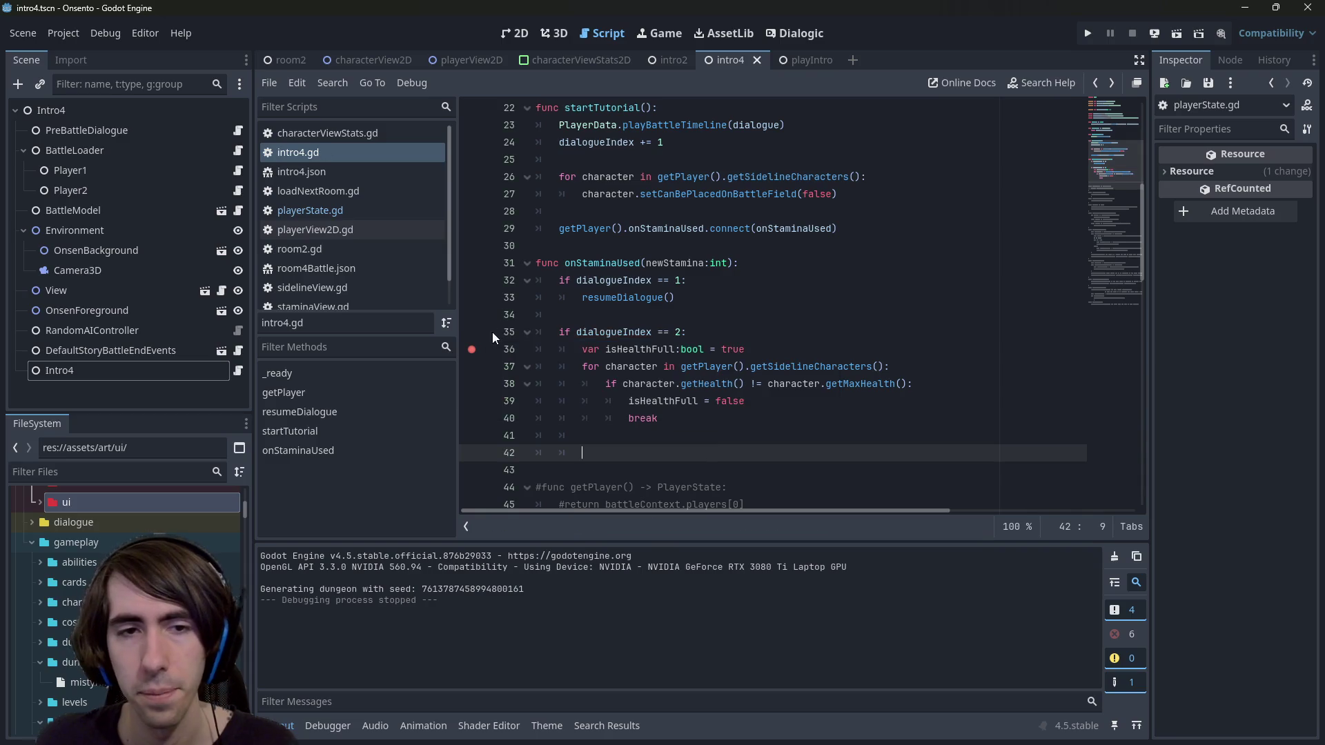
left_click(472, 349)
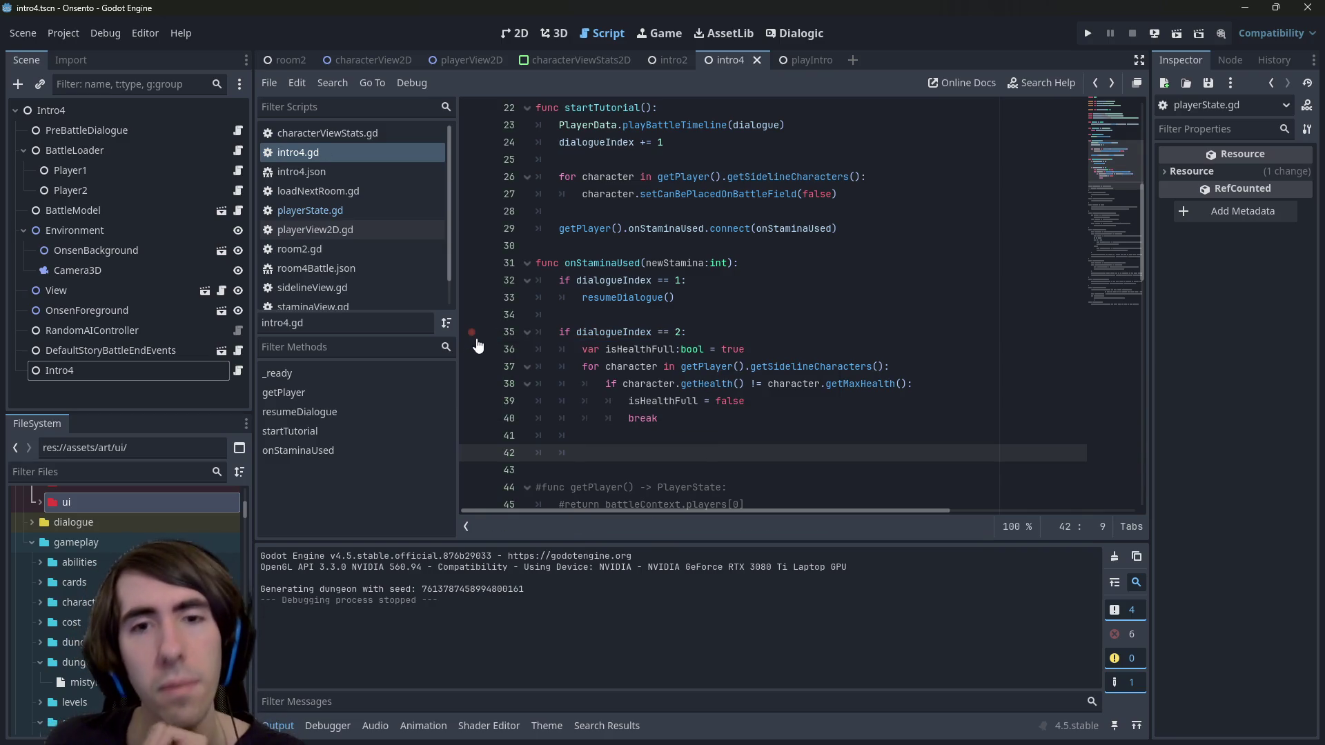
Review onStaminaUsed and where dialogueIndex is defined.
left_click(612, 440)
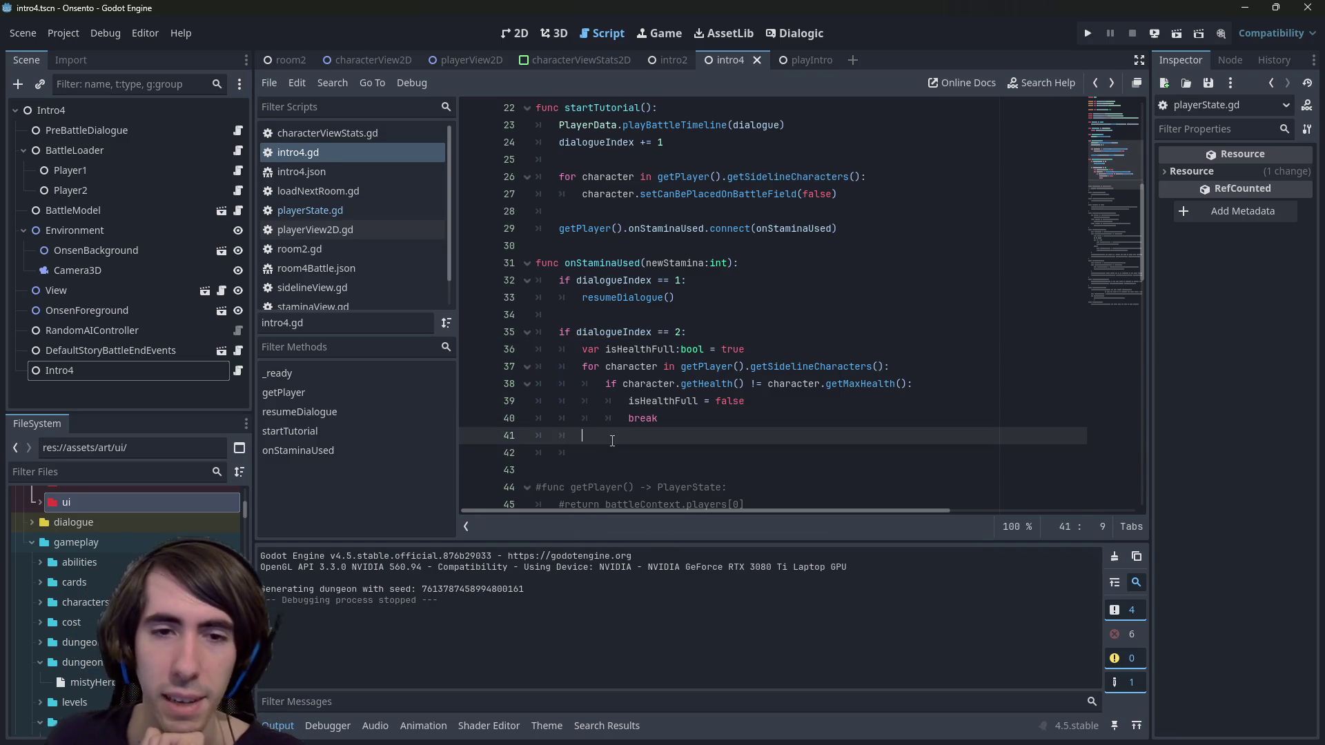
key("Down")
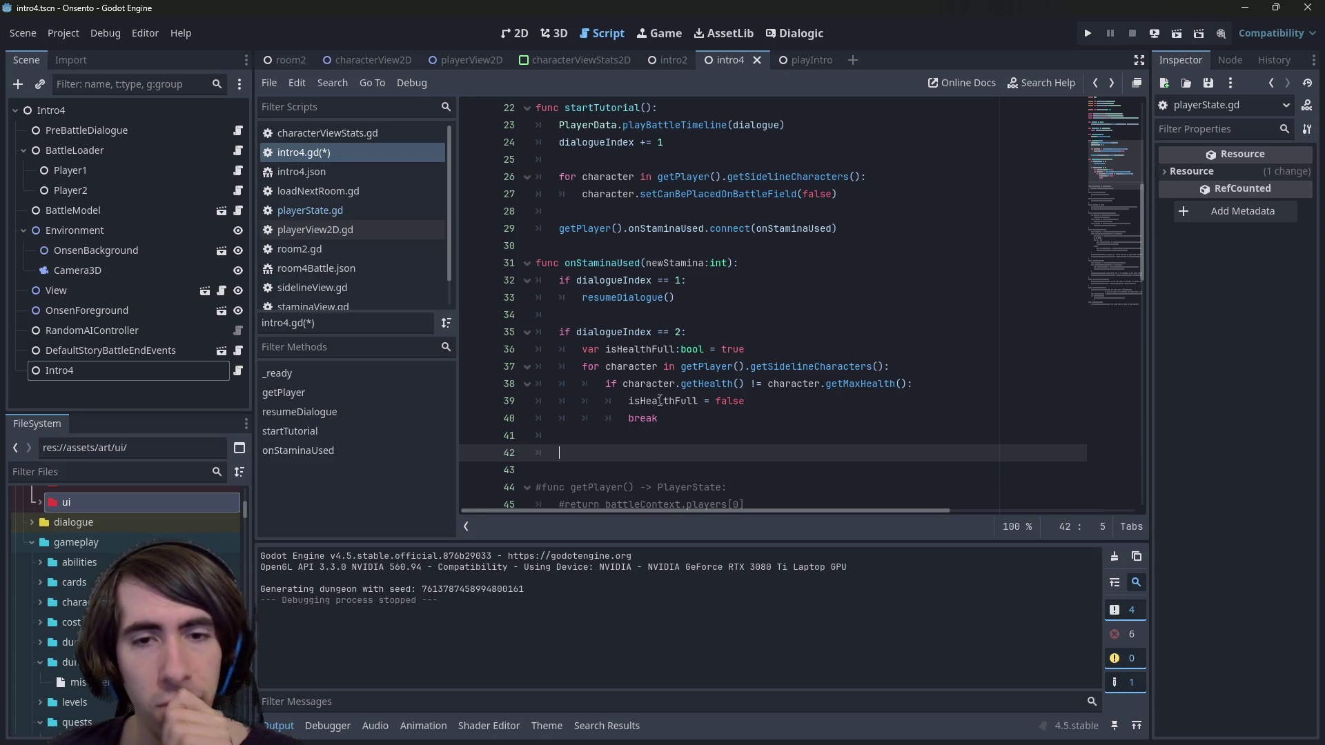
mouse_move(660, 400)
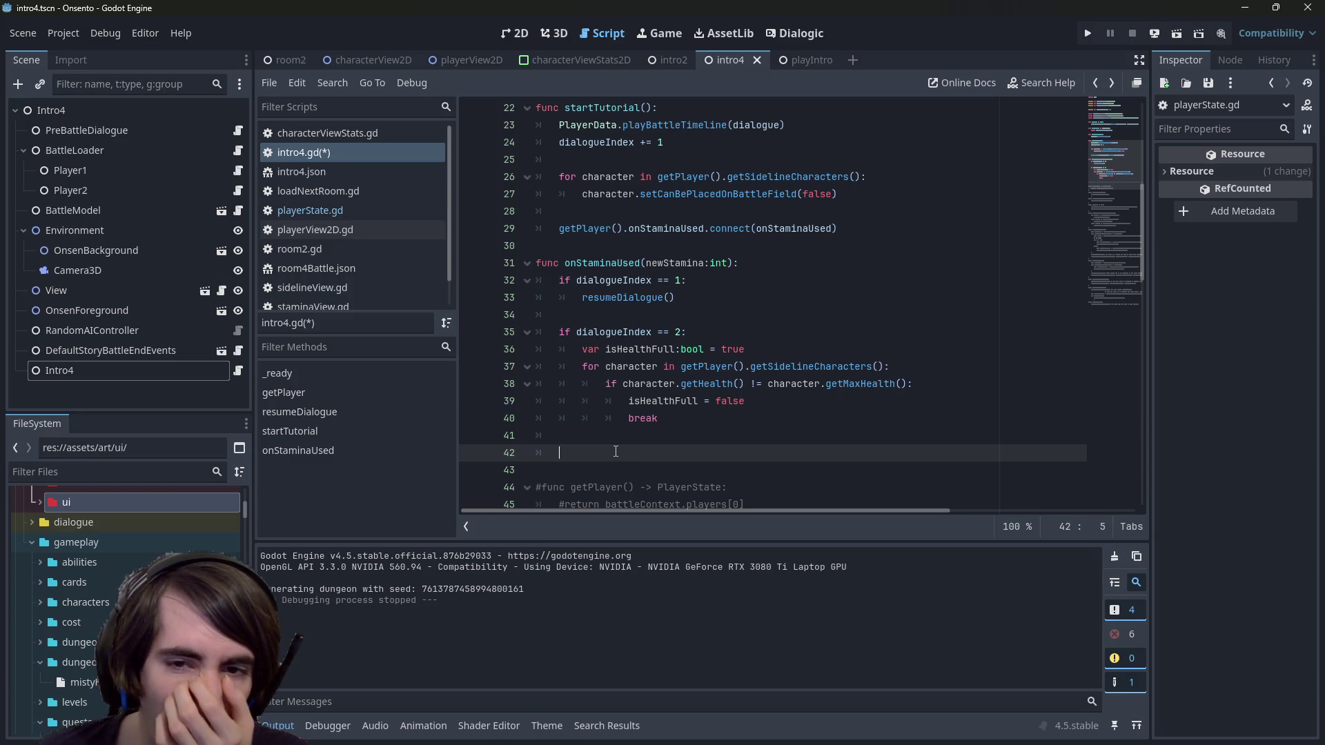
double_click(623, 263)
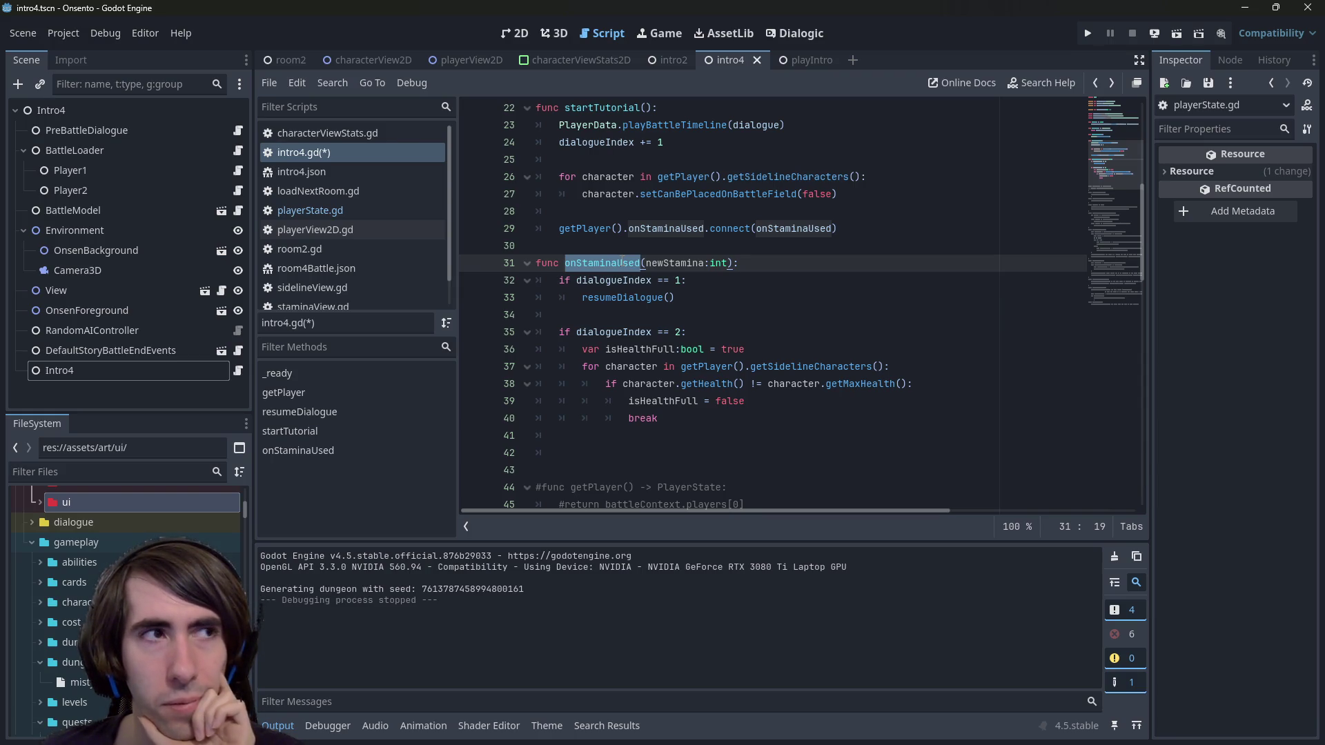
scroll(622, 261, "up", 1)
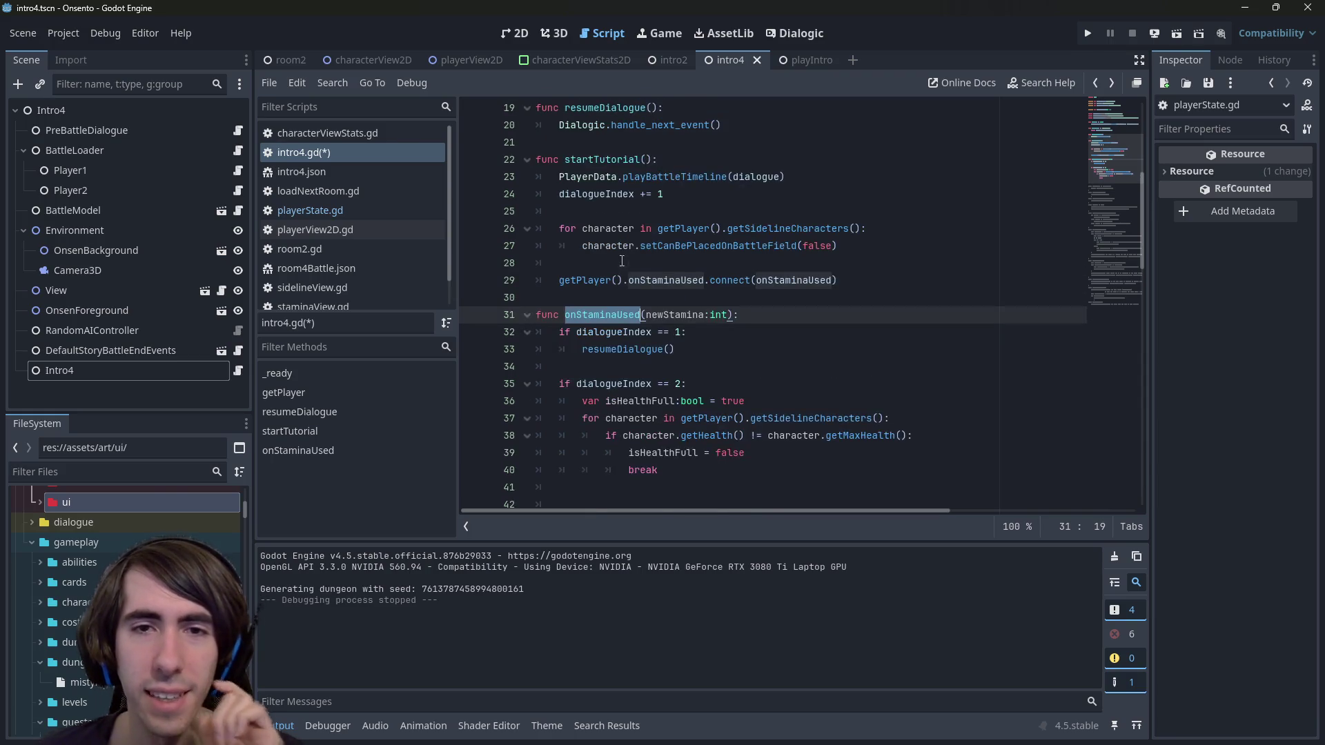
mouse_move(668, 287)
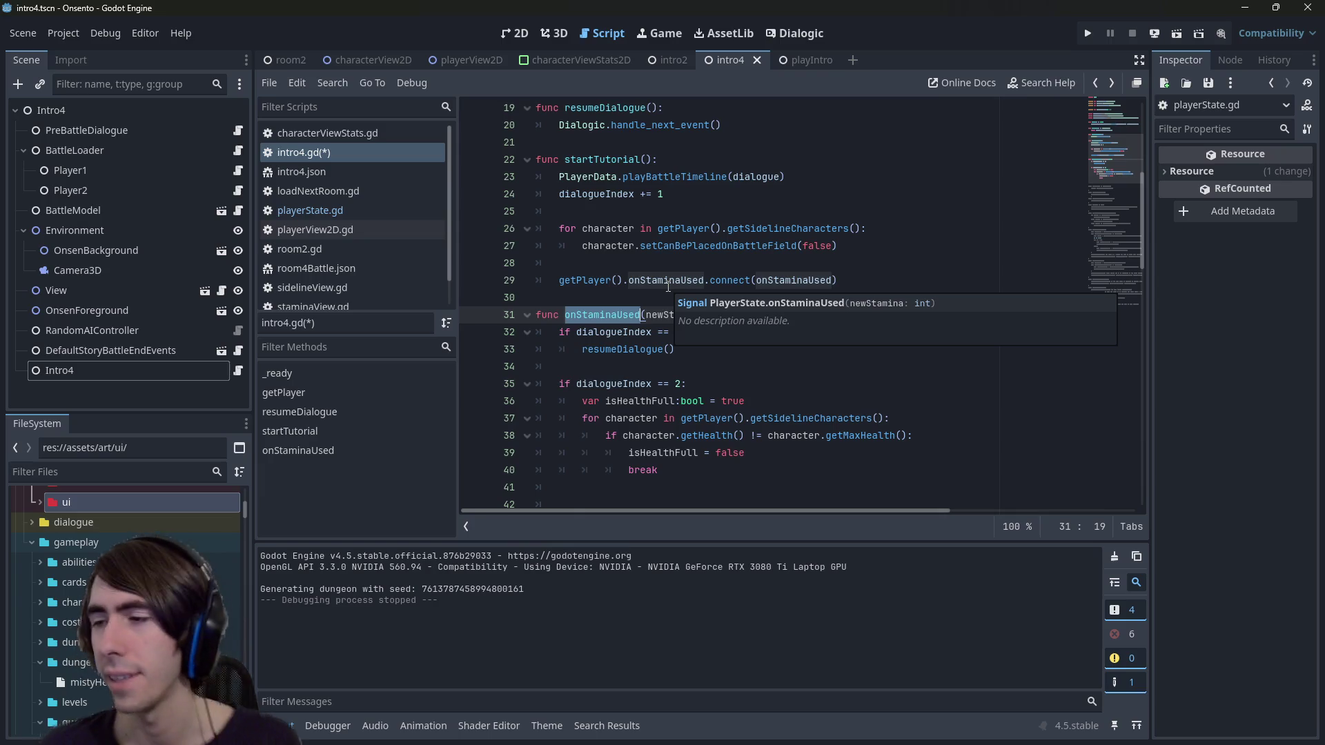
scroll(625, 331, "down", 2)
left_click(621, 400)
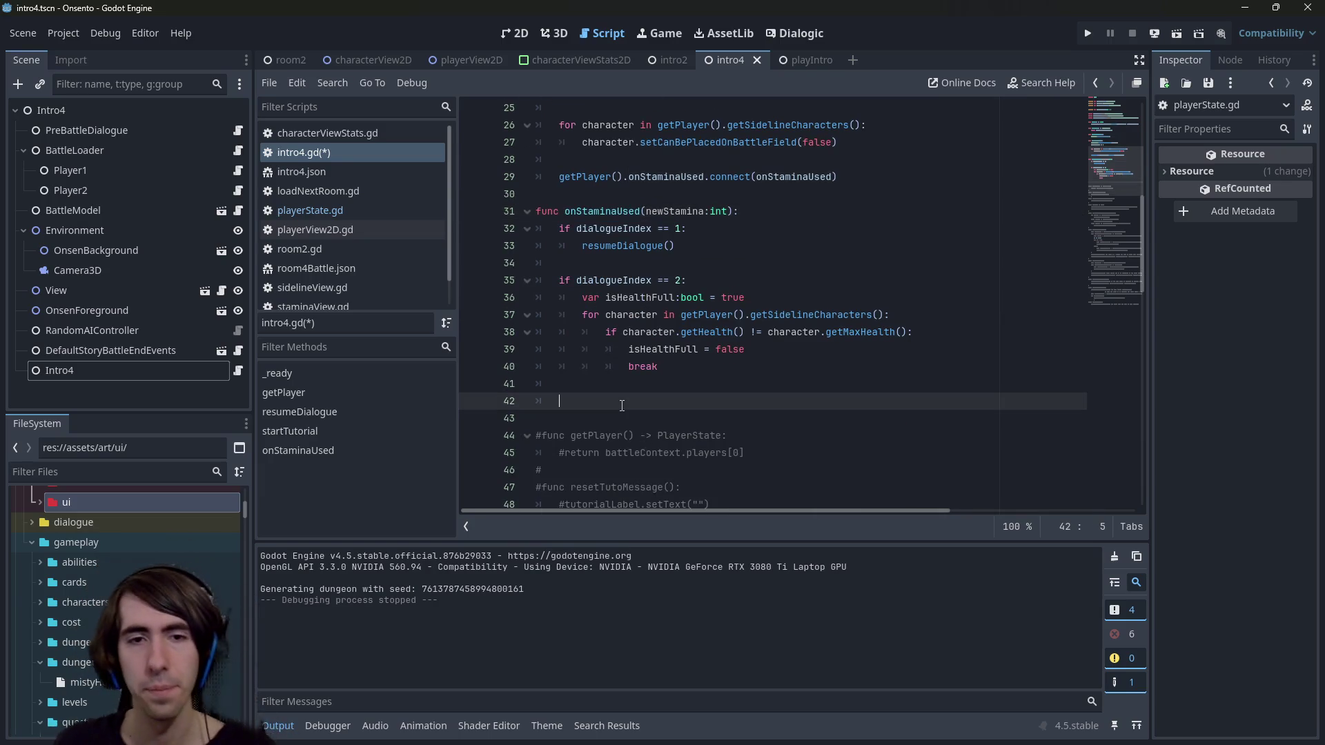
double_click(611, 279)
mouse_move(608, 277)
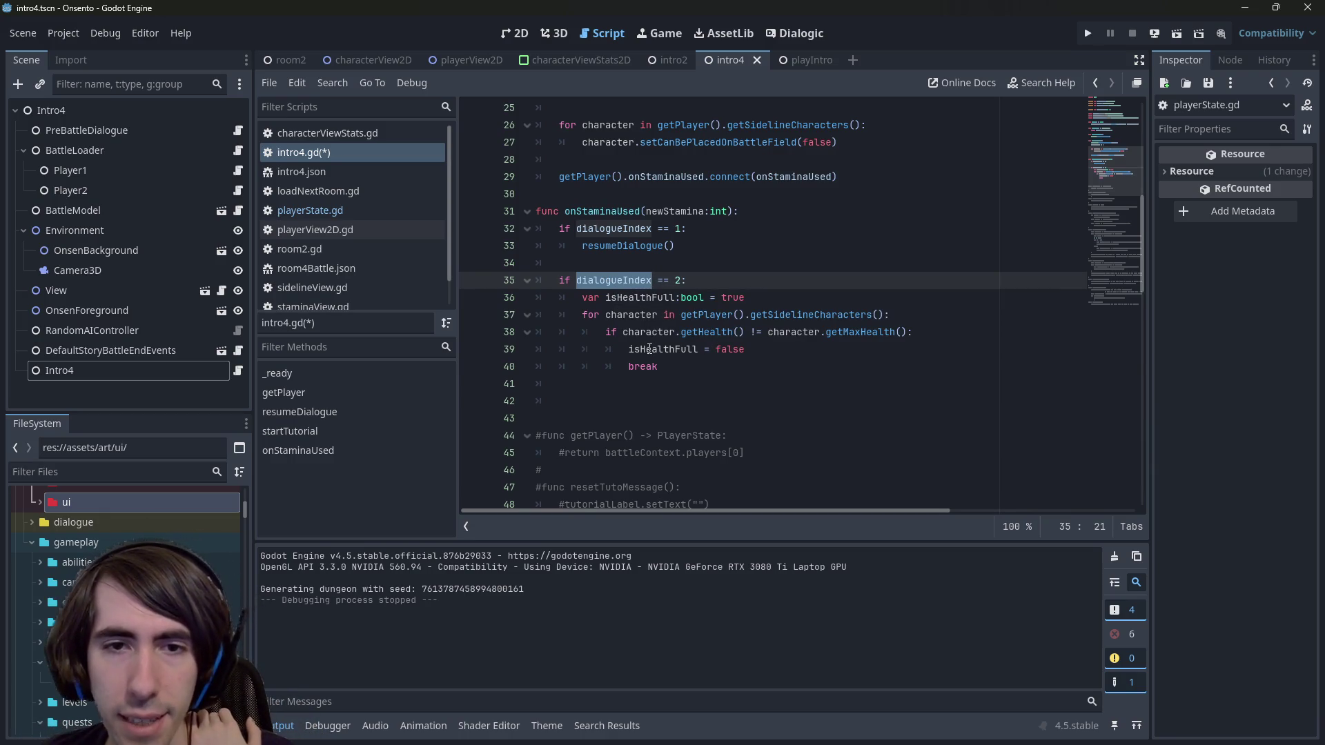
scroll(649, 349, "up", 1)
Begin a new indented 'if isHealthFull' line inside the branch on line 41.
left_click(652, 438)
key("Tab")
key("Return")
type("if")
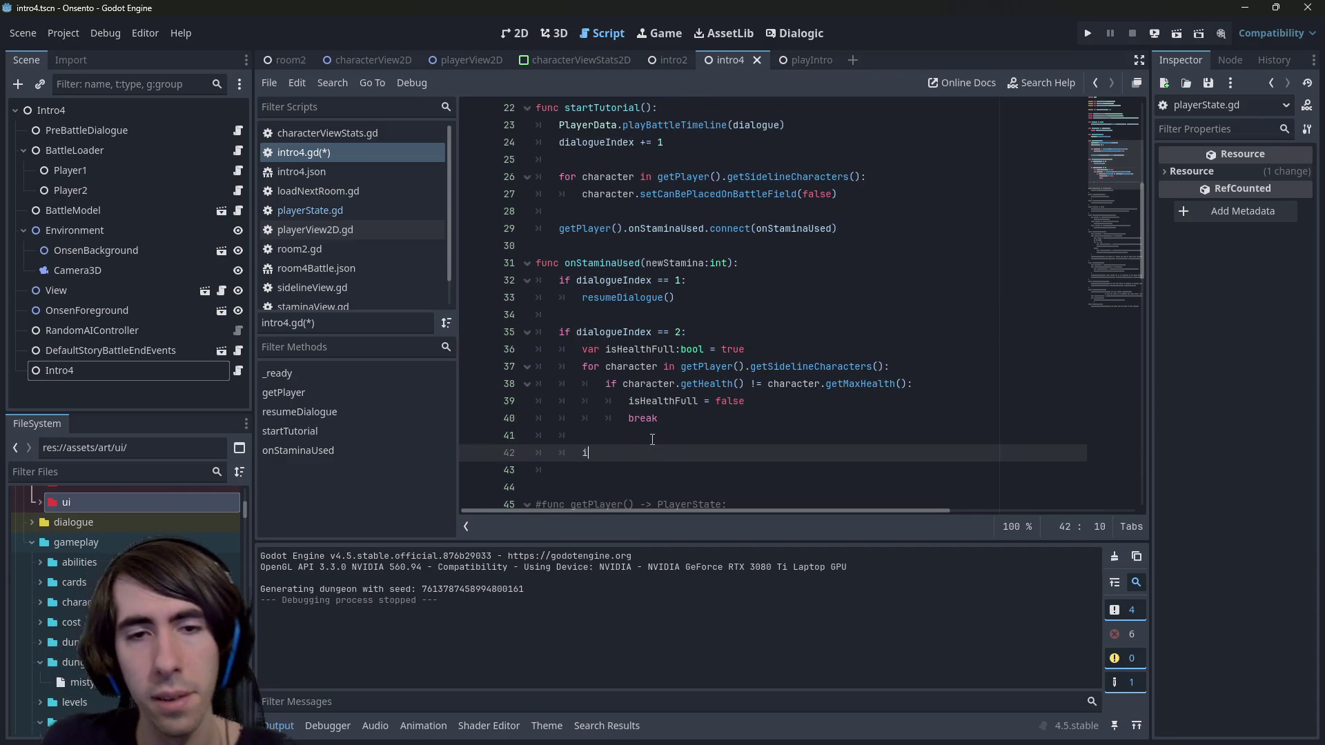
type(" isHealthFull:")
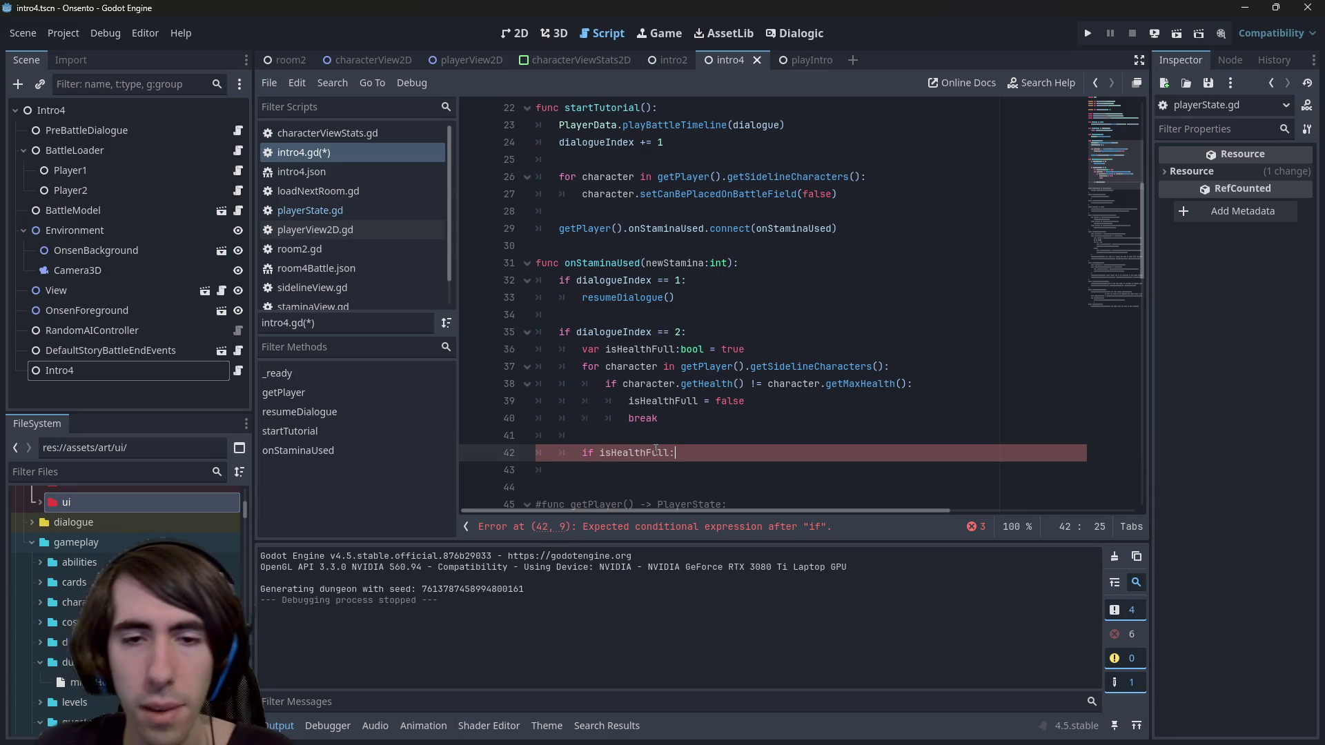
Put a copied resumeDialogue() call under the isHealthFull check, add a dialogueIndex line, and save.
key("Return")
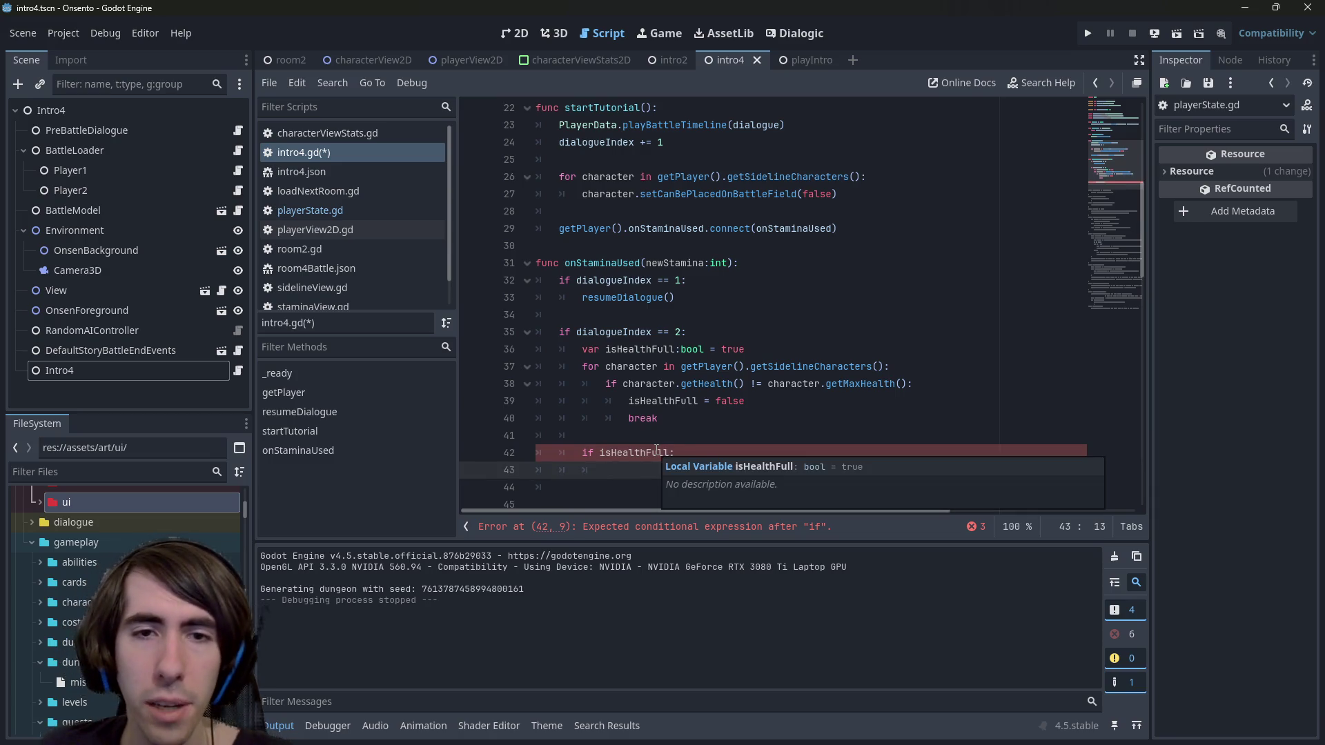
mouse_move(675, 297)
left_mouse_down()
mouse_move(621, 281)
mouse_move(537, 297)
left_mouse_up()
key("ctrl+c")
left_click(621, 470)
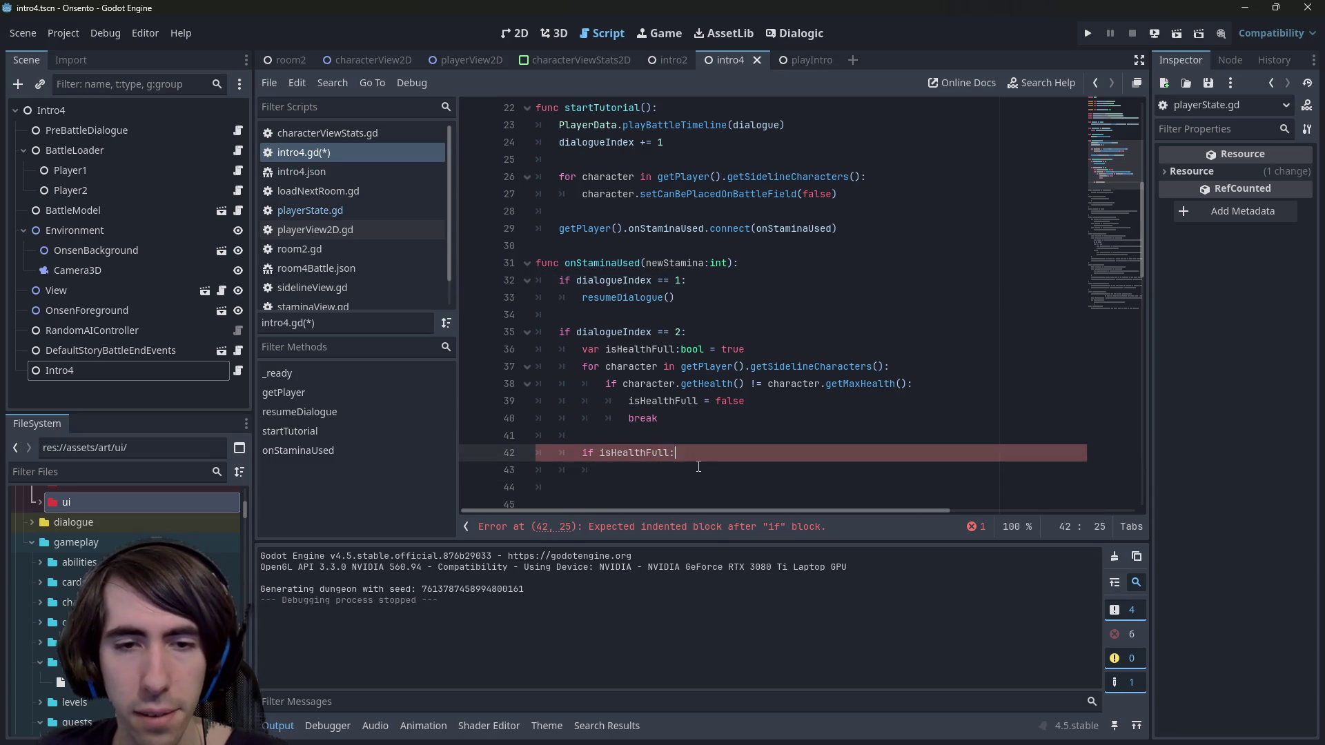
key("ctrl+v")
left_click(621, 331)
left_click(762, 470)
key("shift+Tab")
key("shift+Tab")
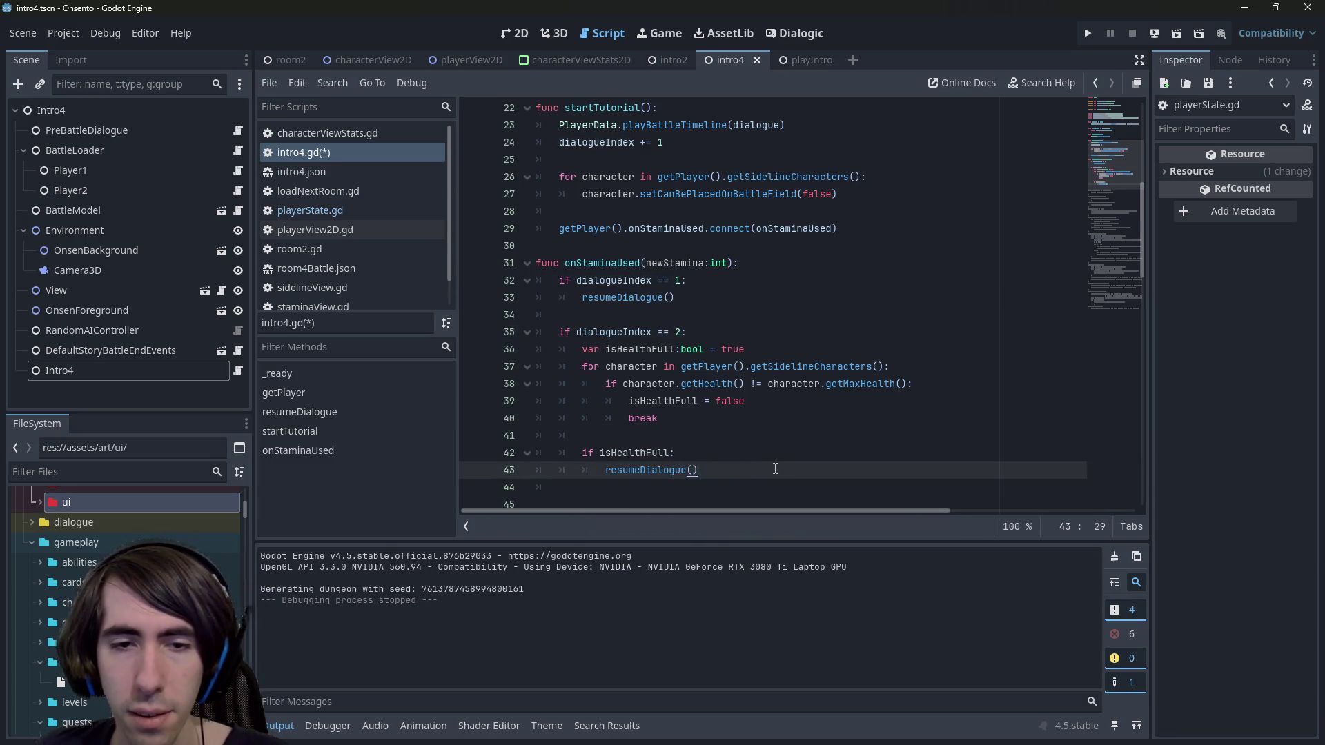
key("Return")
type("dialogueIndex += 1")
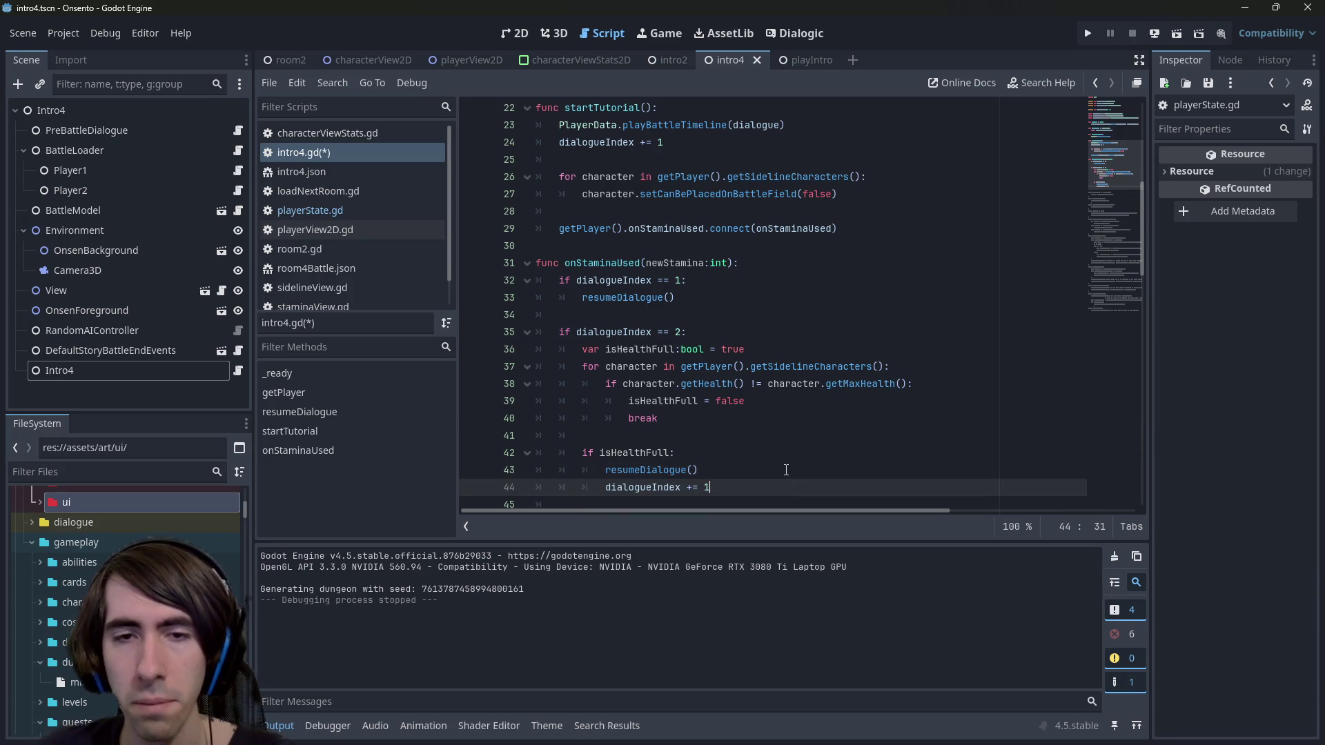
key("ctrl+s")
Move 'dialogueIndex += 1' into resumeDialogue, deleting it from startTutorial.
scroll(781, 428, "down", 2)
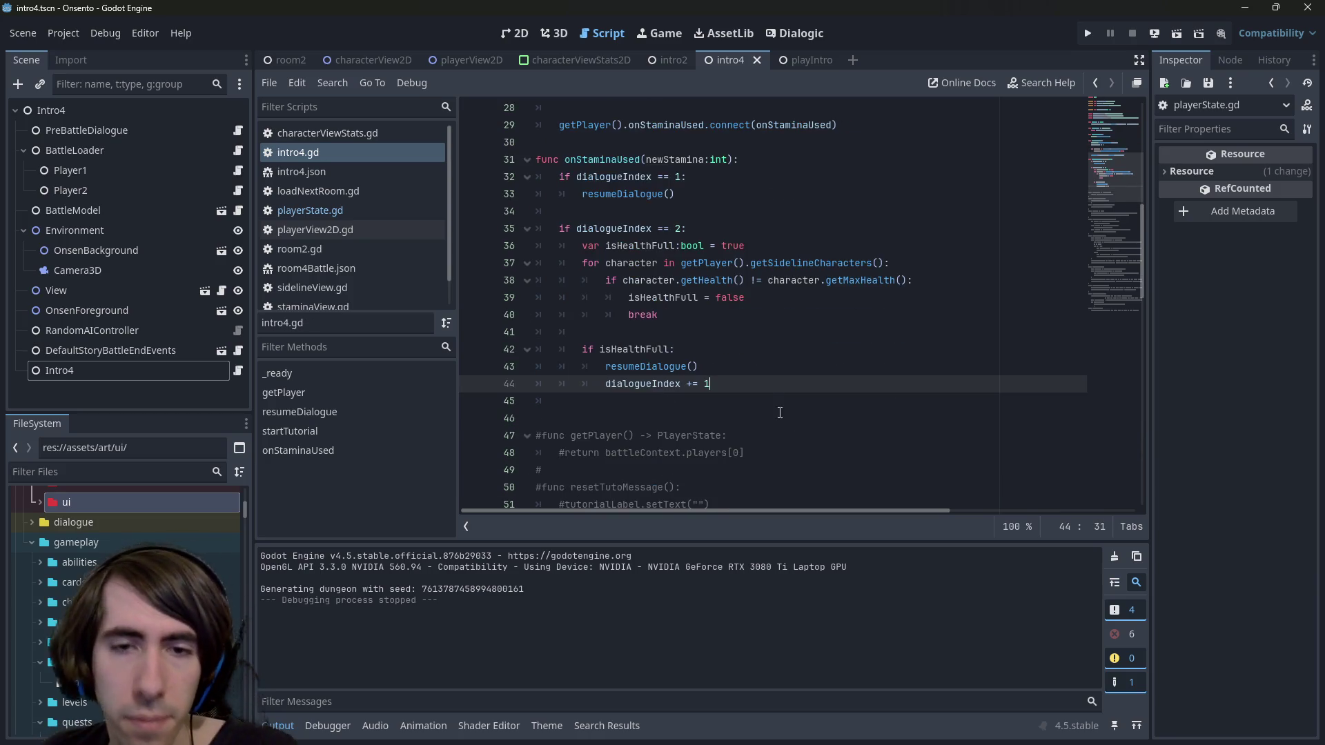
left_click(675, 371, "ctrl")
left_click(771, 174)
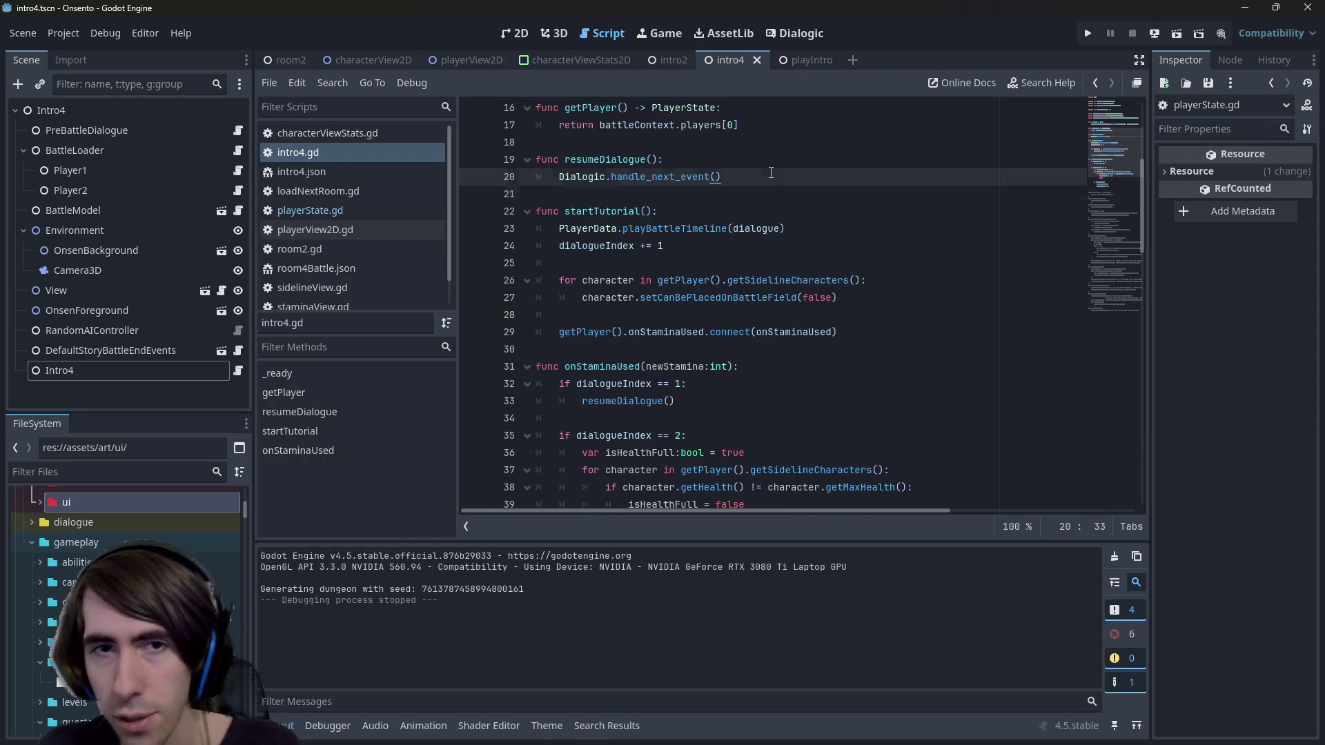
key("Return")
type("dialogueIndex += 1")
scroll(771, 179, "down", 1)
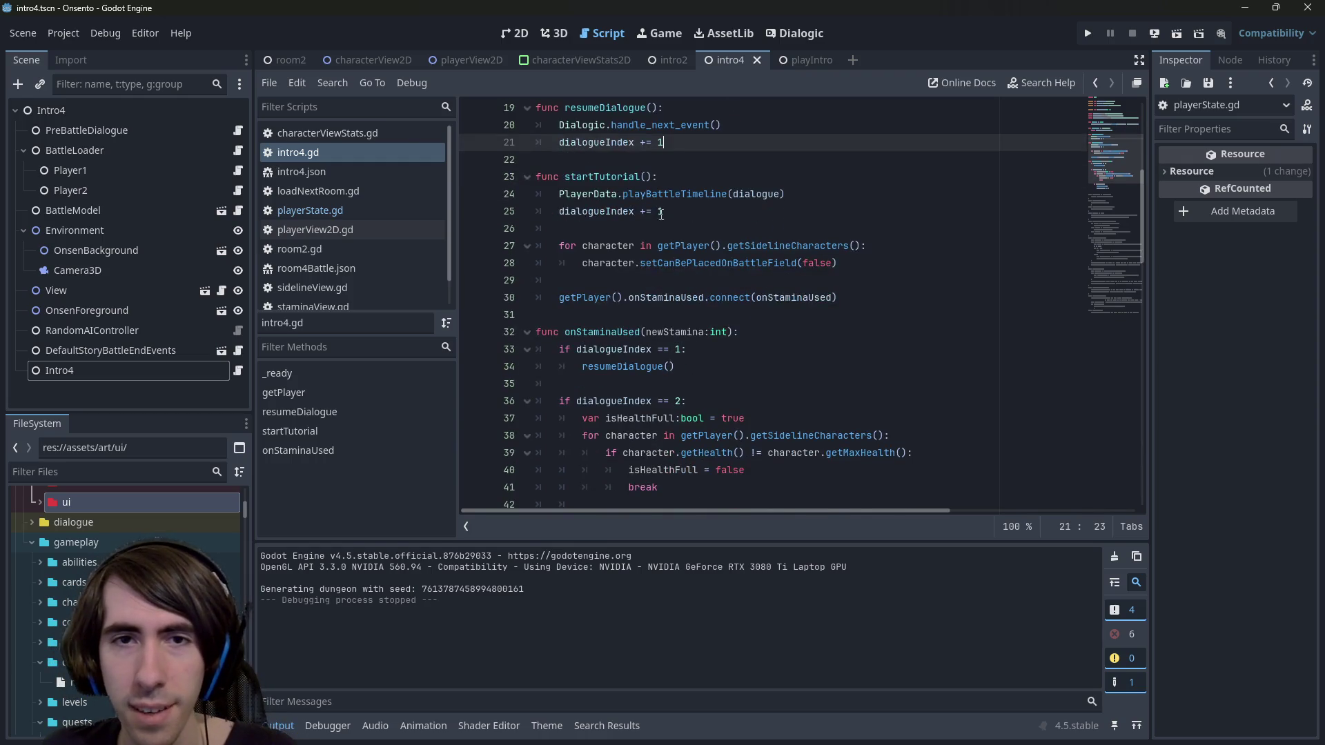
left_click_drag(664, 211, 525, 213)
key("BackSpace")
key("BackSpace")
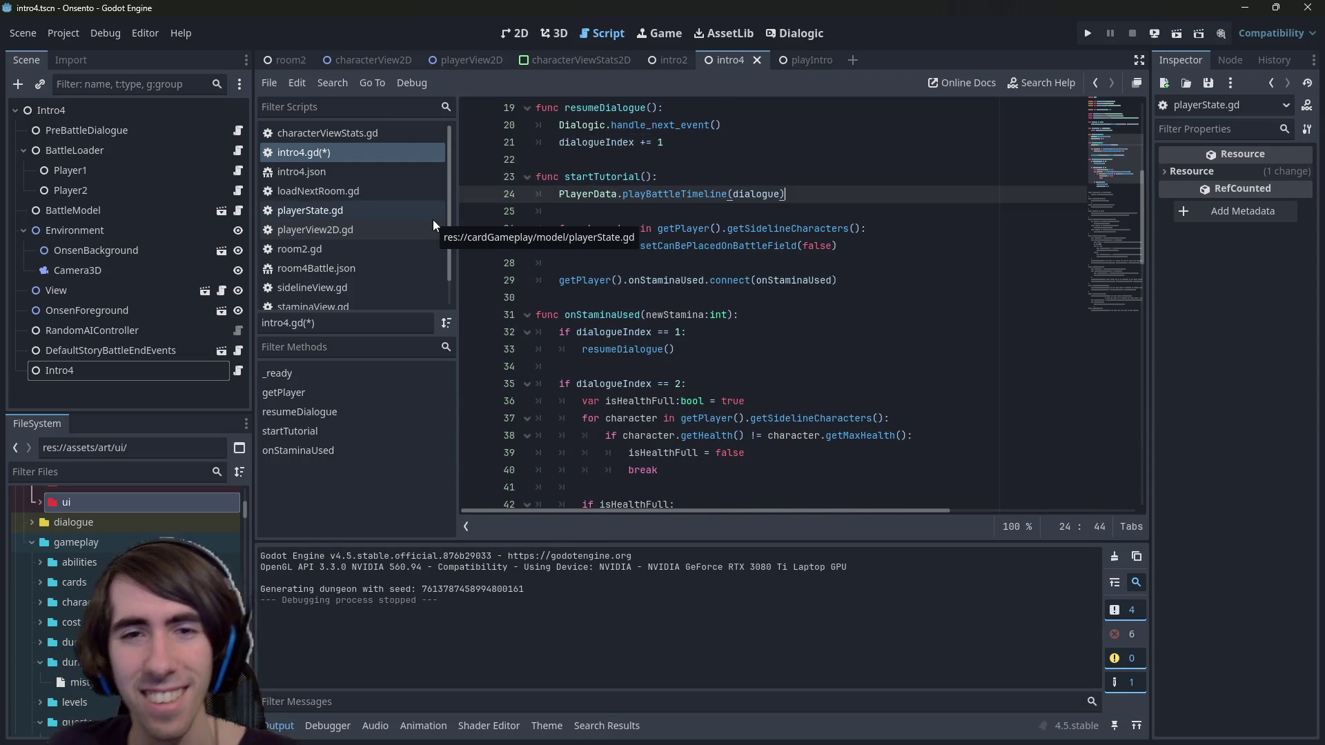
Try changing the index compared on line 32 to 0, then undo it.
scroll(656, 234, "up", 3)
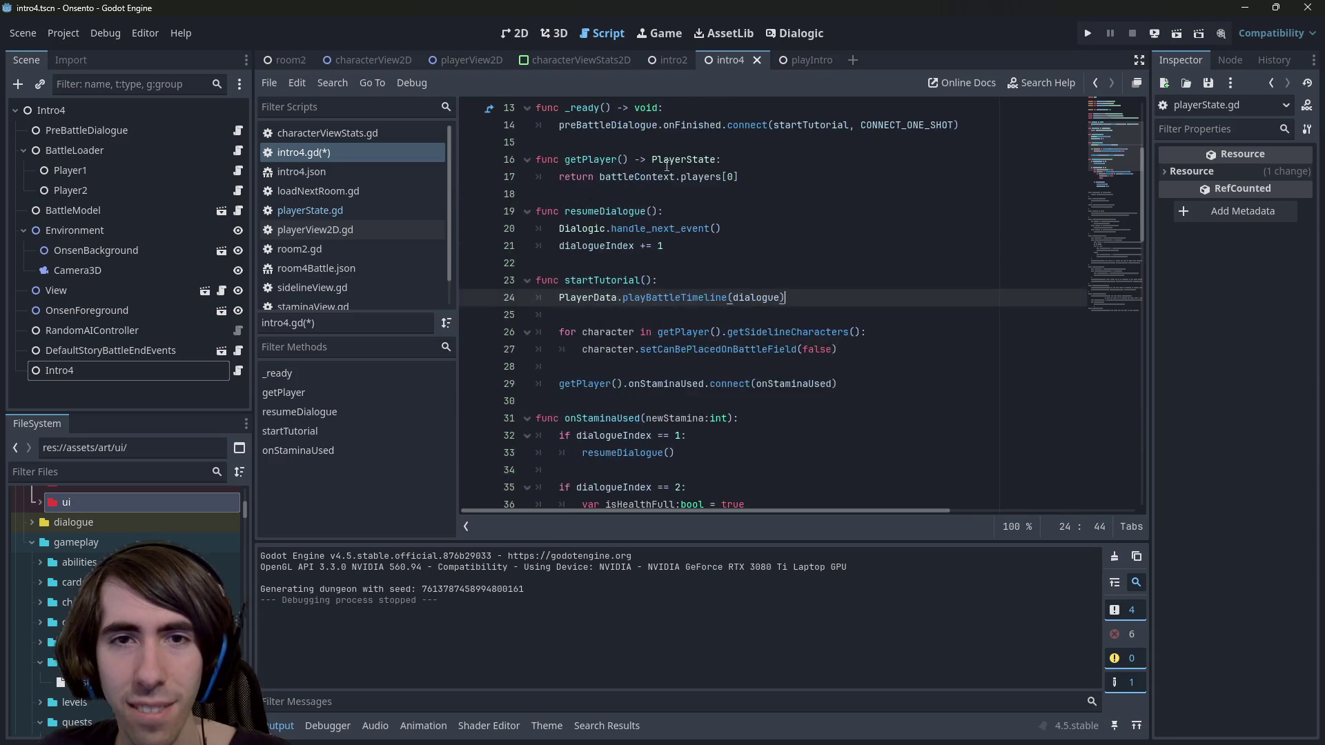
scroll(659, 256, "down", 3)
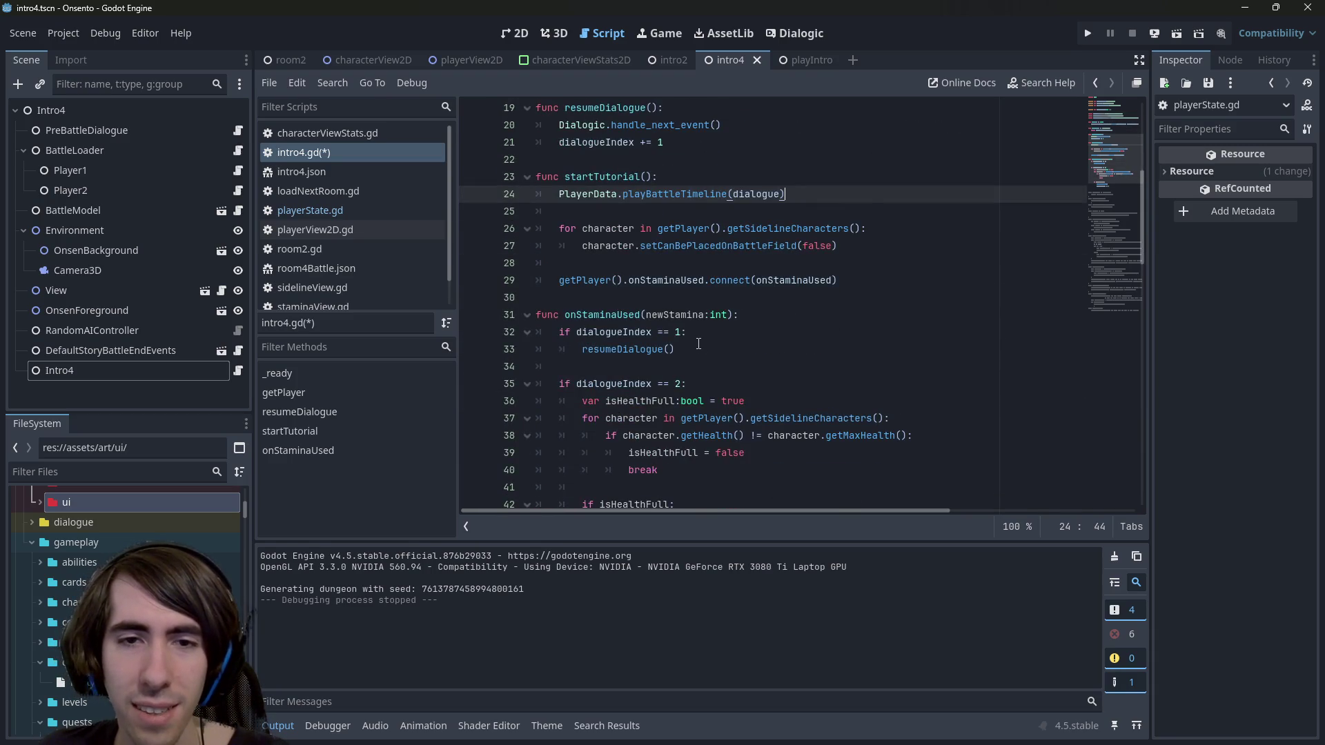
left_click(677, 332)
key("Delete")
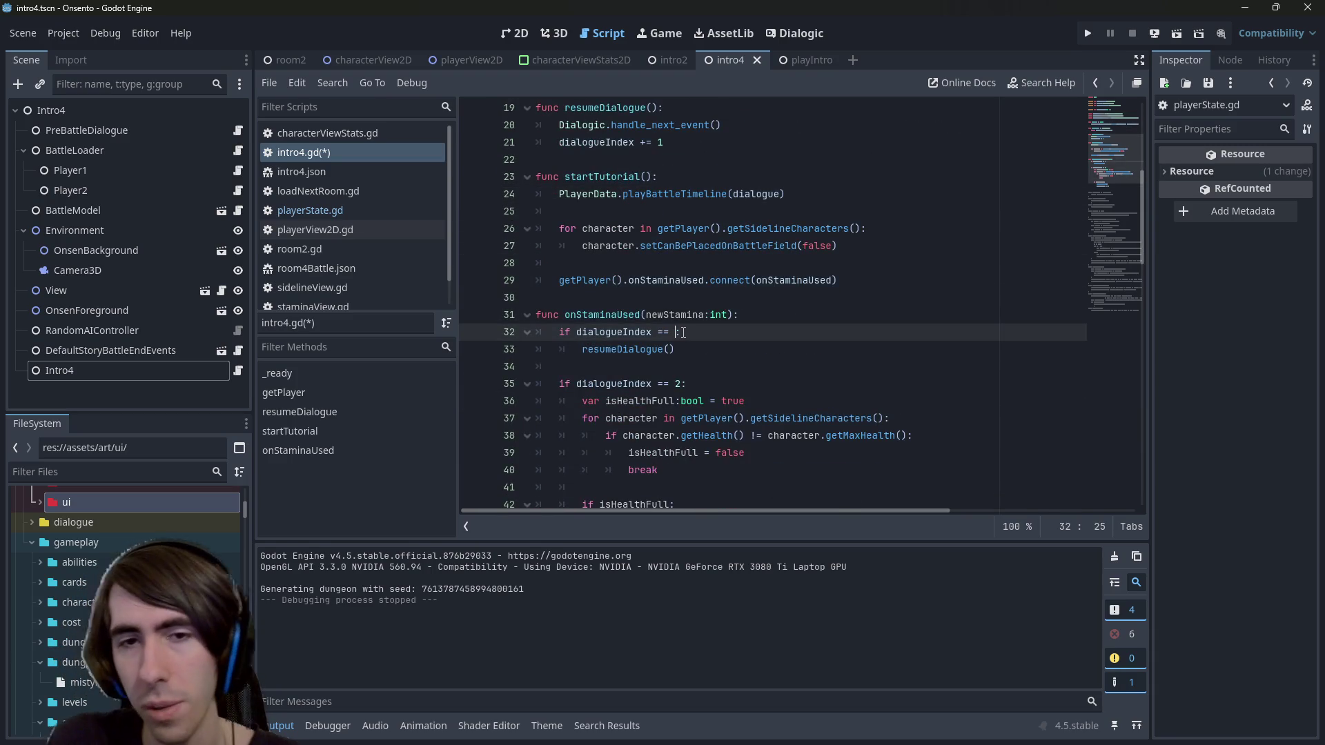
type("0")
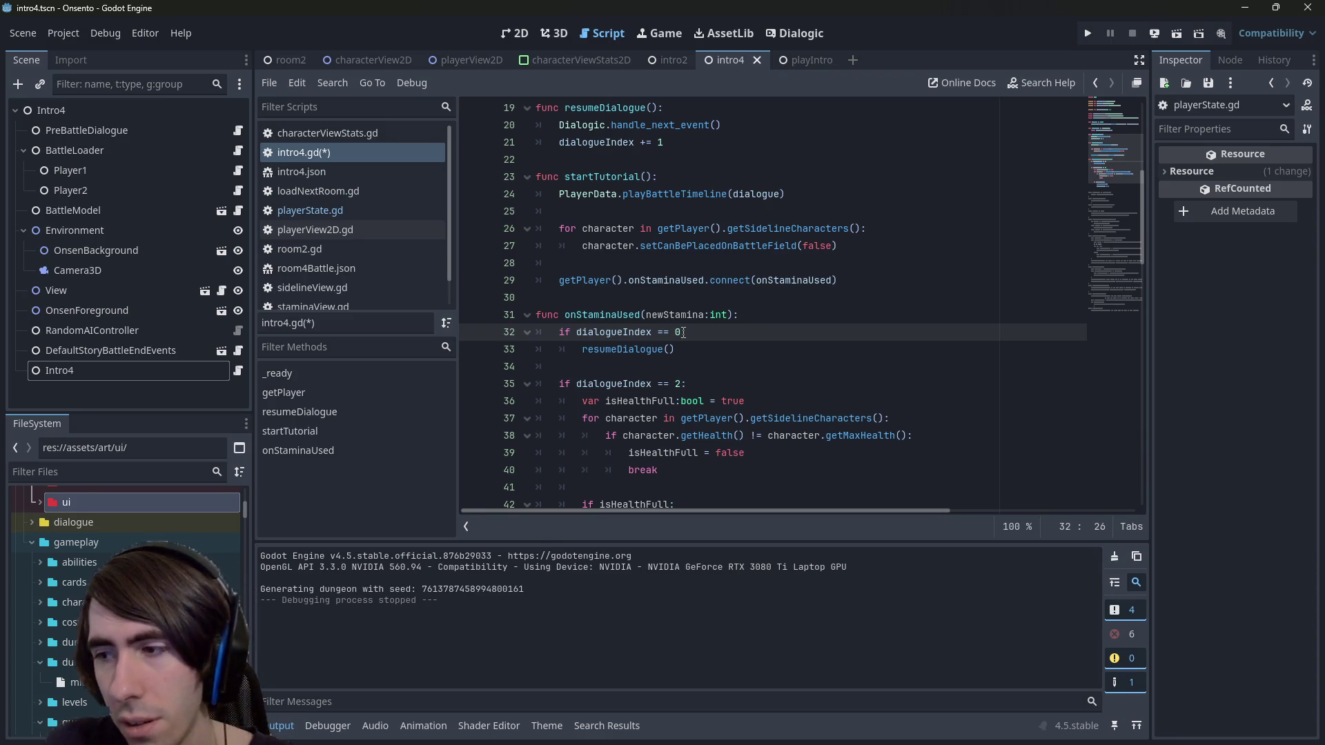
scroll(684, 334, "down", 3)
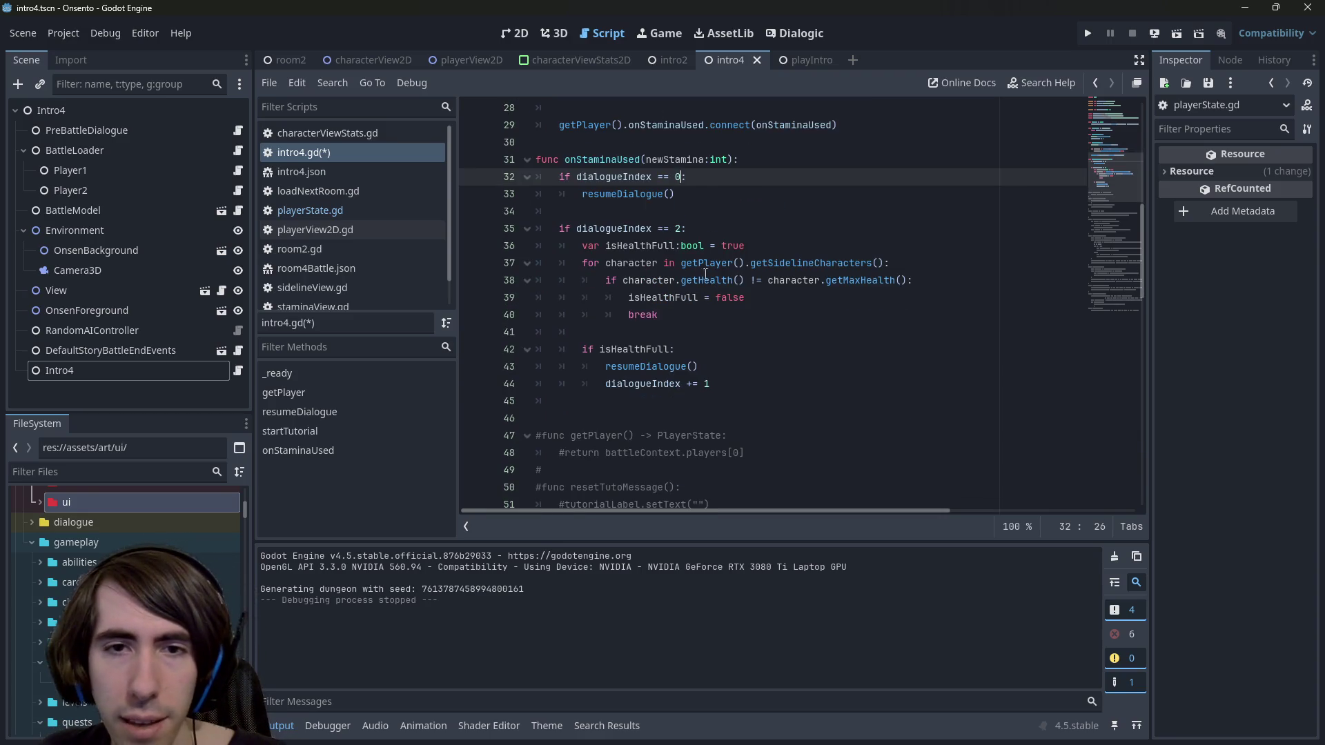
left_click(680, 229)
key("ctrl+z")
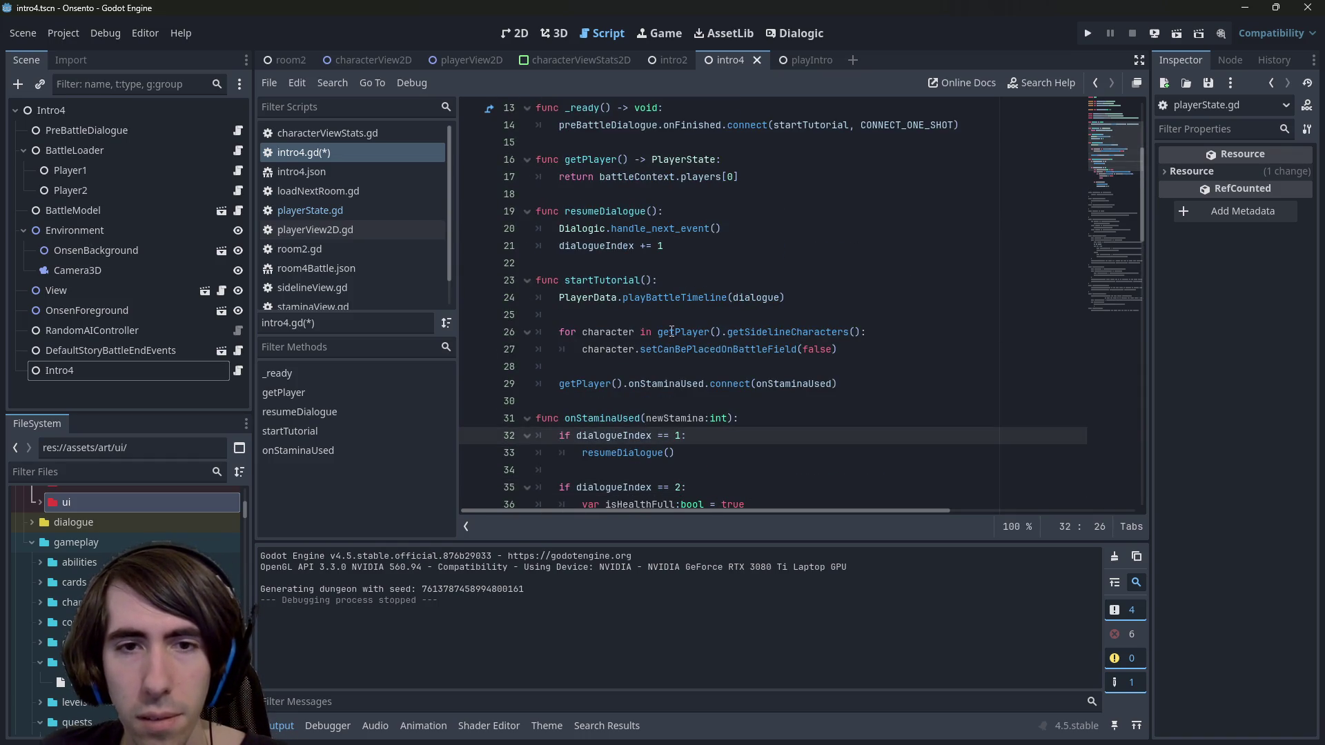
Add 'dialogueIndex = 1' after line 24 in startTutorial and save intro4.gd.
double_click(617, 247)
key("ctrl+c")
left_click(820, 301)
key("Return")
key("ctrl+v")
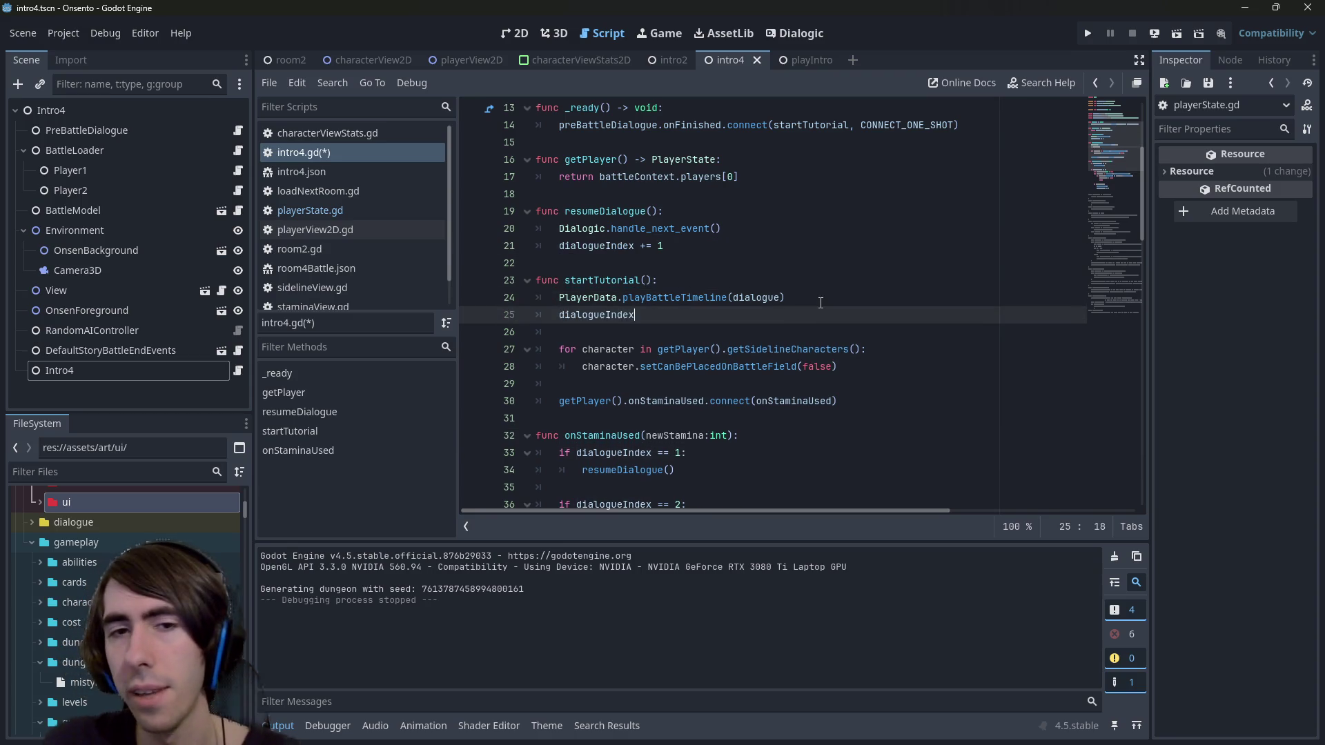
type("1")
key("ctrl+s")
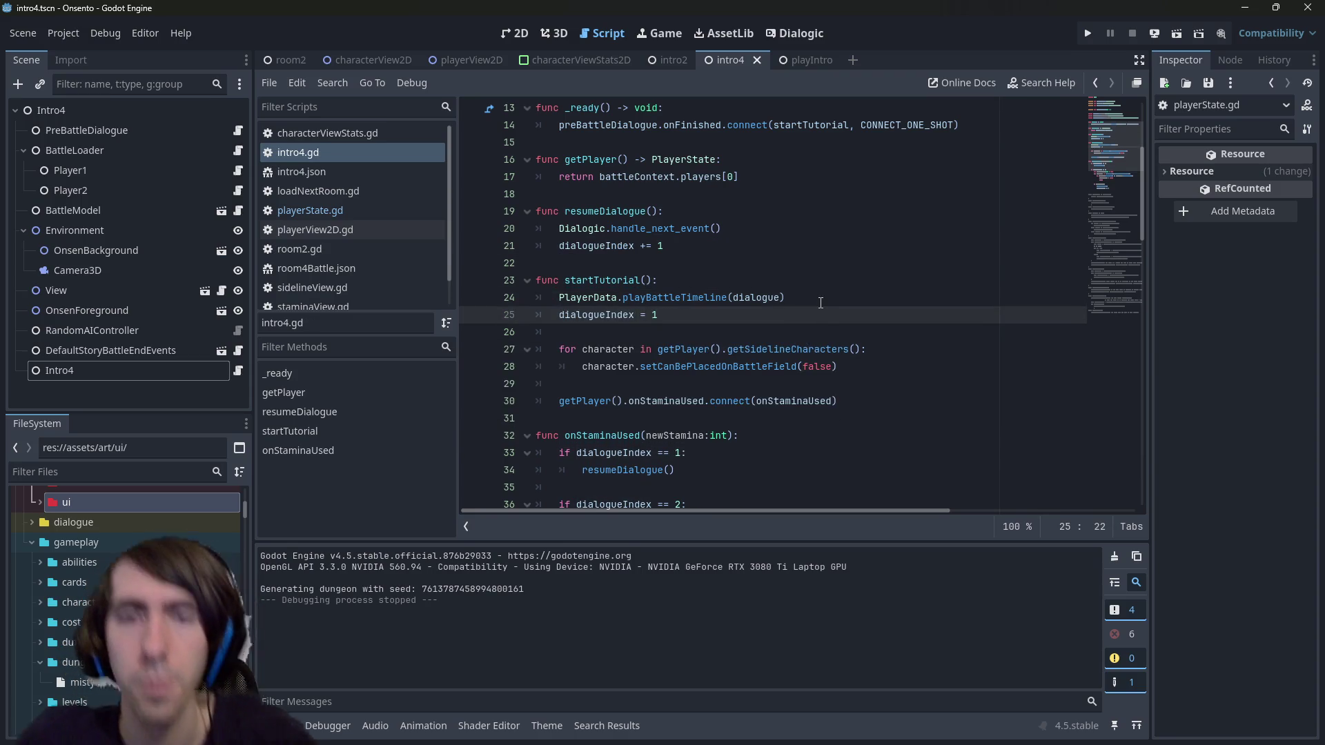
Delete the 'dialogueIndex += 1' line from the health branch, leaving line 45 indented.
scroll(820, 303, "down", 3)
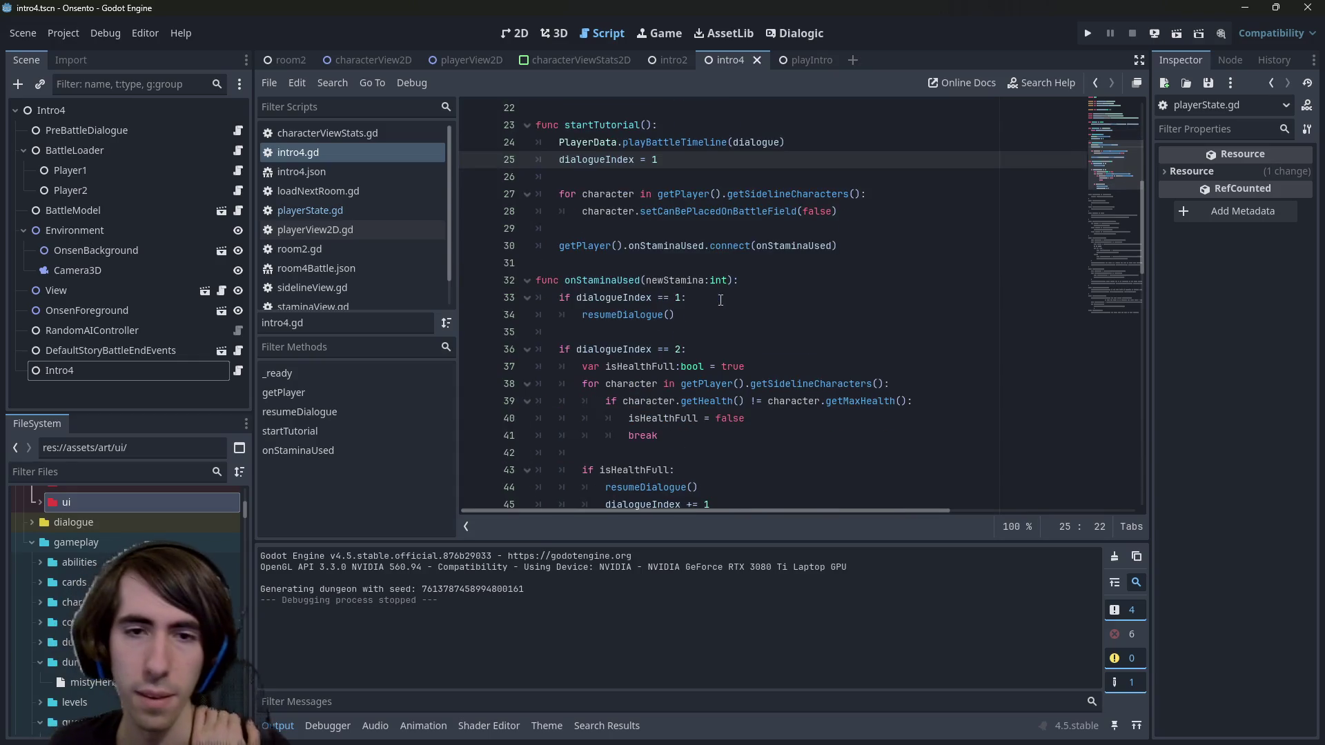
left_click(689, 298)
scroll(703, 340, "down", 1)
left_click(687, 297)
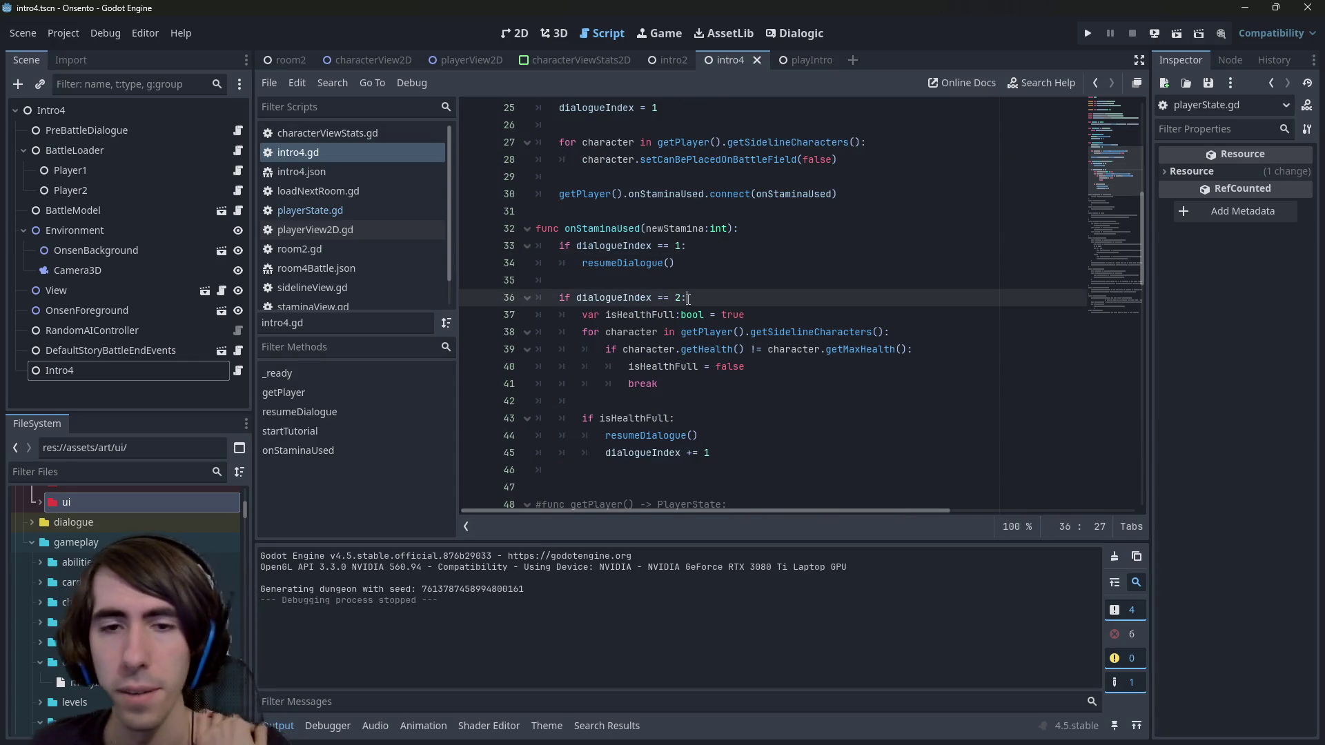
left_click(735, 452)
key("shift+Home")
key("shift+Home")
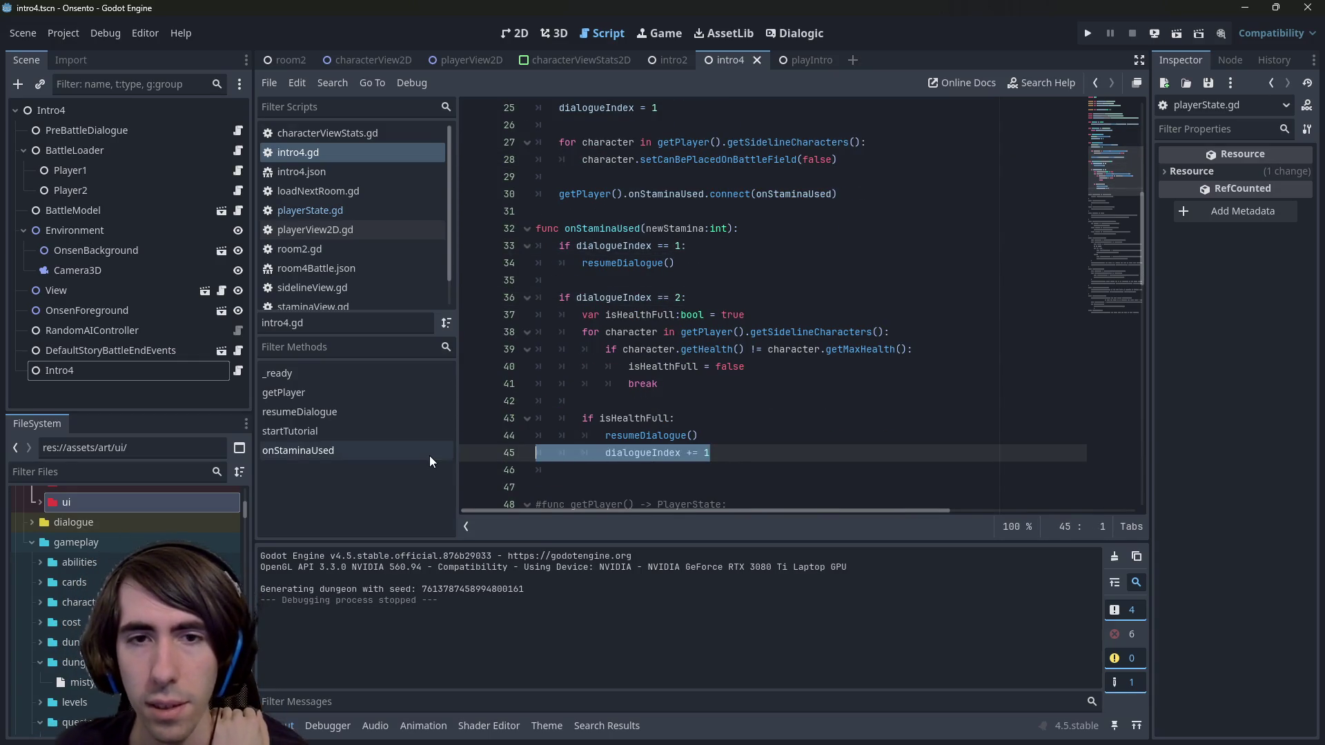
key("BackSpace")
key("Tab")
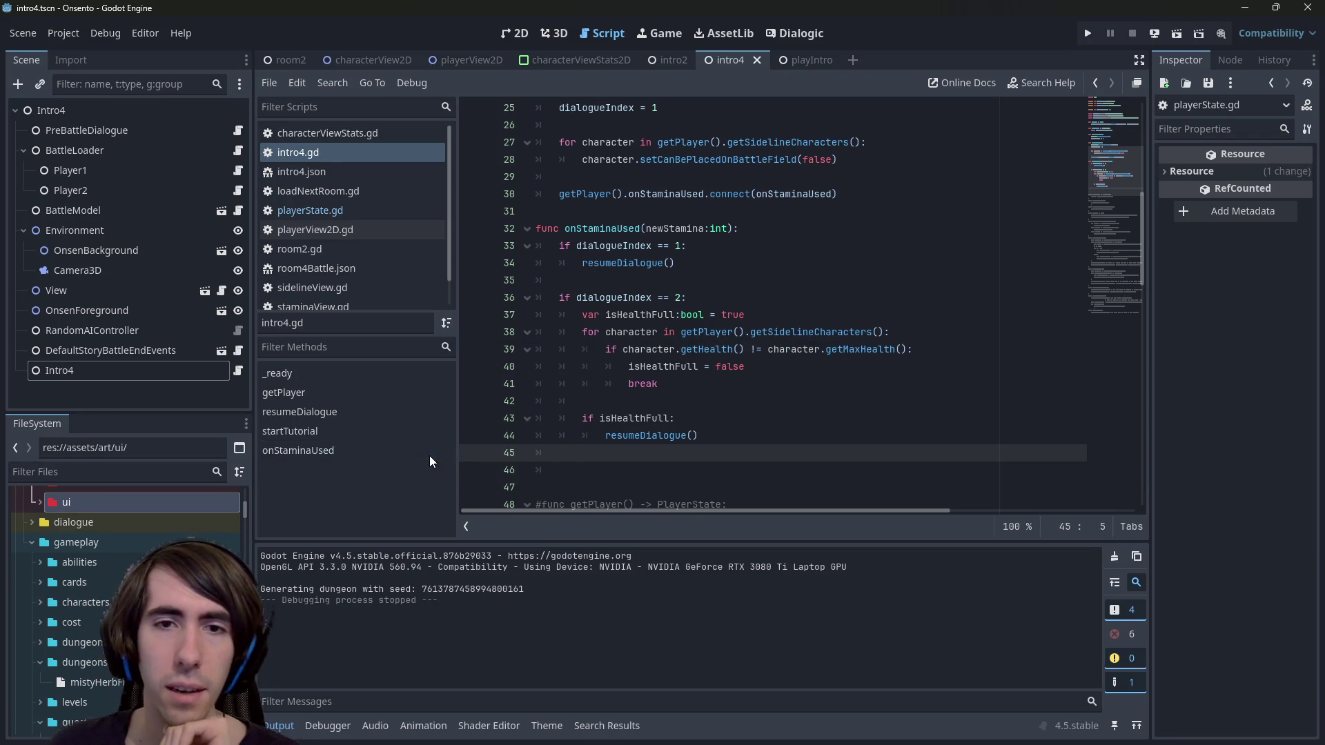
Copy the sideline-character loop into the isHealthFull block and indent it.
scroll(760, 343, "up", 2)
scroll(760, 343, "up", 1)
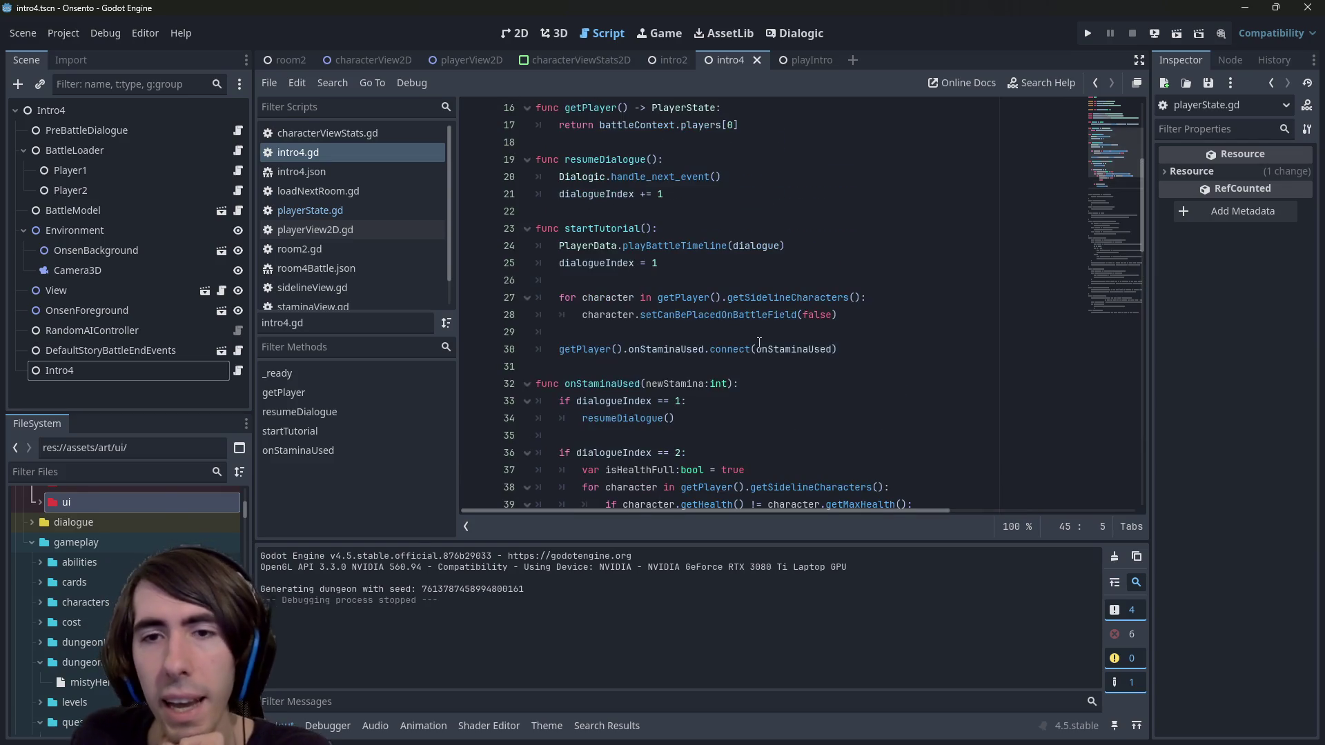
left_click_drag(890, 297, 537, 280)
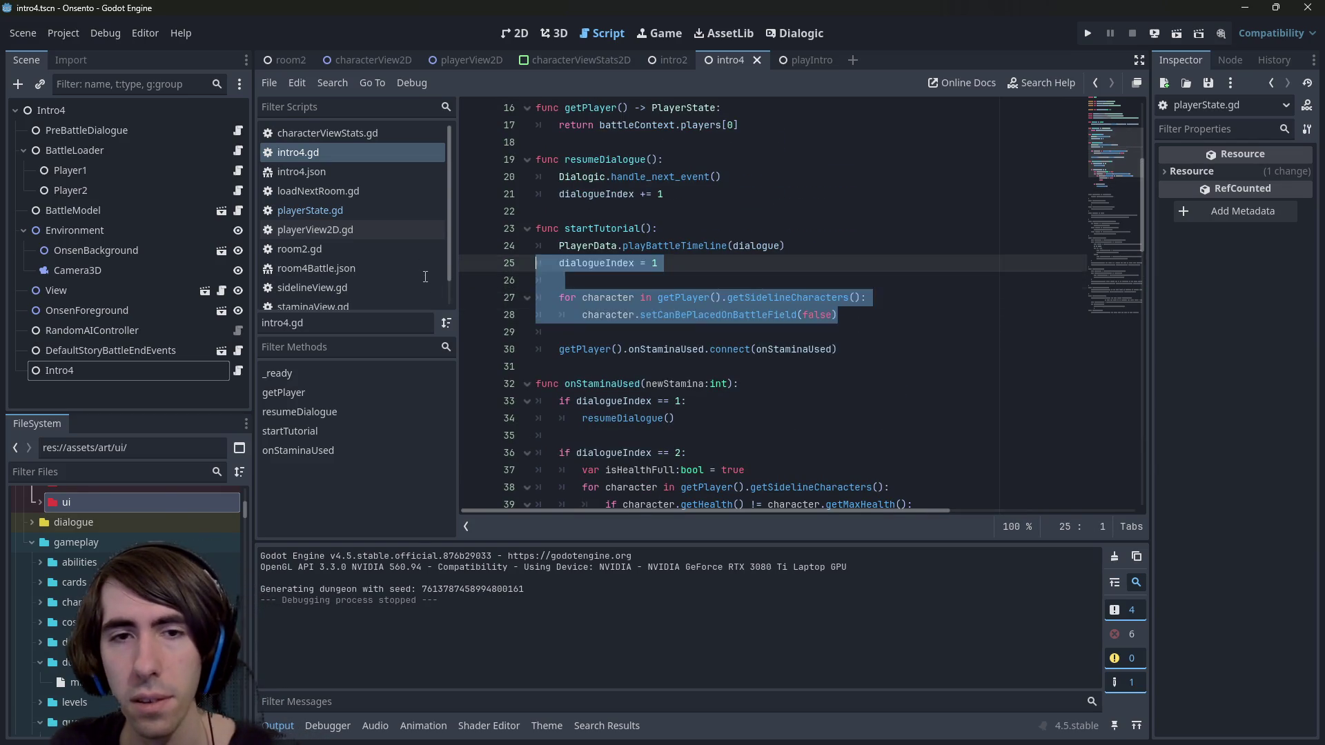
scroll(922, 321, "down", 4)
left_click(615, 406)
key("shift+Home")
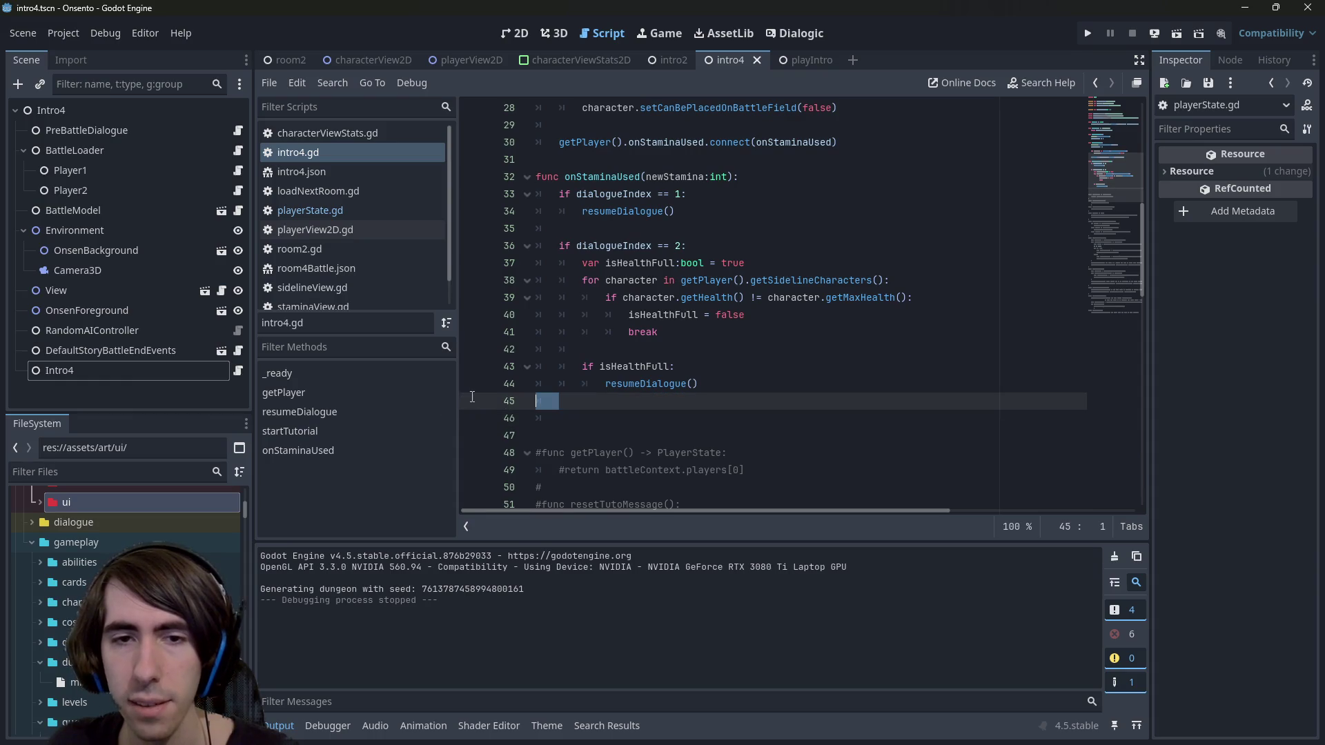
key("ctrl+v")
left_click_drag(561, 435, 492, 396)
key("Tab")
key("Tab")
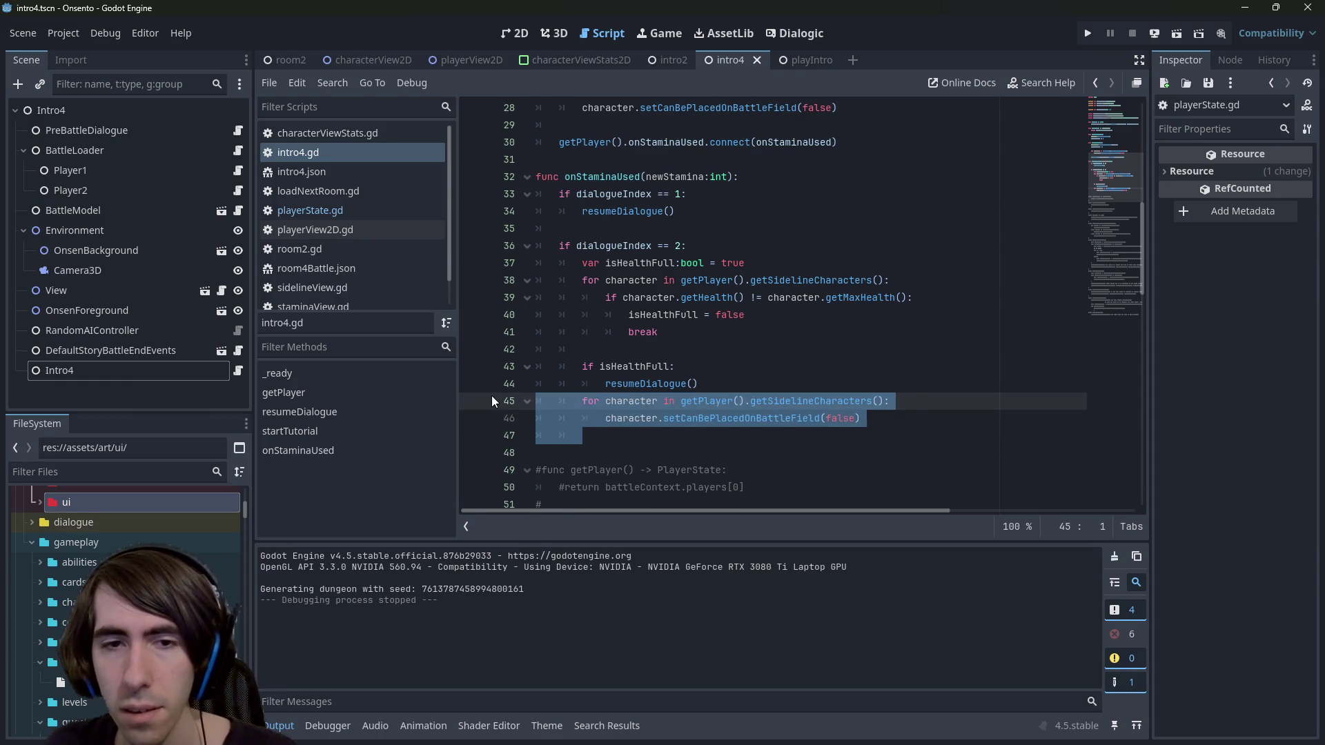
Change false to true in the pasted call, fix line 47's indent, and open intro4_battleDialogue.
left_click(864, 420)
double_click(864, 419)
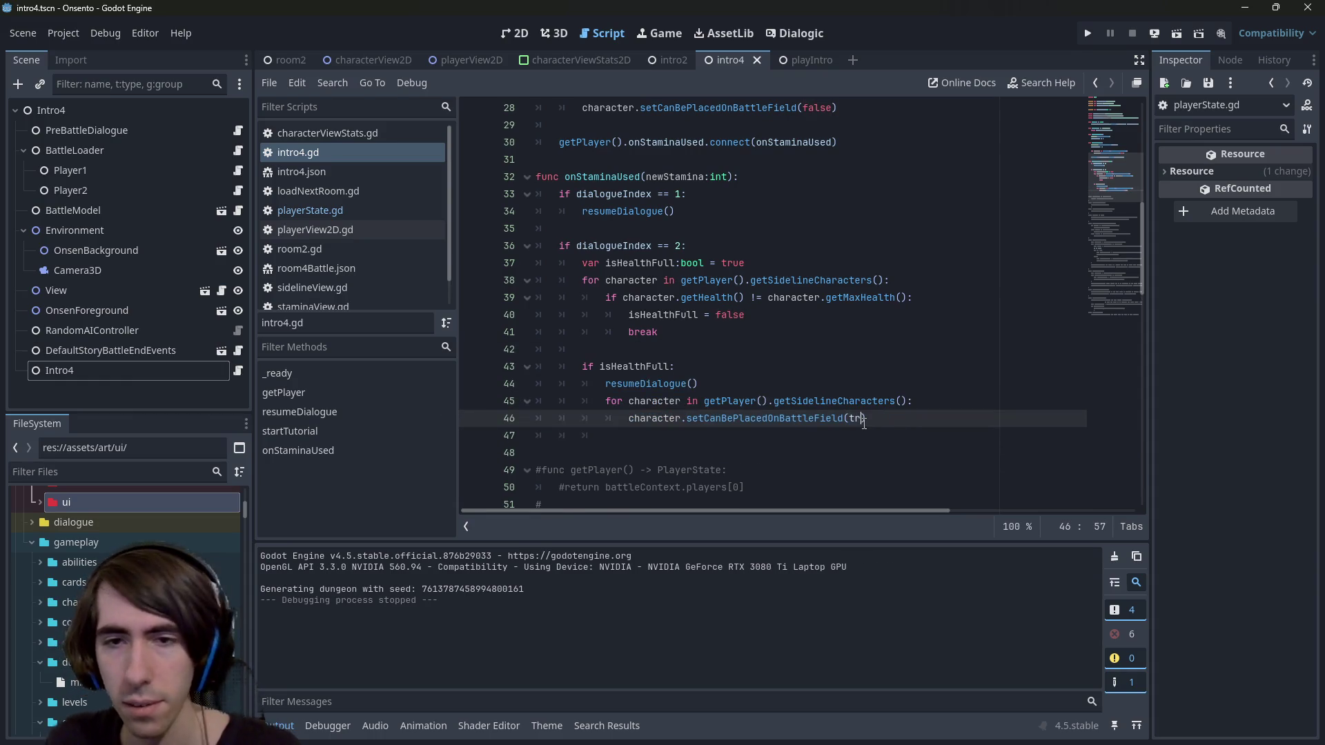
type("true")
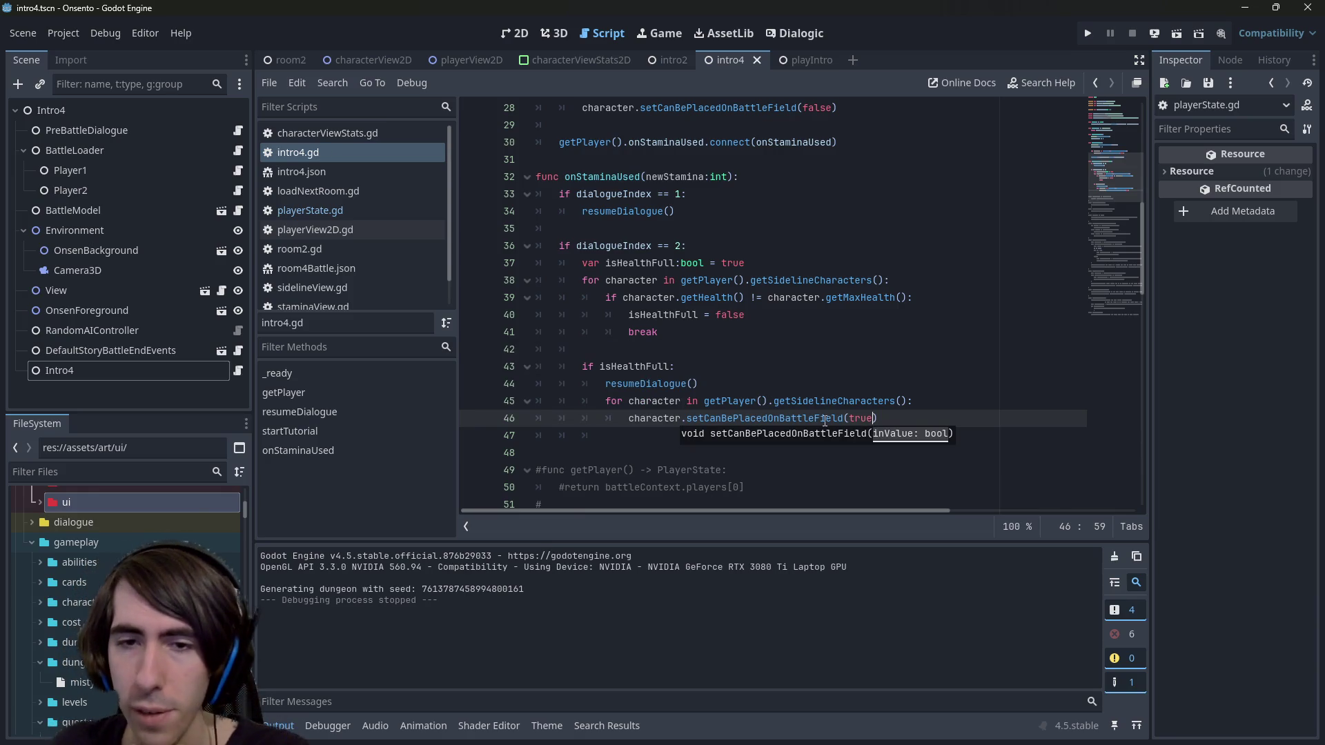
left_click(776, 436)
key("BackSpace")
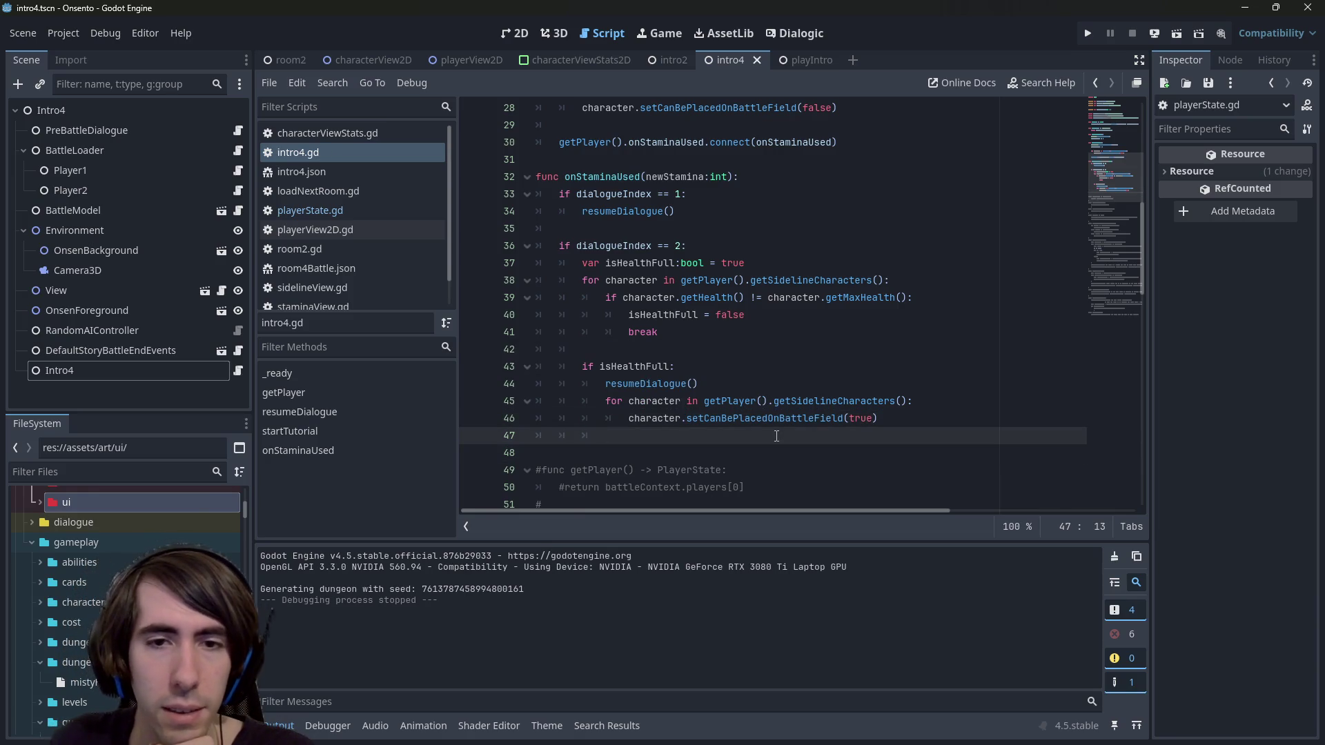
scroll(776, 436, "up", 1)
left_click(238, 371)
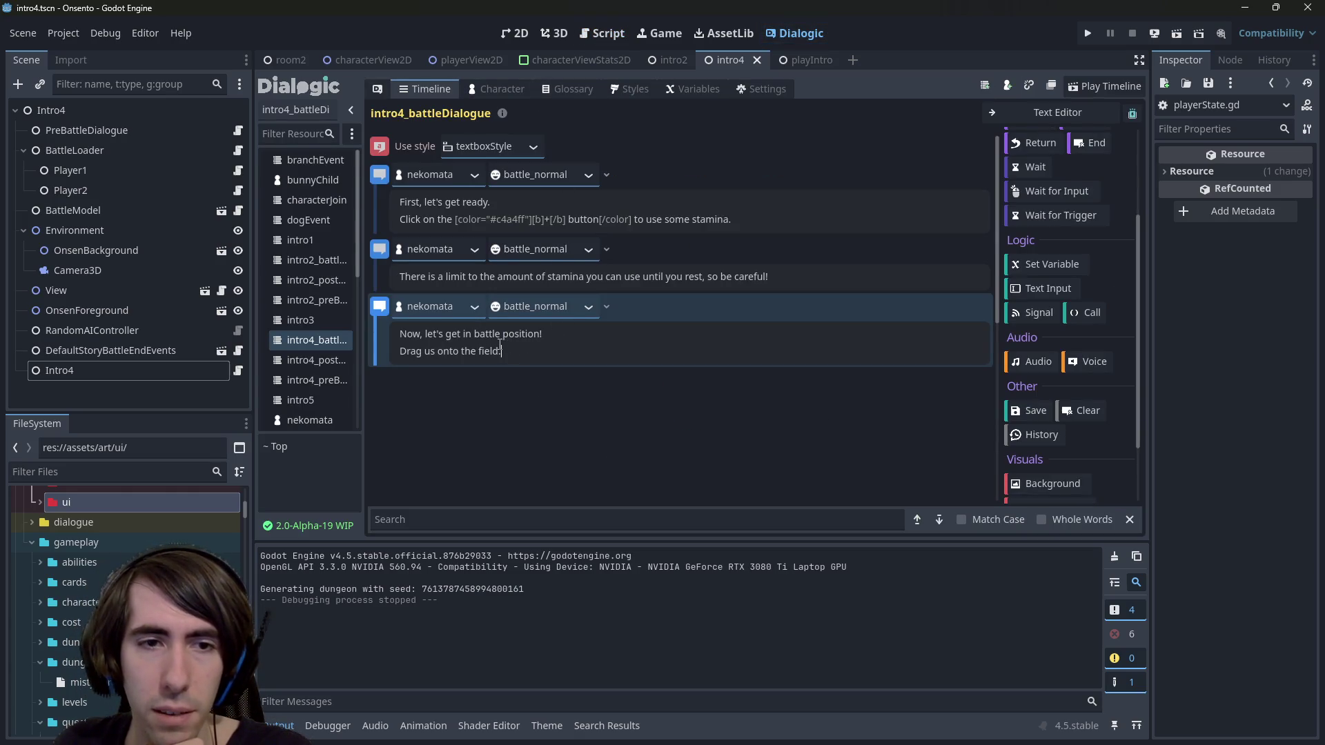
Reword the dialogue line to end 'in front of them.', save, and return to intro4.gd.
key("ctrl+shift+Left")
key("BackSpace")
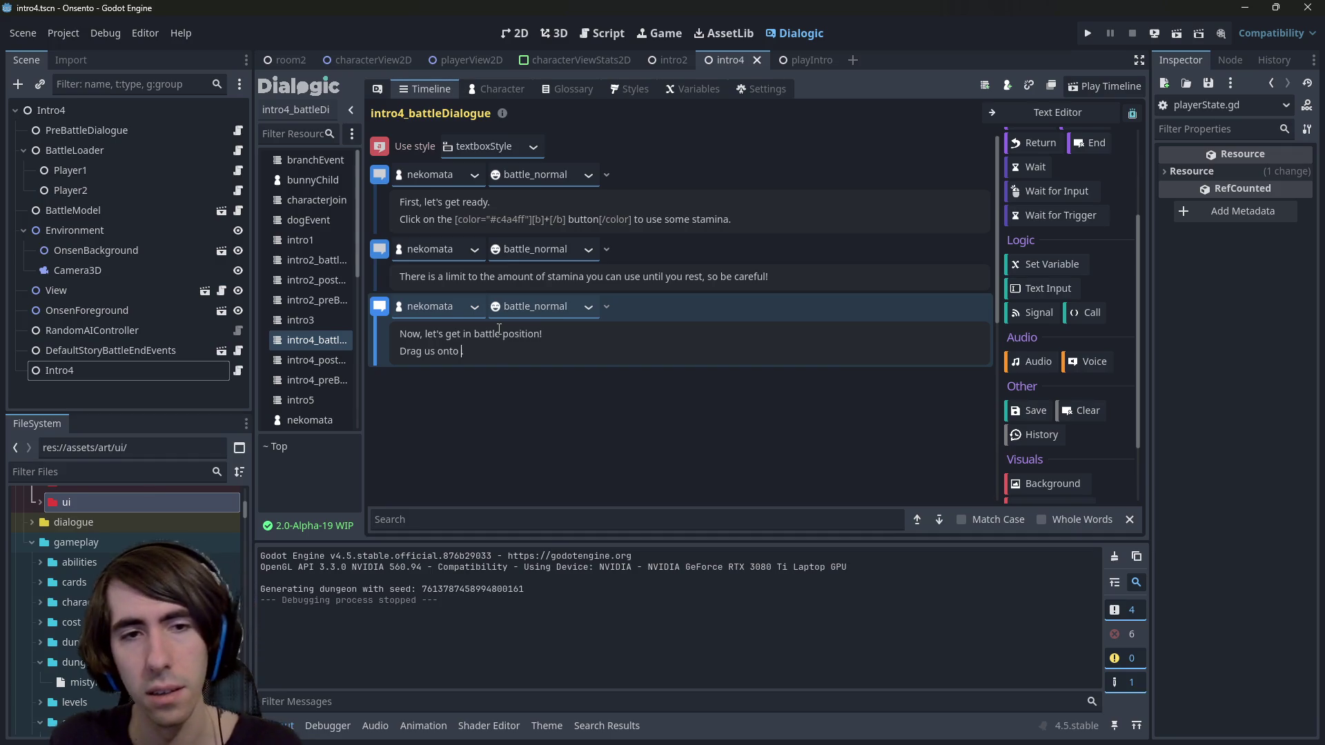
key("ctrl+BackSpace")
key("ctrl+BackSpace")
type("in front of them.")
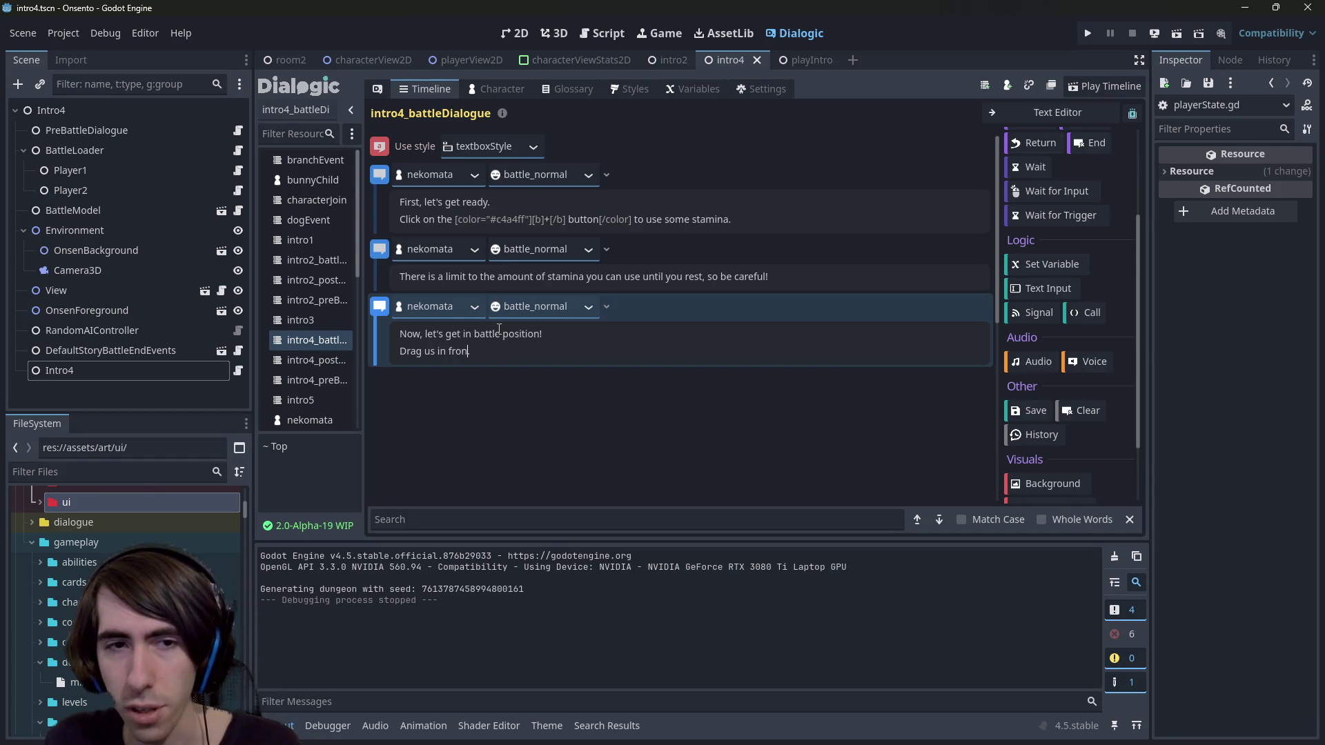
key("ctrl+s")
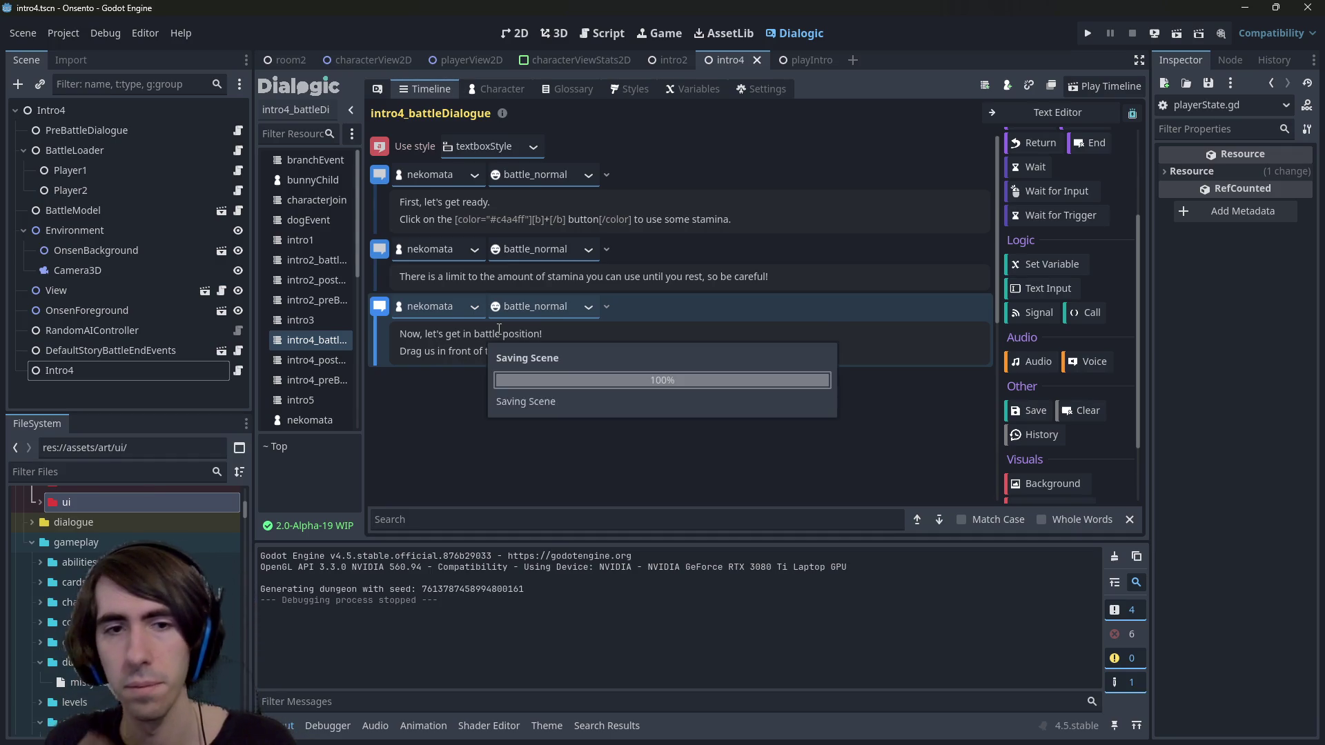
left_click(599, 43)
scroll(737, 332, "down", 2)
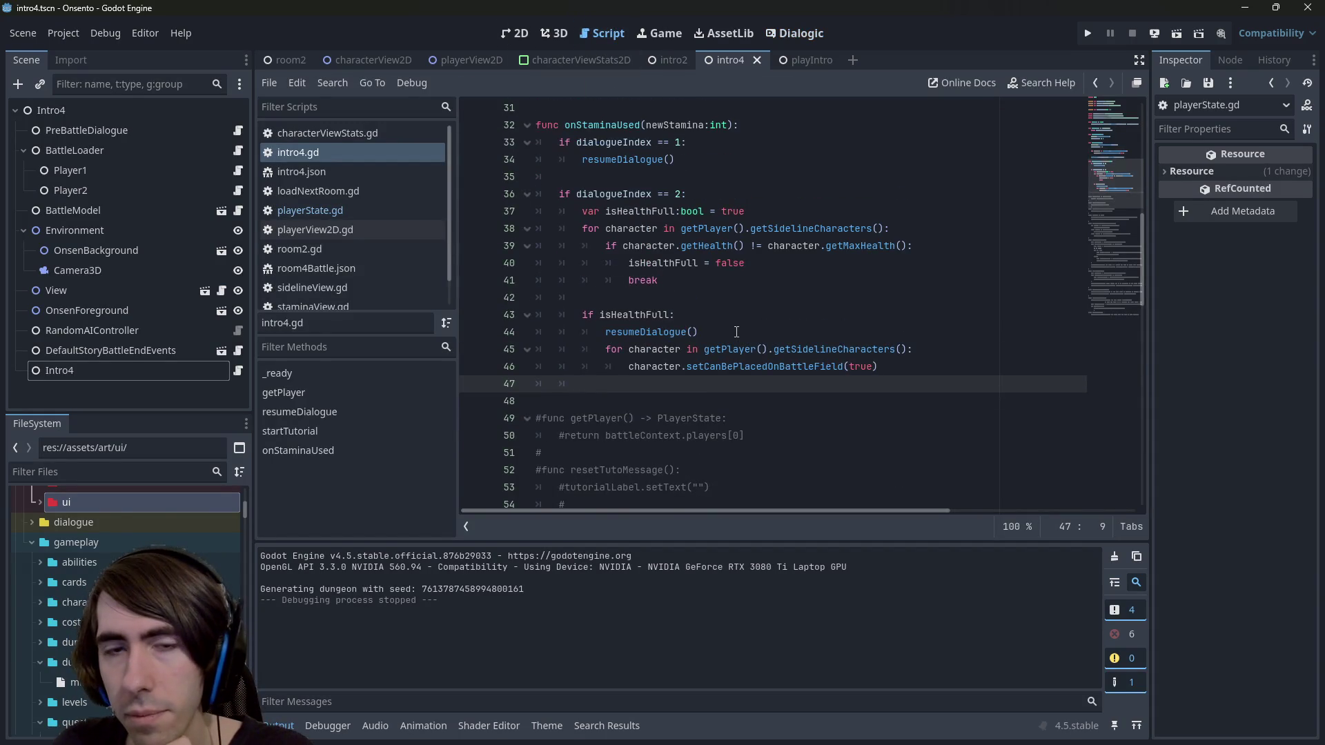
Check the 2D view briefly, then select getPlayer() on line 45 for reuse.
scroll(737, 332, "up", 1)
scroll(736, 332, "down", 1)
left_click(525, 33)
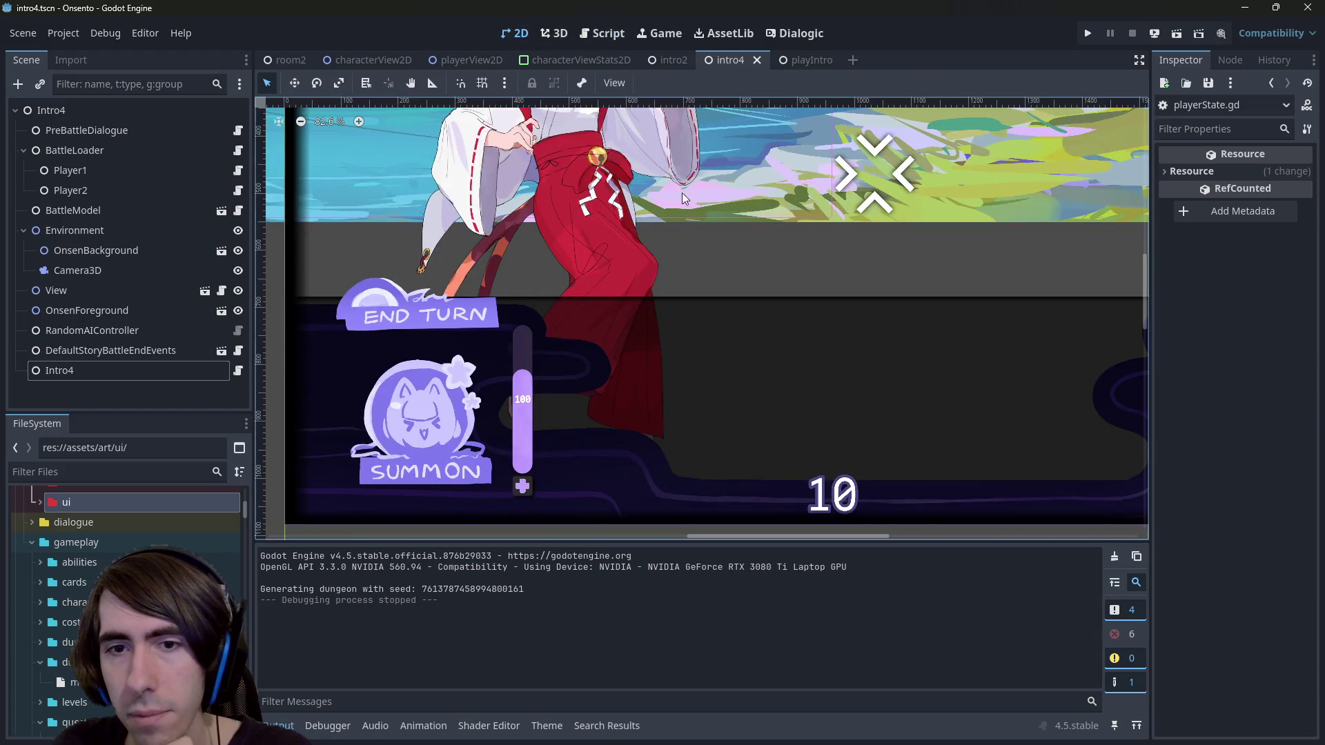
scroll(666, 291, "down", 2)
left_click(596, 35)
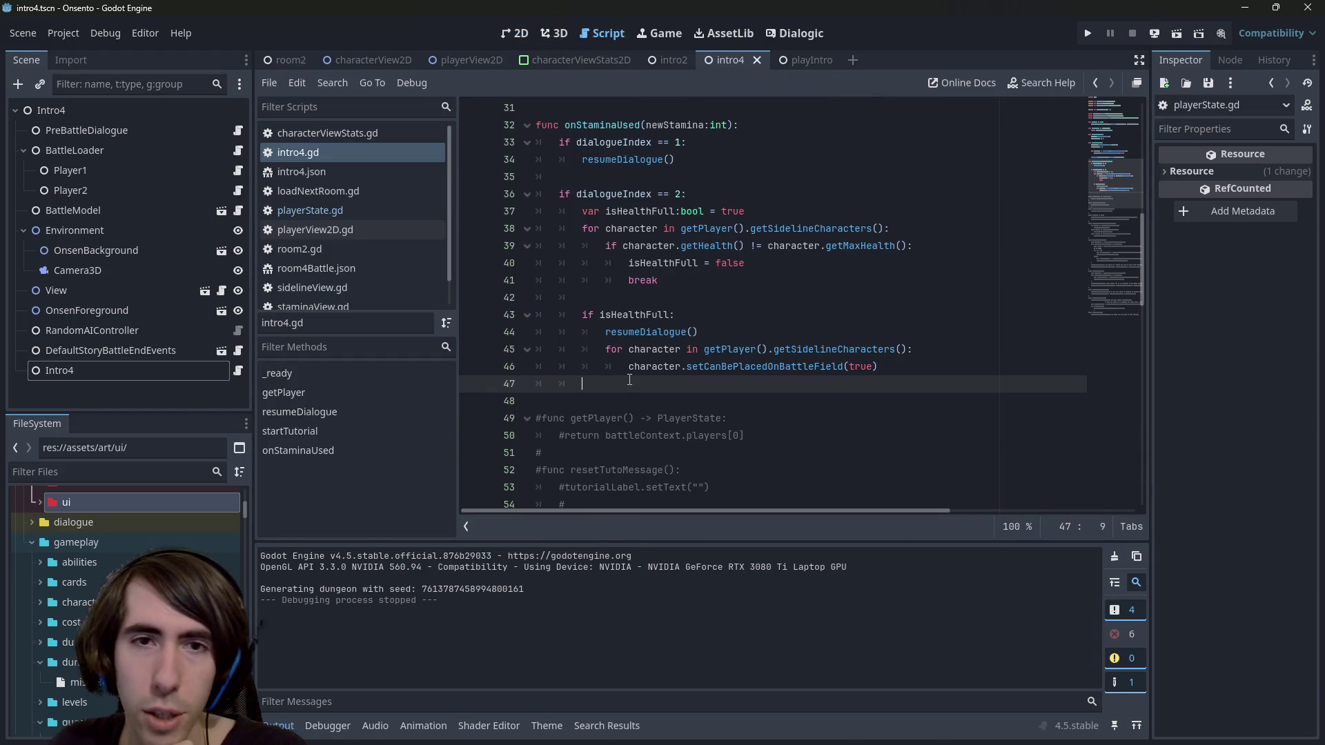
scroll(629, 380, "up", 1)
scroll(630, 380, "up", 1)
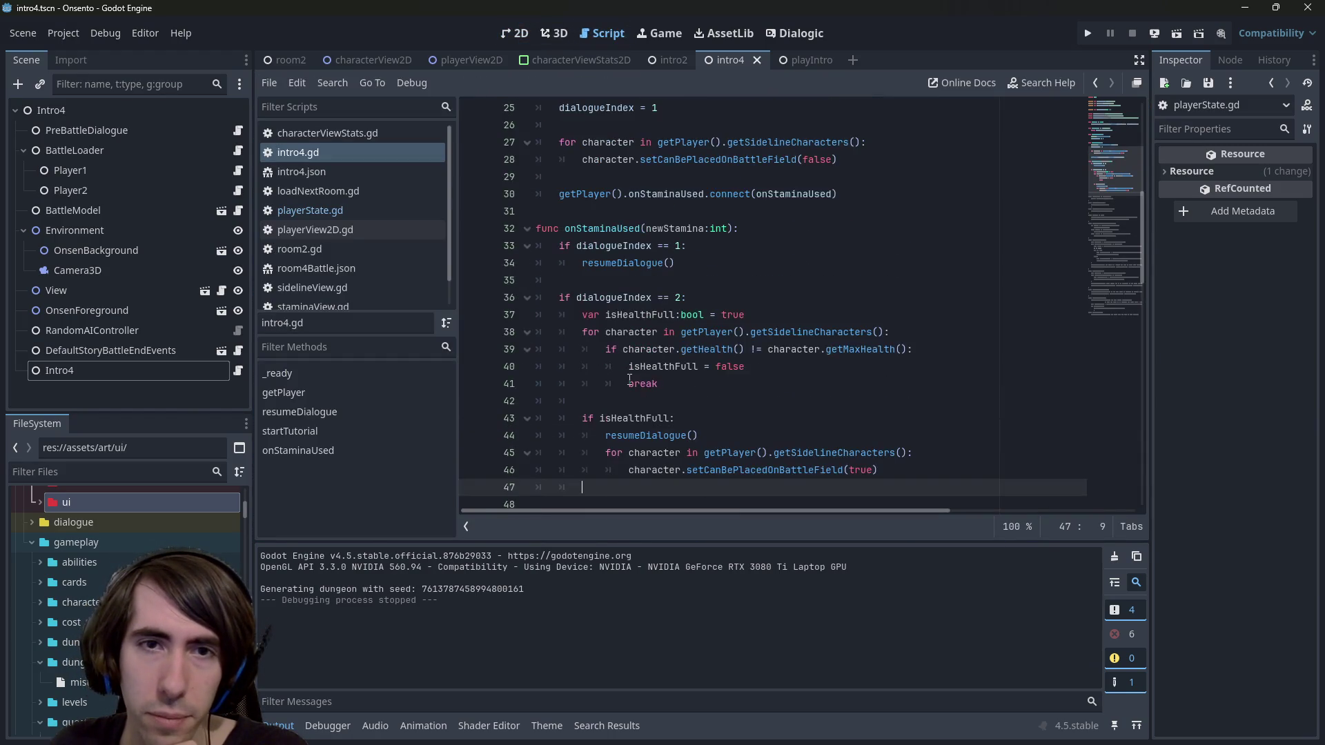
scroll(787, 454, "down", 1)
left_click(745, 401)
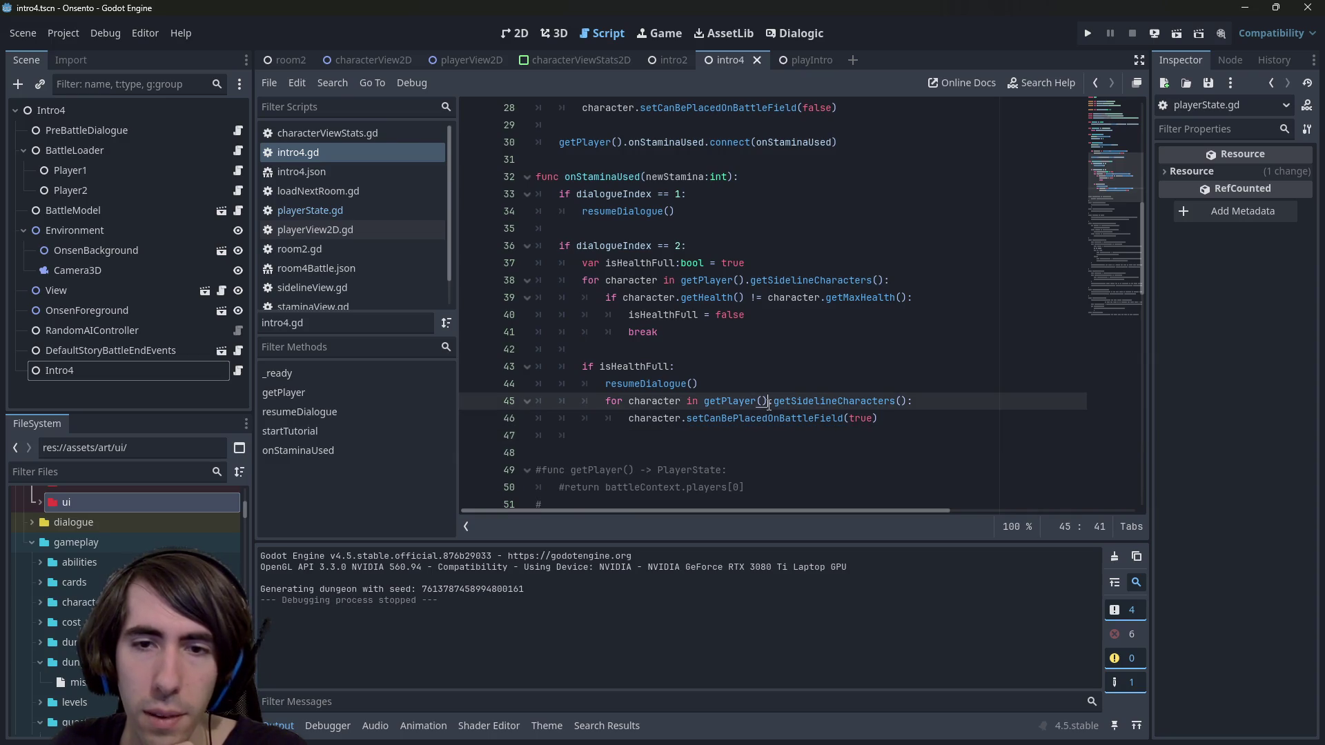
double_click(739, 400)
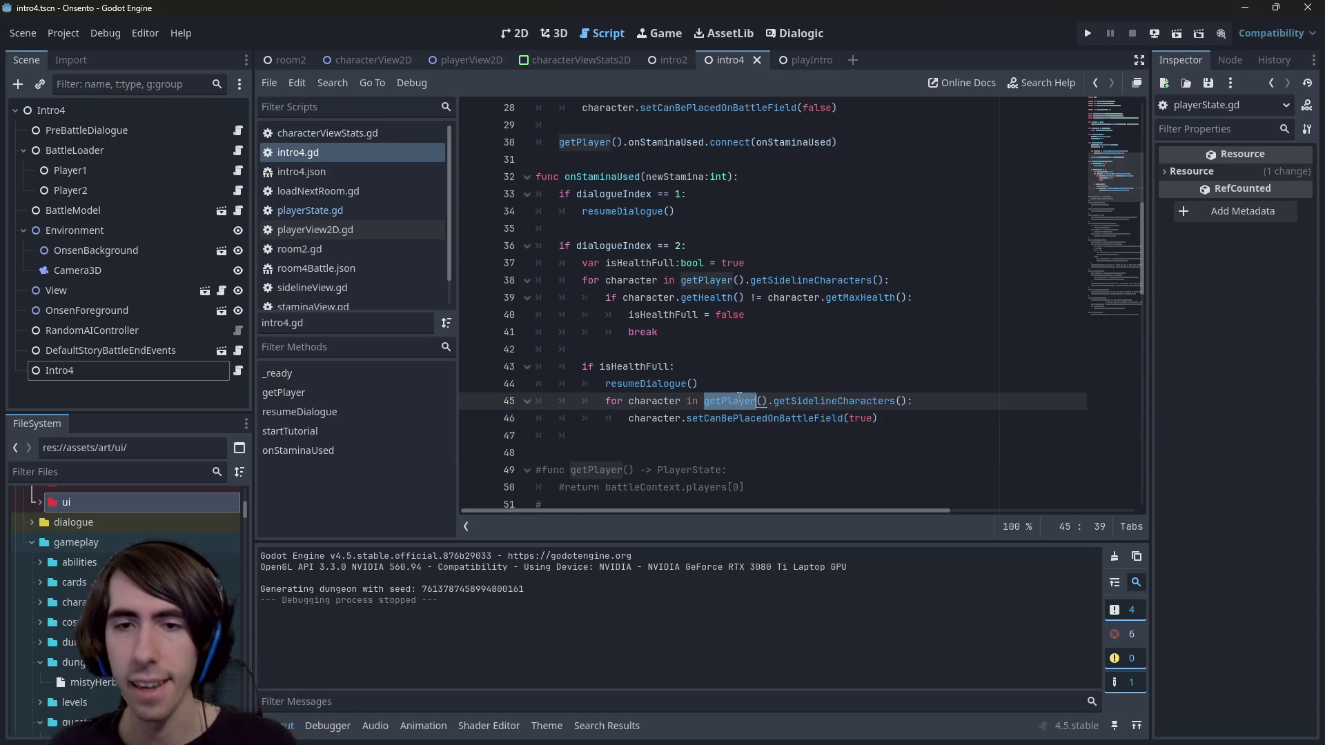
left_click_drag(768, 401, 704, 397)
key("ctrl+c")
scroll(703, 397, "up", 3)
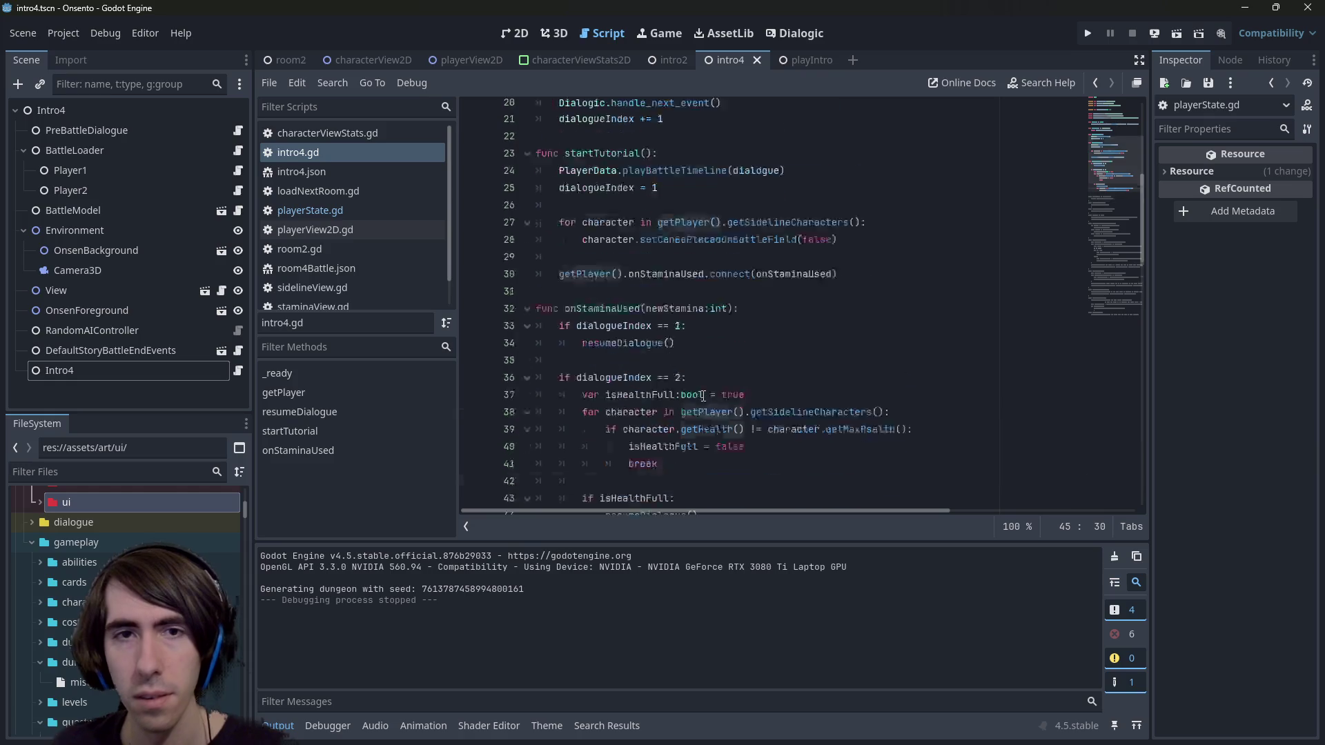
scroll(871, 301, "up", 3)
scroll(871, 301, "down", 2)
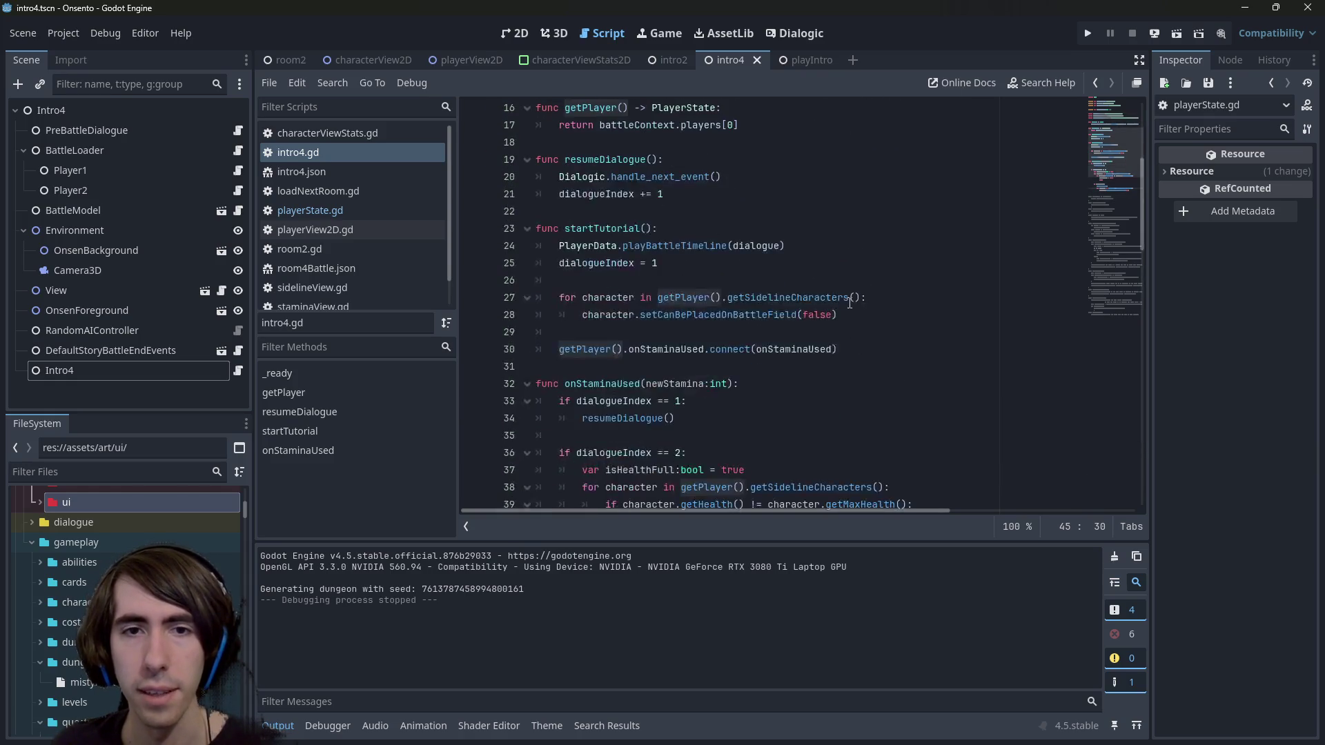
Add getPlayer().sideline.onCharacterRemoved.connect(onSidelineCharacterRemoved) after line 30.
left_click(863, 349)
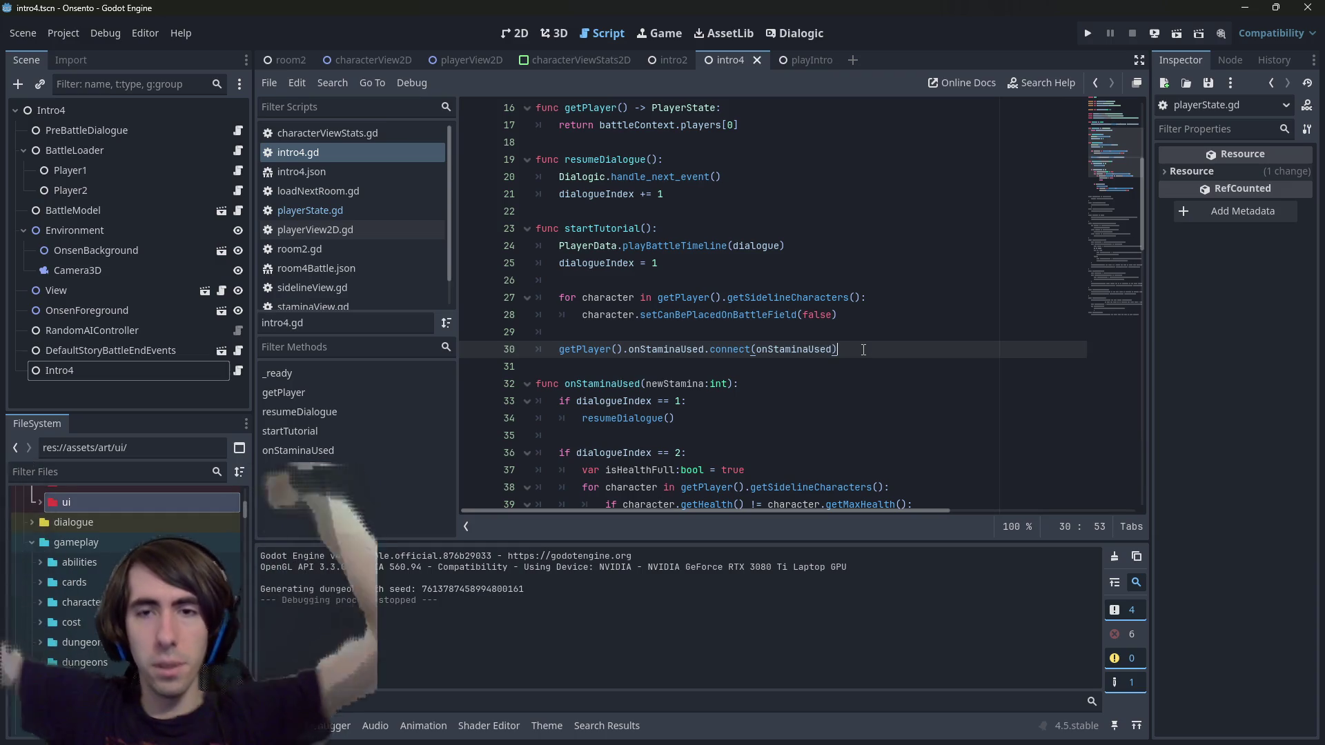
key("Return")
key("ctrl+v")
type(".sideline")
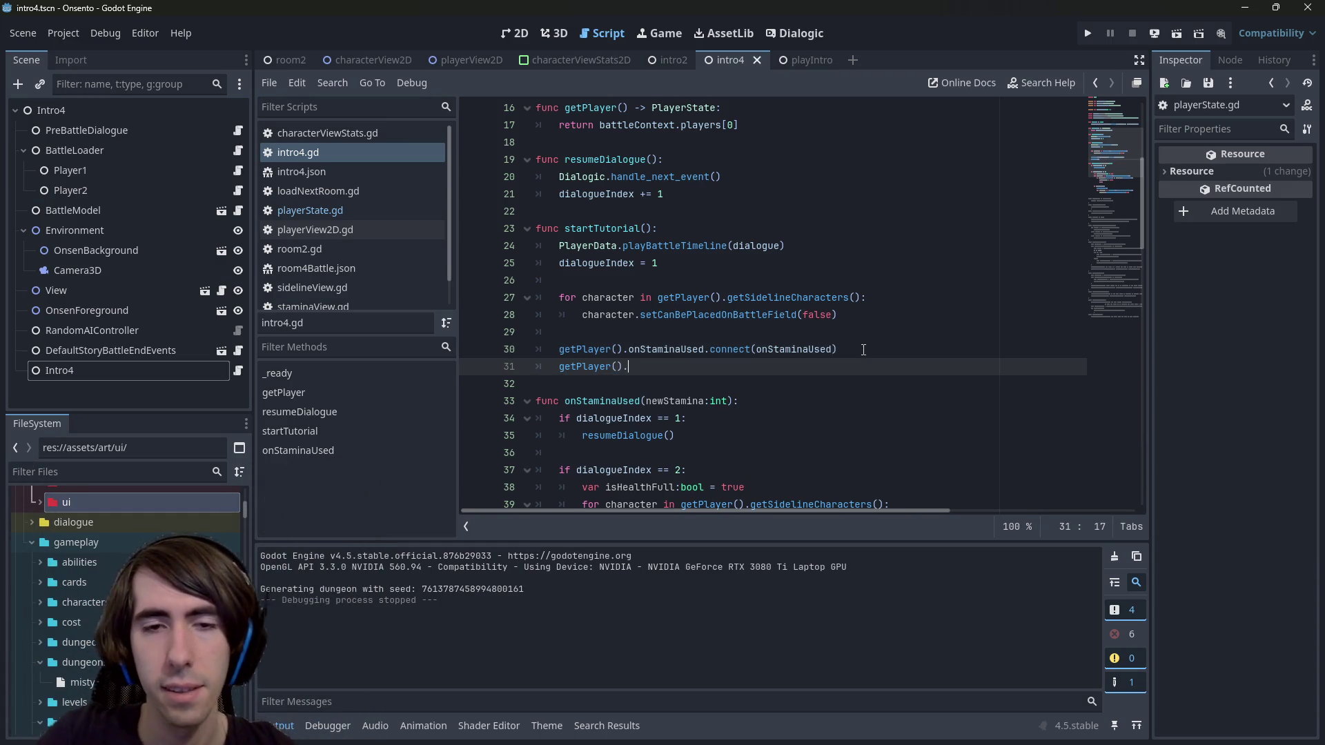
type(".on")
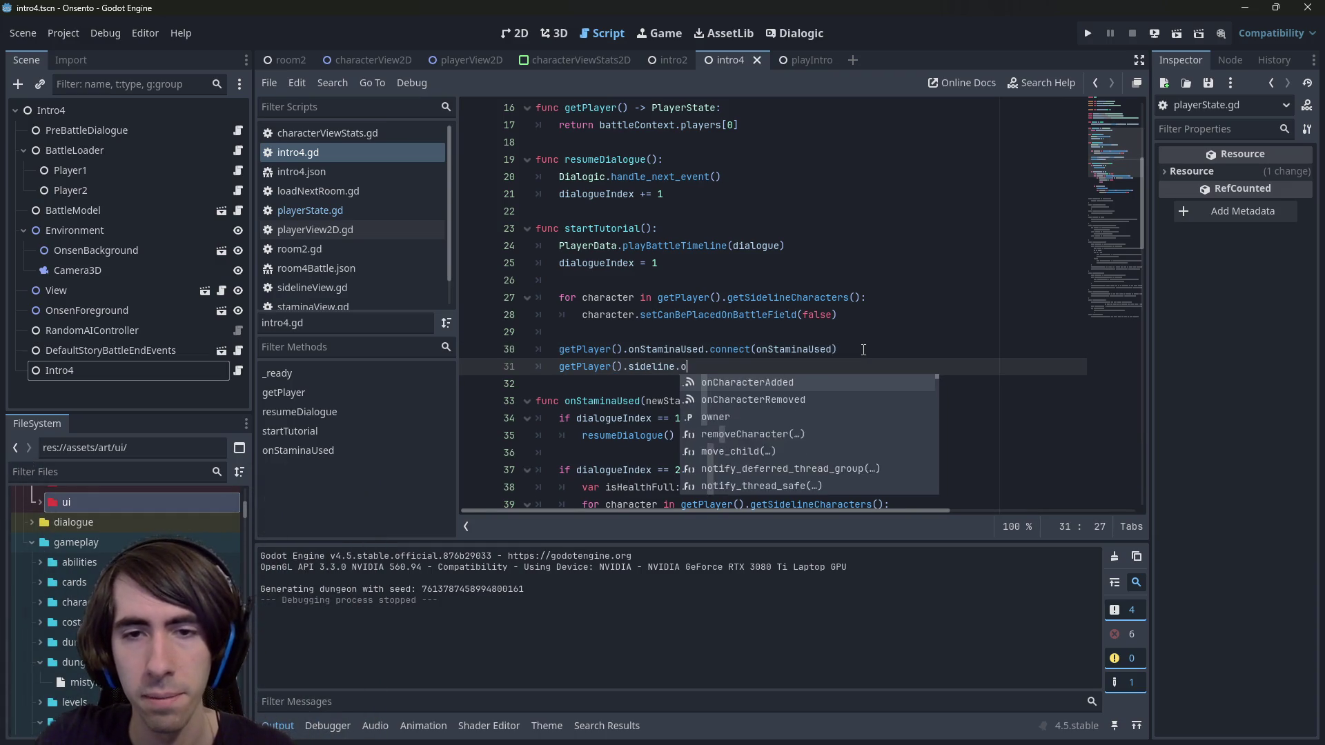
key("Down")
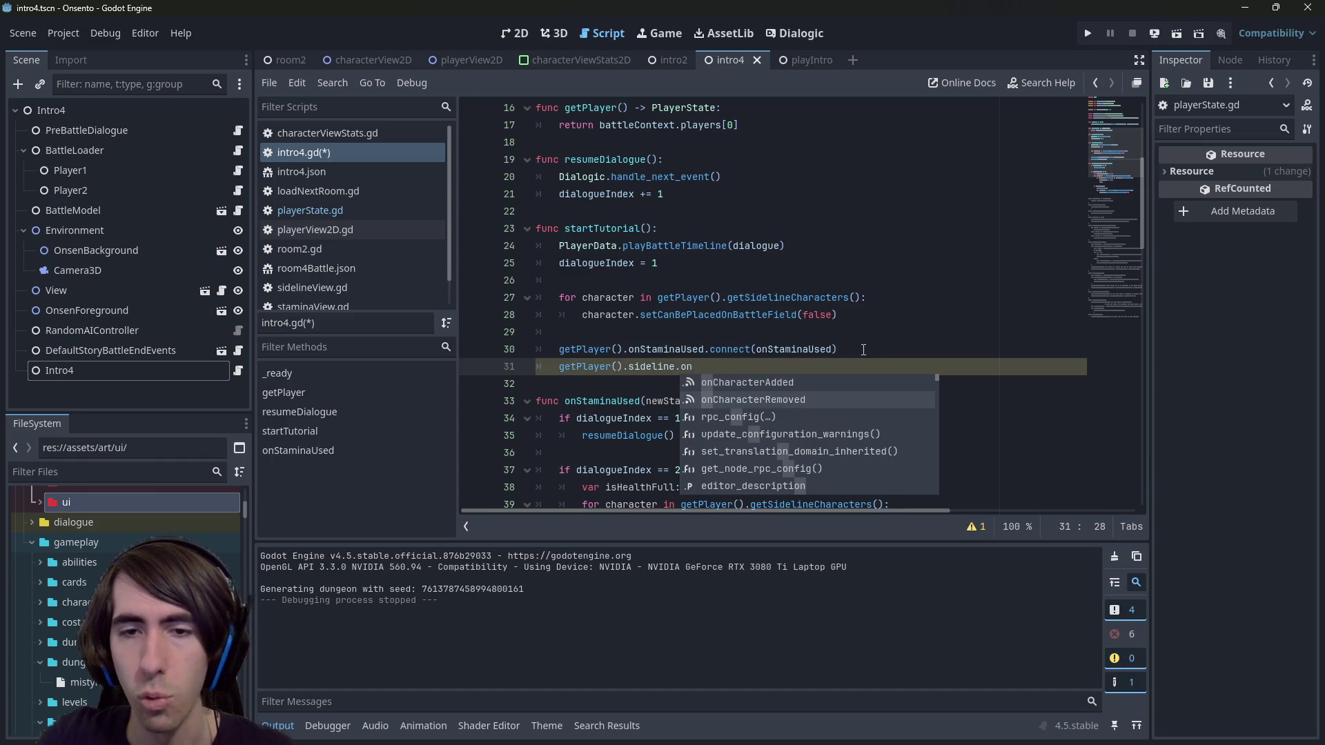
key("Return")
type(".con")
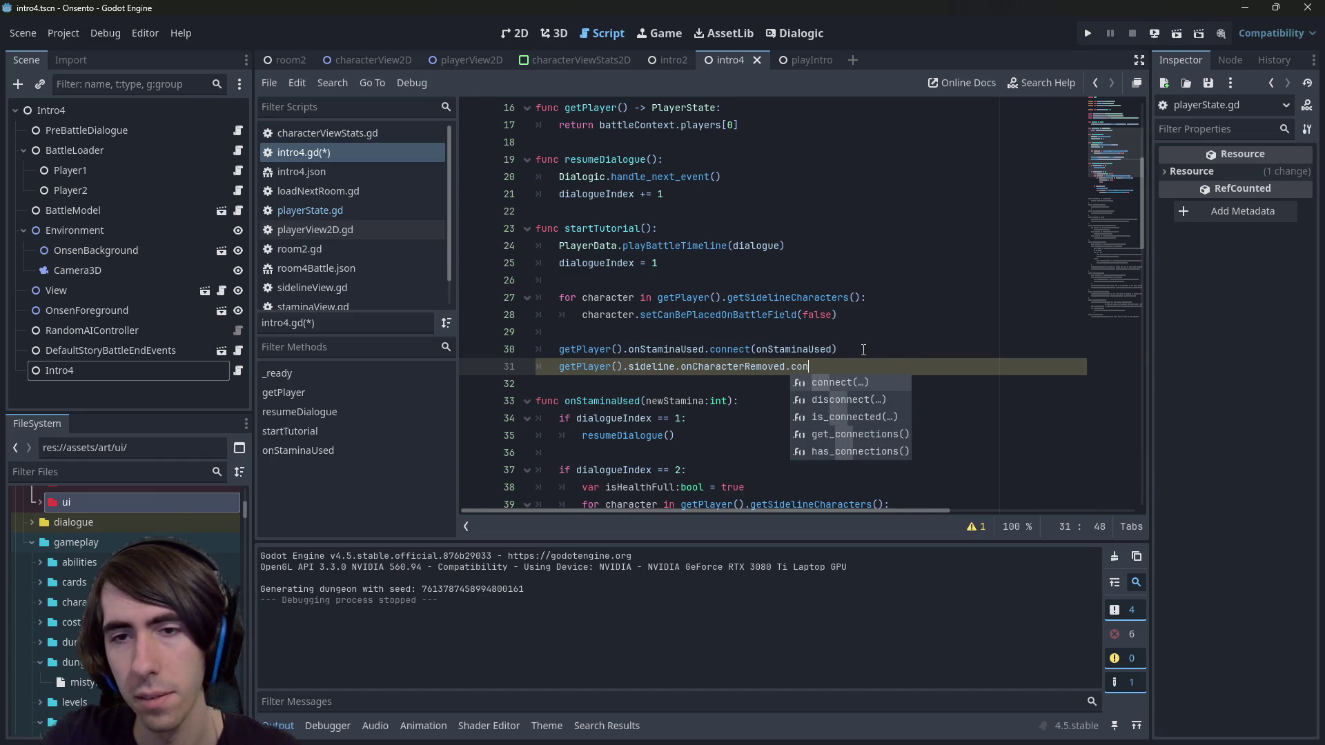
key("Return")
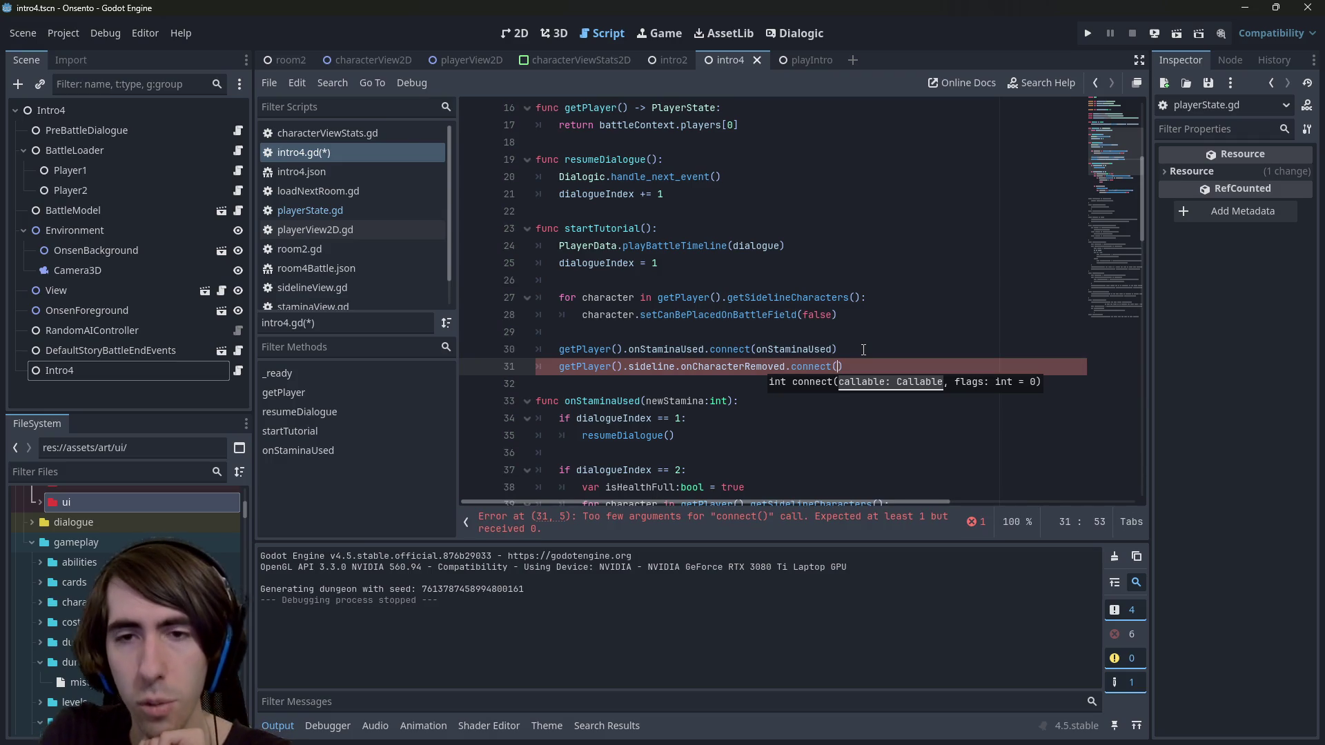
type("onSidelineChar")
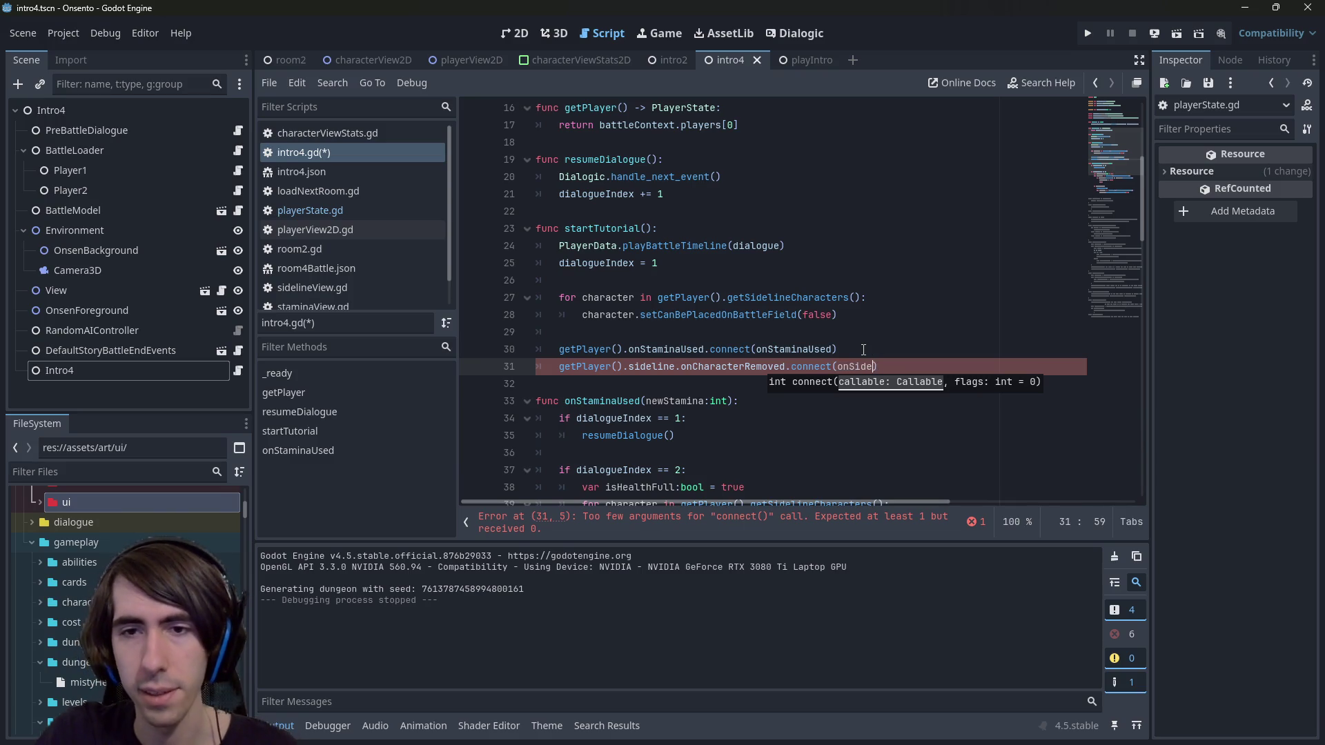
type("acterRemoved")
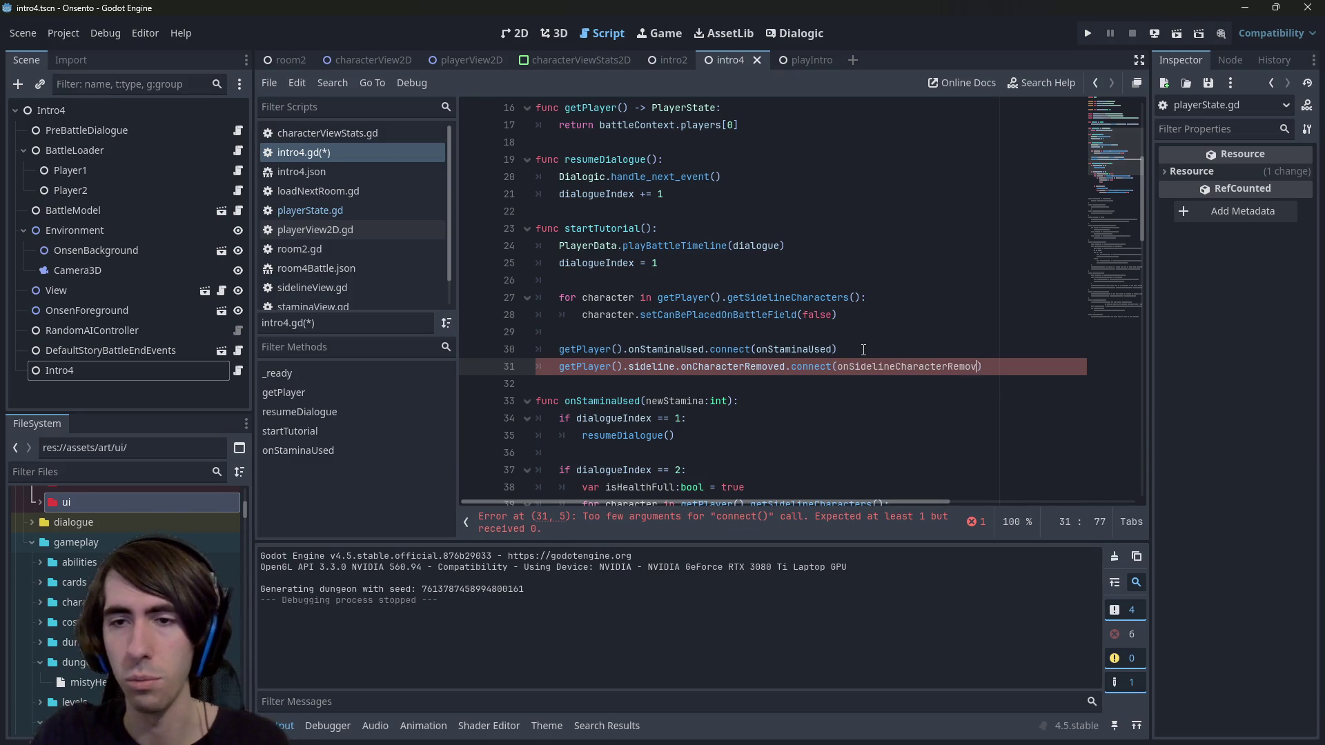
key("ctrl+shift+Left")
Declare an empty func onSidelineCharacterRemoved(): below onStaminaUsed.
scroll(864, 350, "down", 5)
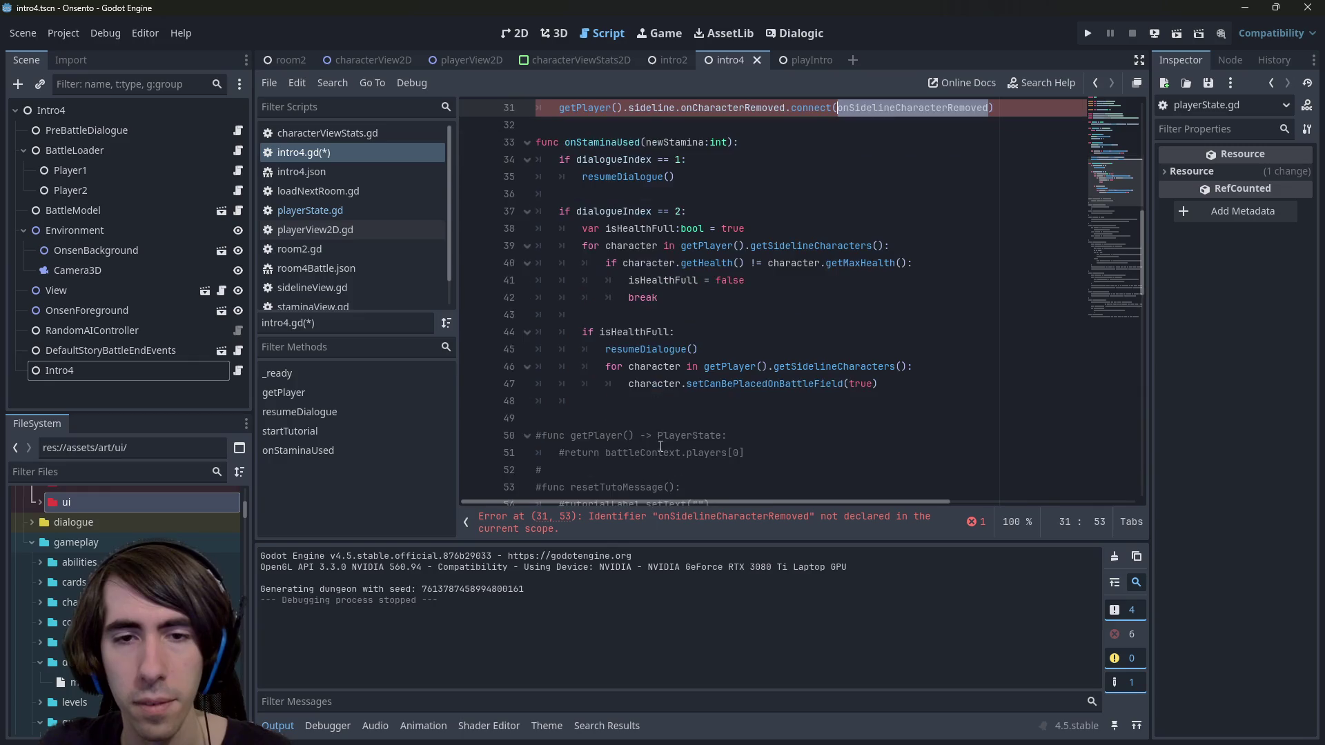
left_click(668, 400)
key("BackSpace")
key("Return")
key("Return")
key("Up")
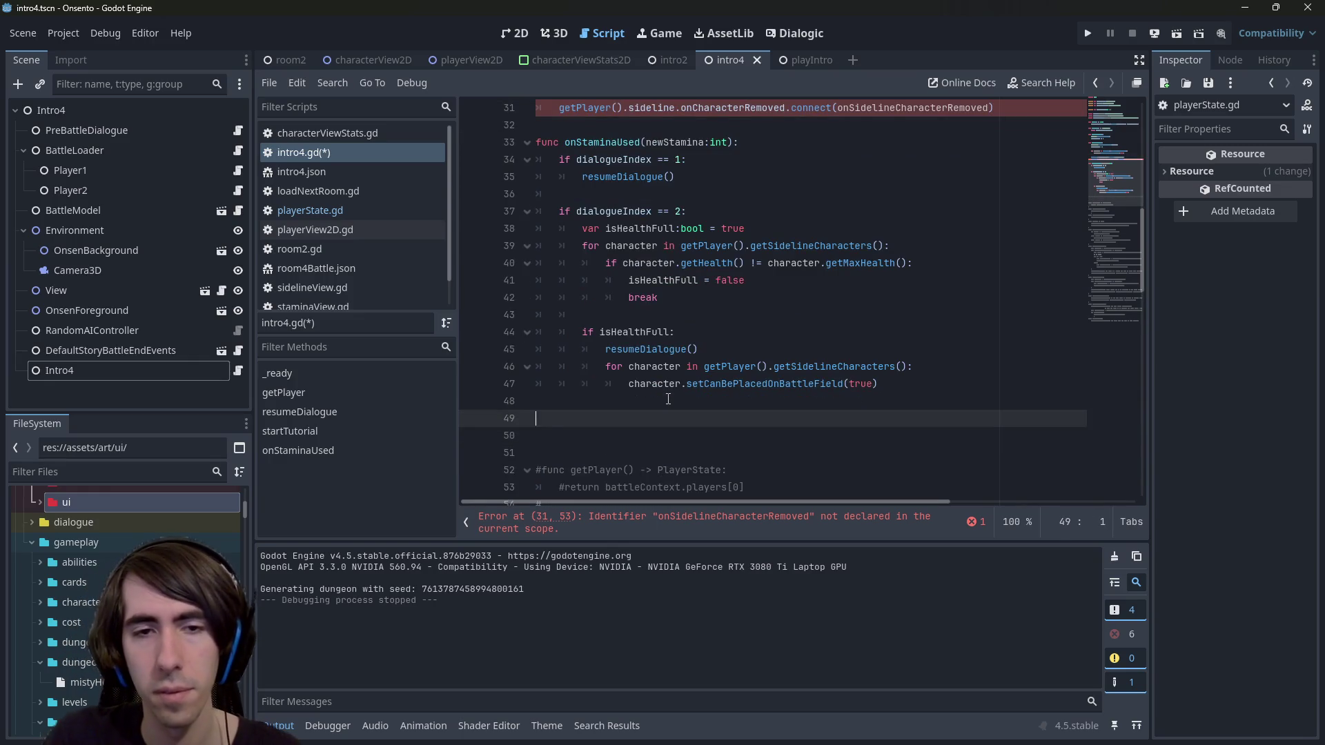
type("func onSidelineCharacterRemoved():")
key("Return")
scroll(668, 398, "up", 1)
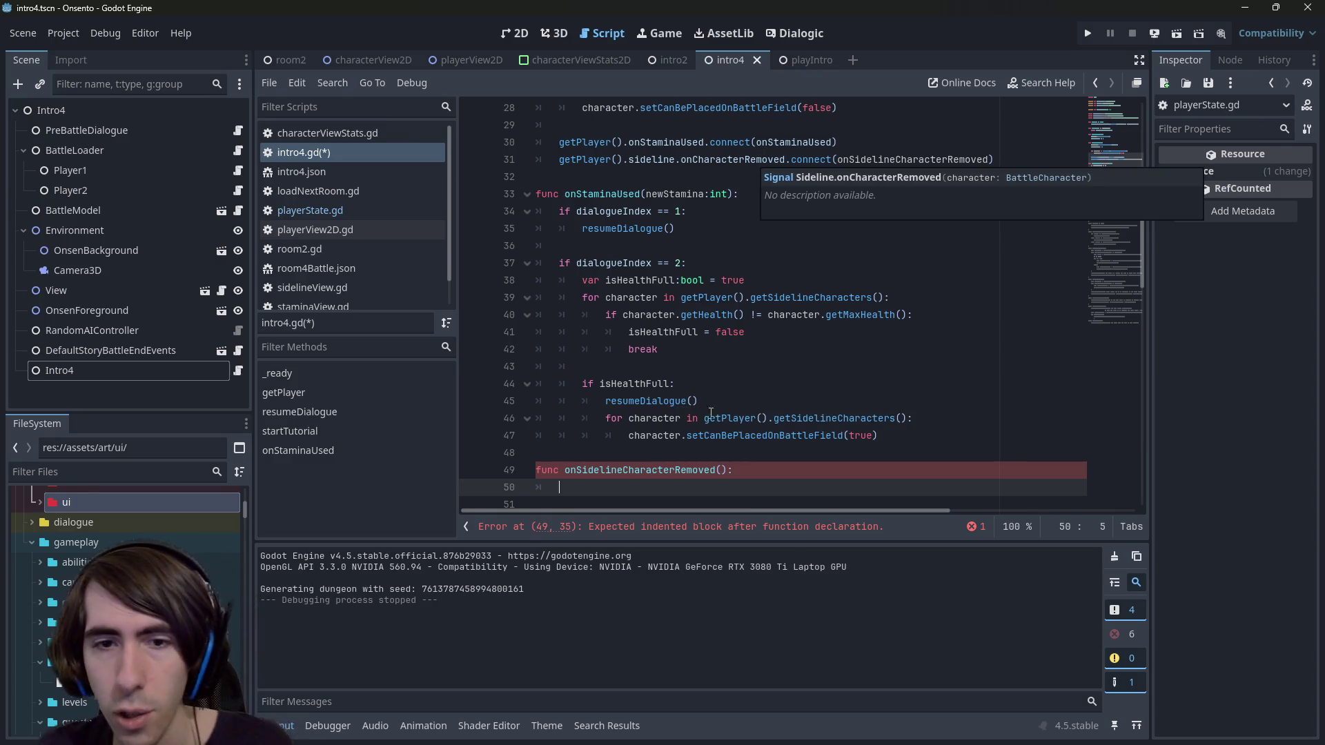
Give onSidelineCharacterRemoved a character:BattleCharacter parameter and save the script.
left_click(722, 470)
type("character:Ba")
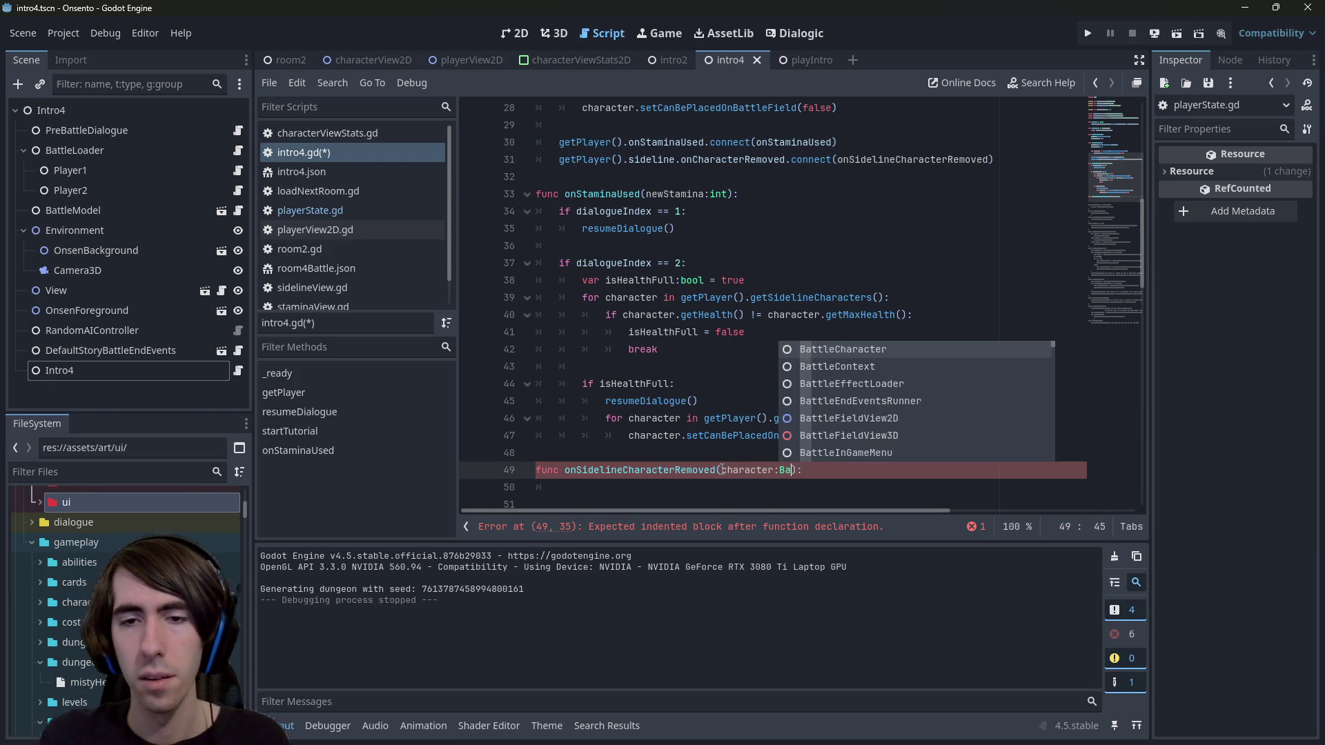
type("ttle")
key("Return")
key("ctrl+s")
Write getPlayer().sideline.getCharacters() on line 50, reusing the sideline reference from line 31.
scroll(699, 436, "down", 1)
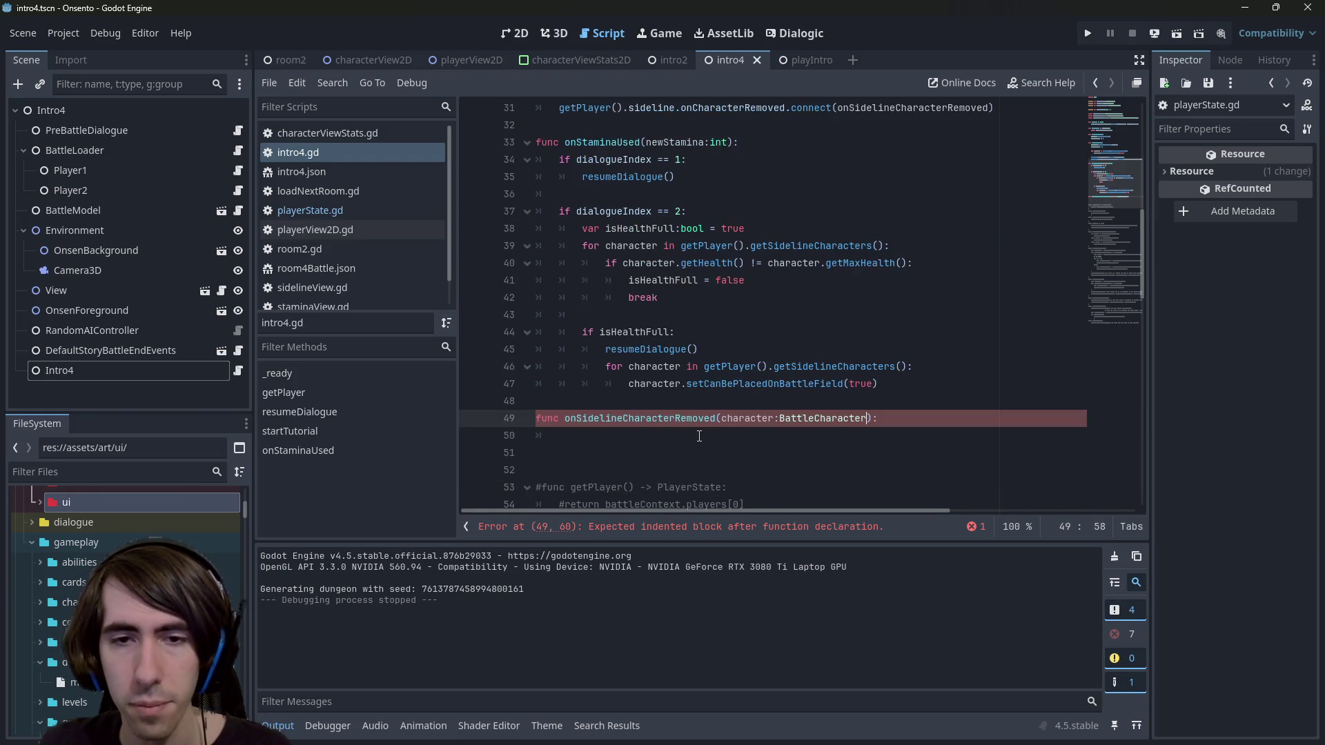
left_click(699, 436)
scroll(706, 374, "up", 1)
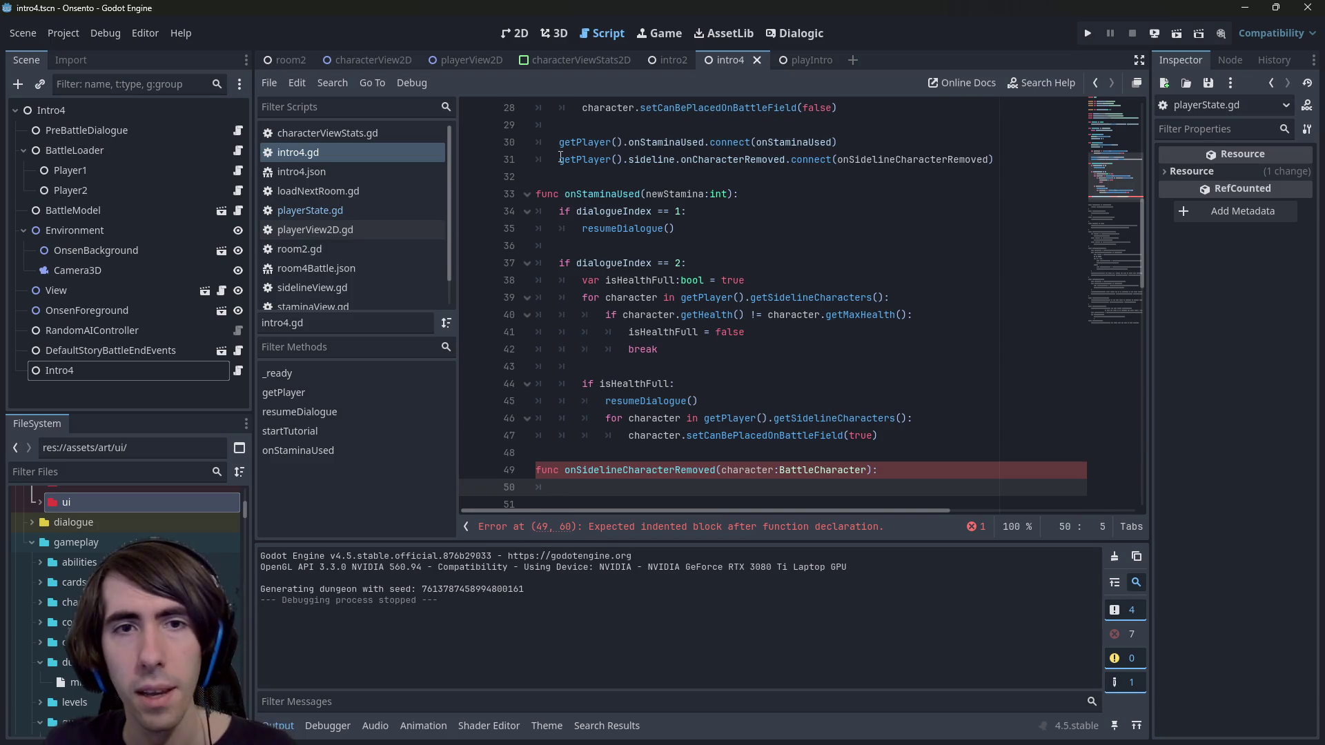
left_click_drag(560, 159, 788, 160)
key("ctrl+c")
scroll(718, 330, "down", 1)
left_click(731, 435)
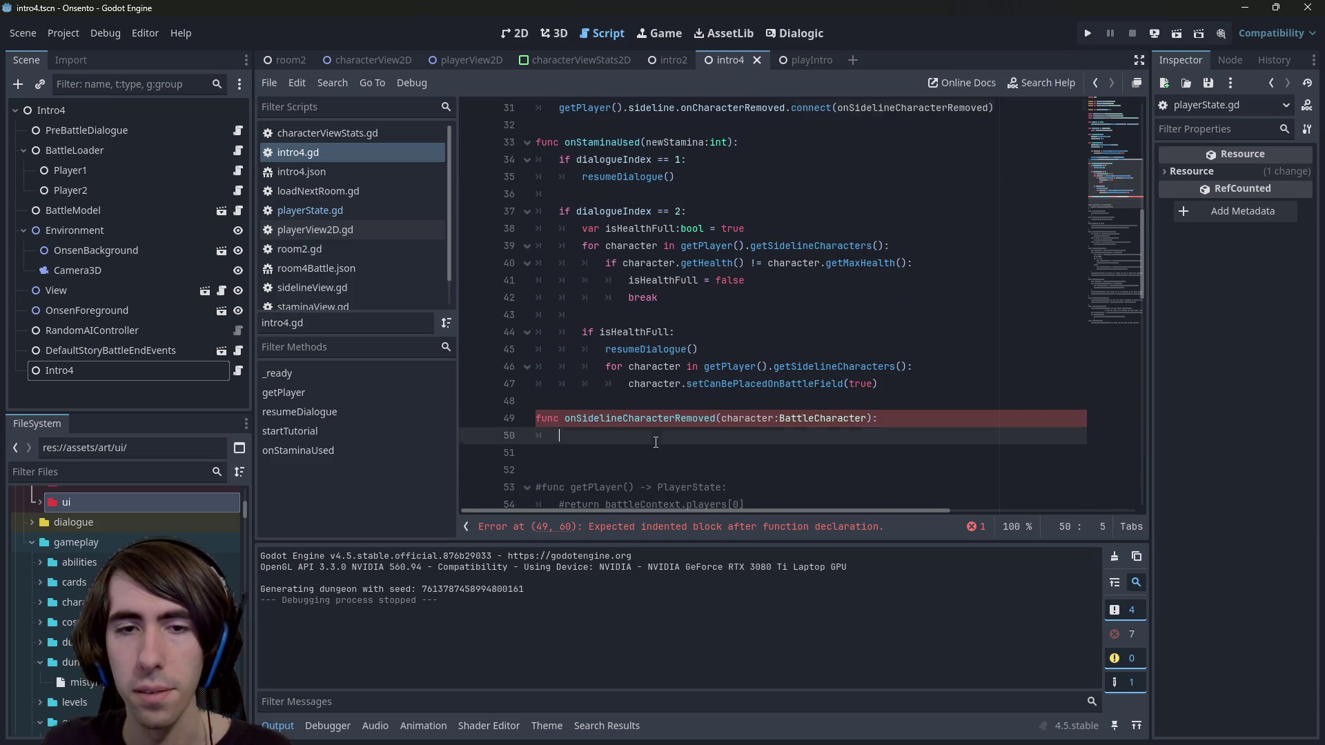
key("ctrl+v")
key("ctrl+BackSpace")
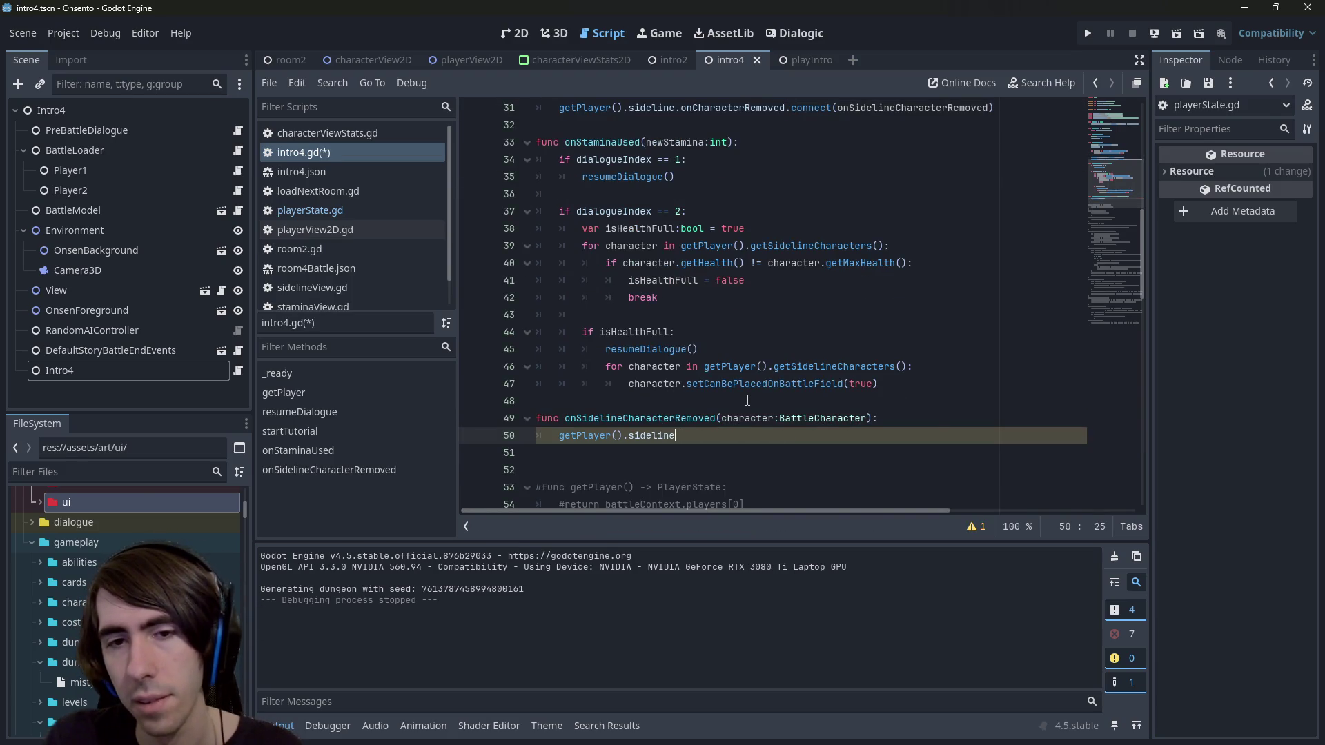
type("charac")
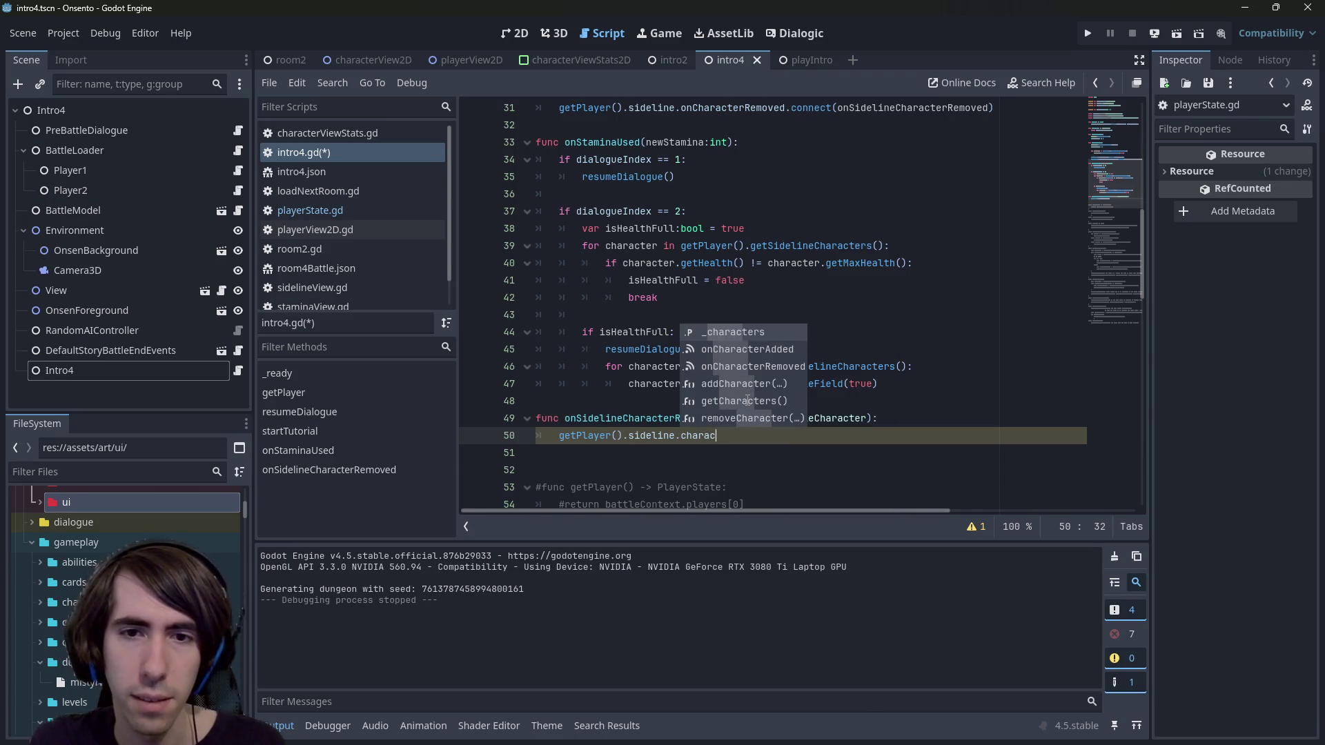
left_click(747, 400)
Make line 50 'if getPlayer().sideline.getCharacters().is_empty():' and save.
left_click(705, 440)
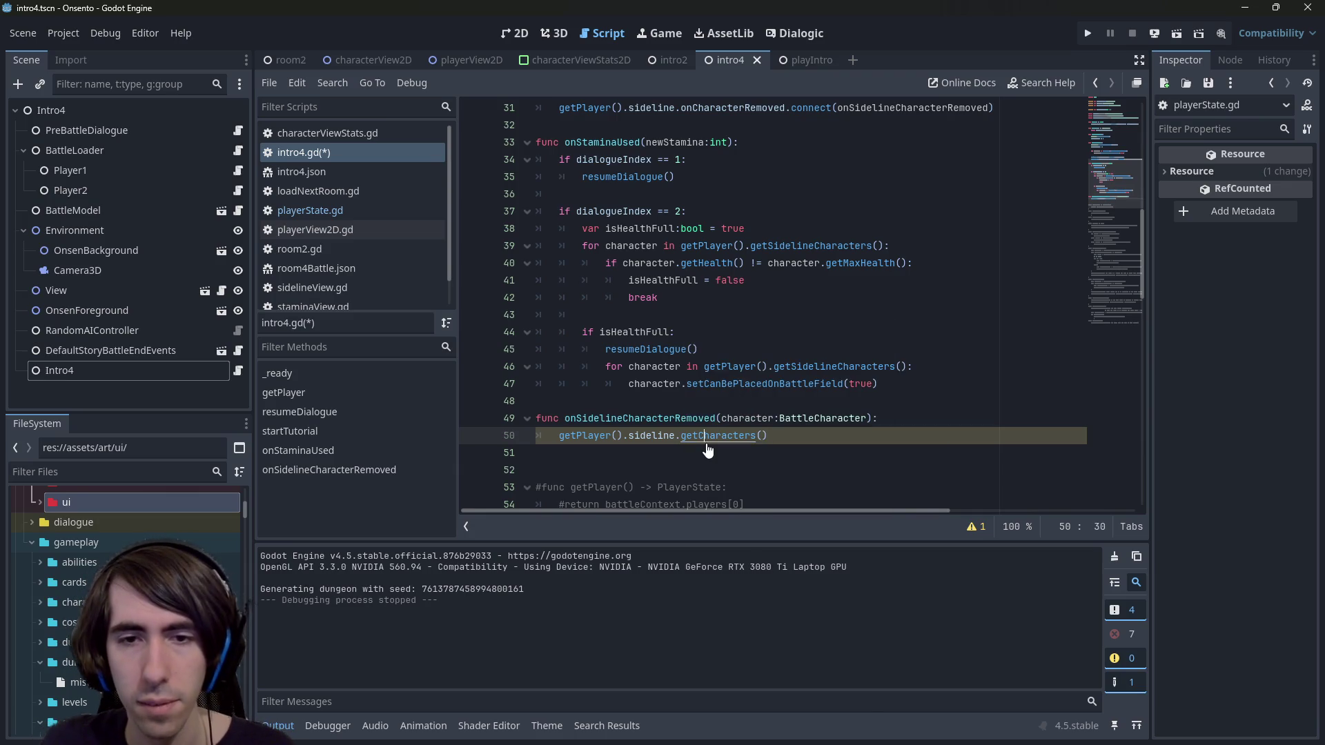
left_click(707, 445, "ctrl")
key("alt+Left")
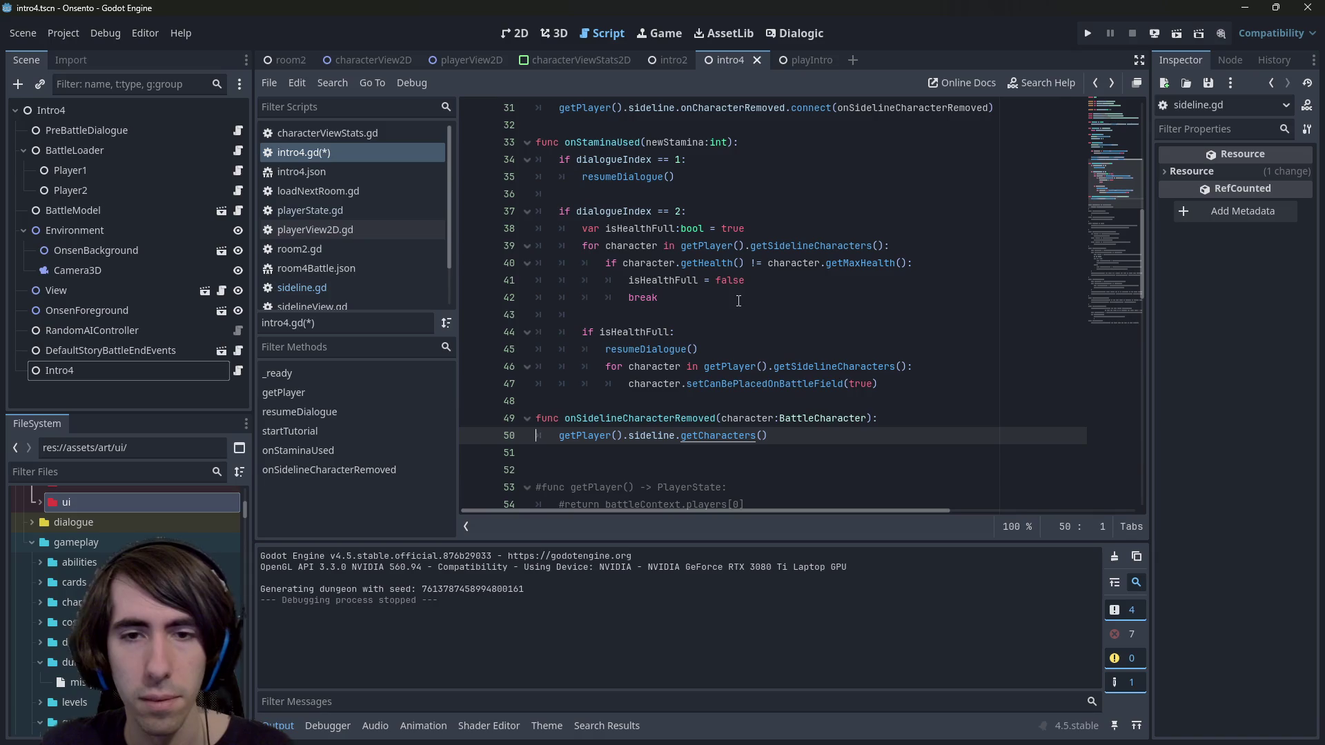
left_click(843, 422)
left_click(849, 429)
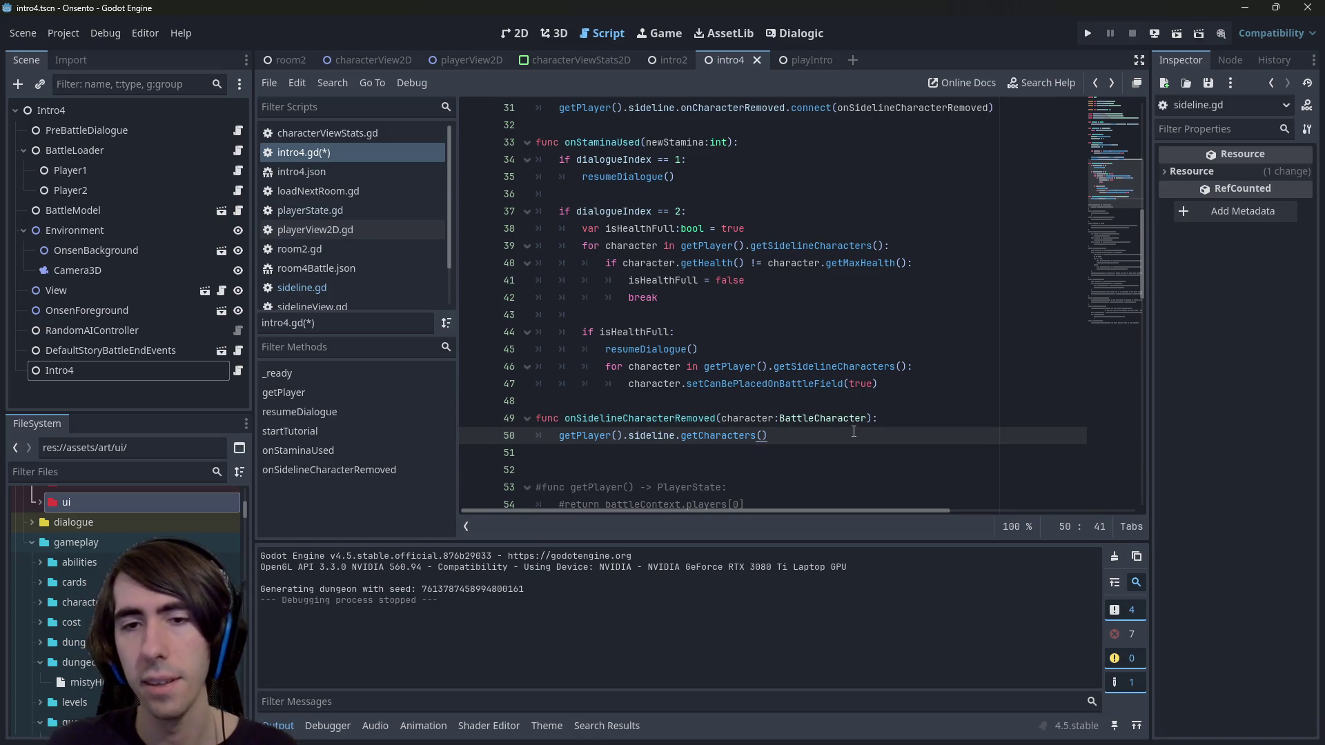
type(".is_em")
key("Return")
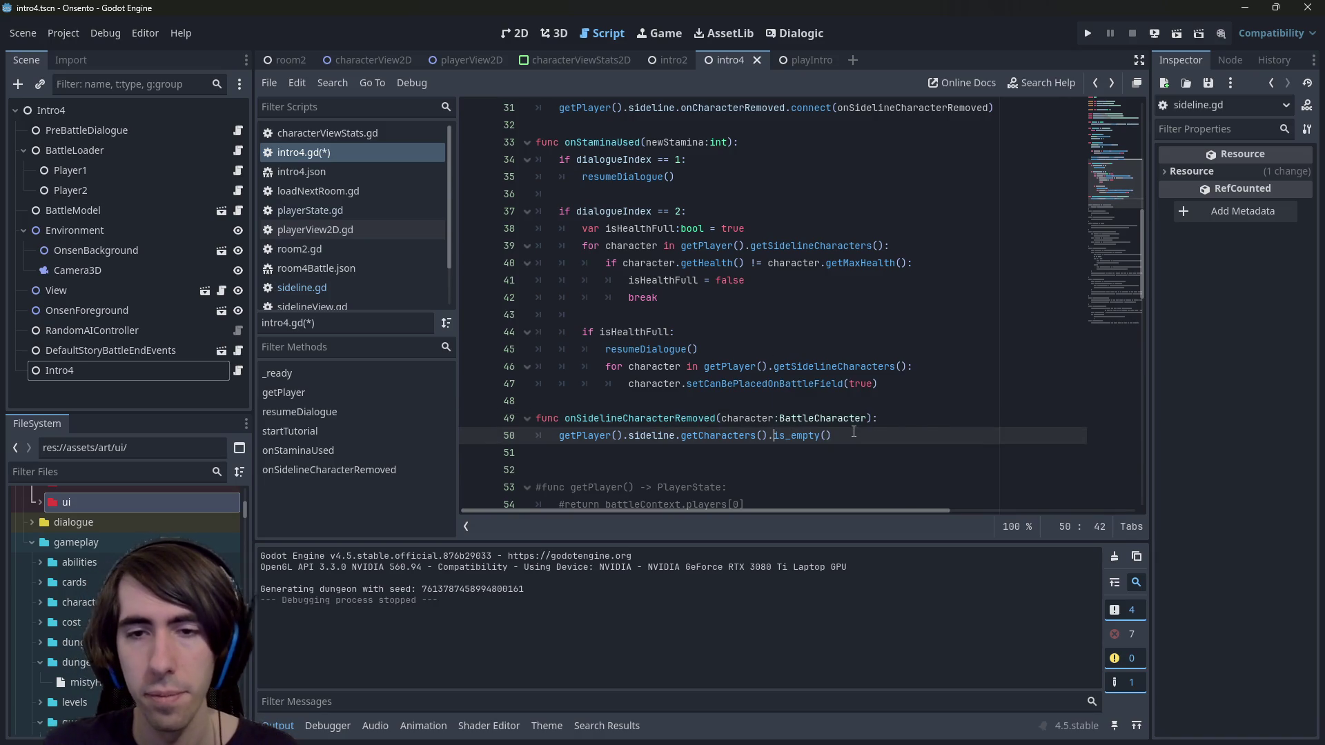
type("if")
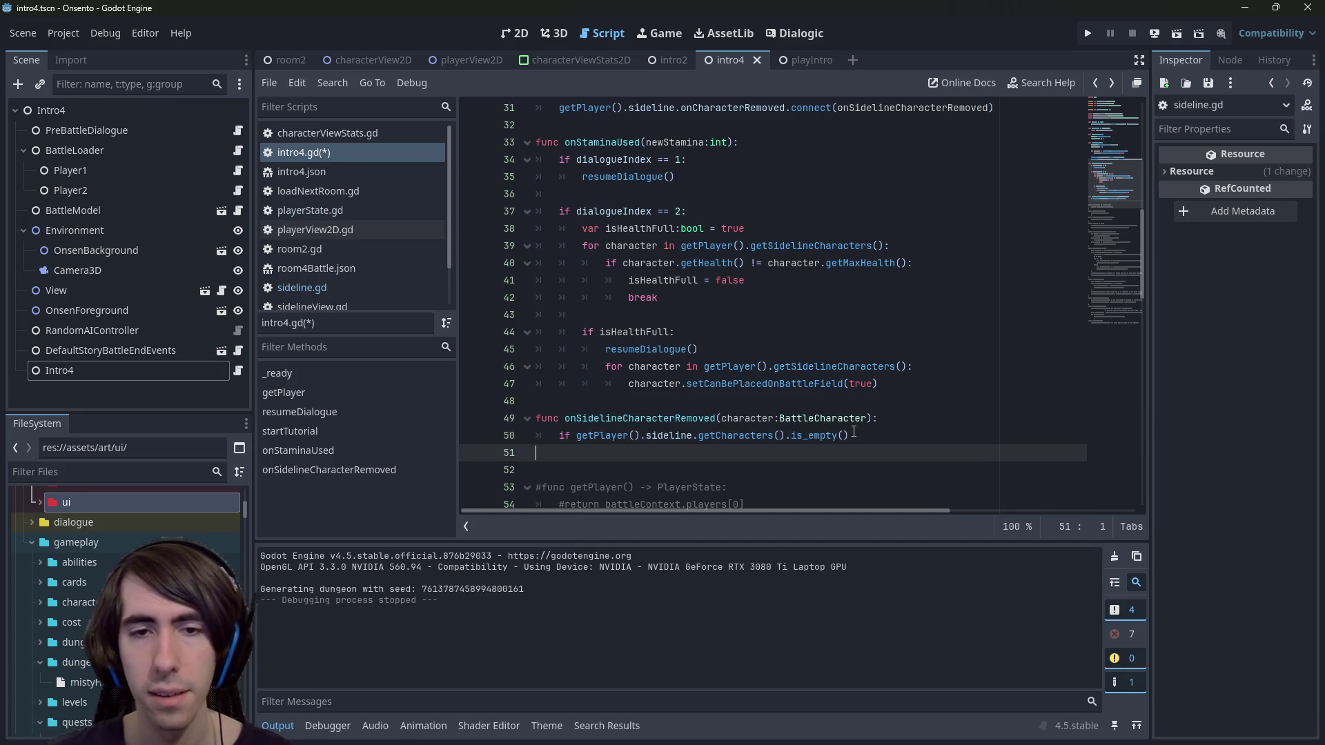
left_click(855, 433)
type(":")
key("ctrl+s")
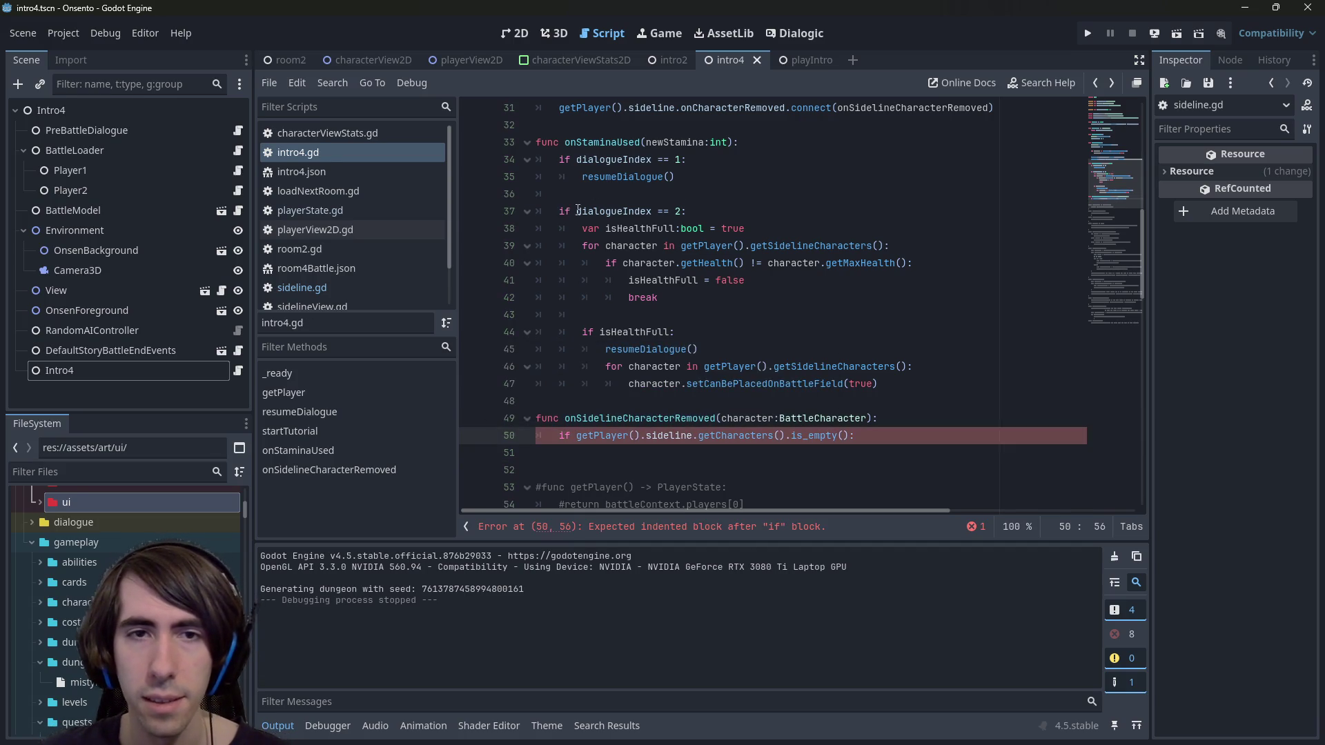
Add a 'dialogueIndex == 3 and' check to the start of the line 50 condition and save.
left_click_drag(576, 211, 684, 214)
key("ctrl+c")
left_click(576, 435)
key("ctrl+v")
type("and")
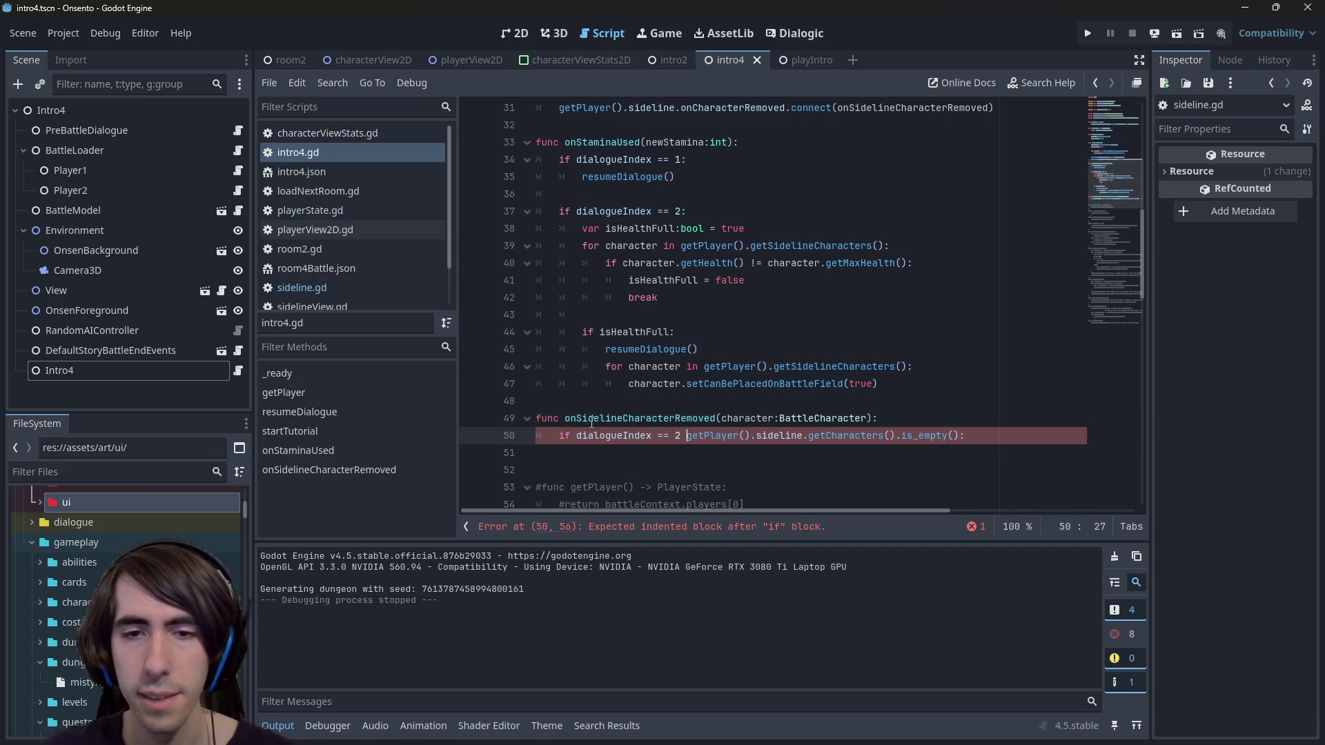
key("Left")
key("Left")
key("Left")
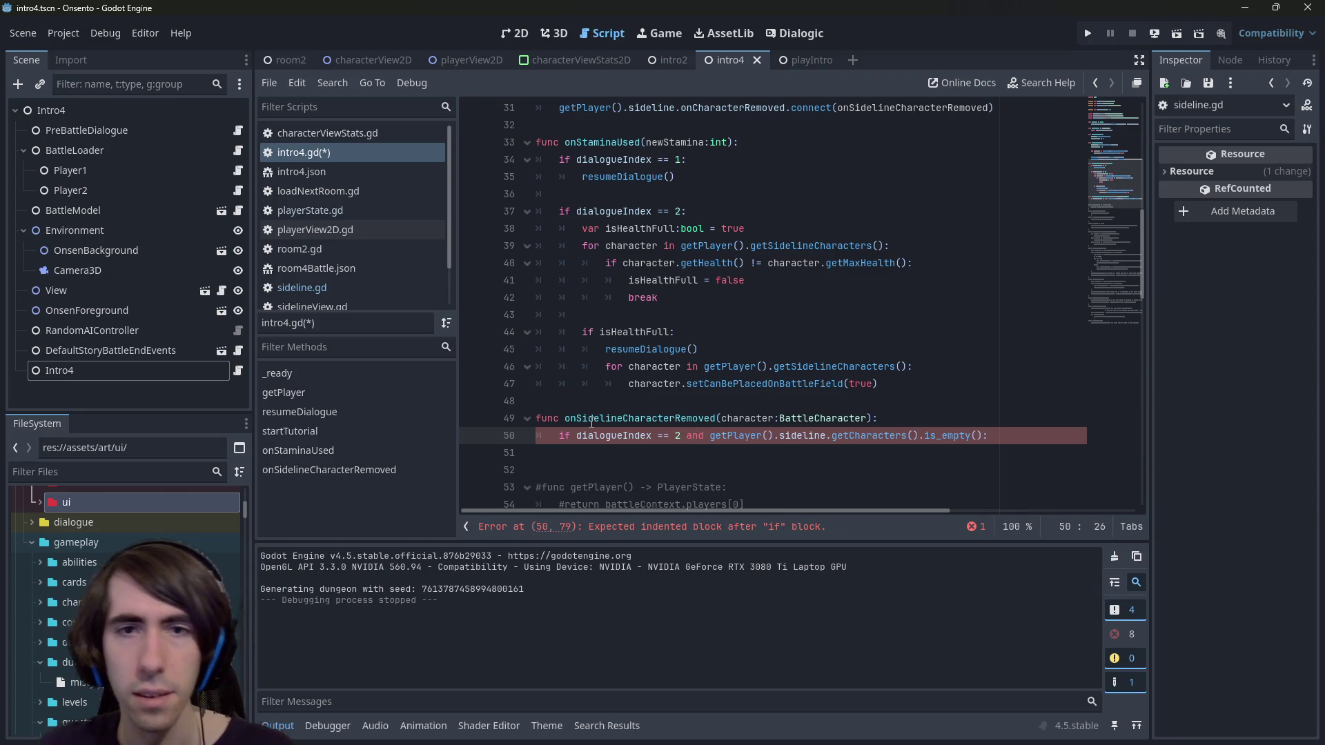
key("ctrl+s")
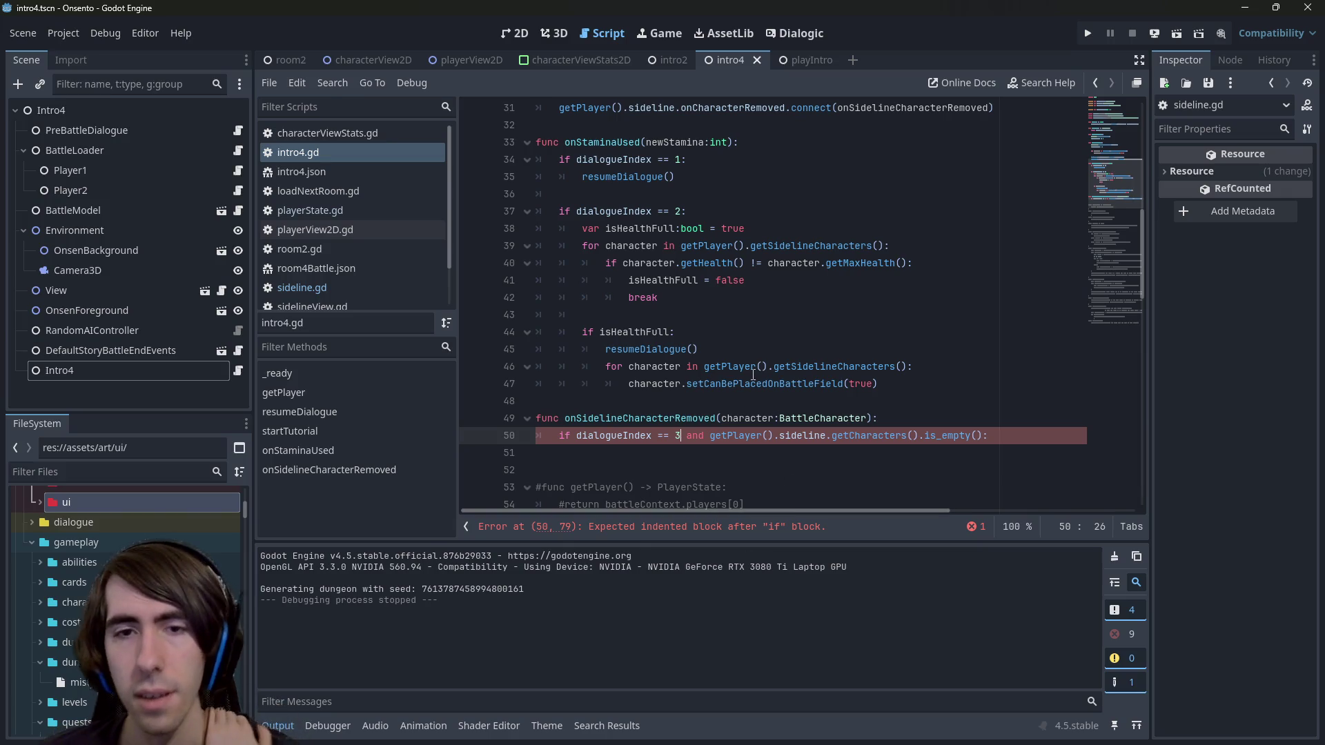
Put a resumeDialogue() call inside the new if block.
left_click_drag(699, 349, 529, 353)
left_click(699, 454)
key("ctrl+v")
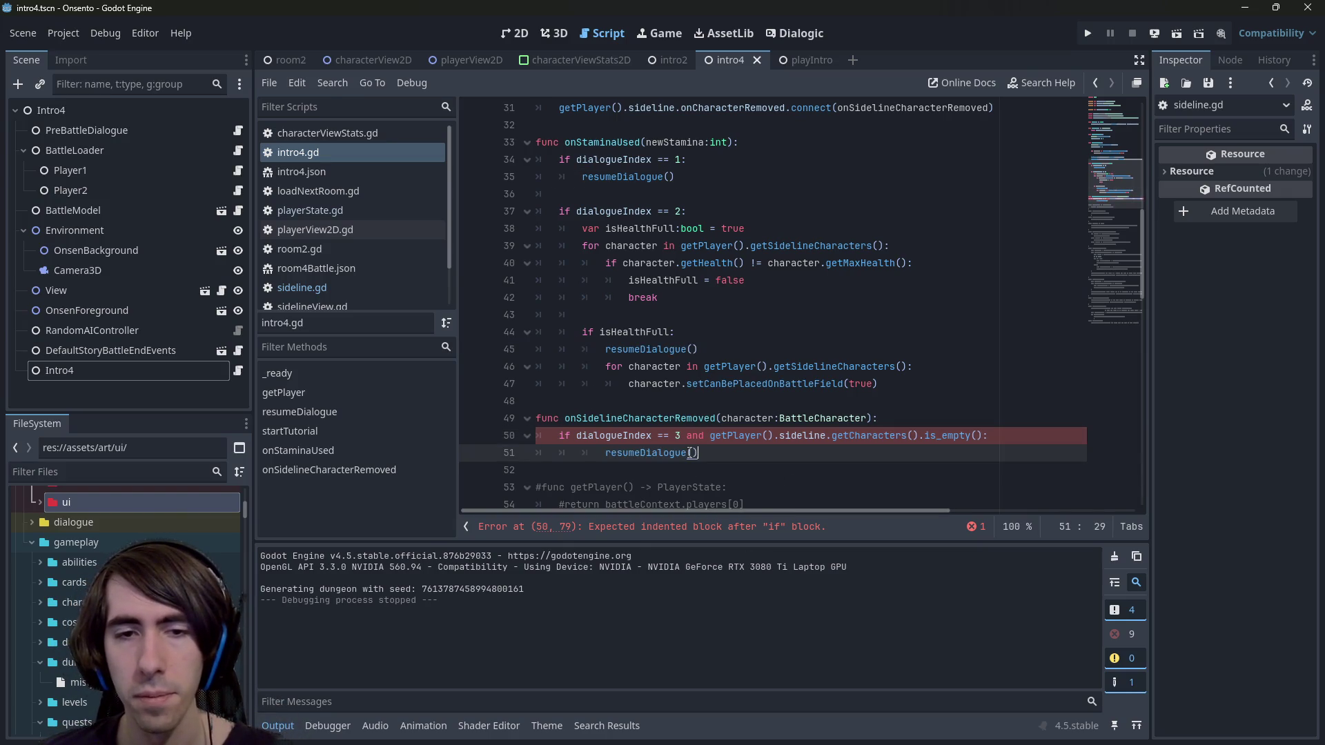
key("shift+Tab")
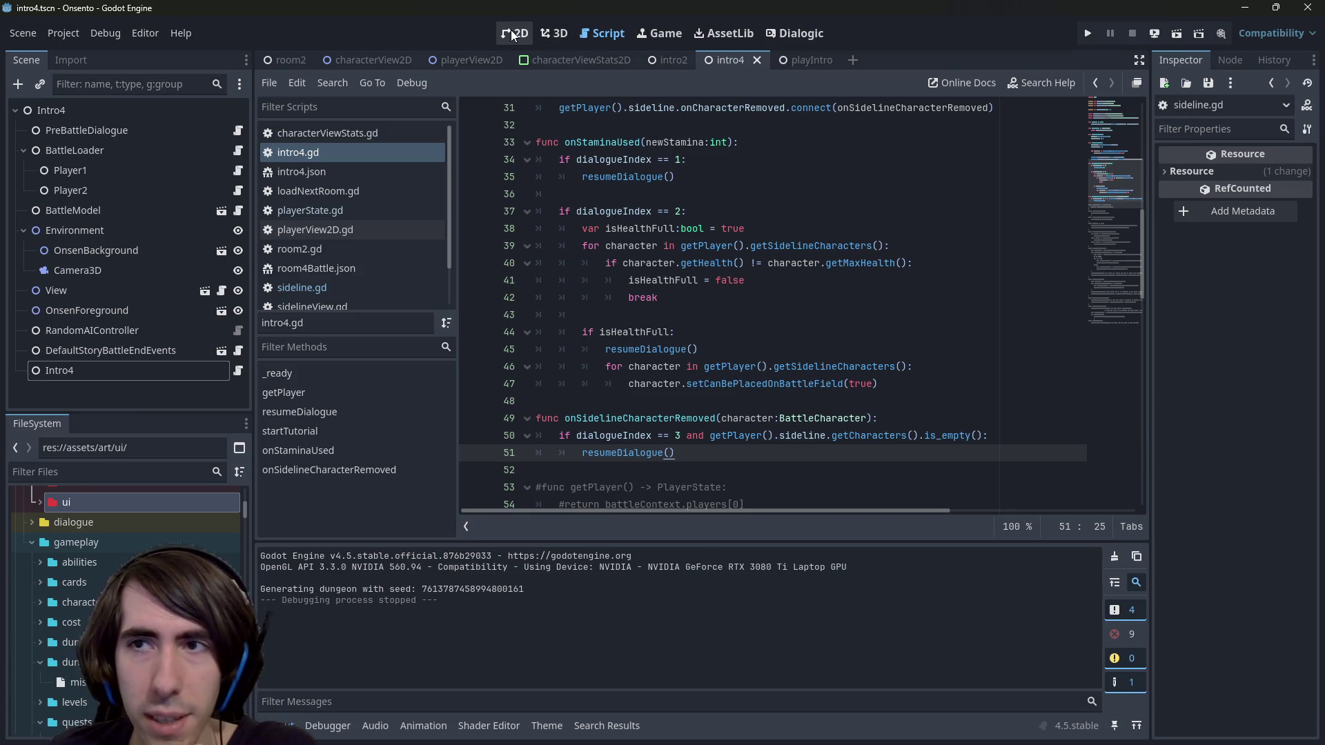
Test-play the current scene, advance the dialogue, and close the game window.
left_click(1178, 37)
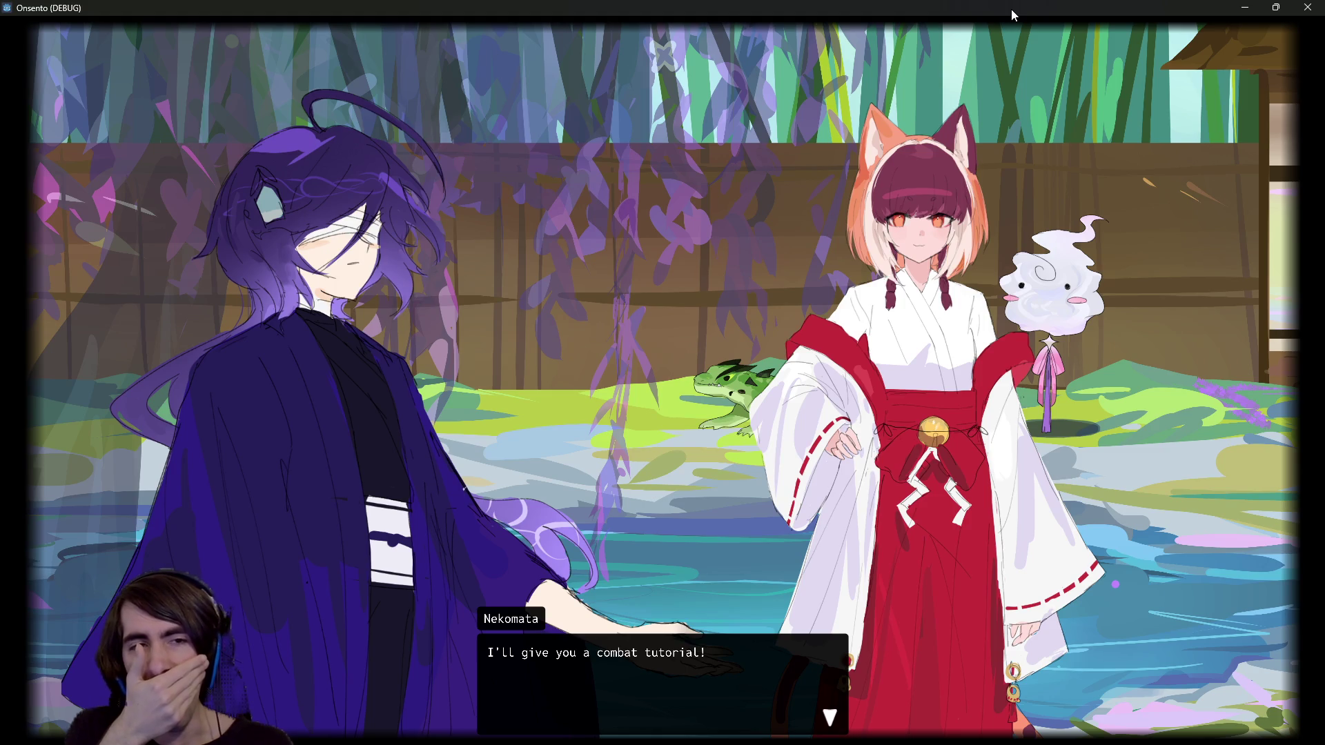
left_click(856, 196)
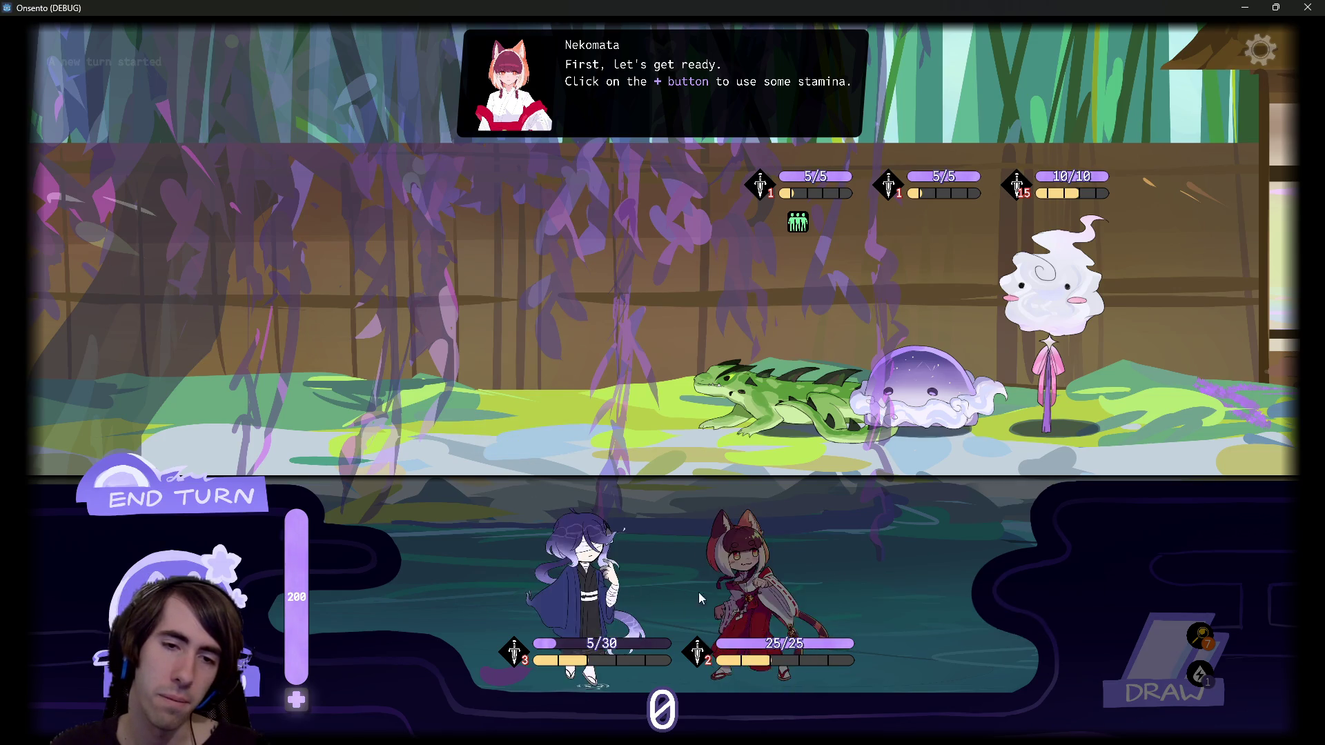
left_click(1245, 7)
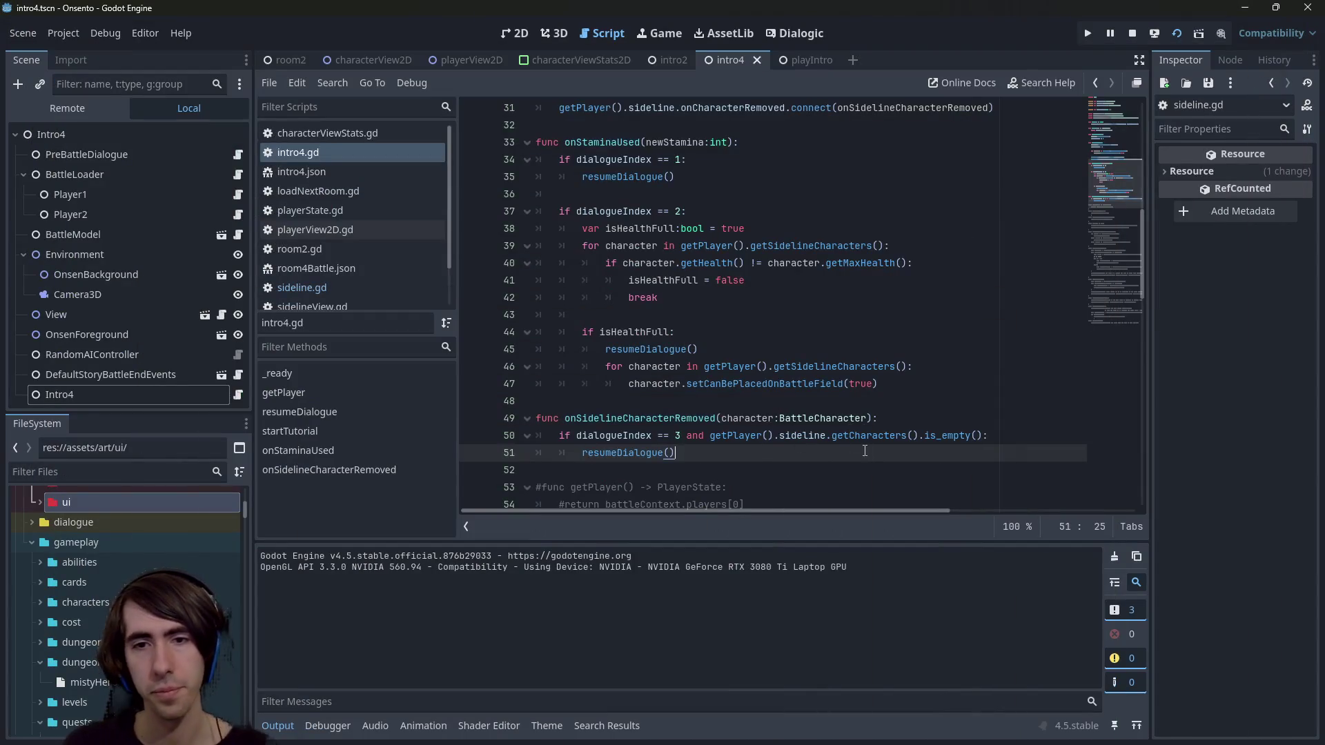
Open the setCanBePlacedOnBattleField definition and search the project for canBePlacedOnBattleField.
left_click(818, 383, "ctrl")
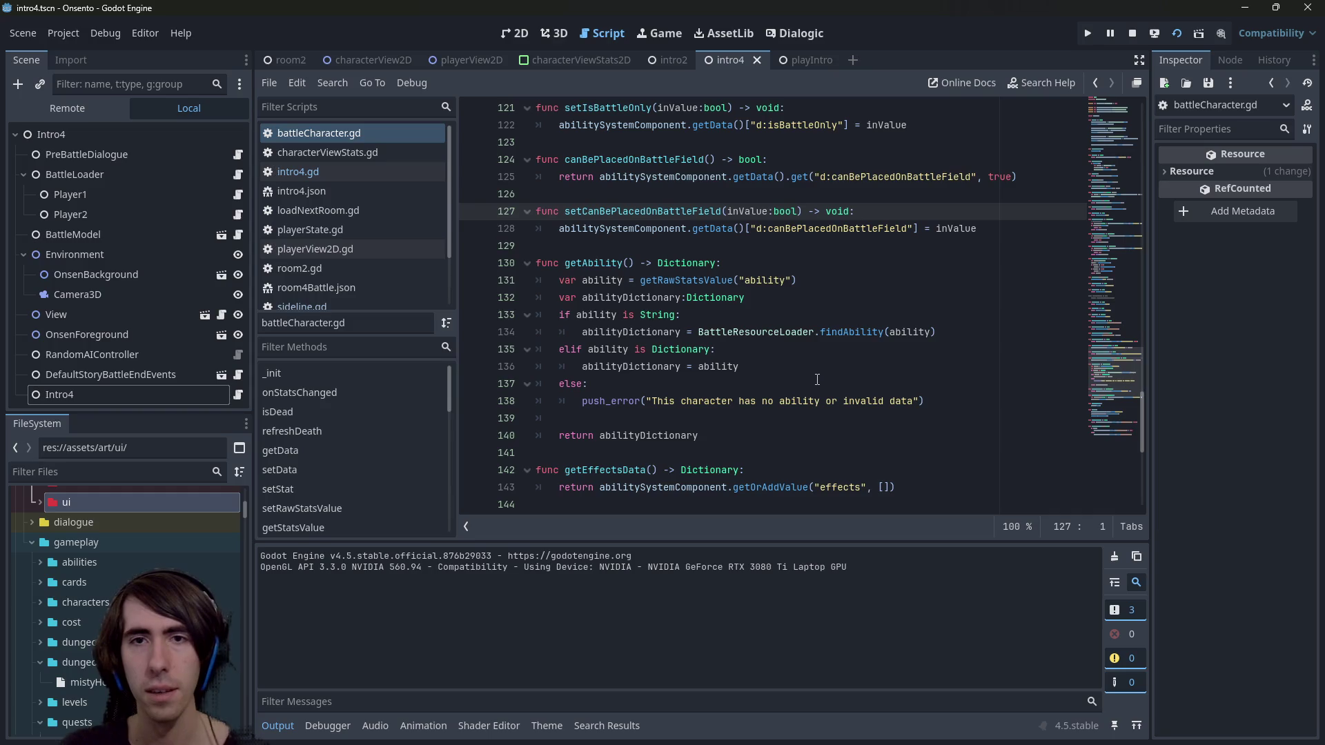
scroll(817, 379, "up", 1)
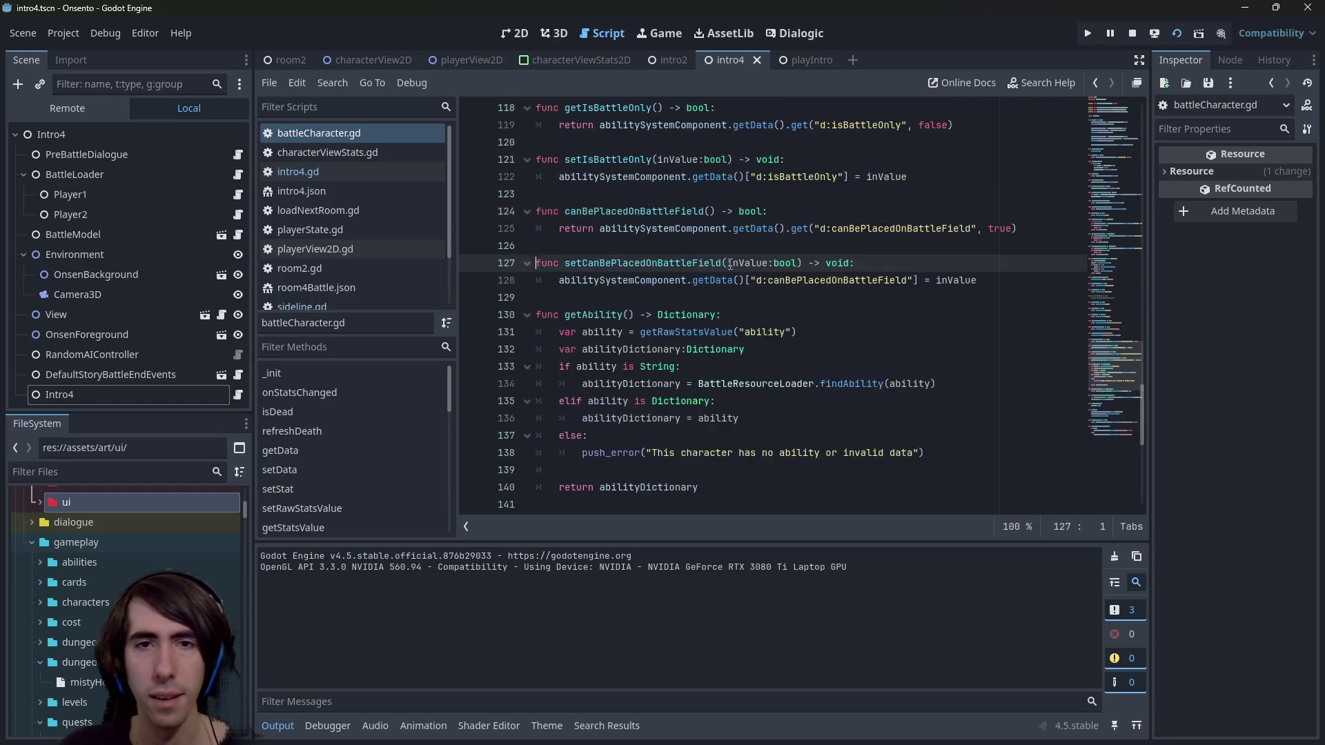
double_click(661, 209)
key("ctrl+shift+f")
key("Return")
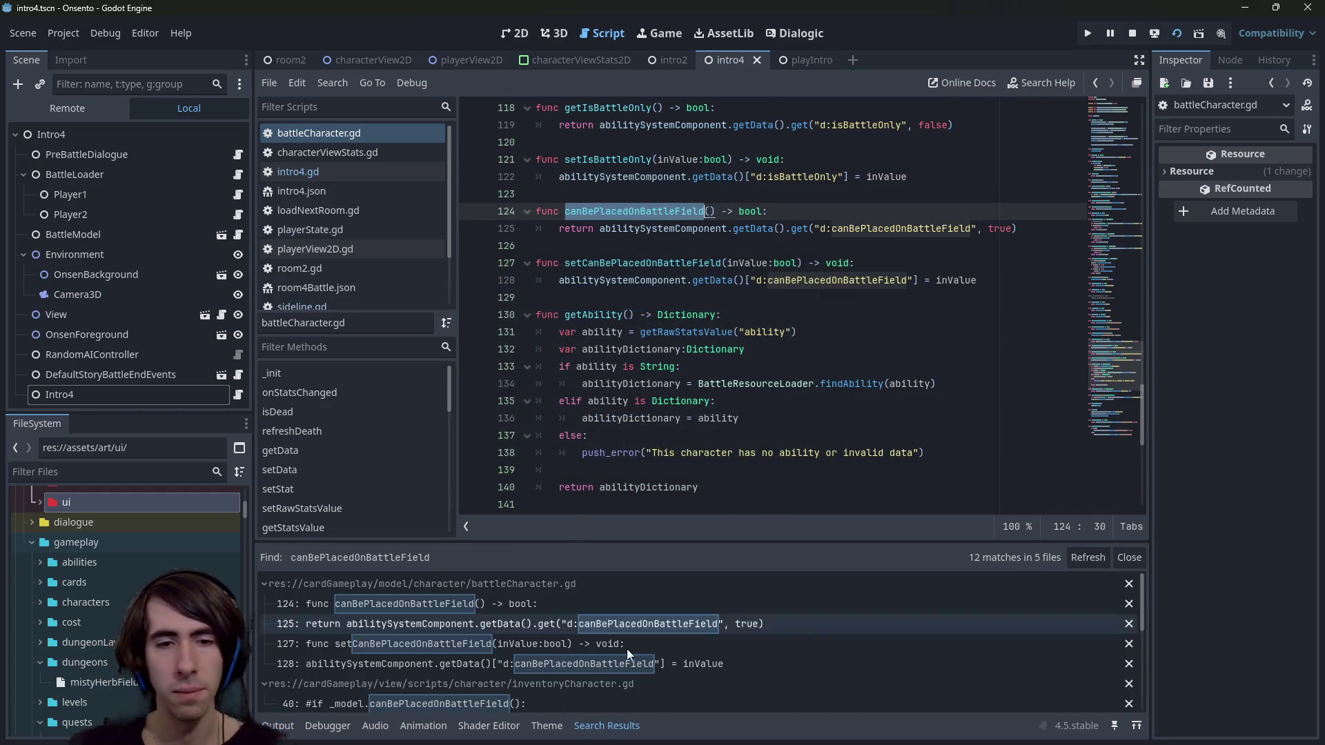
Browse the matches in battleCharacter.gd lines 125 and 127, inventoryCharacter.gd line 40, and sidelineView.gd line 28.
left_click(599, 625)
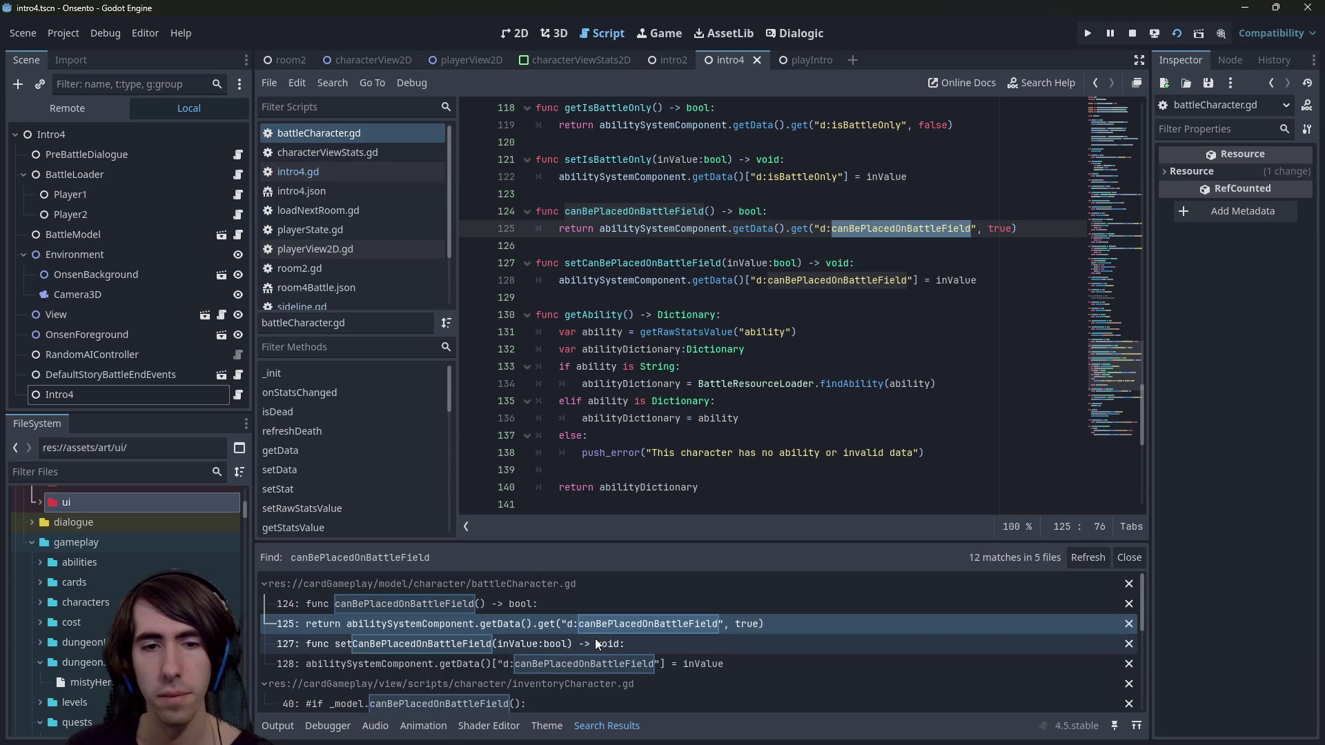
left_click(595, 639)
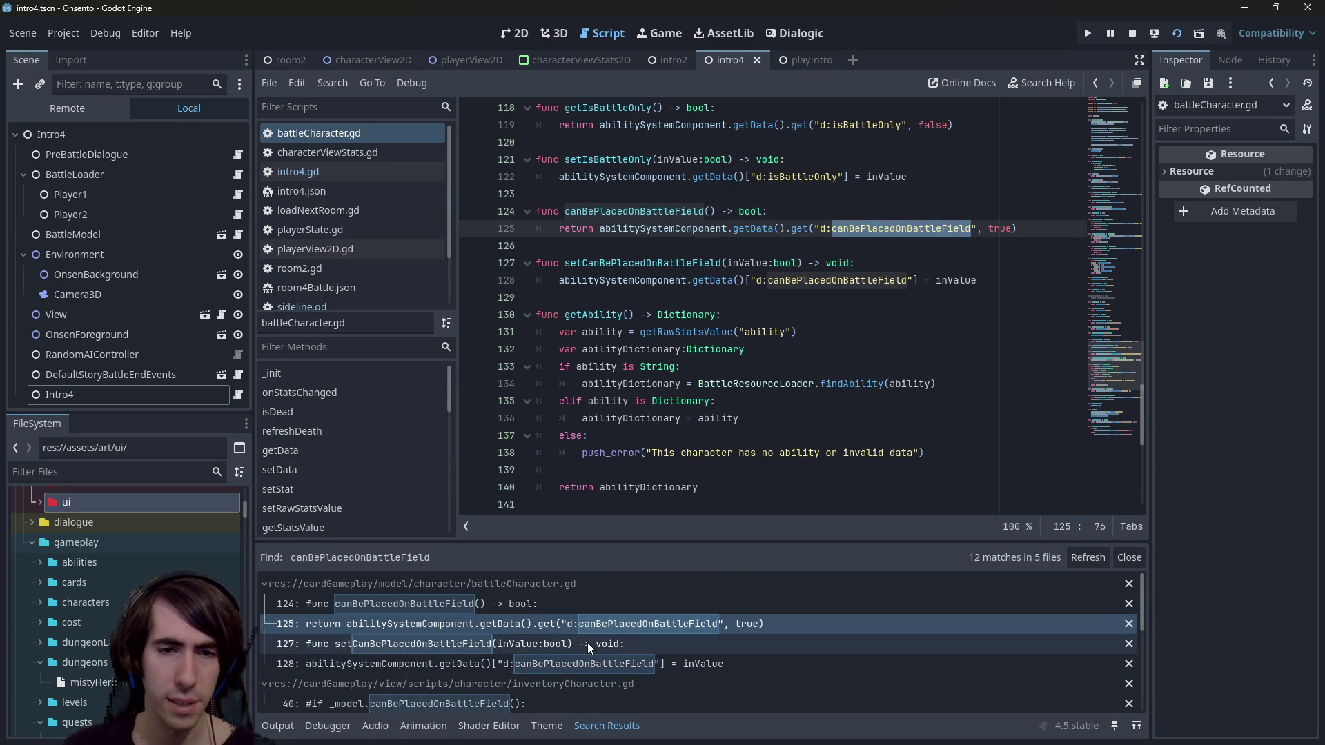
scroll(582, 643, "down", 2)
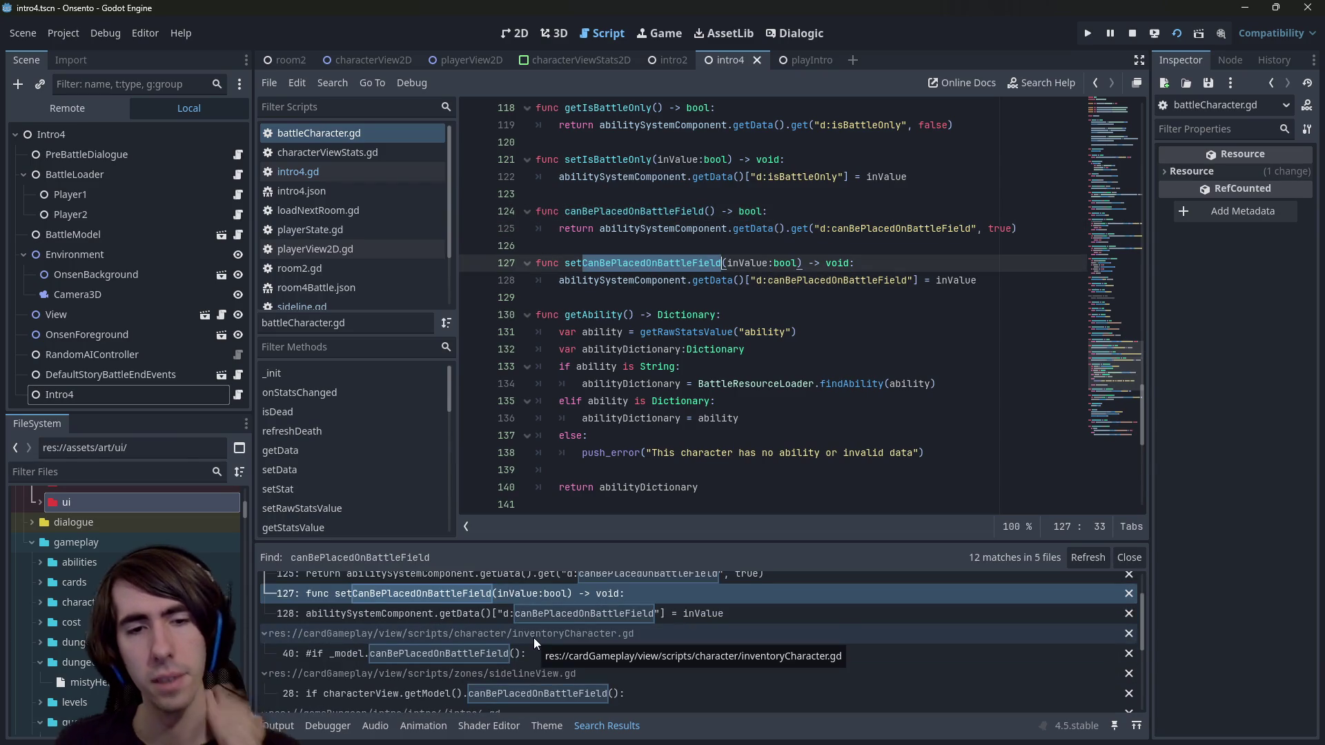
left_click(548, 652)
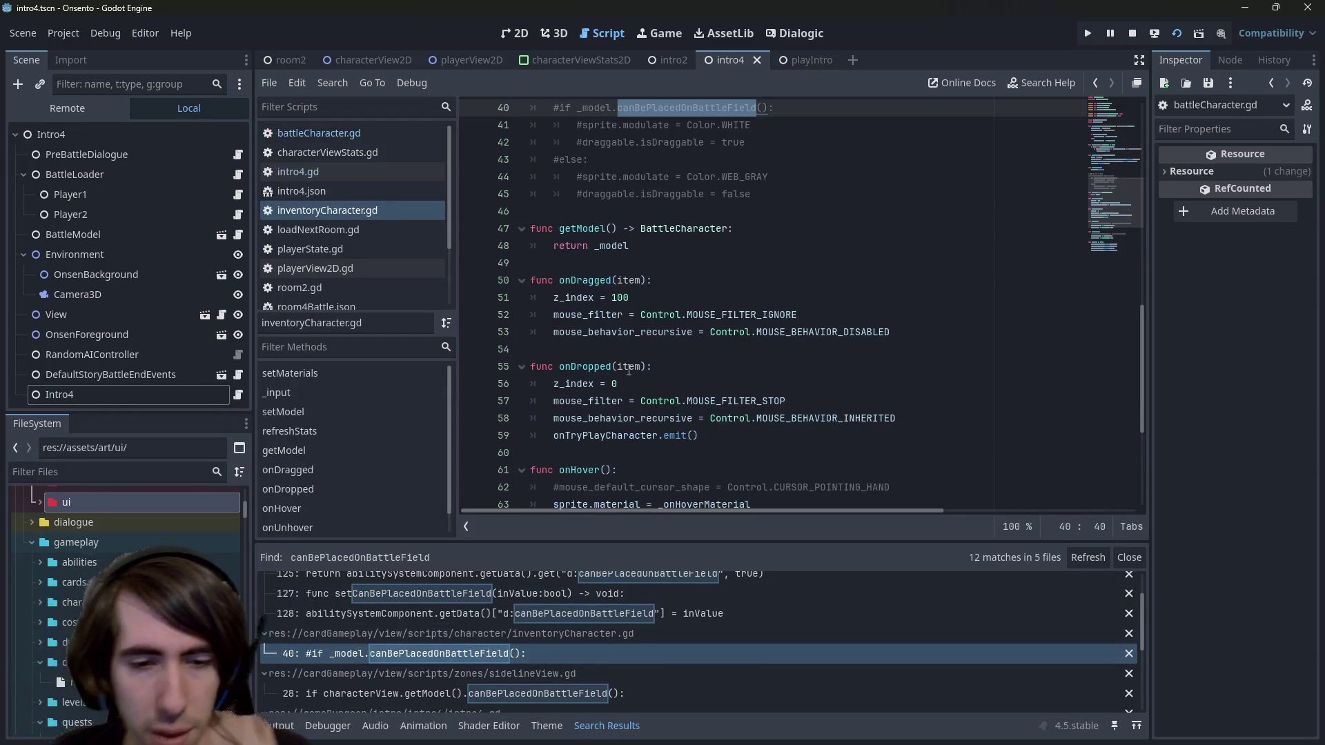
scroll(586, 656, "down", 2)
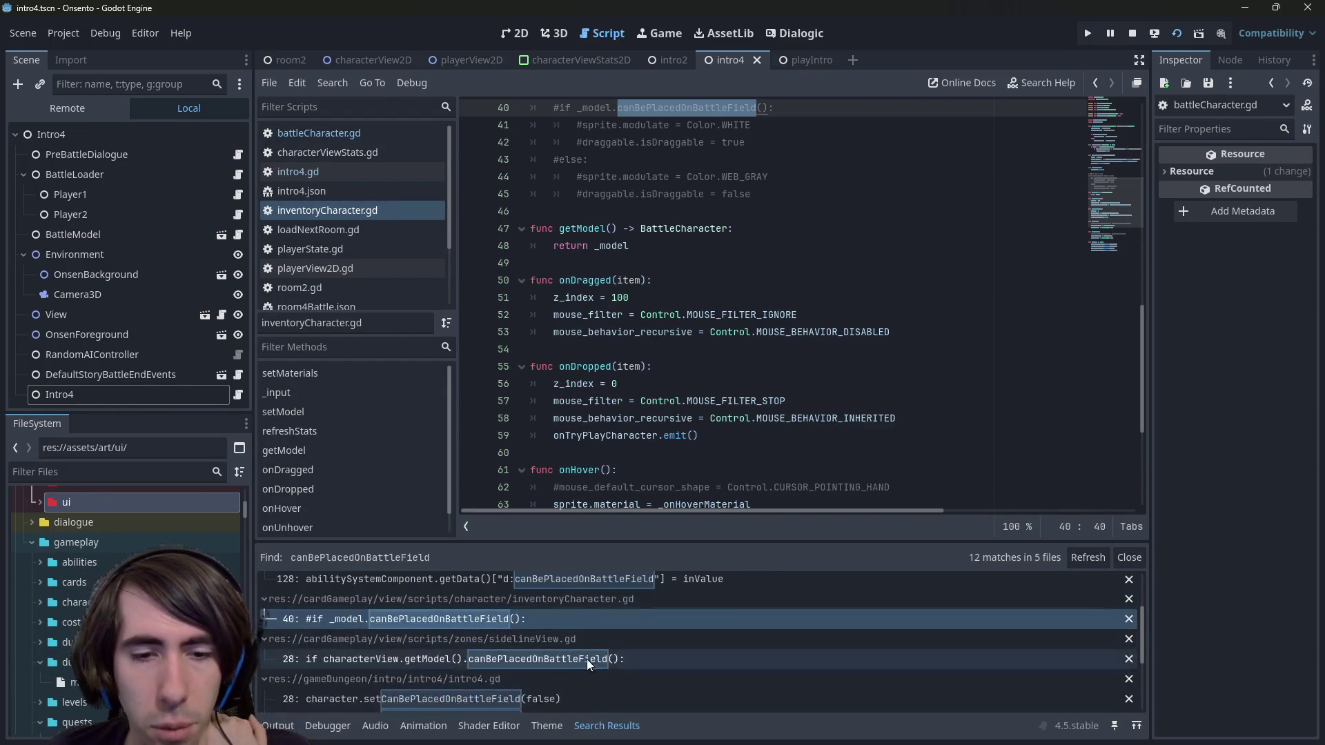
left_click(582, 645)
left_click(583, 649)
left_click(590, 657)
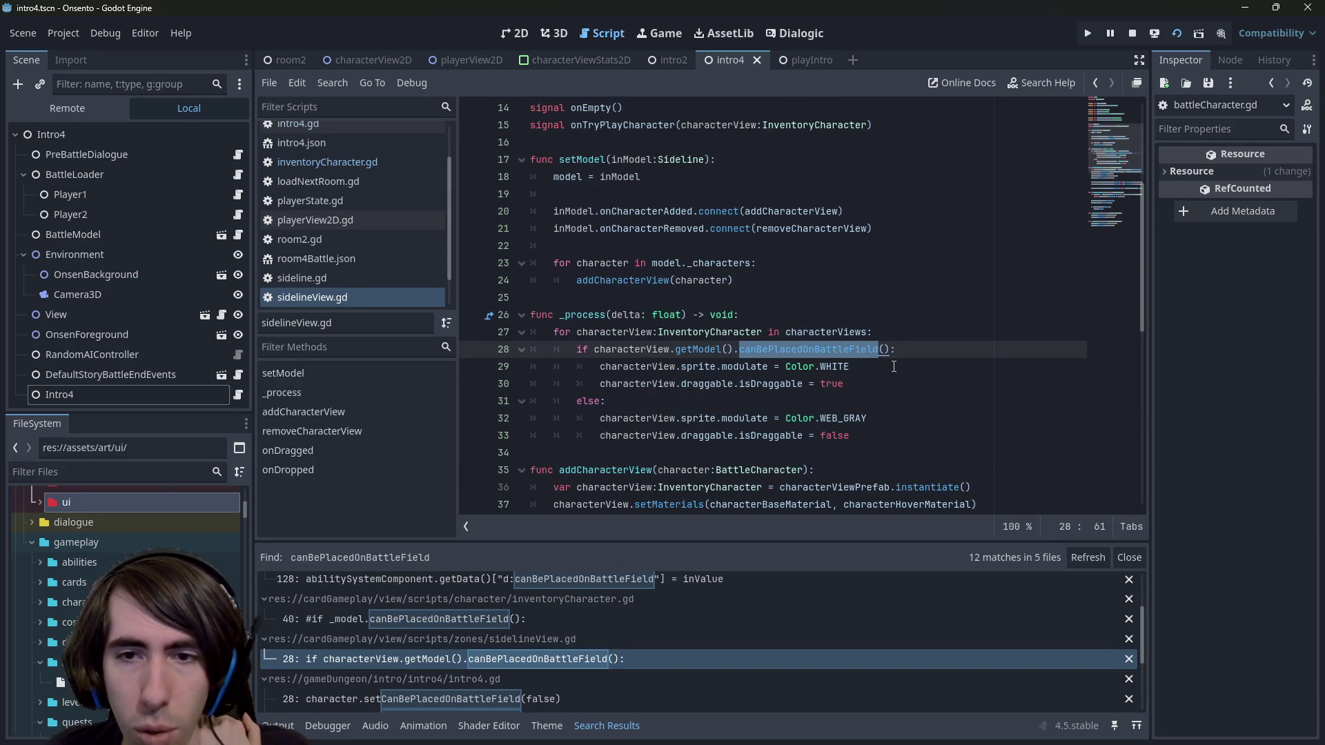
Examine how sidelineView.gd's canBePlacedOnBattleField check sets sprite modulate and isDraggable, then return to inventoryCharacter.gd.
left_click(886, 367)
double_click(745, 366)
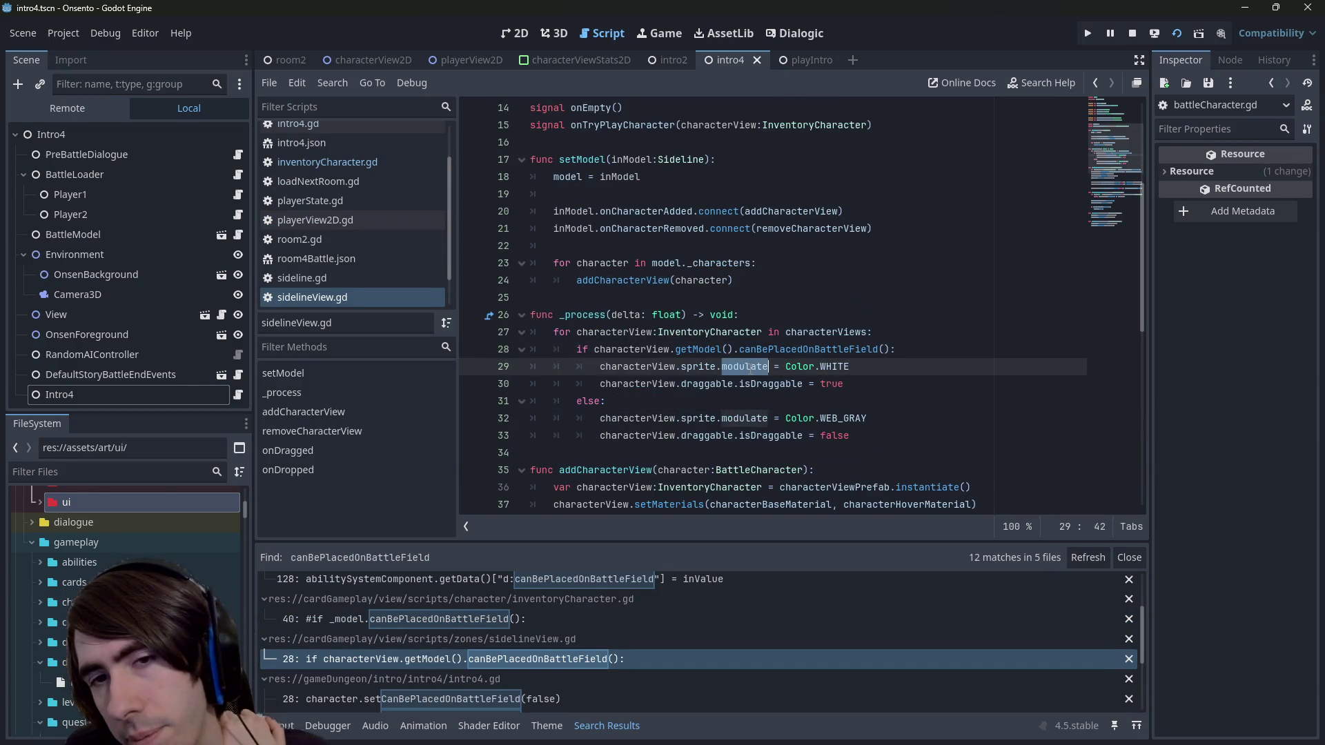
mouse_move(837, 368)
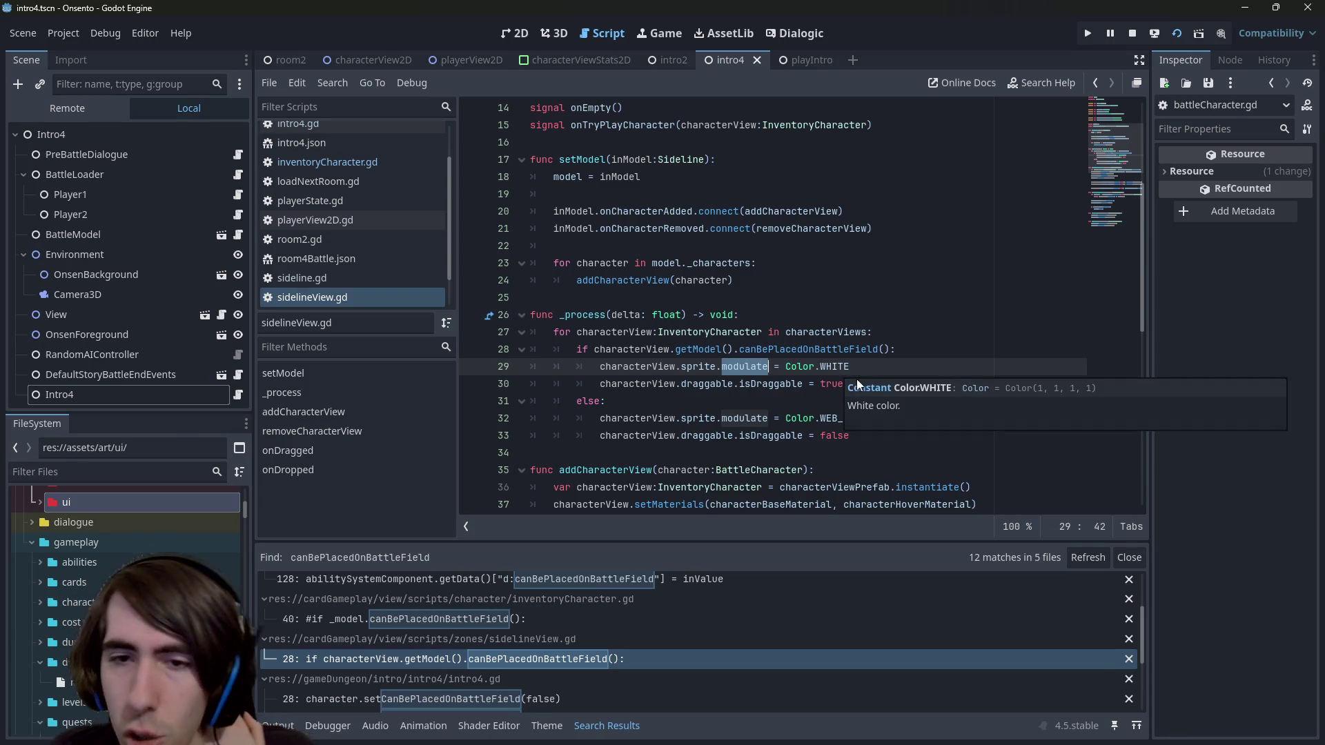
left_click(862, 385)
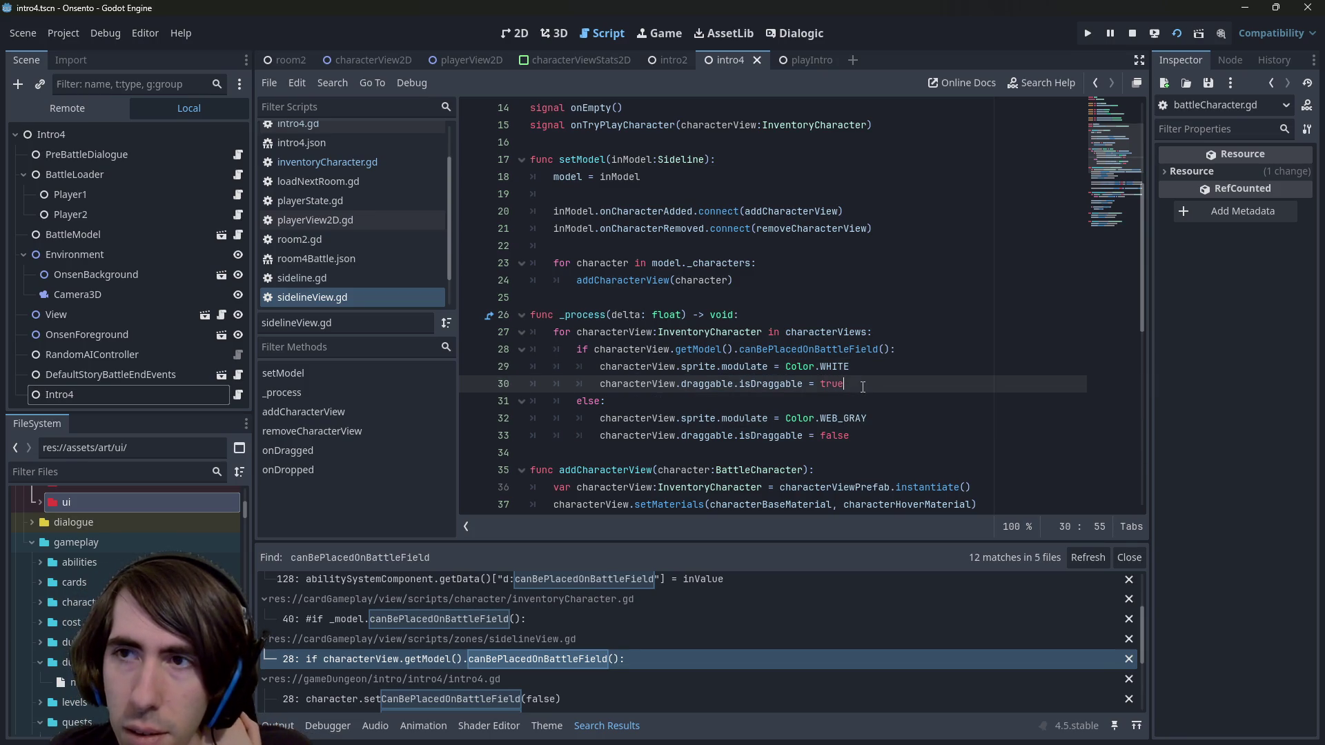
double_click(800, 384)
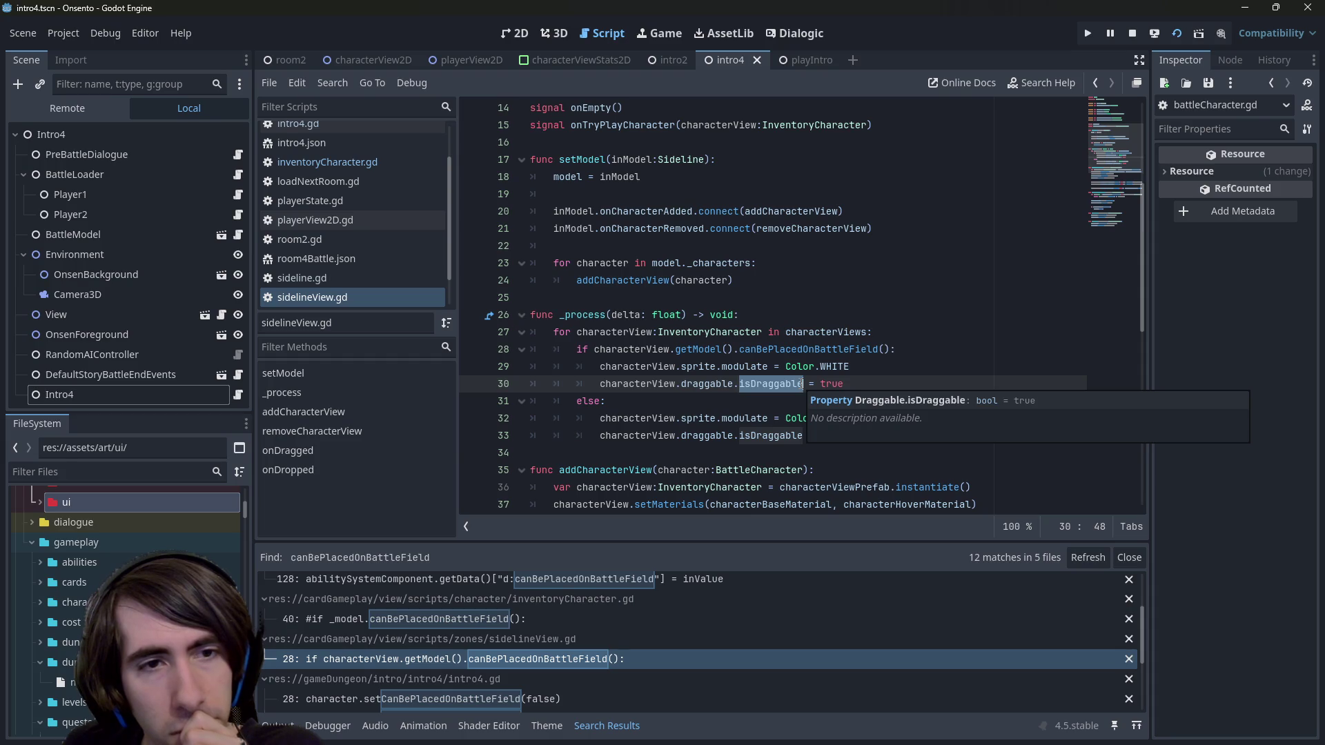
double_click(807, 349)
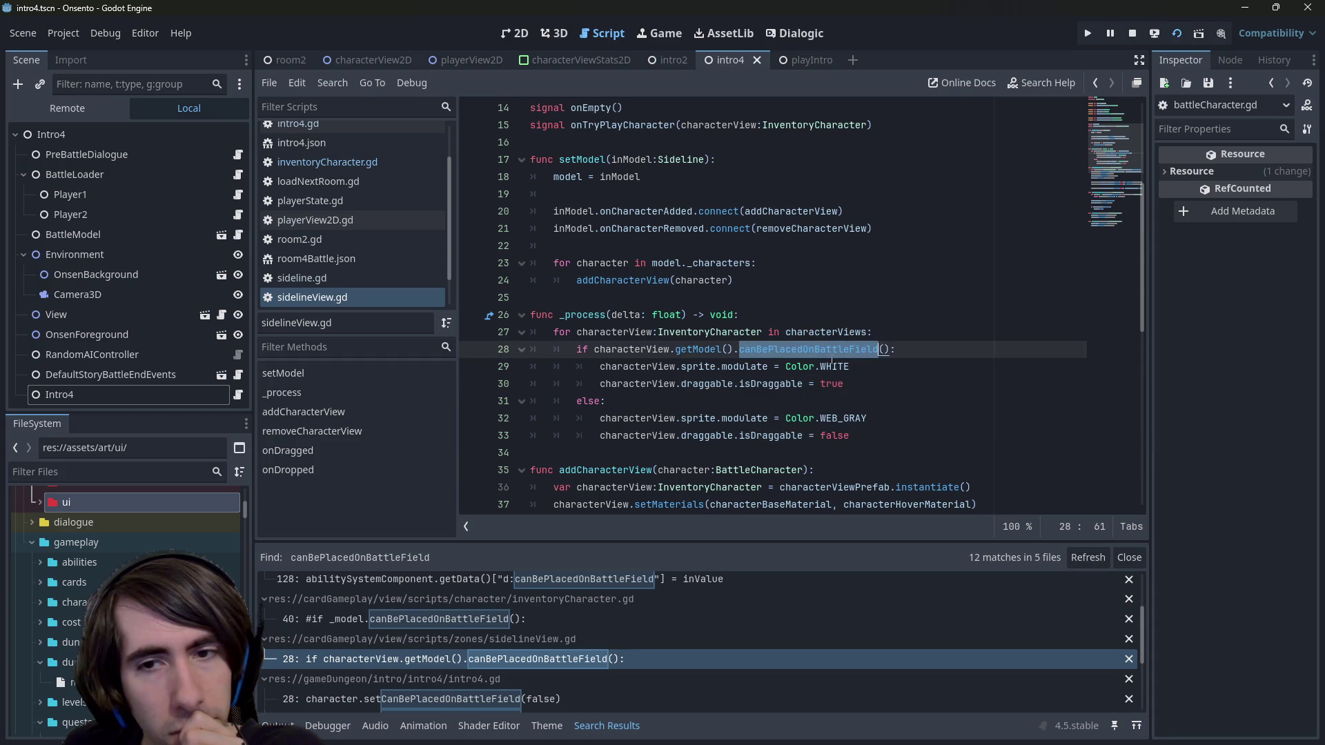
left_click(848, 372)
double_click(707, 362)
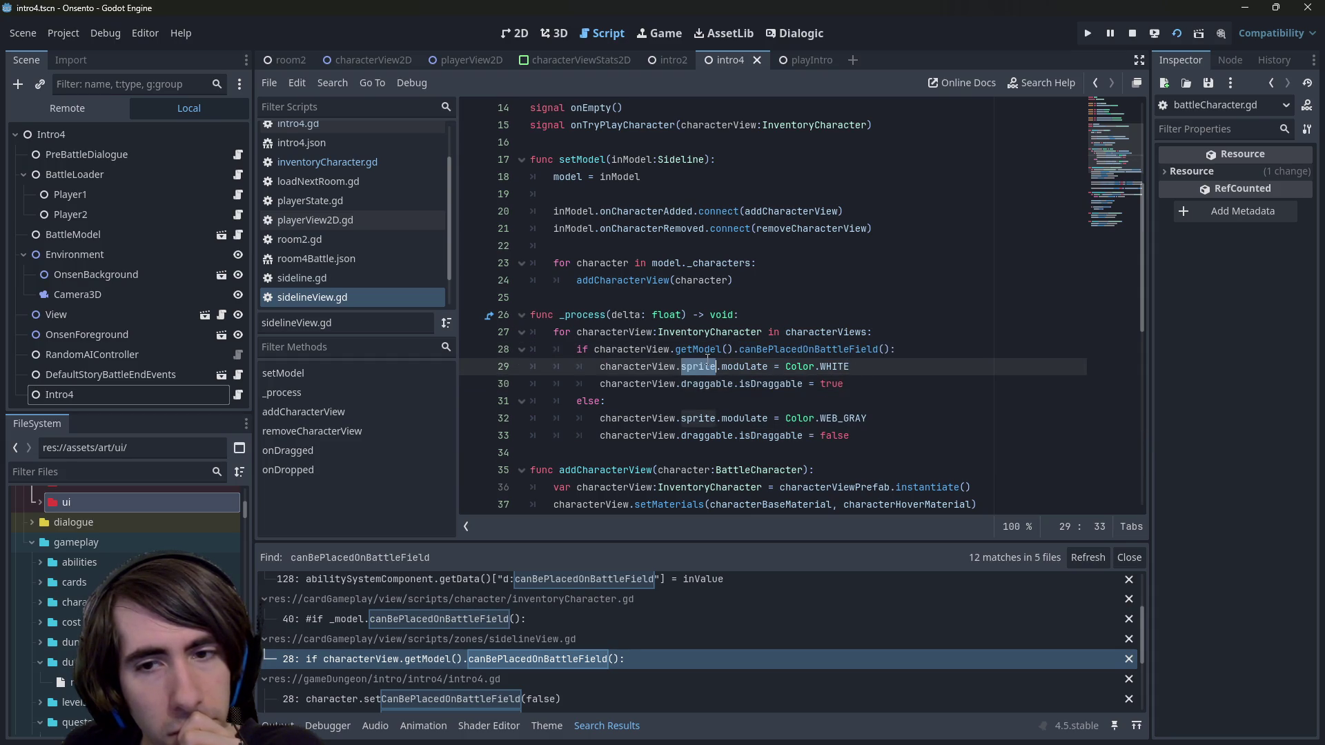
key("ctrl+Right")
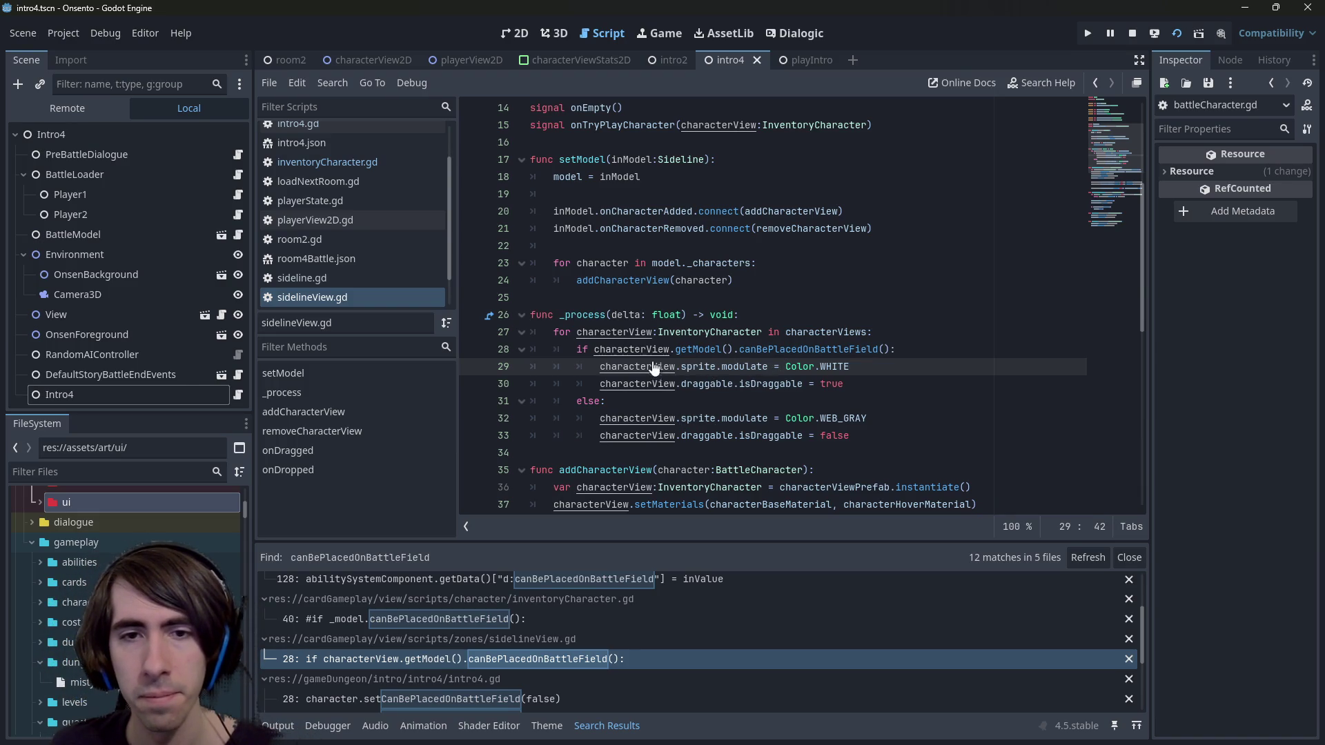
left_click(711, 336, "ctrl")
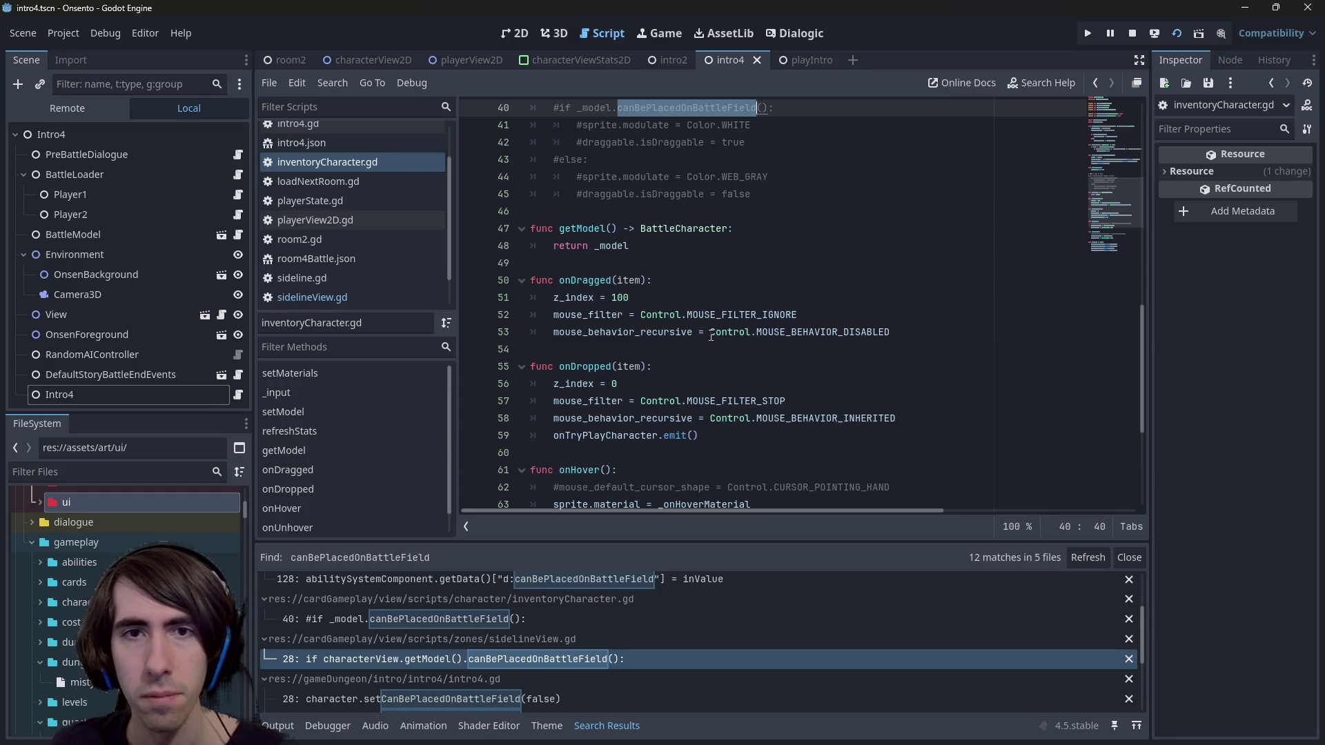
scroll(712, 336, "up", 4)
scroll(1093, 274, "up", 10)
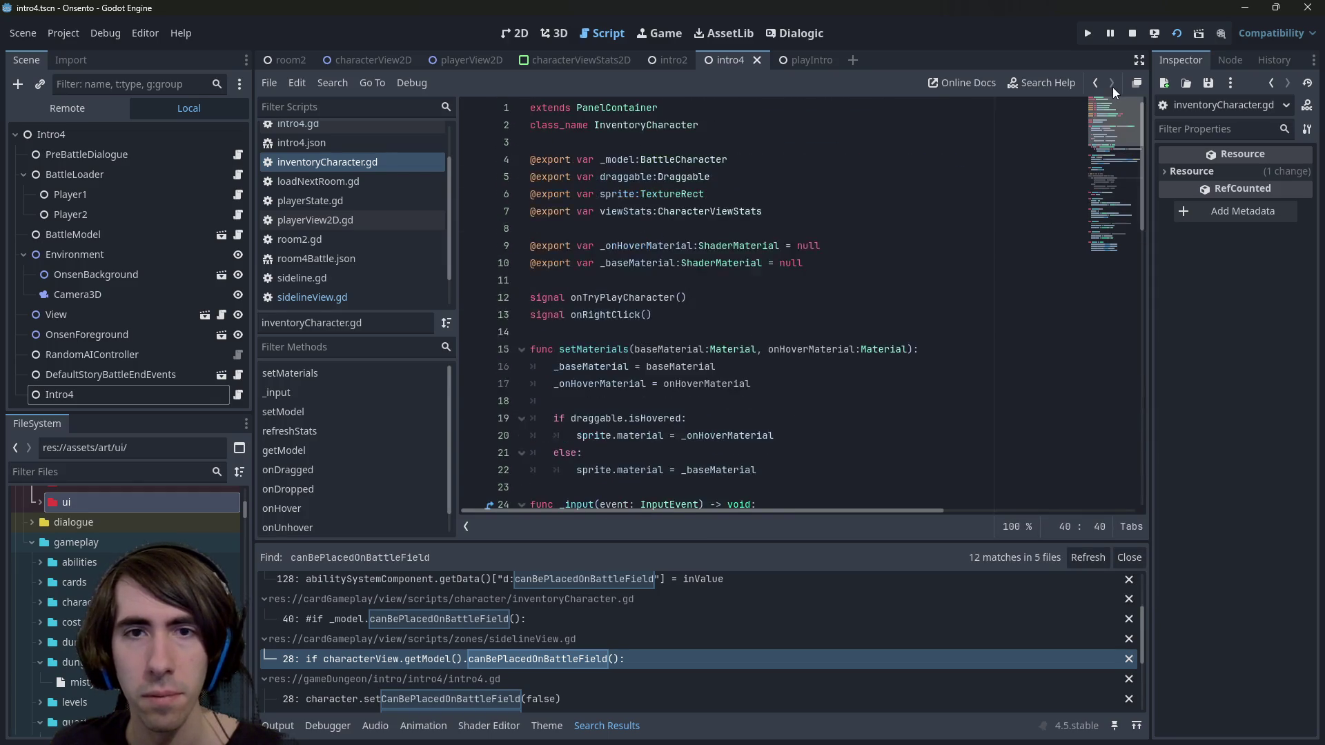
double_click(640, 246)
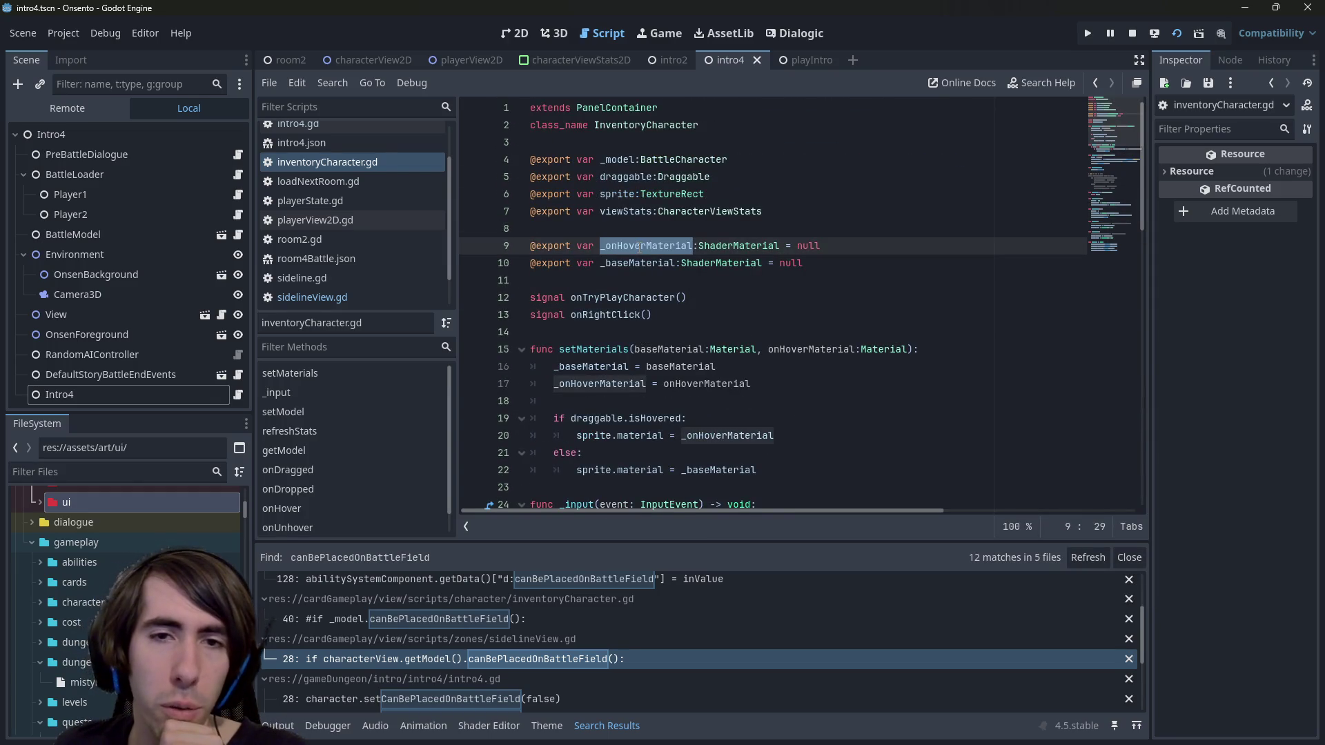
double_click(636, 264)
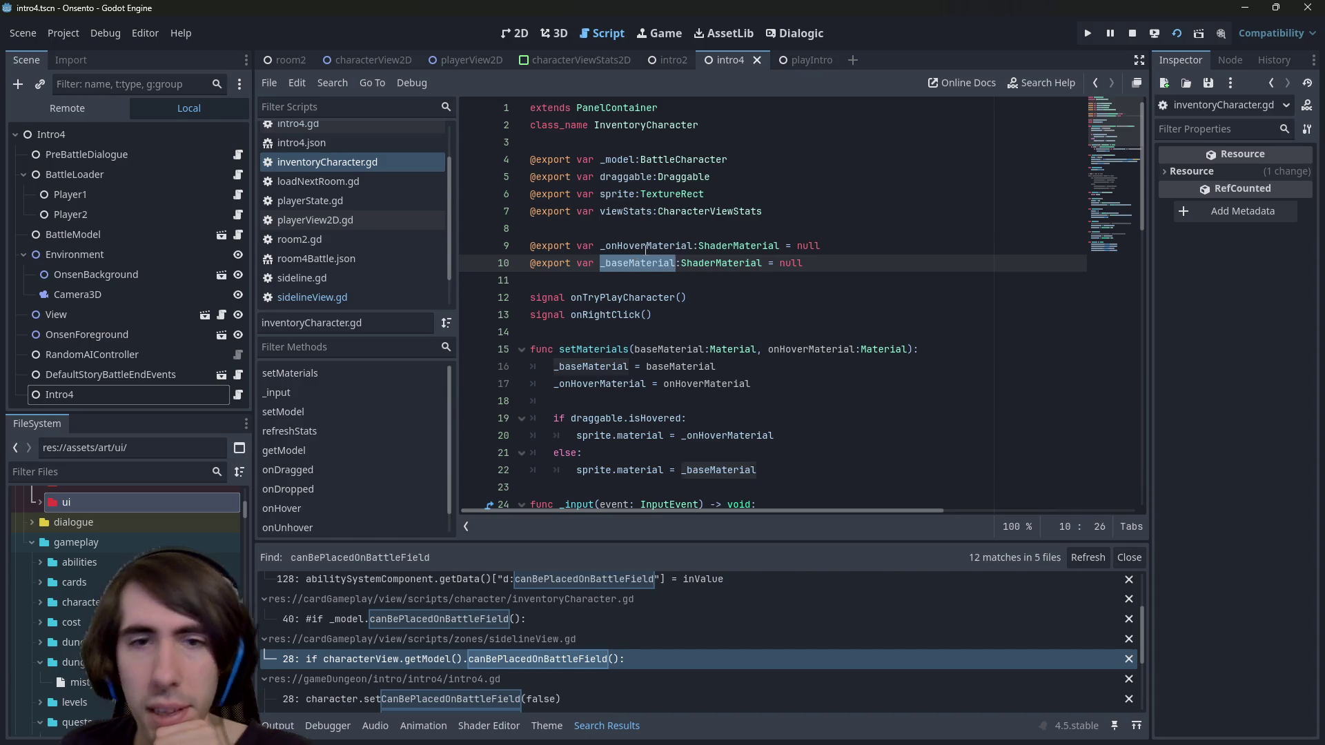
double_click(644, 247)
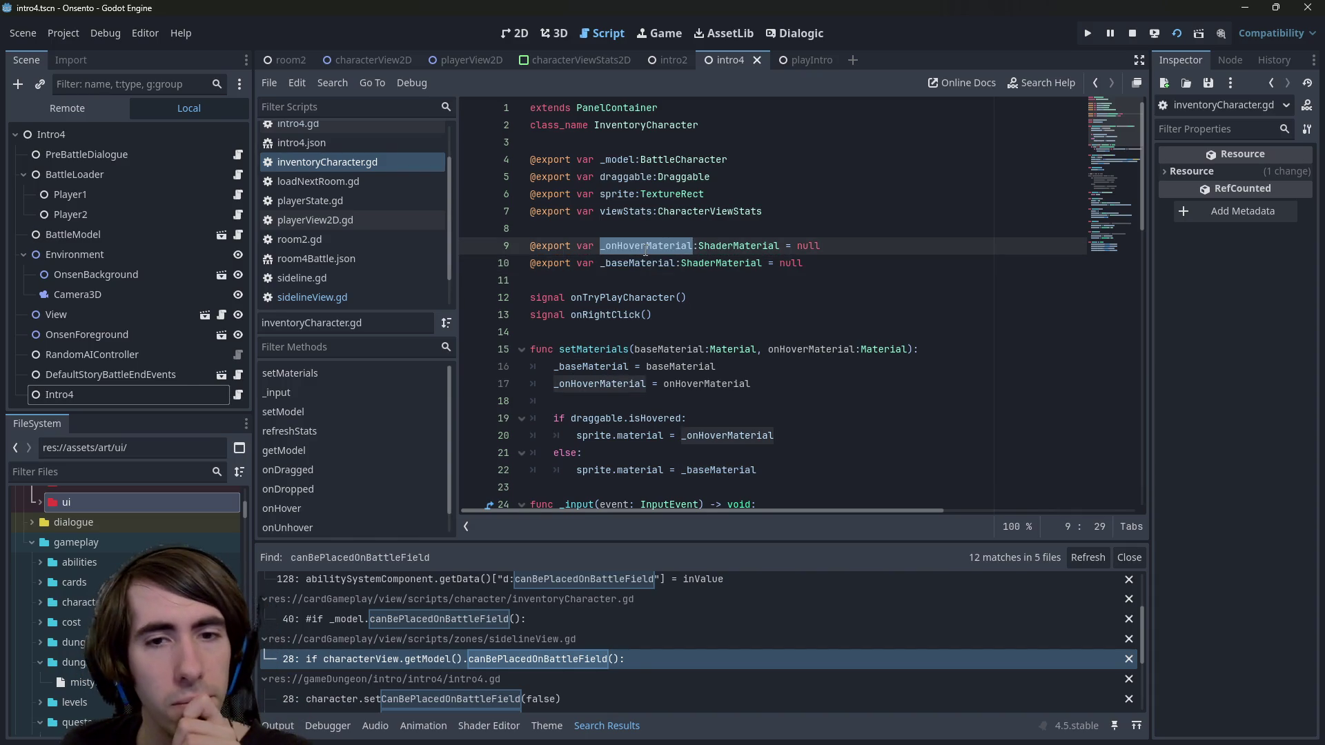
scroll(646, 250, "down", 1)
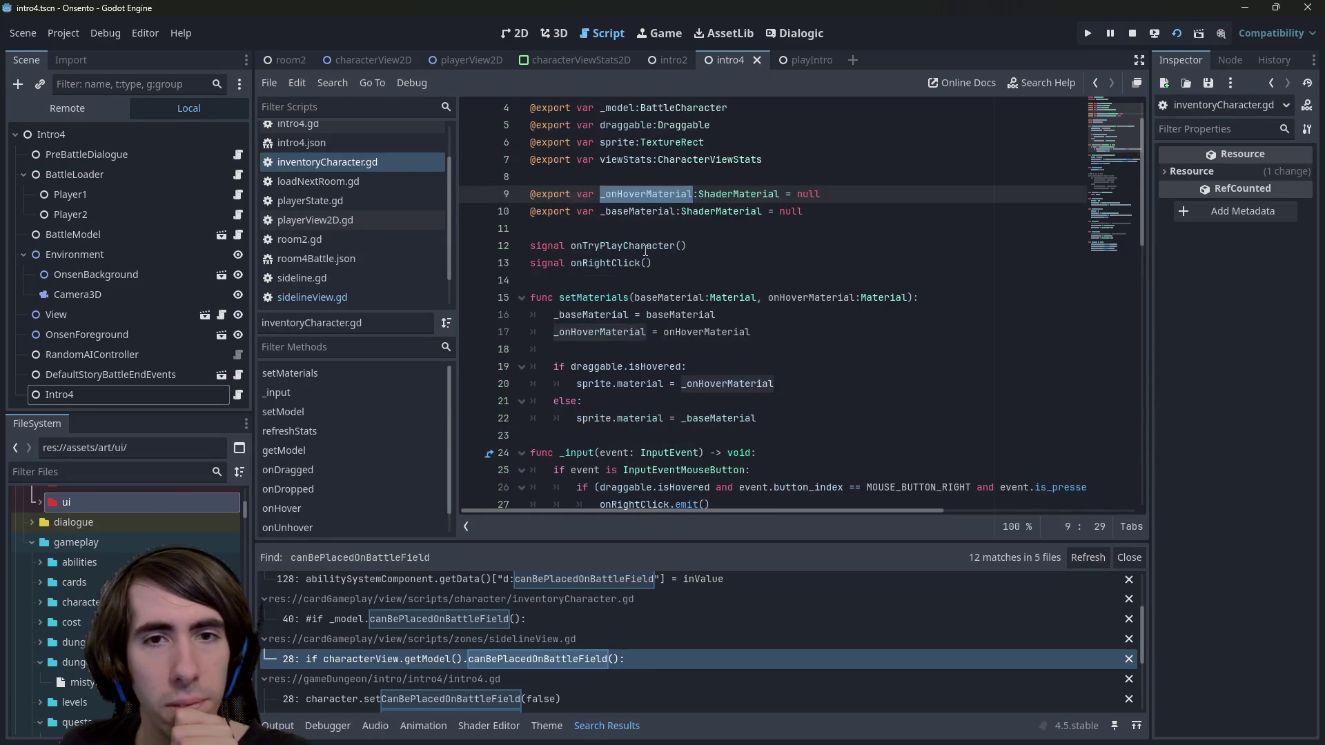
scroll(645, 250, "down", 3)
scroll(641, 229, "up", 2)
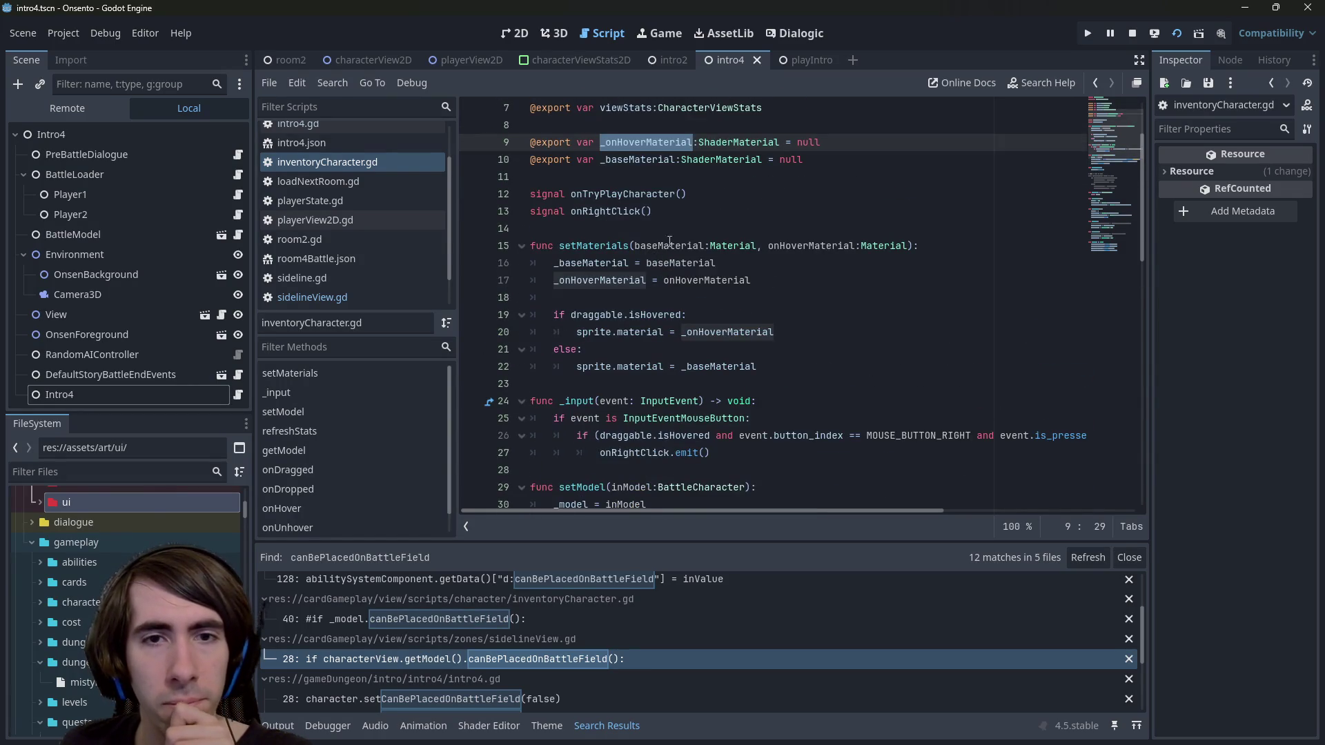
scroll(677, 280, "up", 2)
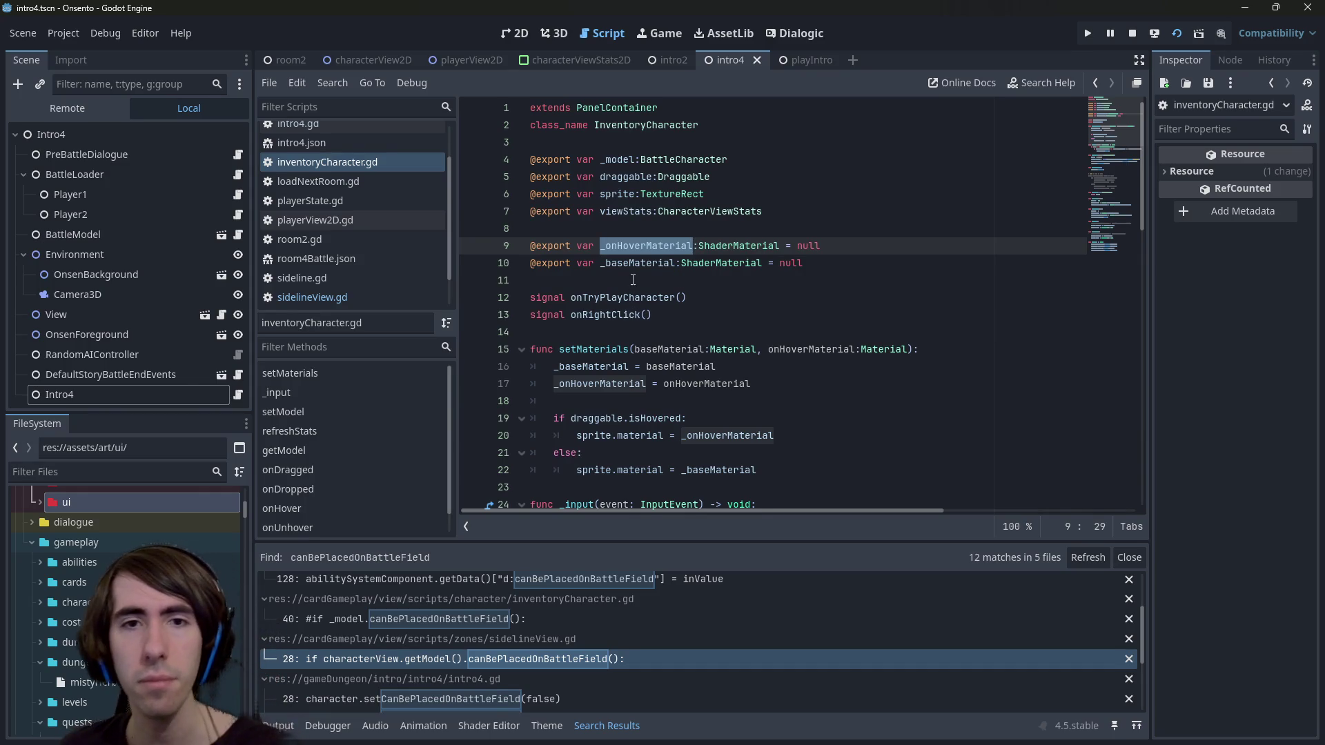
left_click(650, 228)
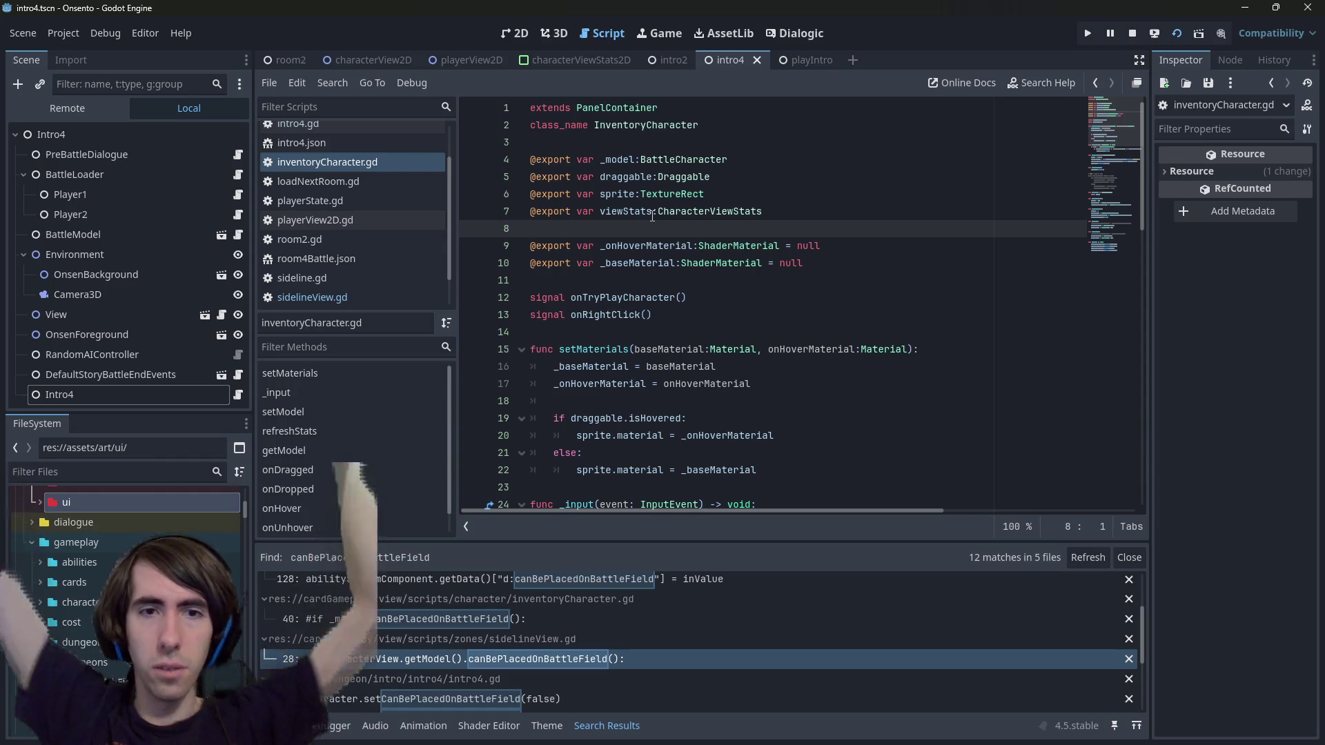
left_click(692, 281)
left_click(703, 333)
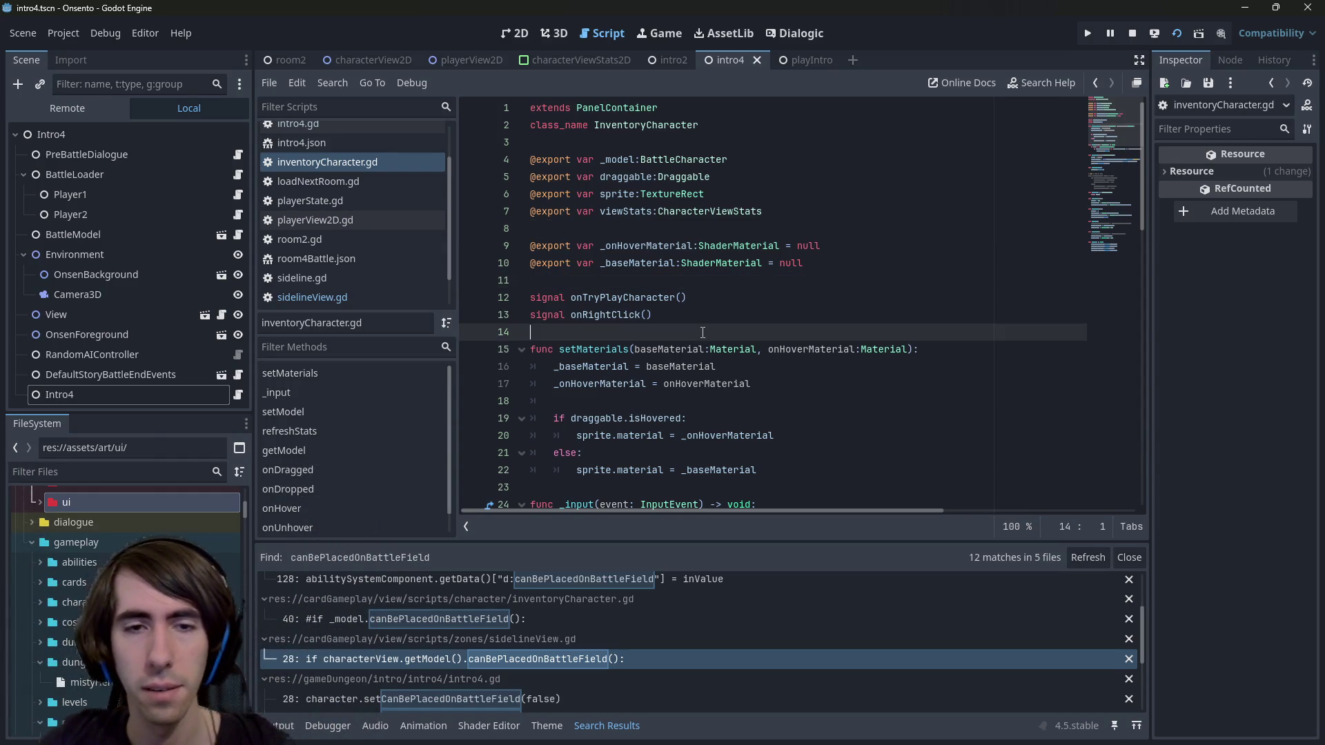
key("Return")
key("Return")
key("BackSpace")
key("BackSpace")
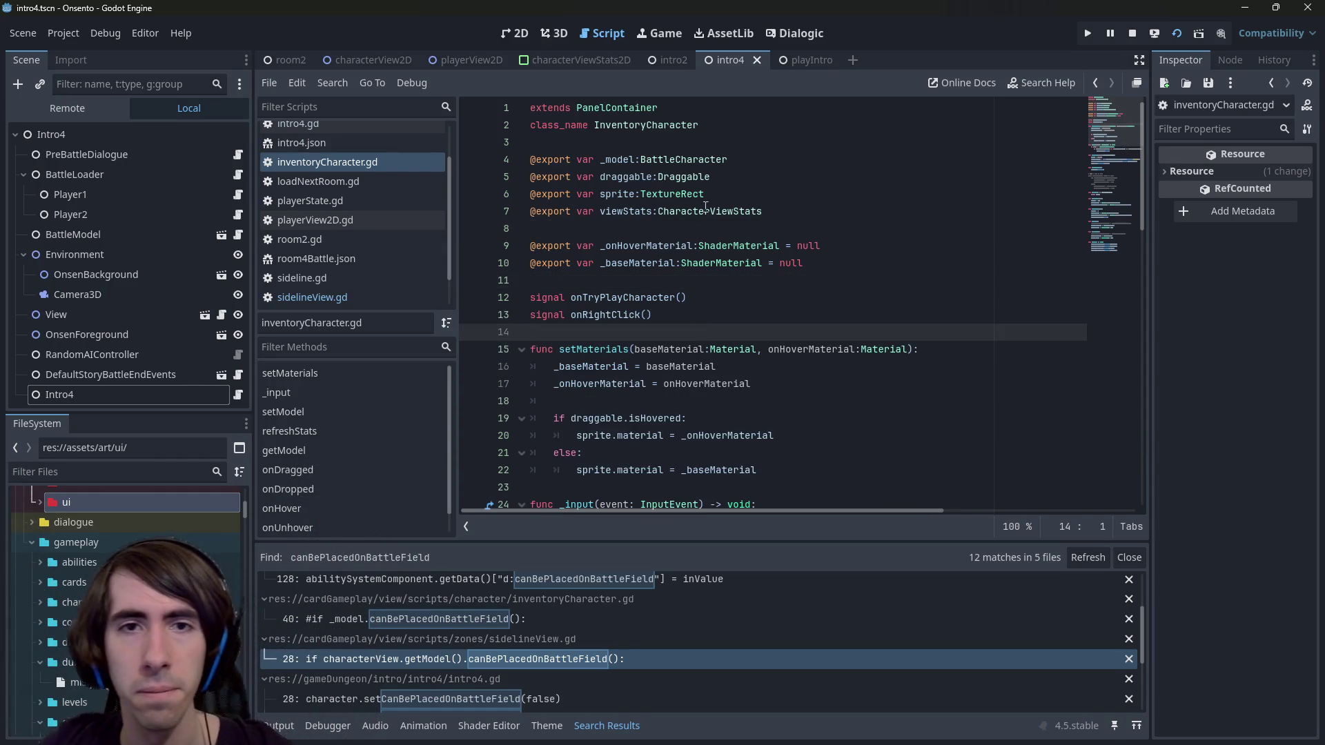
left_click(697, 281)
key("Return")
key("Return")
key("Up")
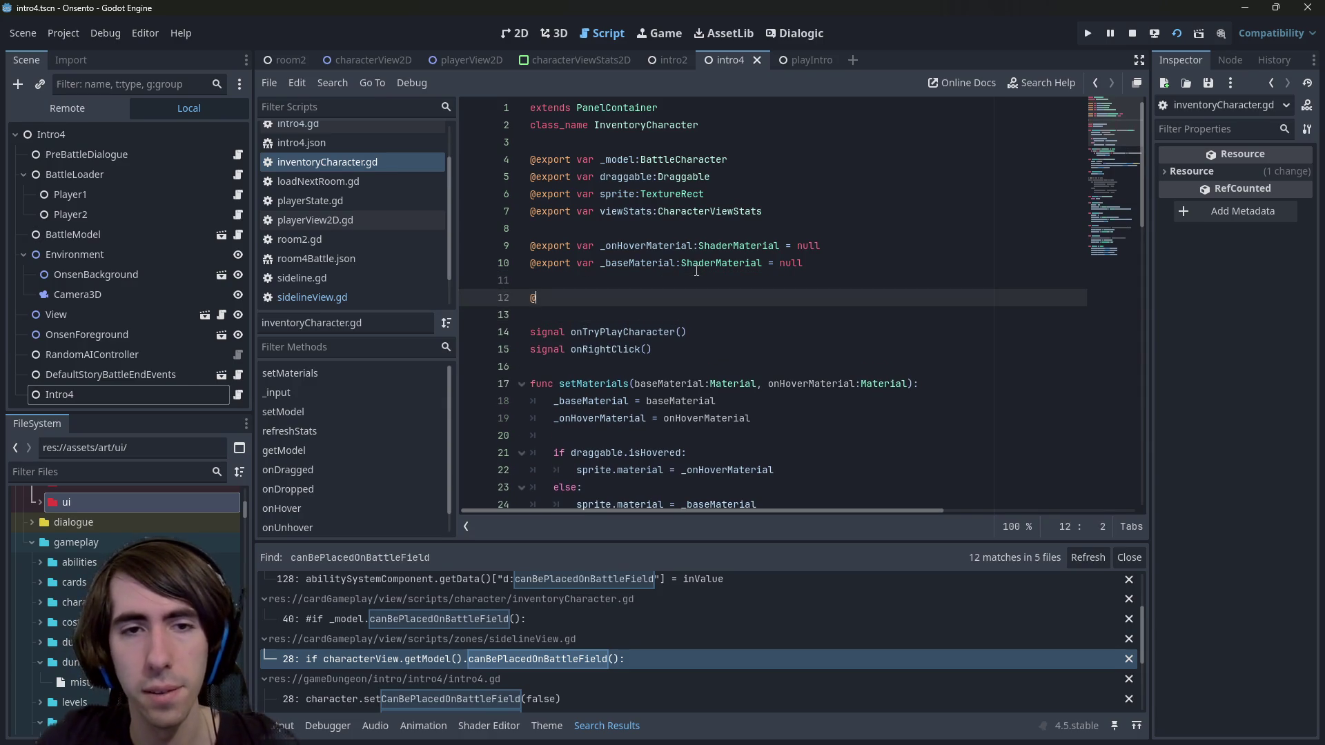
type("@export var disabl")
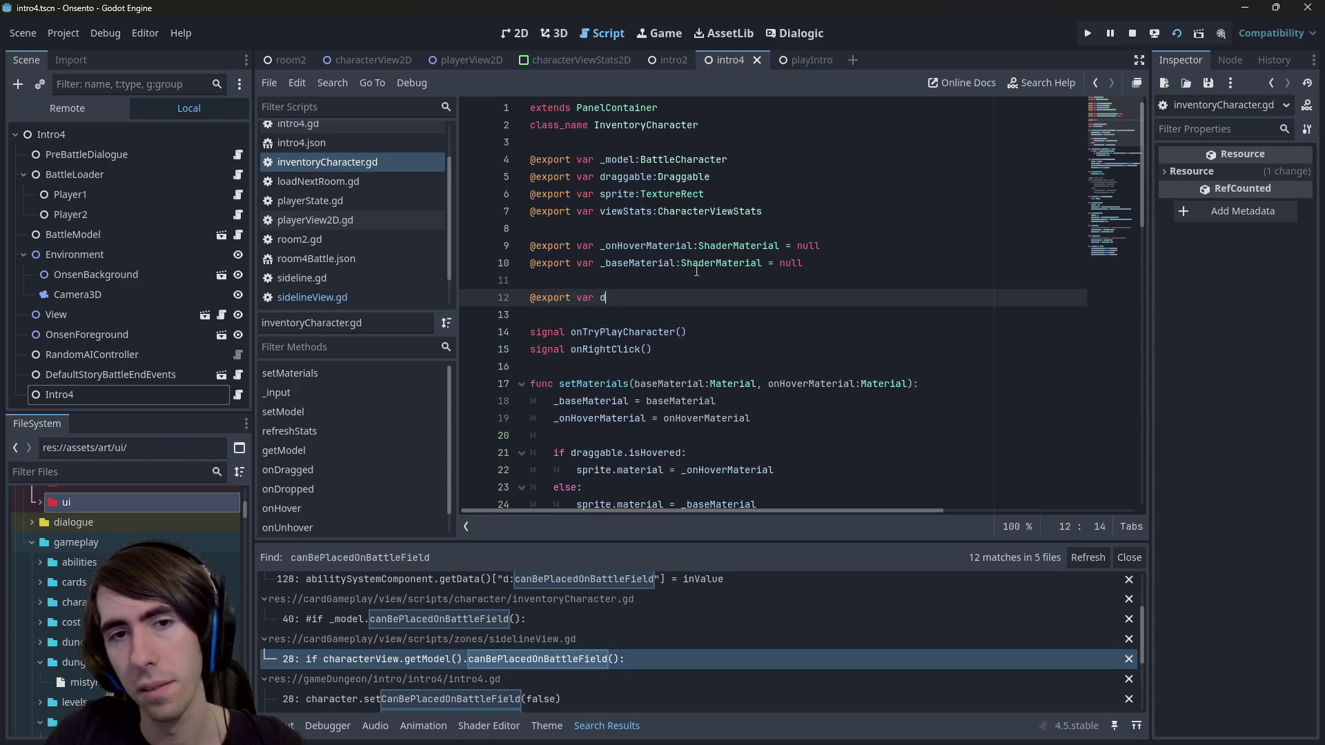
type("eHover:")
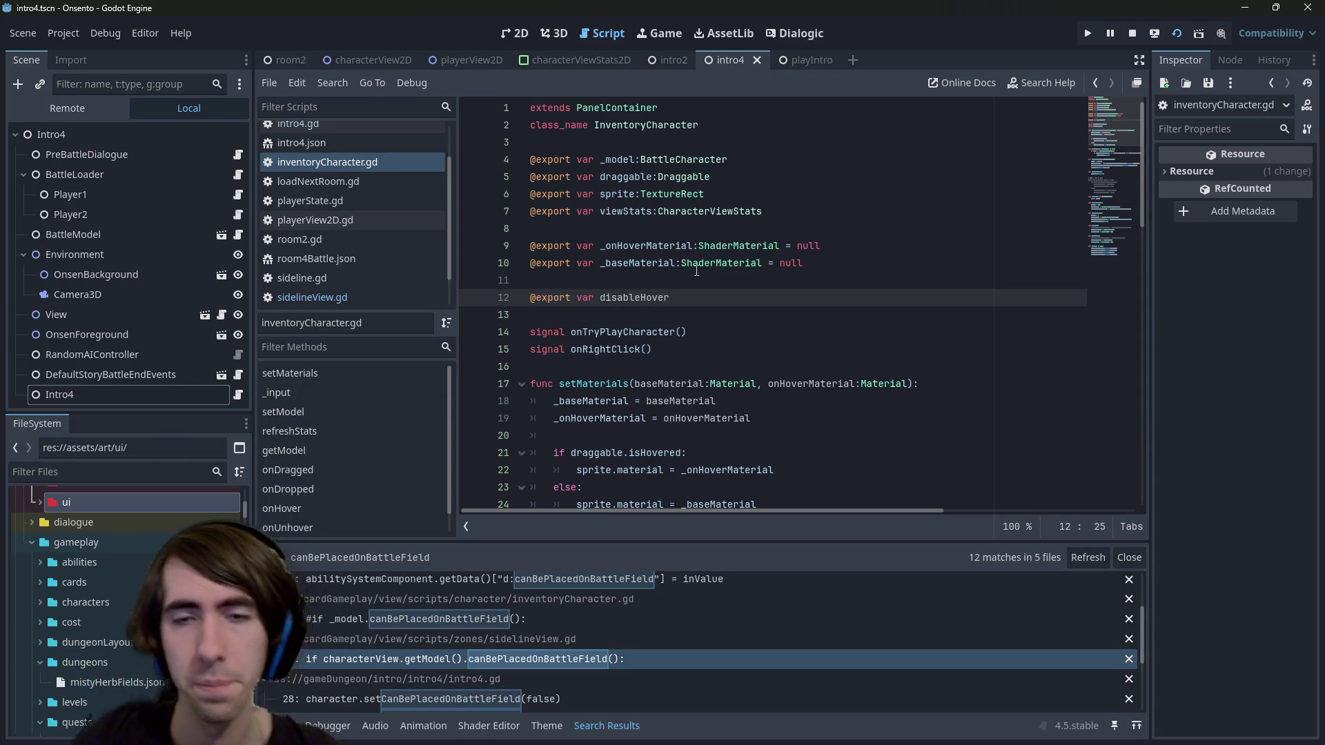
type("bool = ")
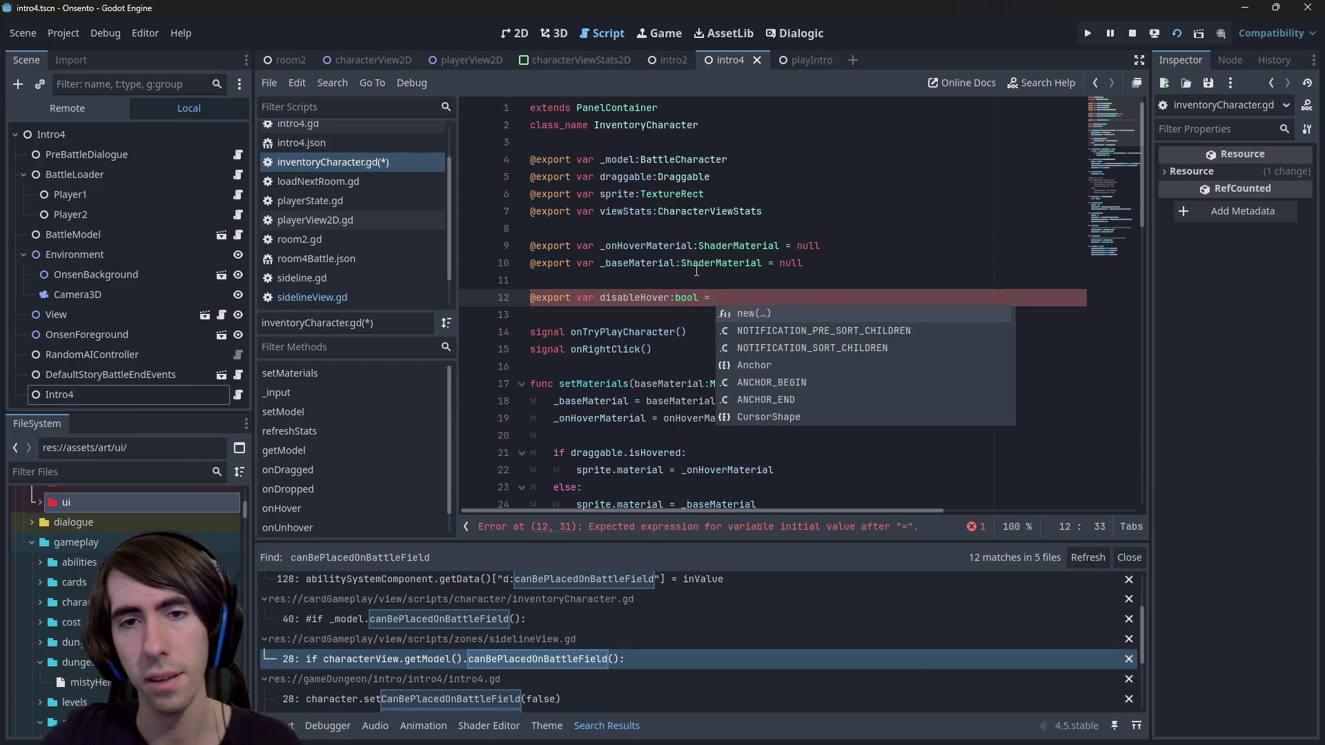
type("false")
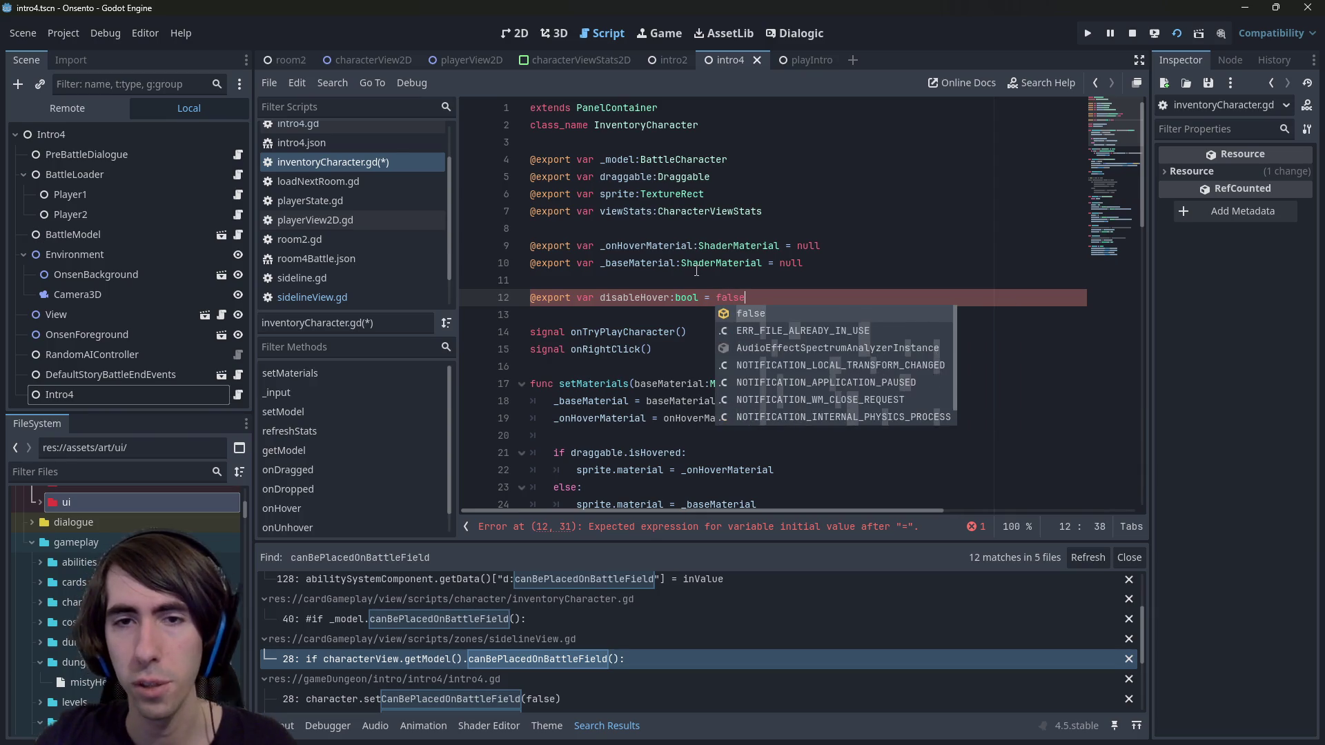
key("ctrl+s")
Rename the variable to hoverEnabled with default true and save.
double_click(635, 298)
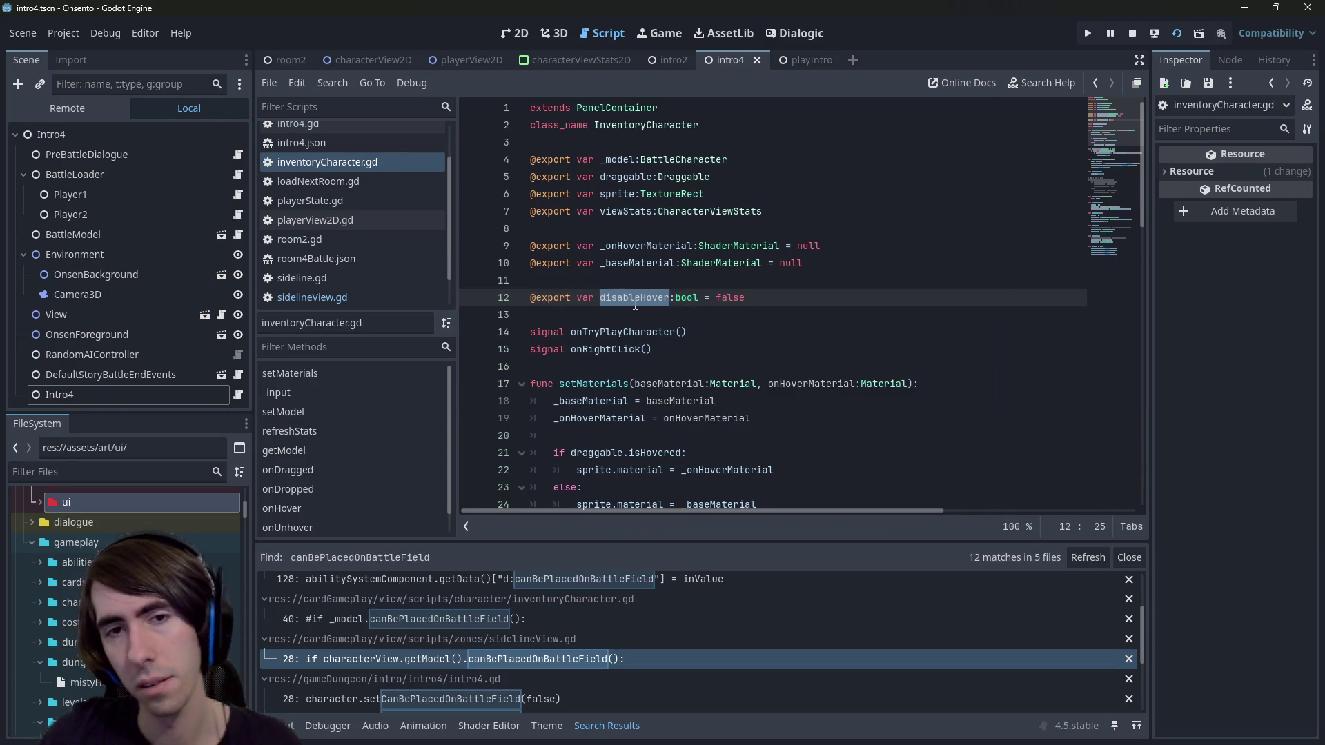
type("hover")
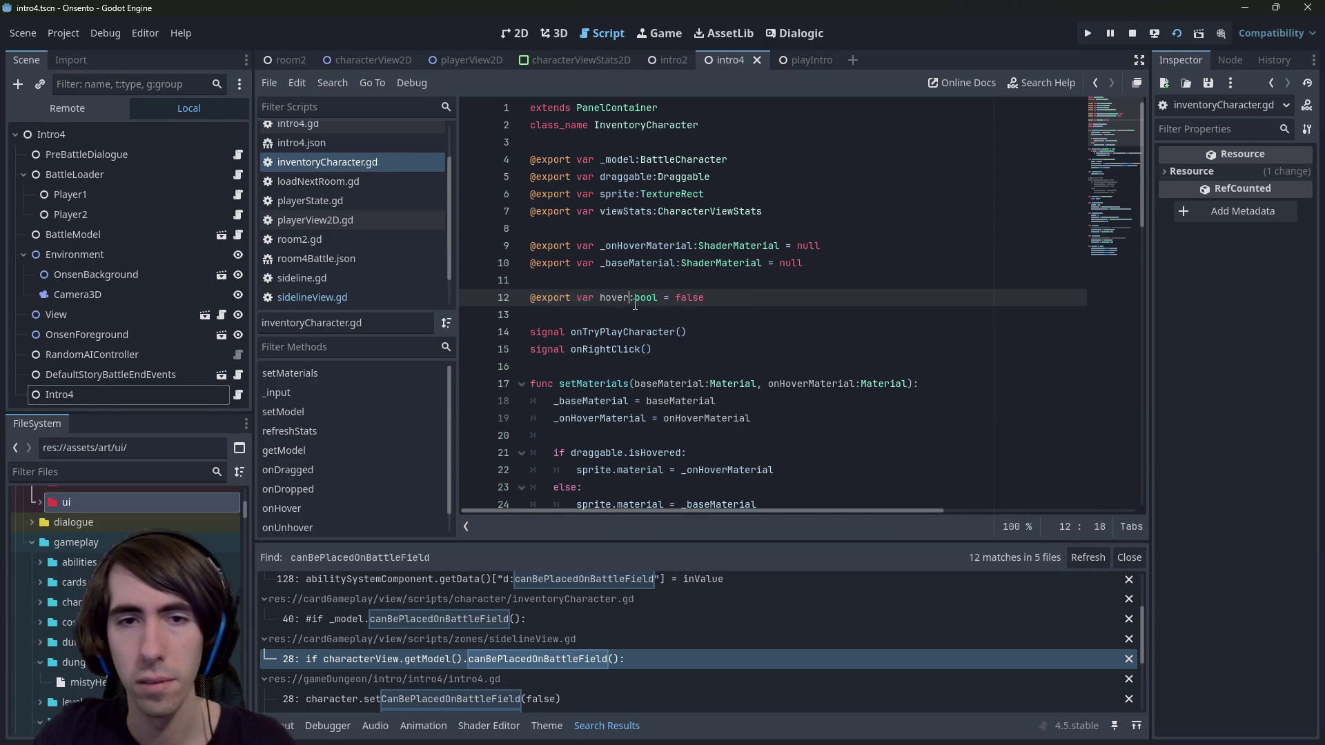
type("Enabled")
key("End")
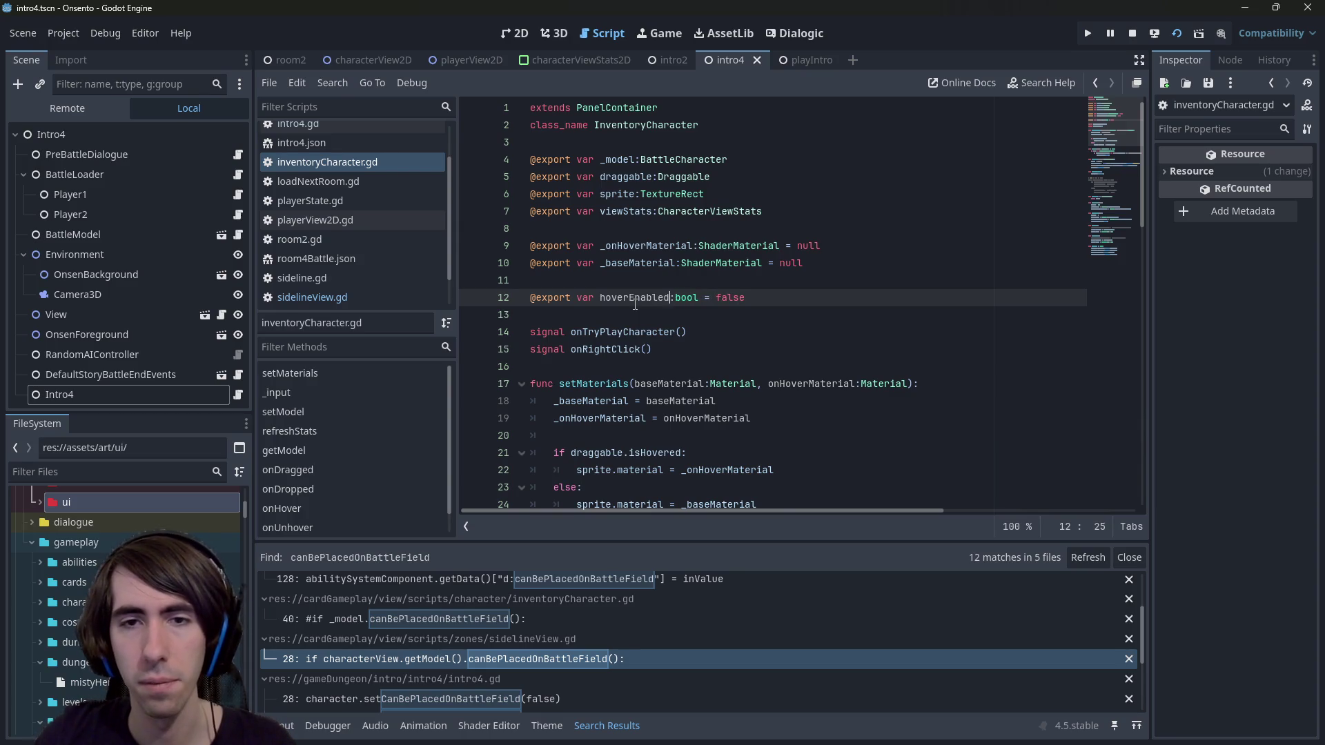
key("BackSpace")
key("BackSpace")
key("BackSpace")
type("true")
key("ctrl+s")
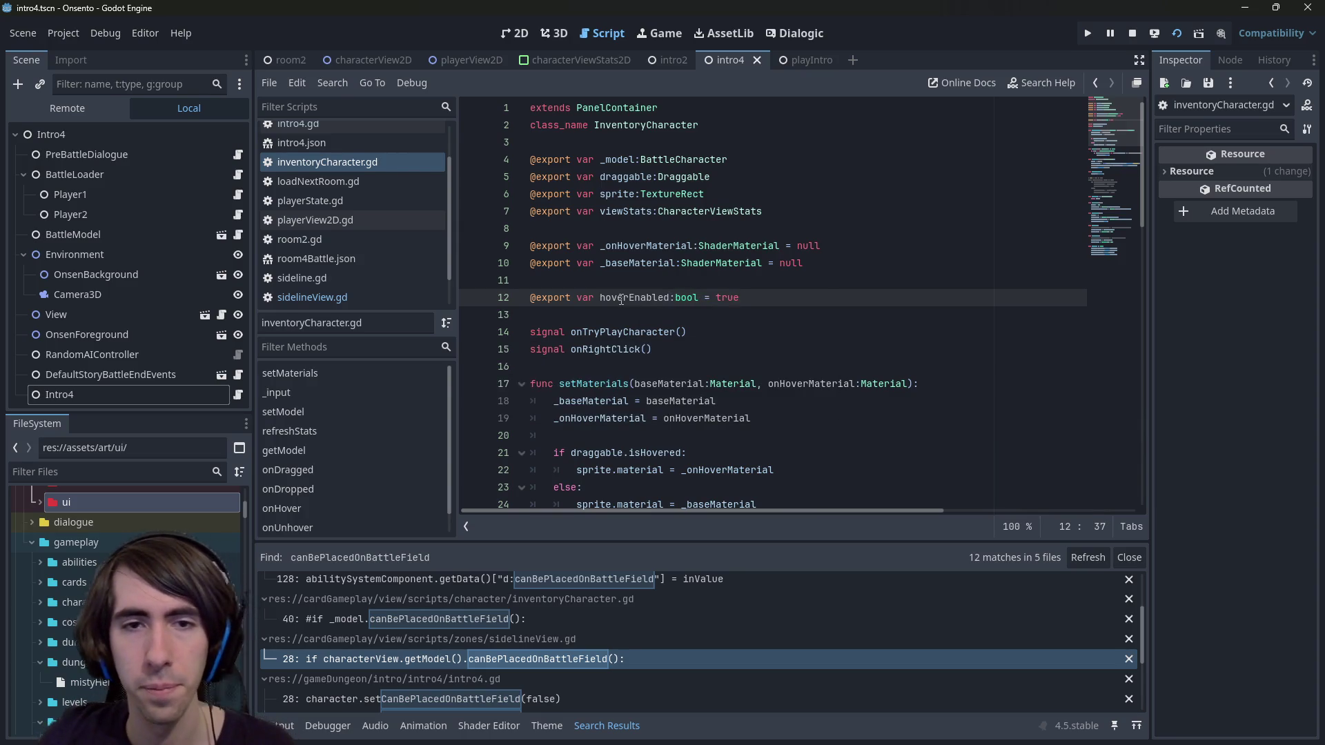
double_click(622, 298)
scroll(621, 299, "down", 2)
left_click(608, 331)
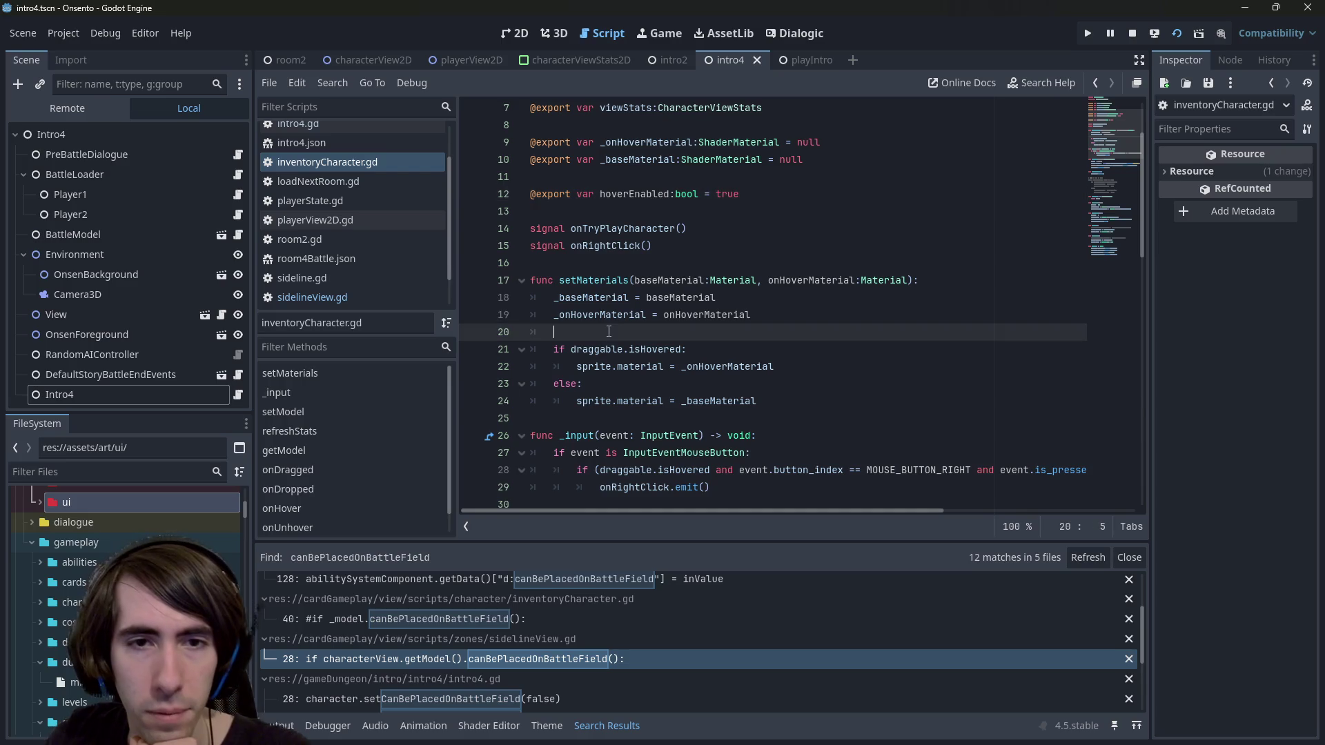
double_click(654, 349)
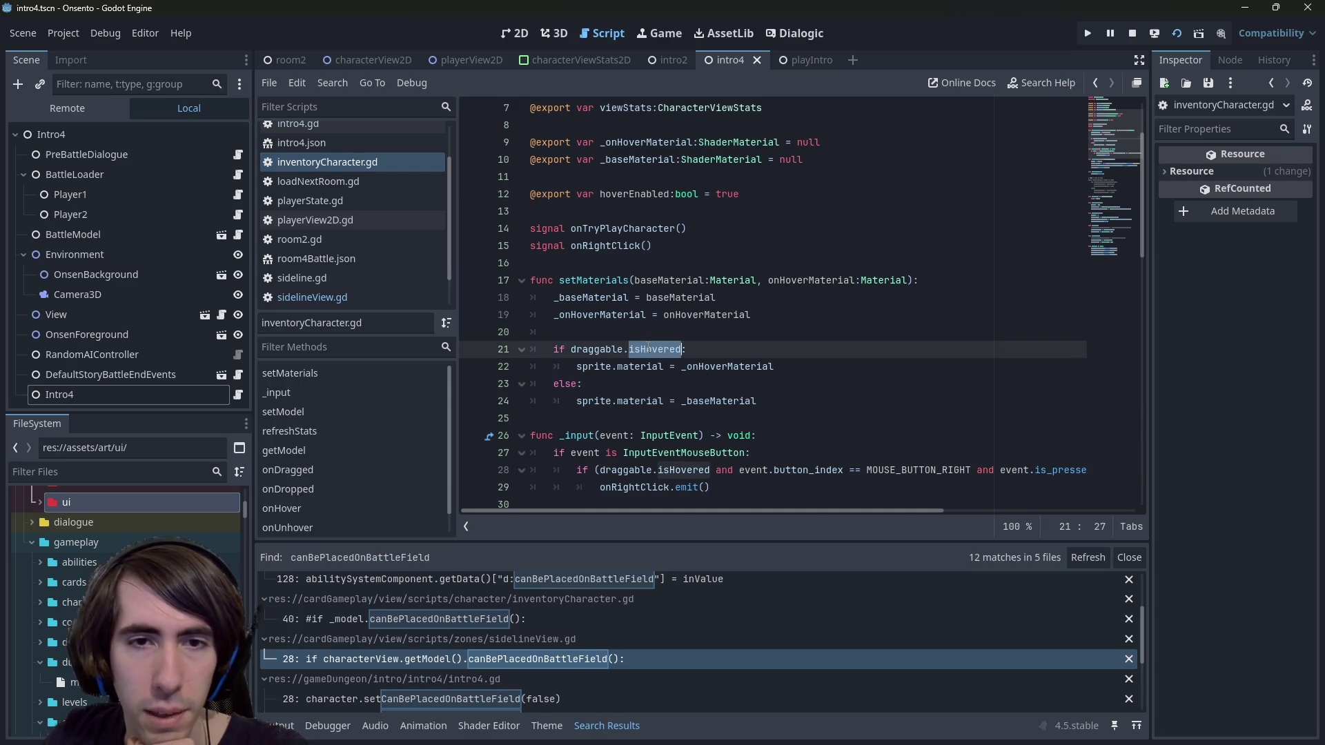
scroll(649, 348, "down", 2)
scroll(649, 348, "up", 2)
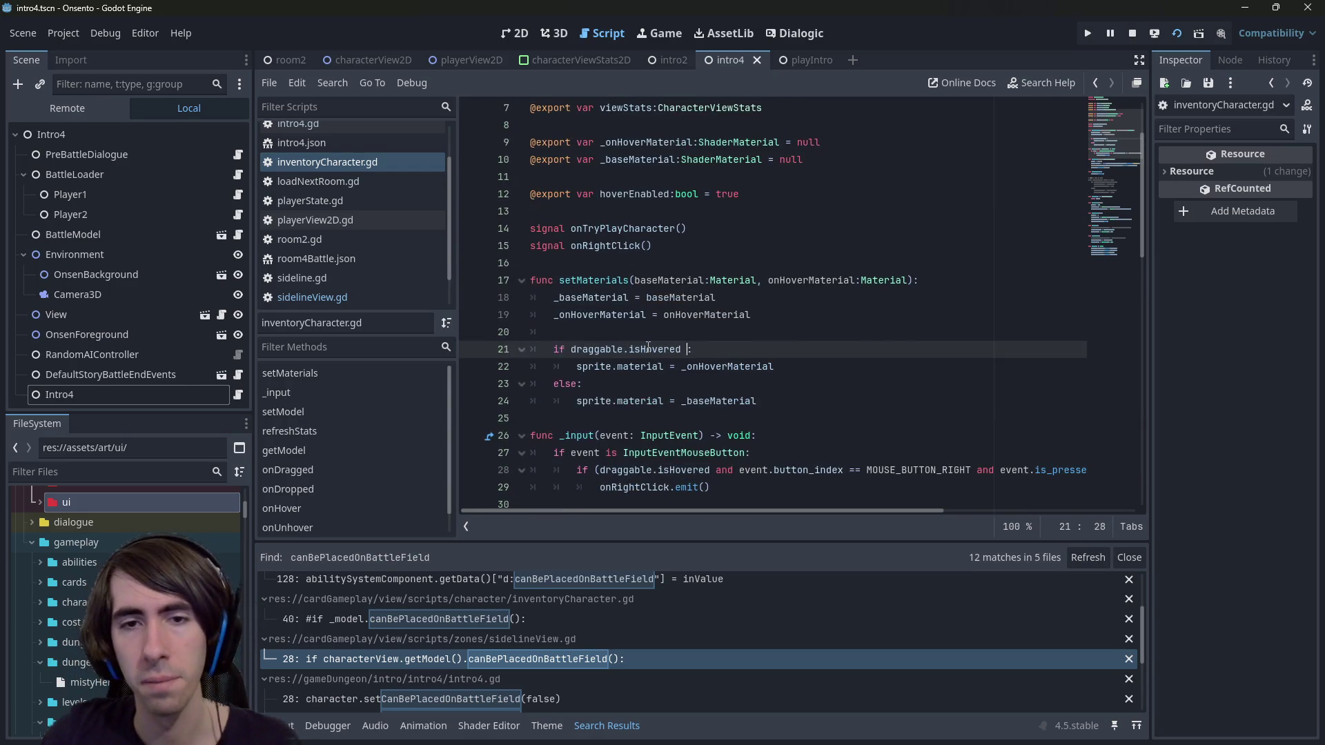
type("and hoverEnabled")
scroll(669, 336, "down", 4)
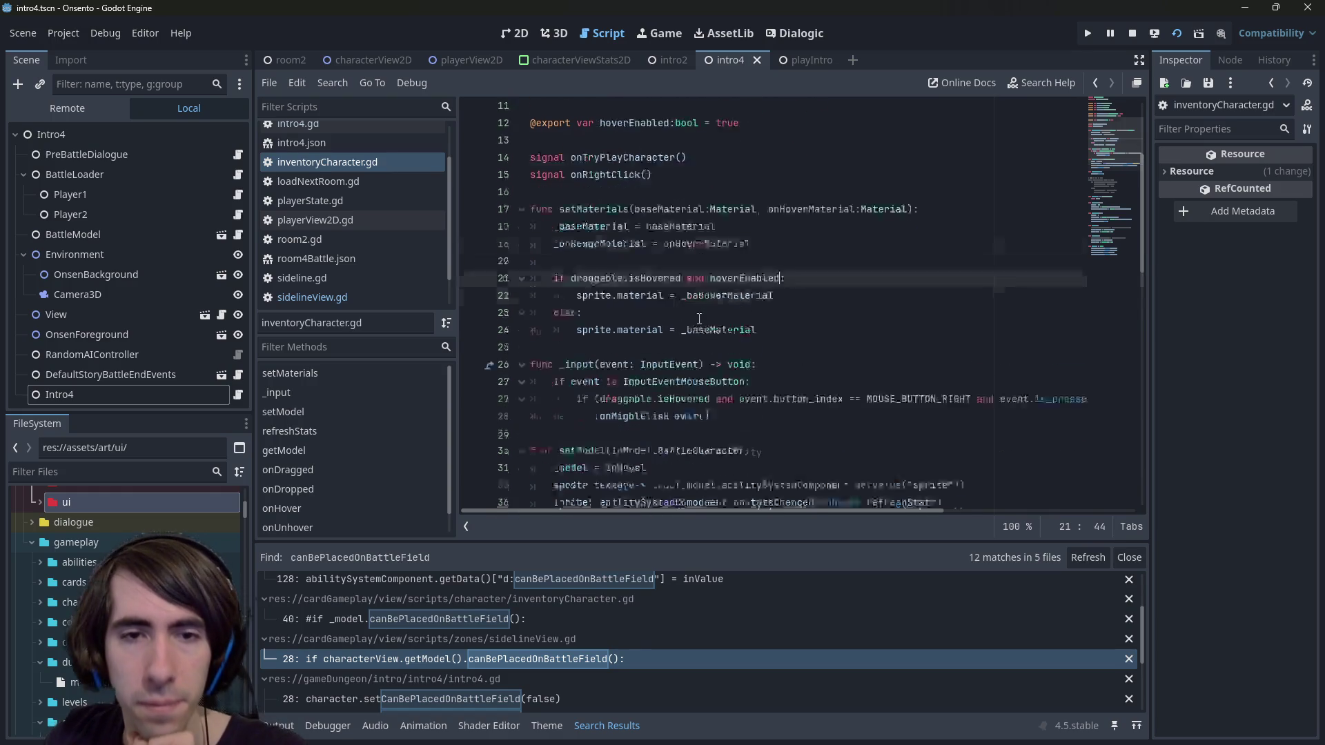
key("ctrl+z")
scroll(695, 308, "up", 2)
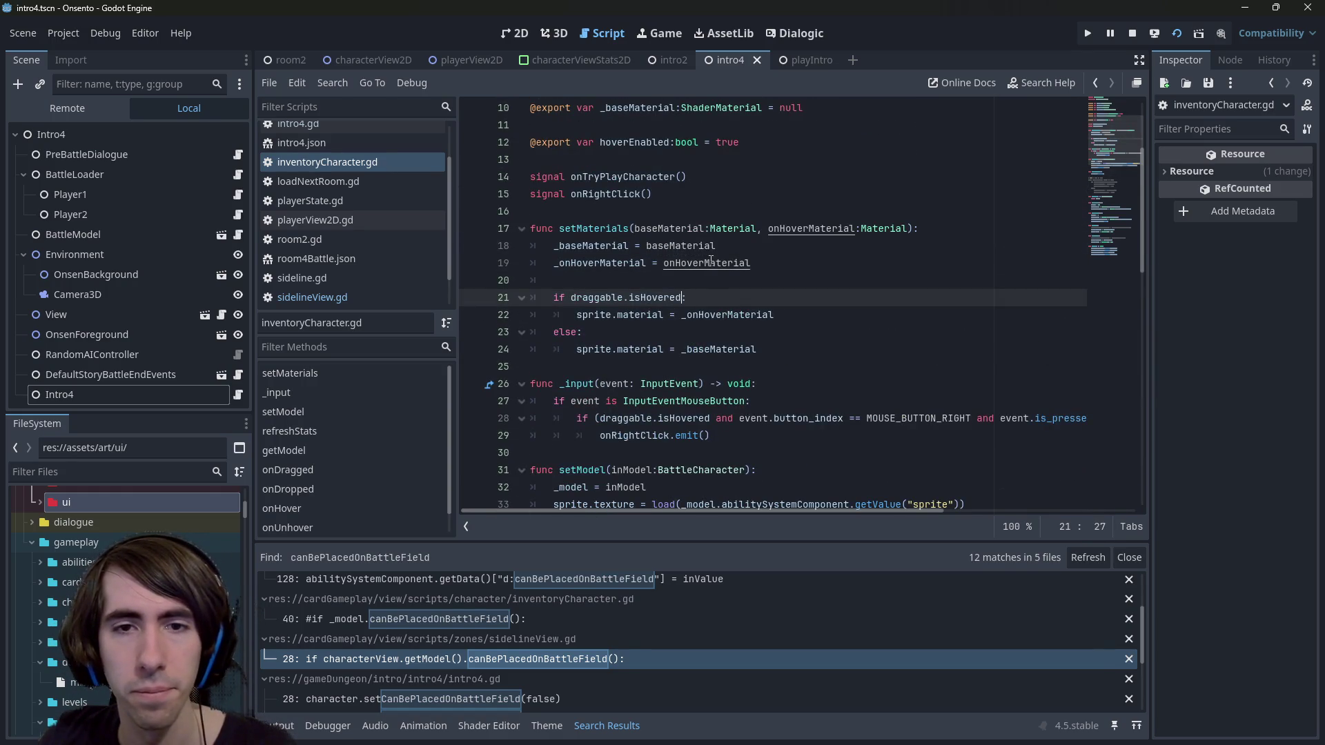
scroll(673, 324, "down", 2)
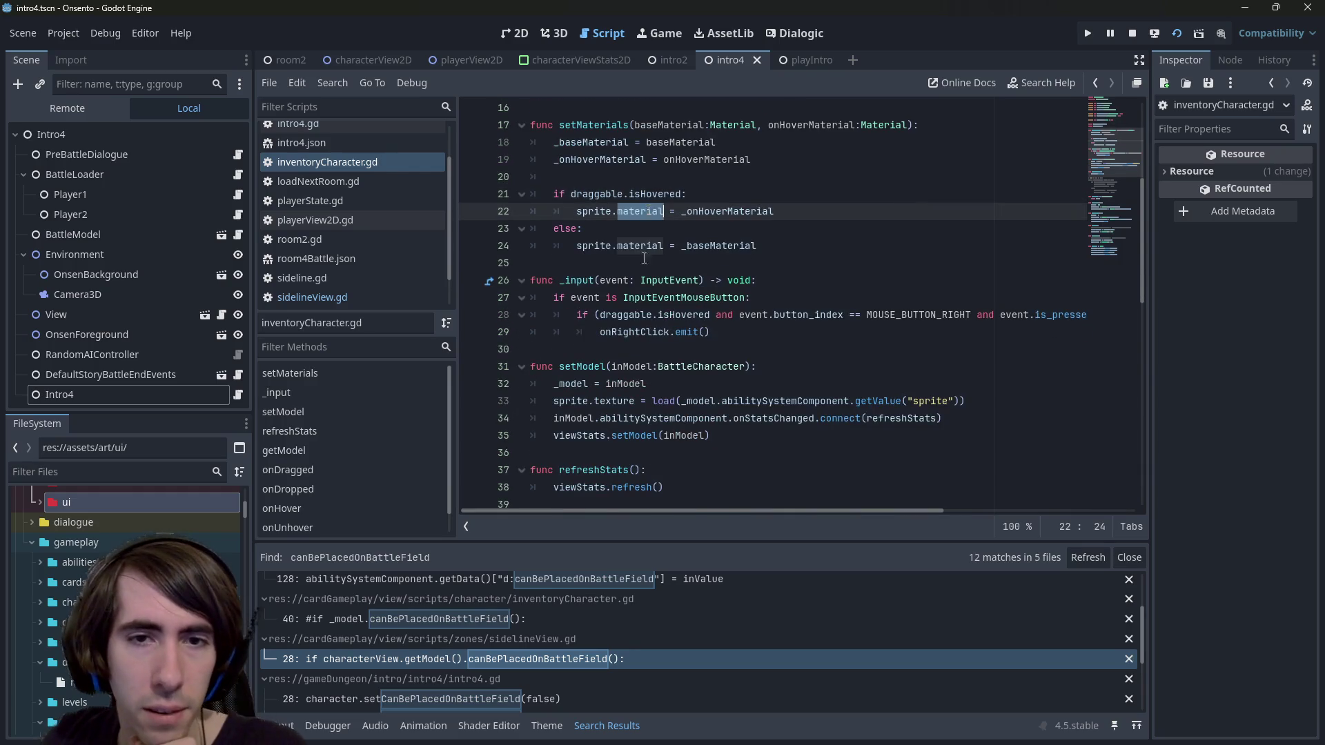
scroll(635, 221, "down", 2)
scroll(614, 228, "up", 4)
left_click(595, 234)
double_click(595, 235)
scroll(621, 290, "down", 15)
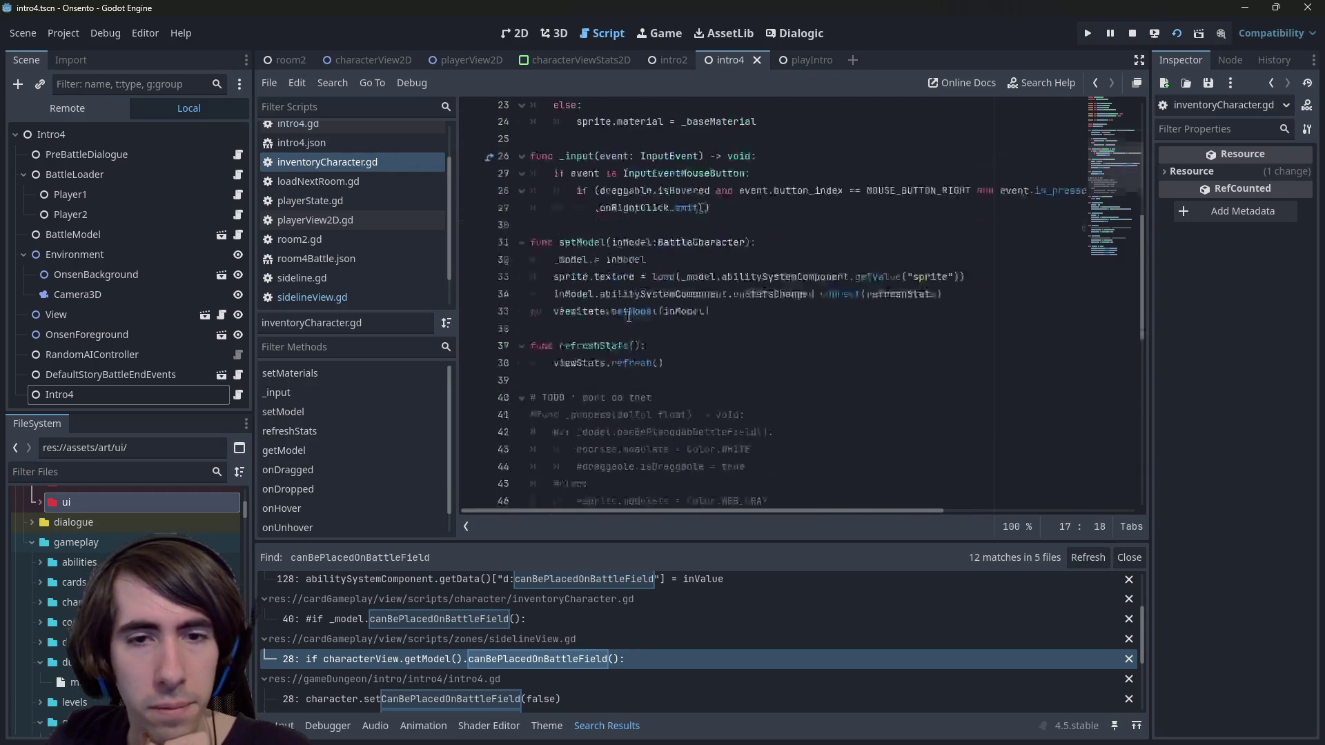
scroll(630, 307, "up", 17)
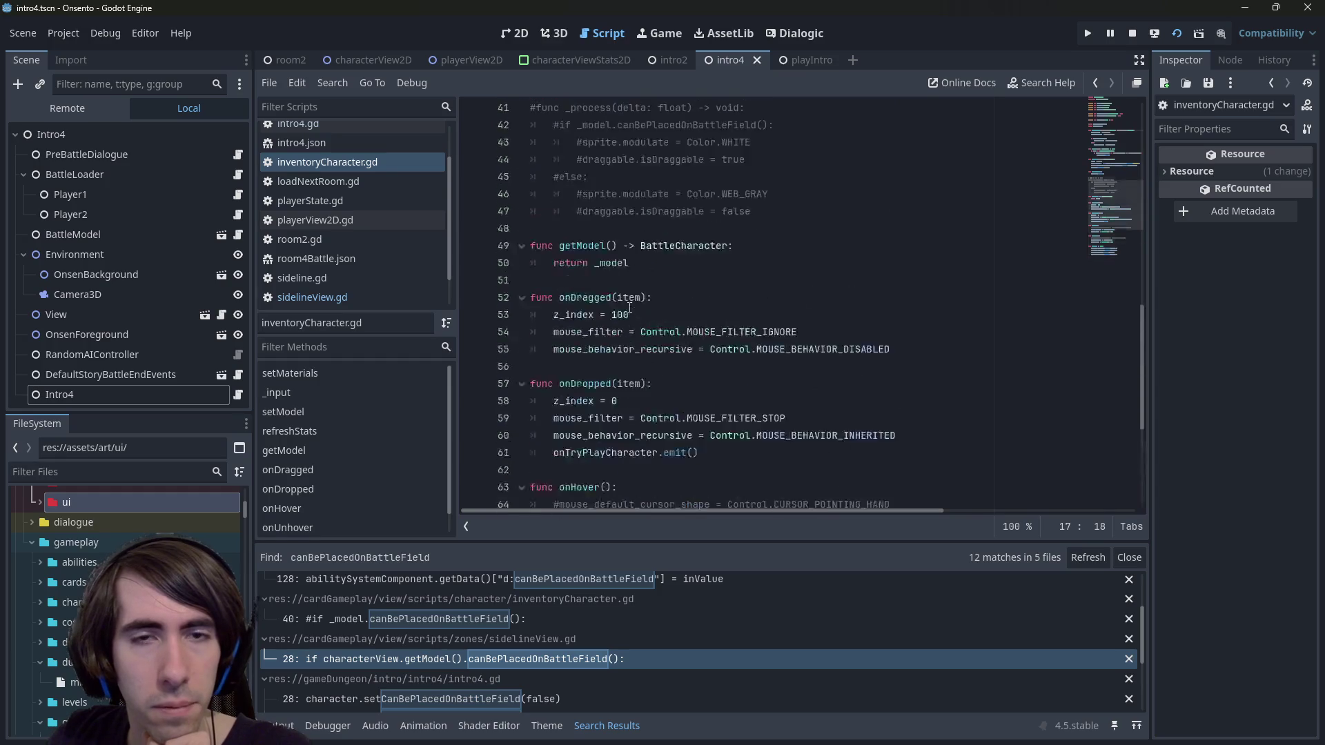
double_click(665, 316)
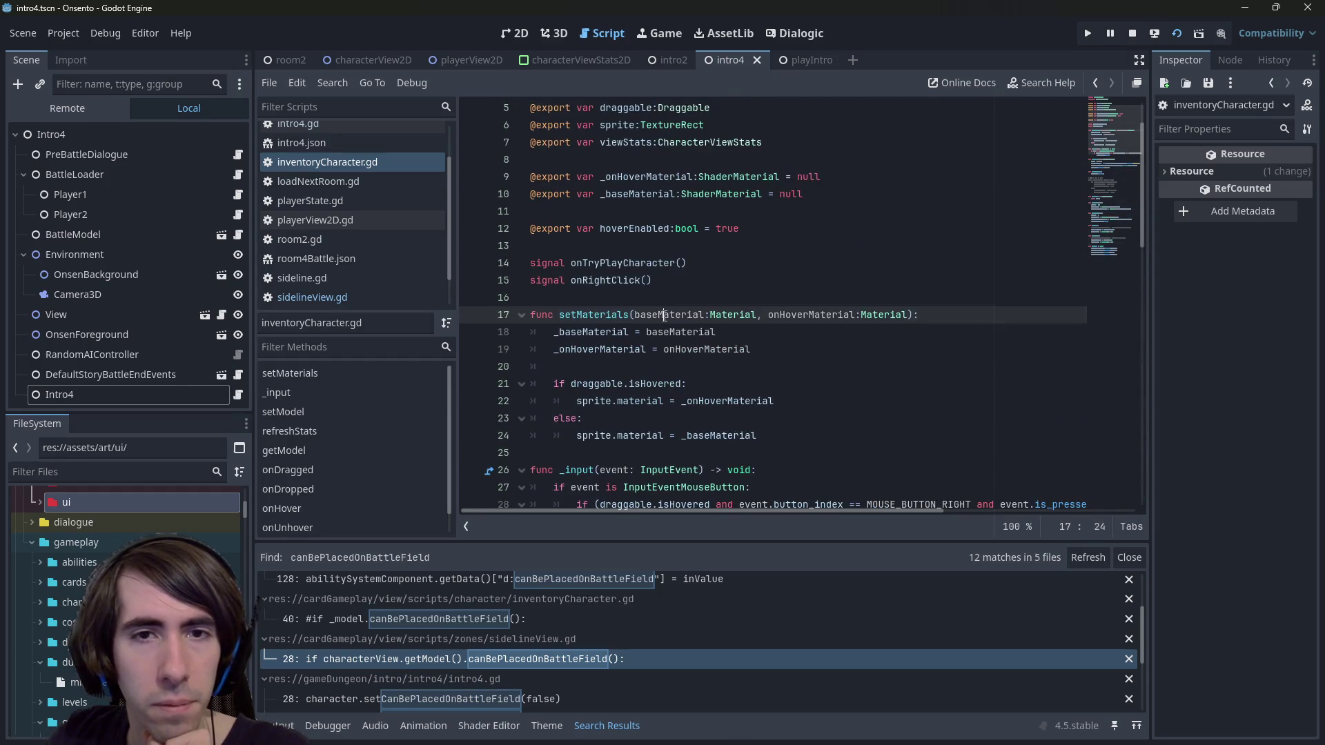
double_click(602, 316)
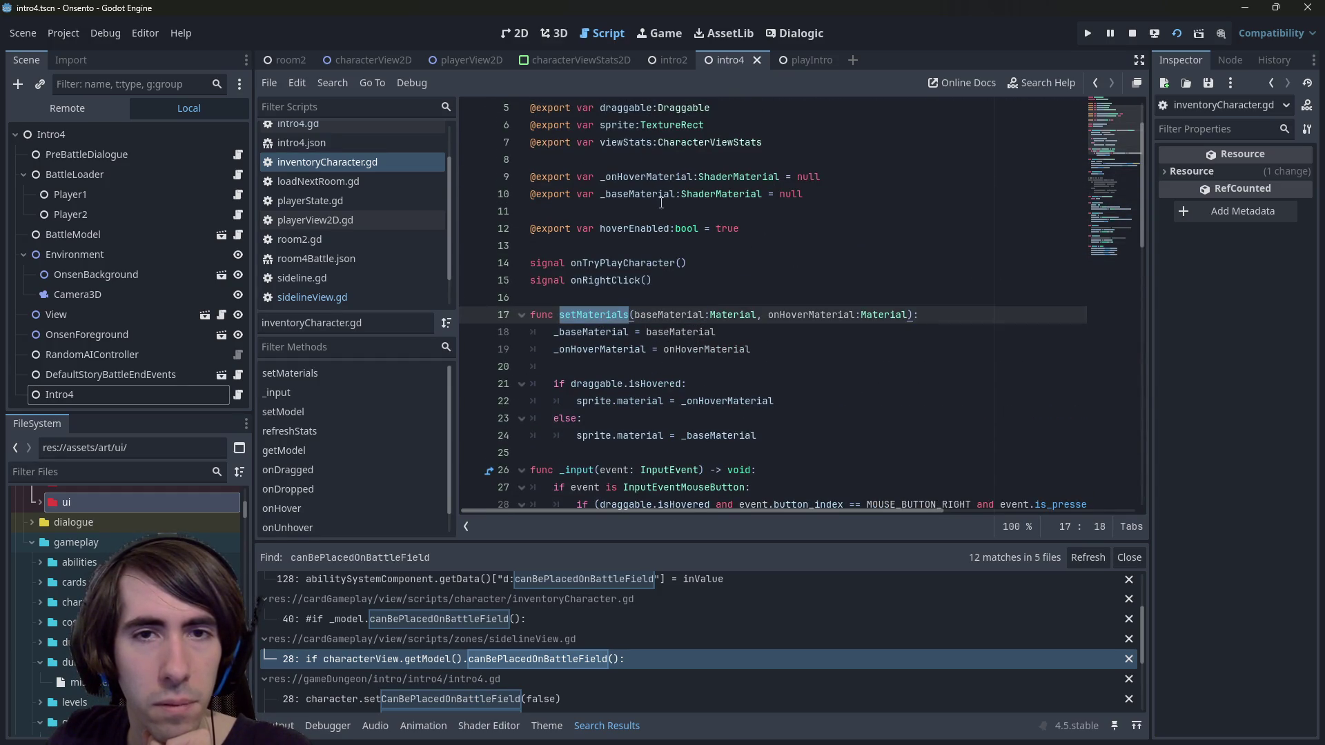
double_click(655, 178)
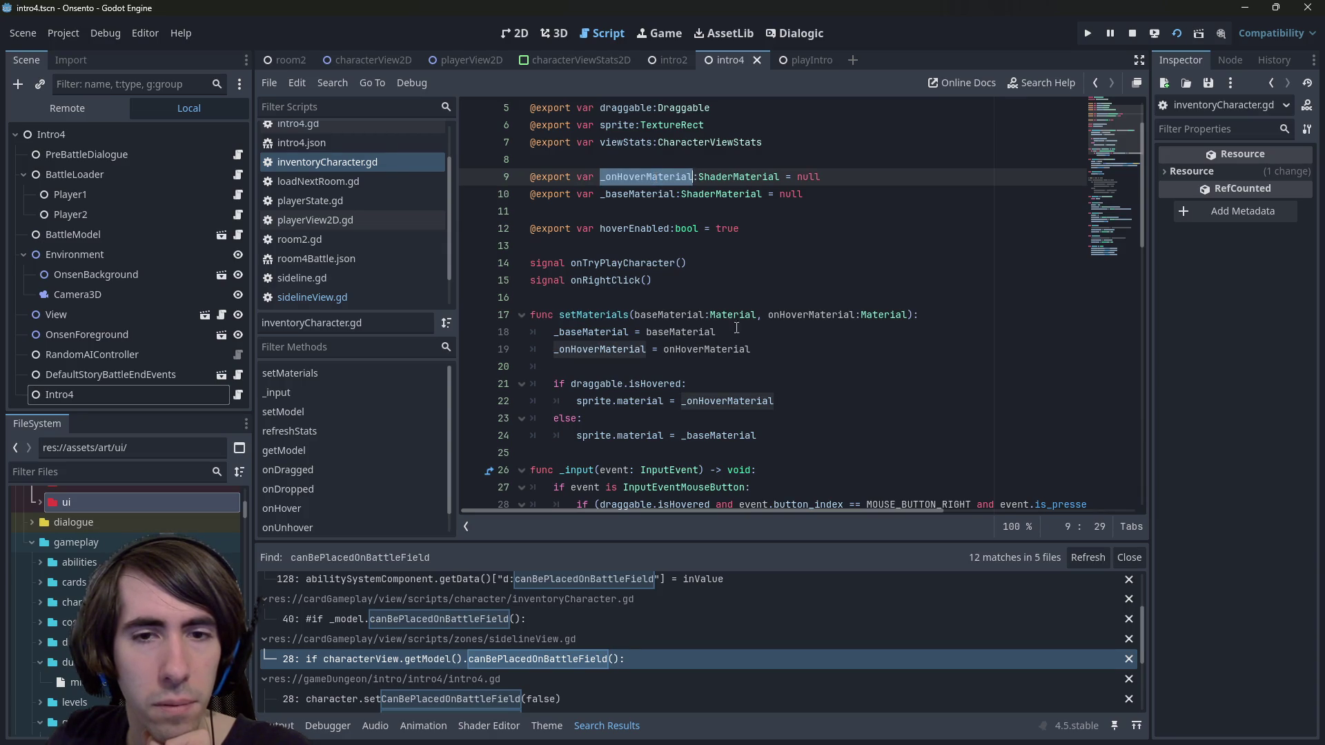
scroll(736, 328, "down", 2)
scroll(754, 402, "up", 1)
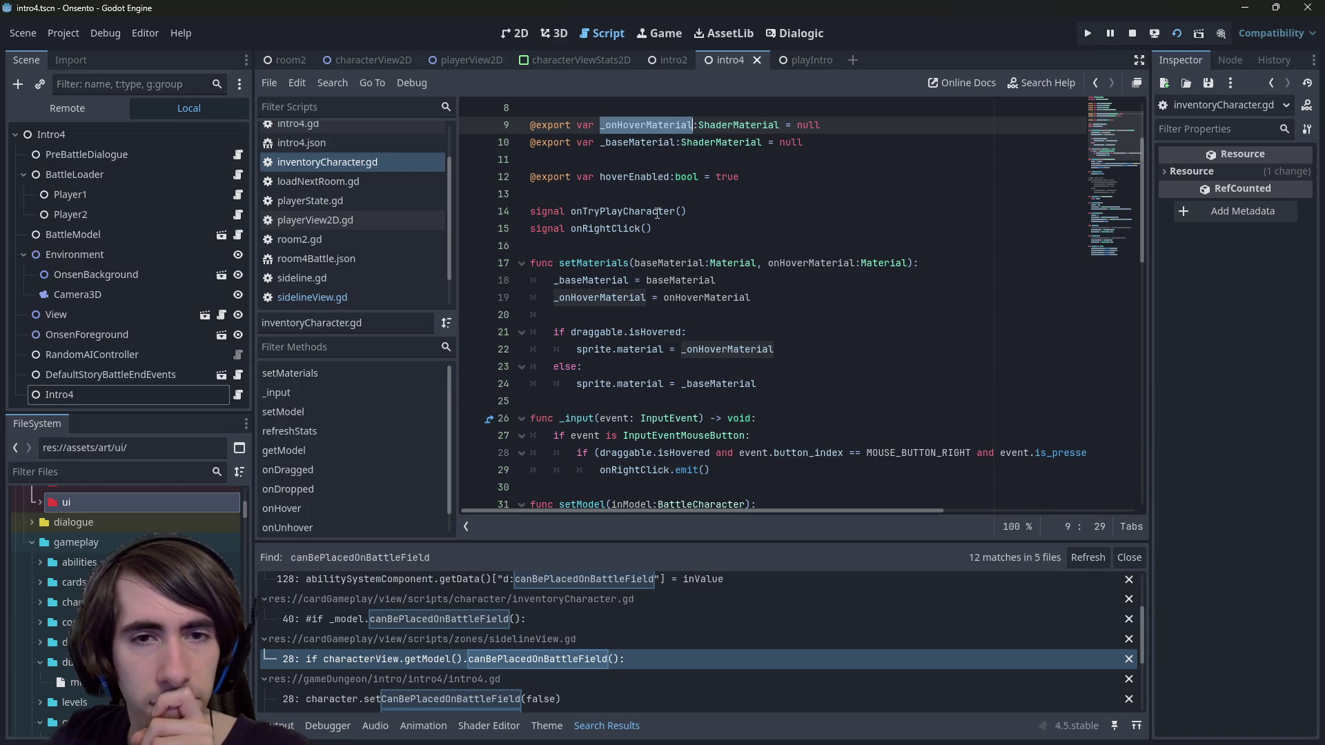
left_click(642, 242)
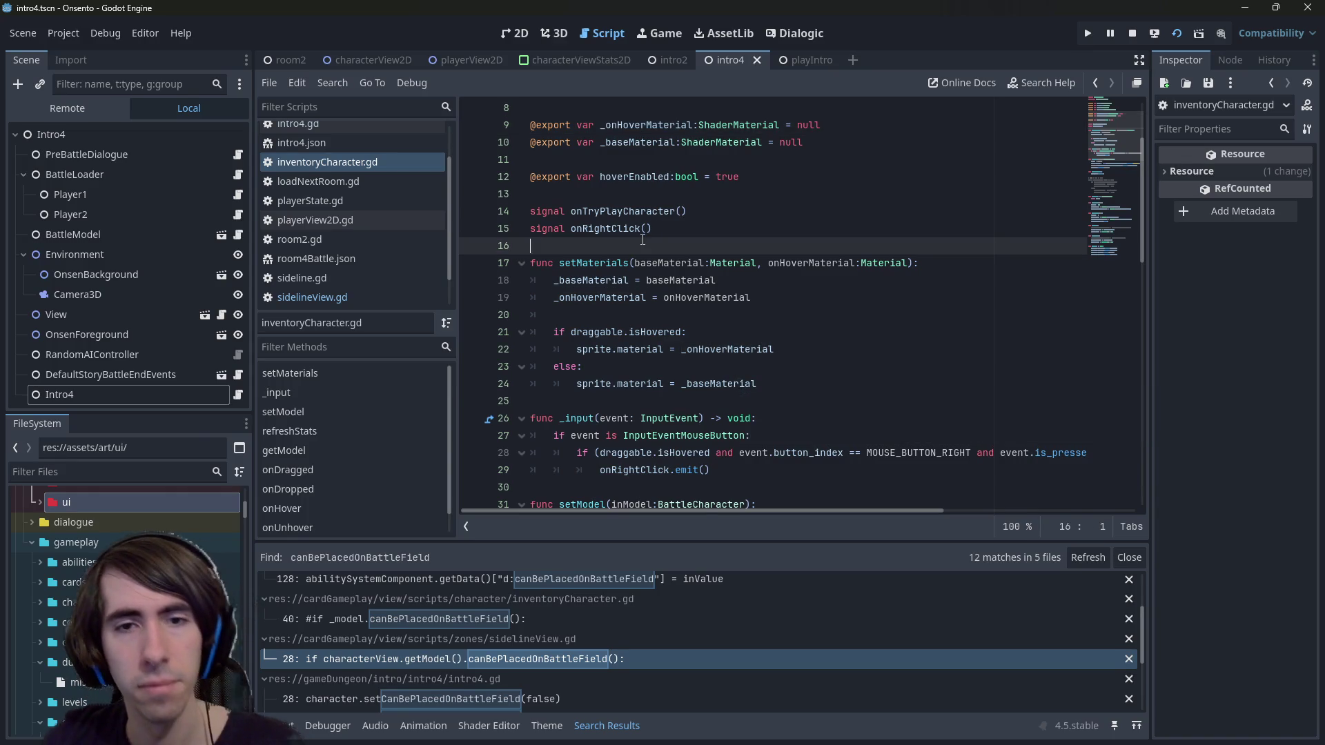
Add a new empty refreshVisuals() function.
key("Return")
key("Return")
key("Up")
type("func refresh(")
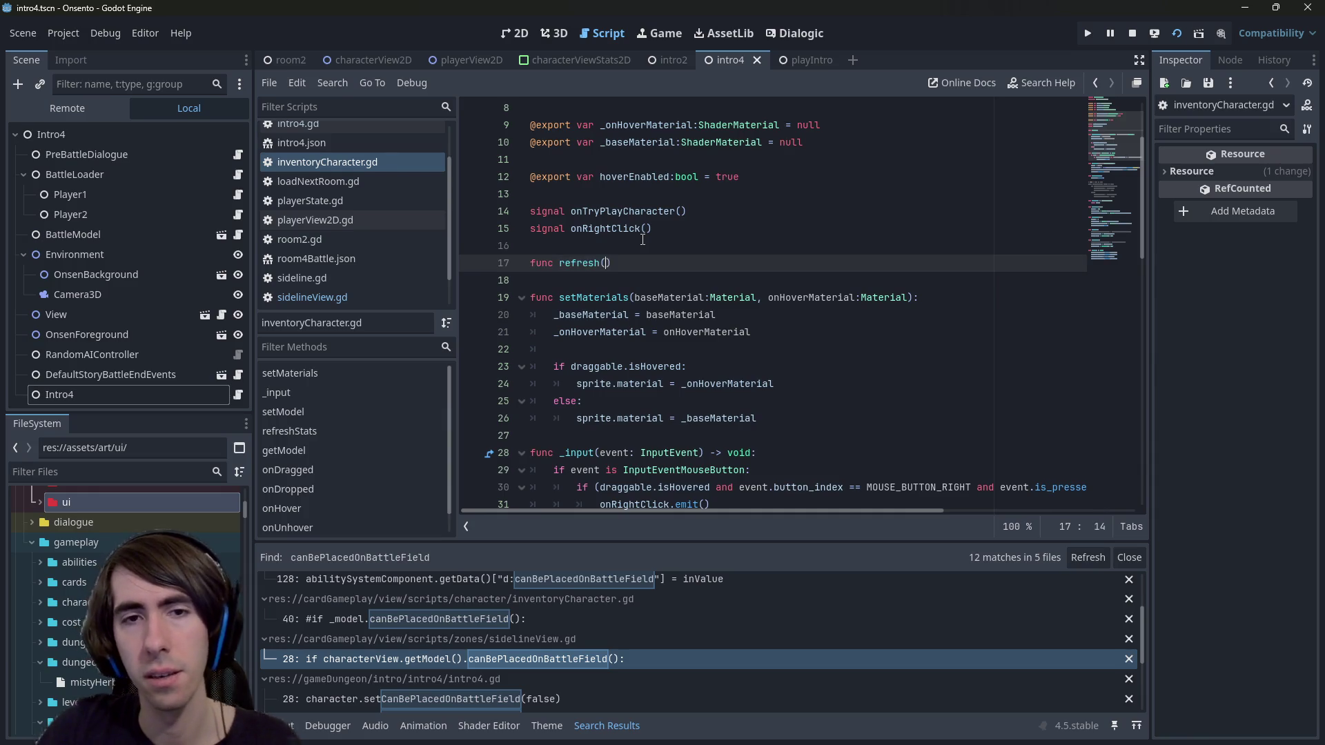
key("Left")
key("Left")
key("Left")
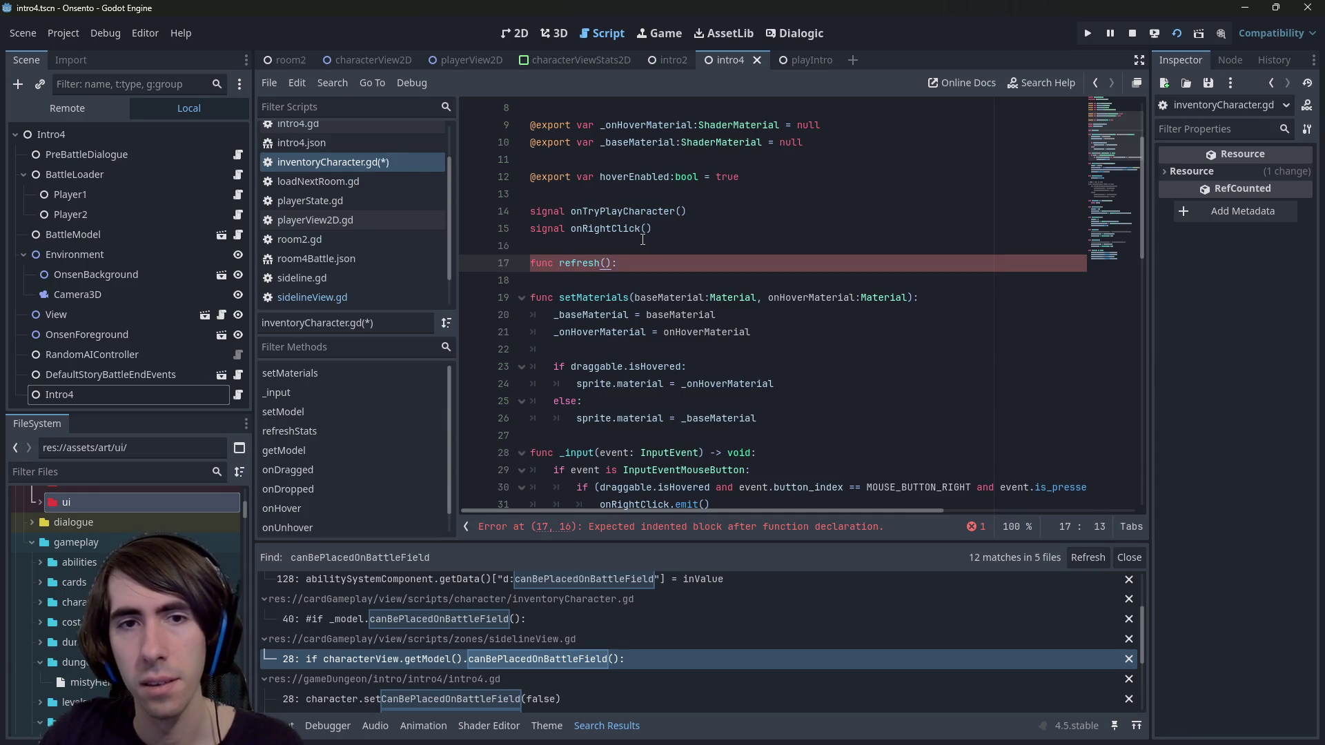
type("Visuals")
key("Down")
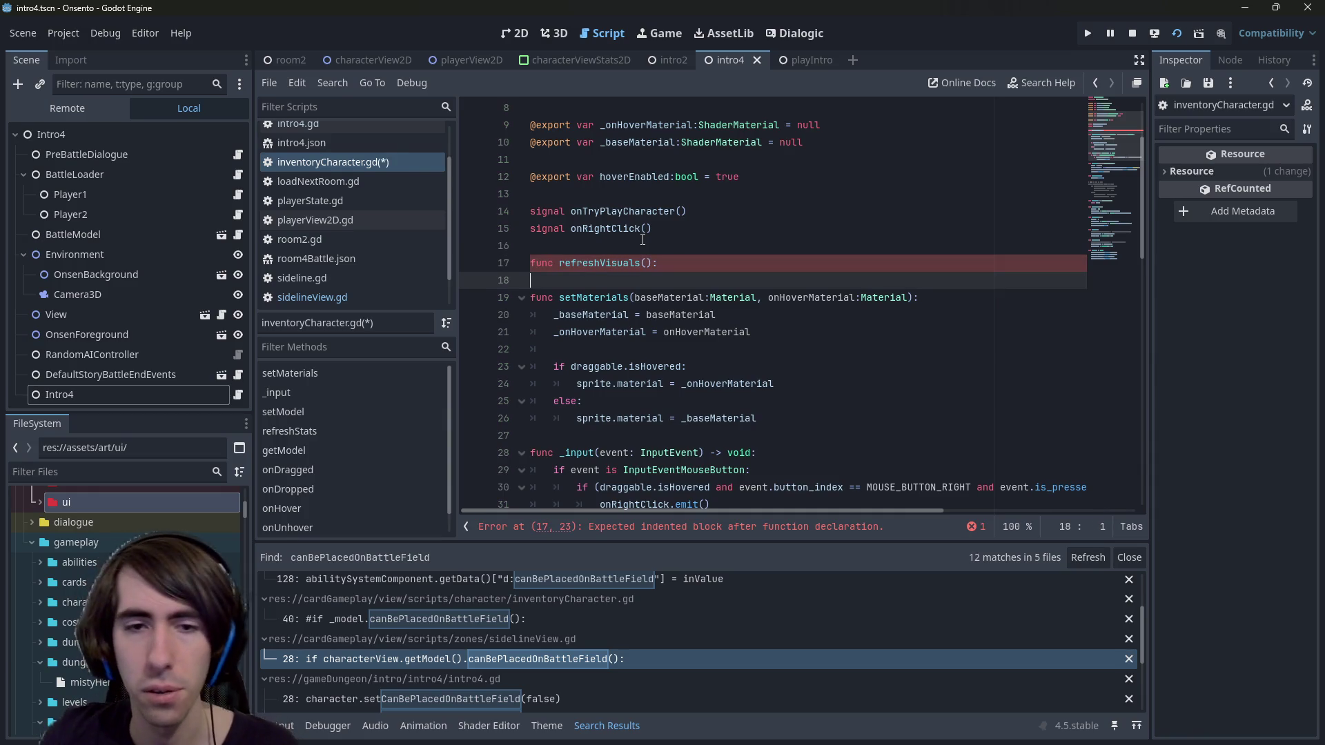
scroll(642, 240, "down", 4)
scroll(648, 276, "up", 2)
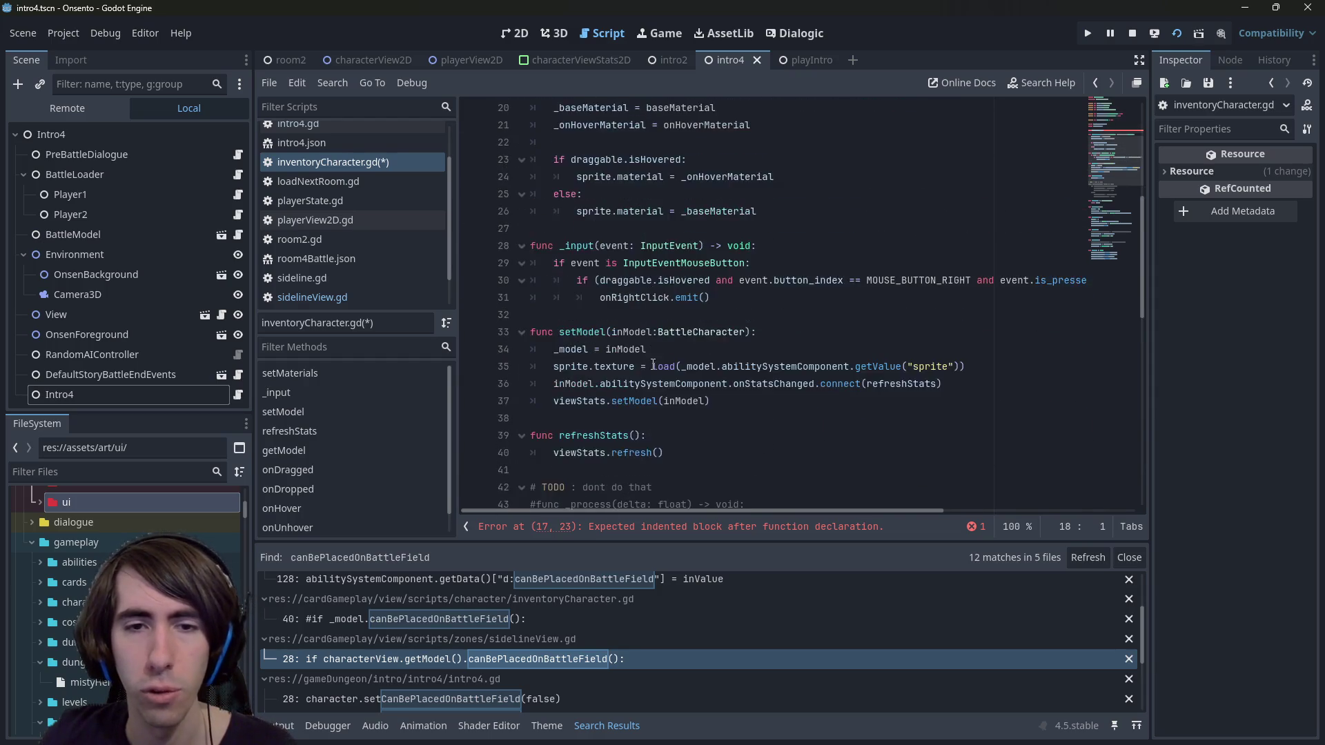
scroll(655, 325, "up", 3)
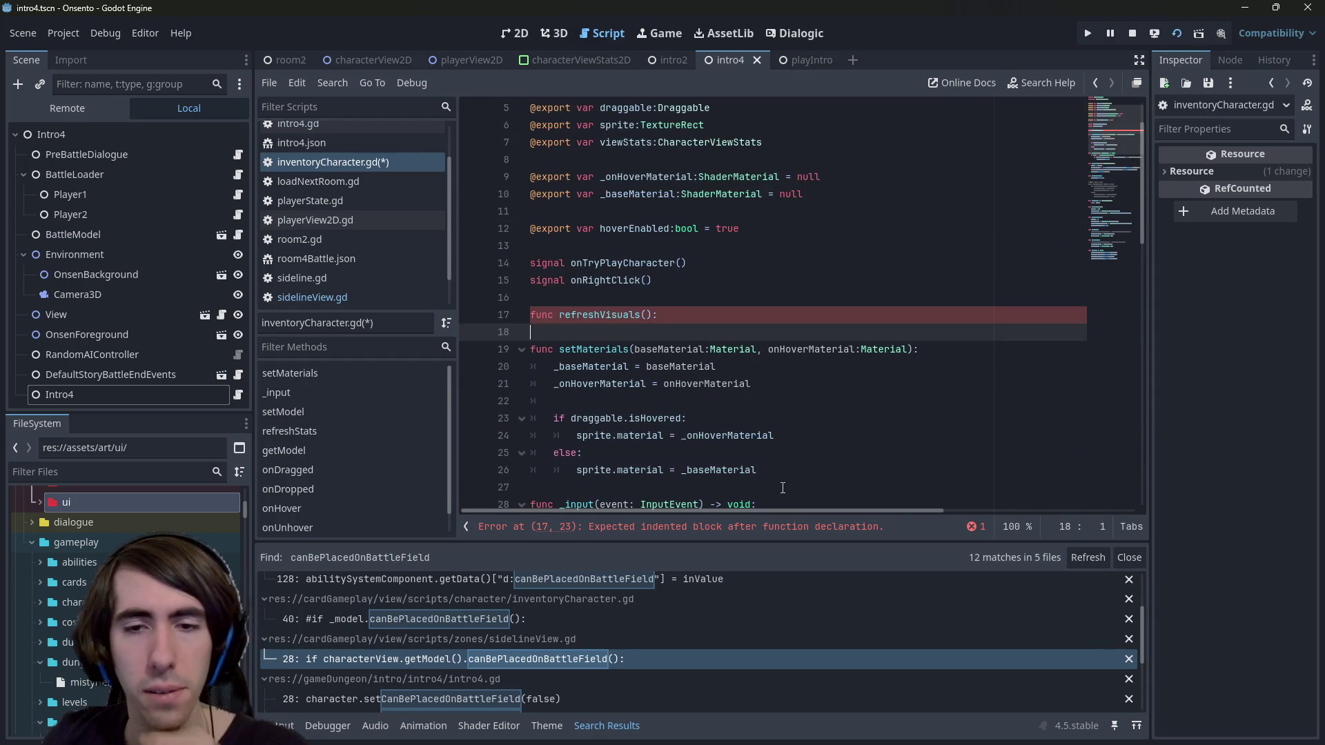
Move the hover/base material if/else block from setMaterials into refreshVisuals.
left_click_drag(783, 471, 506, 414)
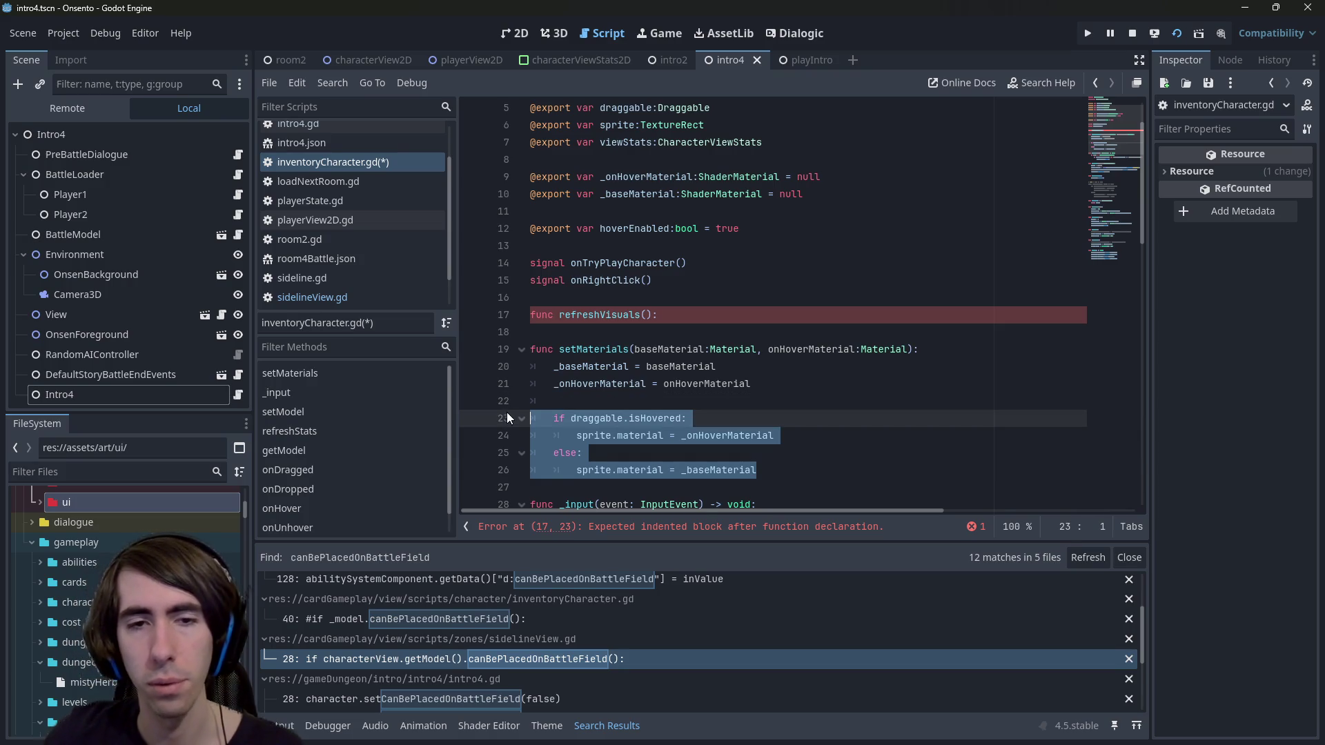
key("ctrl+x")
left_click(669, 315)
key("Return")
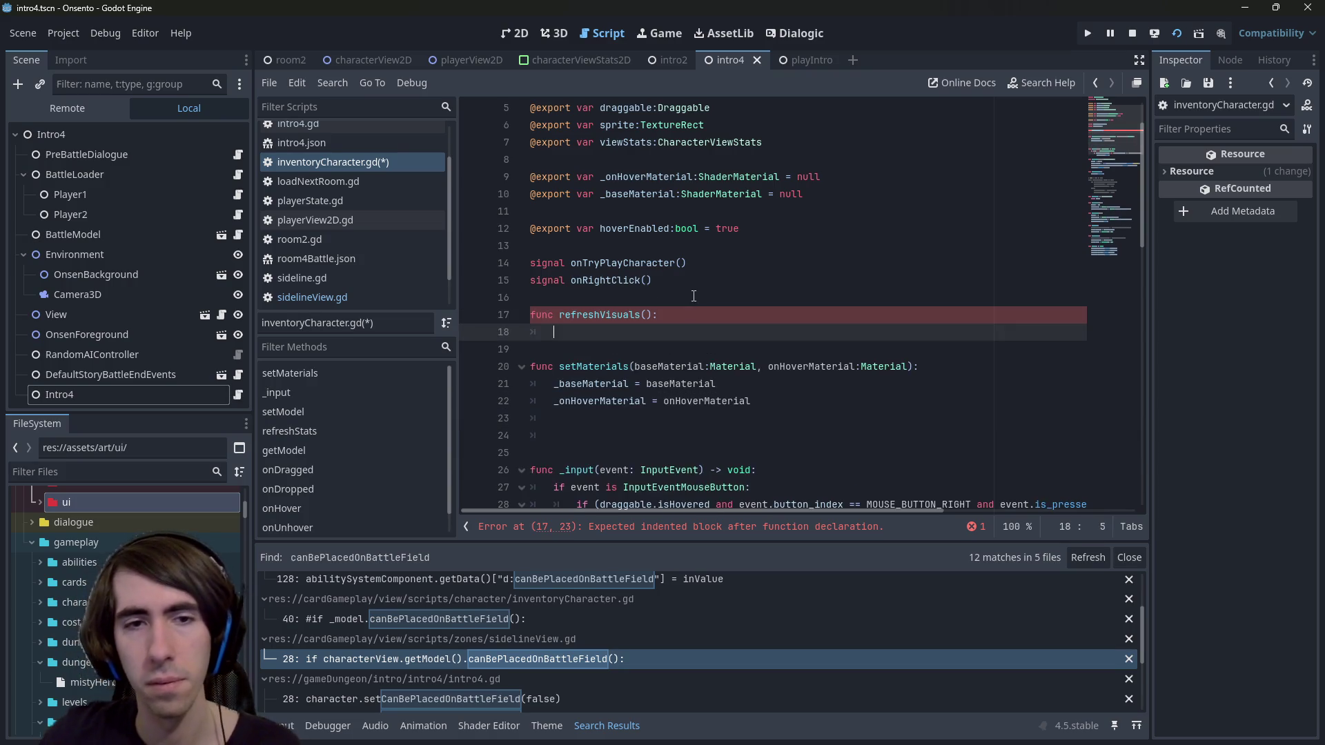
key("ctrl+v")
left_click(606, 325)
Call refreshVisuals() at the end of setMaterials and save.
double_click(599, 315)
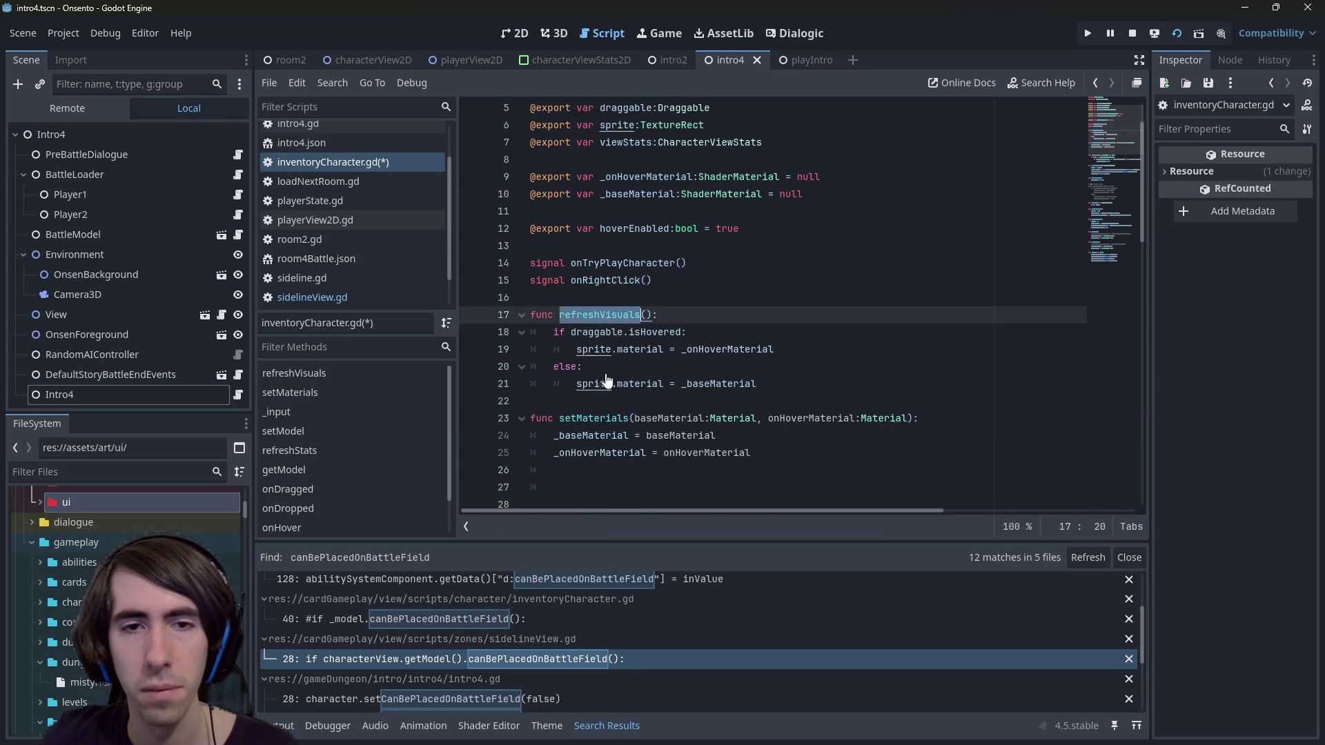
key("ctrl+c")
scroll(603, 345, "down", 1)
left_click(602, 434)
key("ctrl+v")
type("()")
key("ctrl+s")
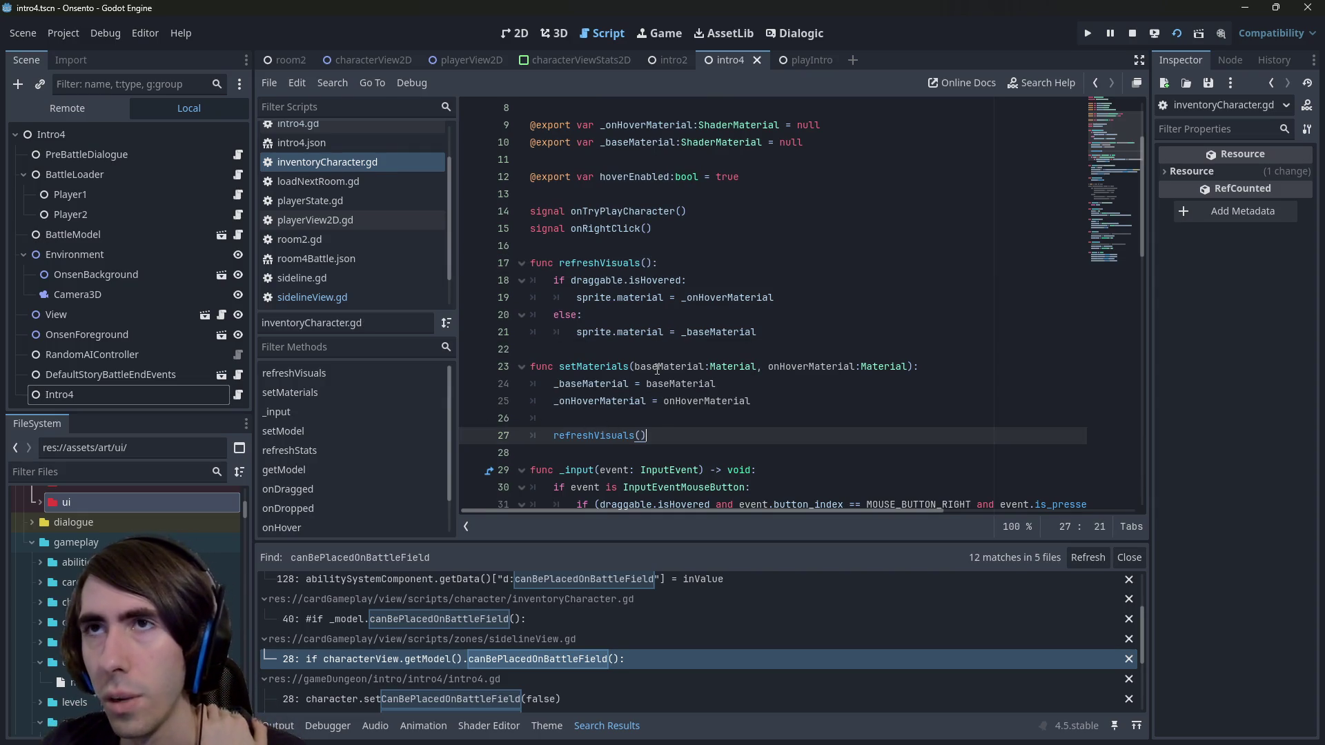
Try adding a hoverEnabled condition to the hover check, then revert it.
scroll(657, 369, "up", 1)
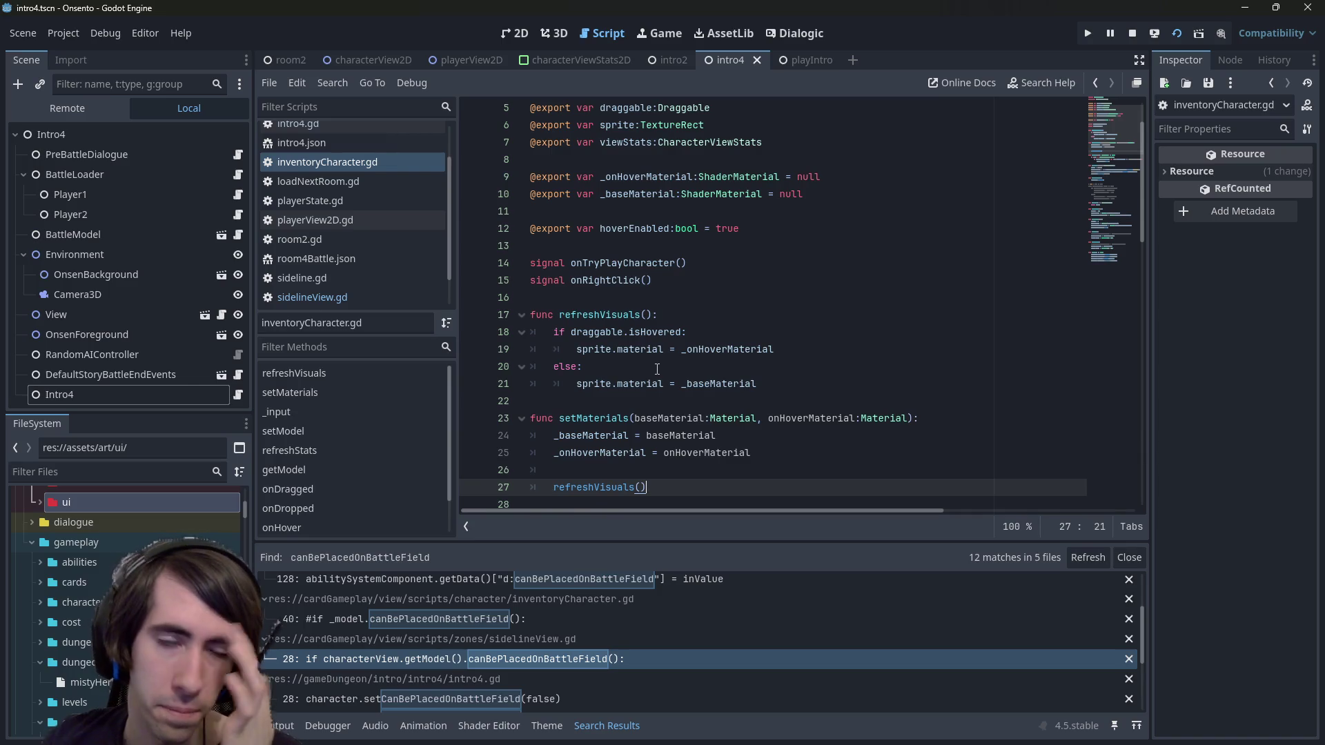
double_click(650, 230)
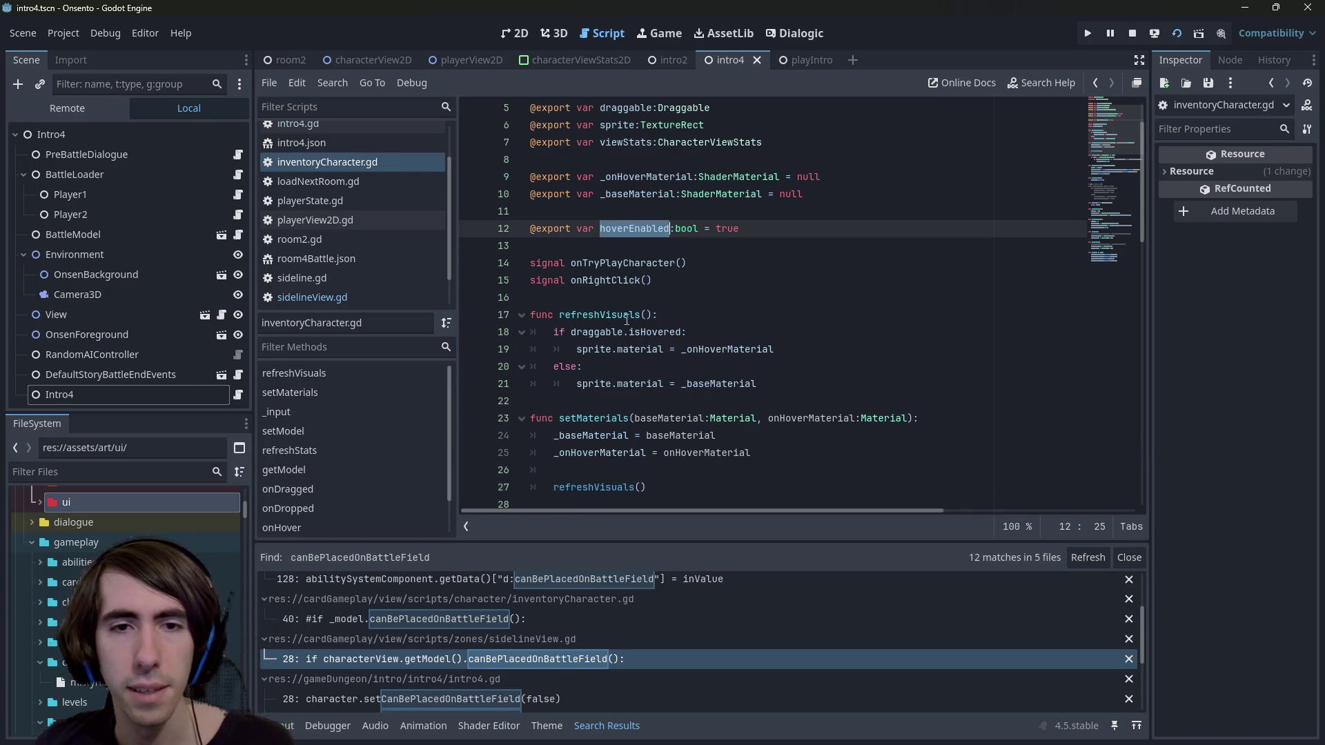
left_click(683, 331)
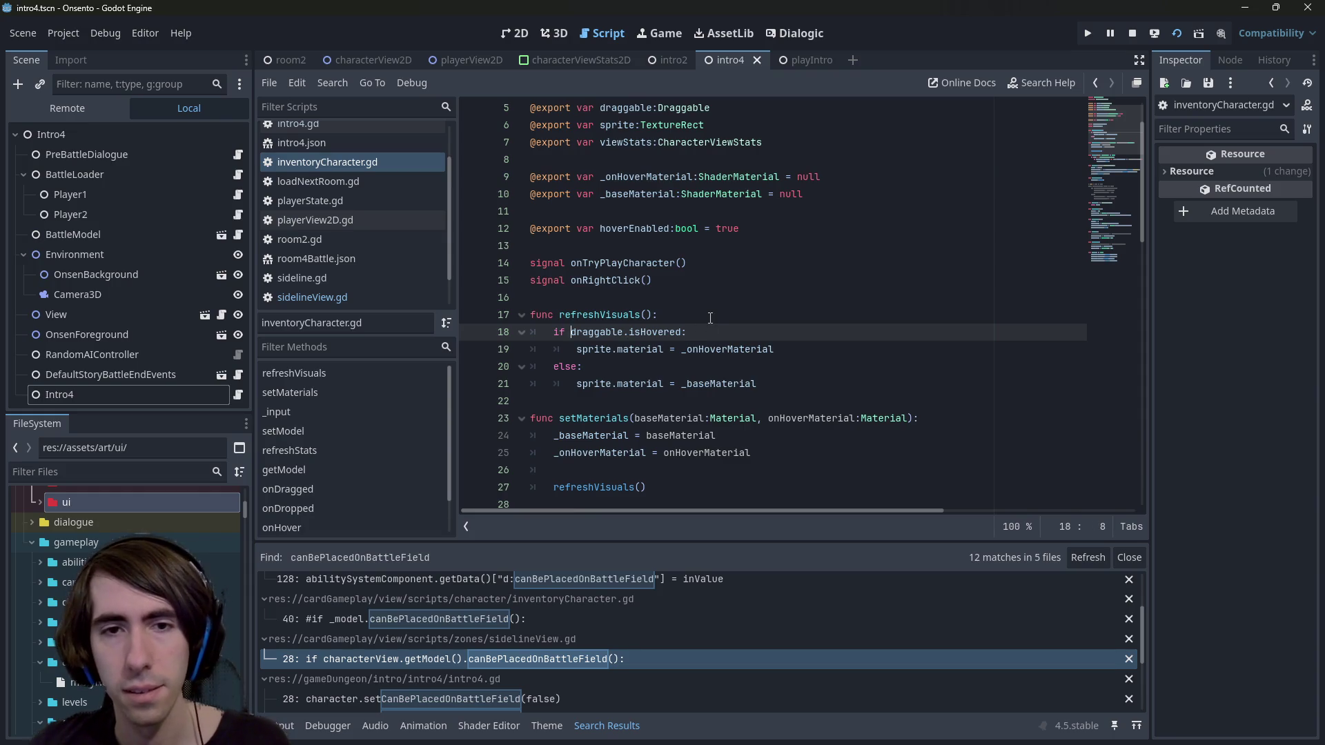
key("ctrl+Right")
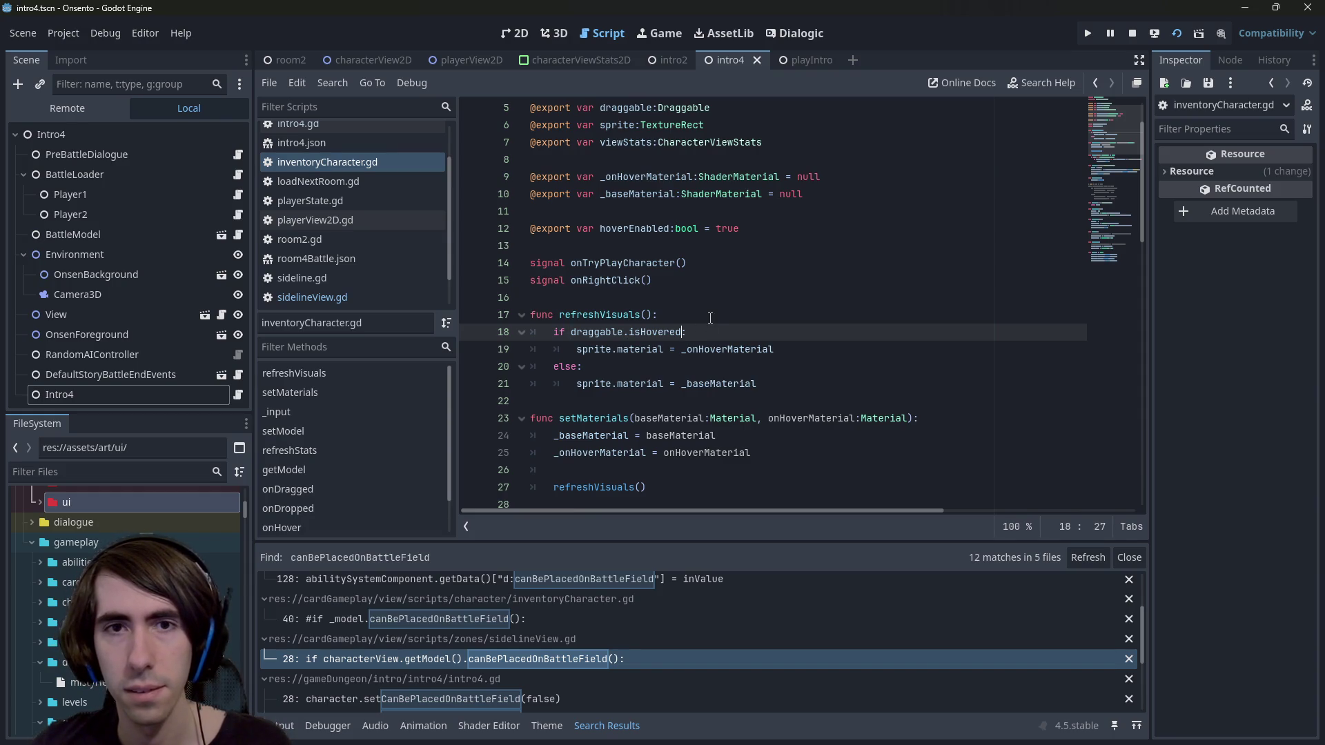
type("and hoverEnabled")
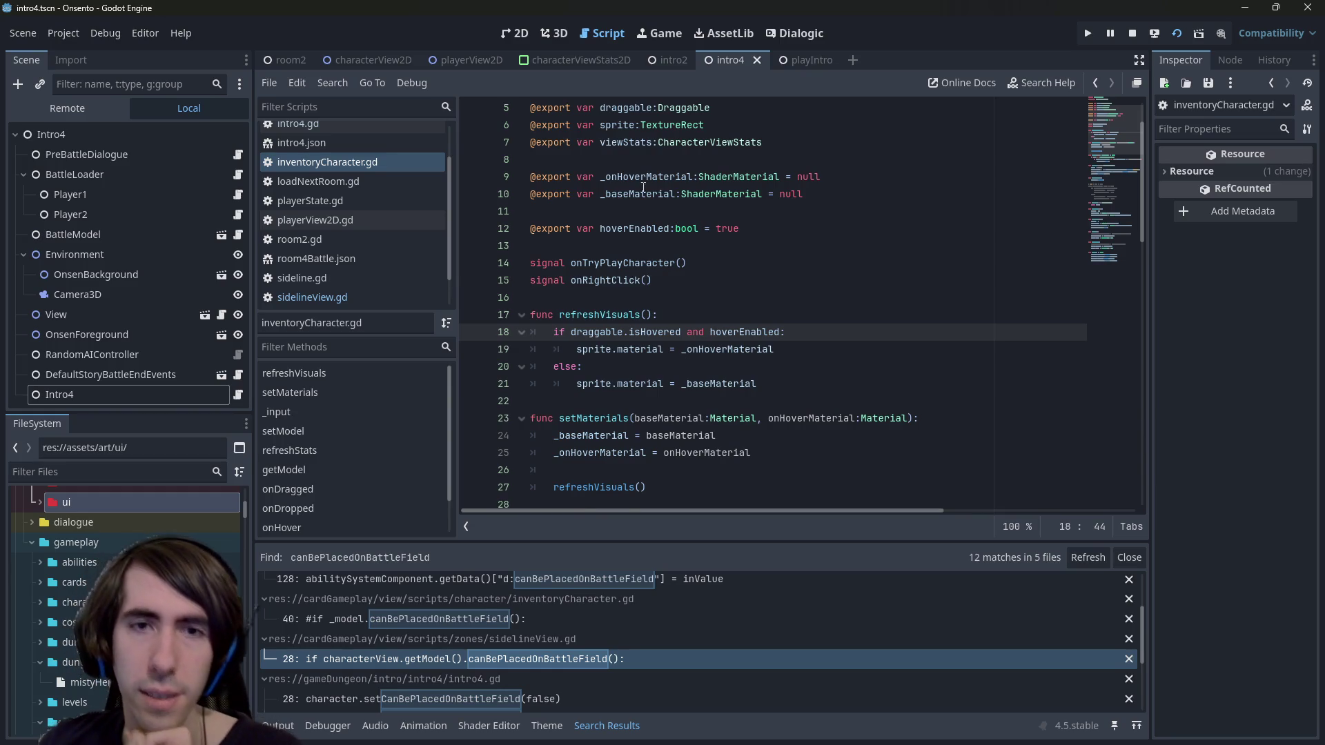
key("ctrl+BackSpace")
key("ctrl+BackSpace")
key("ctrl+BackSpace")
key("Down")
key("Down")
key("Down")
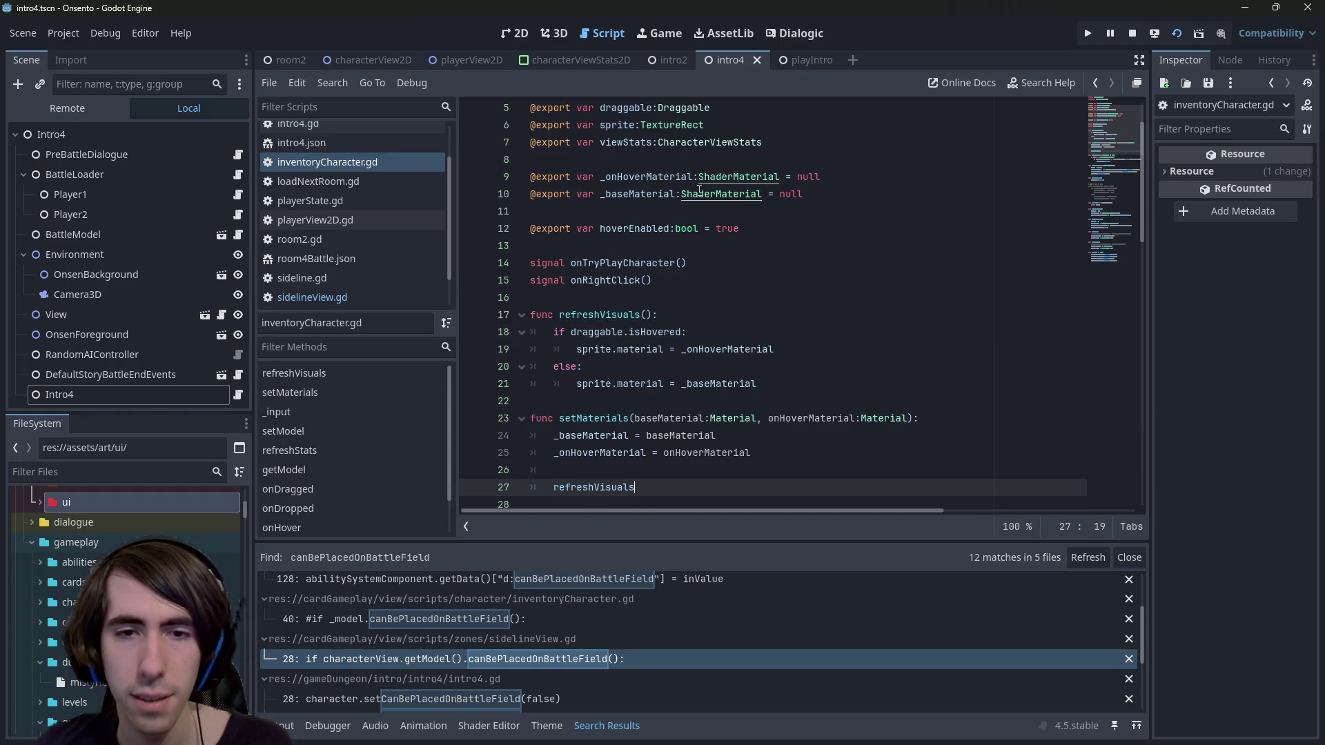
key("ctrl+BackSpace")
key("ctrl+z")
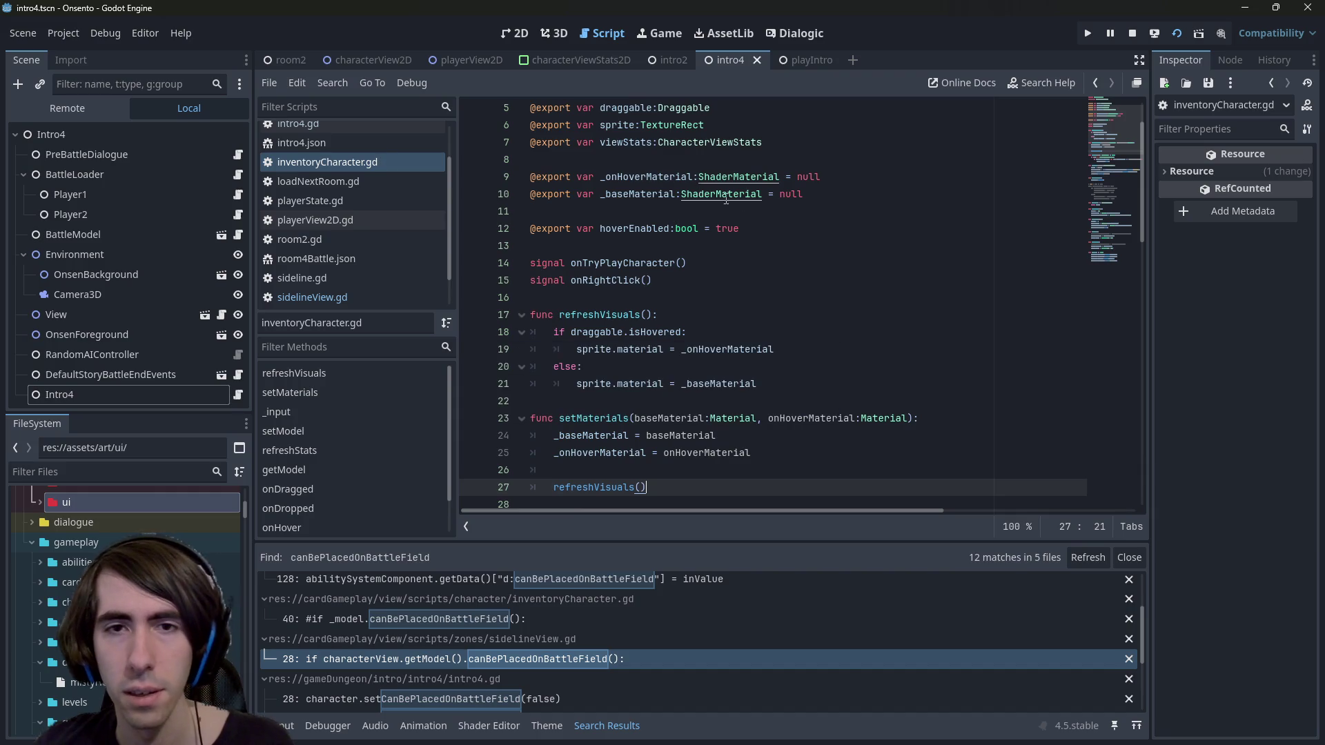
scroll(629, 401, "up", 1)
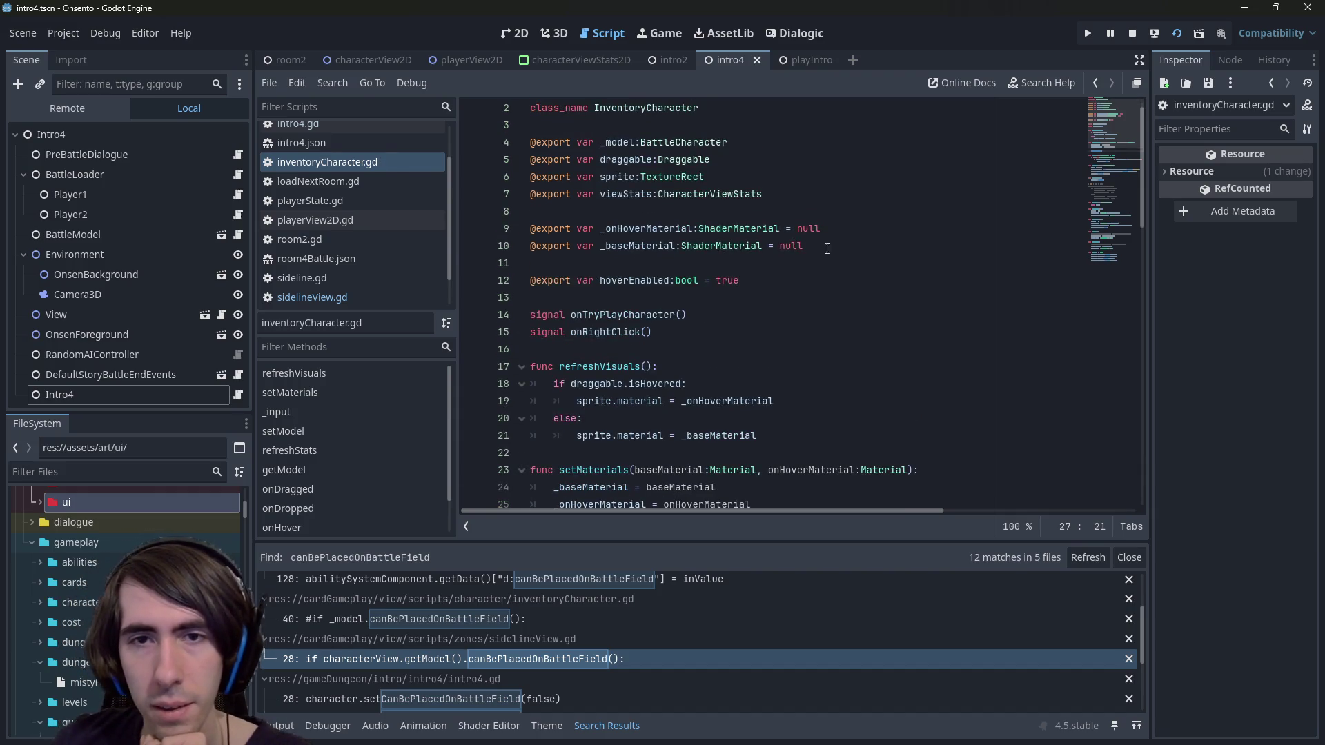
Duplicate the _baseMaterial export and rename the copy _disableMaterial.
left_click(504, 246)
key("ctrl+shift+d")
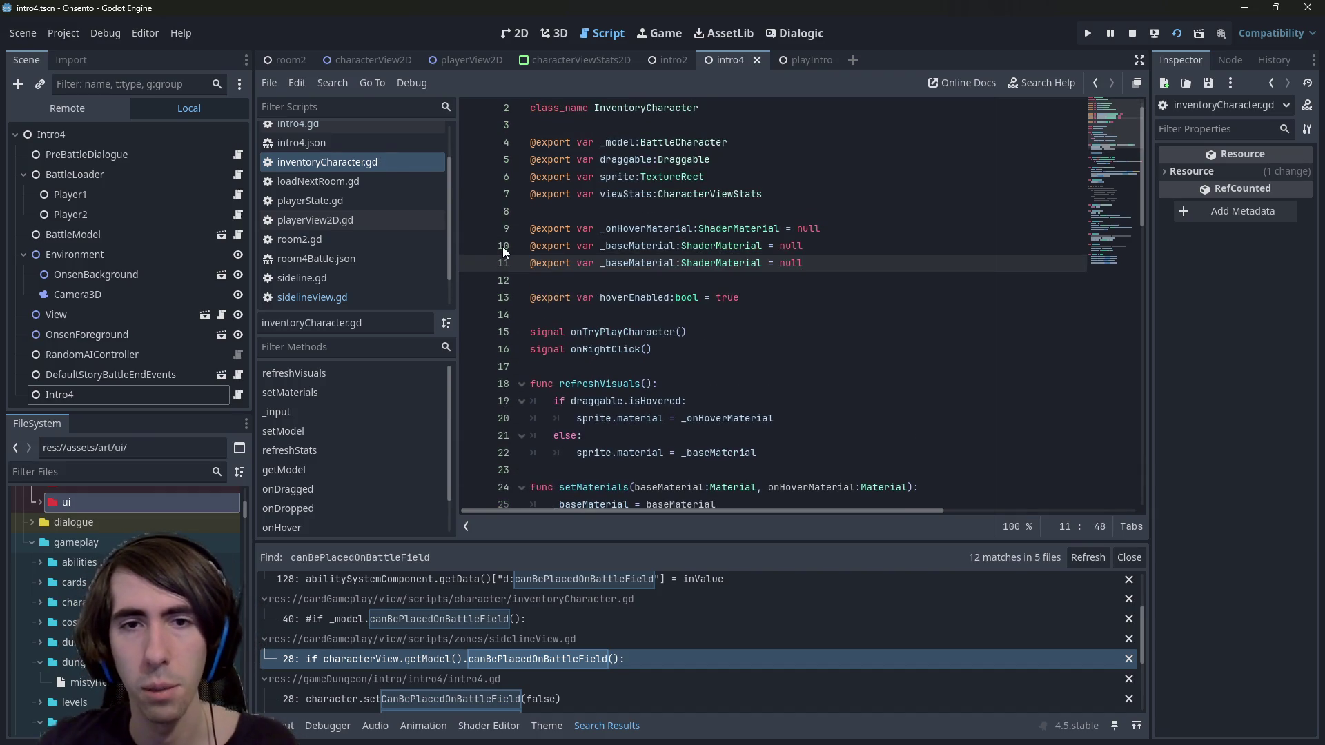
key("ctrl+shift+Right")
type("_disableMate")
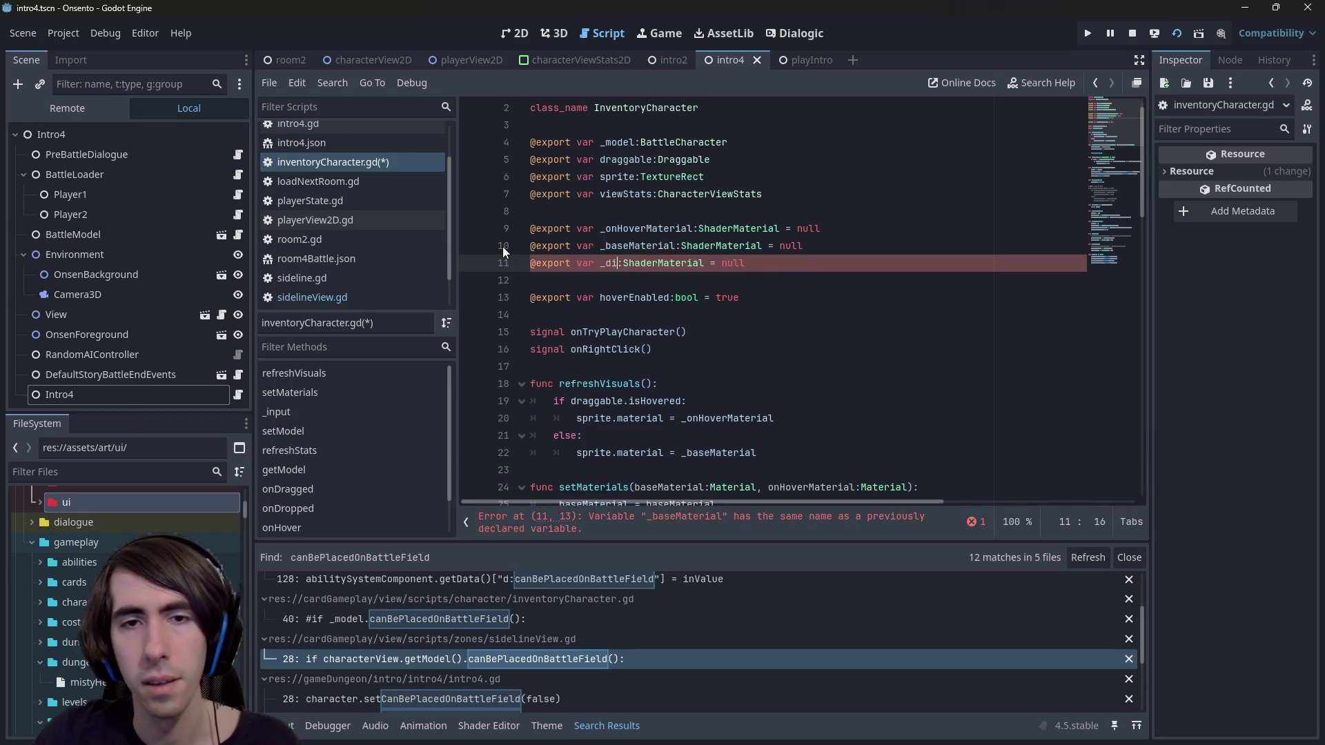
type("rial")
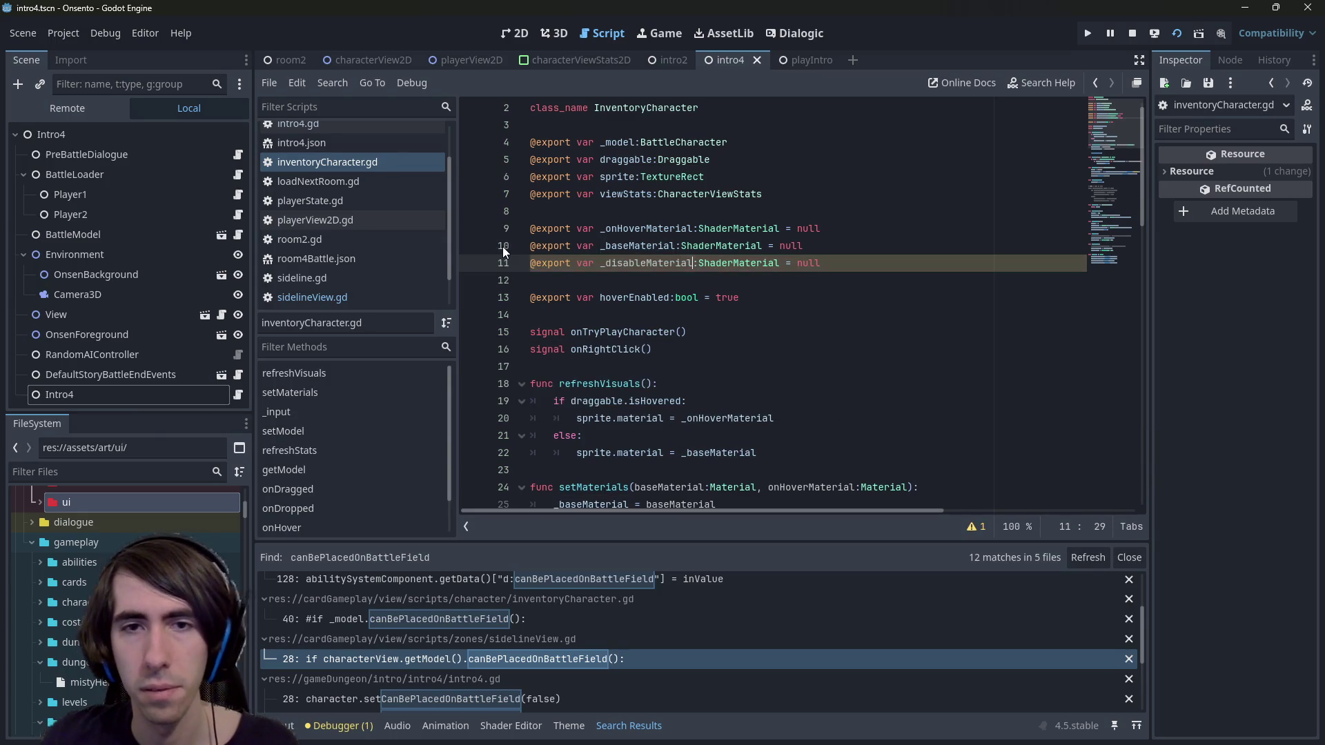
left_click(585, 367)
Search all project files for 'setMaterials('.
double_click(594, 487)
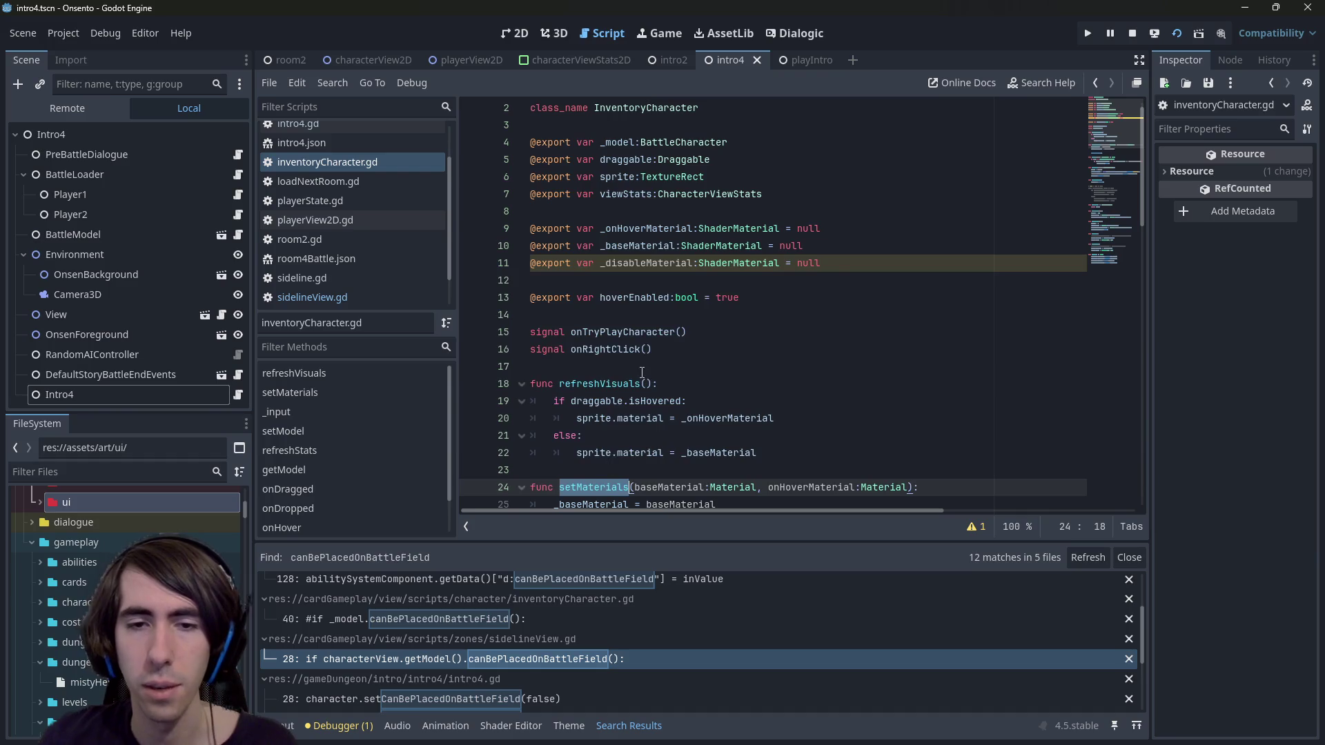
key("ctrl+shift+f")
type("(")
key("Return")
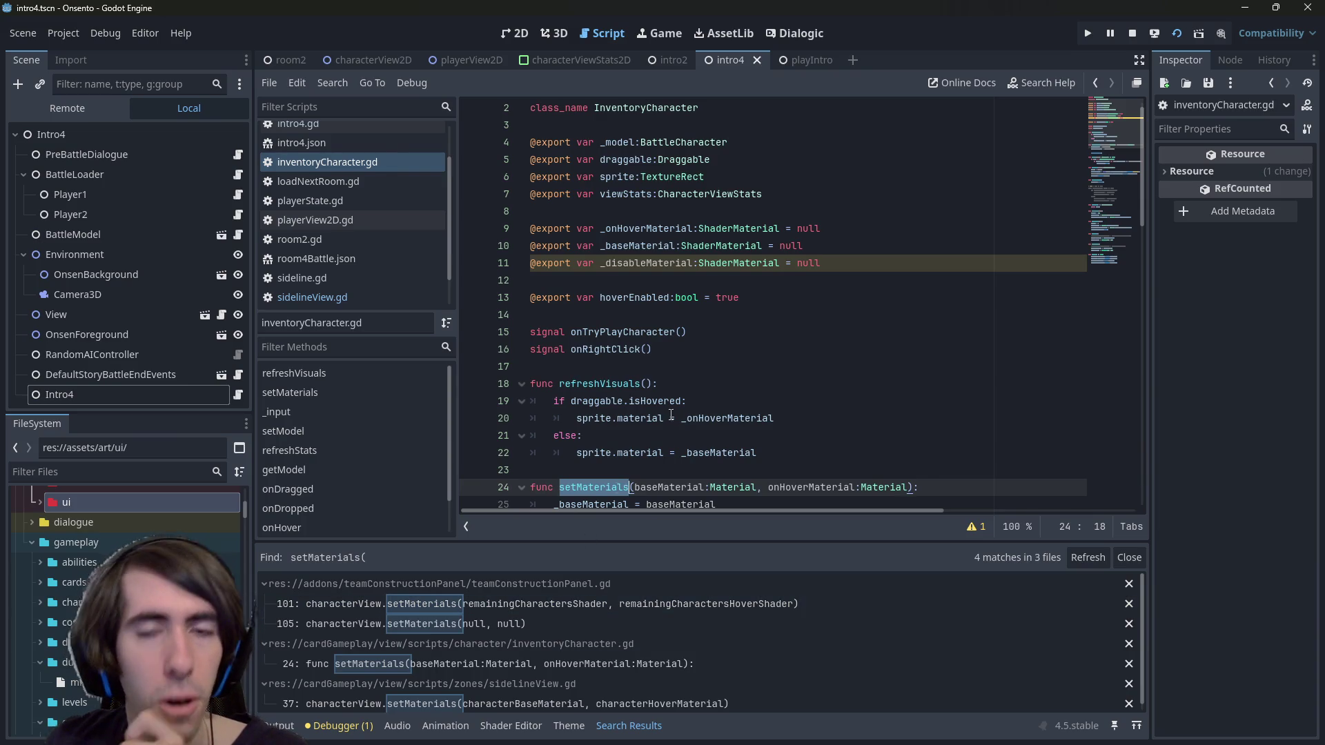
scroll(671, 415, "down", 3)
Review the unused-variable warning for _disableMaterial on line 11.
double_click(691, 214)
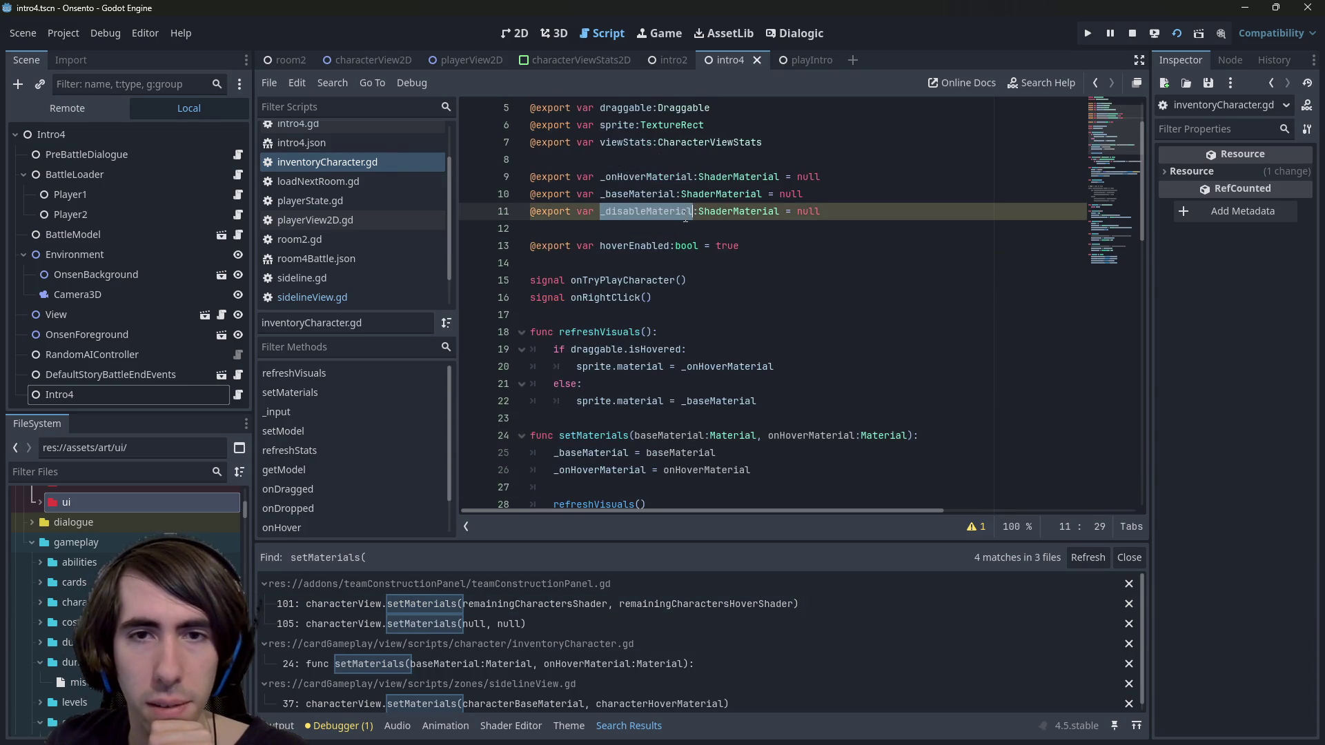
scroll(715, 264, "up", 3)
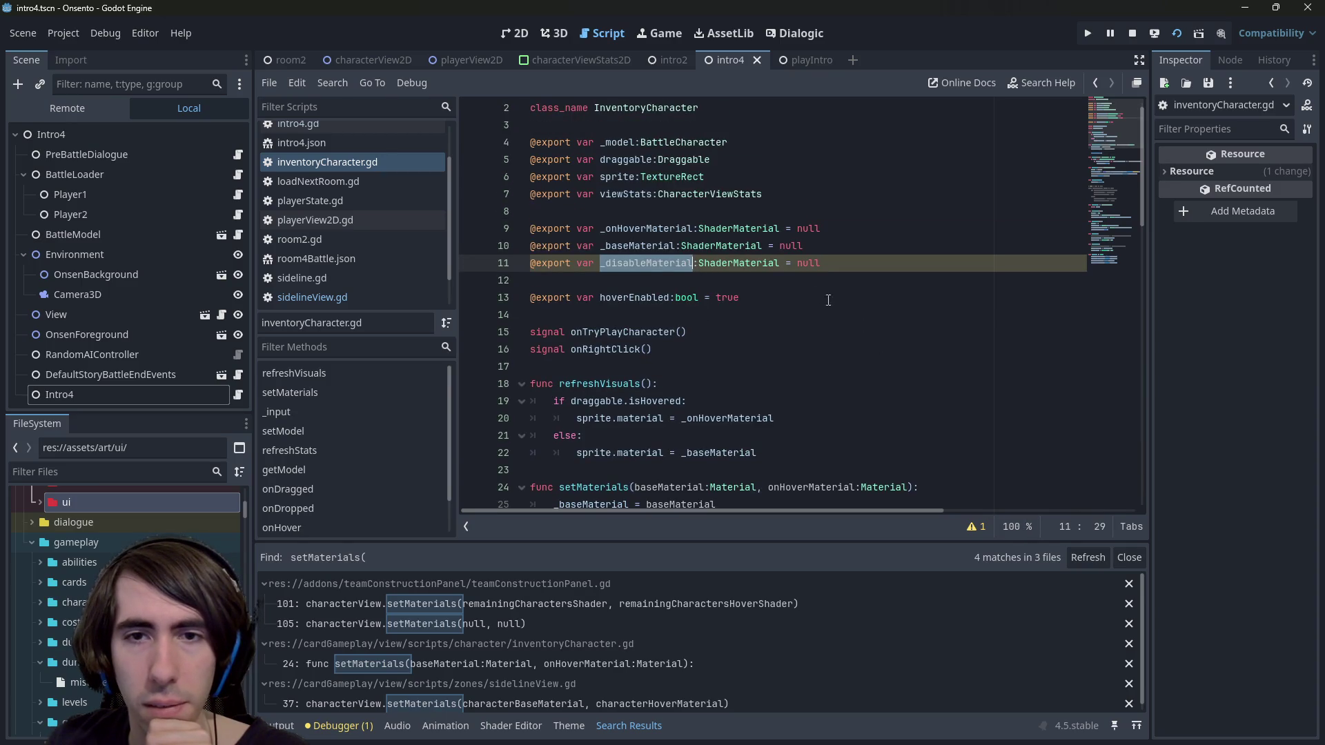
left_click(976, 528)
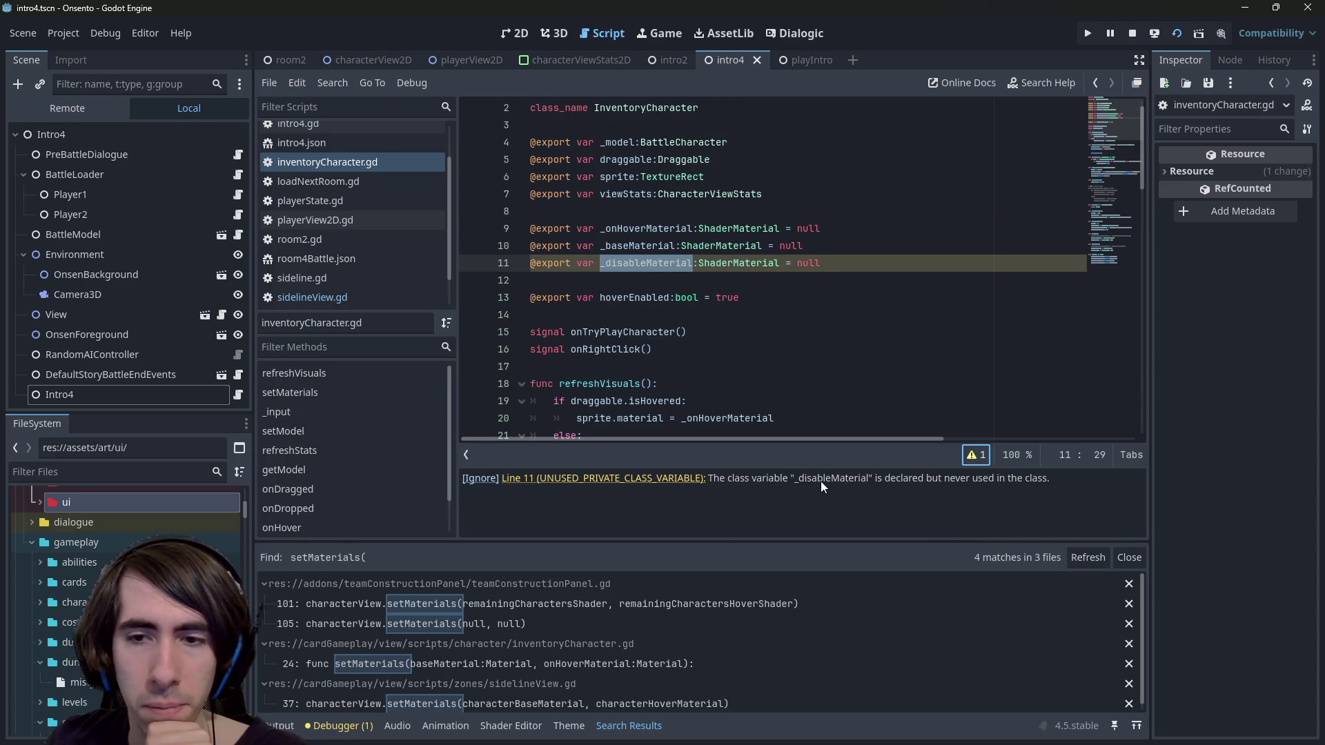
left_click(976, 454)
key("End")
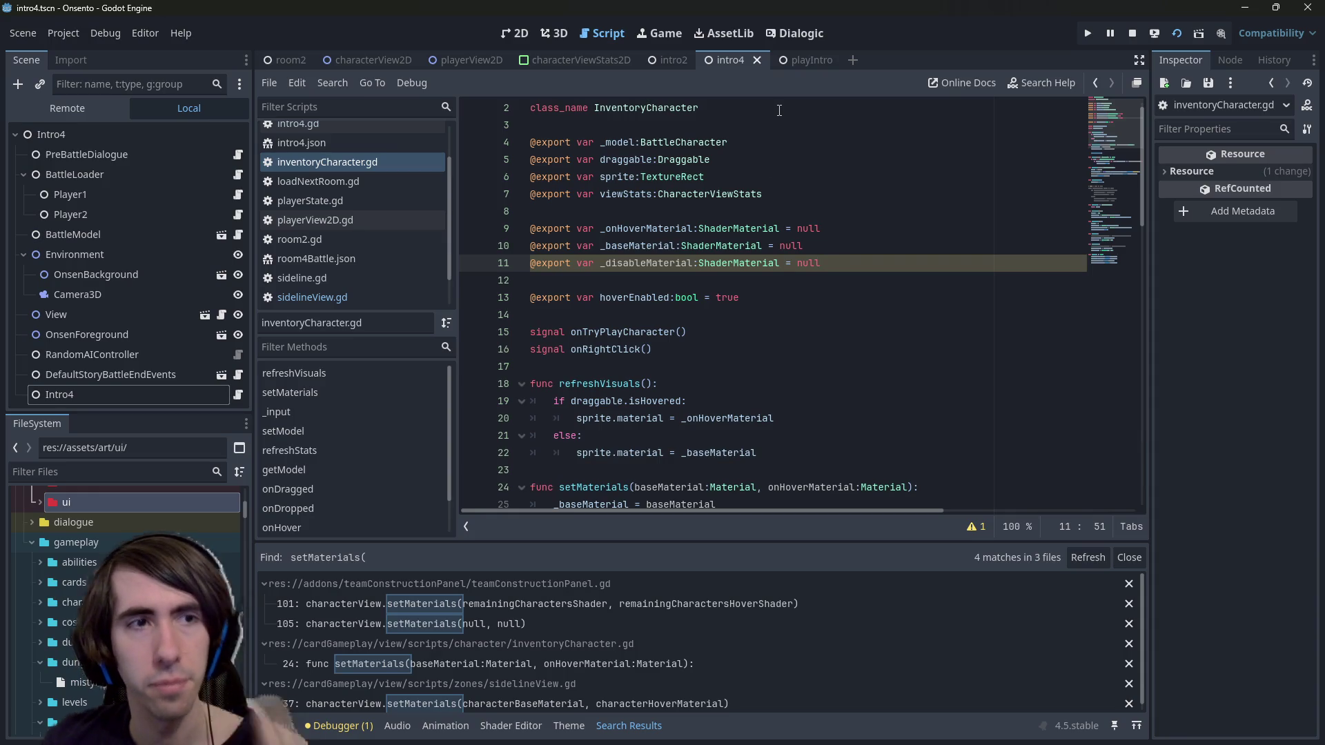
key("shift+alt+o")
Open inventoryCharacter.tscn and review its empty Disable Material property beside the On Hover and Base Material ones.
type("invenotyr")
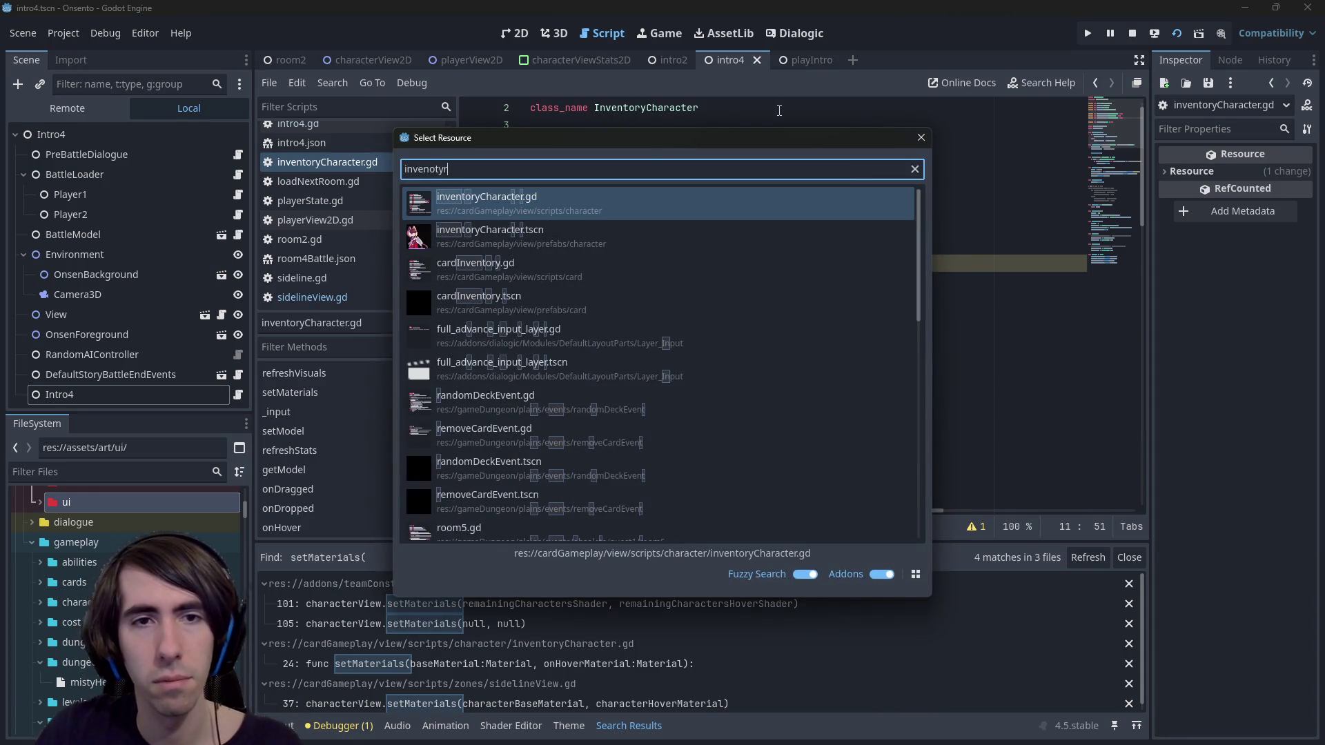
key("Down")
key("Return")
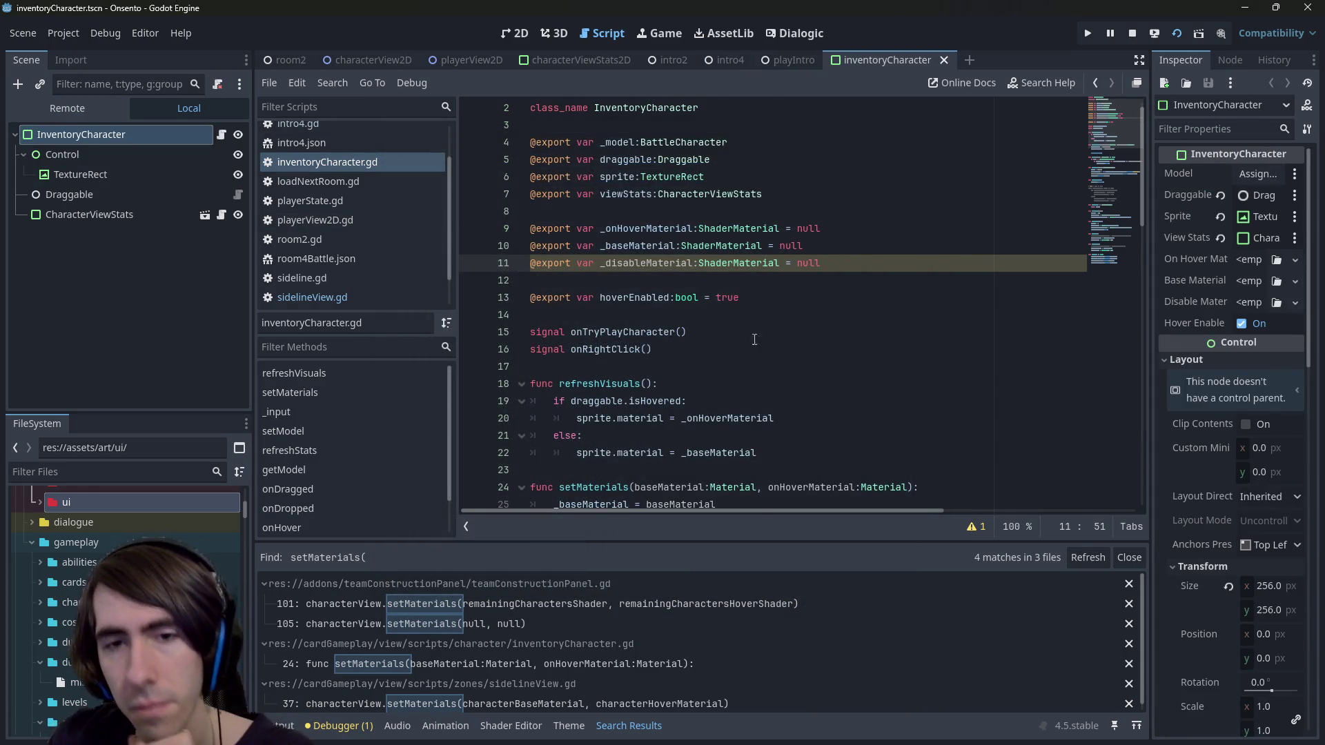
scroll(742, 349, "down", 3)
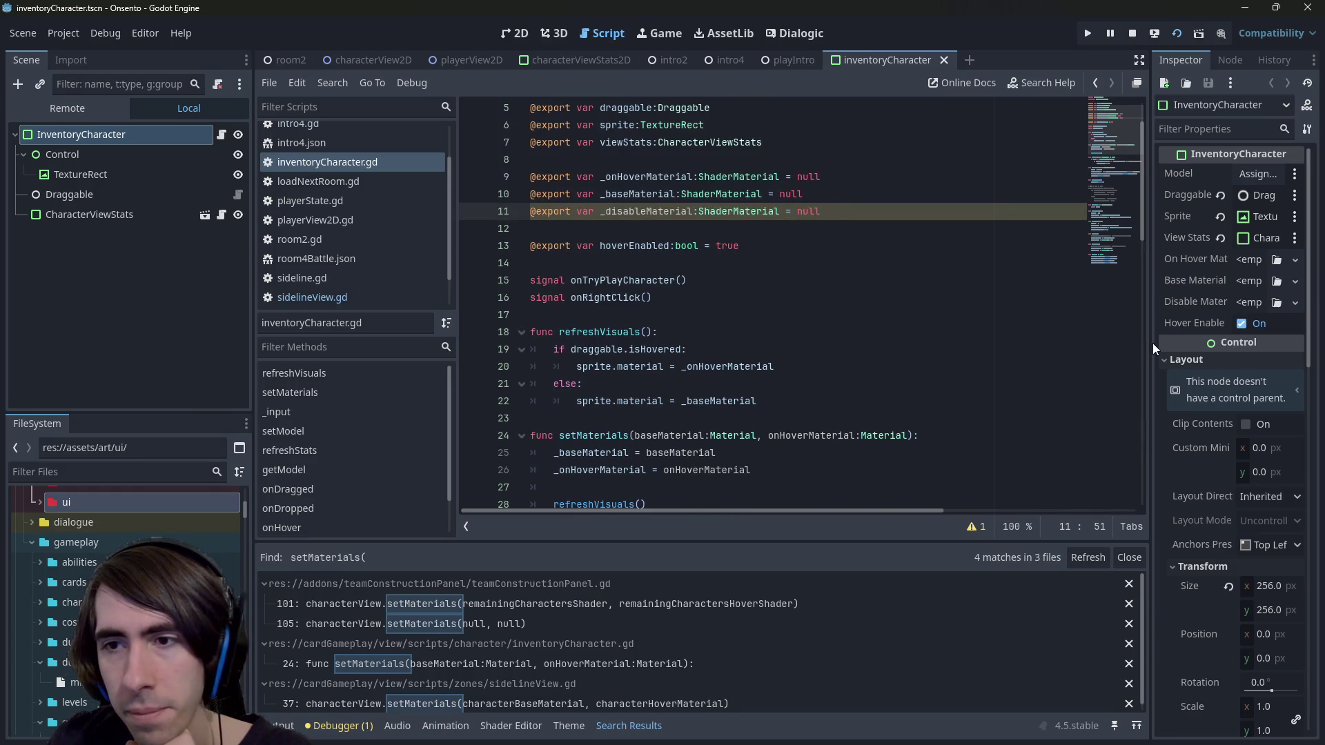
left_click_drag(1151, 343, 984, 323)
scroll(1147, 535, "down", 10)
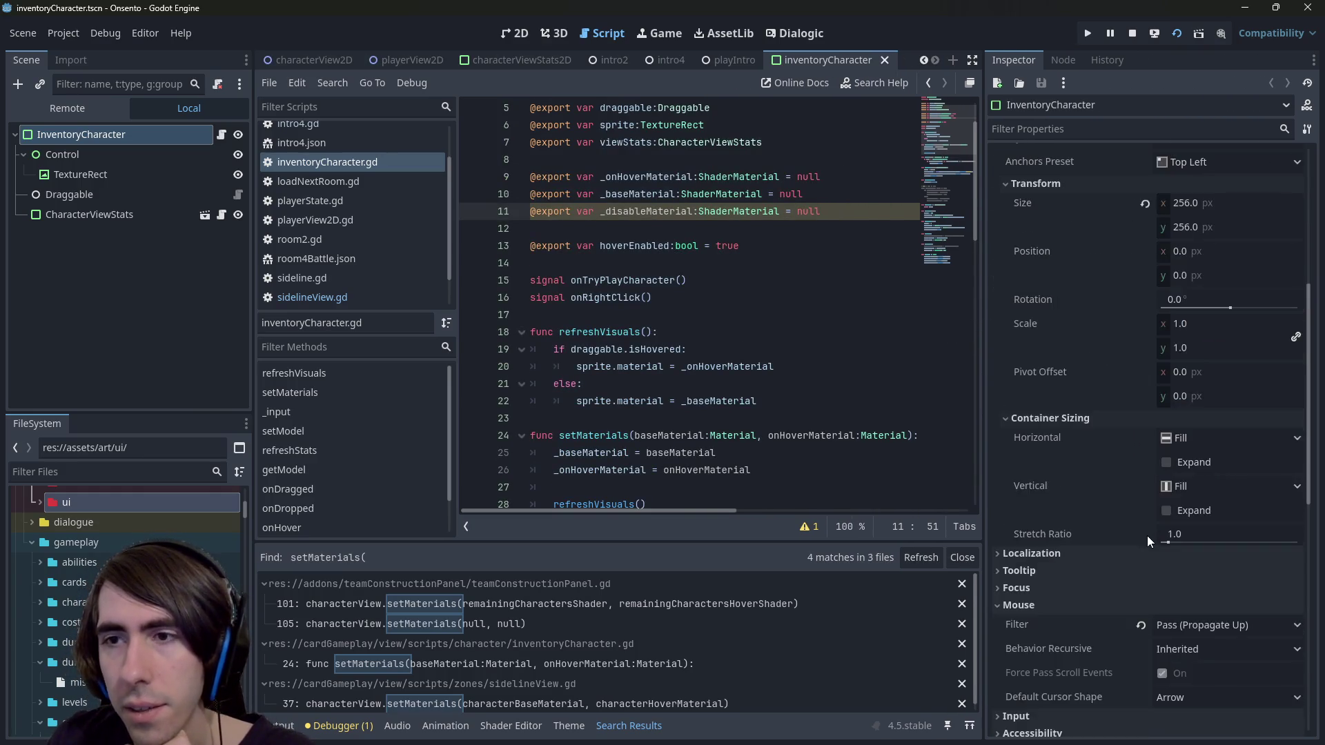
scroll(790, 426, "down", 5)
scroll(789, 426, "up", 6)
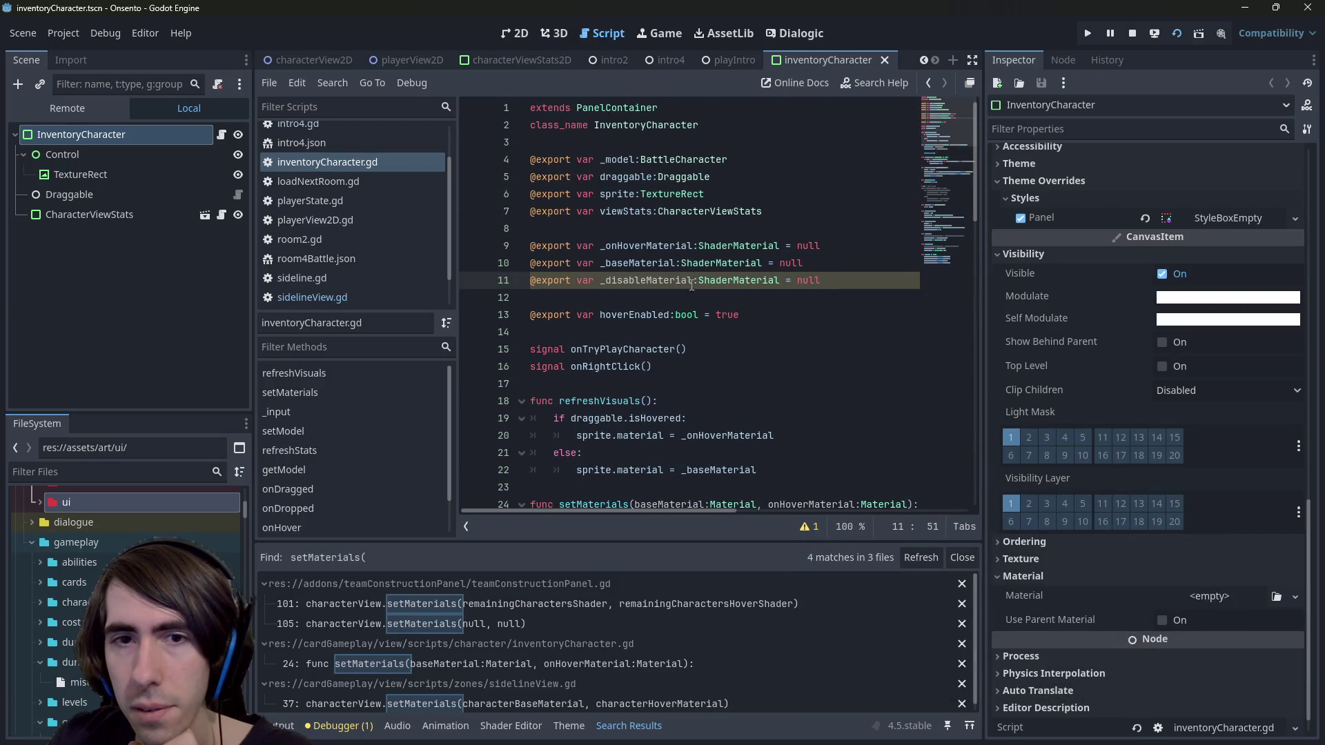
scroll(1117, 452, "up", 12)
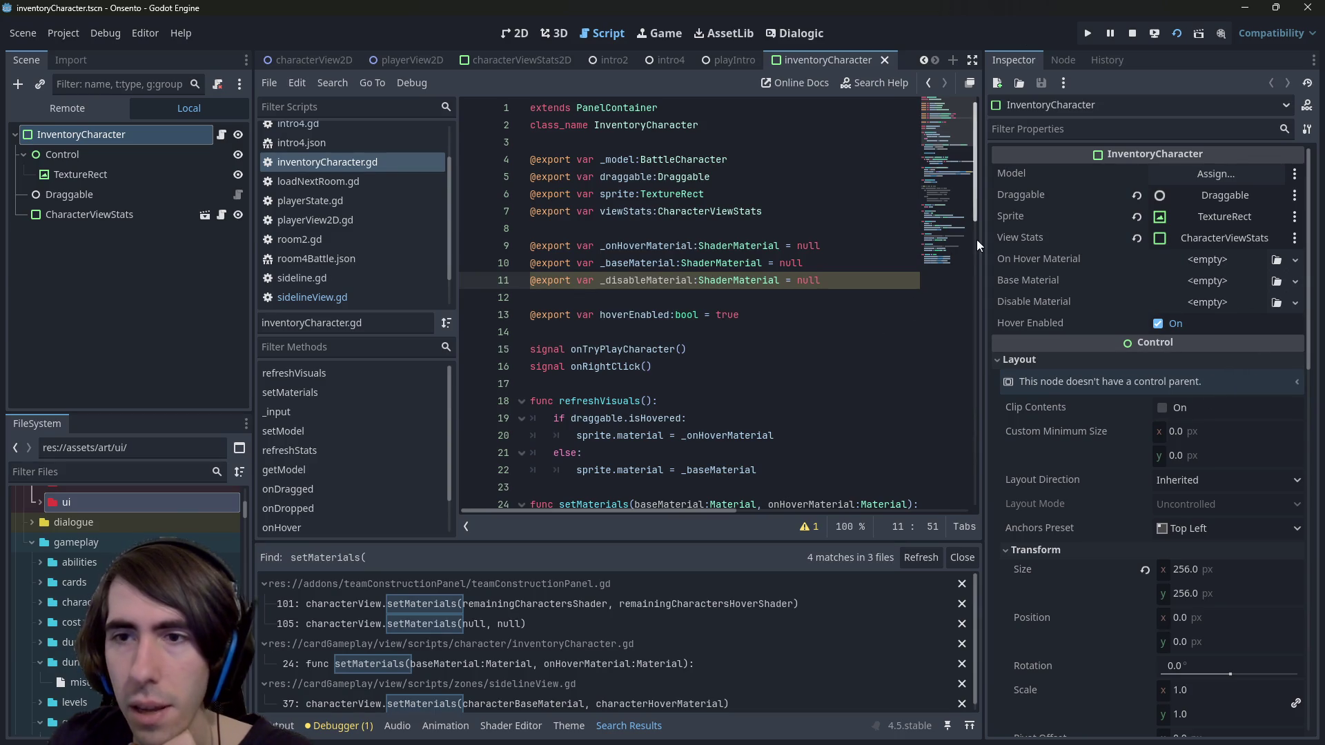
mouse_move(983, 241)
left_mouse_down()
mouse_move(1098, 260)
mouse_move(1039, 260)
left_mouse_up()
double_click(677, 288)
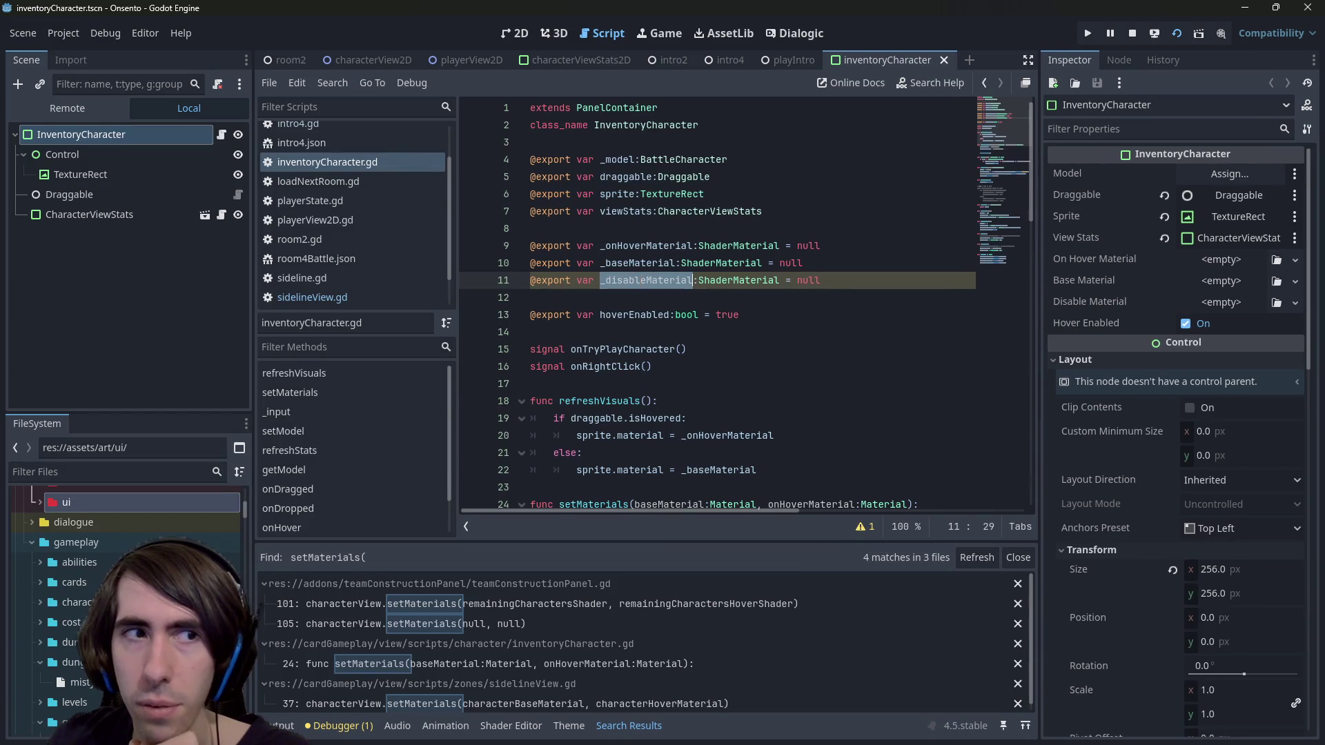
Rename the hoverEnabled variable declared on line 13 to isDisabled.
left_click(761, 317)
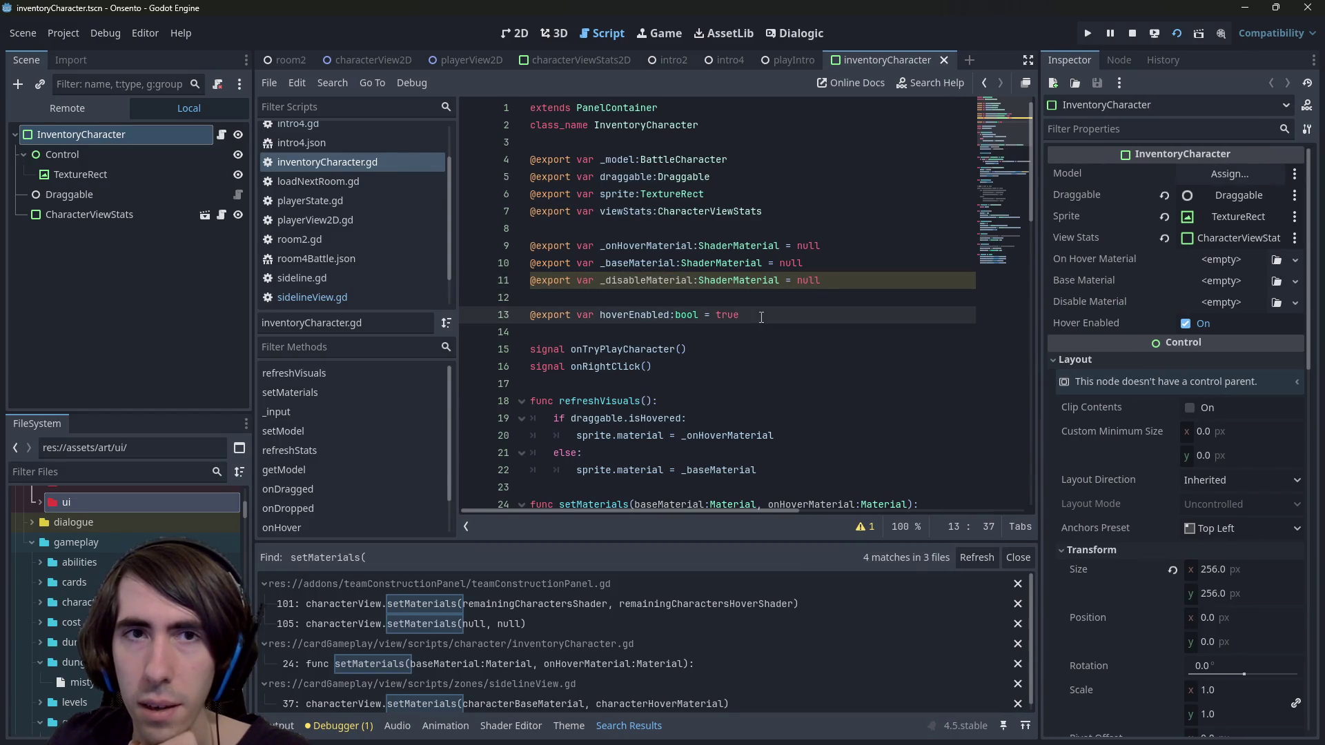
double_click(645, 280)
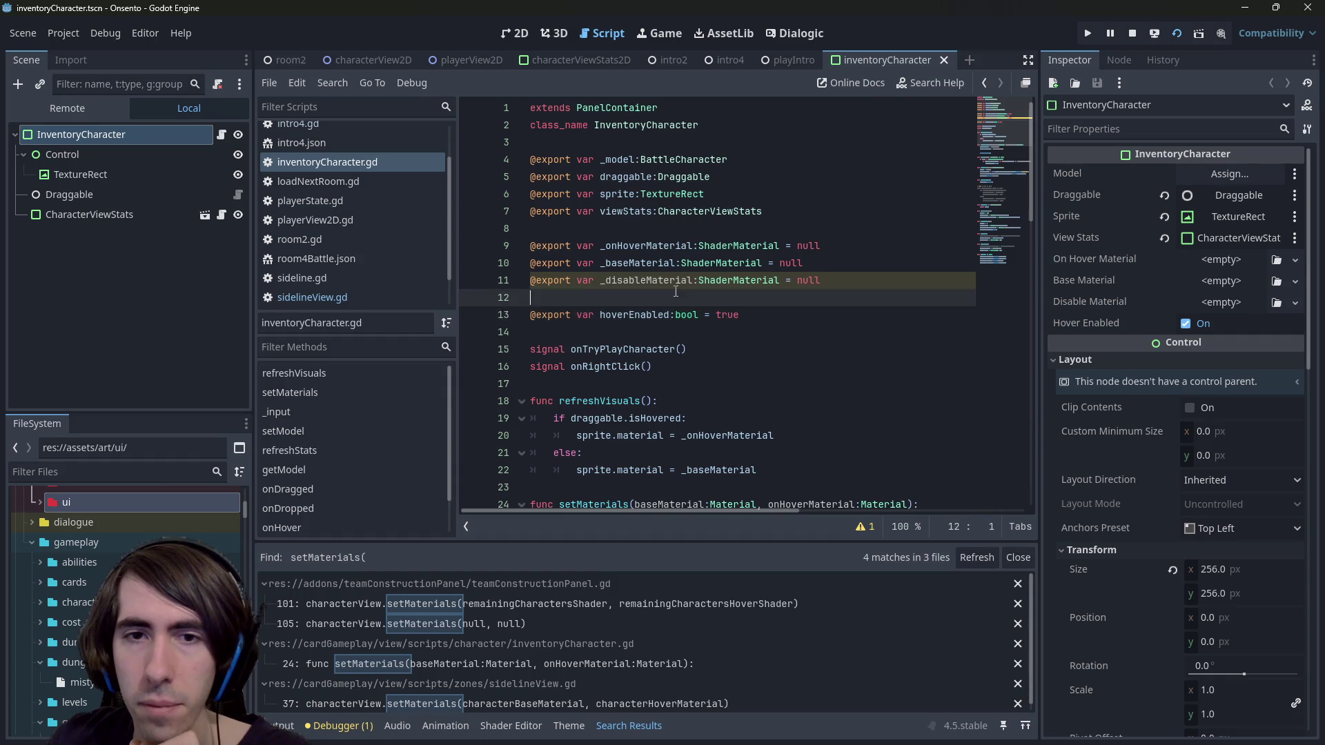
double_click(634, 315)
left_click(733, 314)
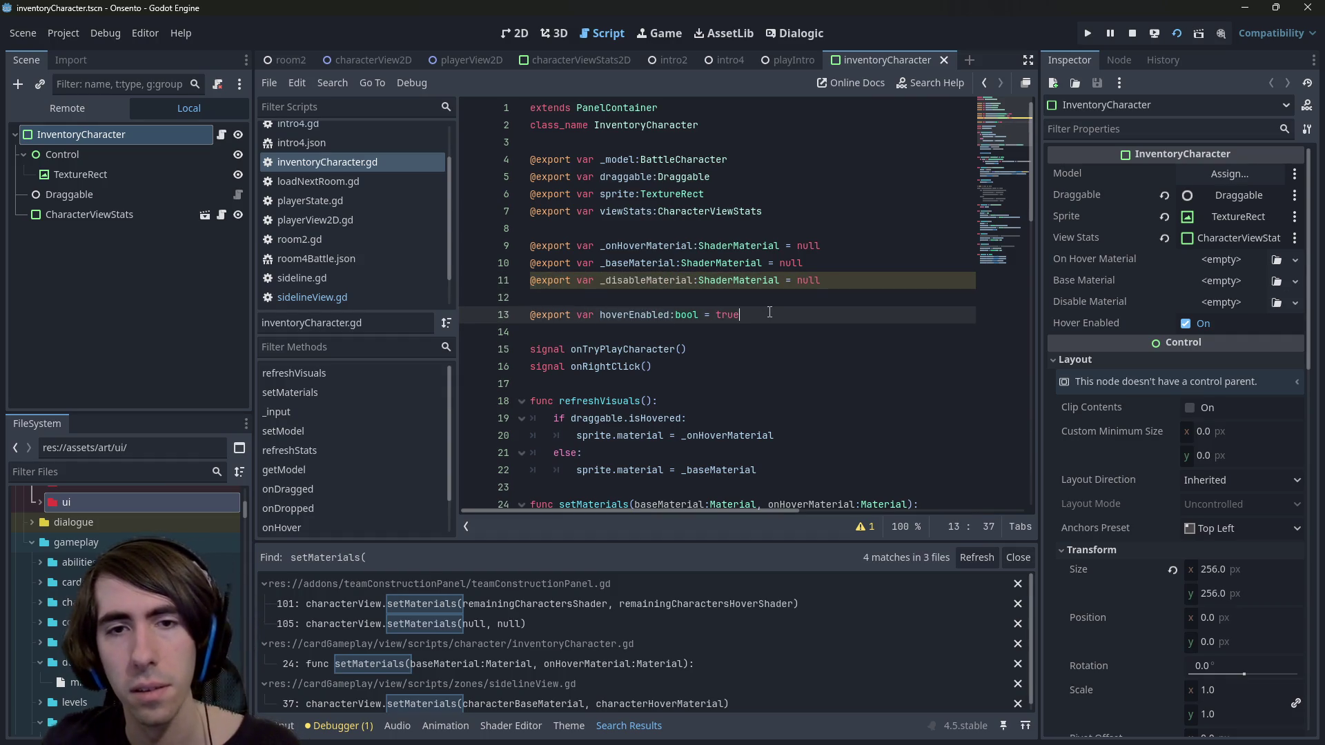
double_click(646, 314)
type("isDiab")
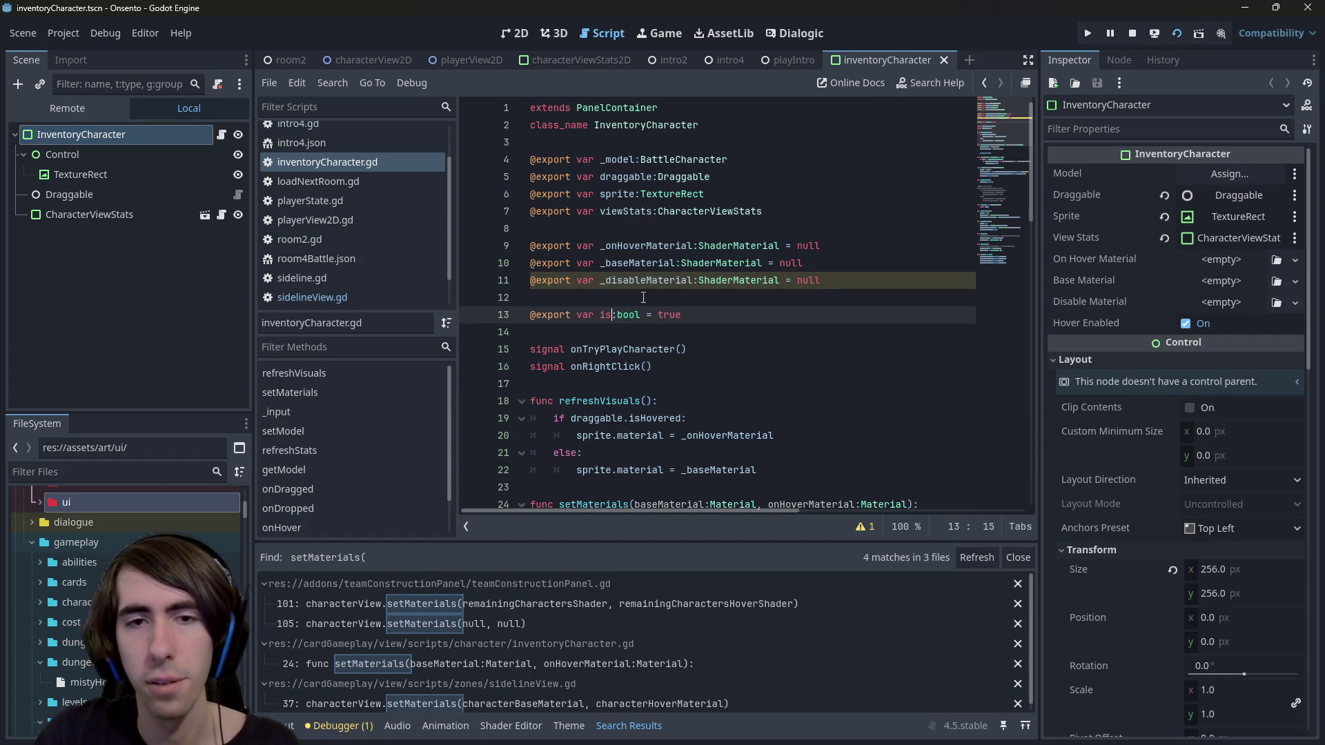
key("BackSpace")
key("BackSpace")
type("sabled")
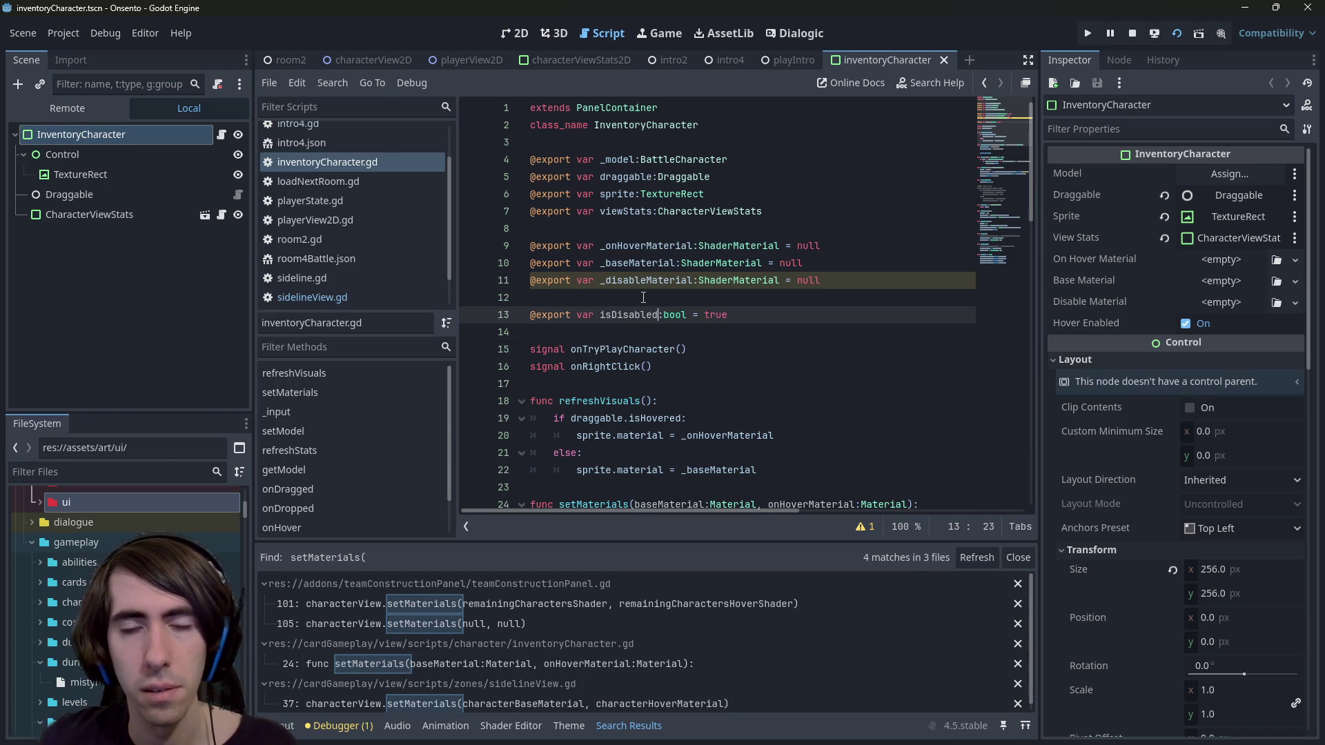
double_click(618, 314)
Add an 'if isDisabled:' condition at the start of refreshVisuals.
scroll(618, 311, "down", 1)
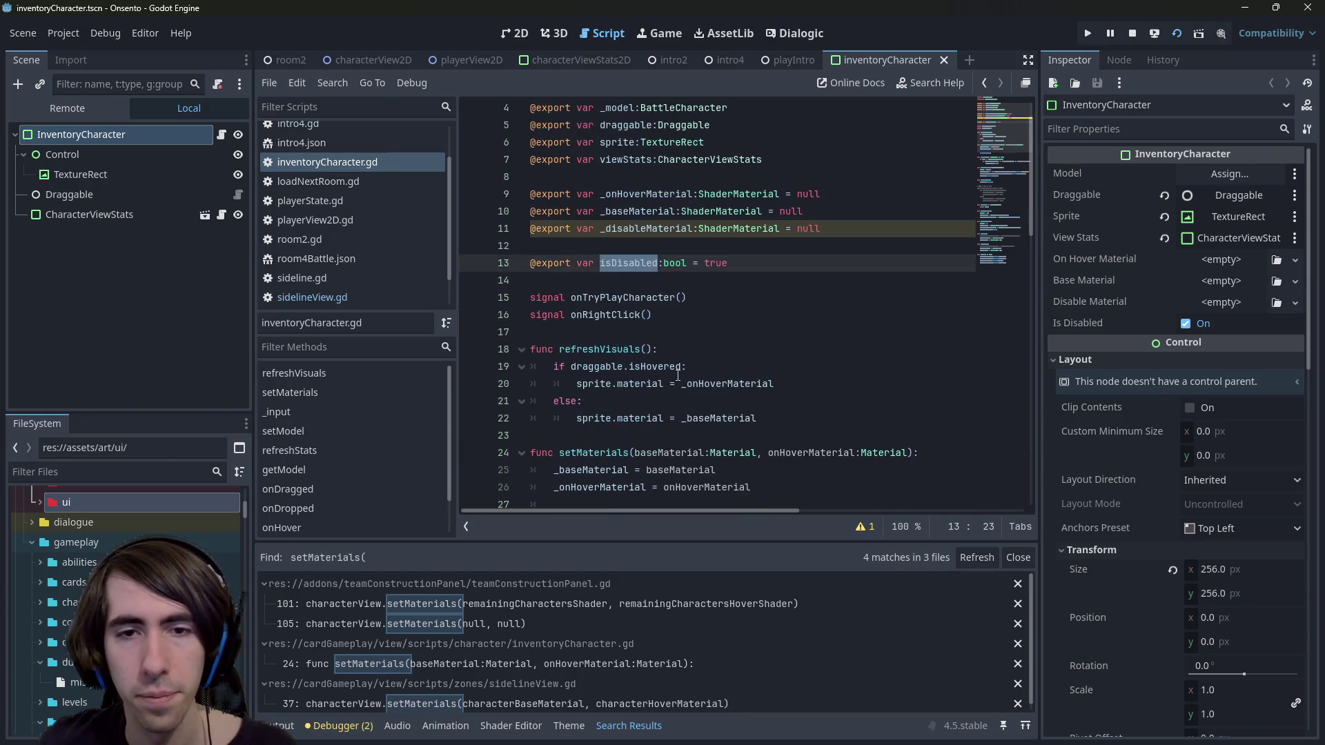
left_click(689, 350)
key("Return")
type("if isDisabled:")
key("Return")
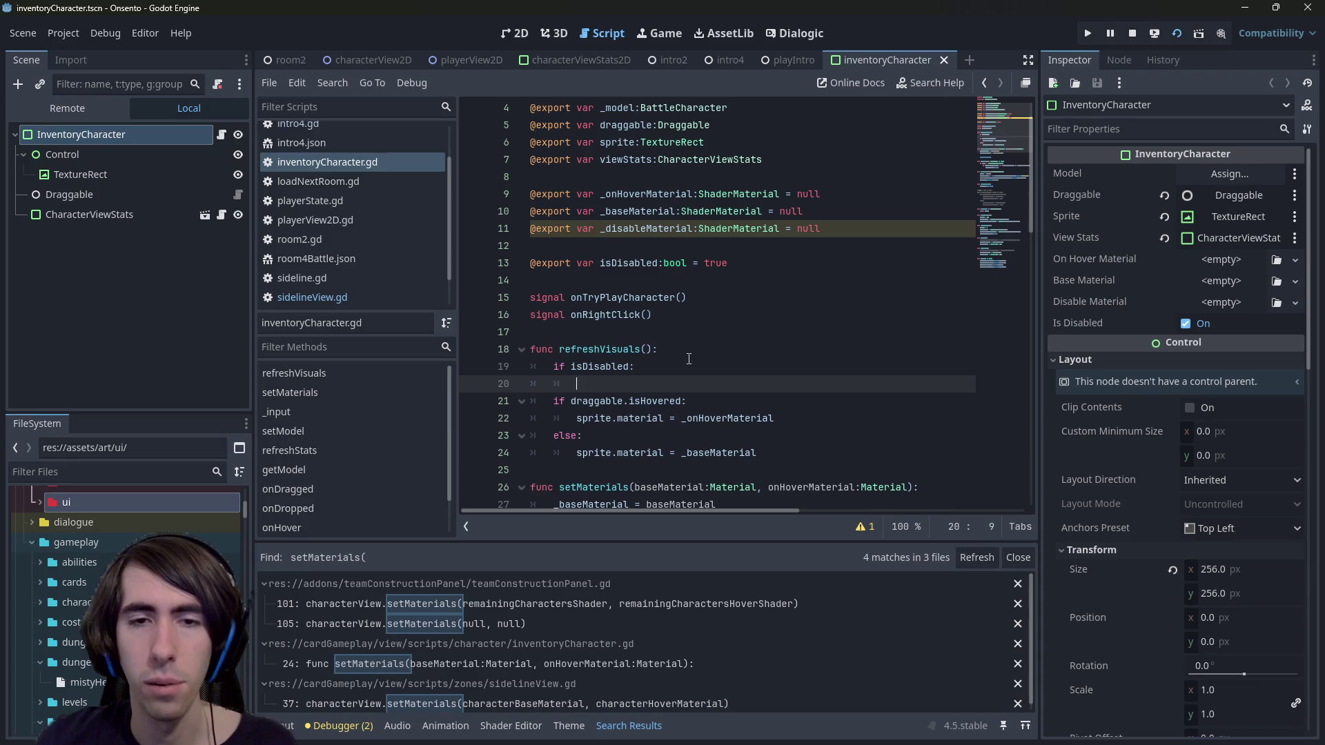
Put 'sprite.material = _disableMaterial' under the isDisabled condition and save the script.
left_click_drag(774, 419, 552, 419)
key("ctrl+c")
left_click(690, 384)
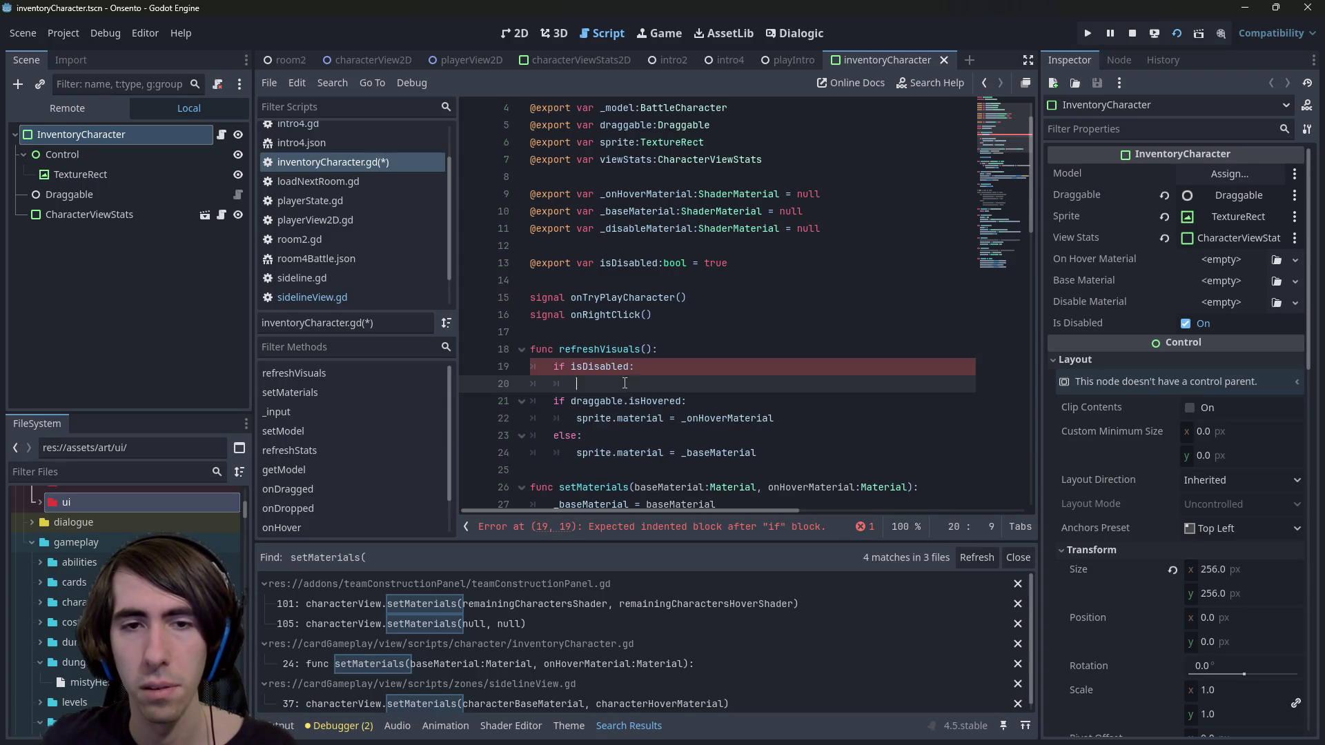
key("ctrl+v")
double_click(661, 228)
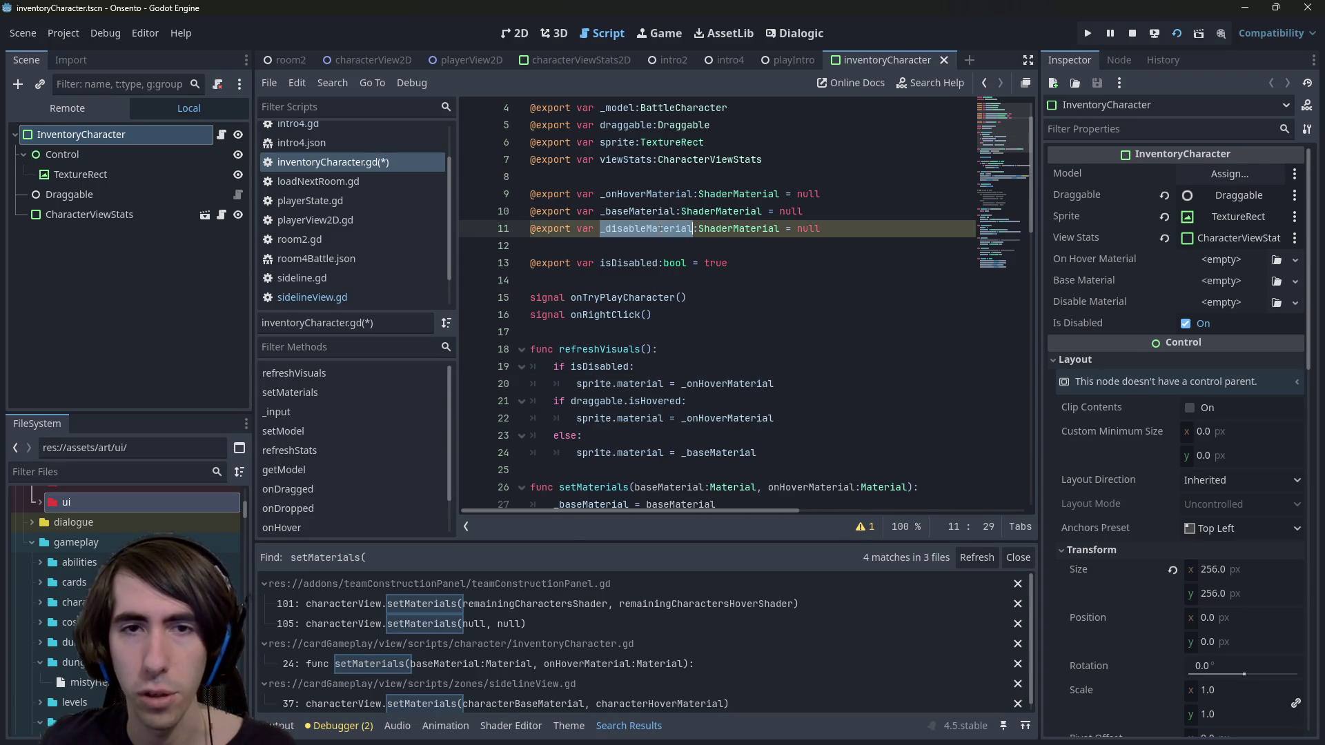
key("ctrl+c")
double_click(718, 384)
key("ctrl+v")
key("ctrl+s")
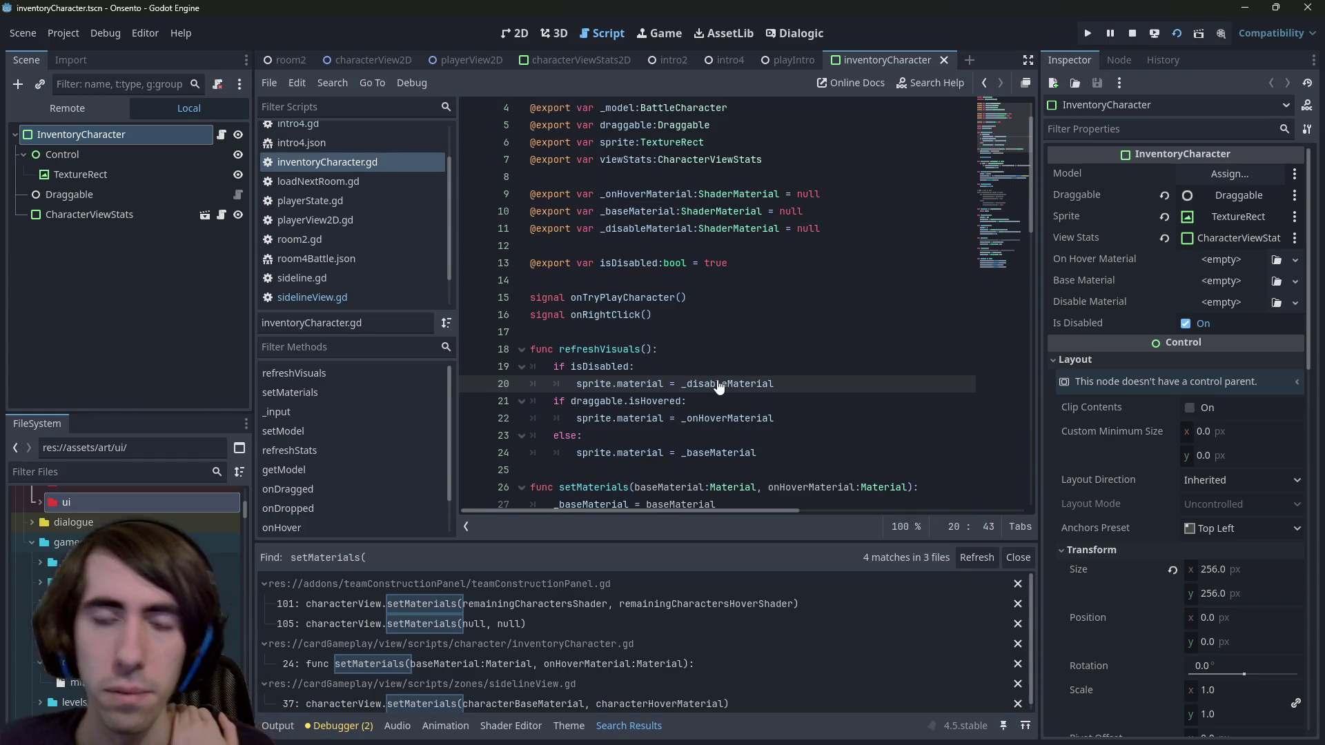
Review the Disable Material property options, then change the hover check to 'elif draggable.isHovered'.
left_click(1200, 304)
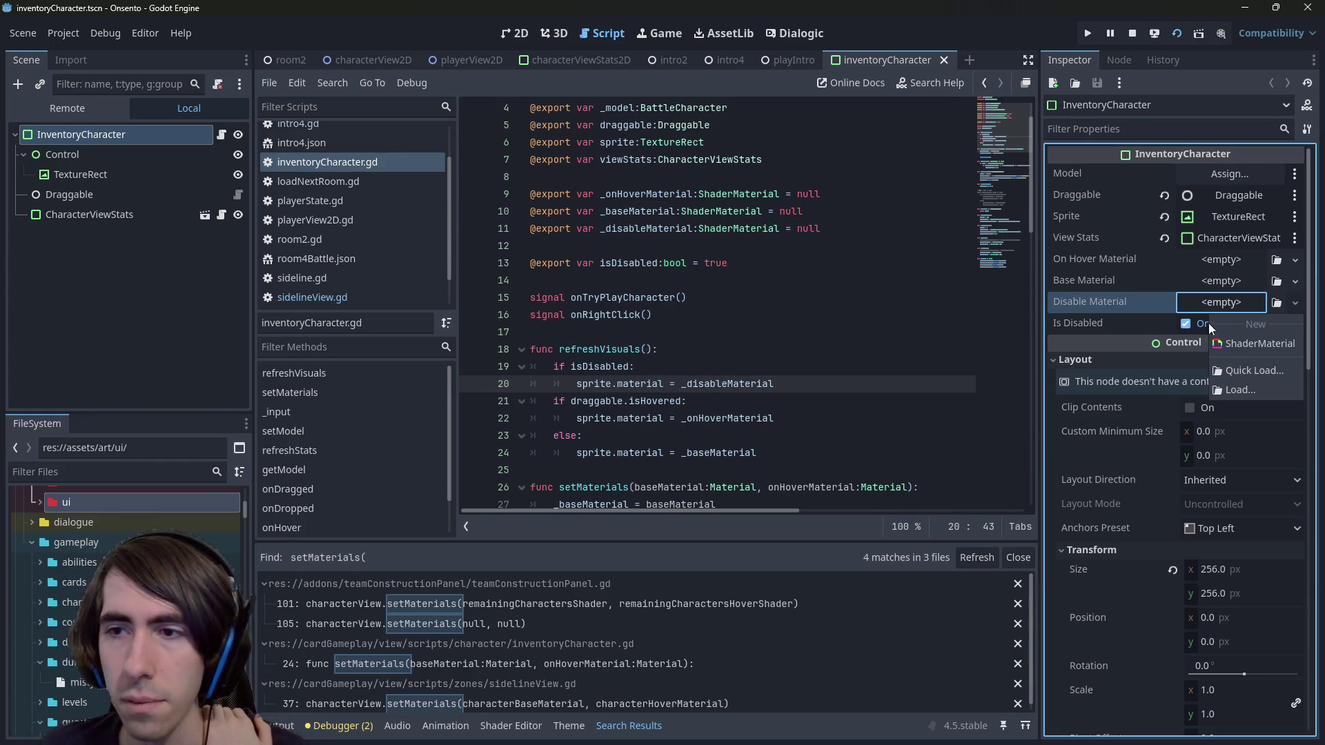
left_click(1187, 300)
left_click(752, 470)
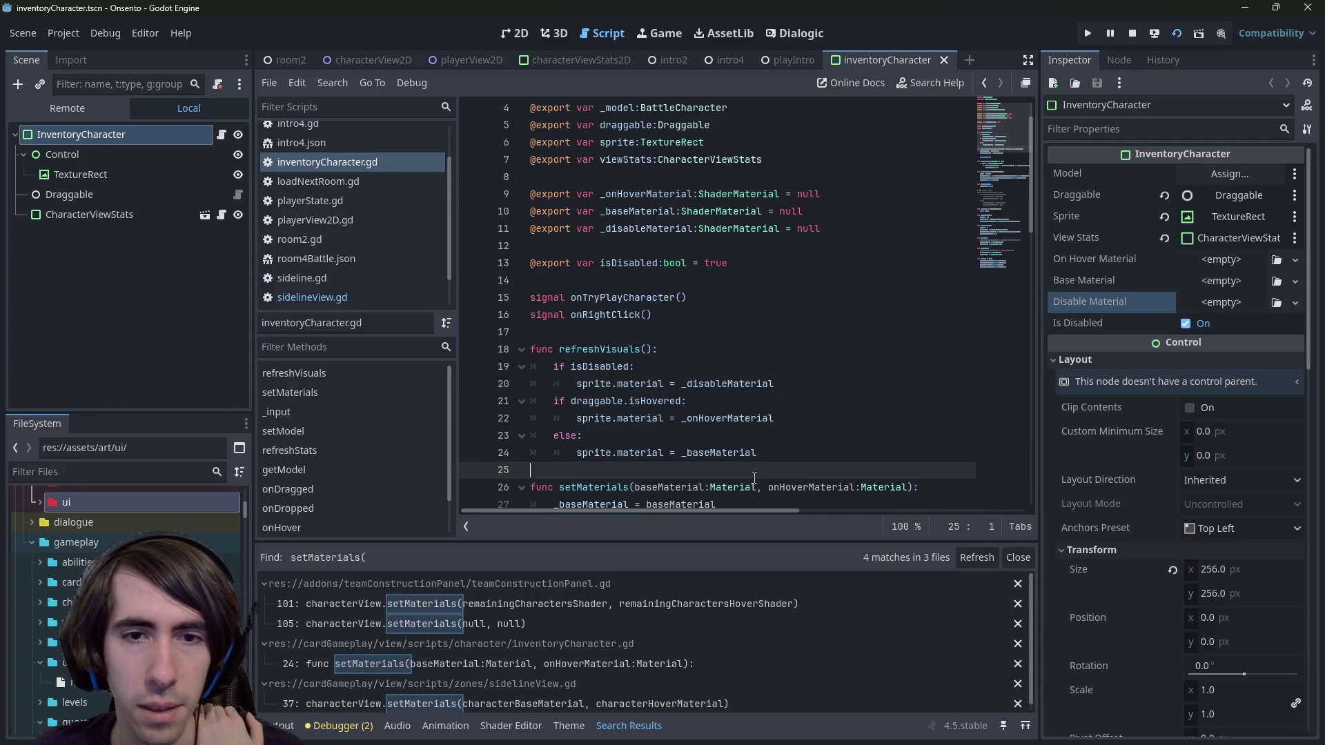
scroll(712, 425, "down", 2)
left_click(556, 298)
type("el")
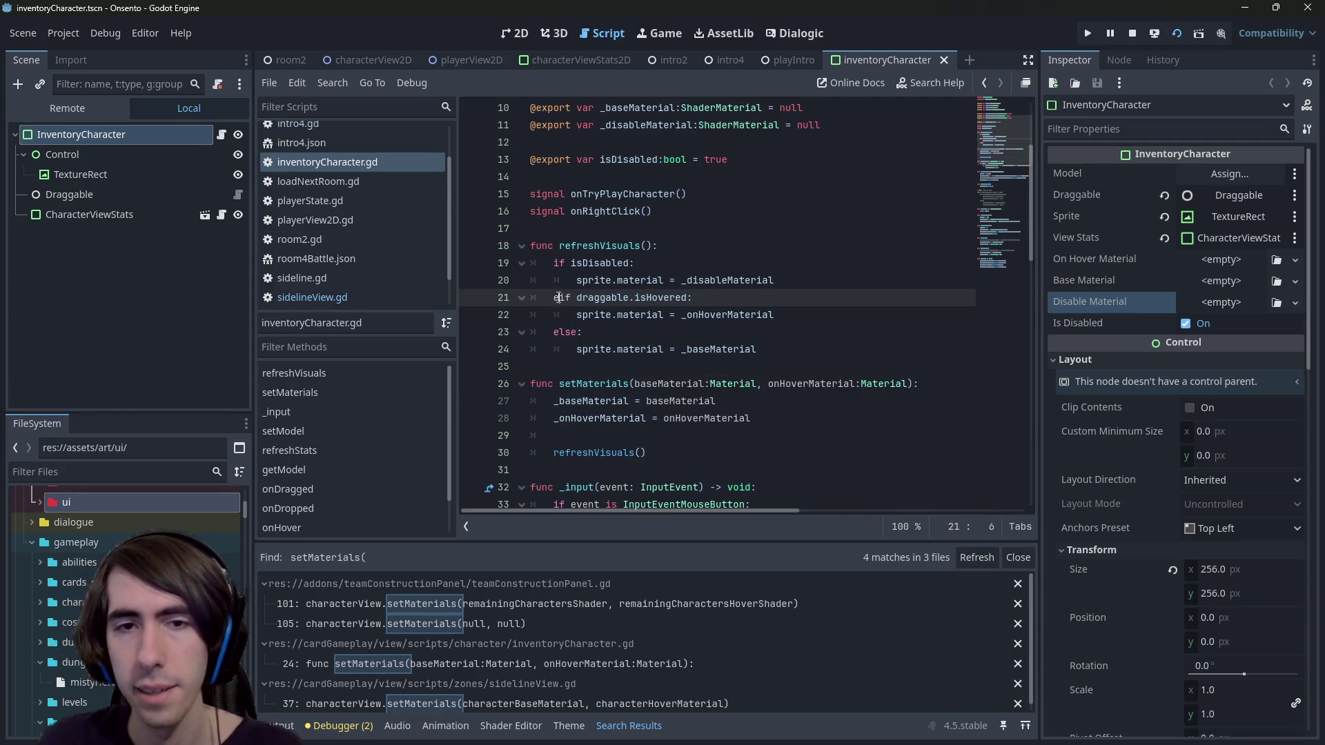
left_click(589, 280)
scroll(581, 327, "down", 2)
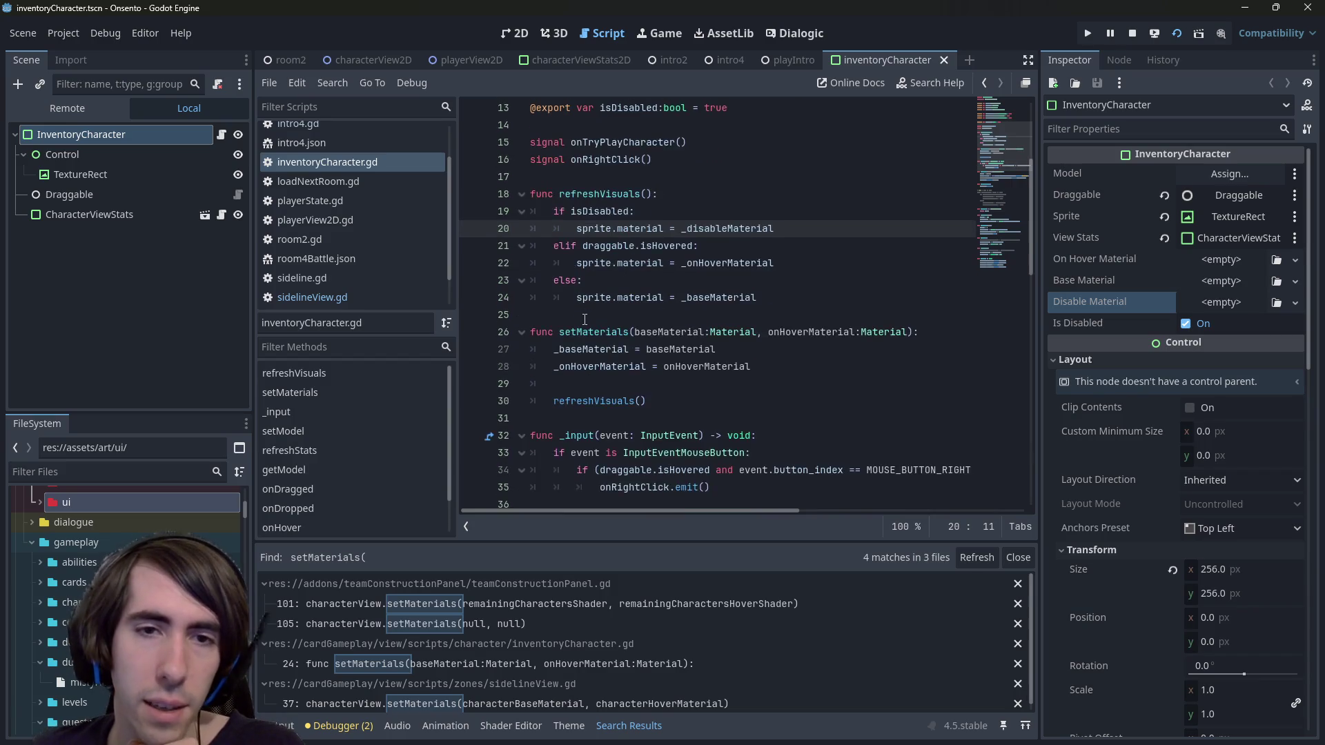
scroll(582, 327, "up", 3)
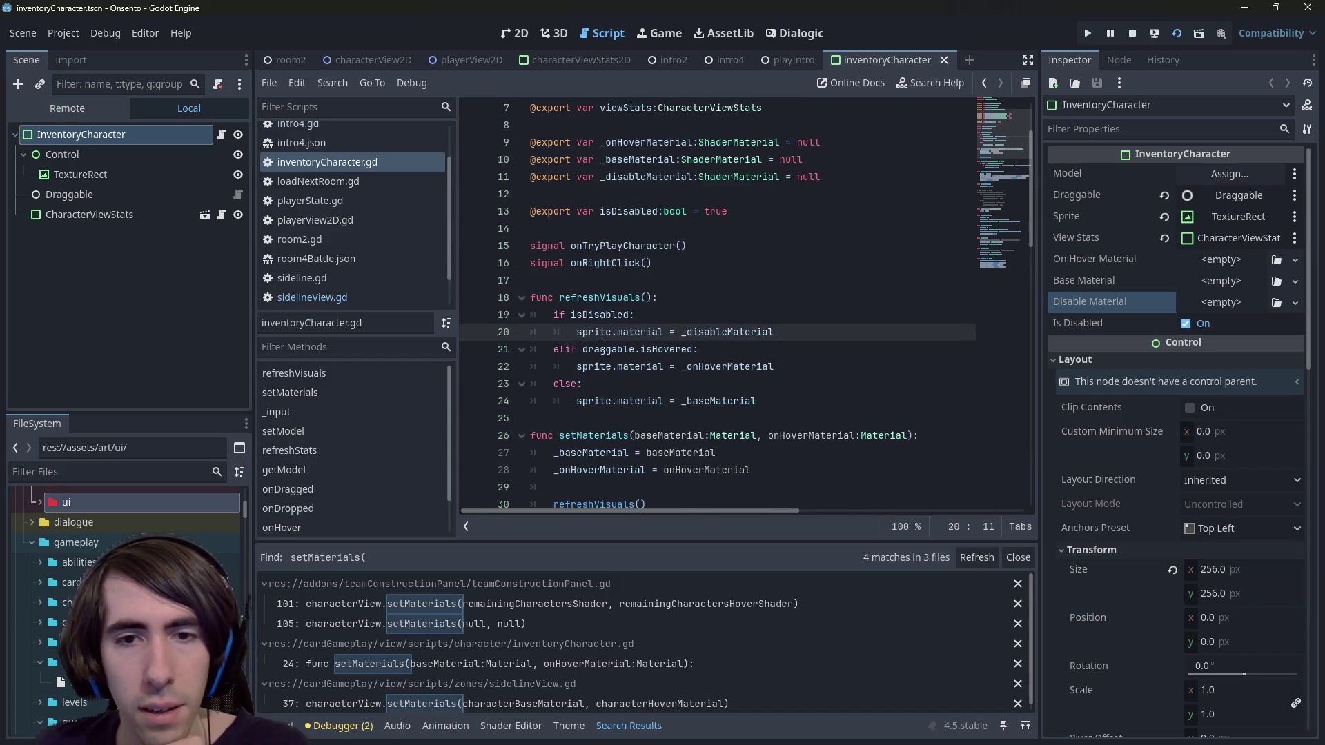
left_click(701, 298)
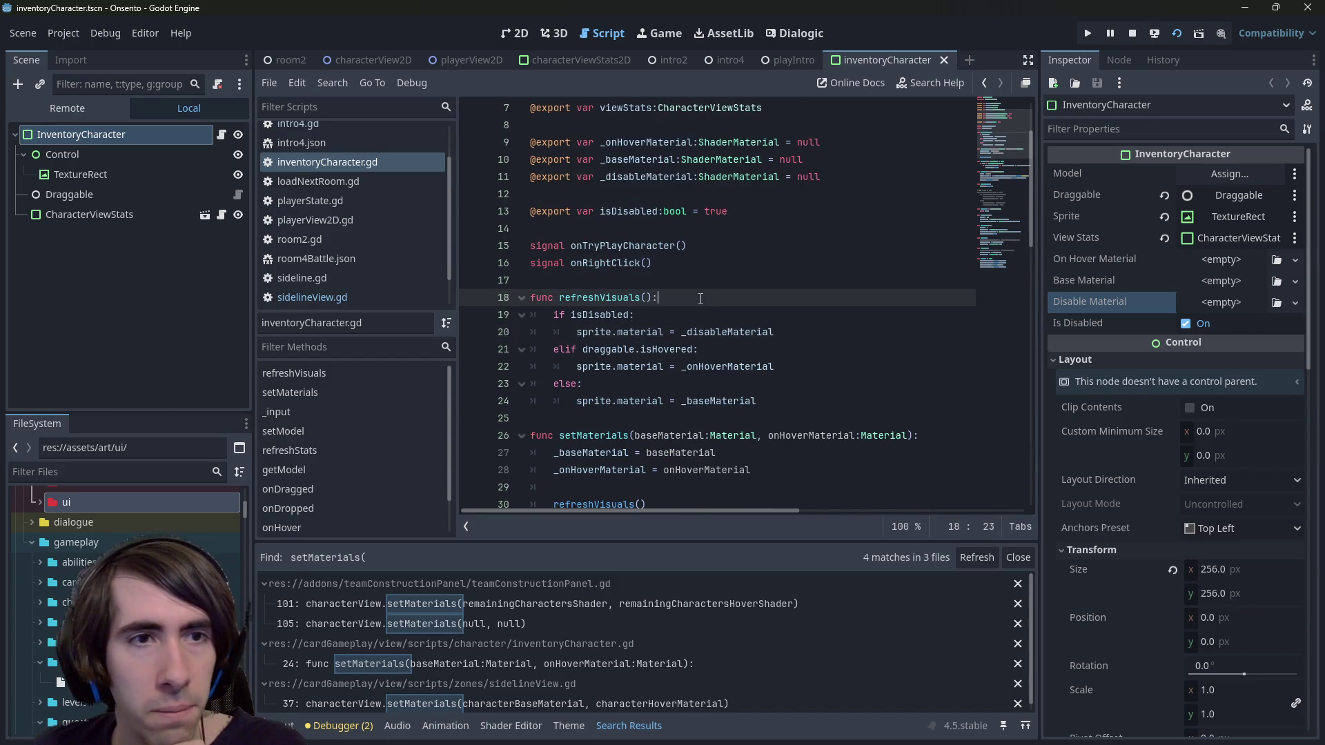
left_click(525, 23)
left_click(589, 32)
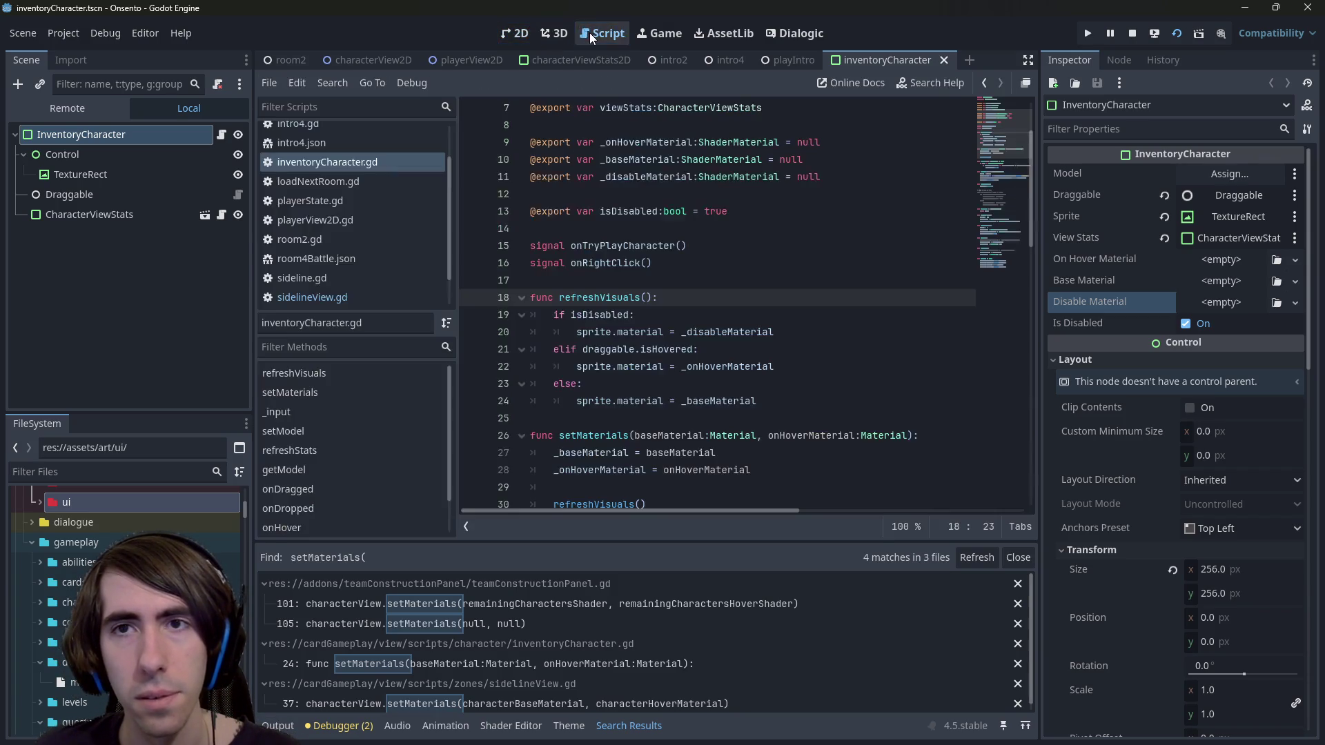
Quick-open the characterView2D.tscn scene from the 2D view.
key("ctrl+F1")
key("alt+shift+o")
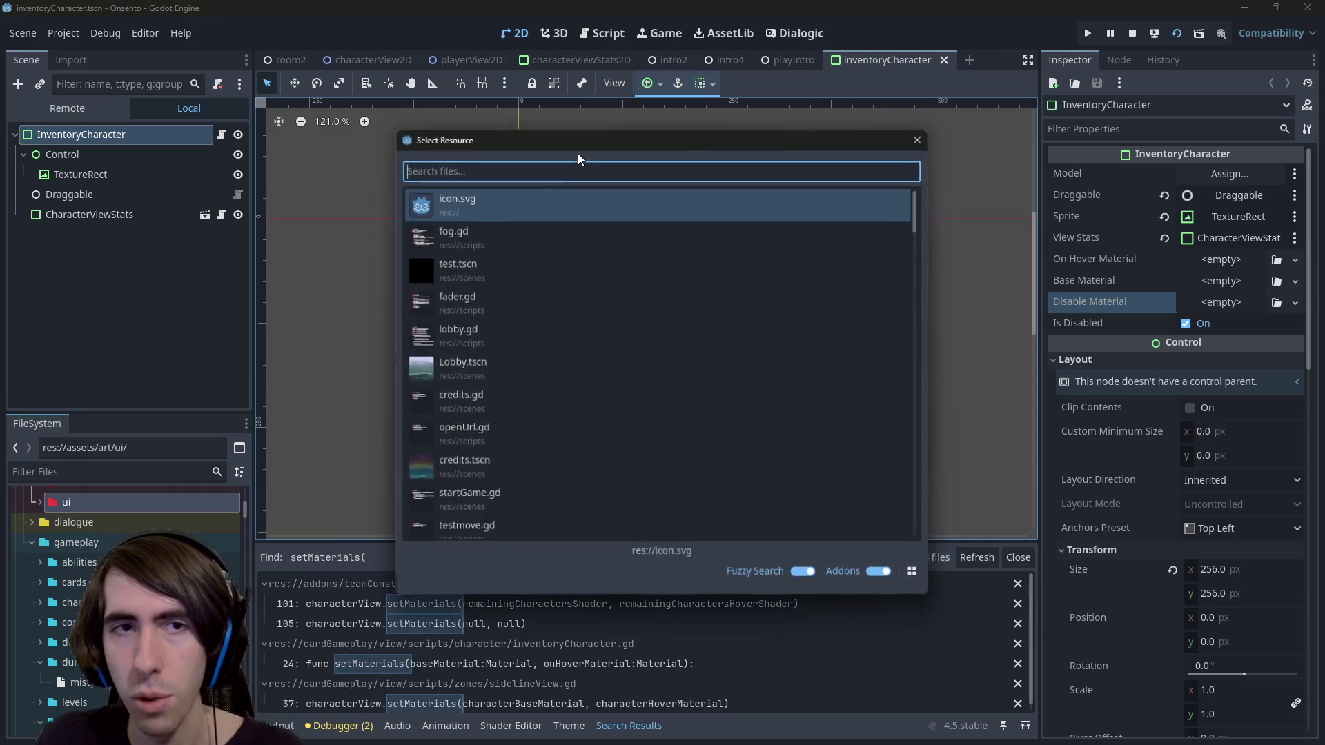
type("batltecharacterview")
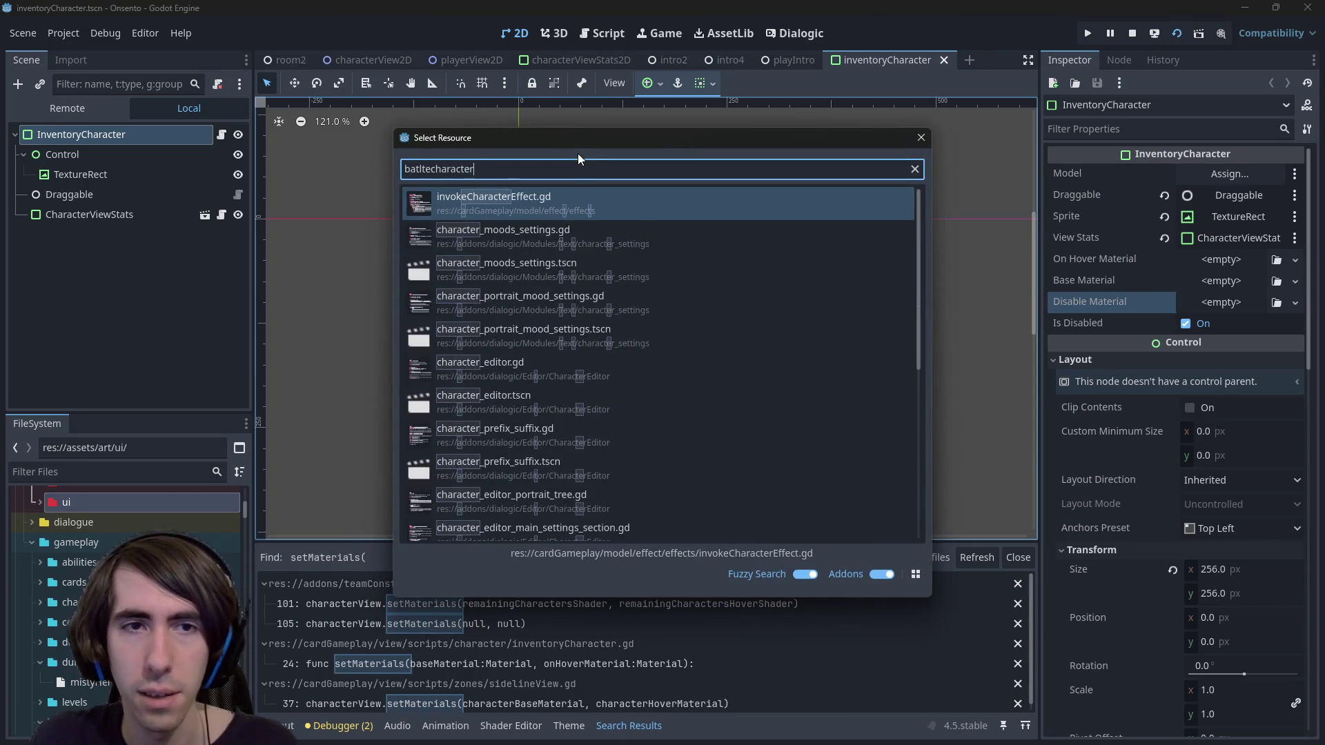
key("Down")
key("Down")
key("Down")
key("Up")
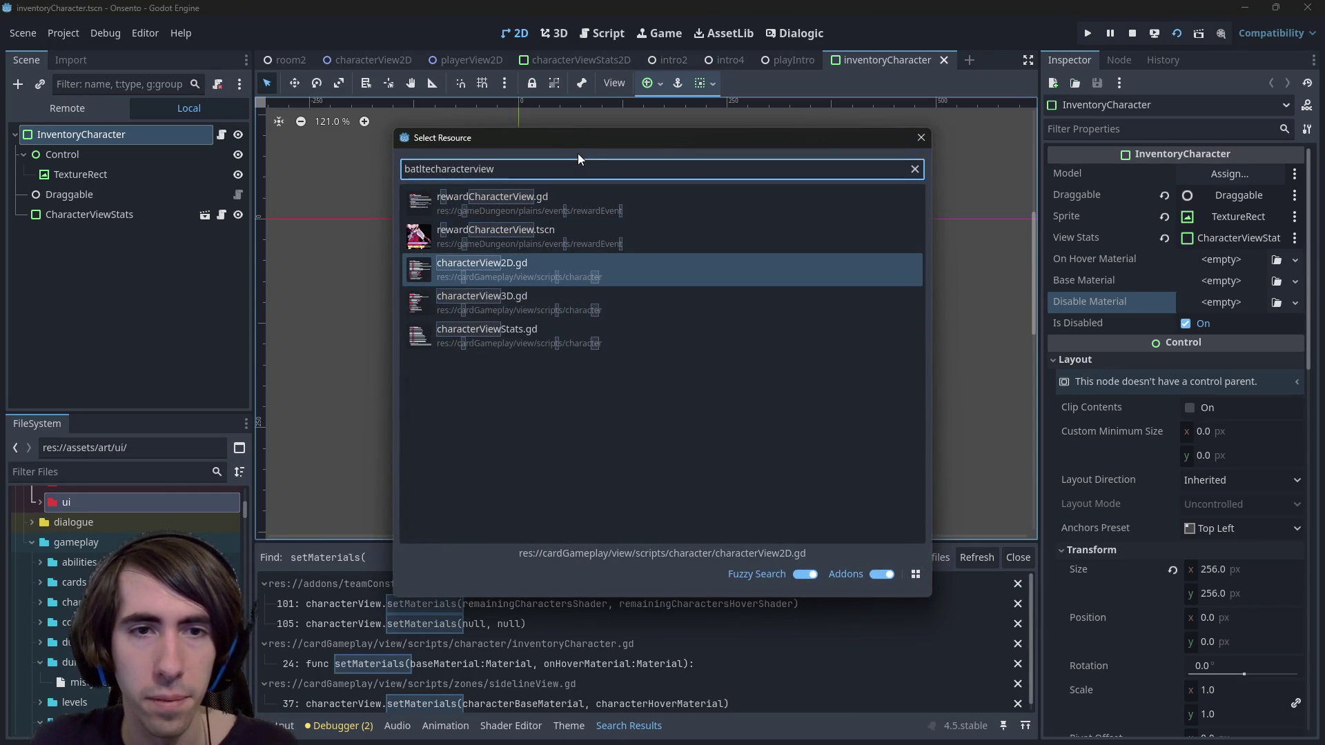
key("Down")
key("Up")
key("Up")
key("Up")
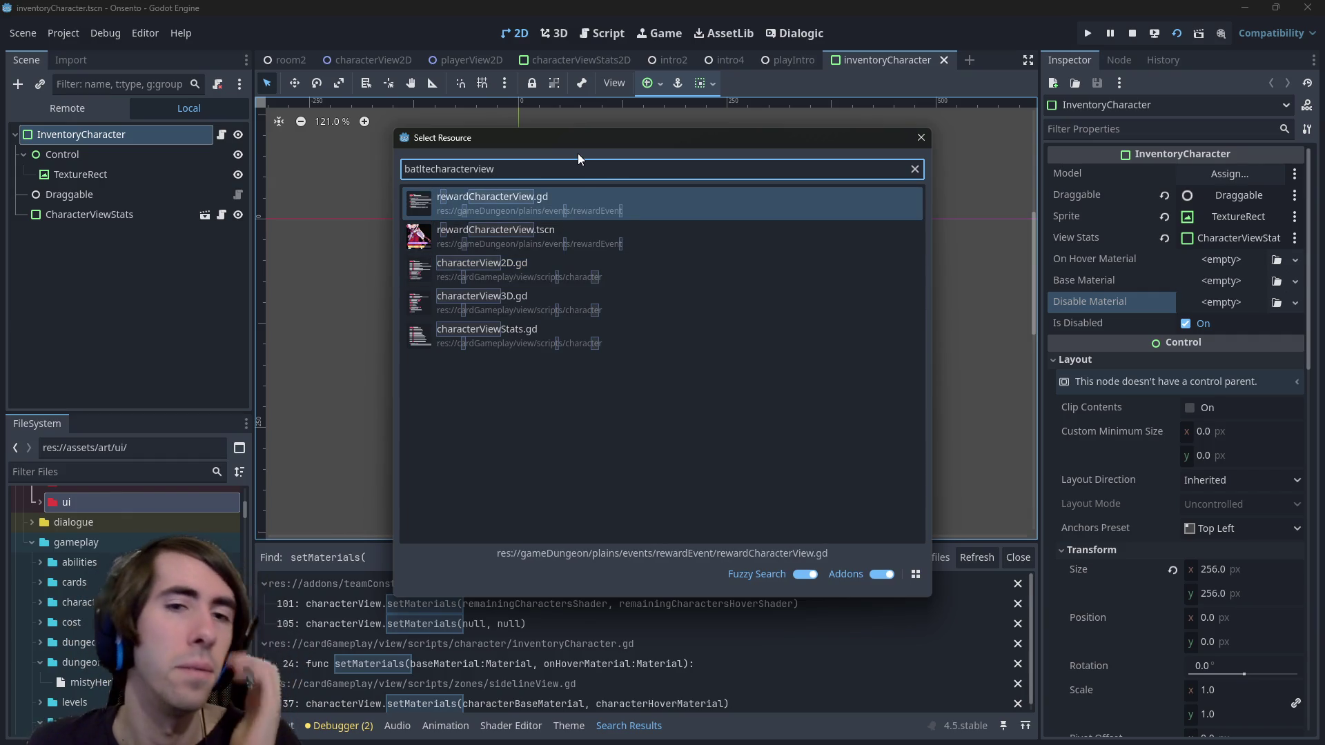
key("BackSpace")
key("BackSpace")
key("BackSpace")
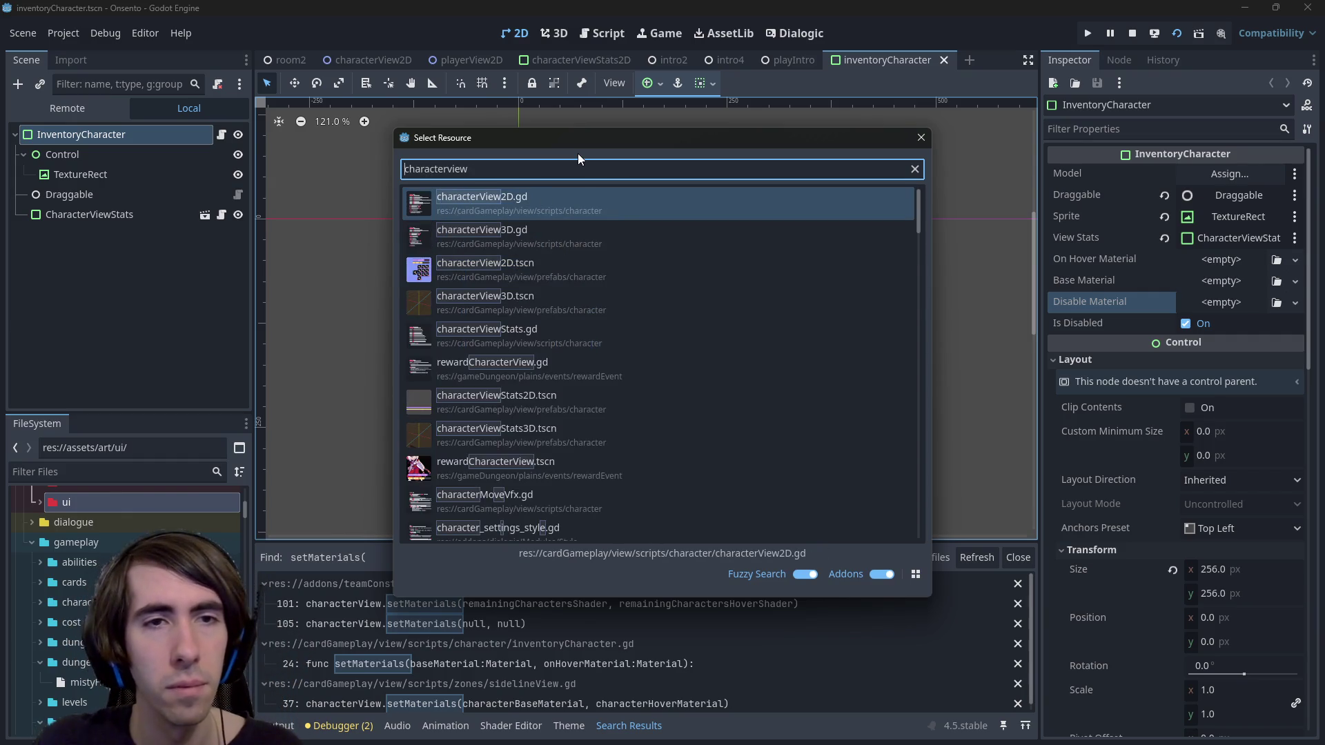
key("Down")
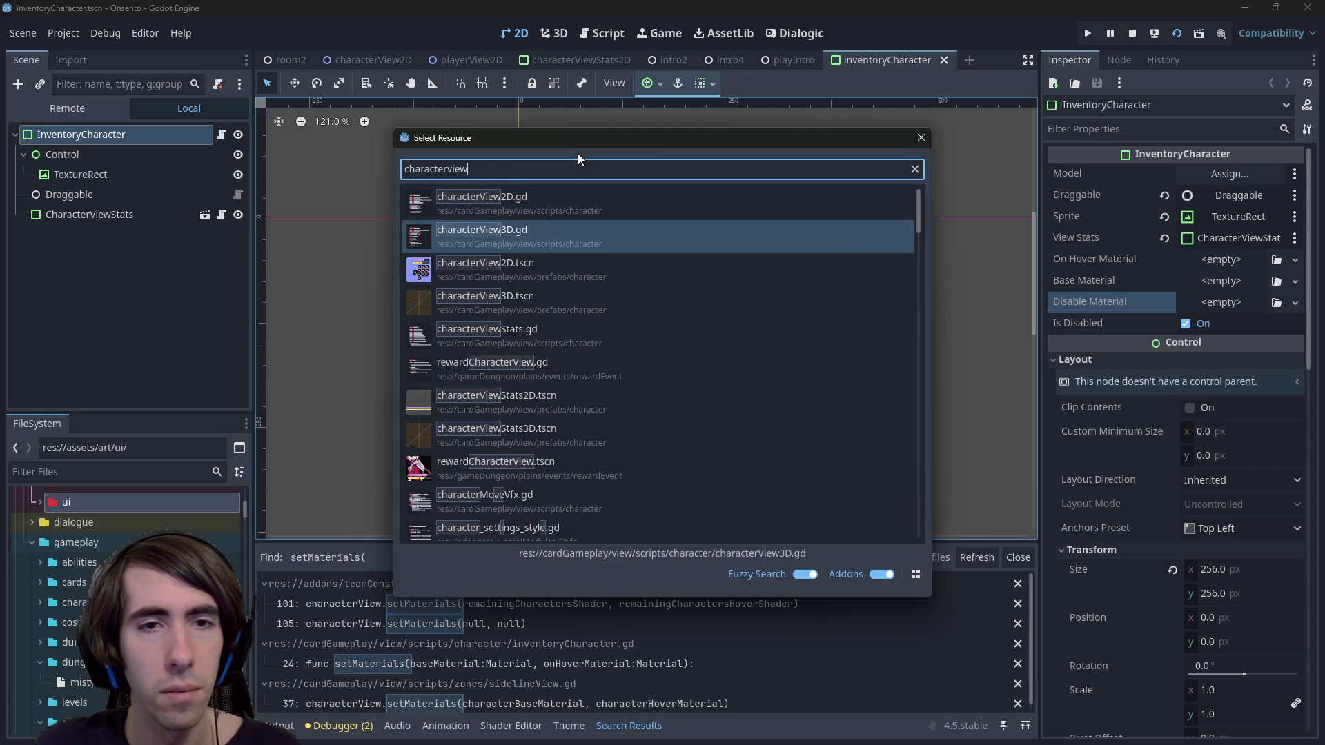
key("Down")
key("Return")
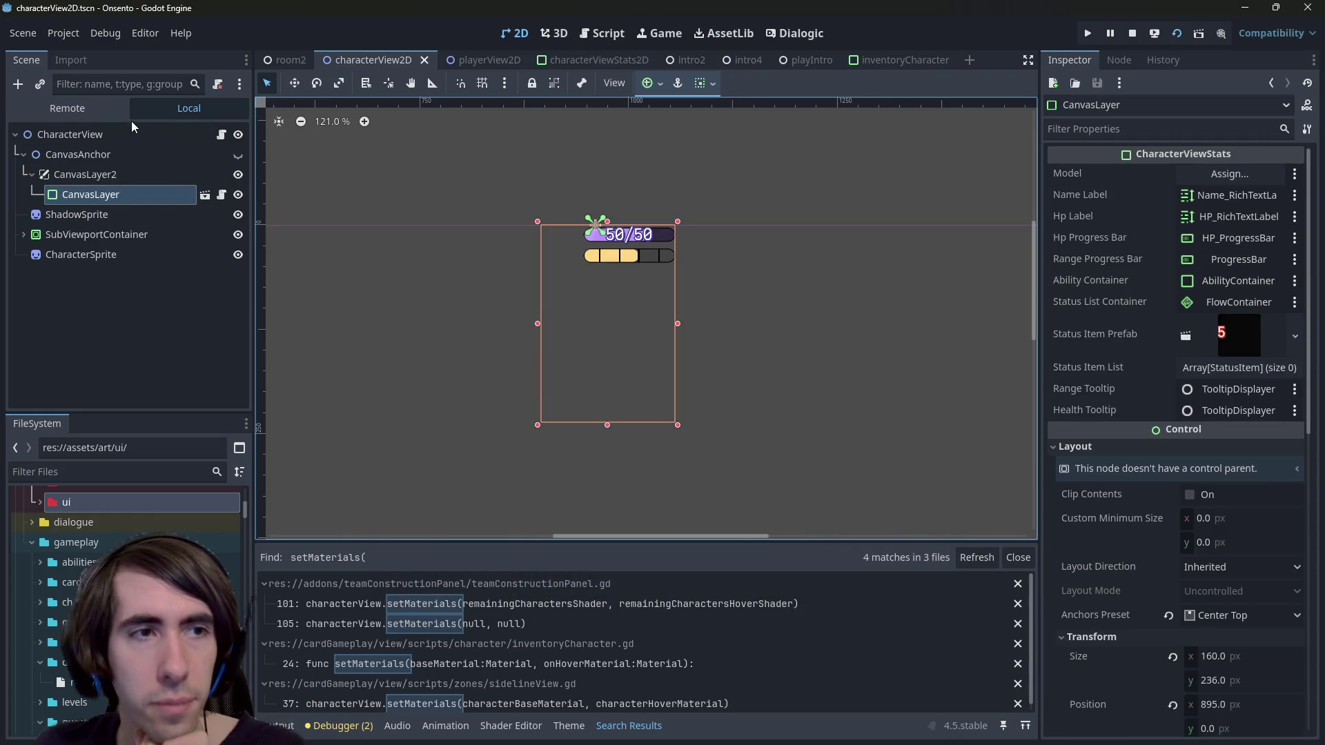
Open characterView2D.gd from the CharacterView root node's script icon.
left_click(119, 134)
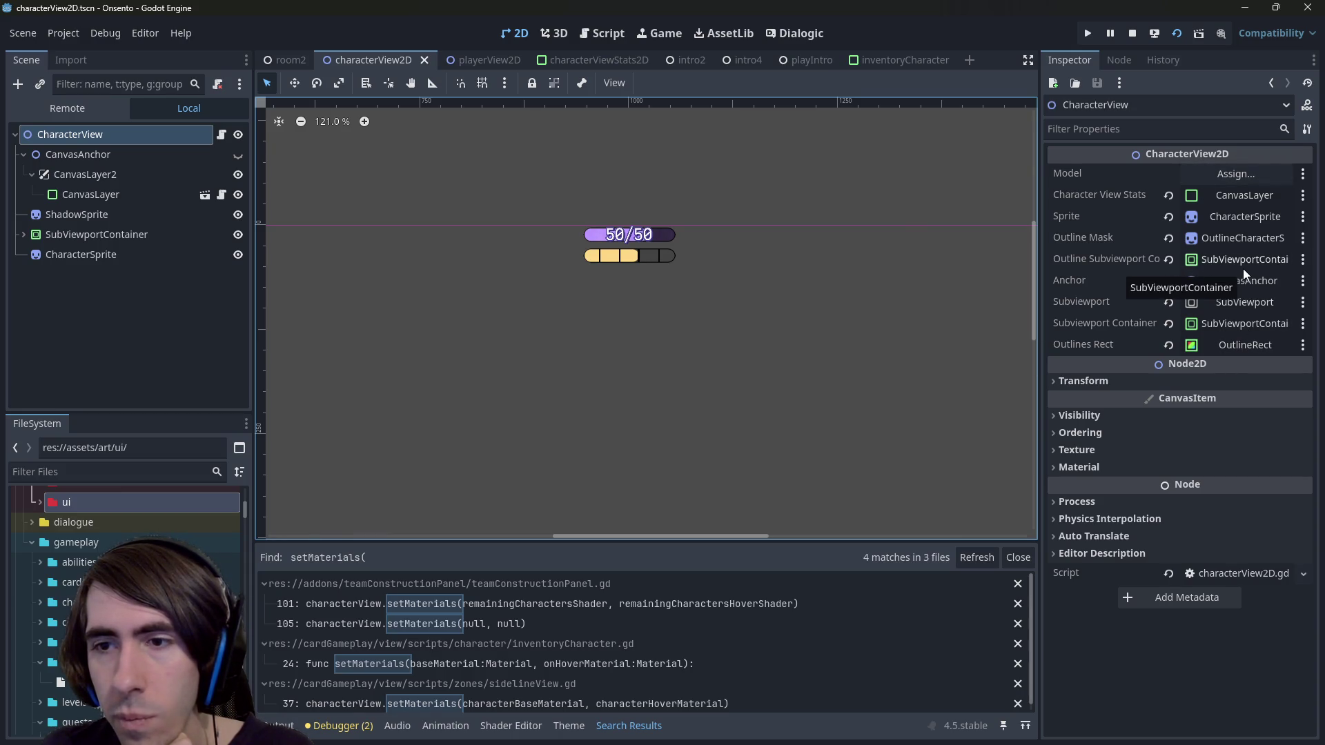
left_click(220, 136)
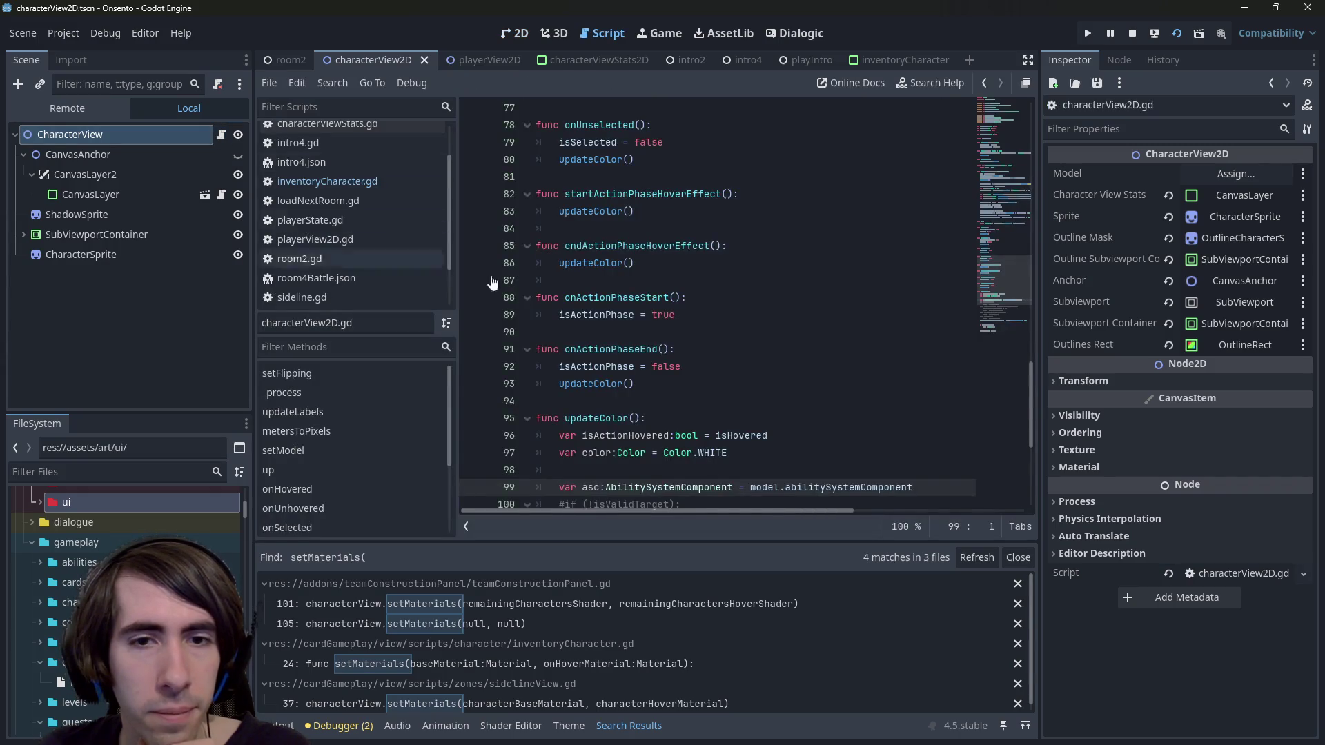
left_click(649, 298)
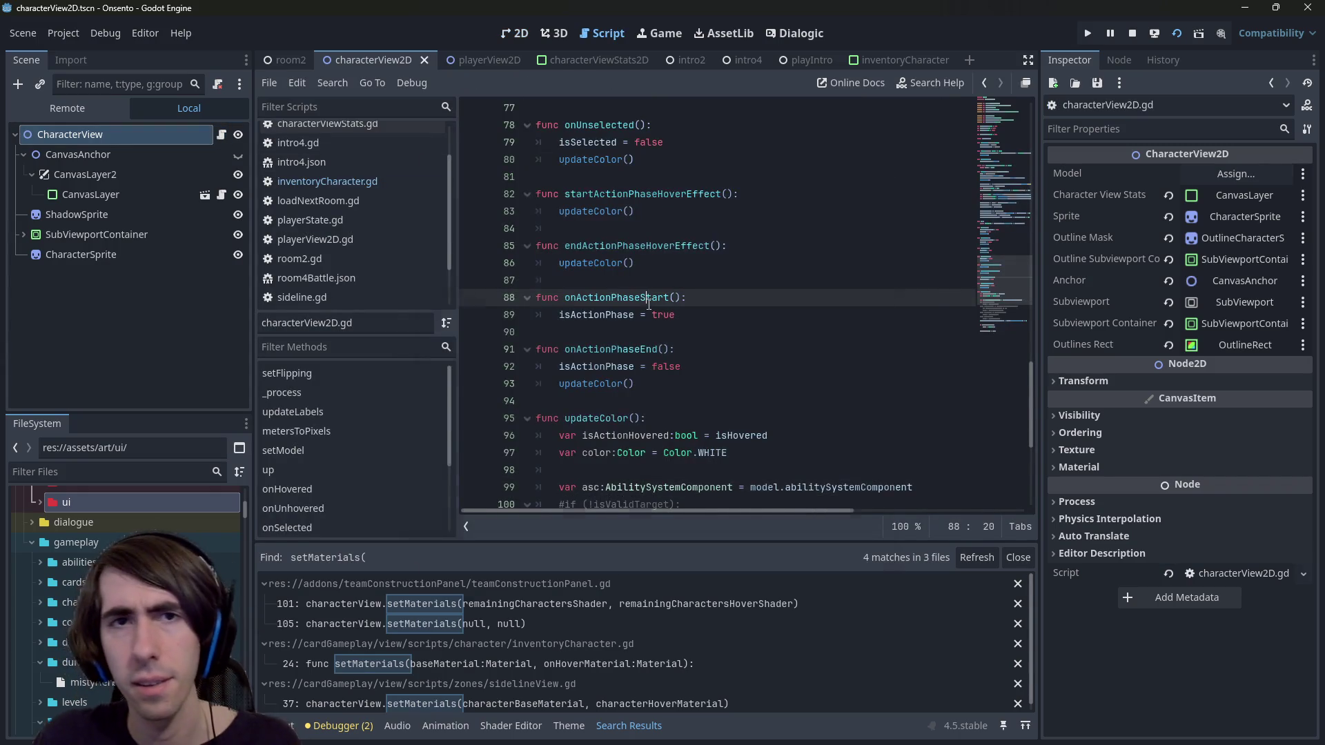
Quick-open the inventoryCharacter.tscn scene again.
key("alt+shift+o")
type("sidelinecharacte")
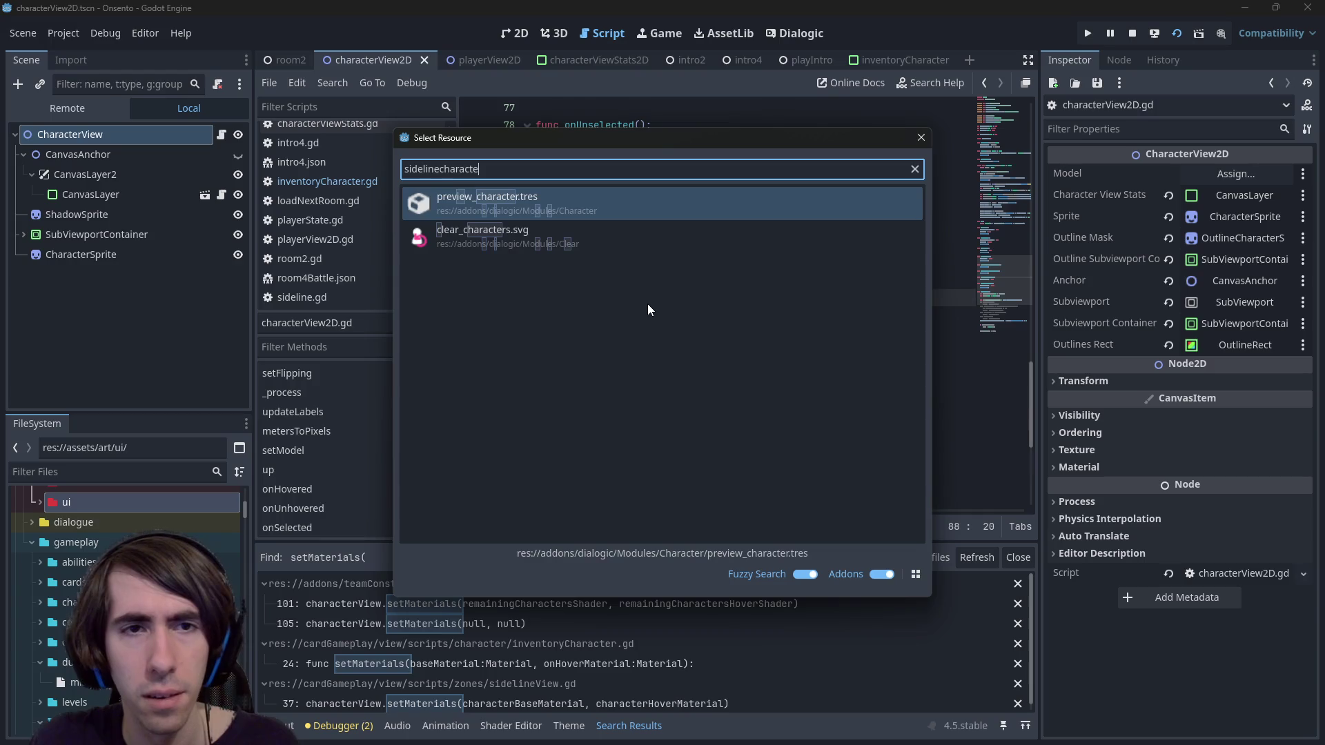
key("ctrl+a")
type("ivnen")
key("BackSpace")
key("BackSpace")
key("BackSpace")
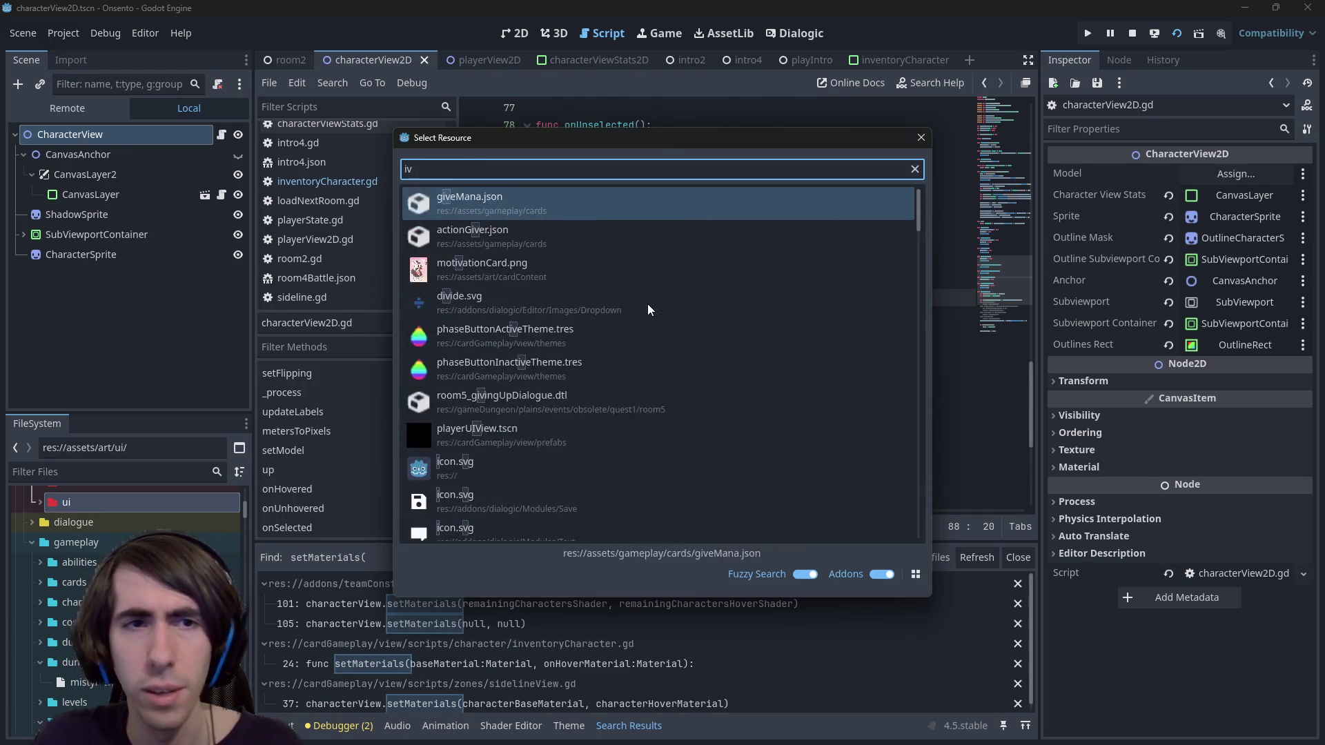
type("invenotrych")
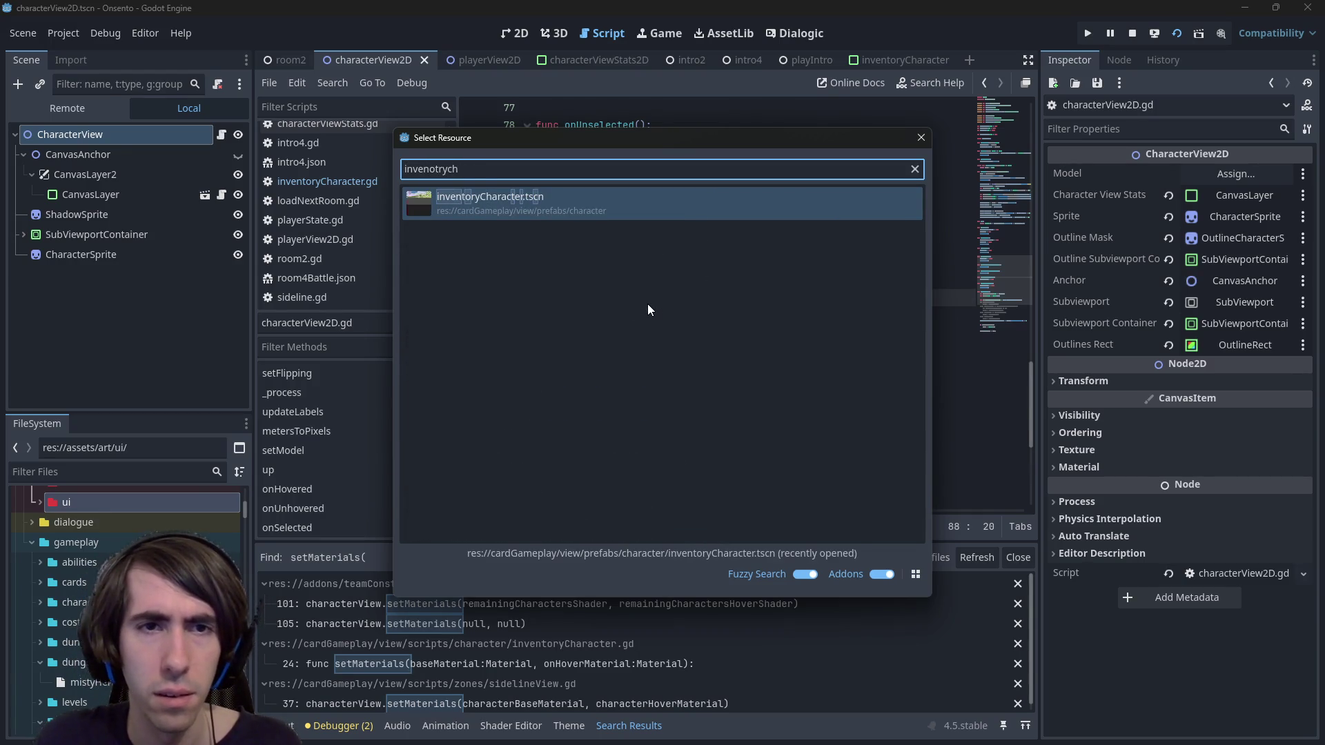
key("Return")
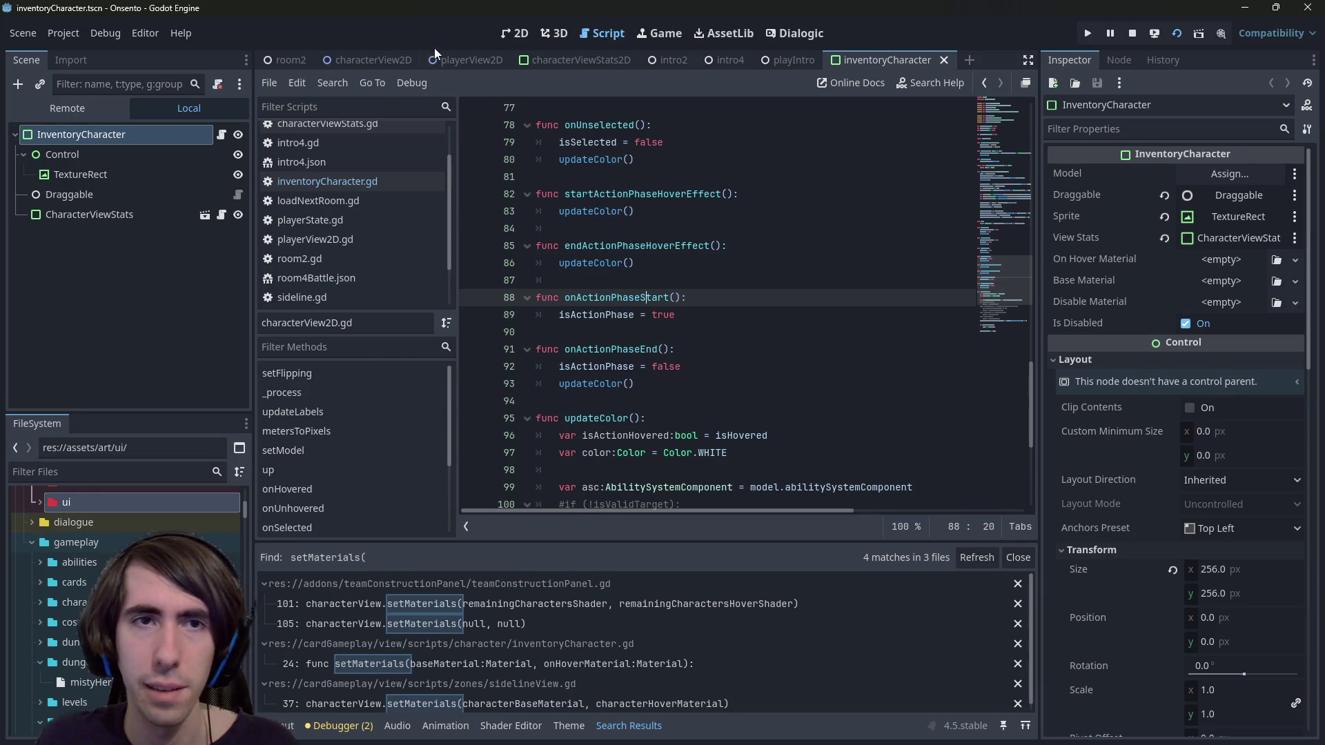
left_click(471, 59)
Inspect SummonsPanel's Character Hover Material in playerView2D: saturate.gdshader with Hsv Mult 1.0, 1.05, 1.2.
left_click(515, 36)
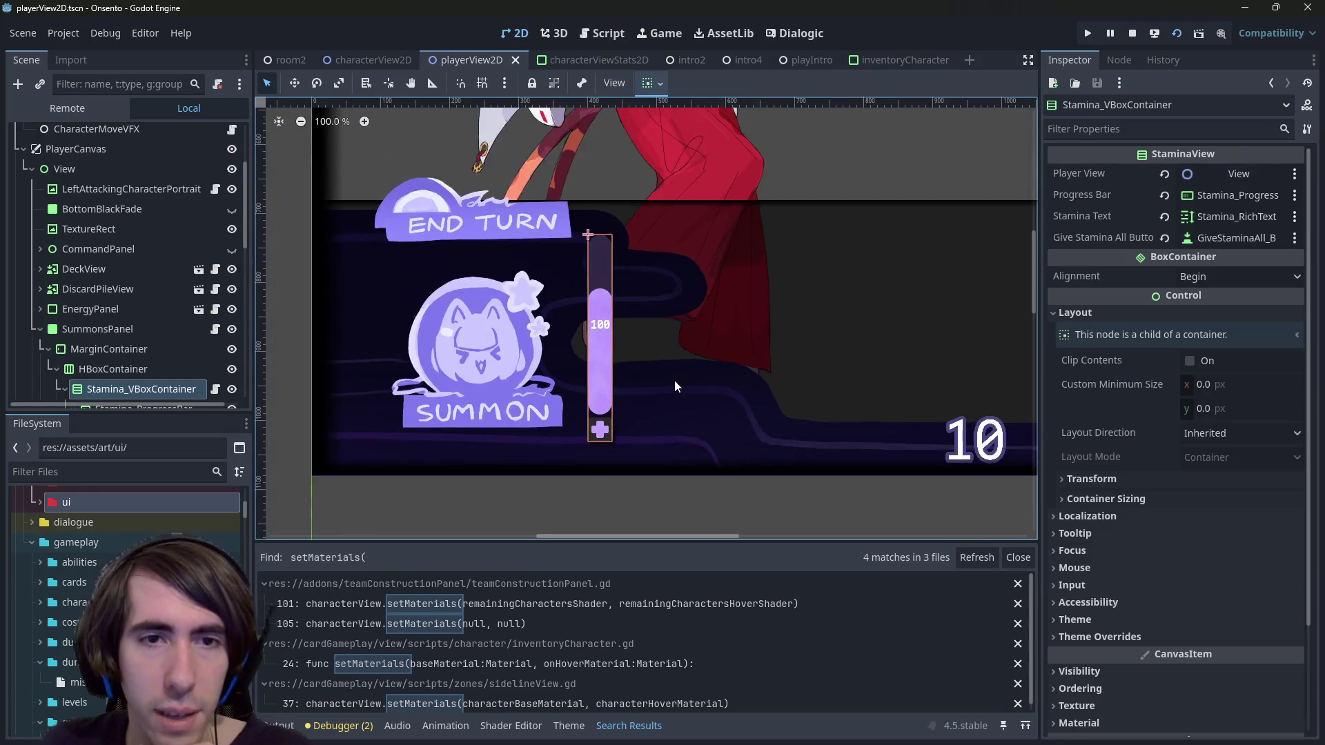
scroll(674, 379, "down", 2)
scroll(572, 347, "right", 3)
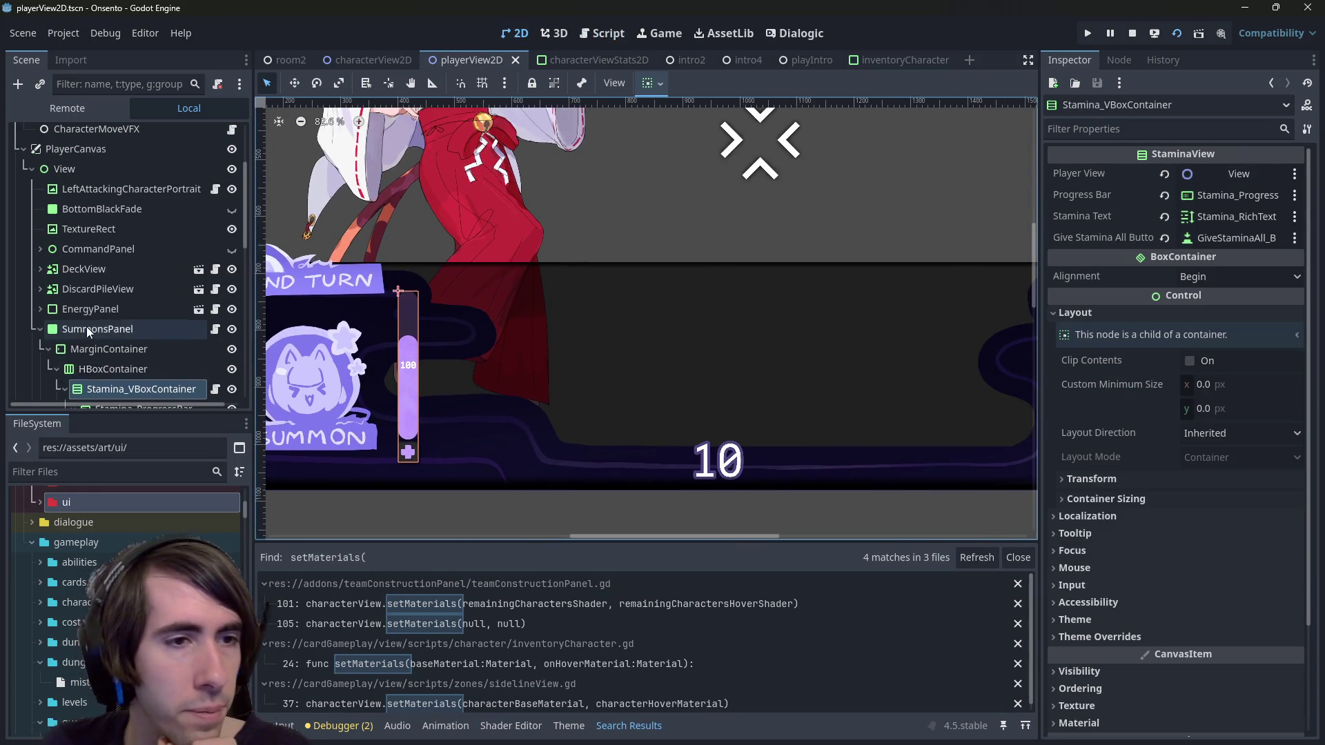
scroll(103, 276, "down", 3)
left_click(119, 226)
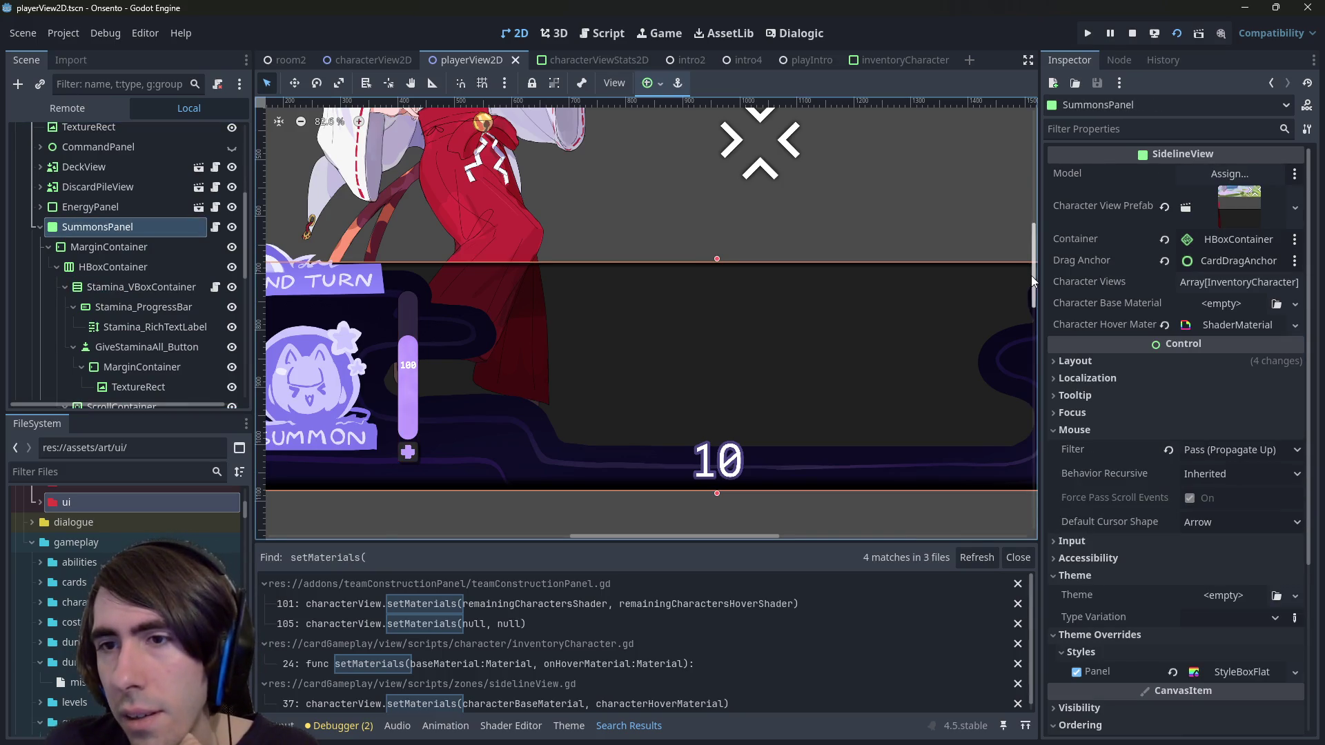
left_click_drag(1040, 304, 966, 302)
left_click(1223, 330)
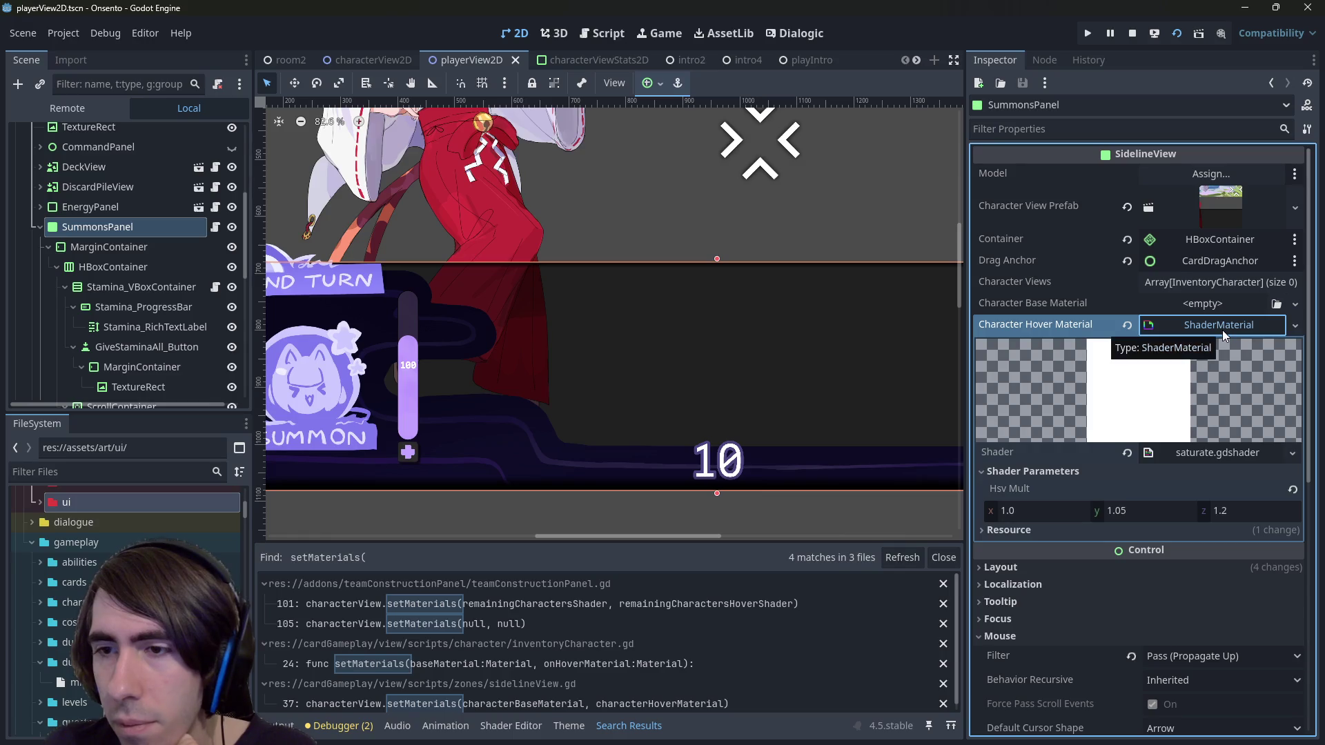
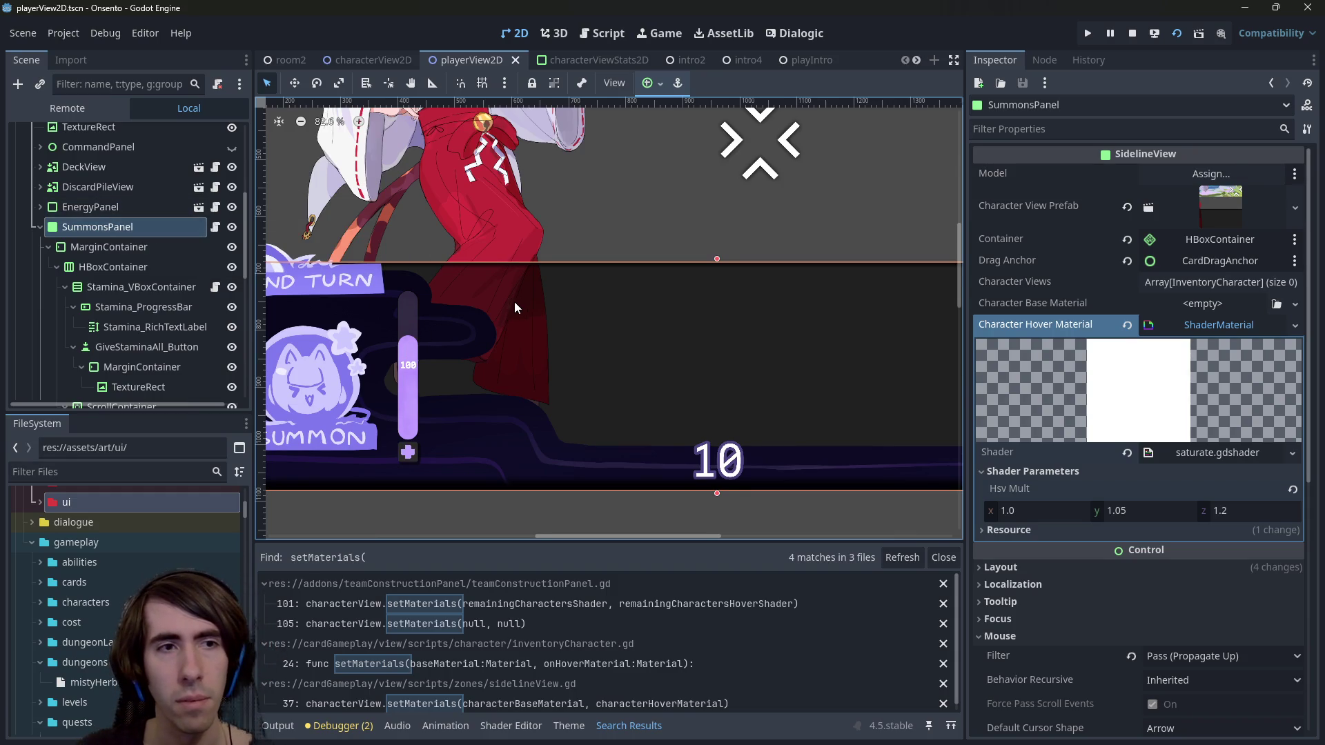
Duplicate the characterHoverMaterial export in sidelineView.gd as characterDisableMaterial, save, and expand the new Inspector material.
left_click_drag(515, 301, 486, 314)
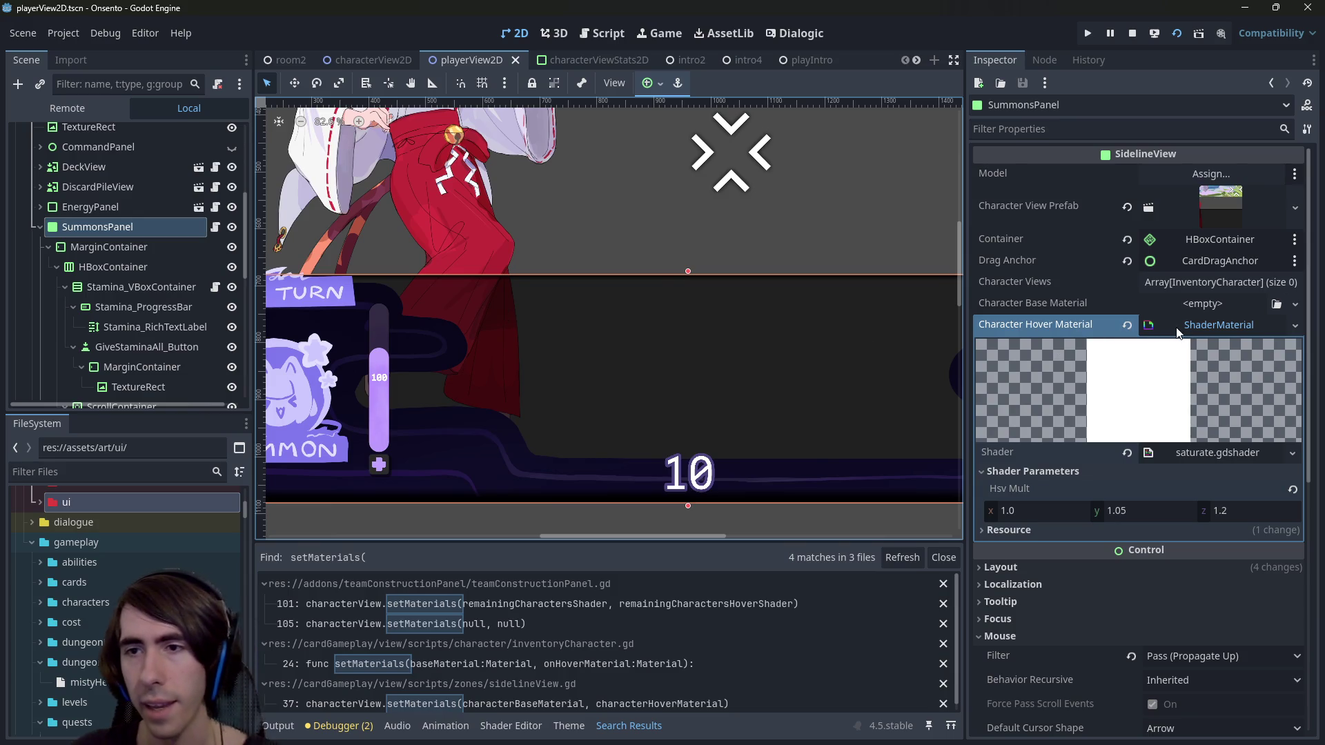
left_click(1177, 330)
left_click(215, 227)
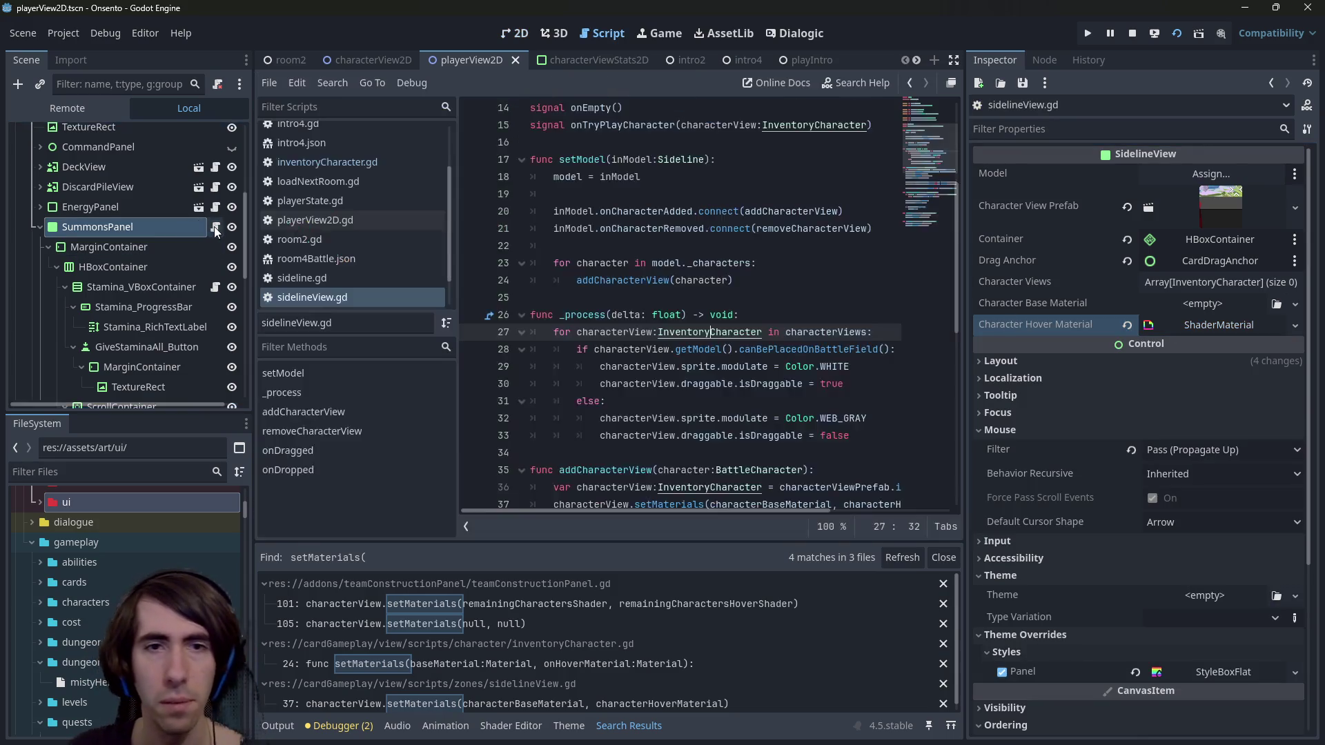
left_click(801, 178)
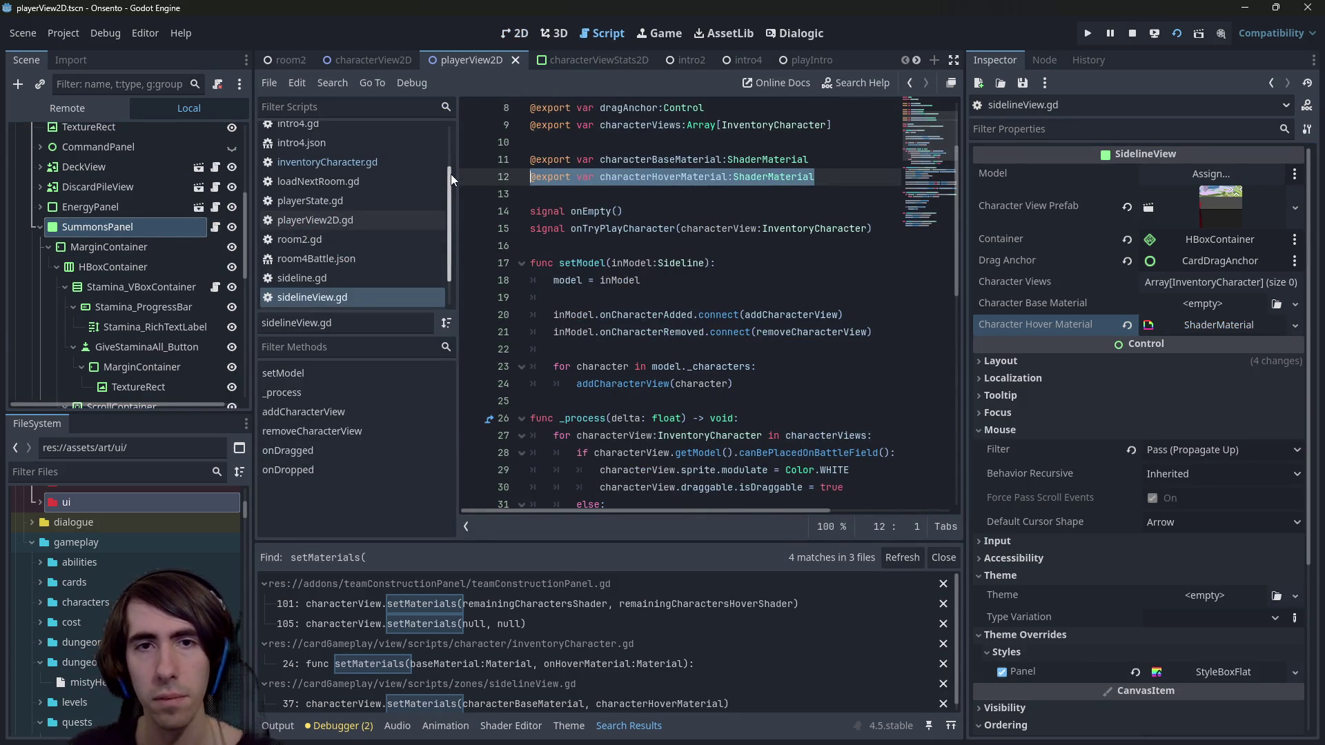
key("ctrl+shift+d")
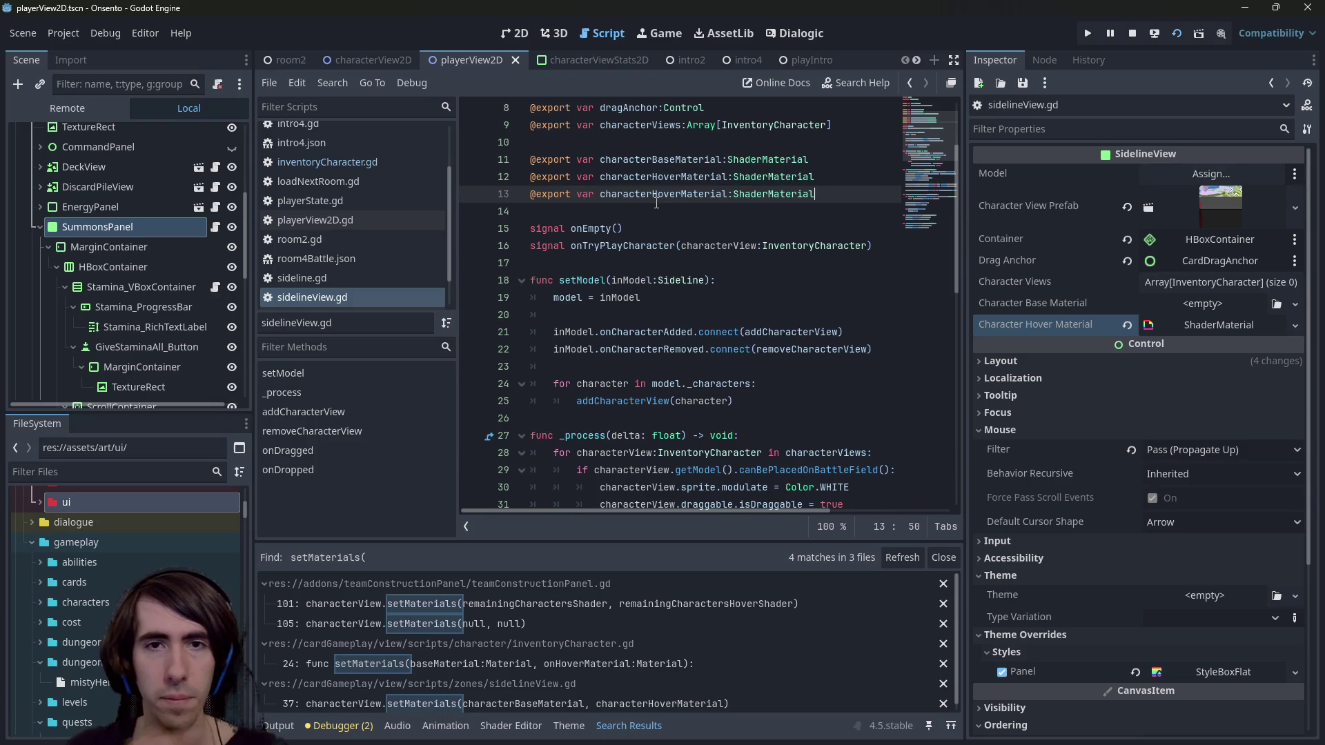
left_click_drag(652, 194, 683, 194)
type("Disable")
key("ctrl+s")
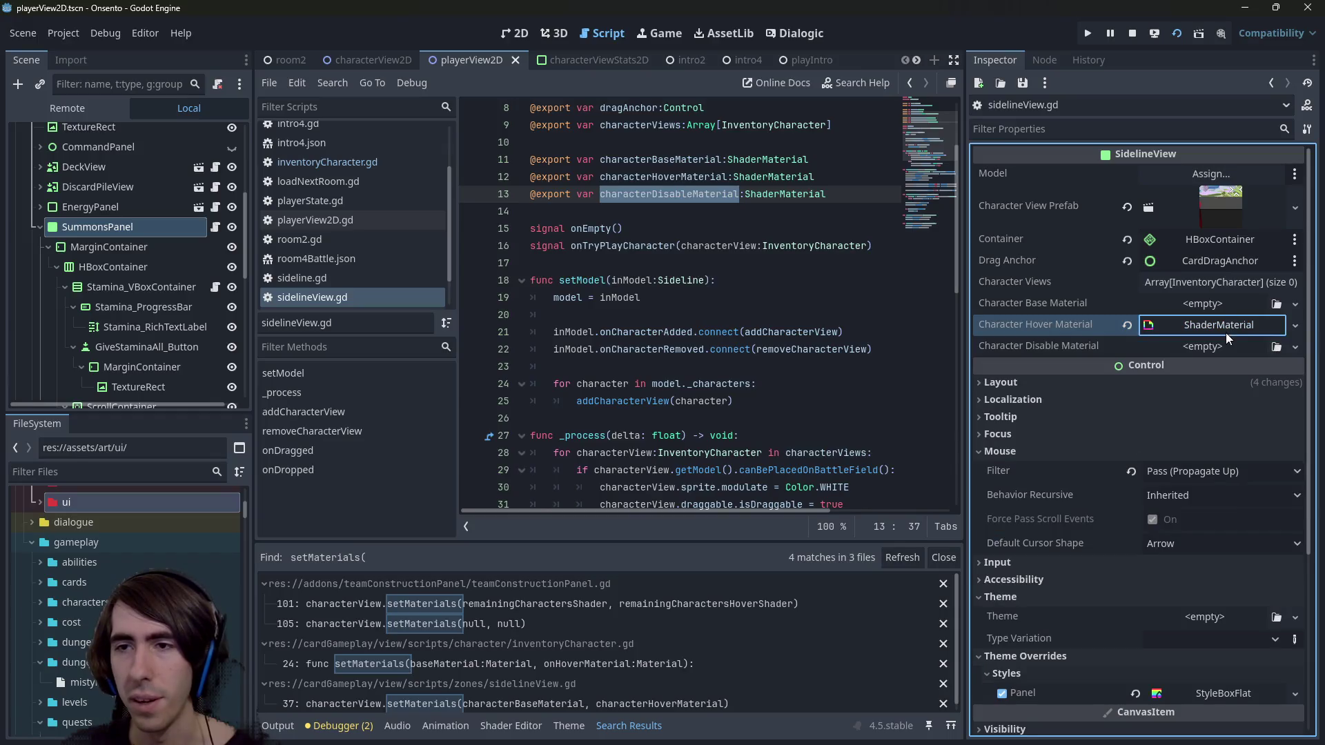
left_click_drag(1222, 325, 1248, 384)
left_click(1200, 358)
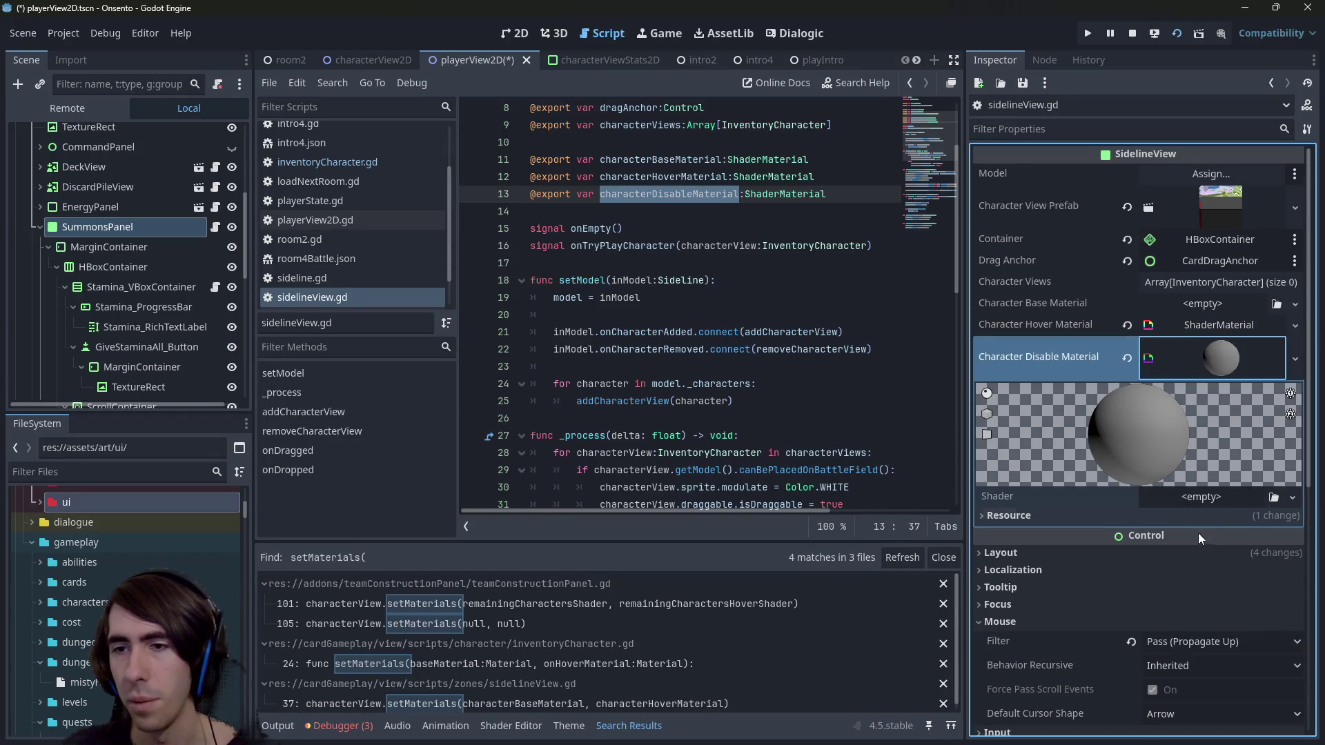
Look over the shader slot options of the hover and disable materials.
left_click(1214, 497)
left_click(1240, 519)
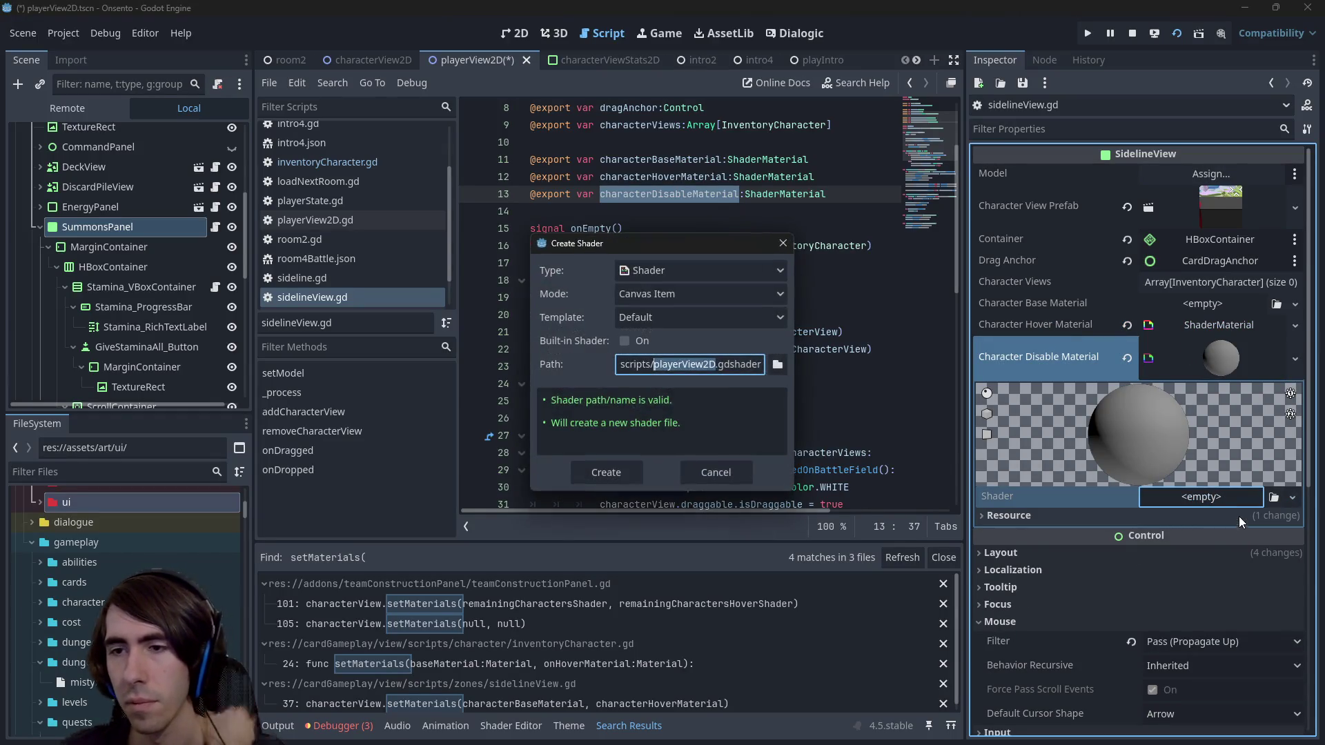
key("Escape")
left_click(1219, 319)
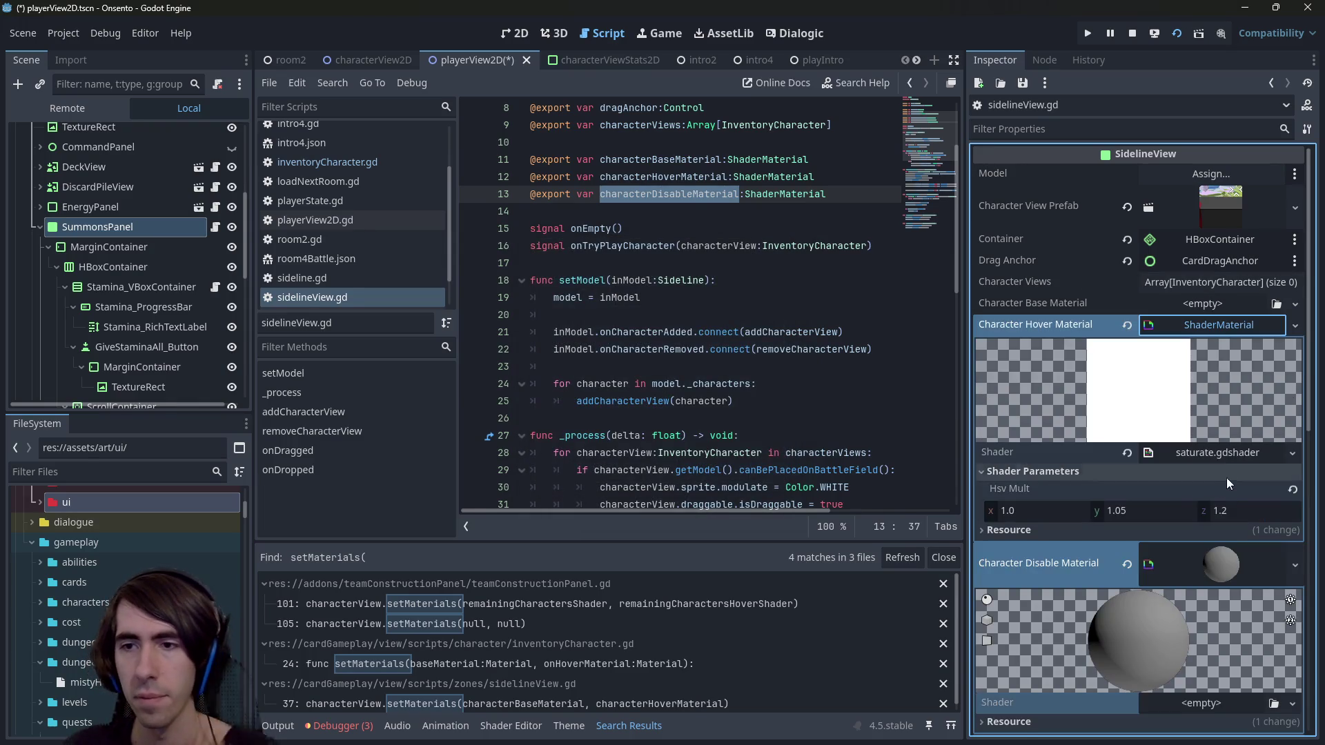
right_click(1213, 457)
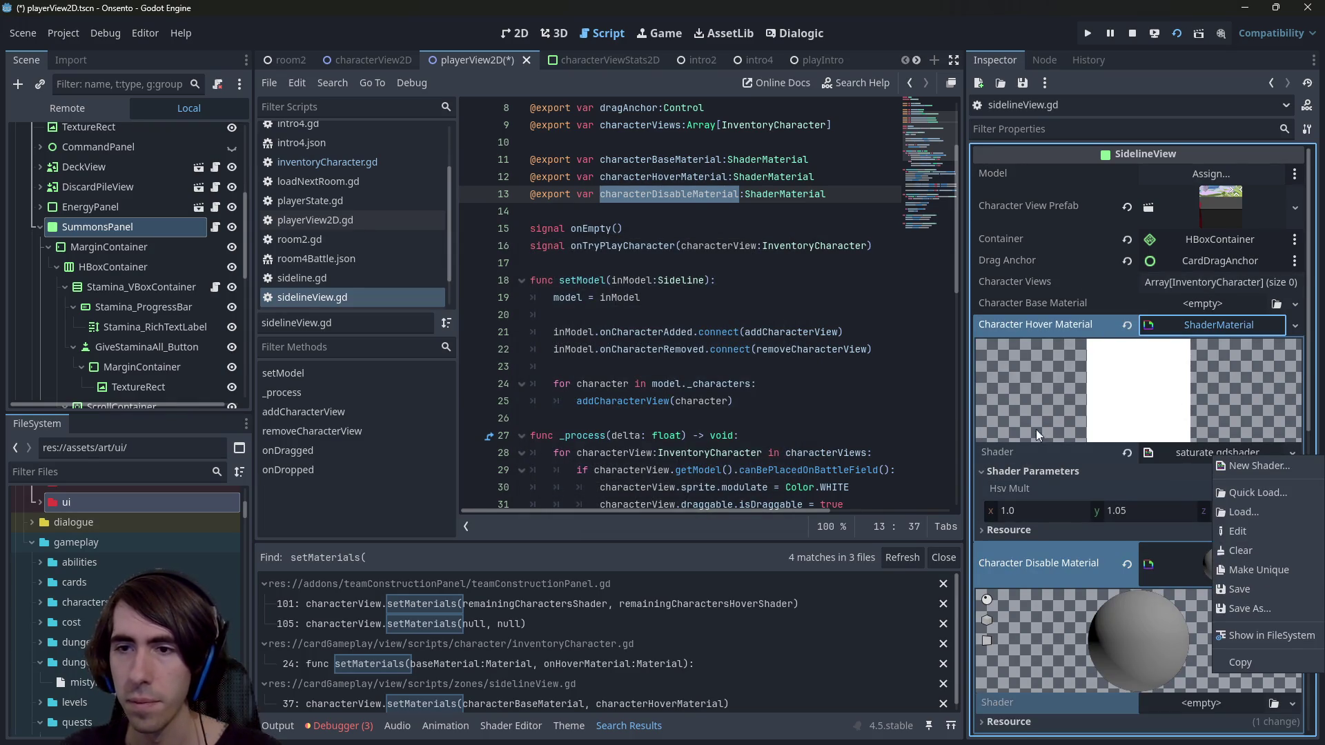
left_click(1025, 448)
right_click(1024, 449)
key("Escape")
scroll(1067, 486, "down", 4)
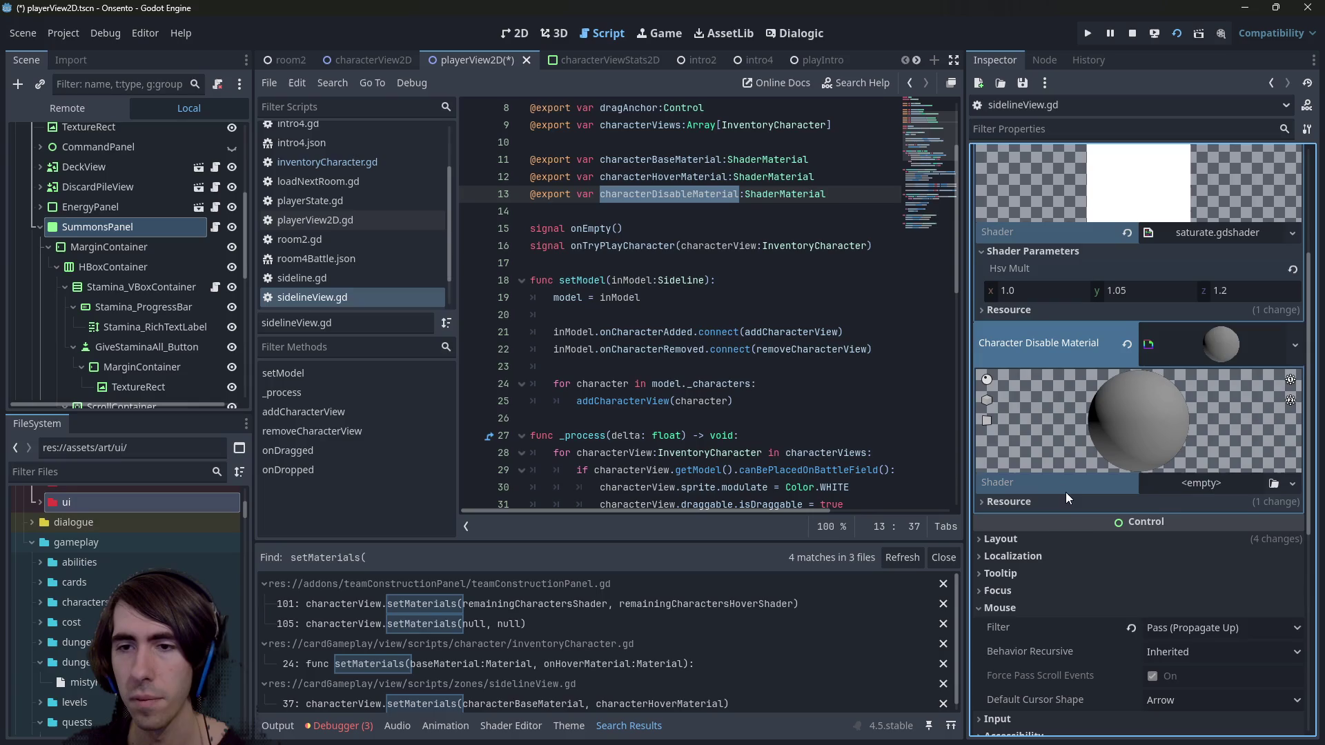
Quick-load saturate.gdshader into the Character Disable Material and expand its shader parameters.
left_click(1185, 484)
left_click(1252, 540)
type("satura")
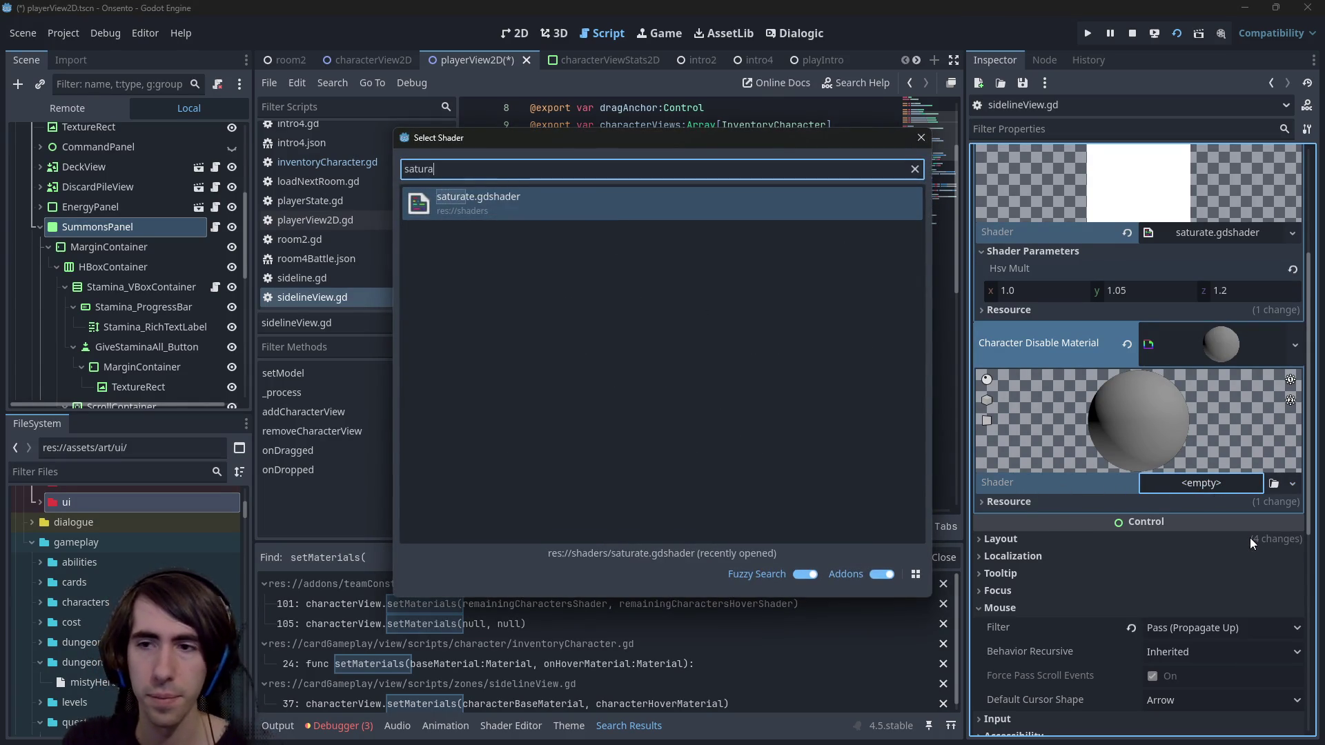
key("Return")
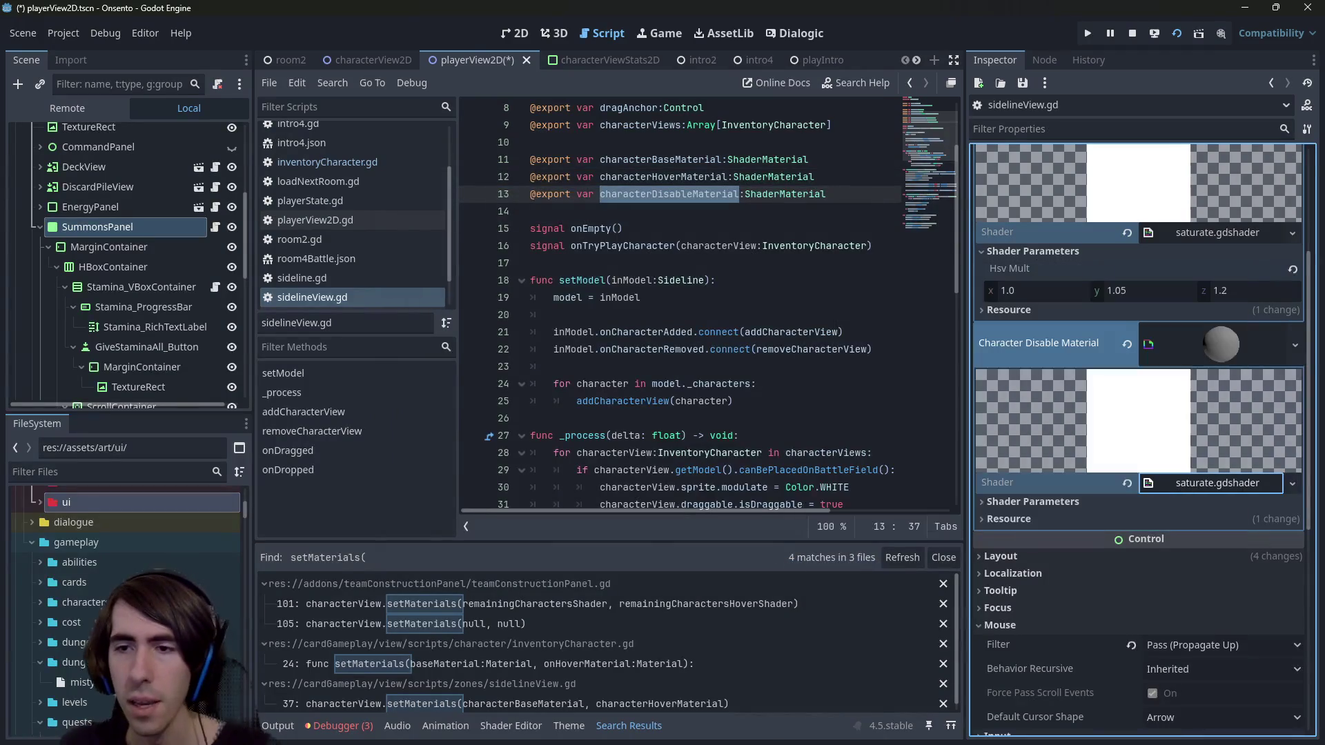
left_click(1003, 500)
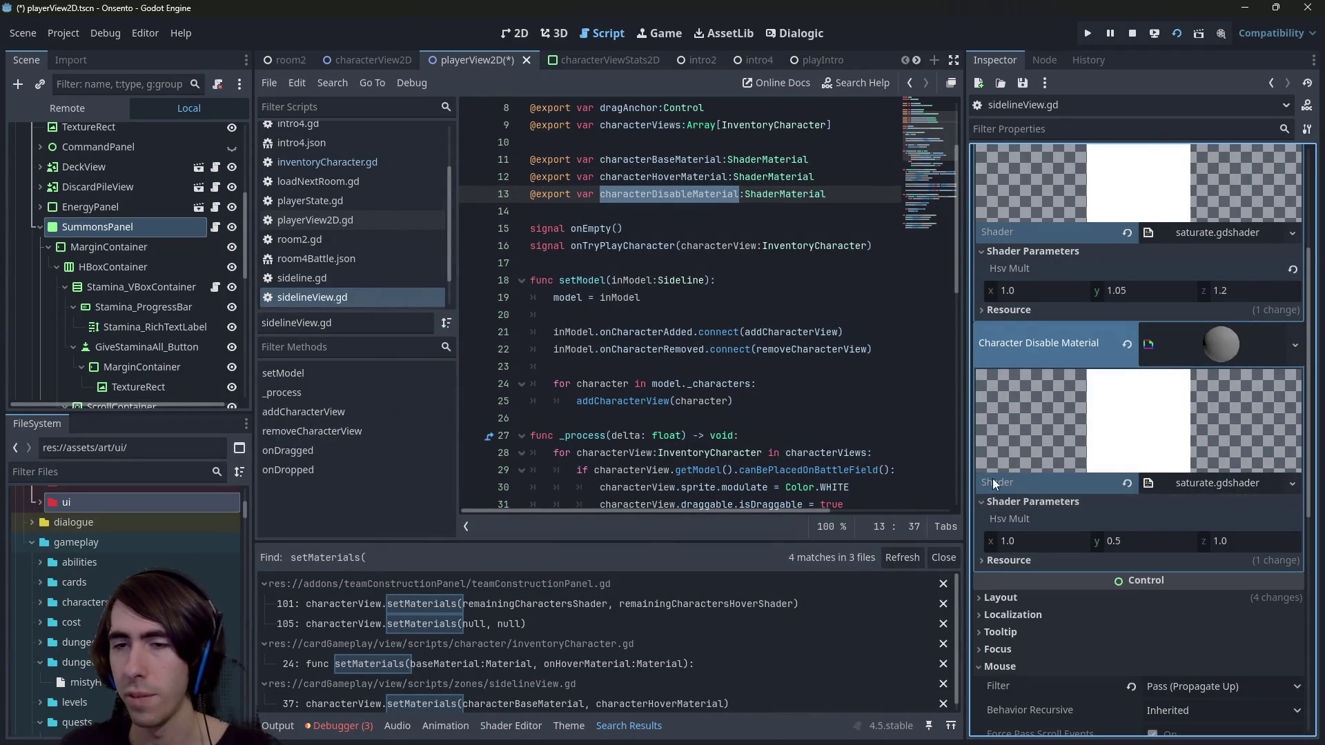
Set Hsv Mult y to 1.05 and z to 1.2, then save the playerView2D scene.
left_click(1147, 610)
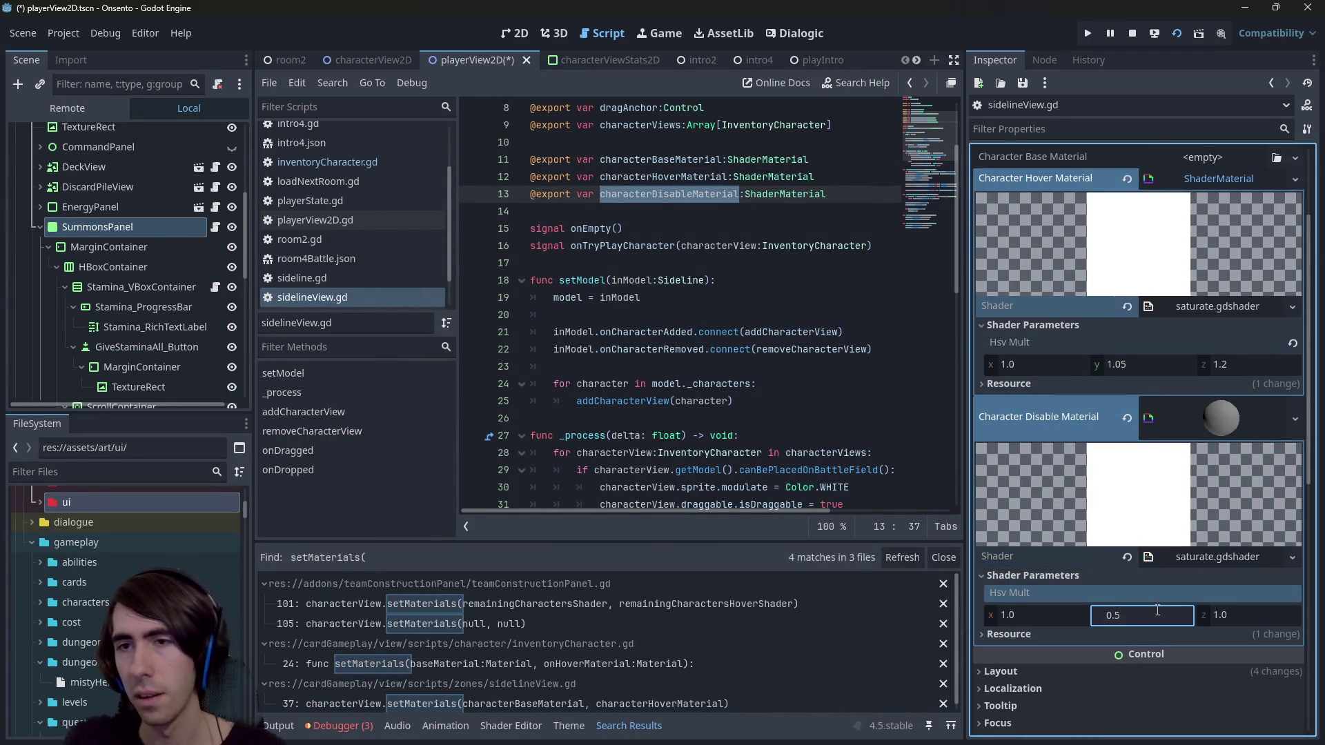
double_click(1157, 610)
type("1")
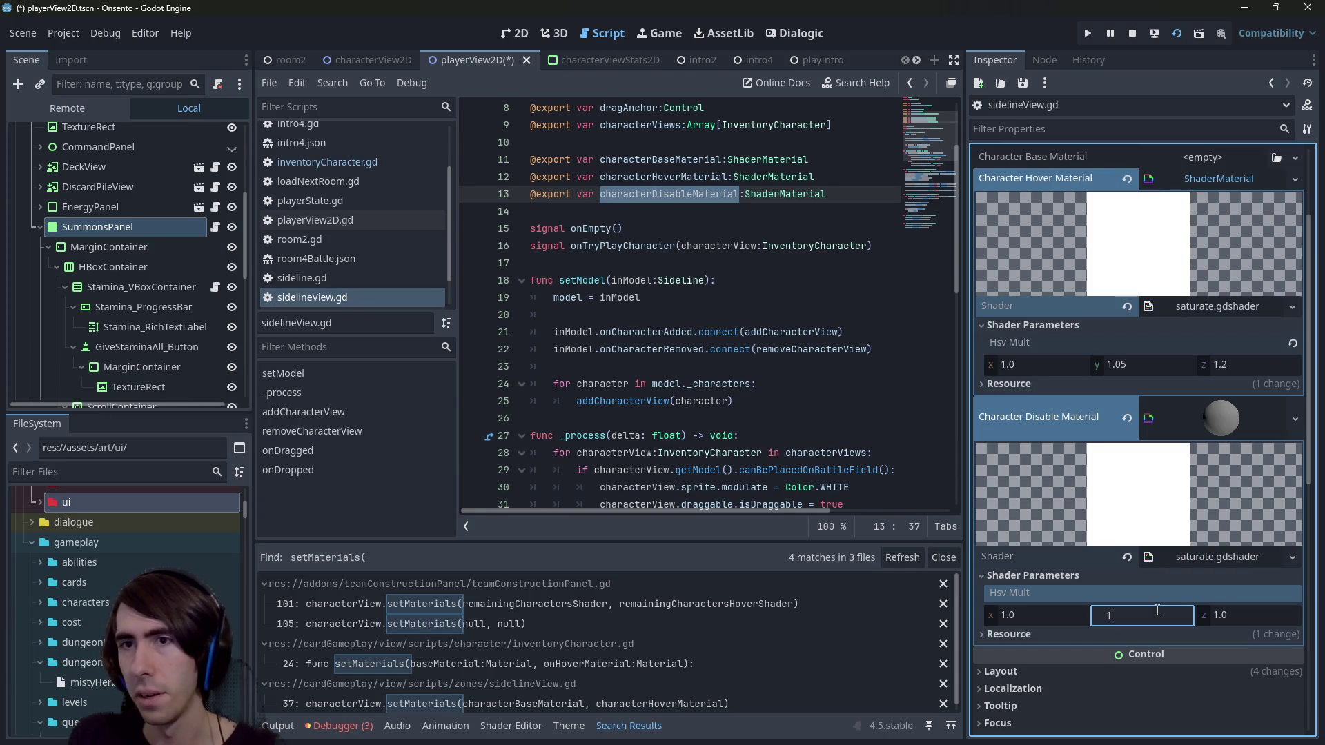
type(".05")
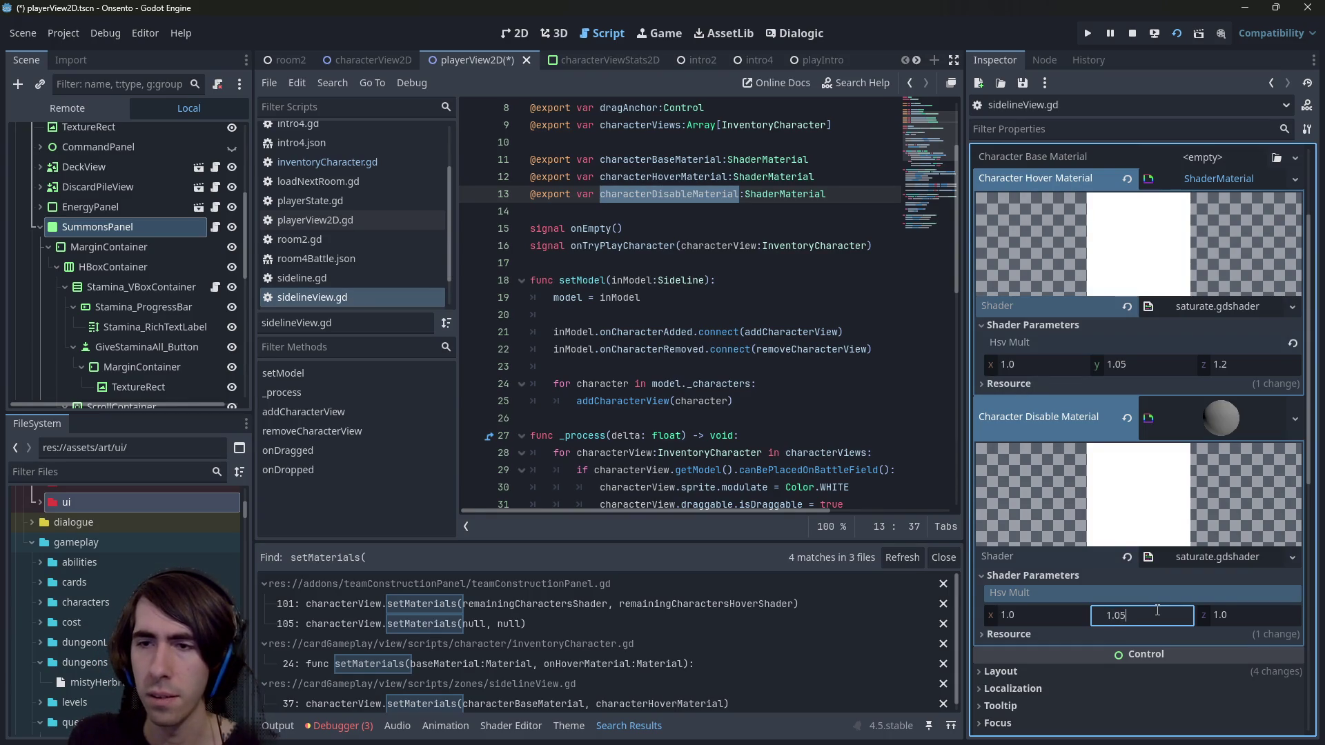
key("Return")
left_click(1224, 612)
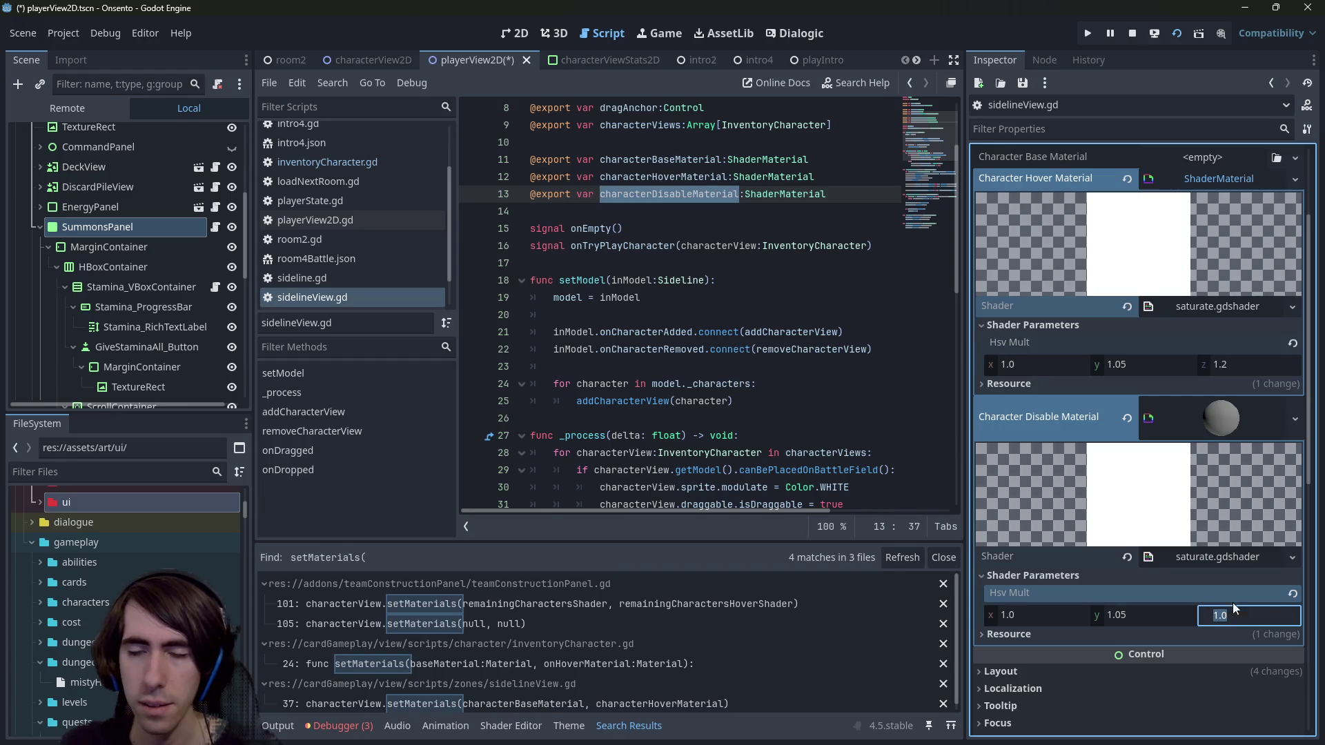
type("1.2")
key("Return")
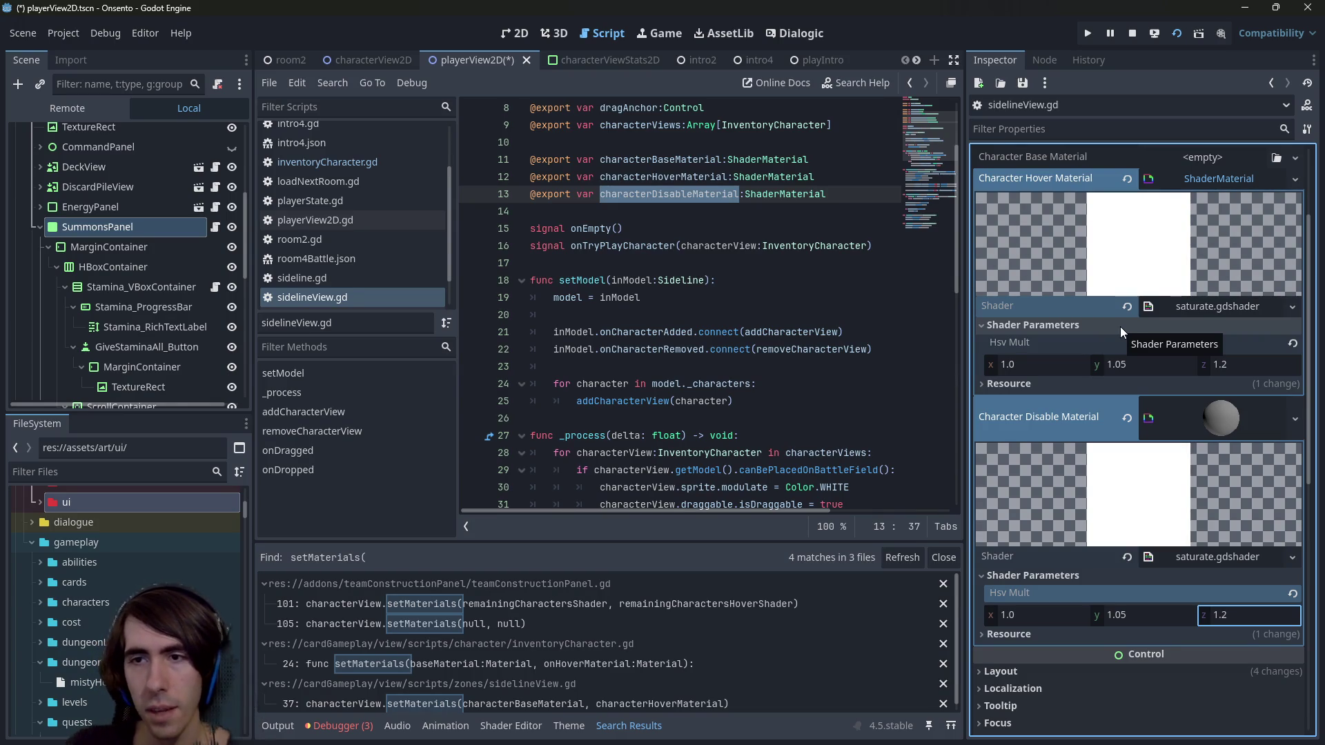
key("ctrl+s")
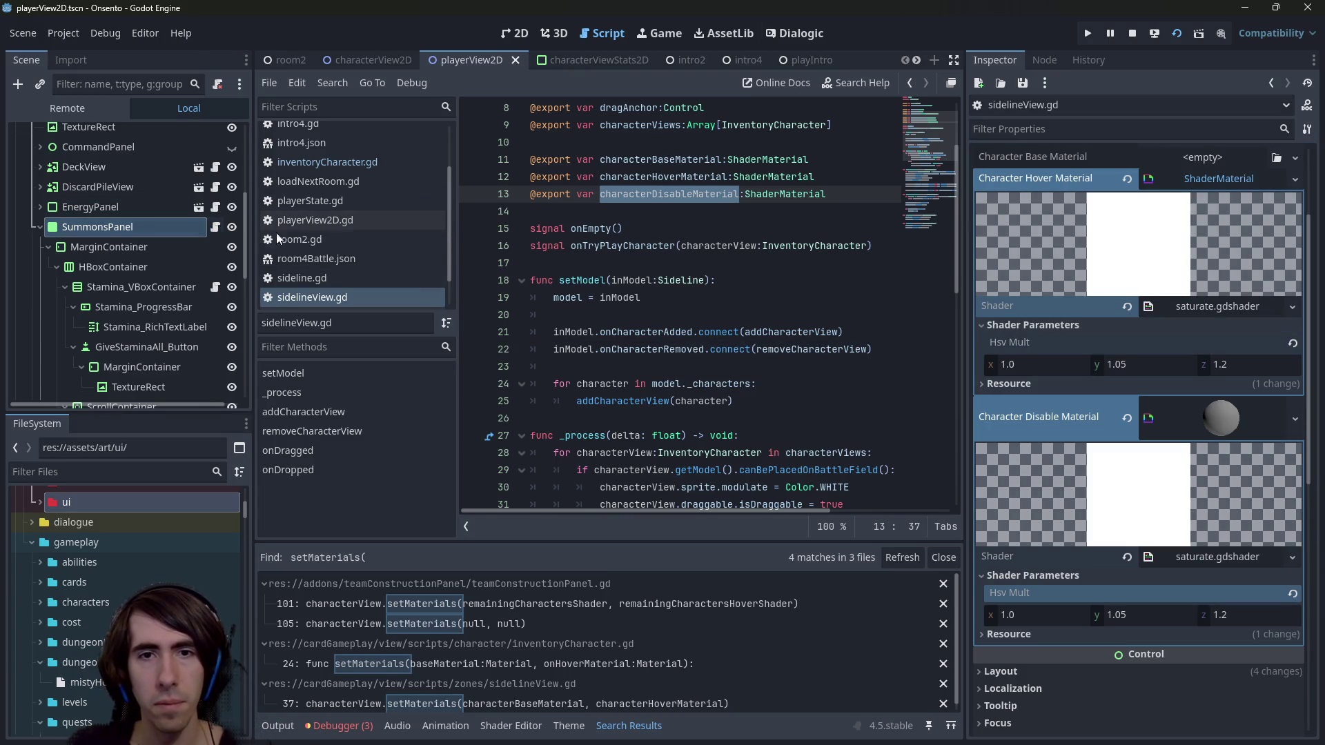
Pass characterDisableMaterial as an extra argument to the setMaterials call in sidelineView.gd.
left_click(699, 254)
key("ctrl+f")
type("setMatri")
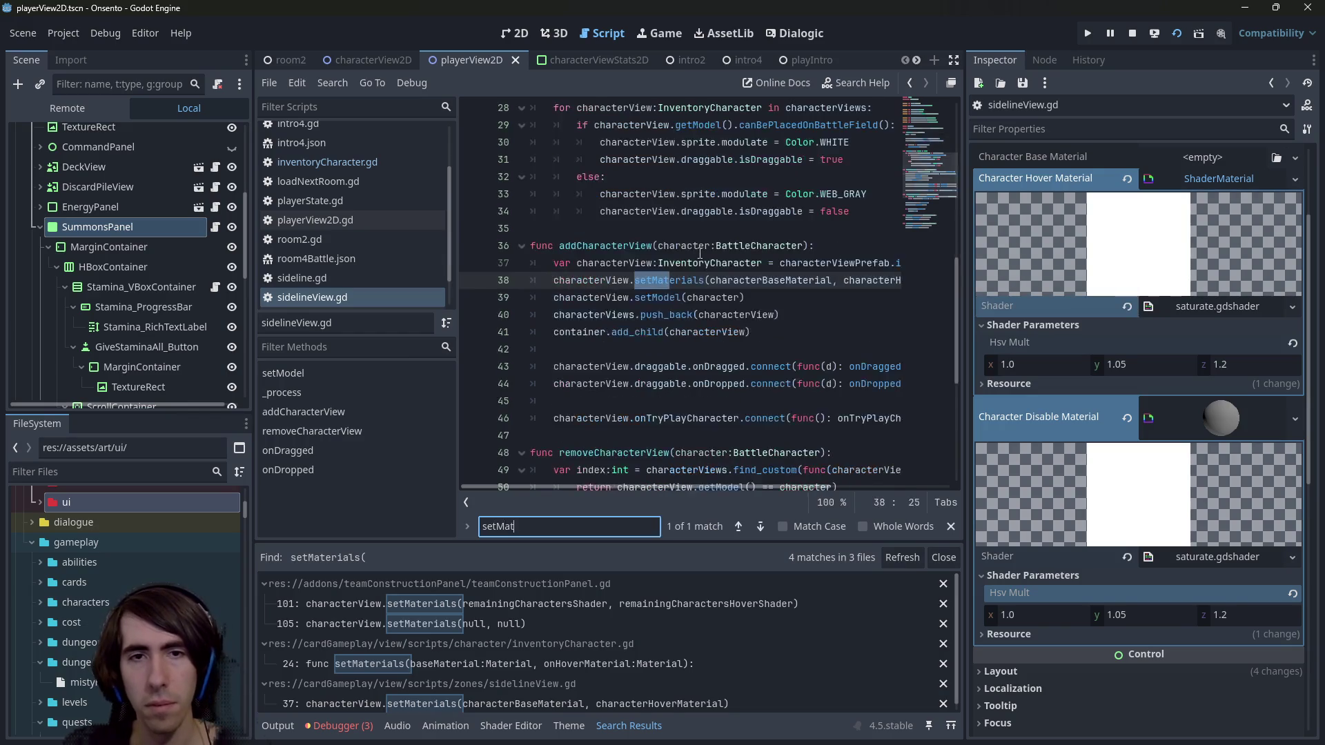
scroll(706, 281, "down", 3)
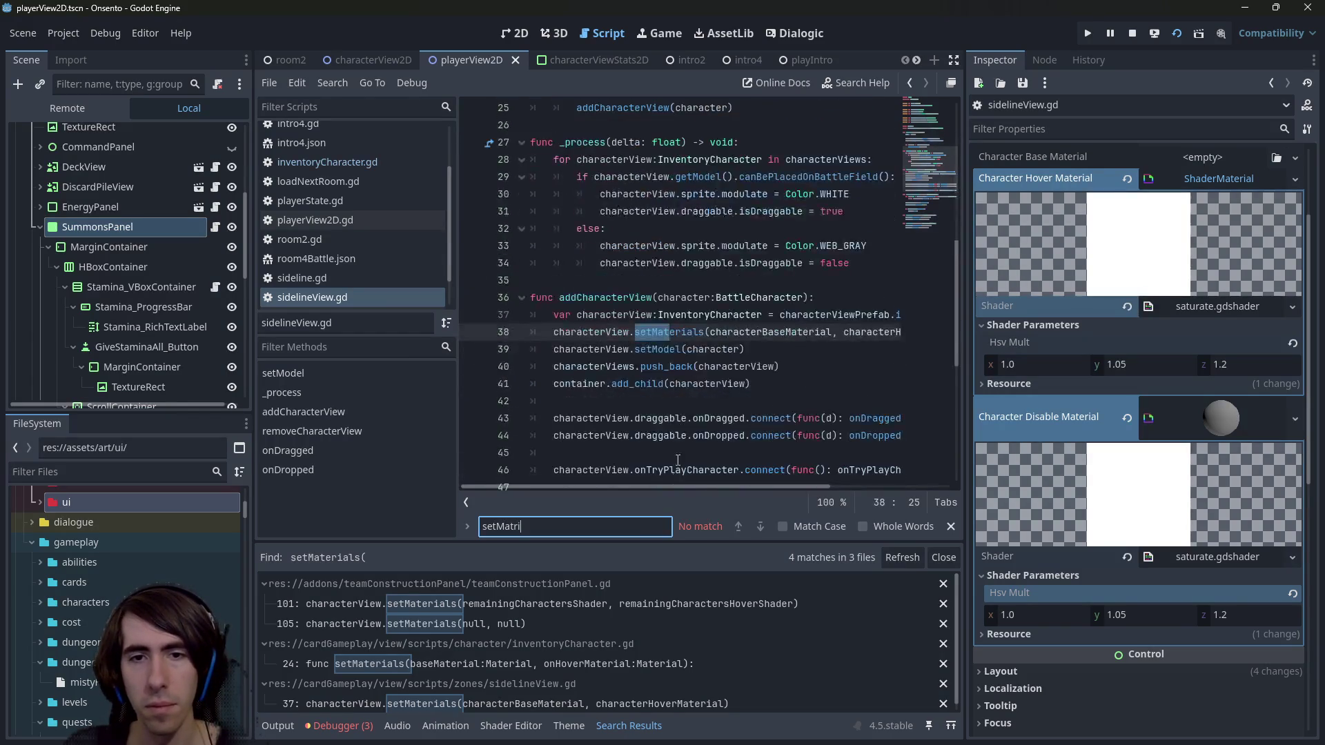
scroll(834, 325, "right", 3)
left_click(834, 326)
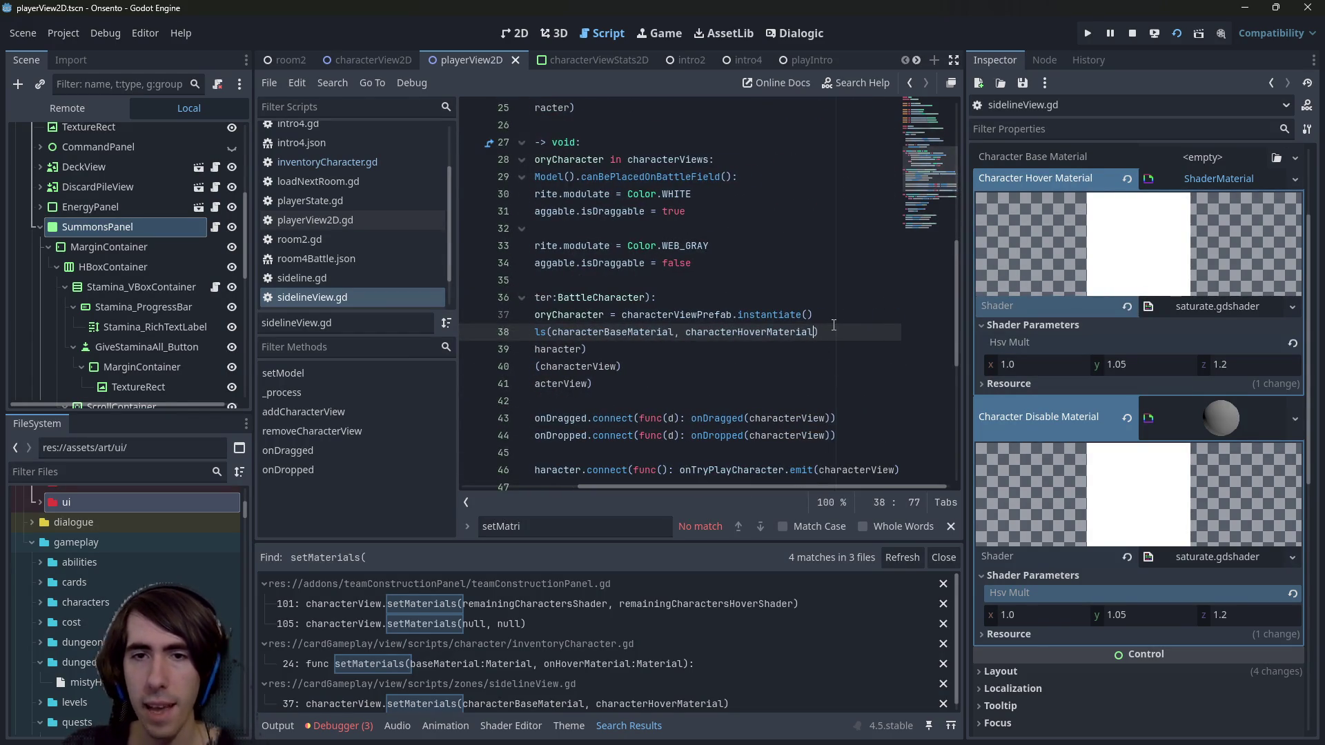
type("characterDis")
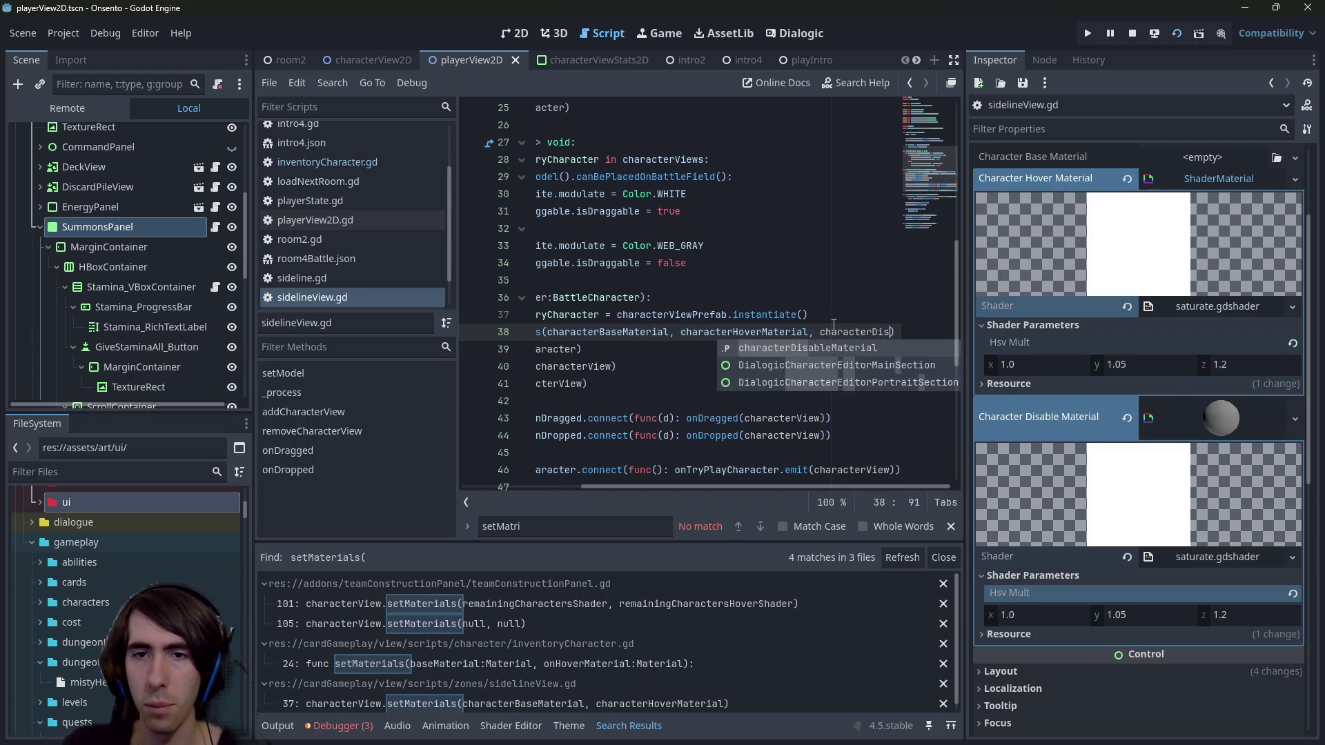
key("Return")
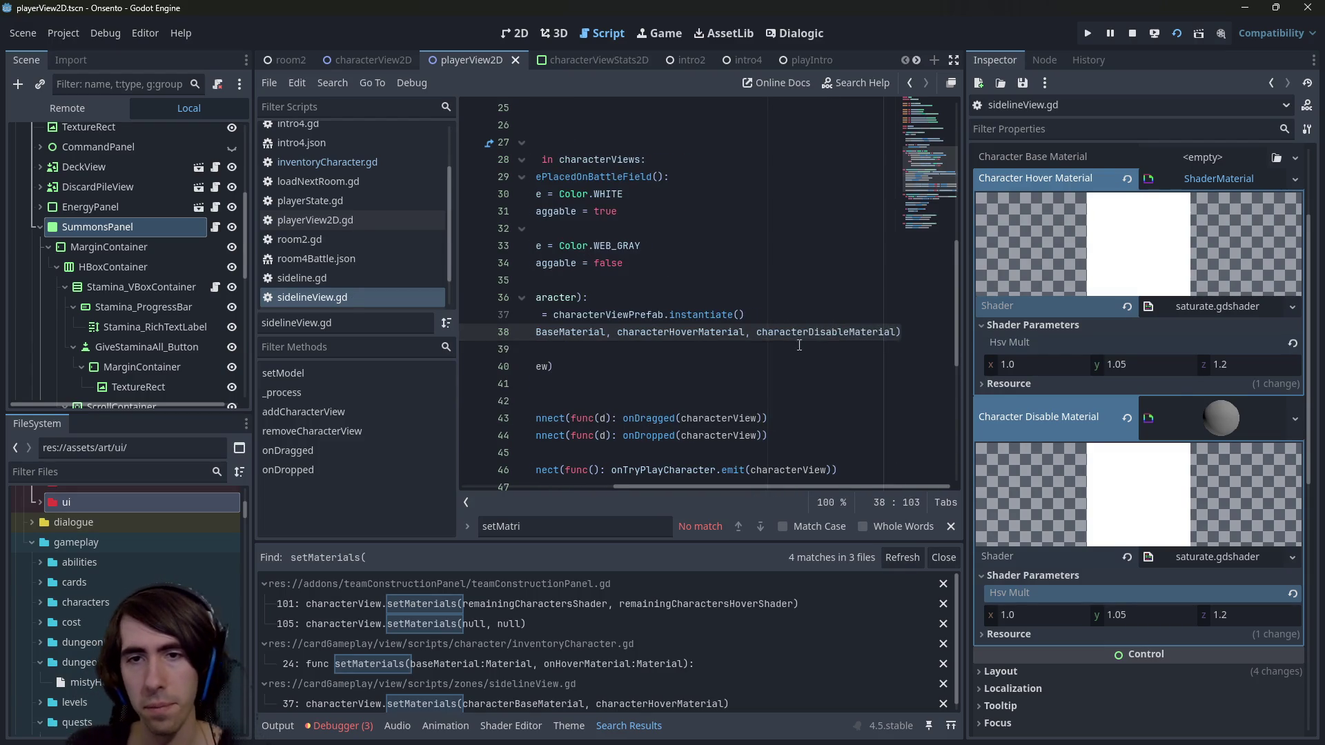
Add a disable material parameter defaulting to null to setMaterials in inventoryCharacter.gd.
left_click_drag(745, 349, 454, 337)
left_click(677, 334, "ctrl")
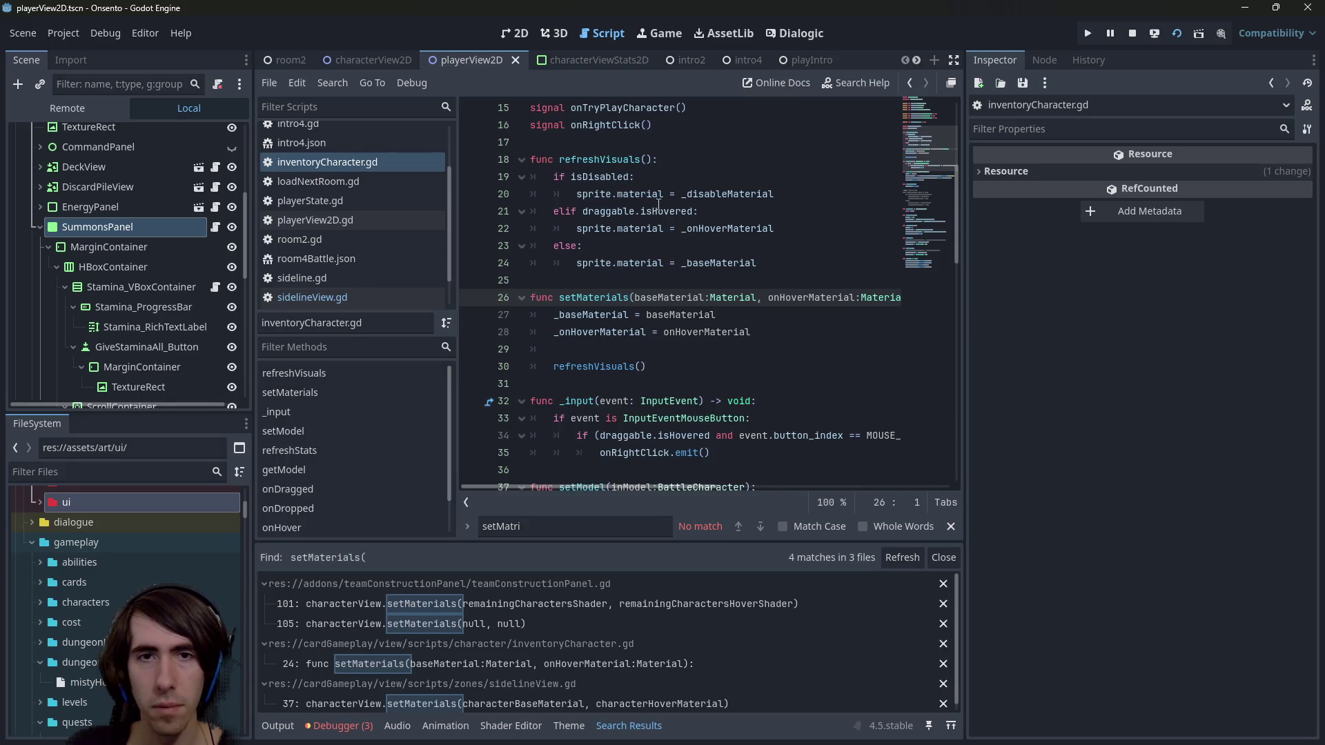
scroll(657, 205, "up", 3)
left_click_drag(600, 194, 780, 194)
key("ctrl+c")
scroll(732, 356, "down", 2)
scroll(732, 356, "down", 1)
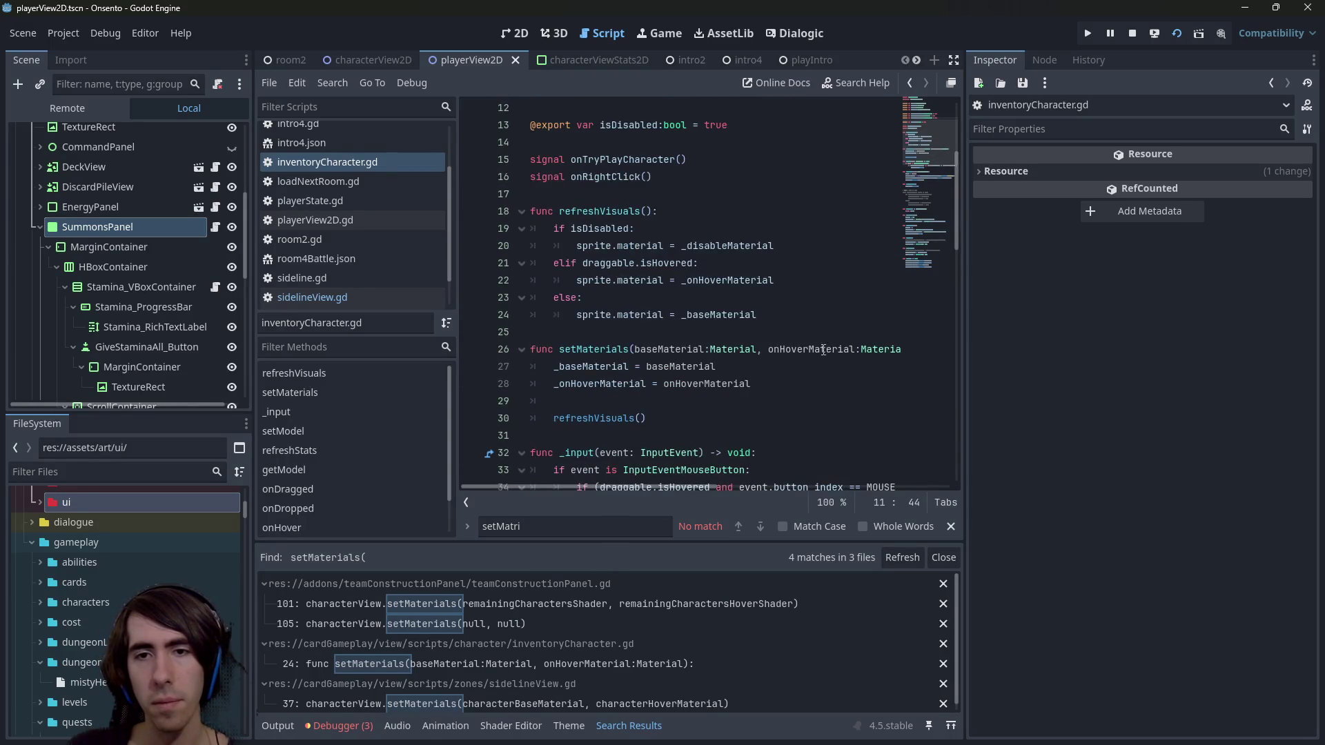
left_click(897, 350)
type(",")
key("ctrl+v")
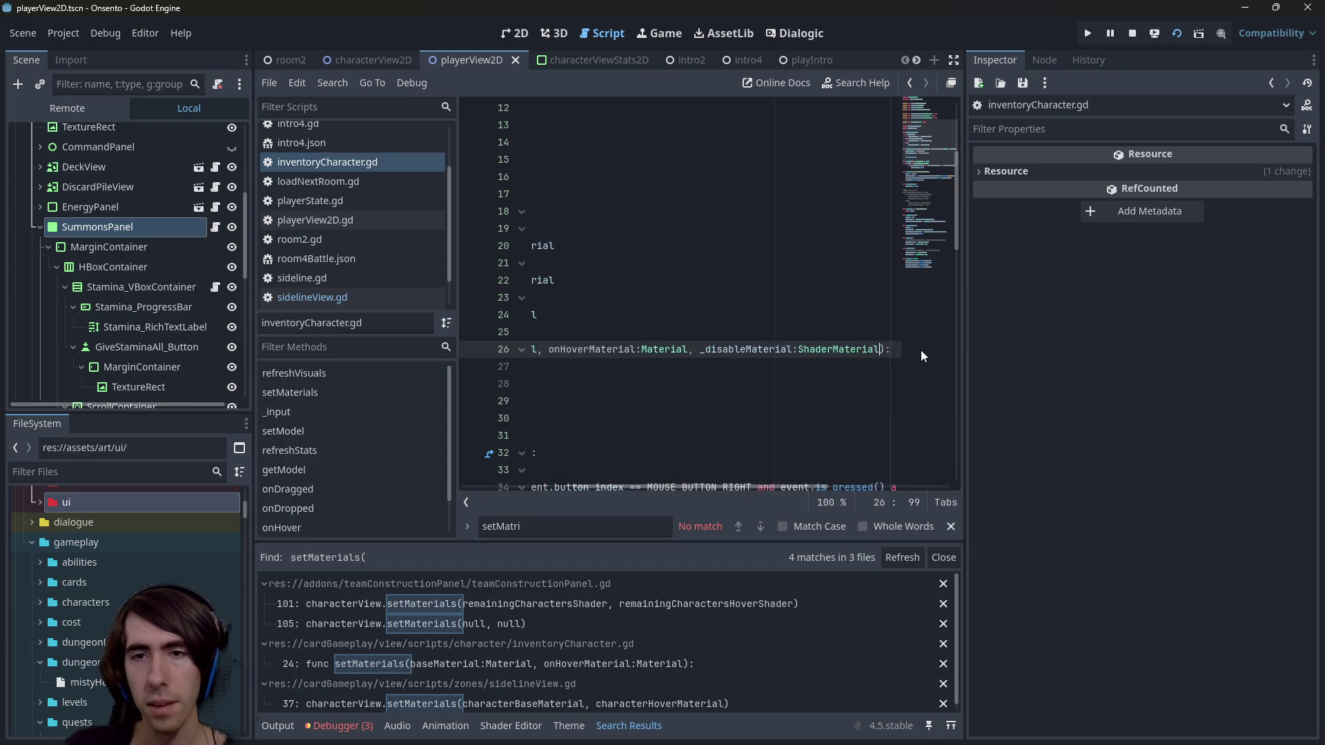
type("= null")
key("ctrl+Left")
key("ctrl+Left")
key("ctrl+Left")
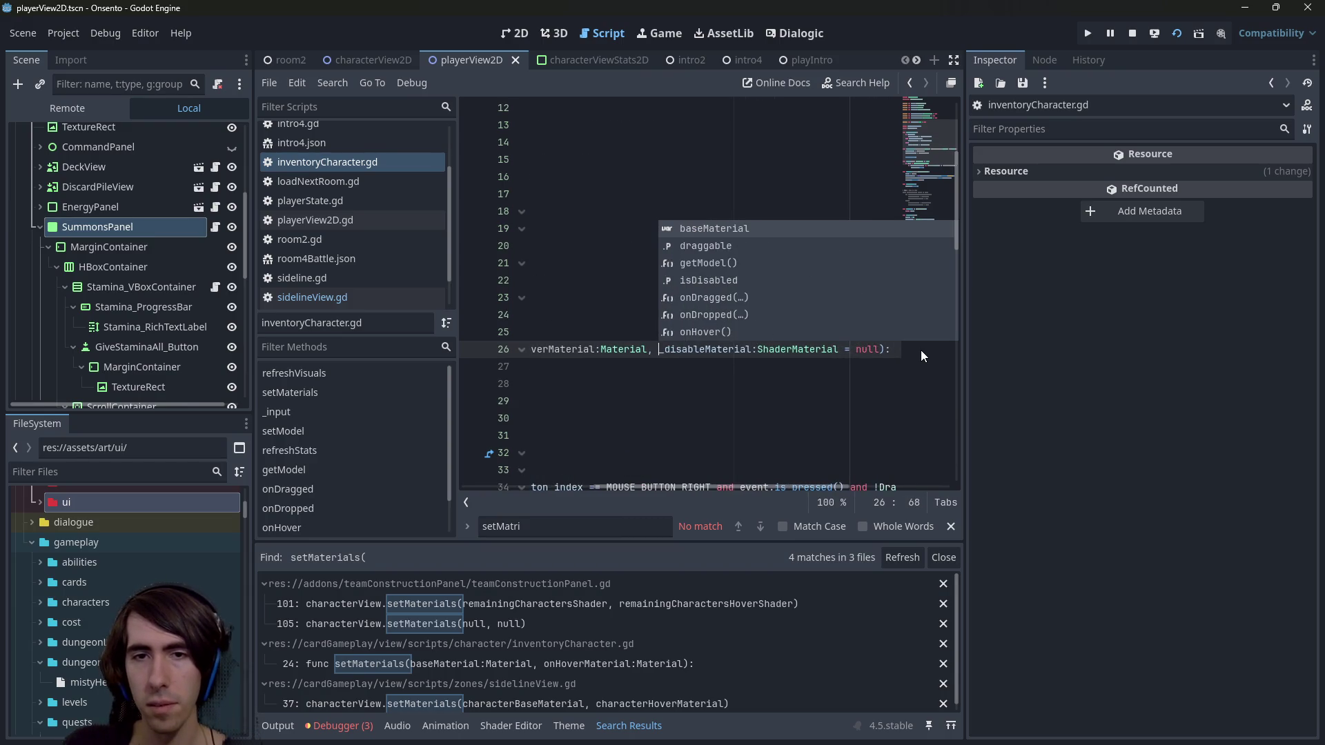
Add '_disableMaterial = disableMaterial' on line 29 and save inventoryCharacter.gd.
left_click(661, 384)
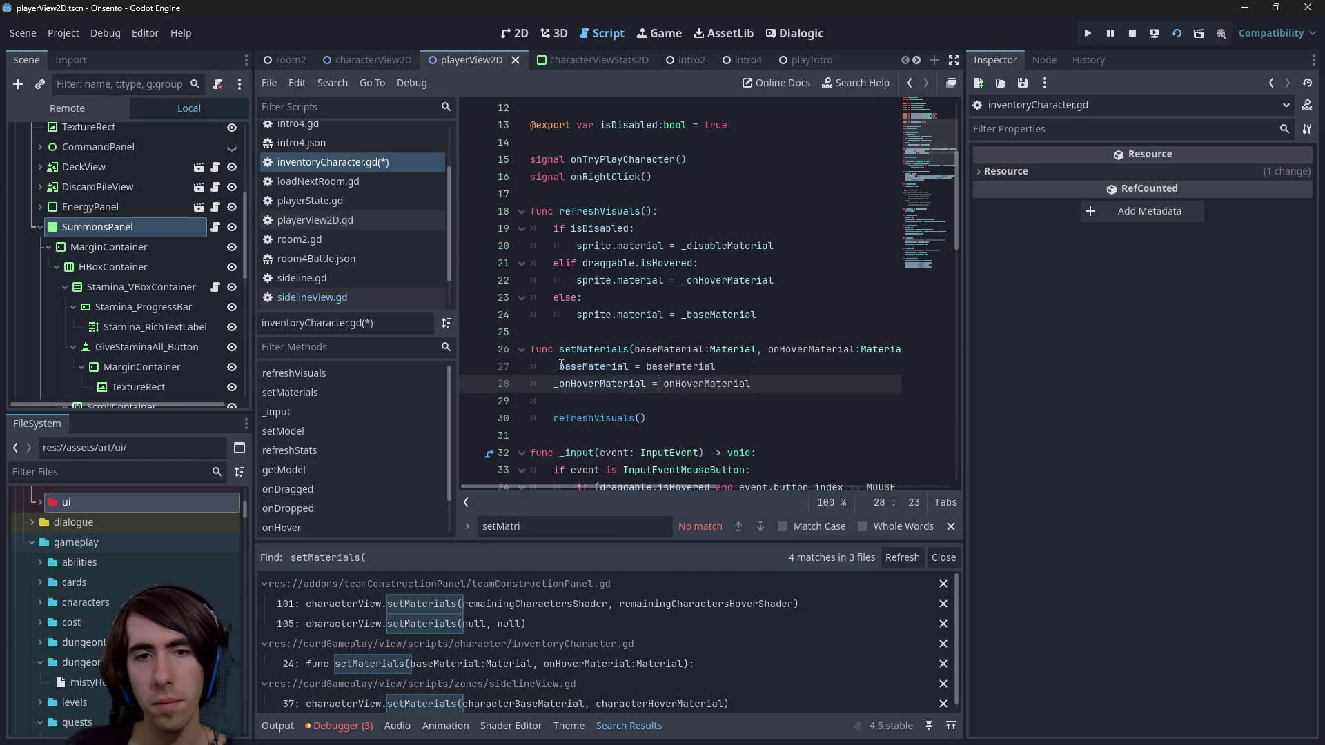
key("Return")
type("_disable")
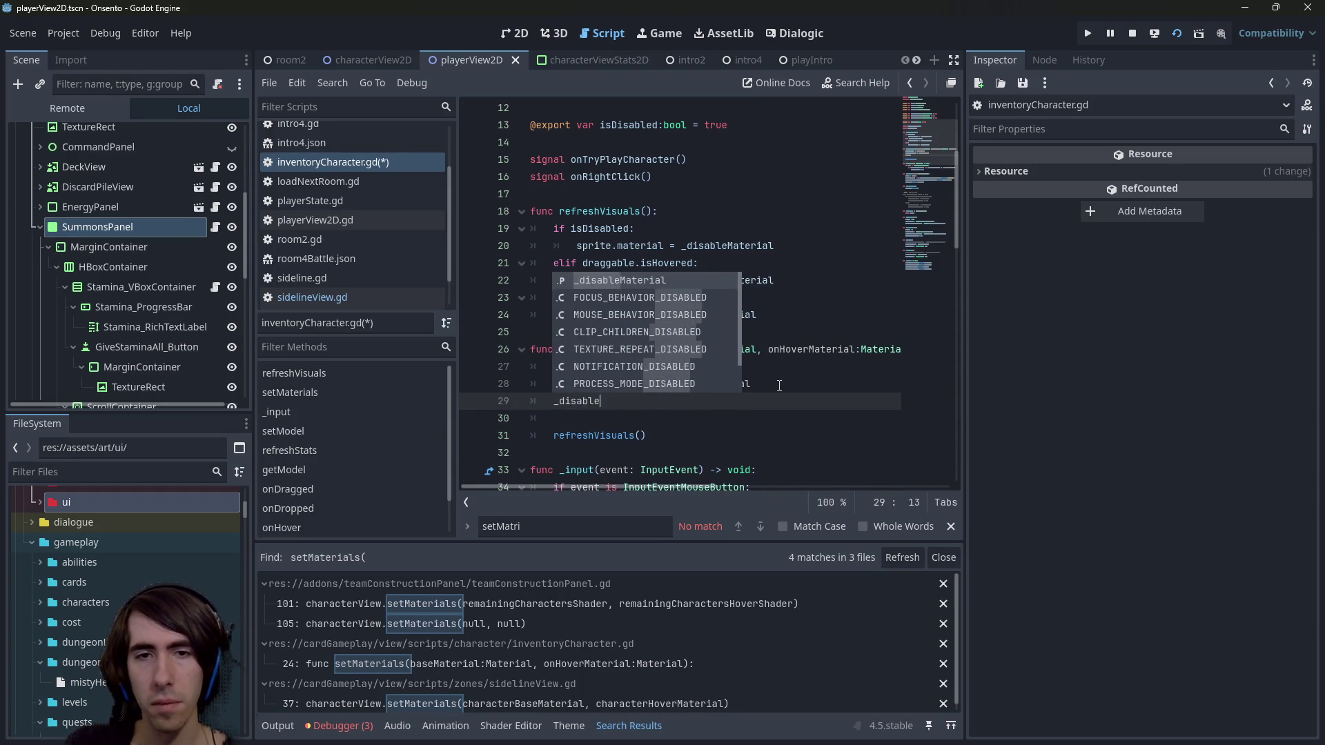
key("Return")
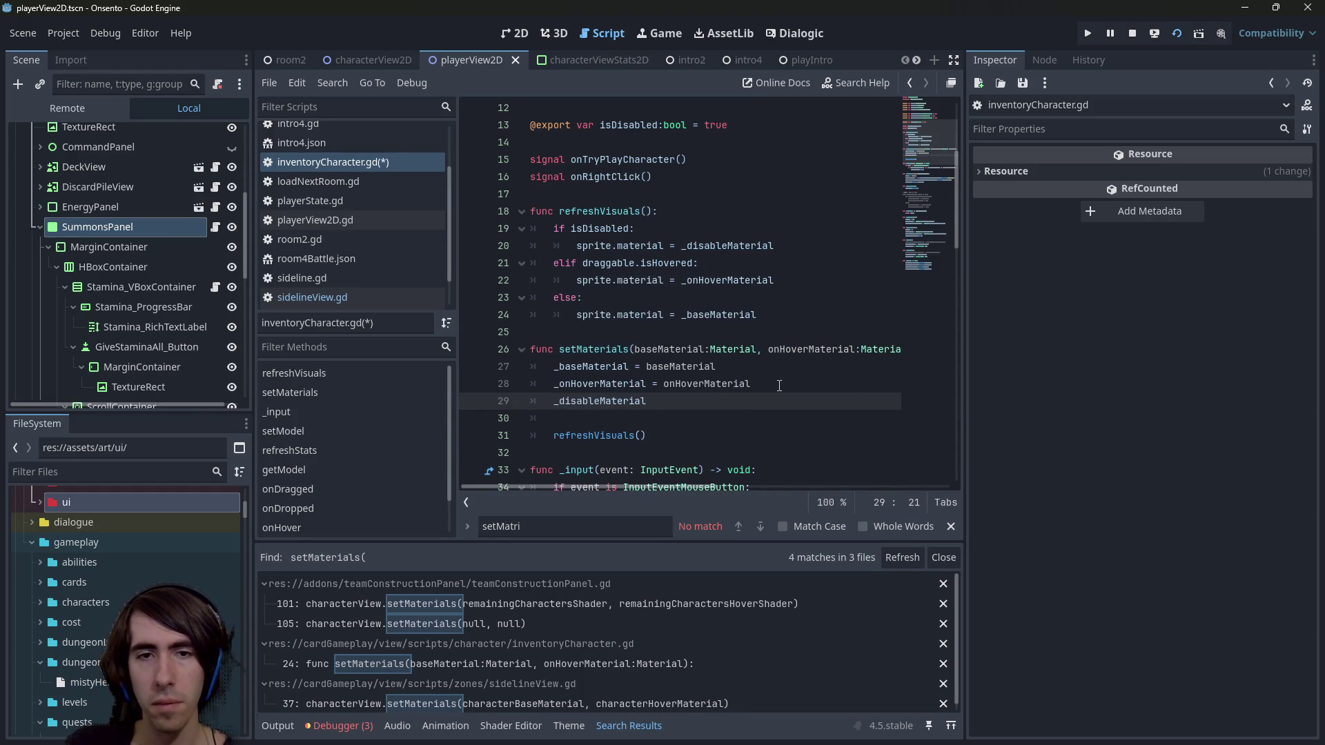
type("_disableMaterial:")
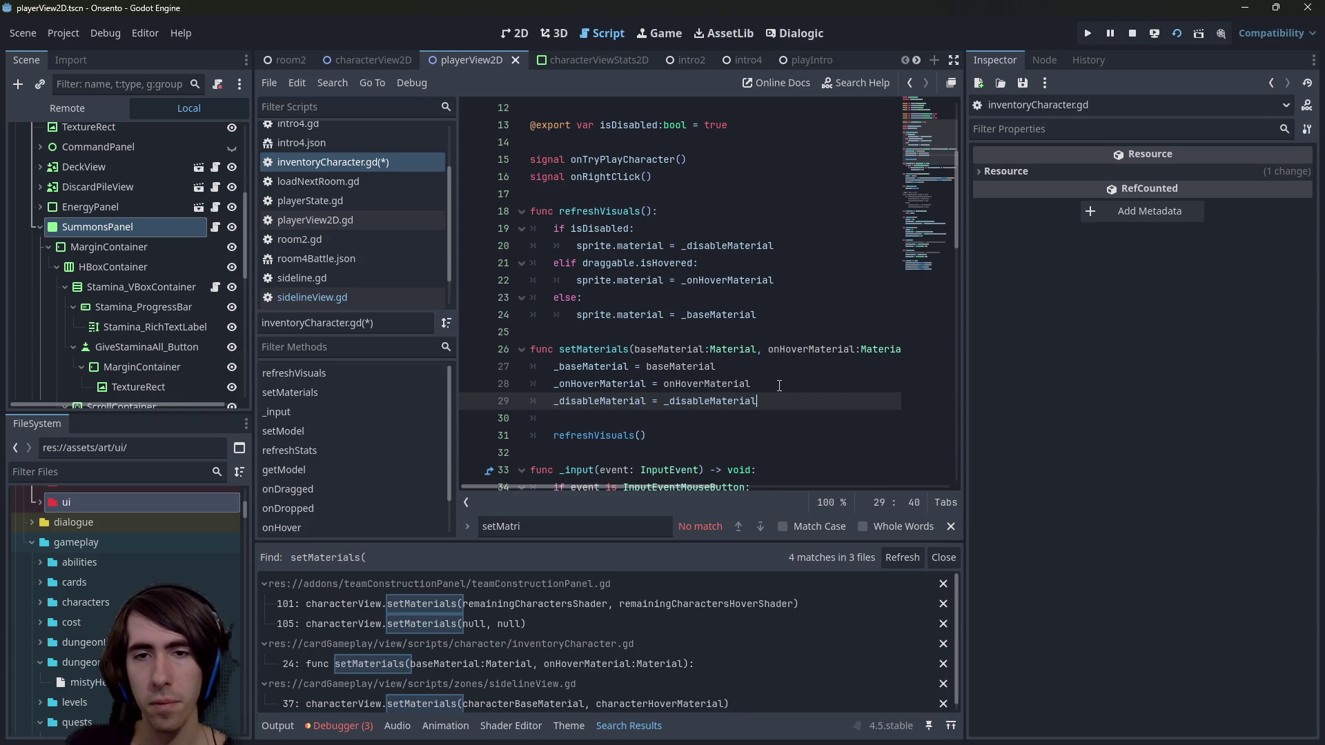
key("Delete")
key("ctrl+s")
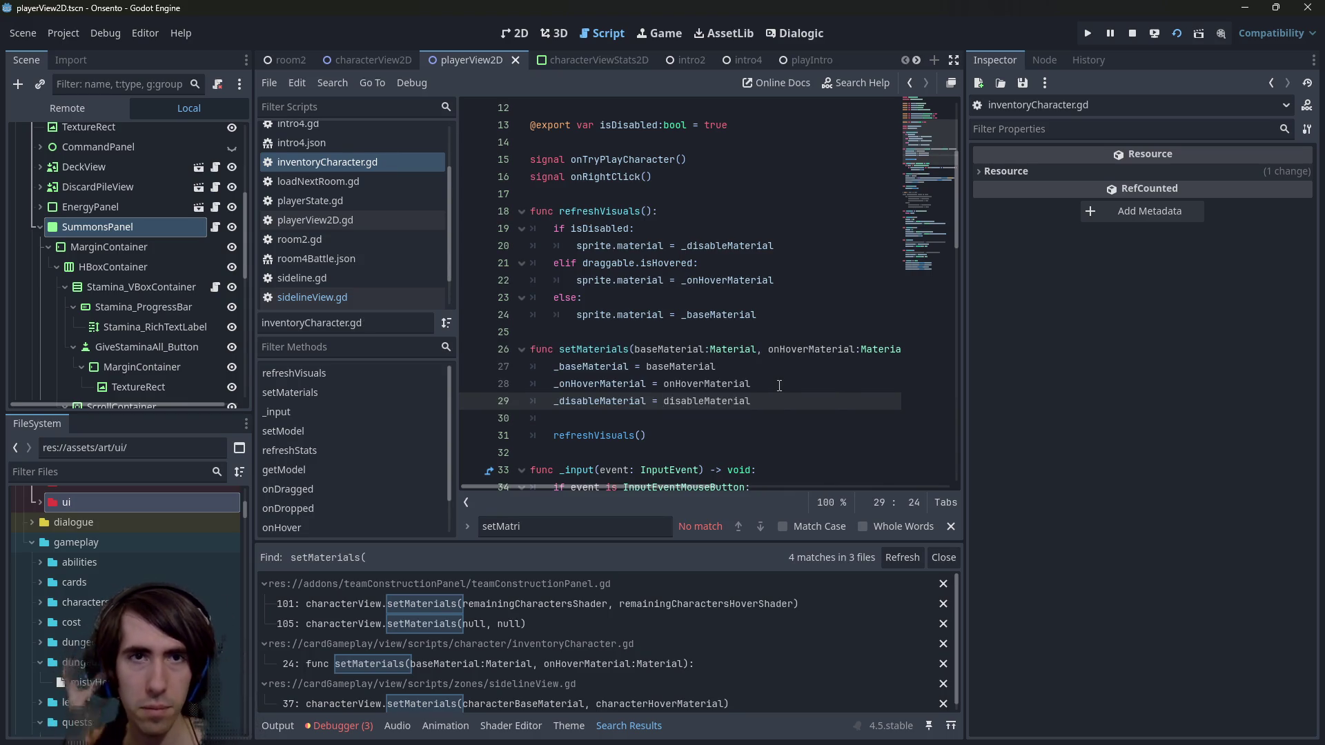
Check the SummonsPanel node's materials in the 2D view.
left_click(517, 37)
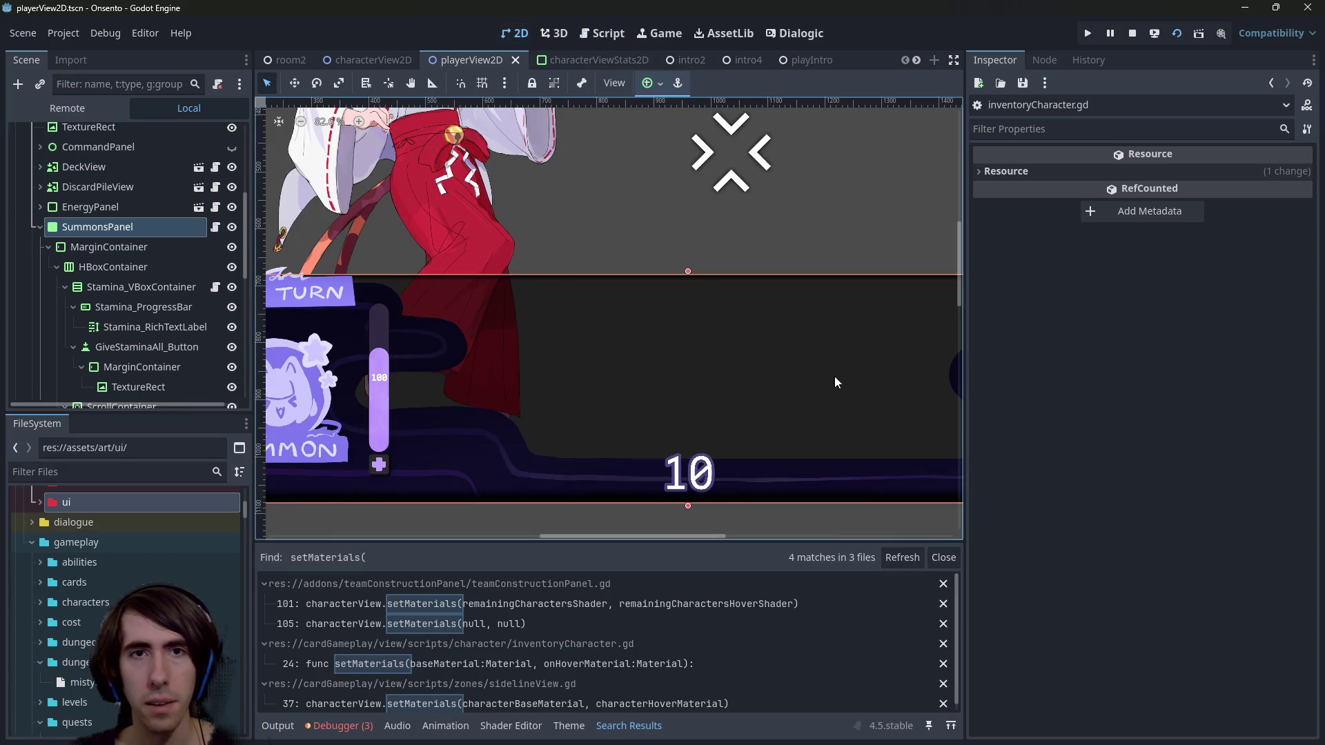
scroll(834, 375, "down", 3)
scroll(643, 320, "down", 1)
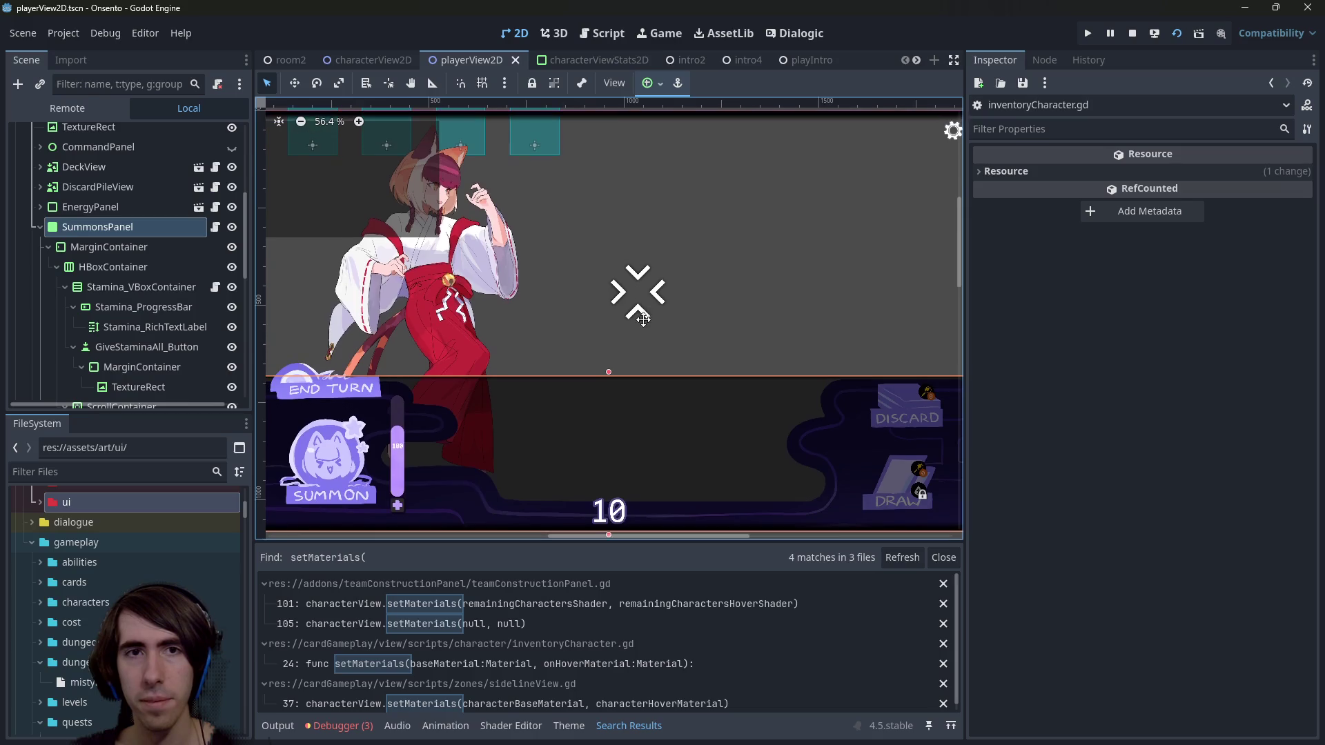
left_click(109, 247)
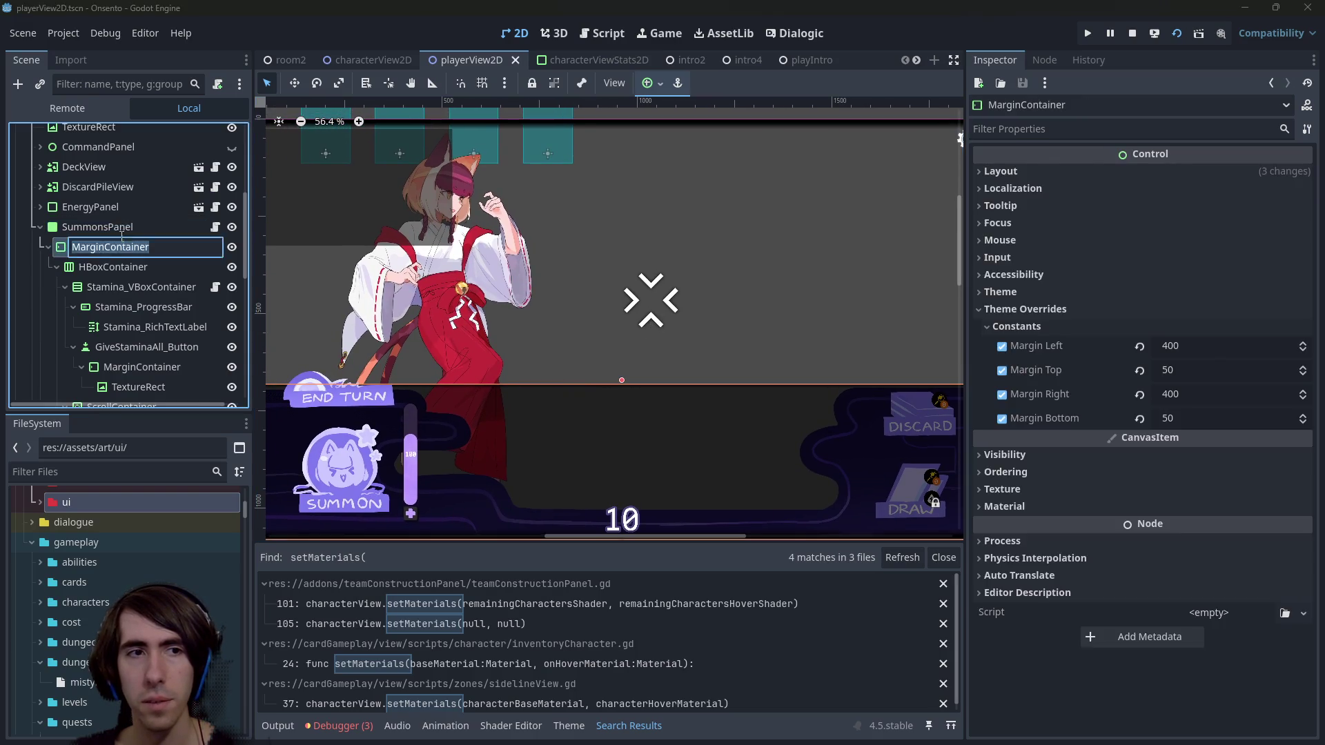
left_click(119, 229)
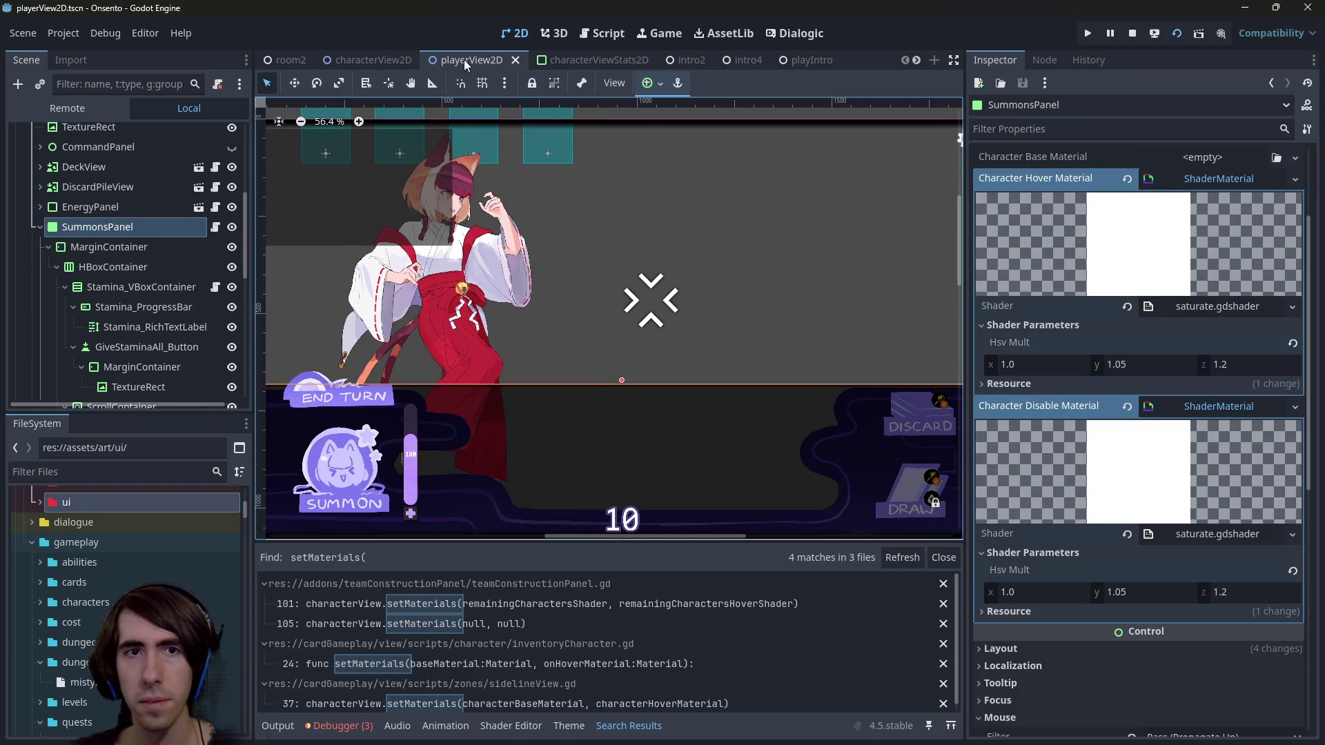
Widen the script editor, then open the intro4 scene.
left_click(612, 33)
scroll(759, 208, "down", 5)
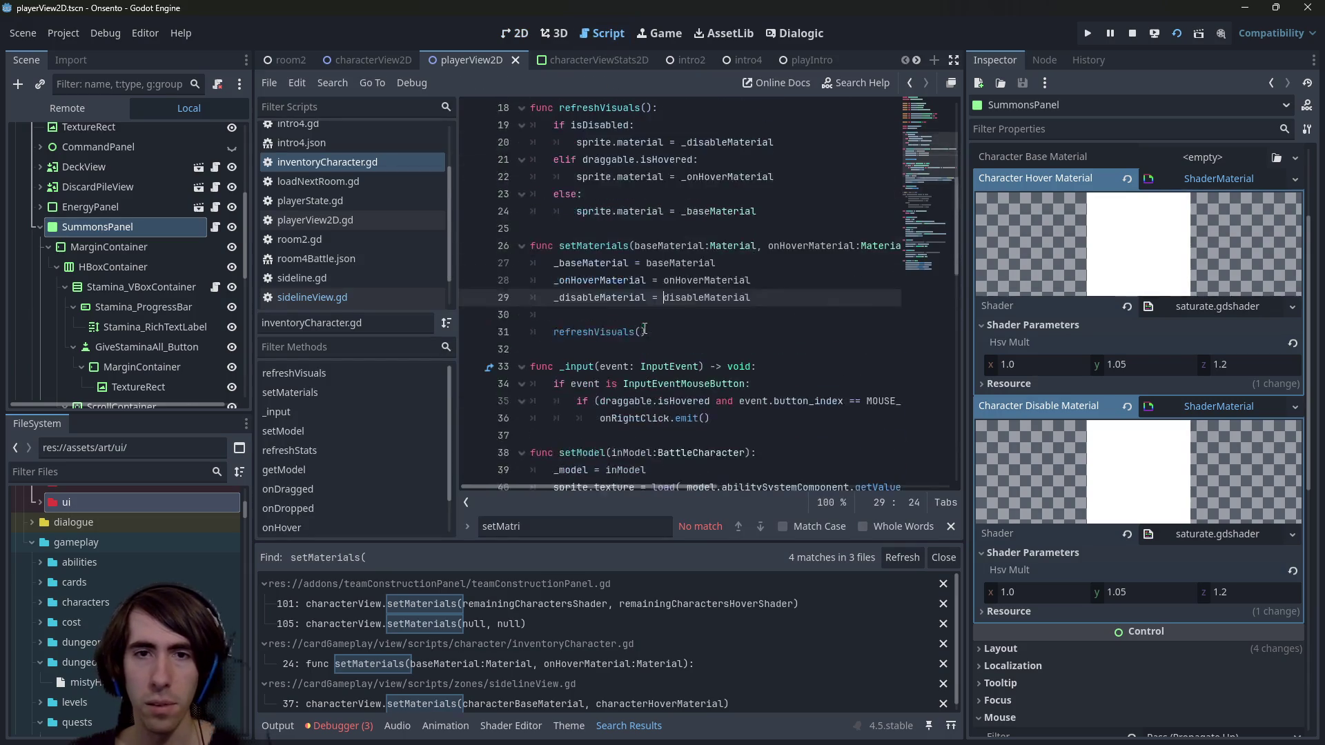
left_click_drag(958, 257, 1078, 257)
scroll(728, 375, "down", 9)
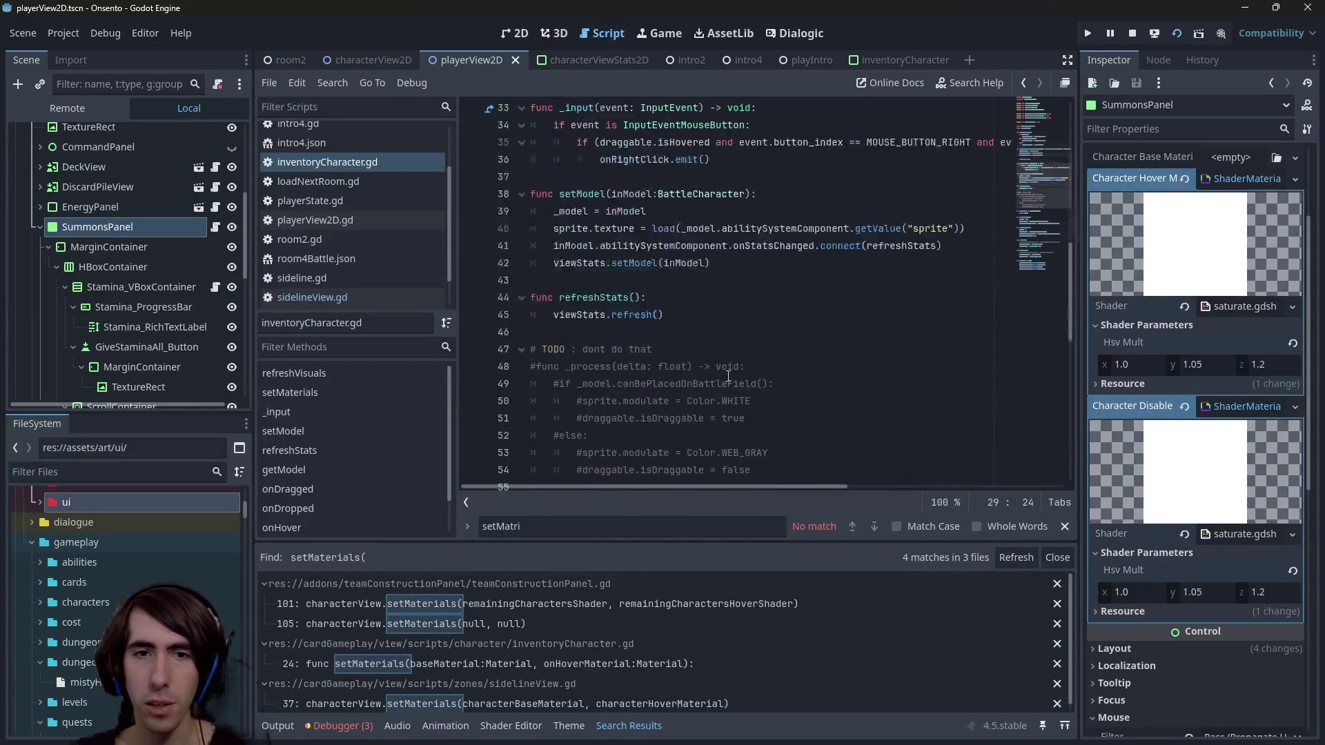
scroll(728, 374, "down", 7)
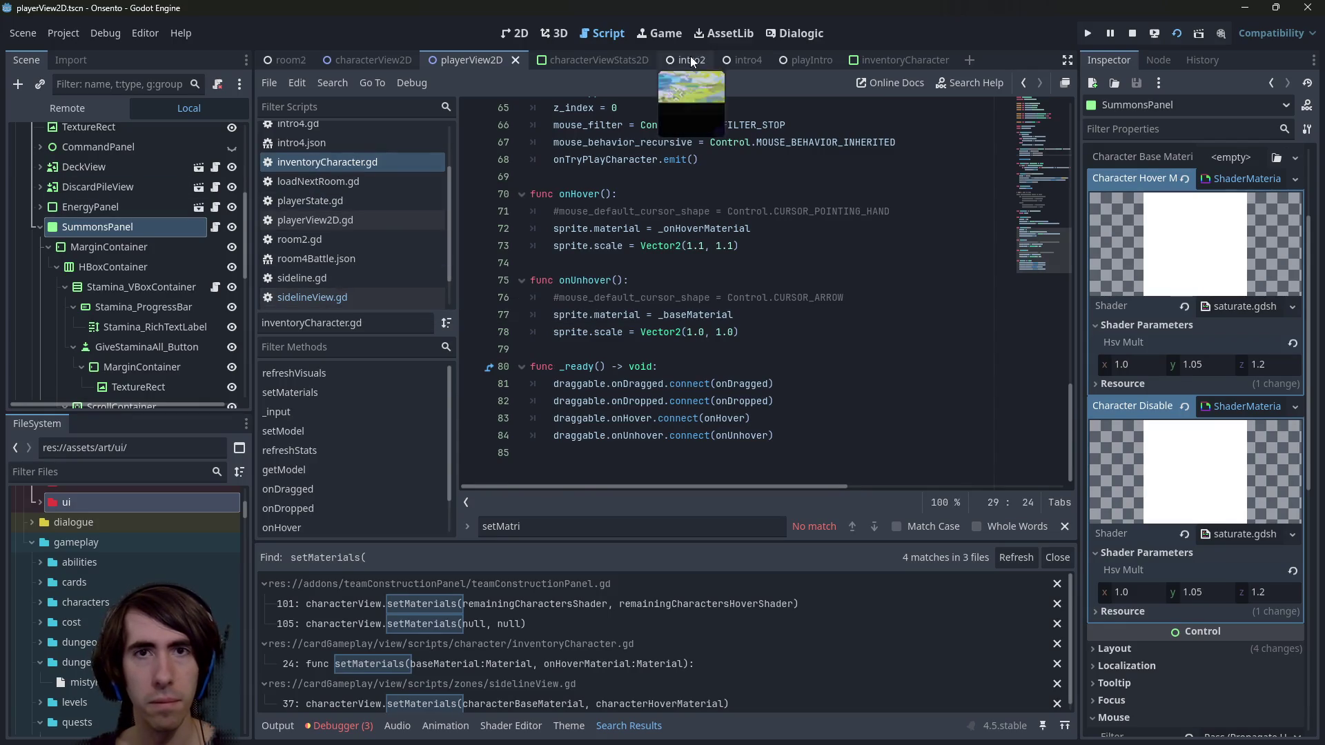
left_click(746, 58)
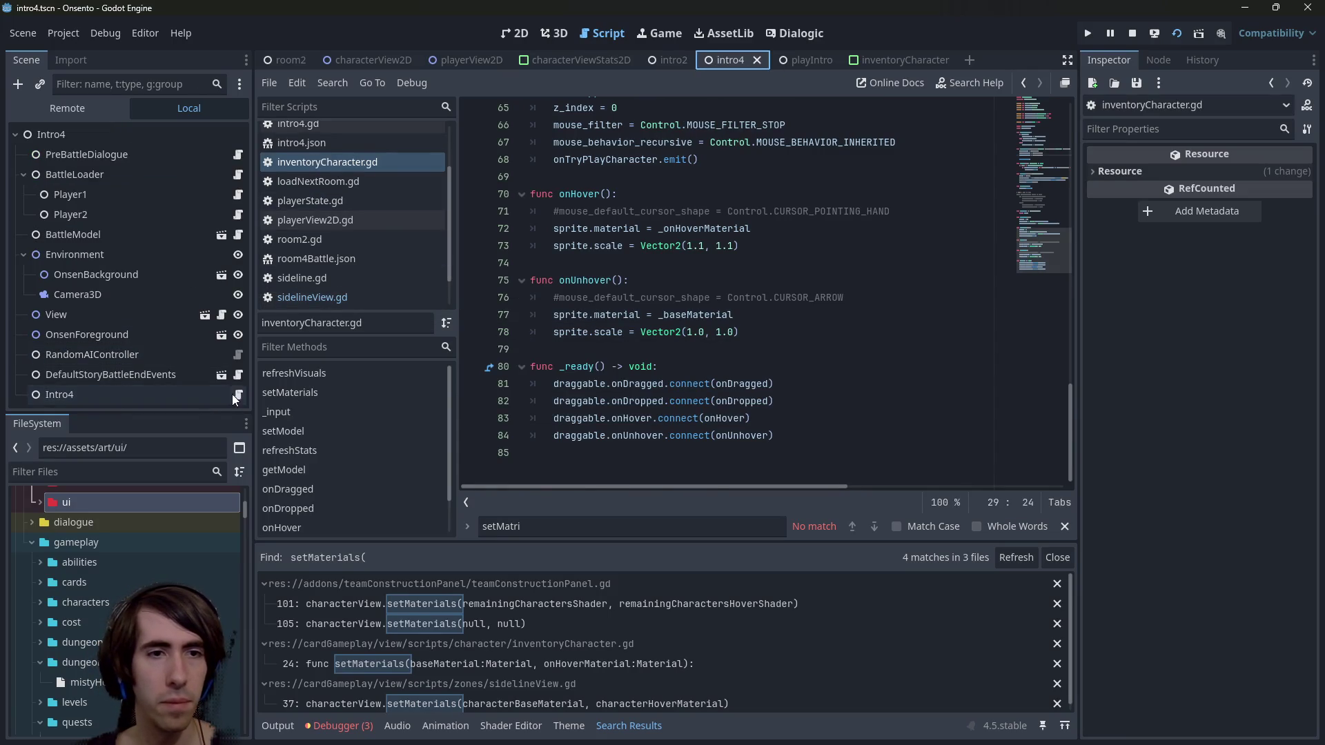
Open setCanBePlacedOnBattleField in battleCharacter.gd and search the project for canBePlacedOnBattleField.
left_click(748, 384, "ctrl")
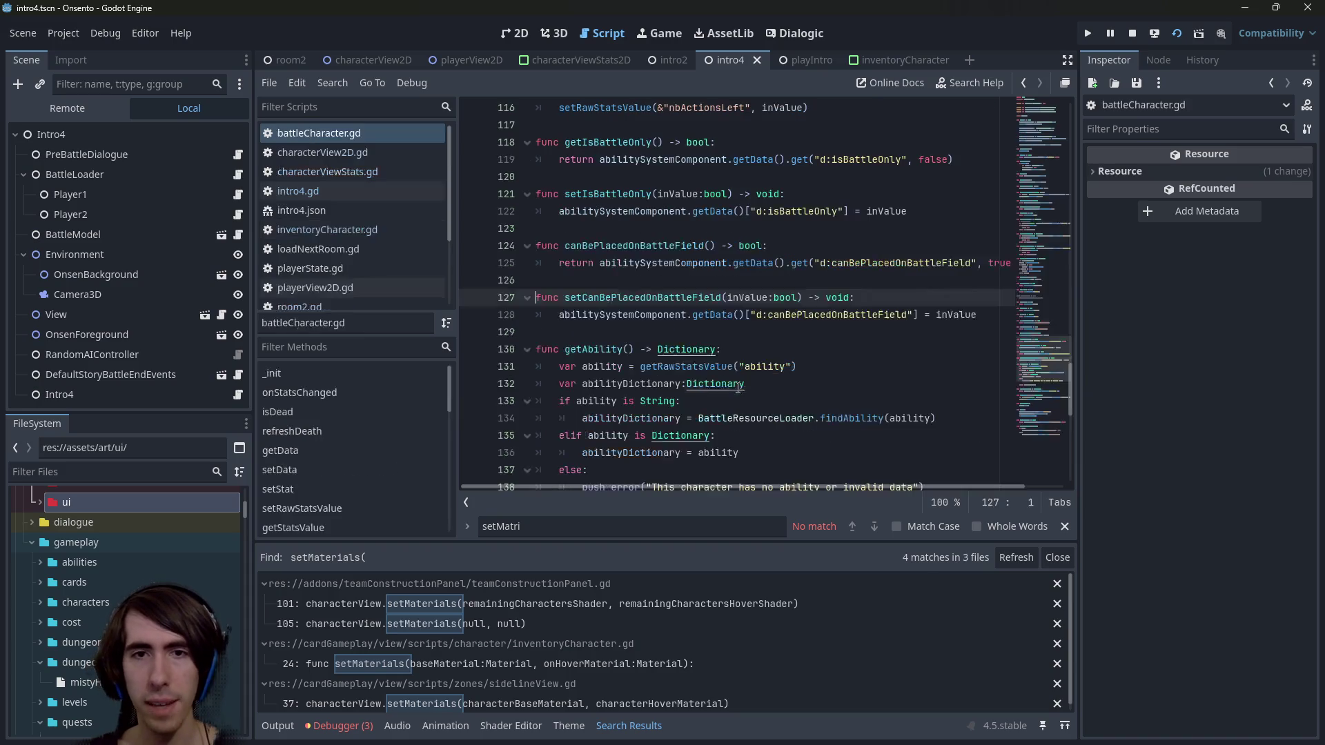
left_click(631, 314)
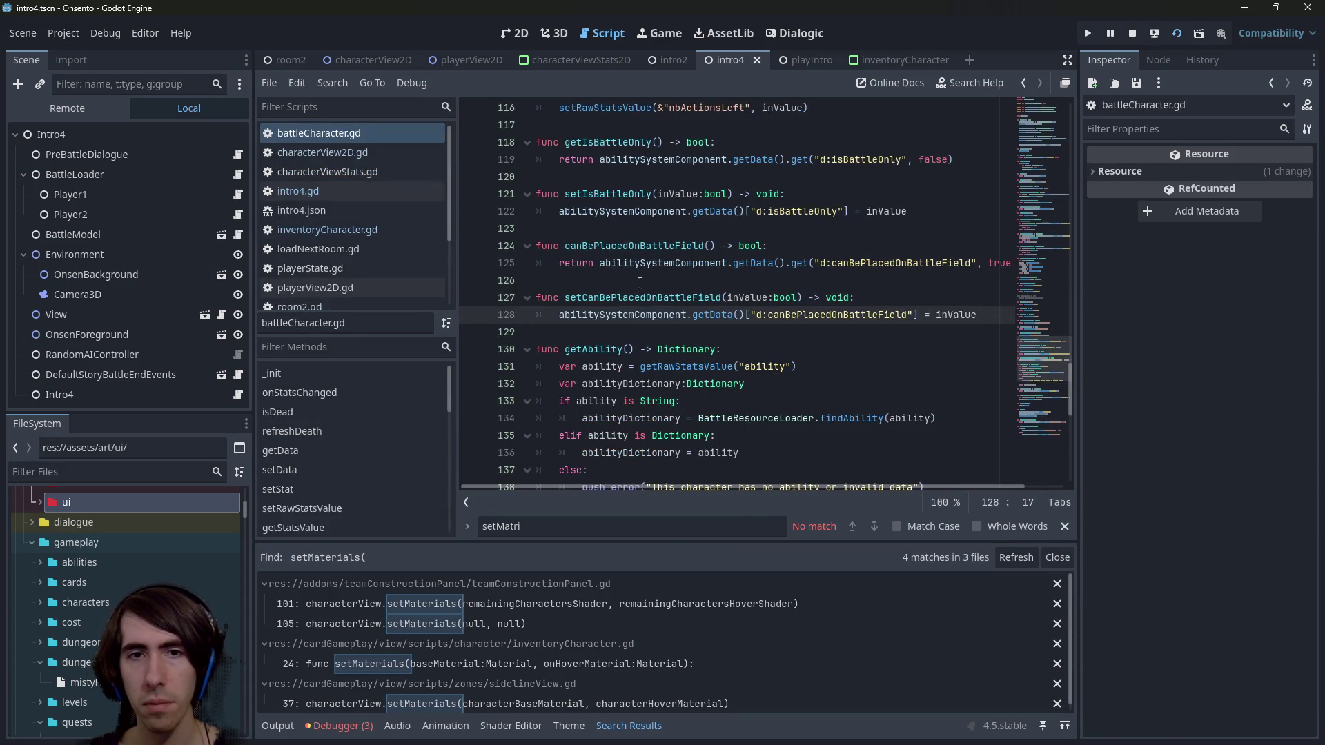
double_click(626, 245)
key("ctrl+shift+f")
key("Return")
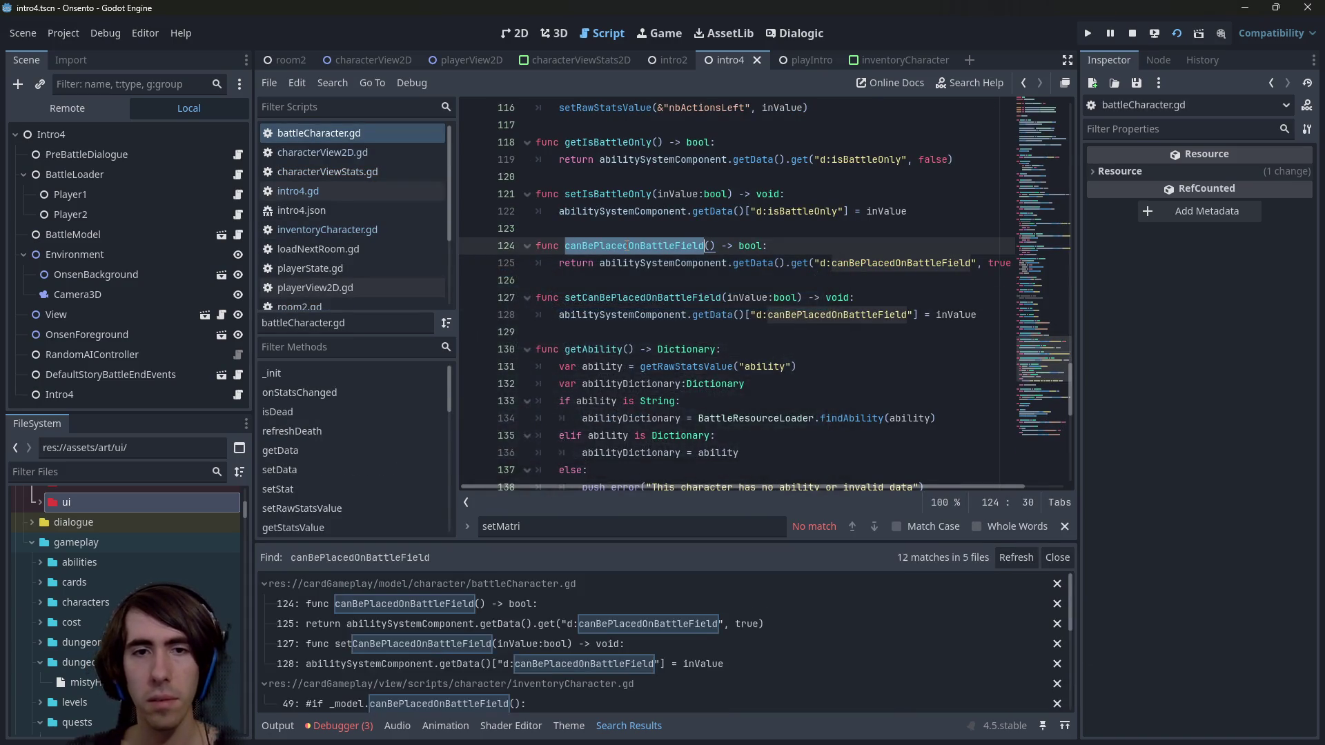
Clear the three errors listed in the Debugger's Errors tab.
left_click(340, 725)
left_click(338, 552)
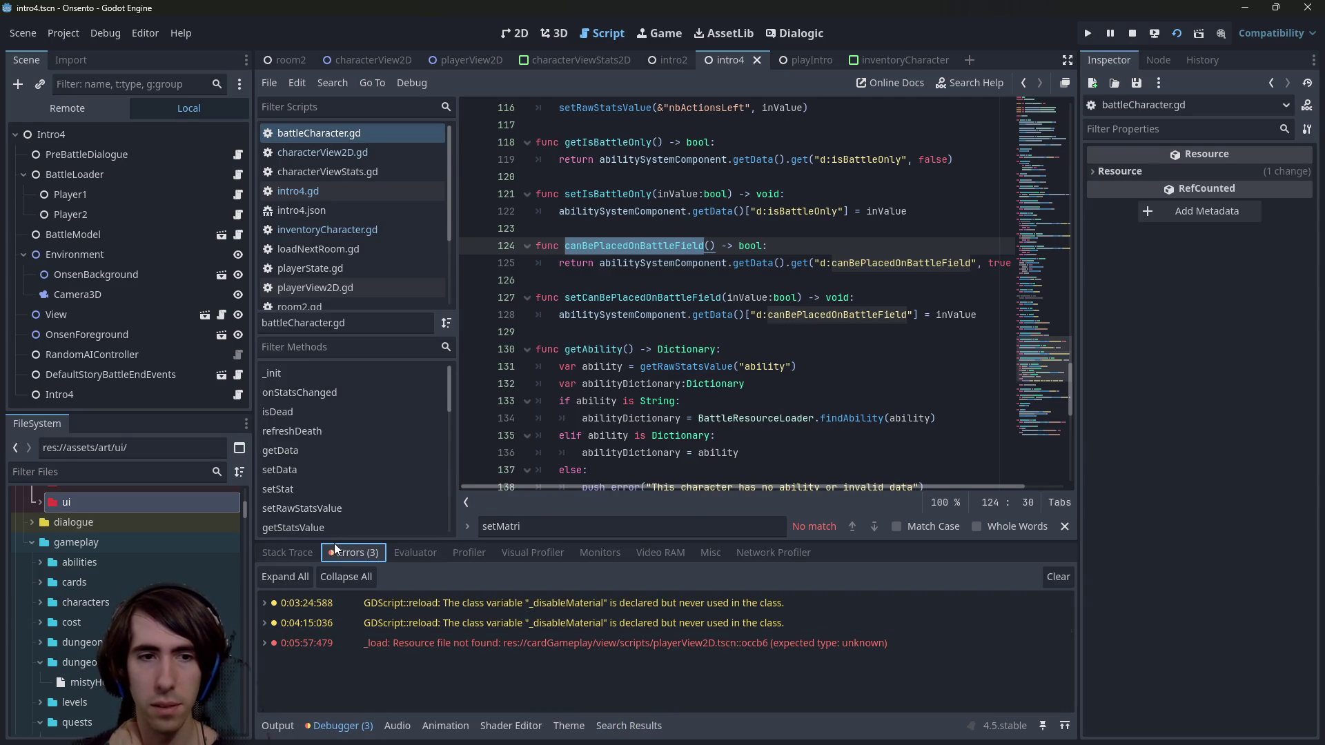
left_click(300, 552)
left_click(338, 725)
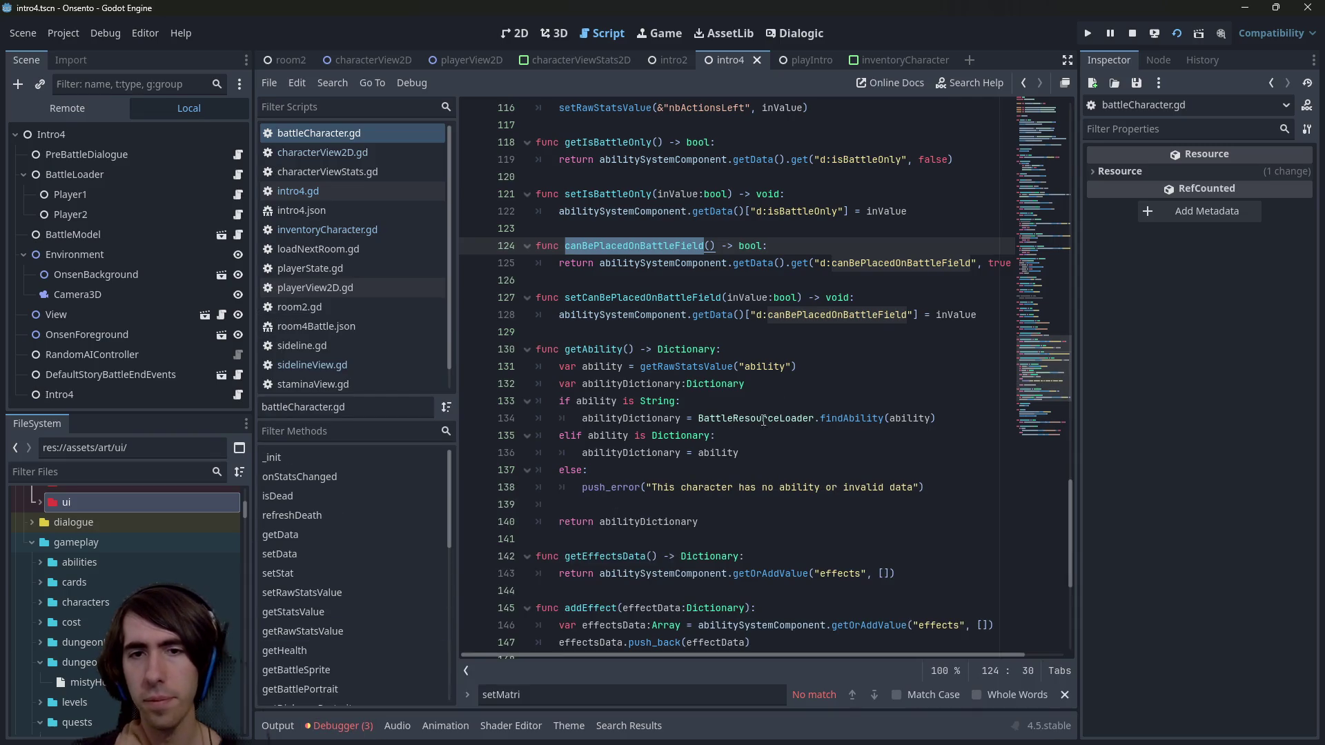
left_click(338, 725)
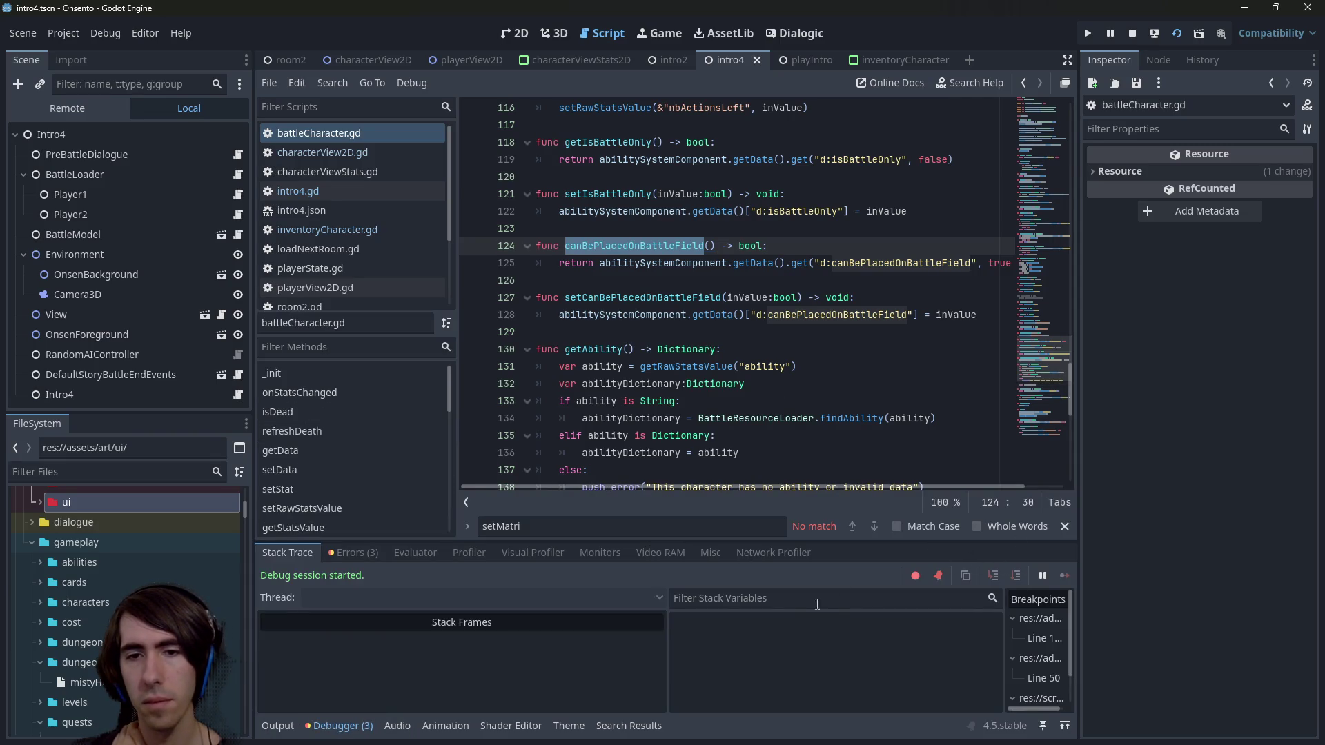
left_click(338, 725)
left_click(338, 726)
left_click(366, 552)
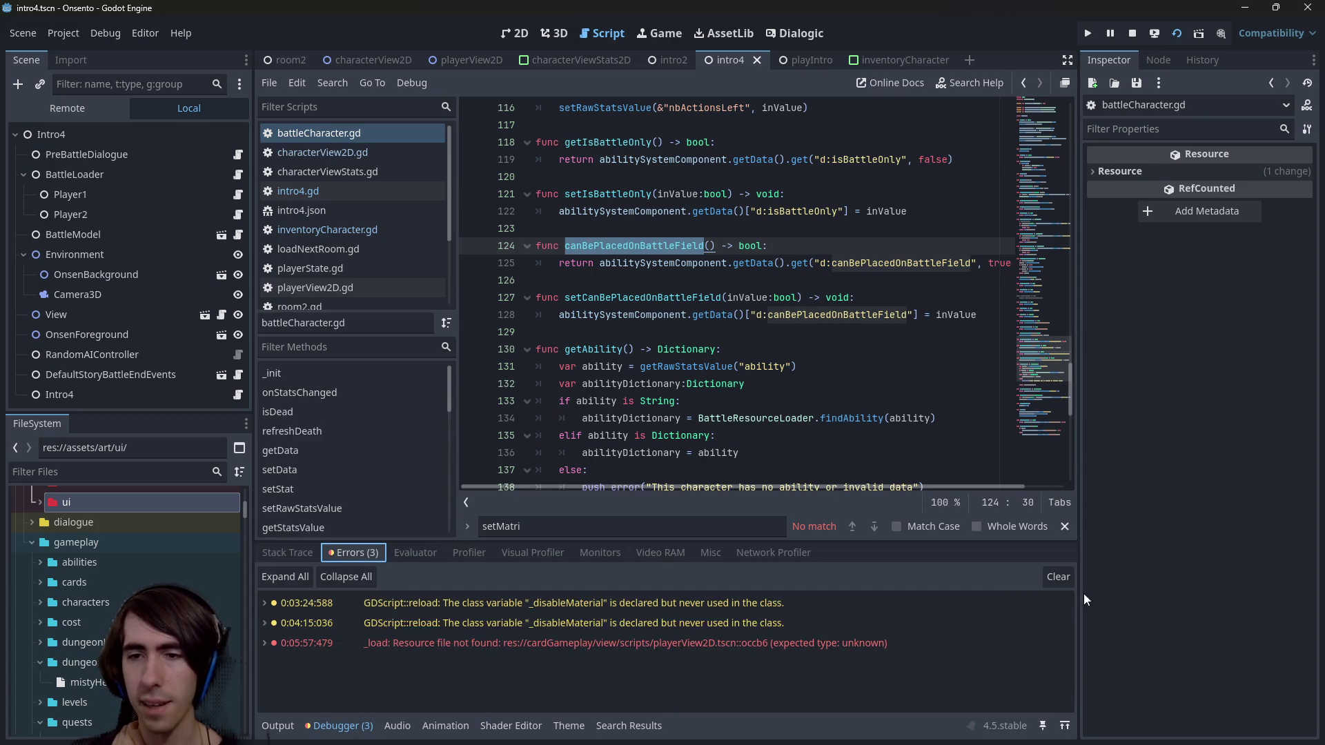
left_click(1058, 576)
left_click(336, 728)
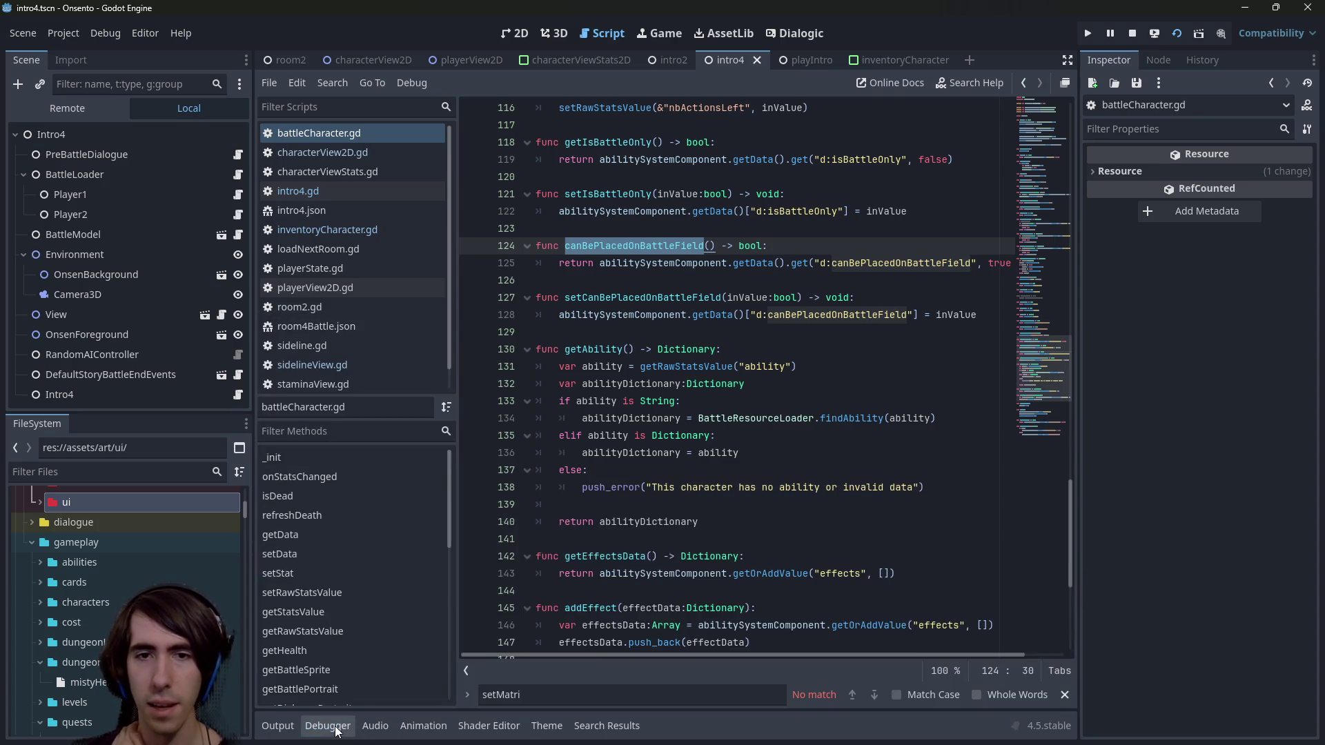
Select the d:canBePlacedOnBattleField key on line 128 of battleCharacter.gd.
left_click(820, 418)
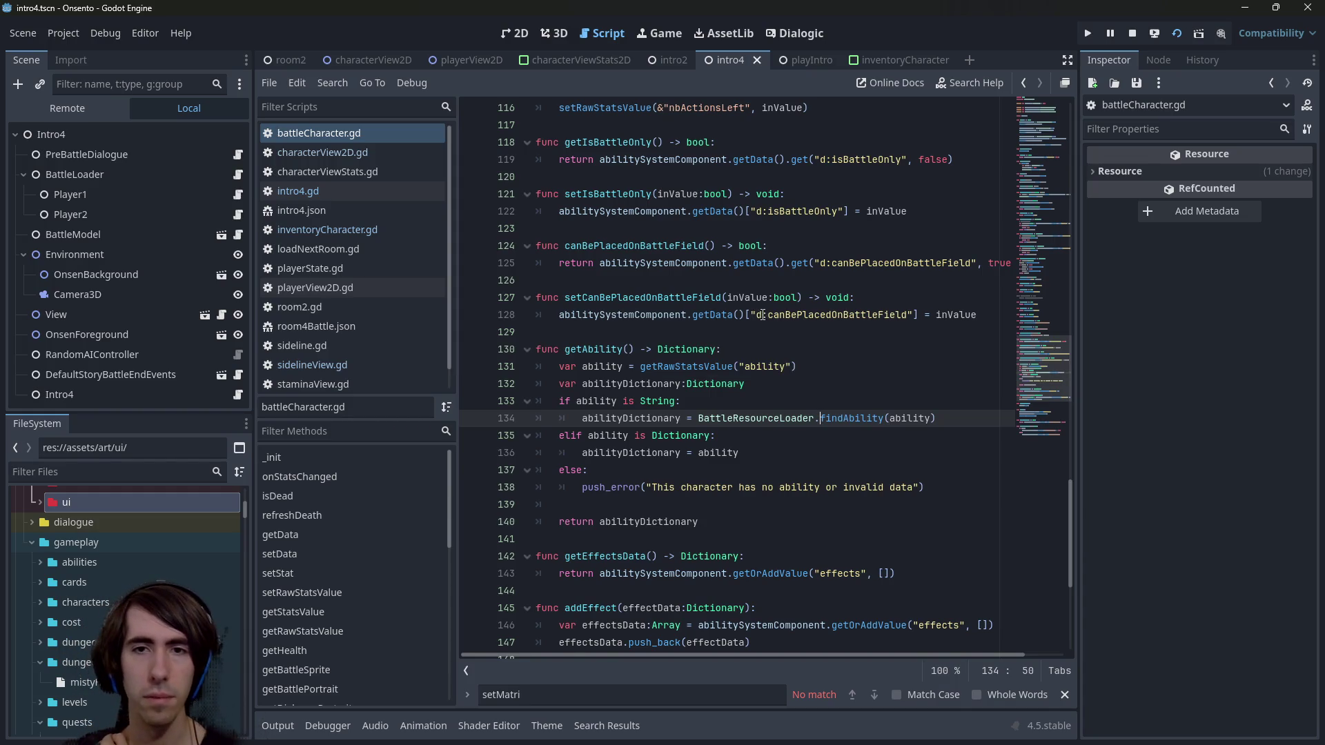
left_click_drag(757, 314, 912, 315)
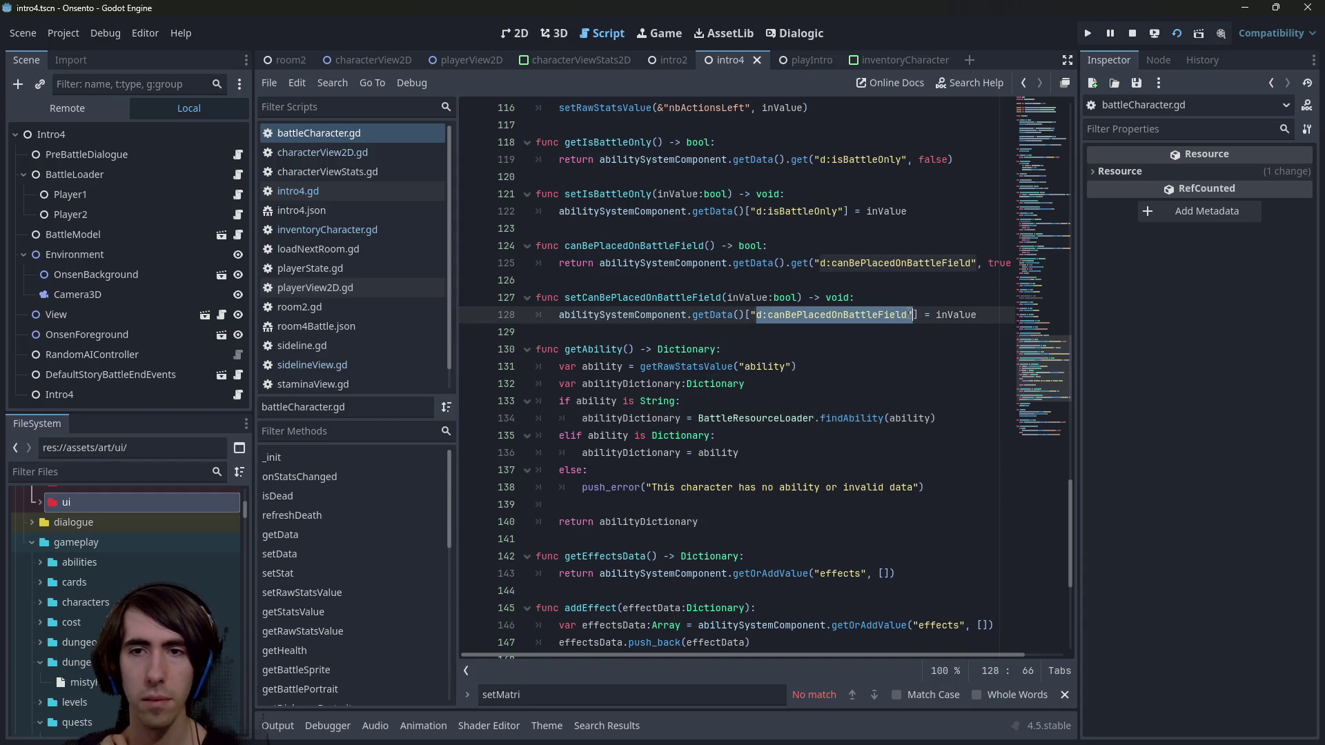
key("Escape")
left_click(906, 315)
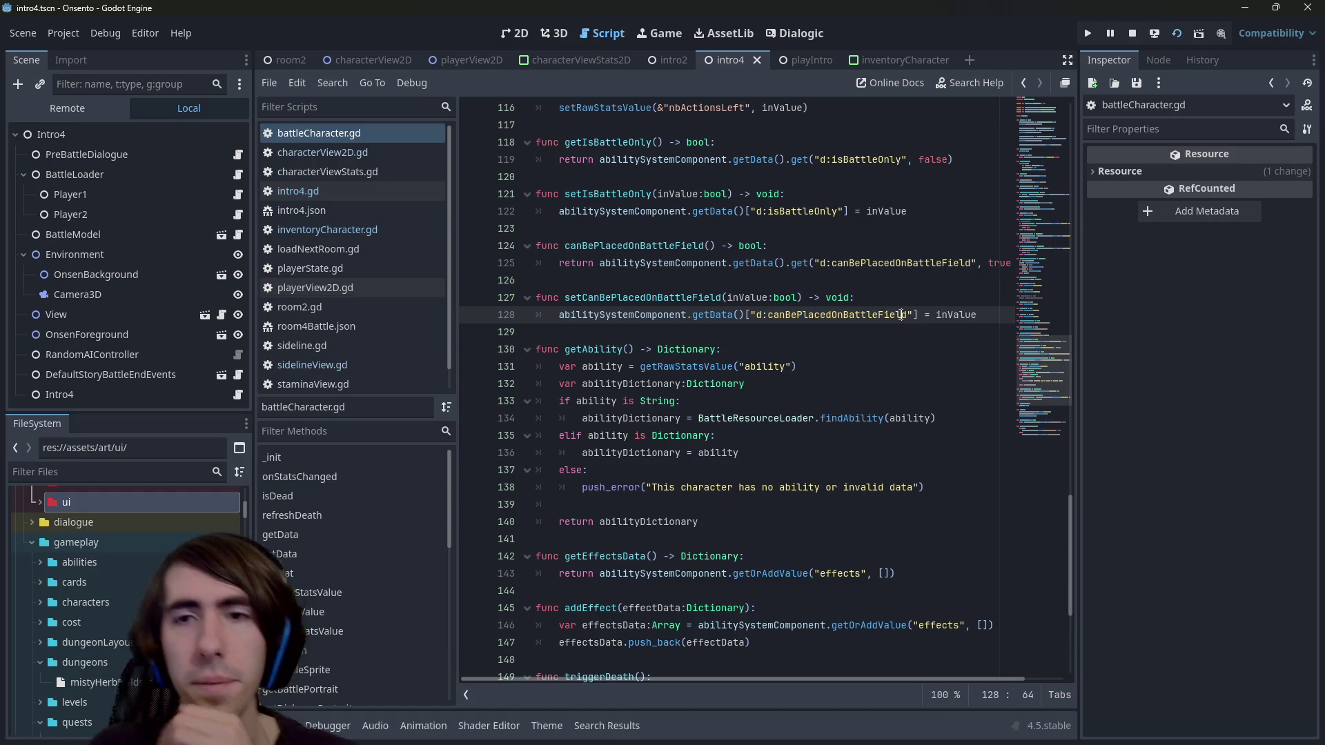
scroll(901, 314, "up", 1)
scroll(900, 315, "up", 1)
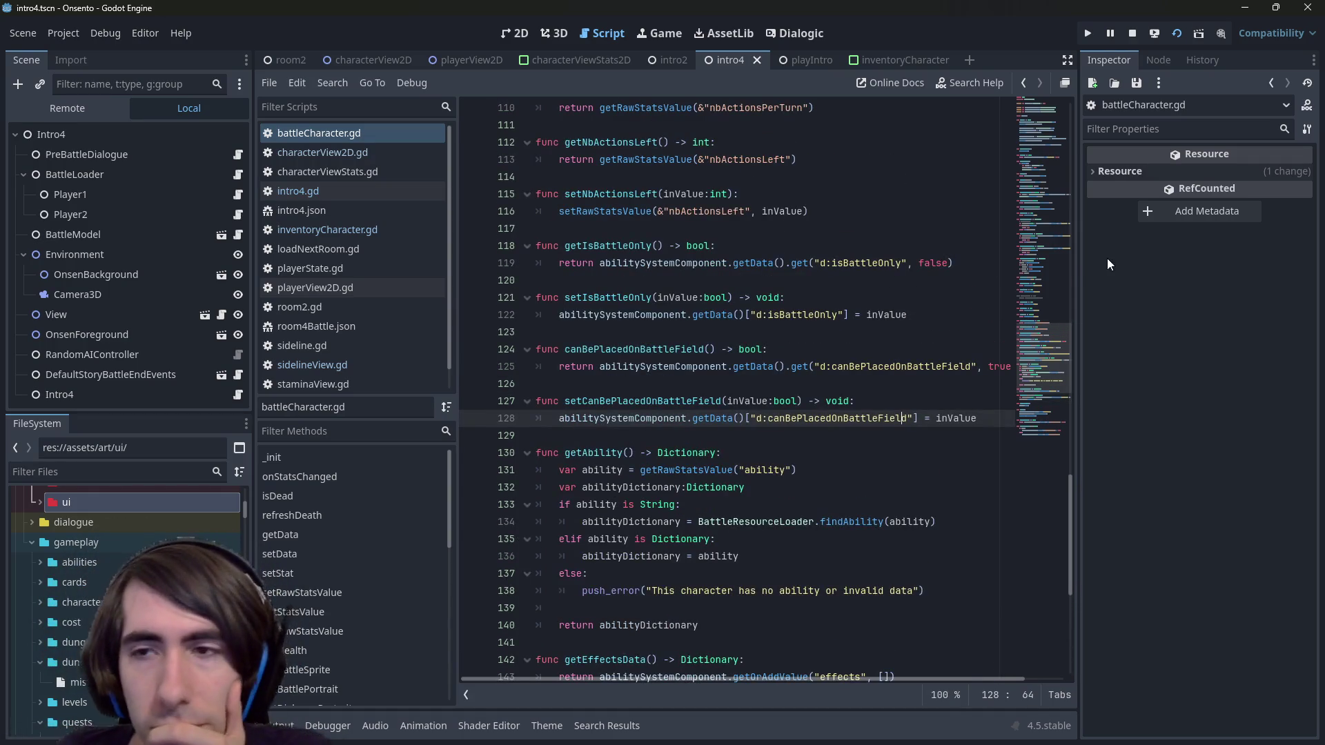
left_click_drag(1079, 263, 1161, 263)
scroll(837, 414, "up", 5)
scroll(837, 414, "down", 6)
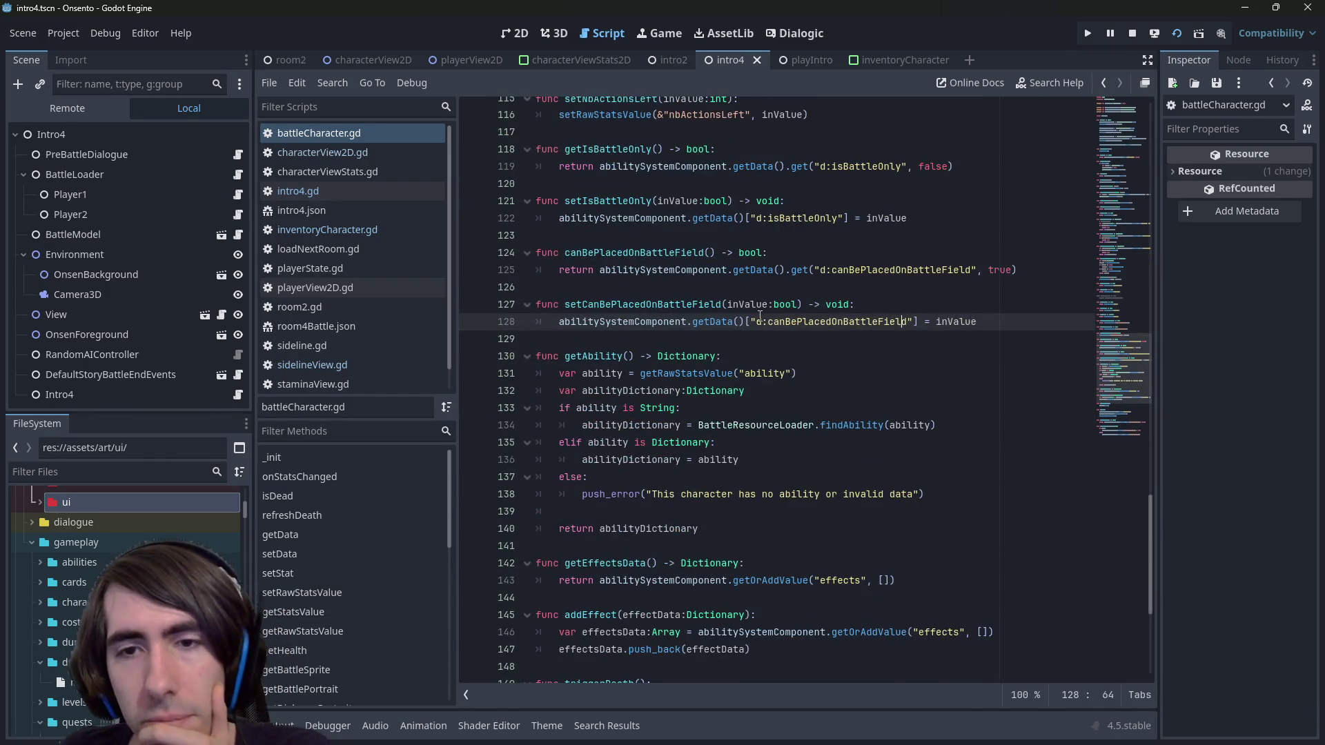
left_click_drag(757, 321, 908, 322)
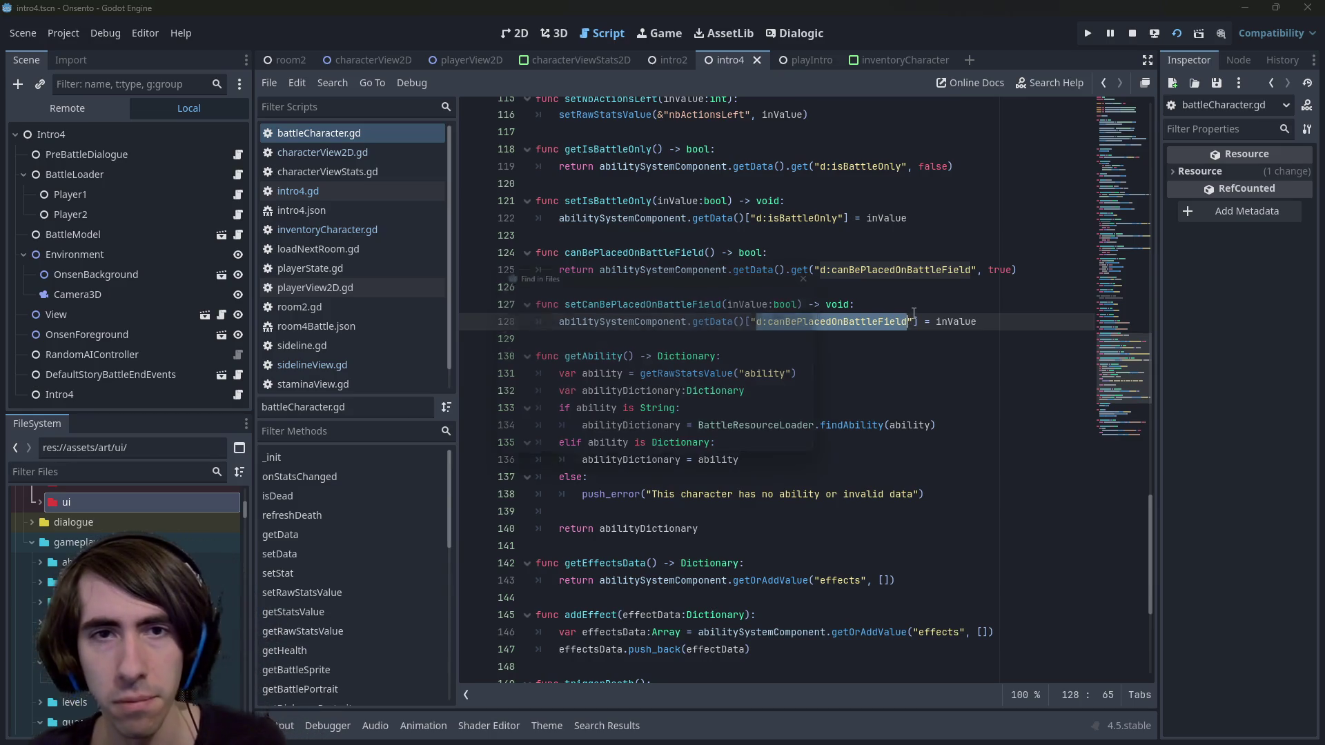
Search all files for canBePlacedOnBattleField and open the inventoryCharacter.gd match at line 49.
key("ctrl+shift+f")
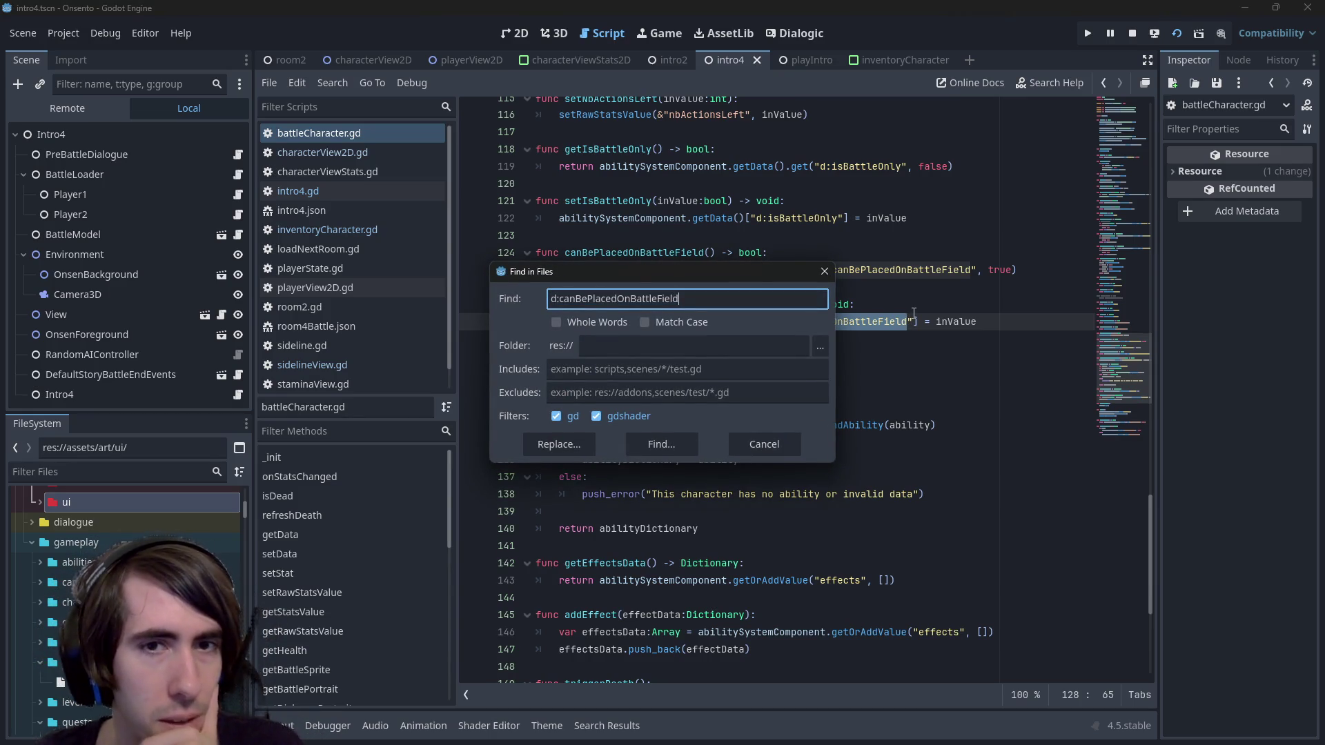
key("Escape")
double_click(652, 261)
key("ctrl+shift+f")
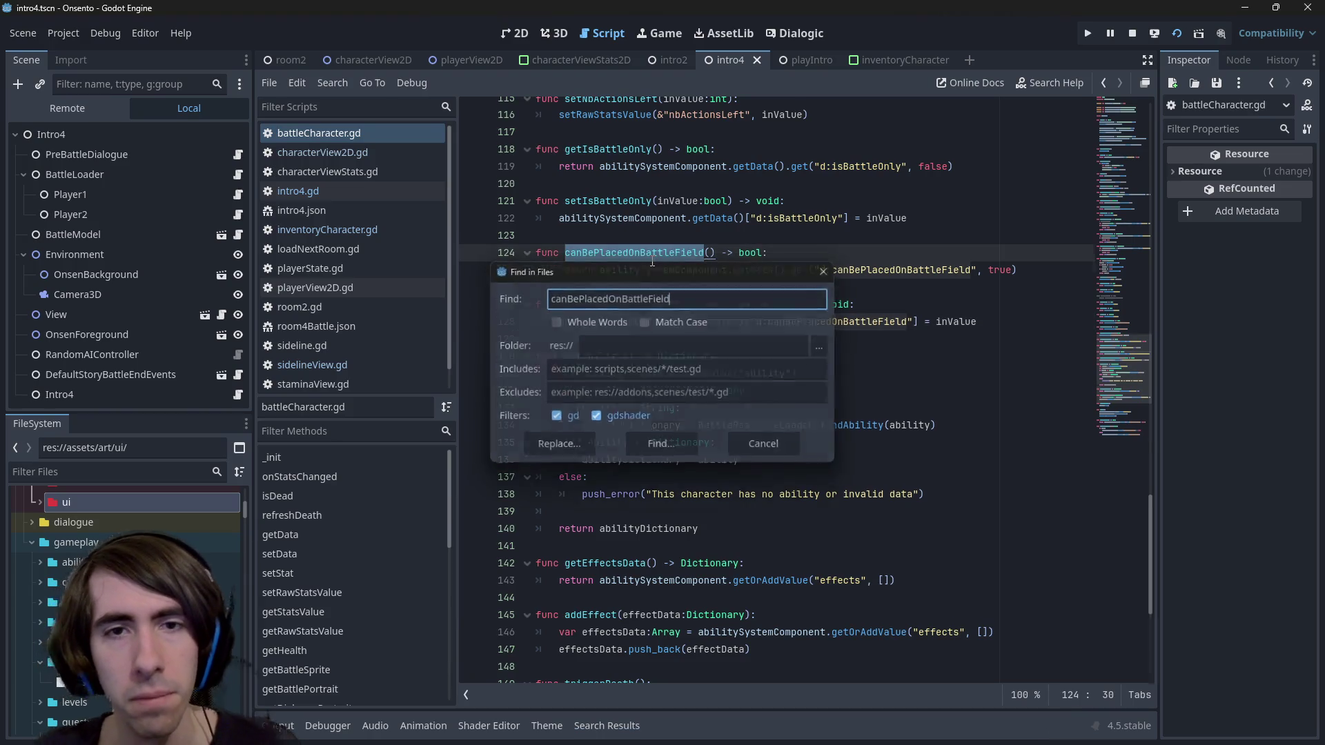
key("Return")
scroll(519, 624, "down", 1)
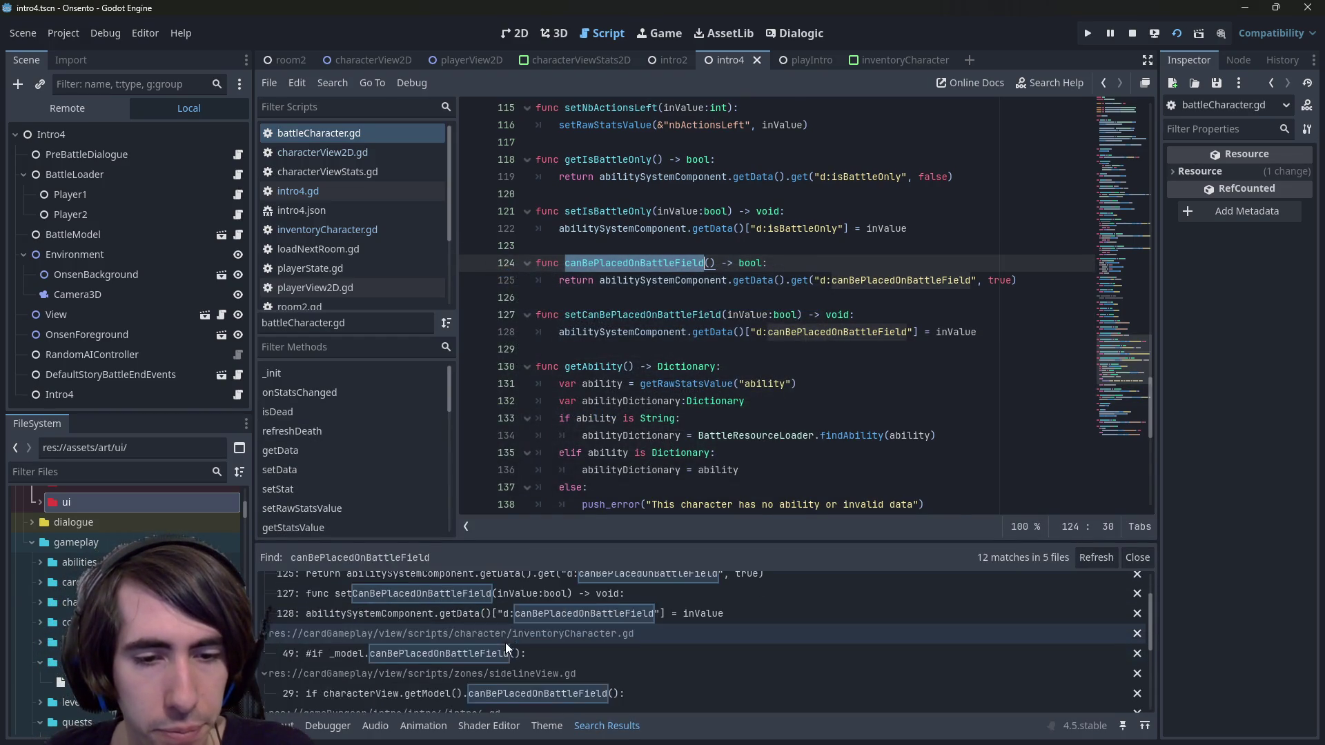
scroll(505, 644, "down", 2)
left_click(489, 660)
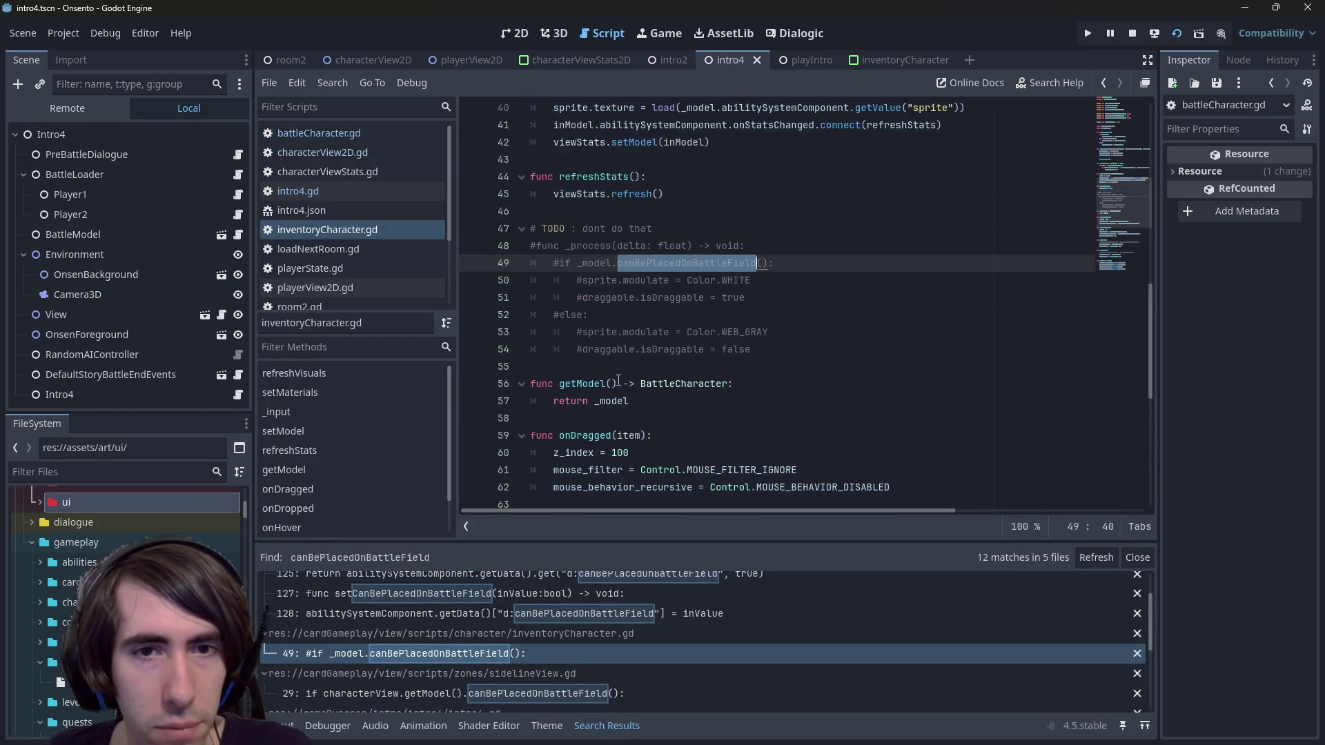
Open the sidelineView.gd match at line 29 and view its _process function.
scroll(467, 649, "down", 2)
left_click(499, 659)
scroll(718, 315, "up", 2)
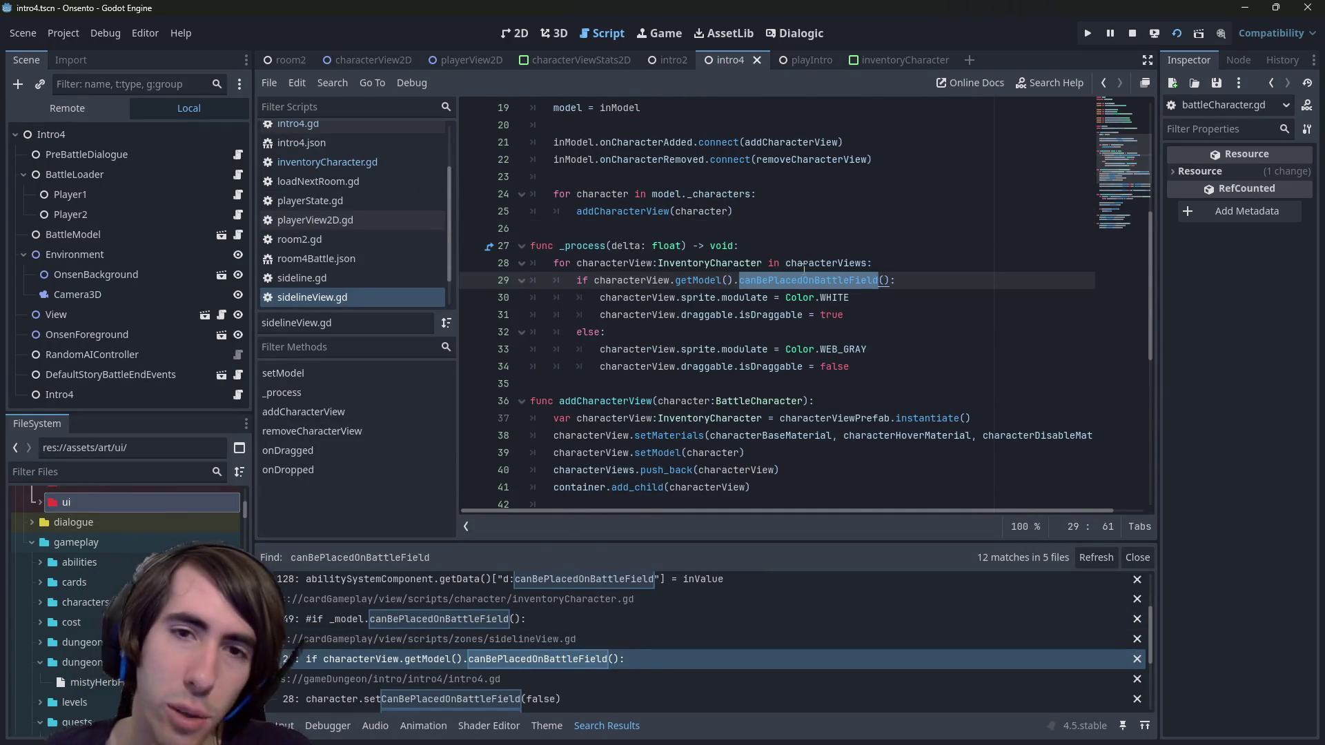
left_click(880, 315)
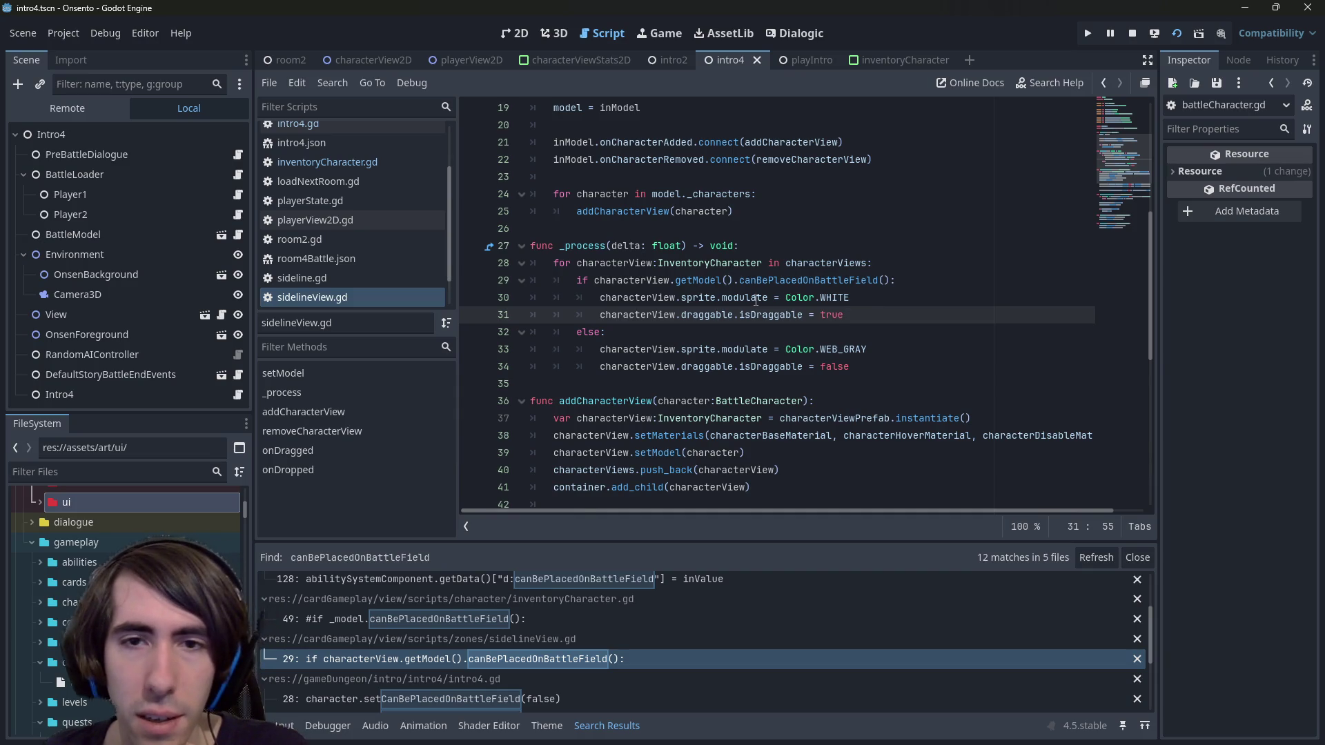
scroll(338, 278, "down", 1)
scroll(722, 347, "down", 3)
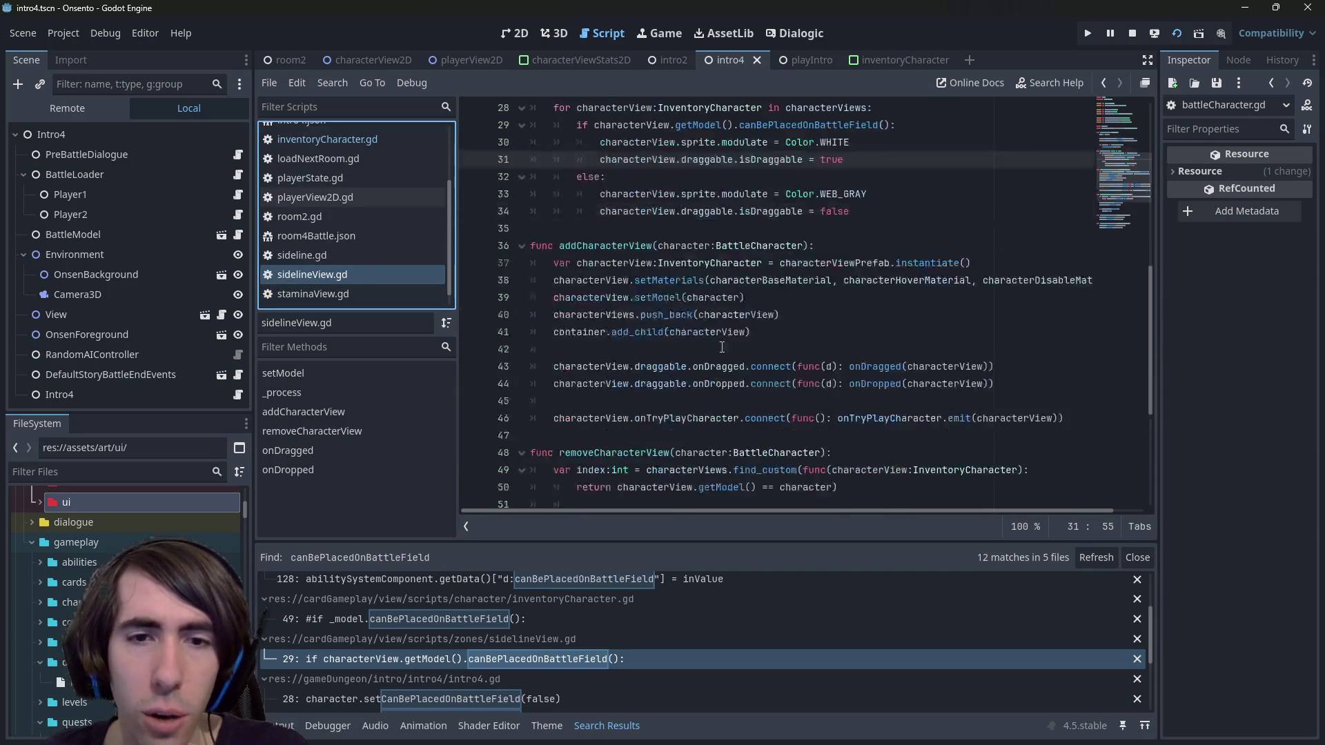
scroll(721, 347, "up", 4)
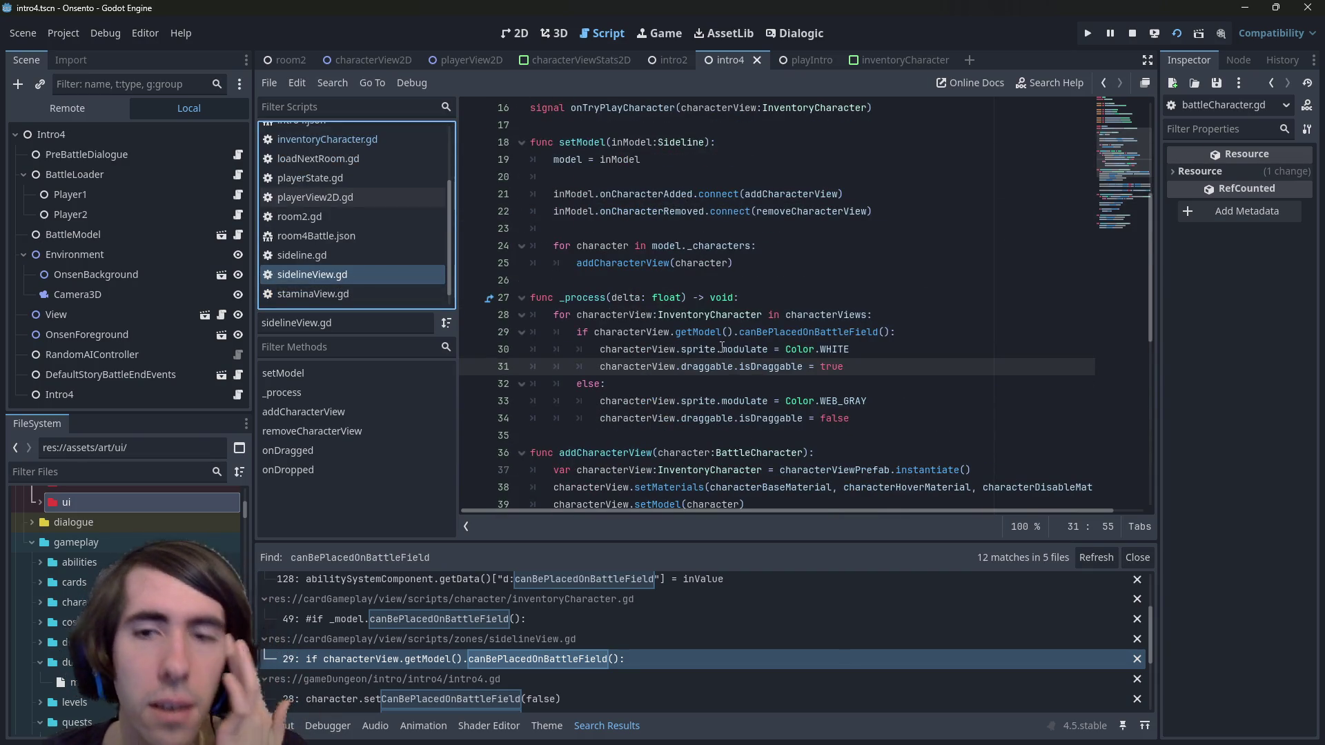
left_click(870, 364)
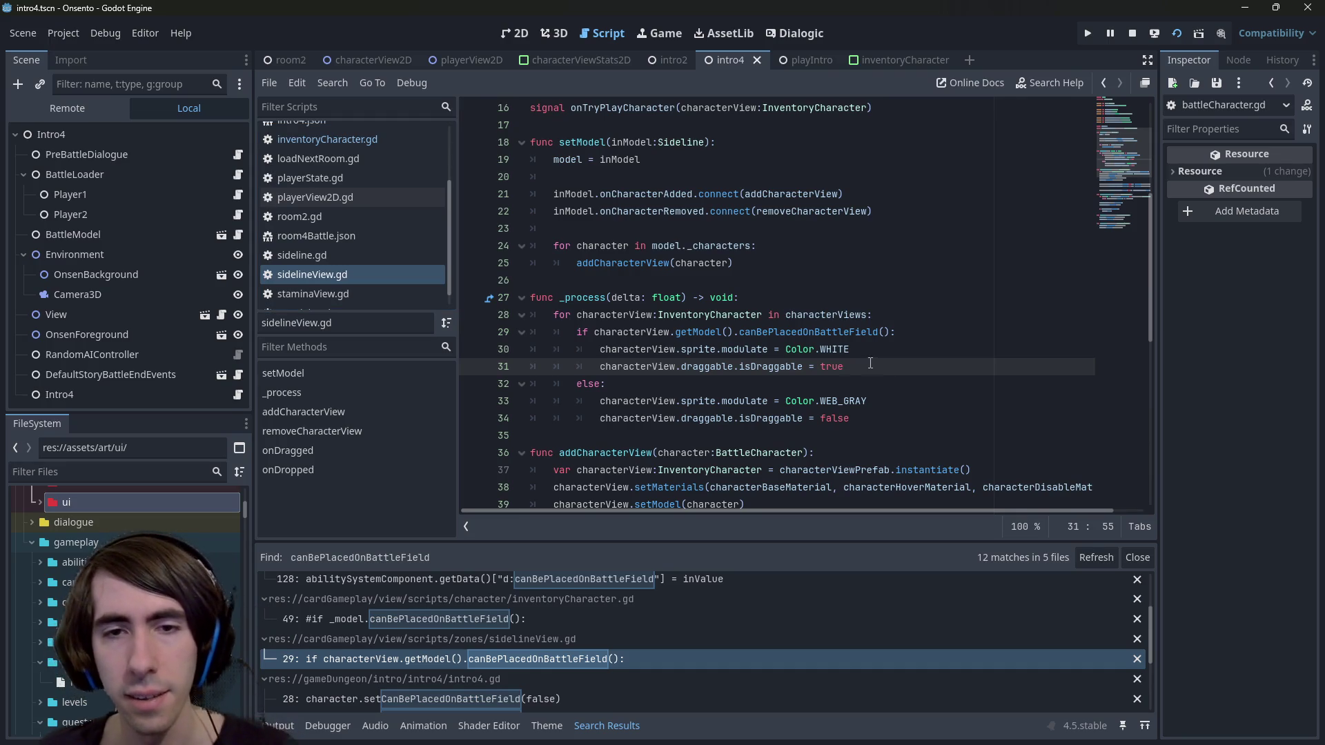
Add 'characterView.isDisabled = false' and 'characterView.refreshVisuals()' below line 30, then save sidelineView.gd.
key("Up")
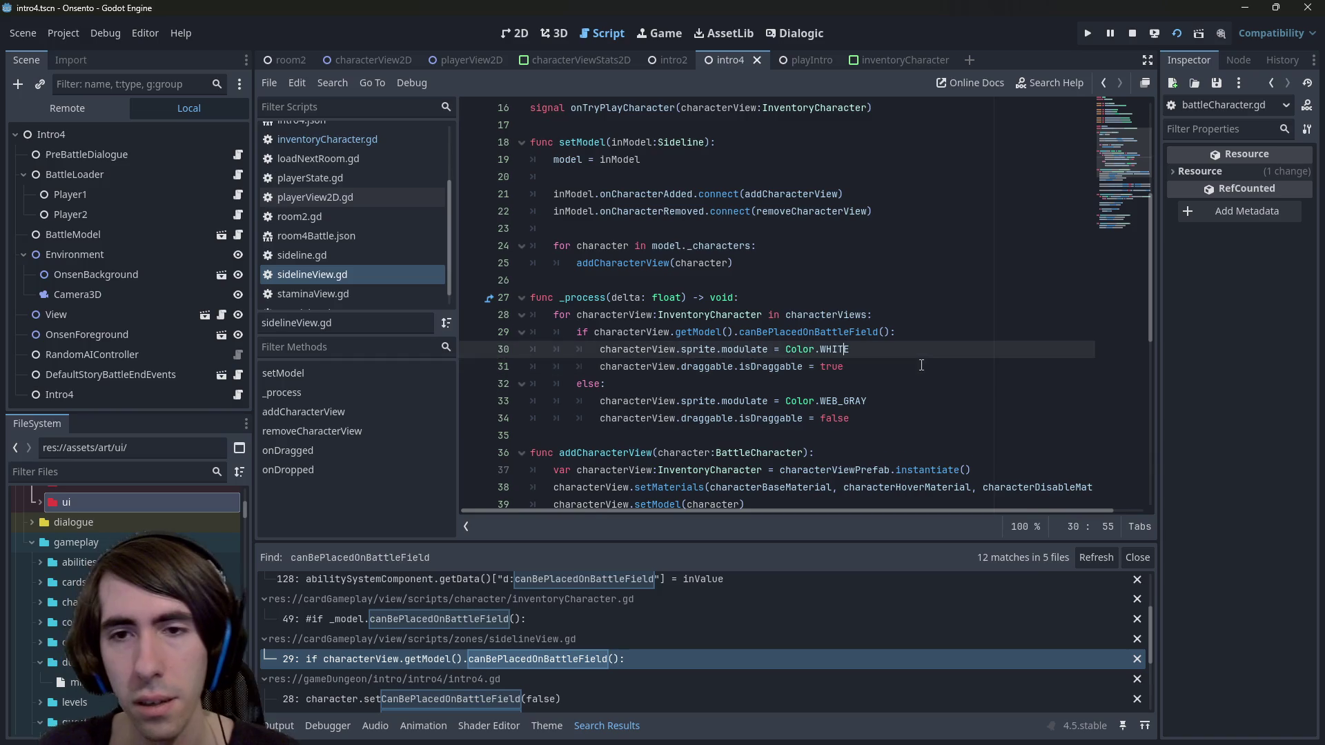
key("Return")
type("characterView.refresh")
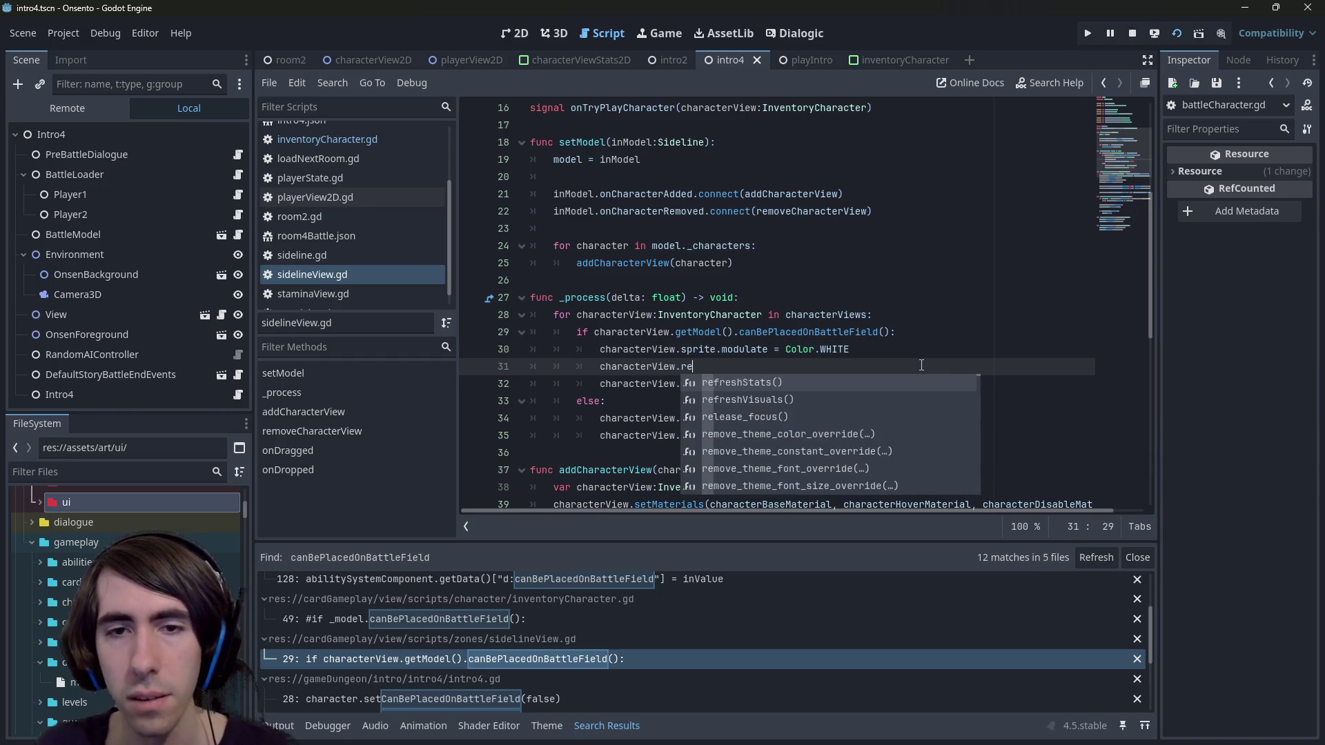
key("Return")
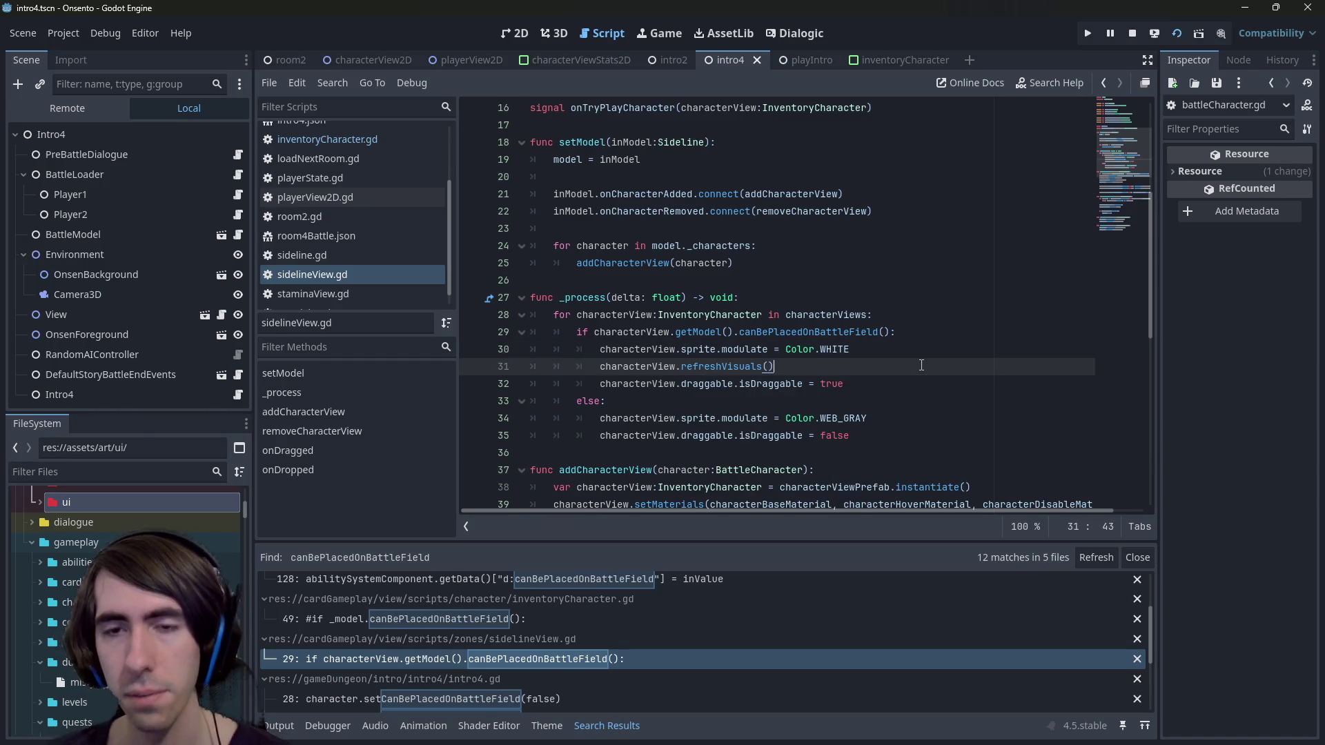
left_click_drag(878, 354, 504, 352)
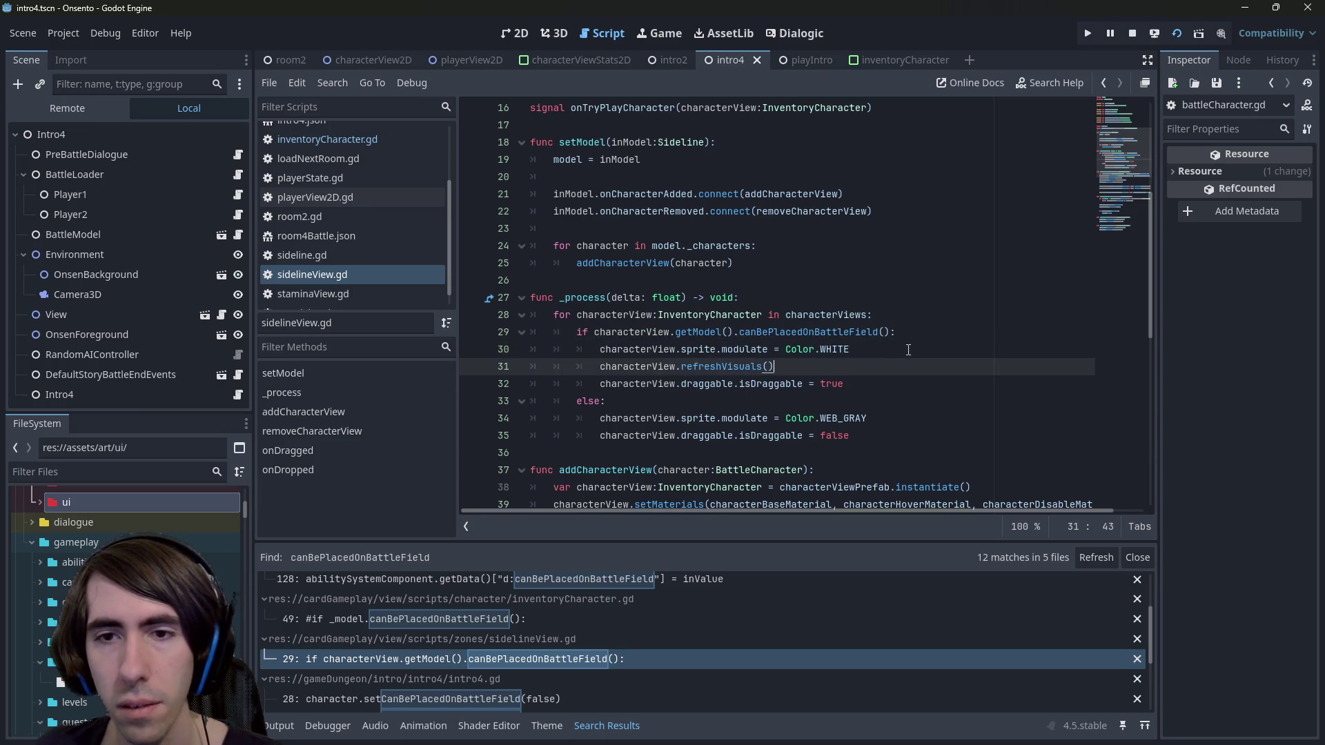
double_click(635, 352)
left_click(879, 353)
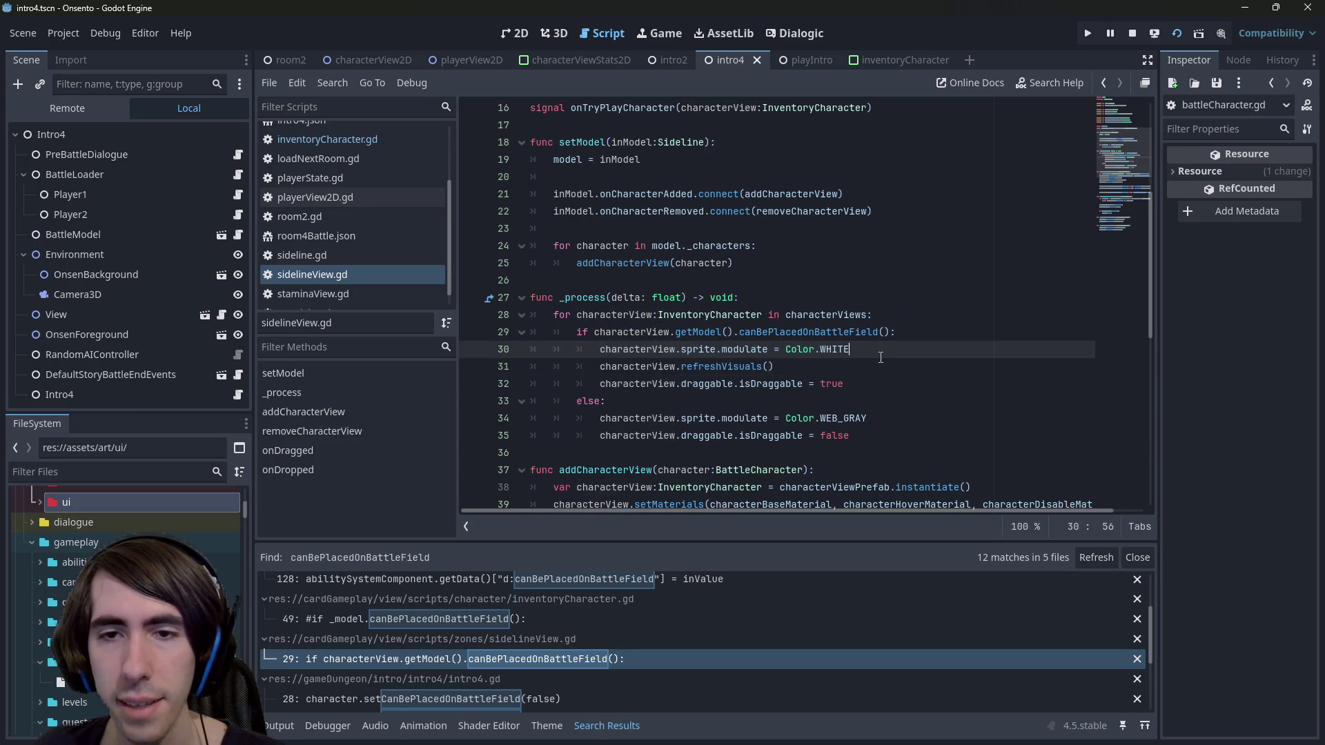
key("Return")
type("characterView.")
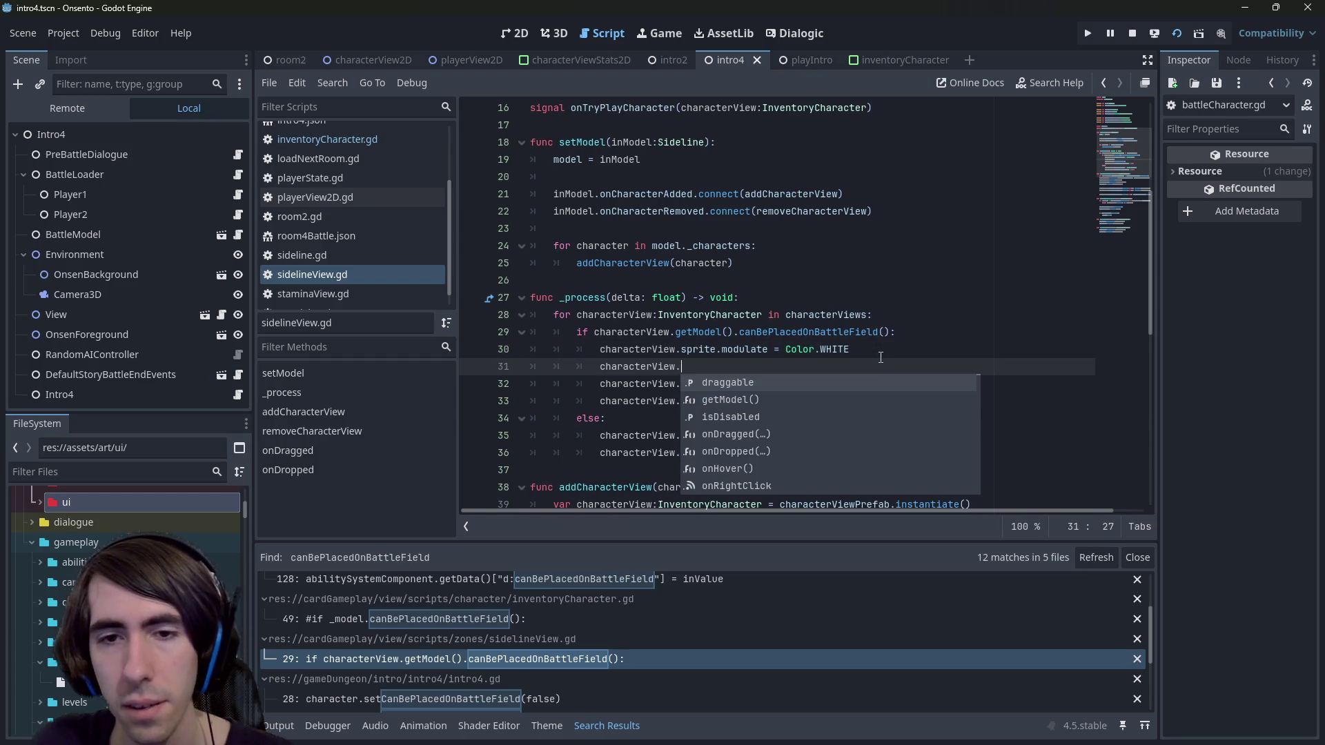
type("isDisabled")
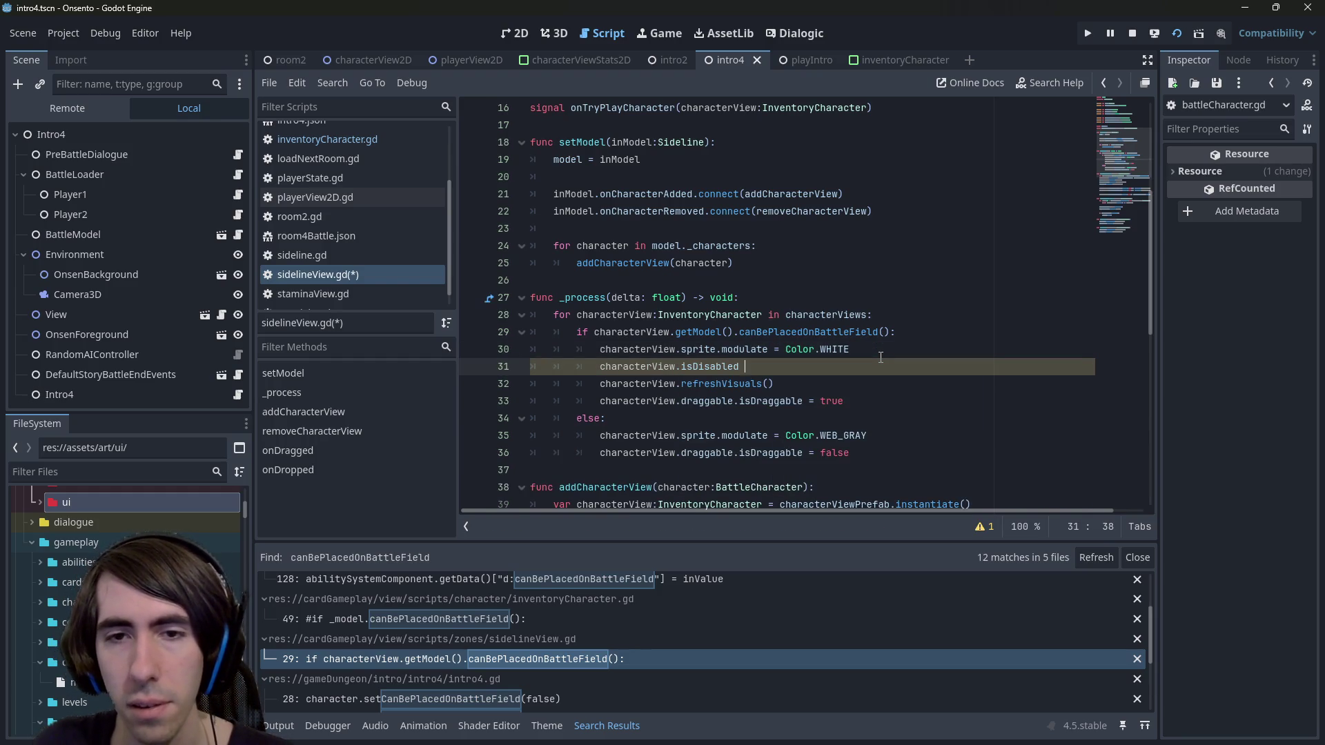
type(" = ")
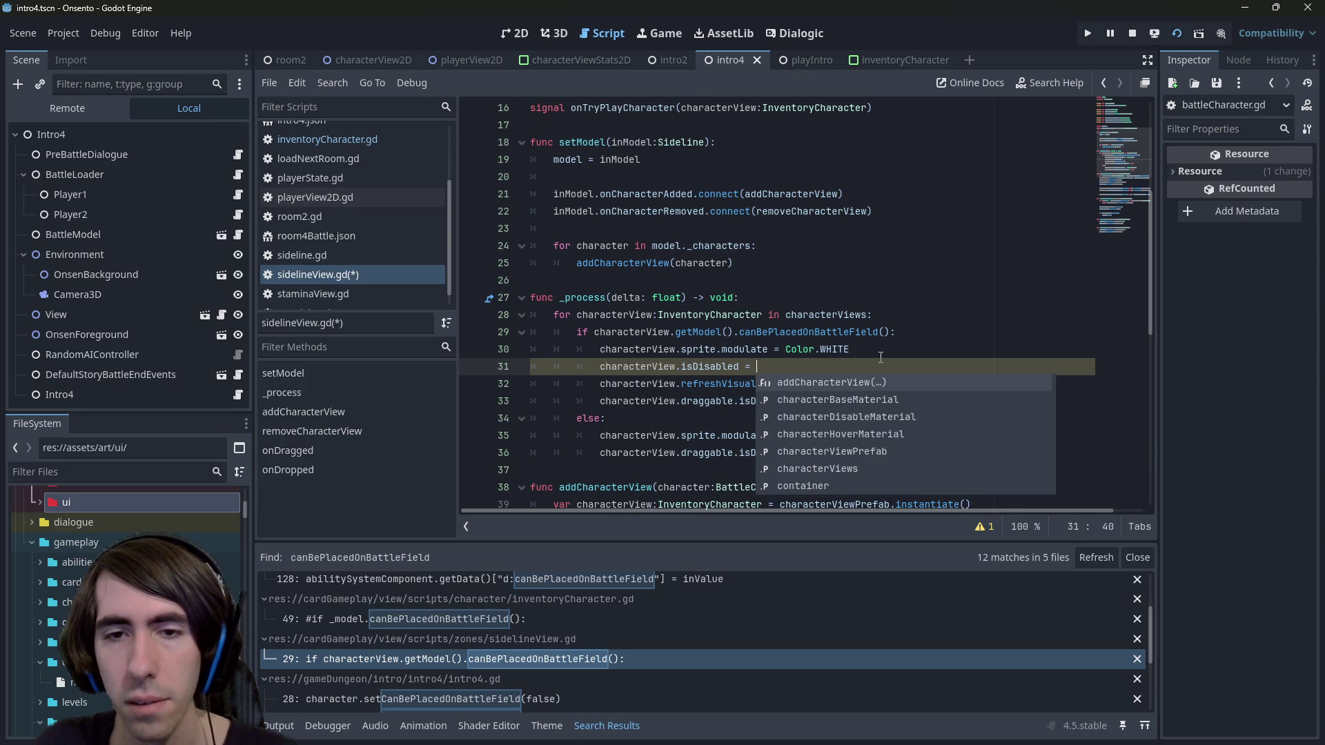
type("tr")
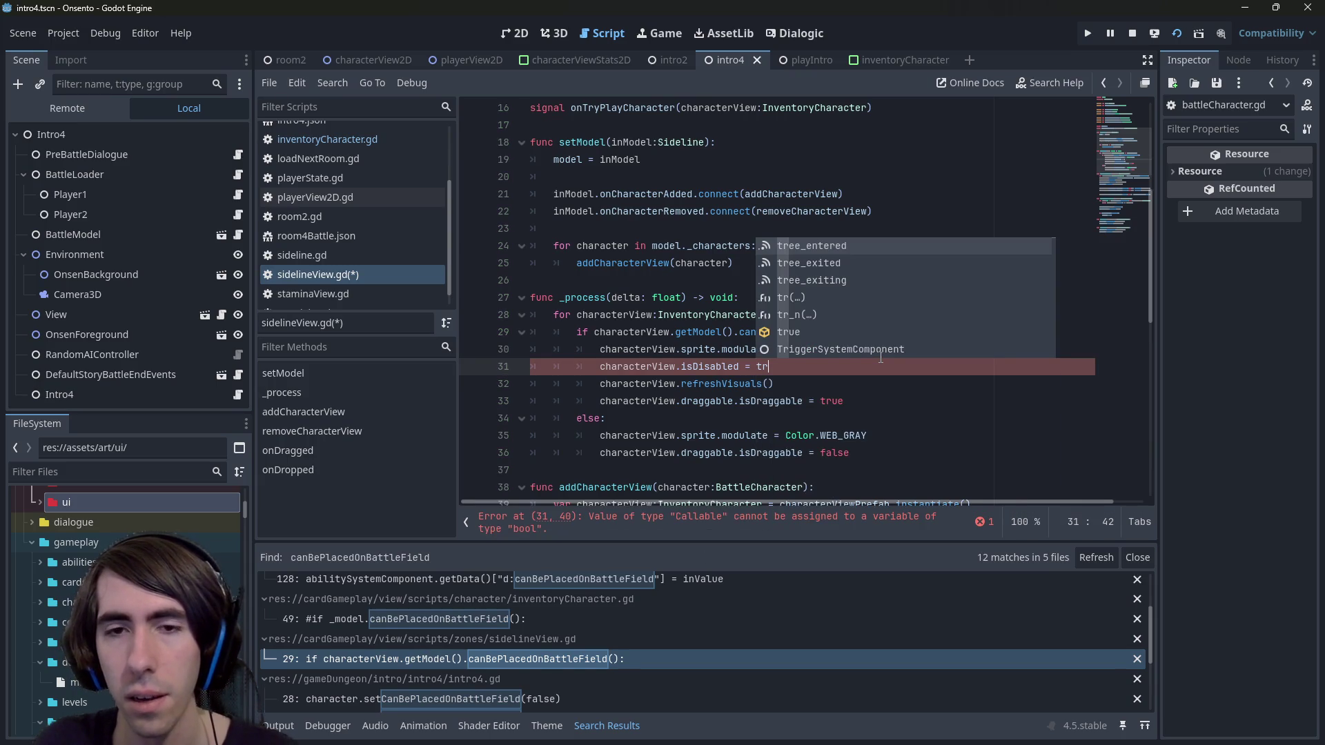
key("BackSpace")
key("BackSpace")
type("false")
key("ctrl+s")
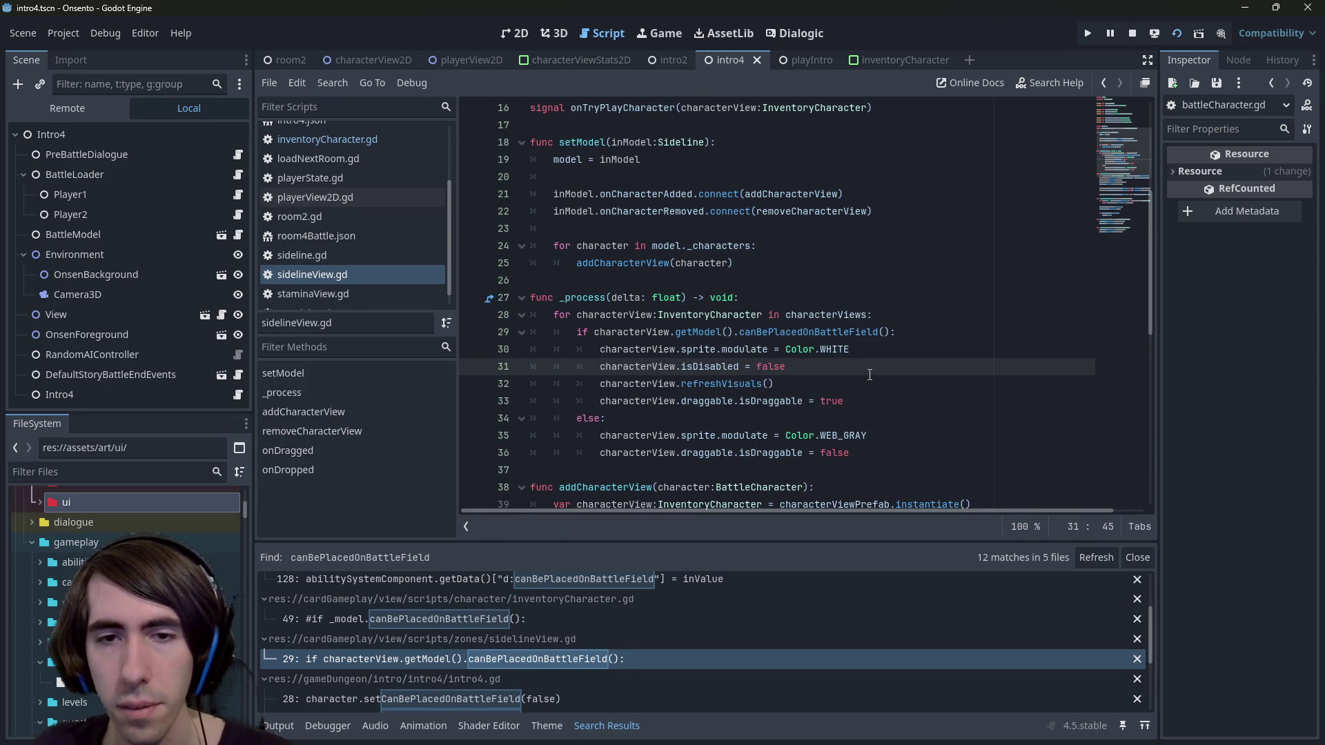
Check the refreshVisuals call and open the InventoryCharacter script definition.
left_click(899, 355)
left_click(748, 383)
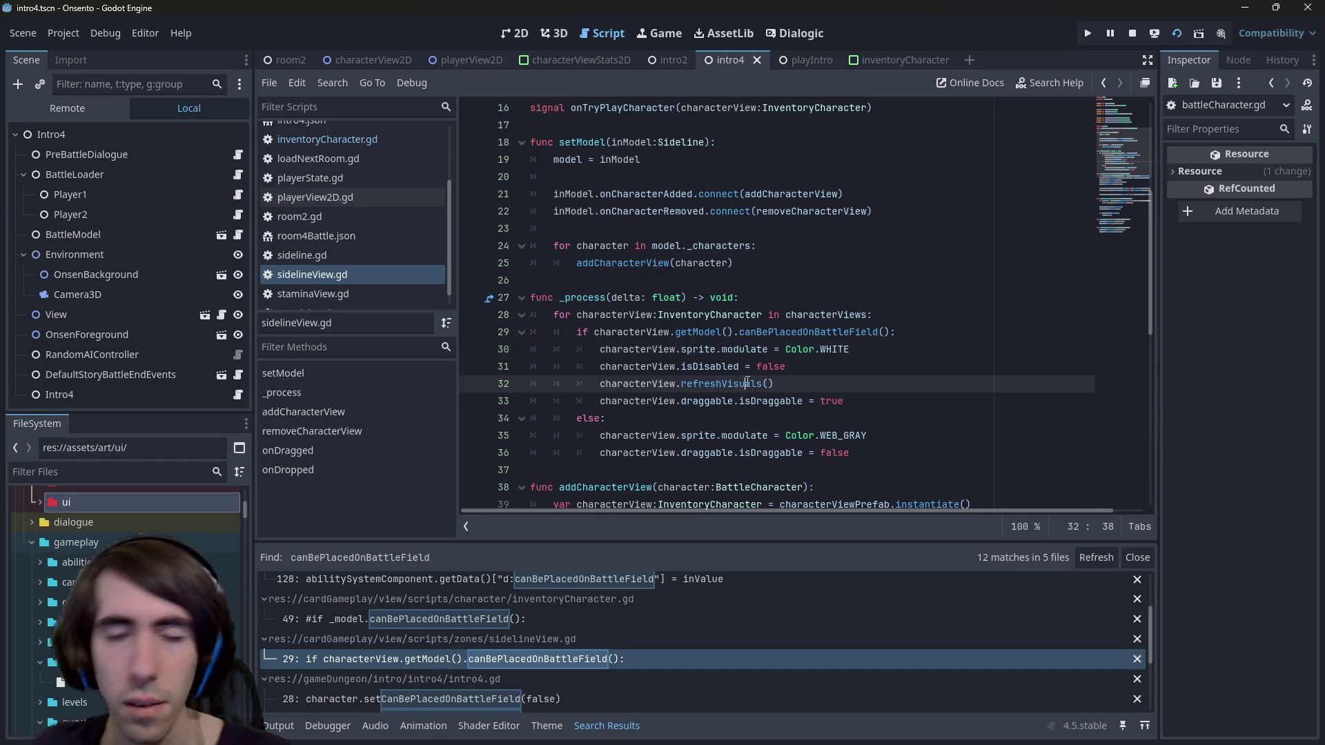
left_click(730, 383)
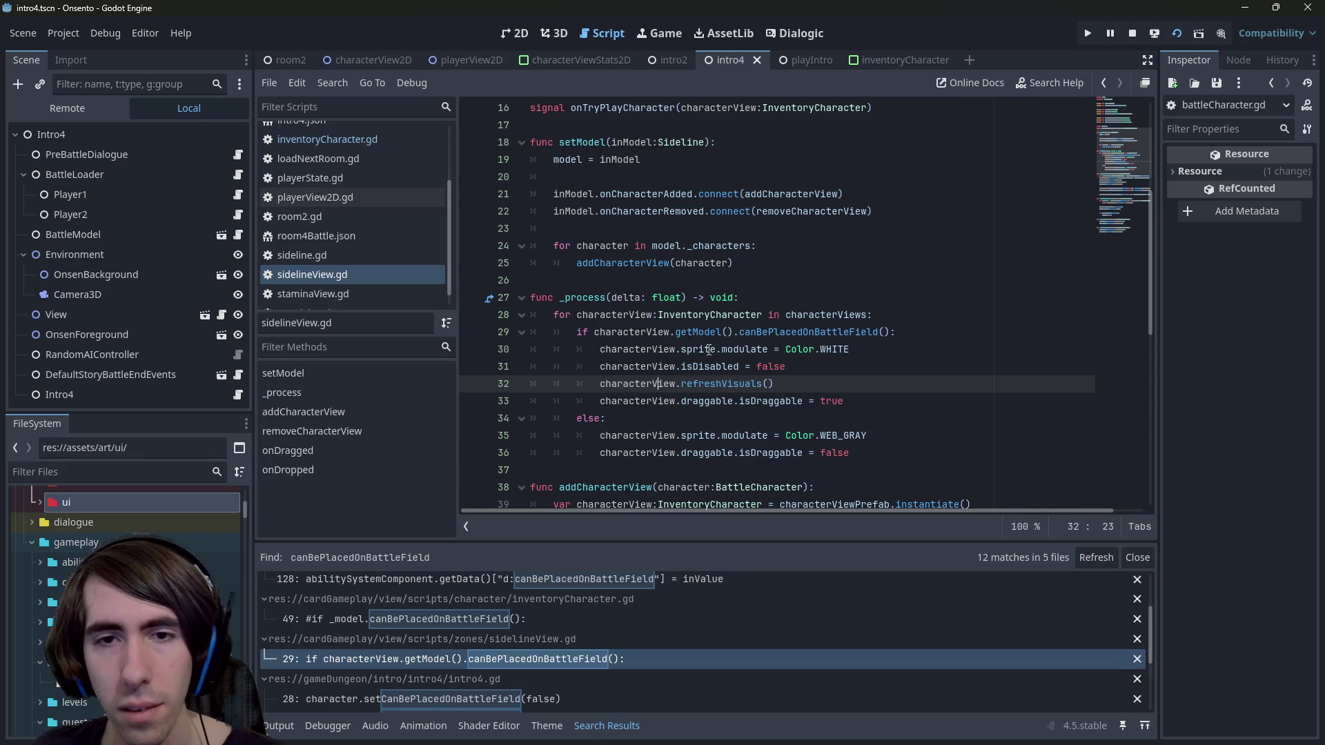
left_click(709, 315, "ctrl")
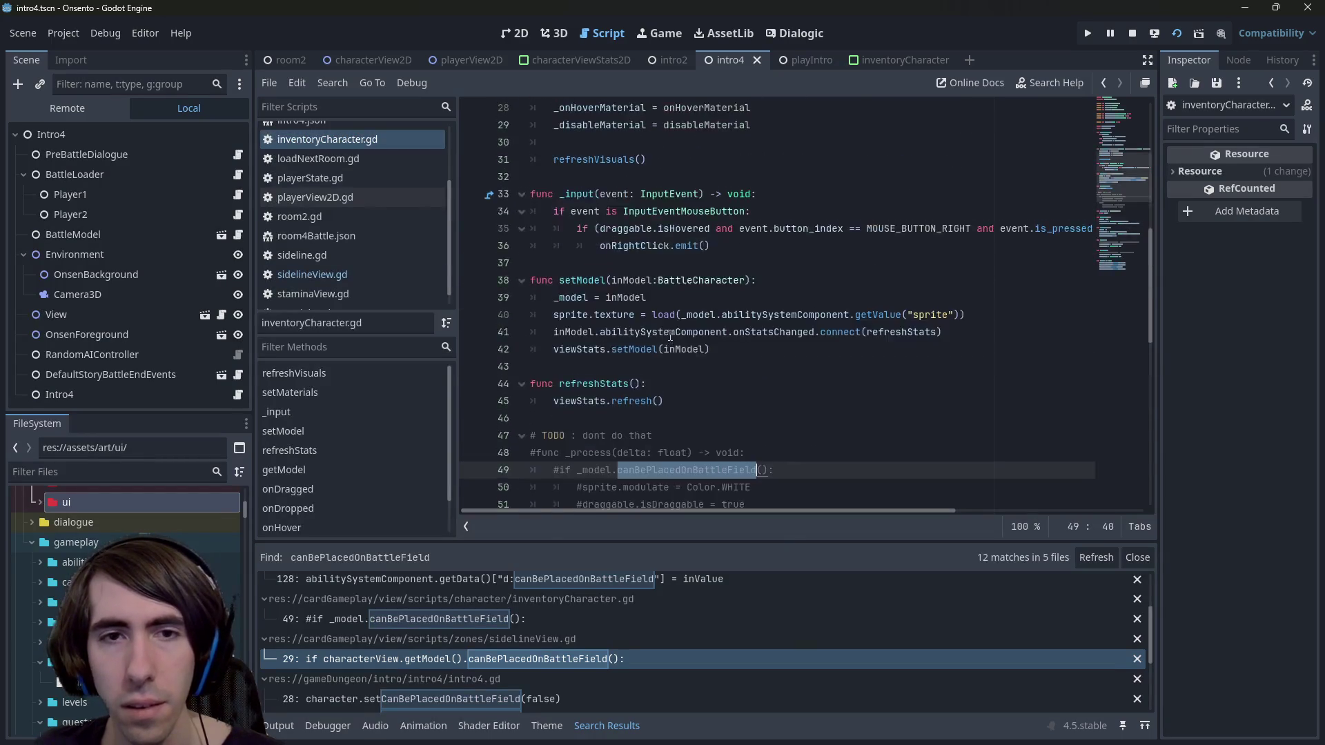
Add an empty disableDrag() function after the signals in inventoryCharacter.gd.
scroll(670, 336, "up", 9)
scroll(660, 334, "down", 2)
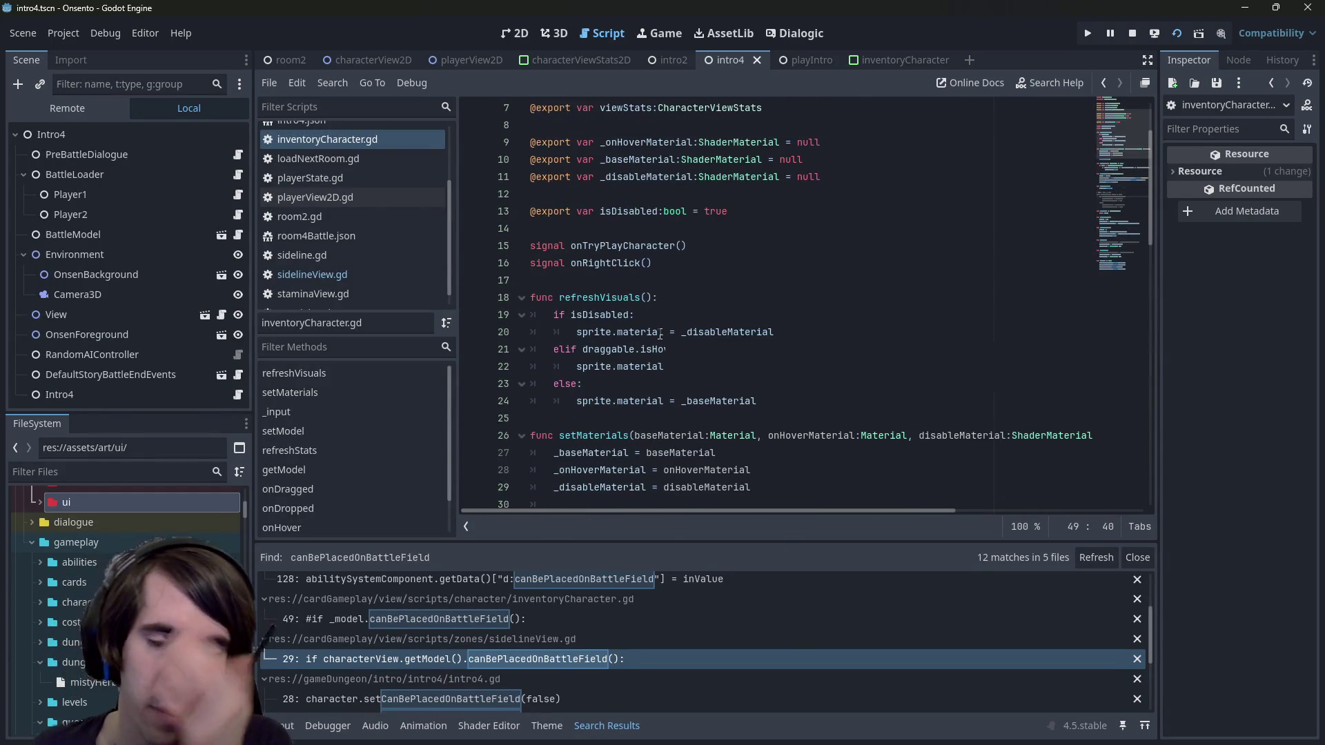
scroll(655, 336, "down", 4)
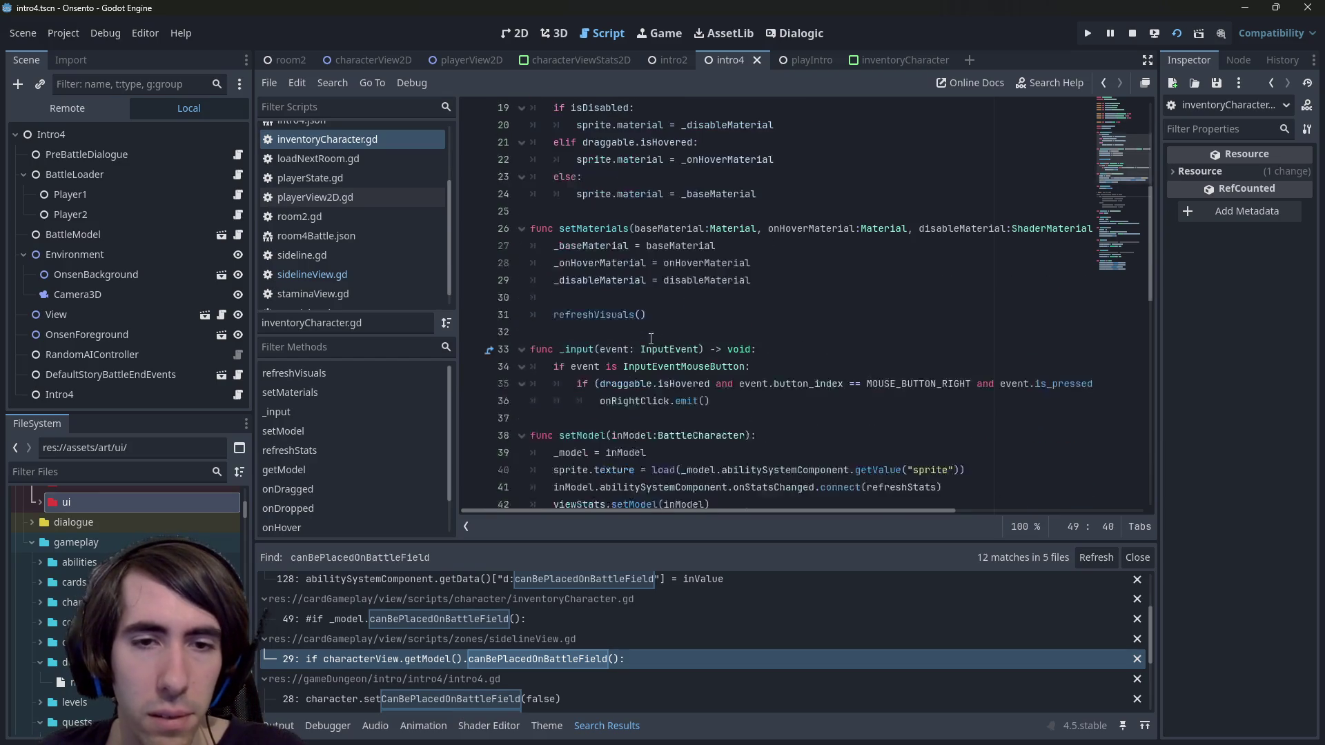
scroll(651, 338, "up", 3)
left_click(634, 235)
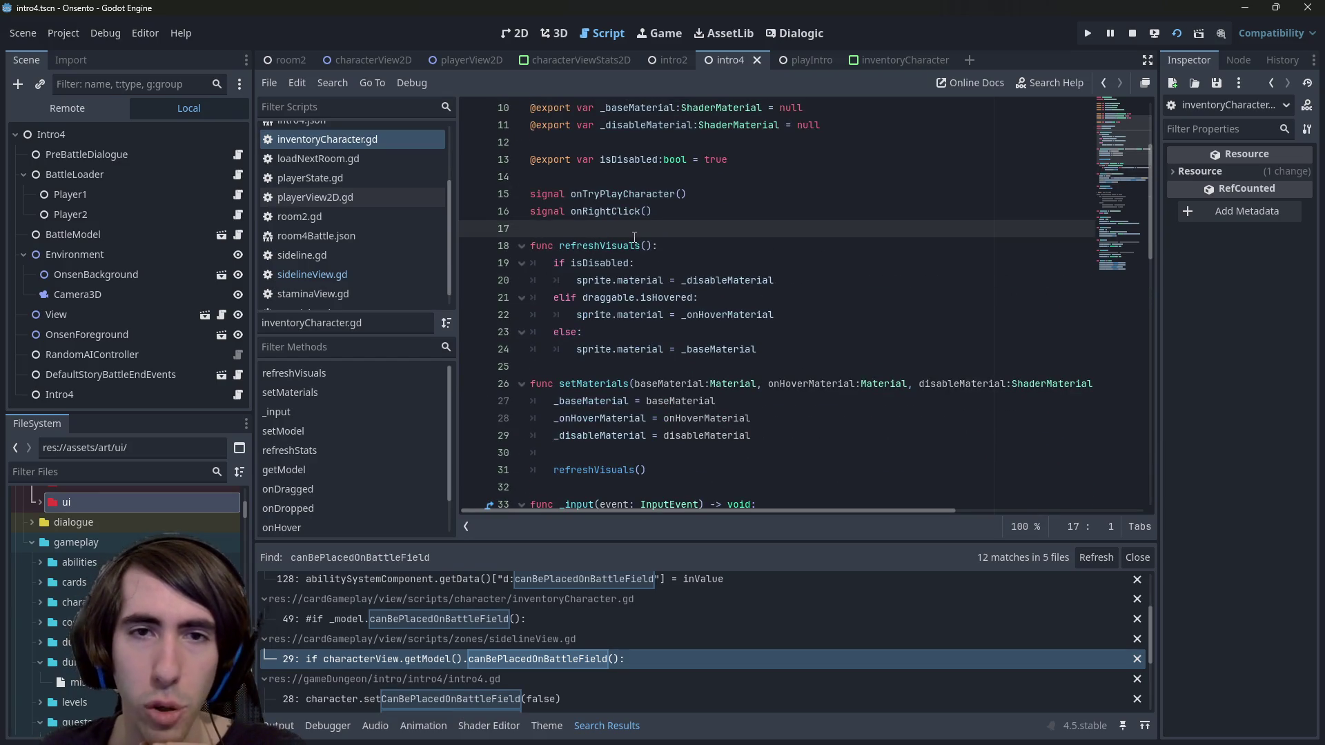
scroll(634, 237, "up", 2)
key("Return")
key("Return")
key("Up")
type("func disableDrag")
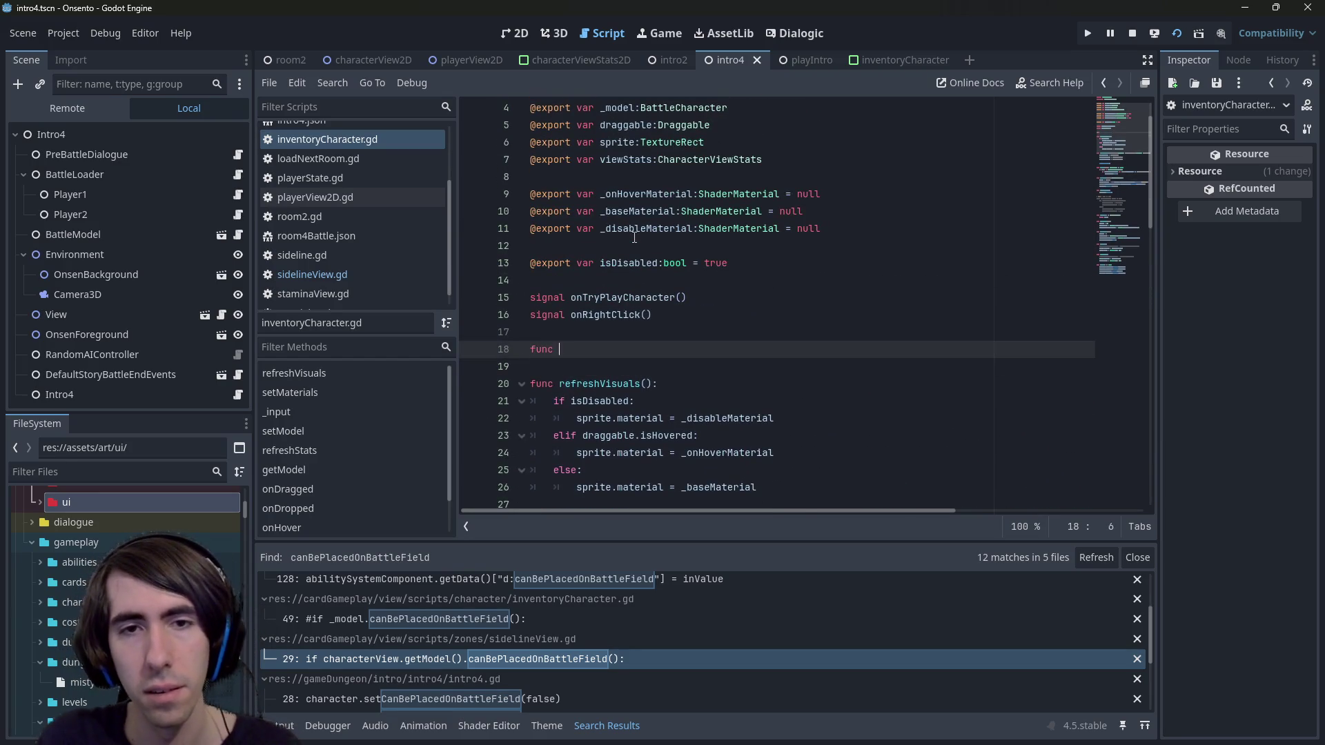
type("():")
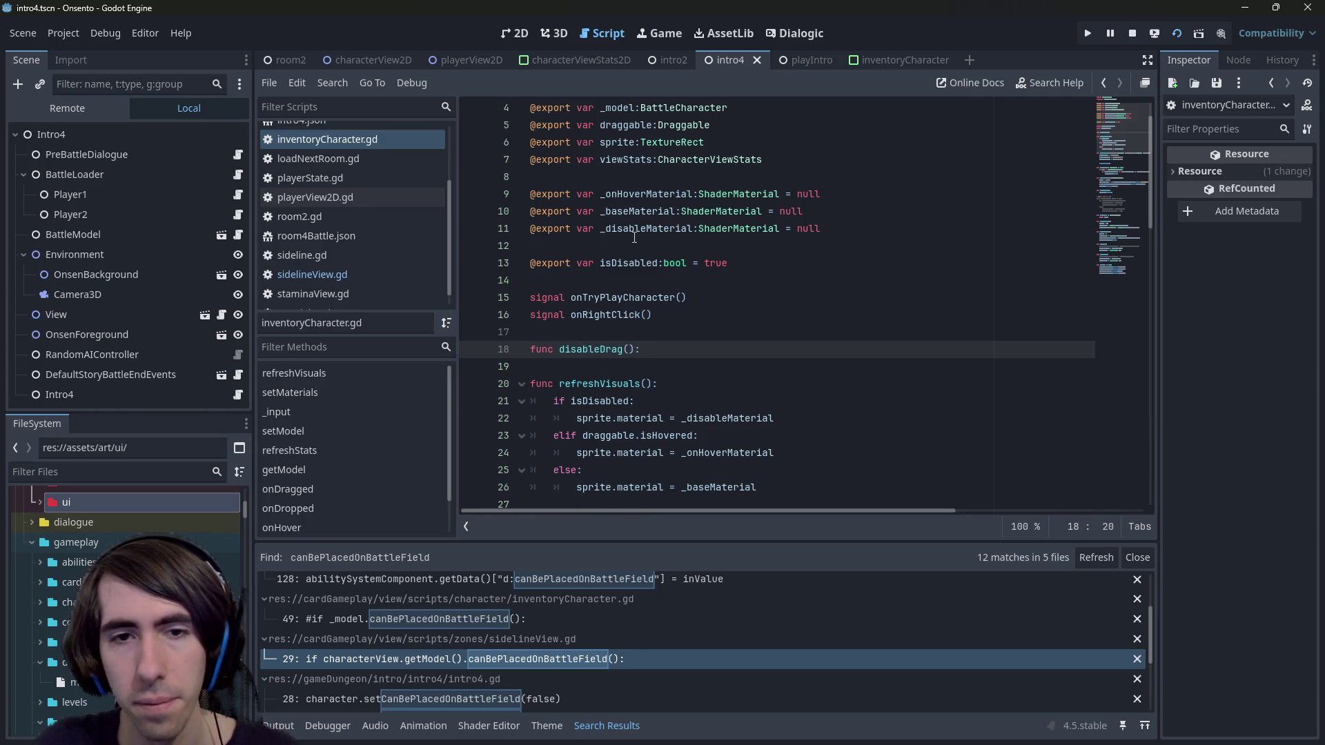
key("Return")
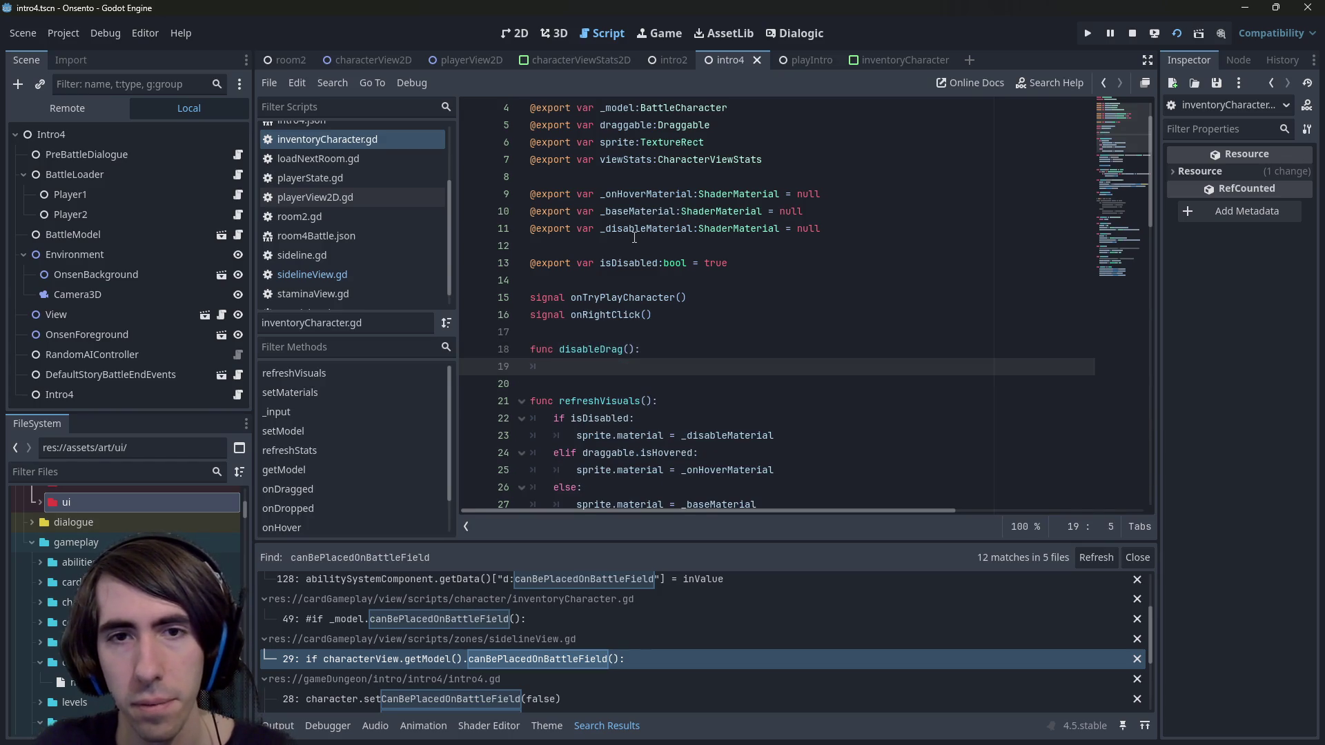
Change the refreshVisuals condition from isDisabled to !draggable.isDraggable and save.
double_click(624, 263)
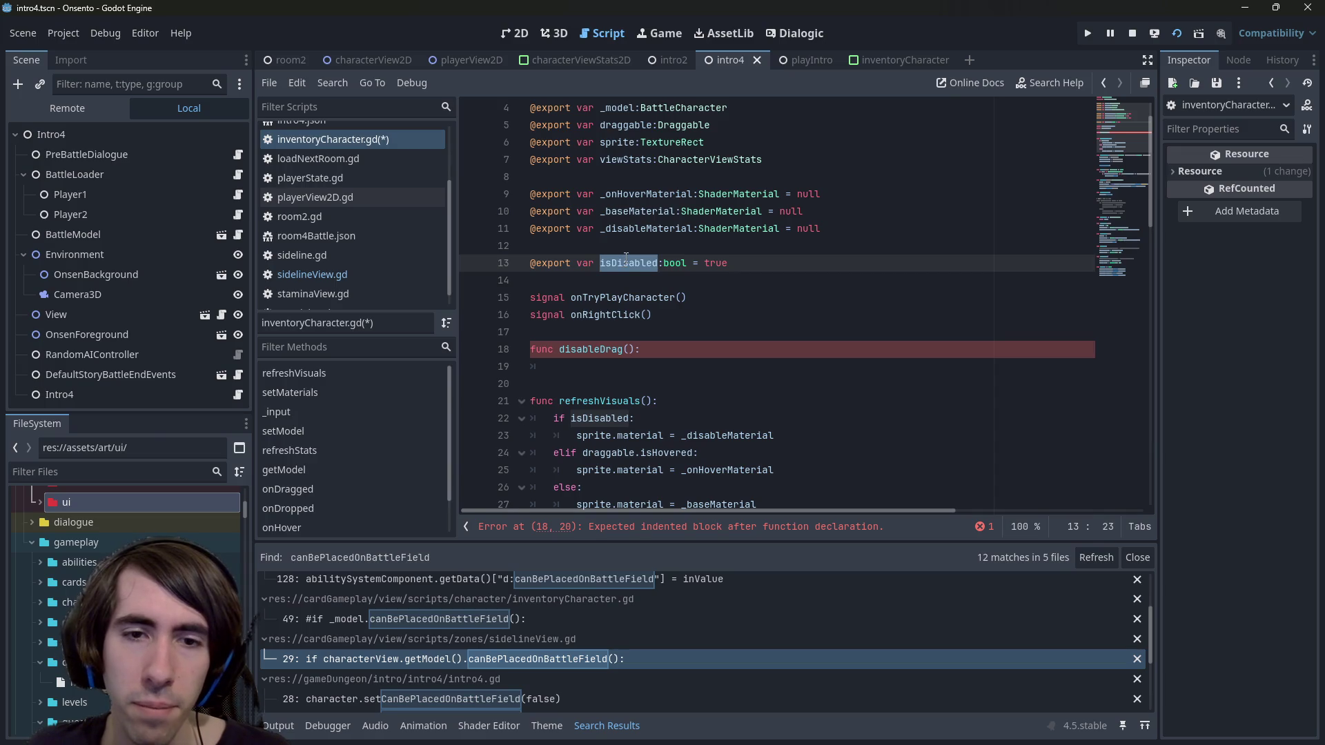
scroll(626, 258, "down", 2)
double_click(605, 349)
key("ctrl+c")
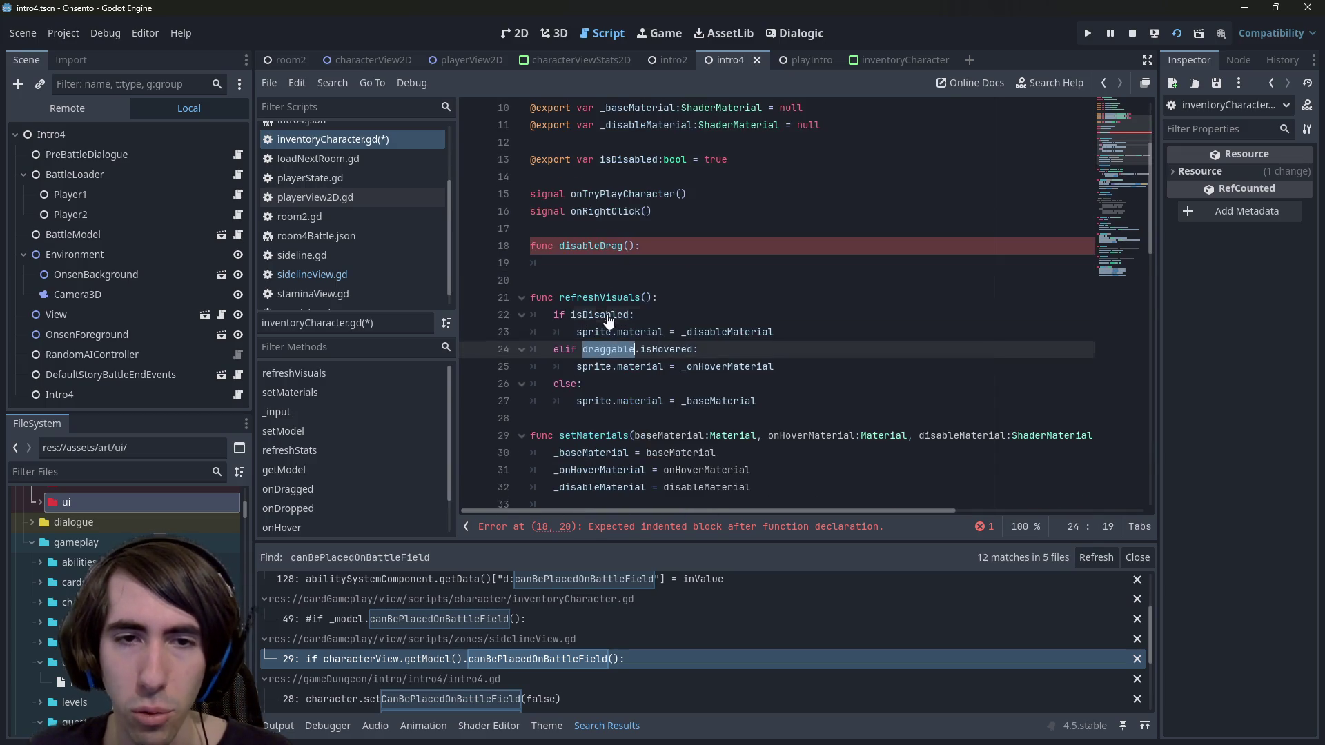
double_click(607, 315)
key("ctrl+v")
type(".isDraggable")
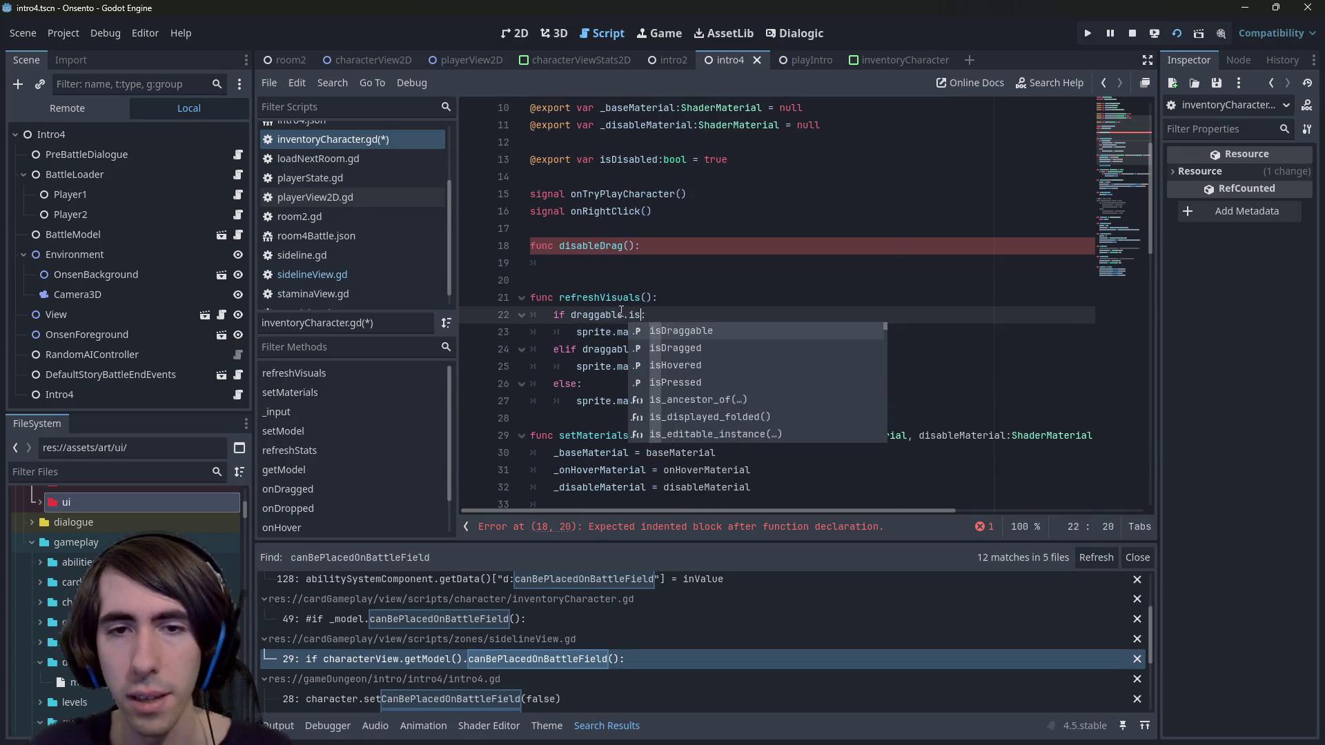
key("ctrl+s")
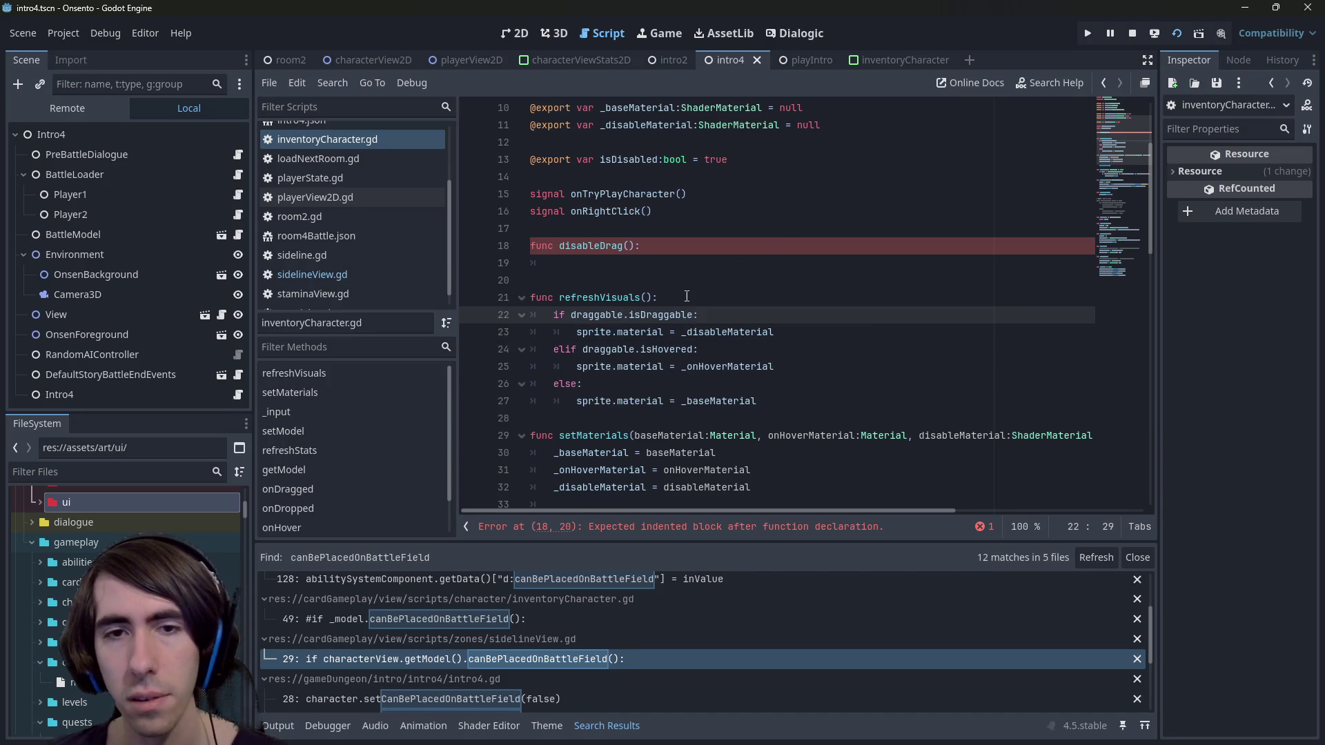
left_click(571, 315)
type("!")
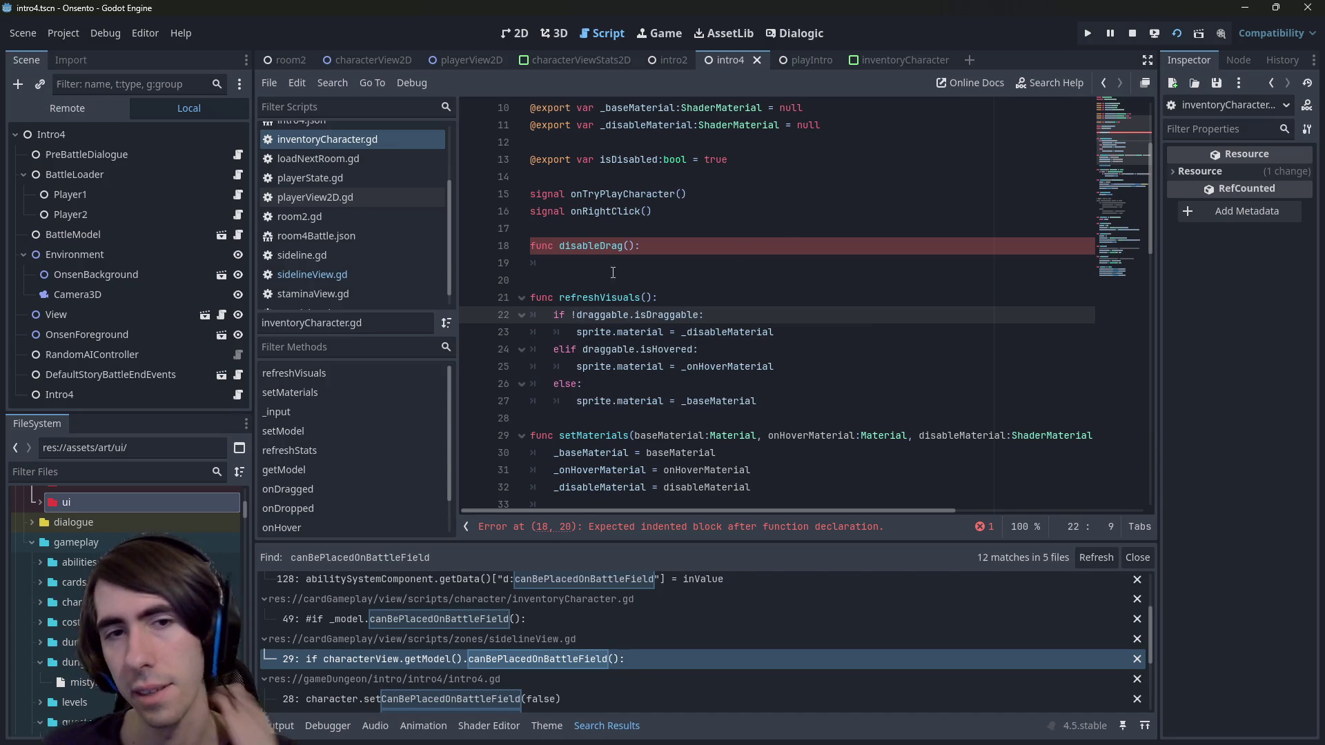
Rename the new disableDrag() function to setIsDraggable.
left_click(621, 263)
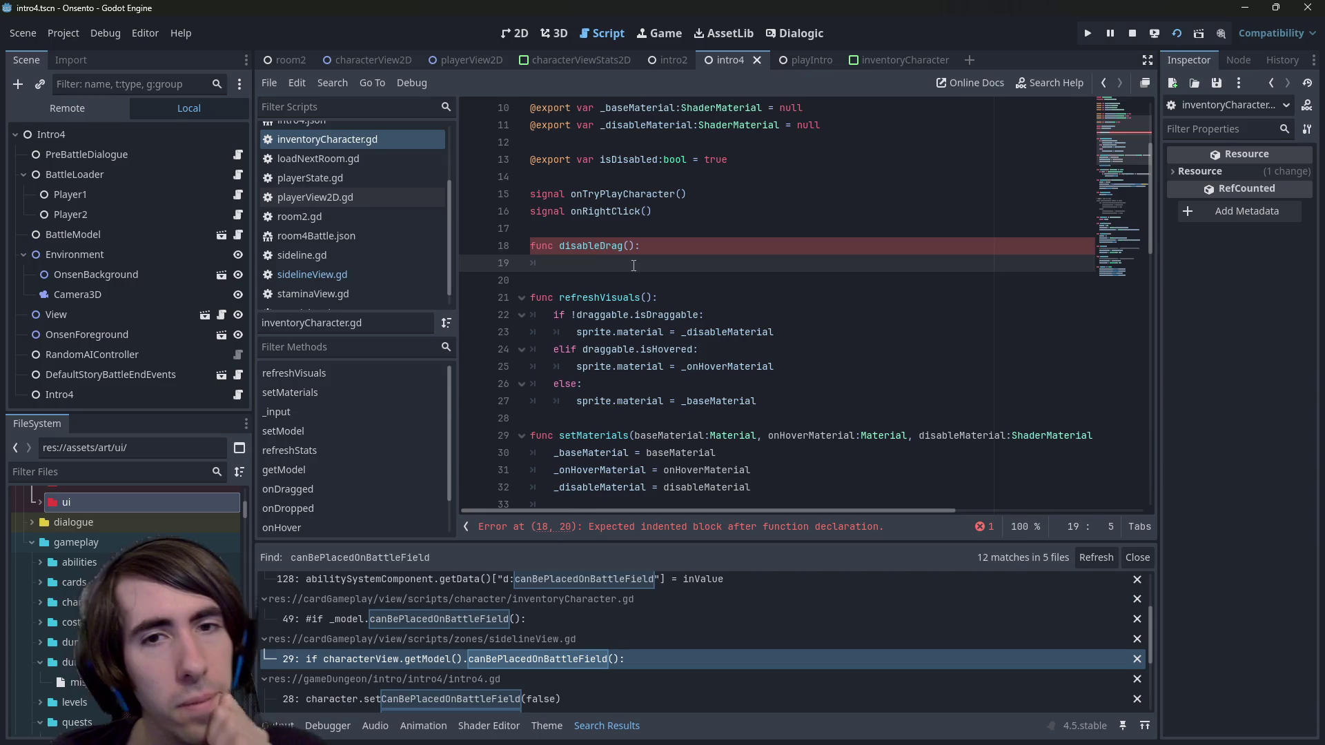
double_click(603, 247)
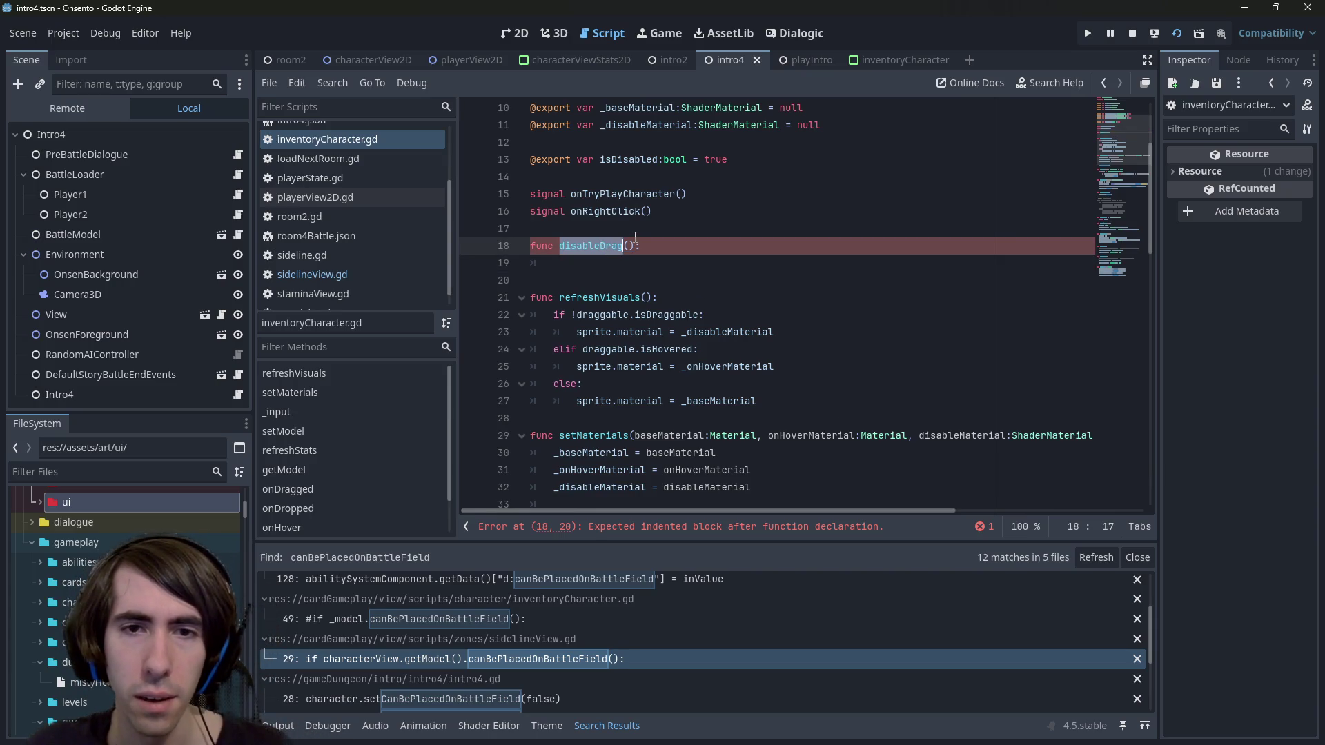
type("is")
key("BackSpace")
key("BackSpace")
type("setI")
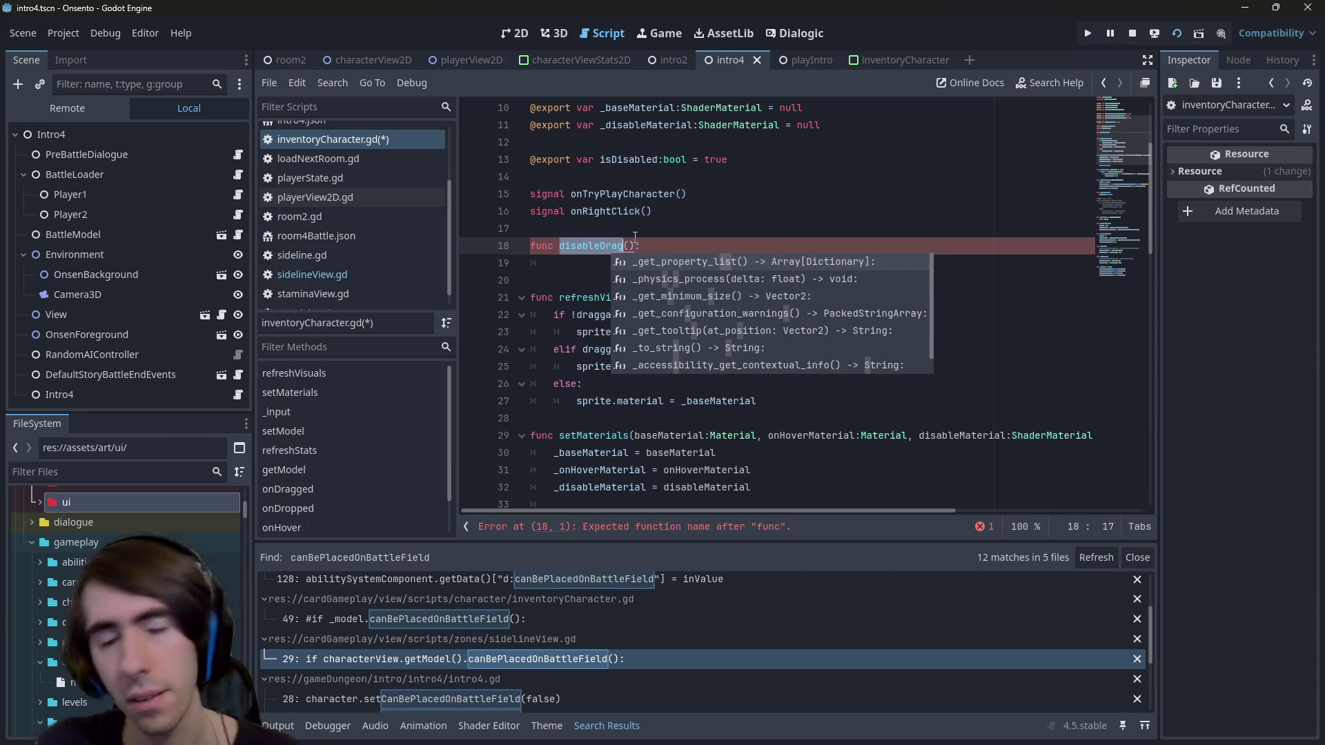
key("ctrl+s")
type("sDraggable")
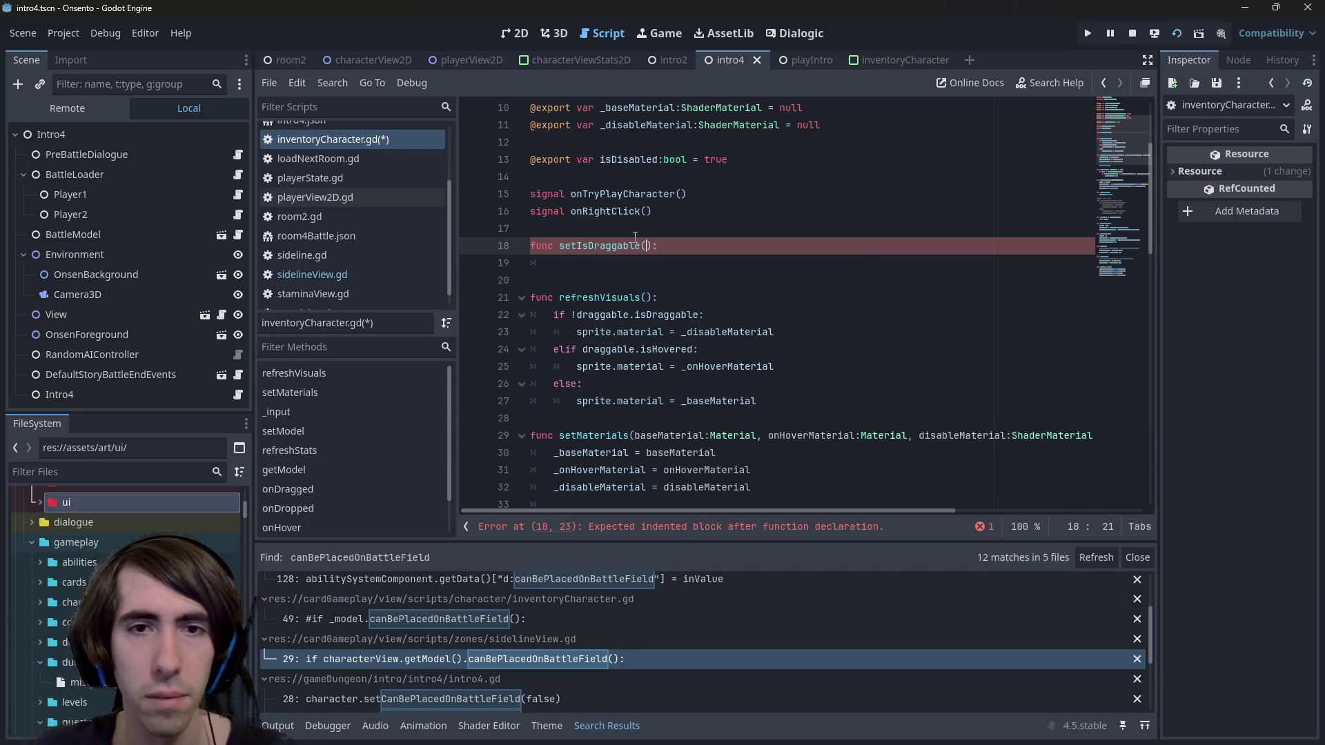
Give setIsDraggable an isDraggable:bool parameter.
scroll(628, 276, "up", 1)
left_click(618, 318)
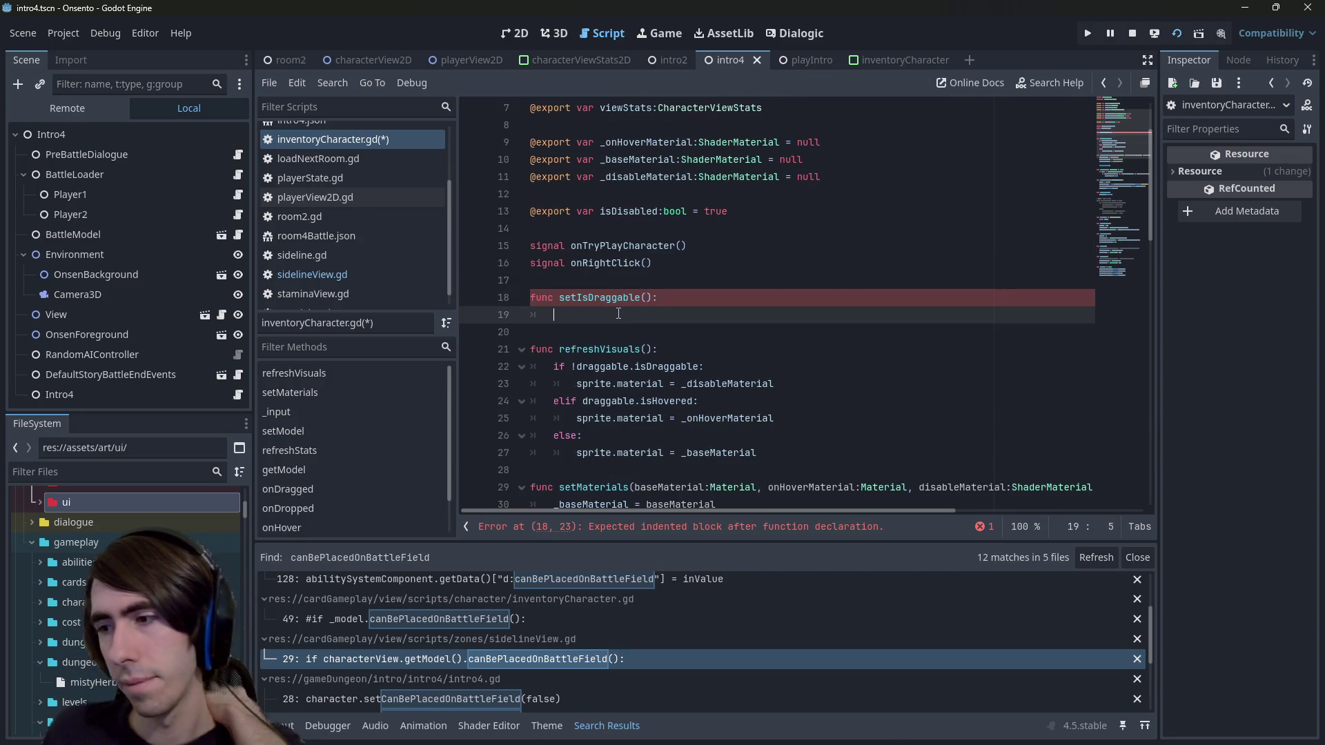
double_click(606, 298)
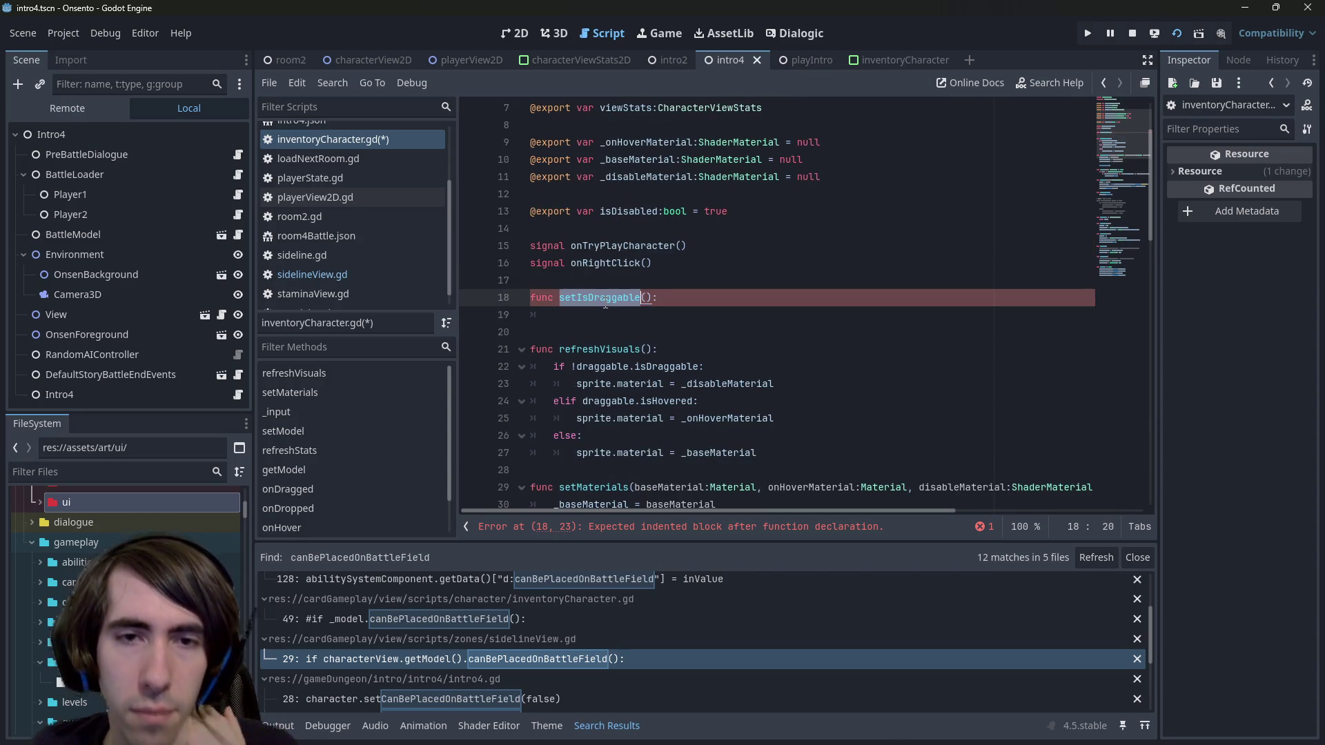
type("enableDrag")
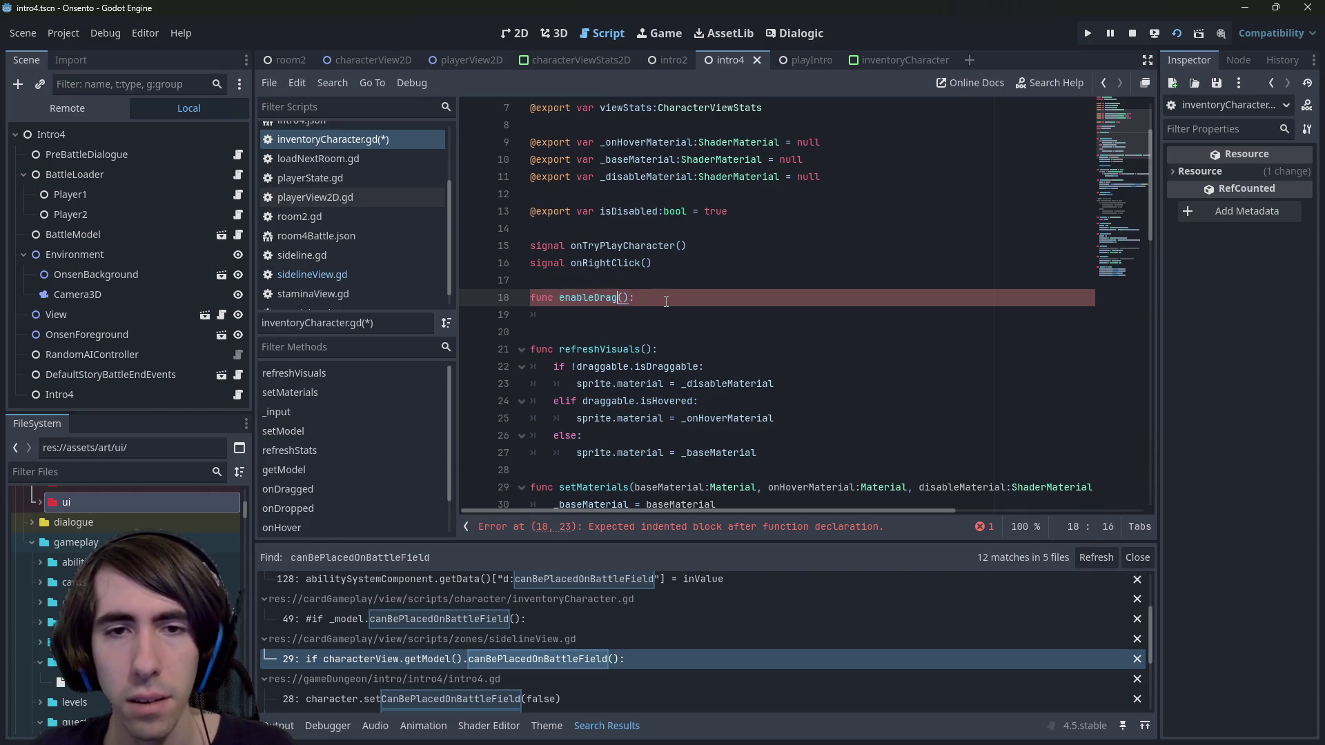
key("ctrl+z")
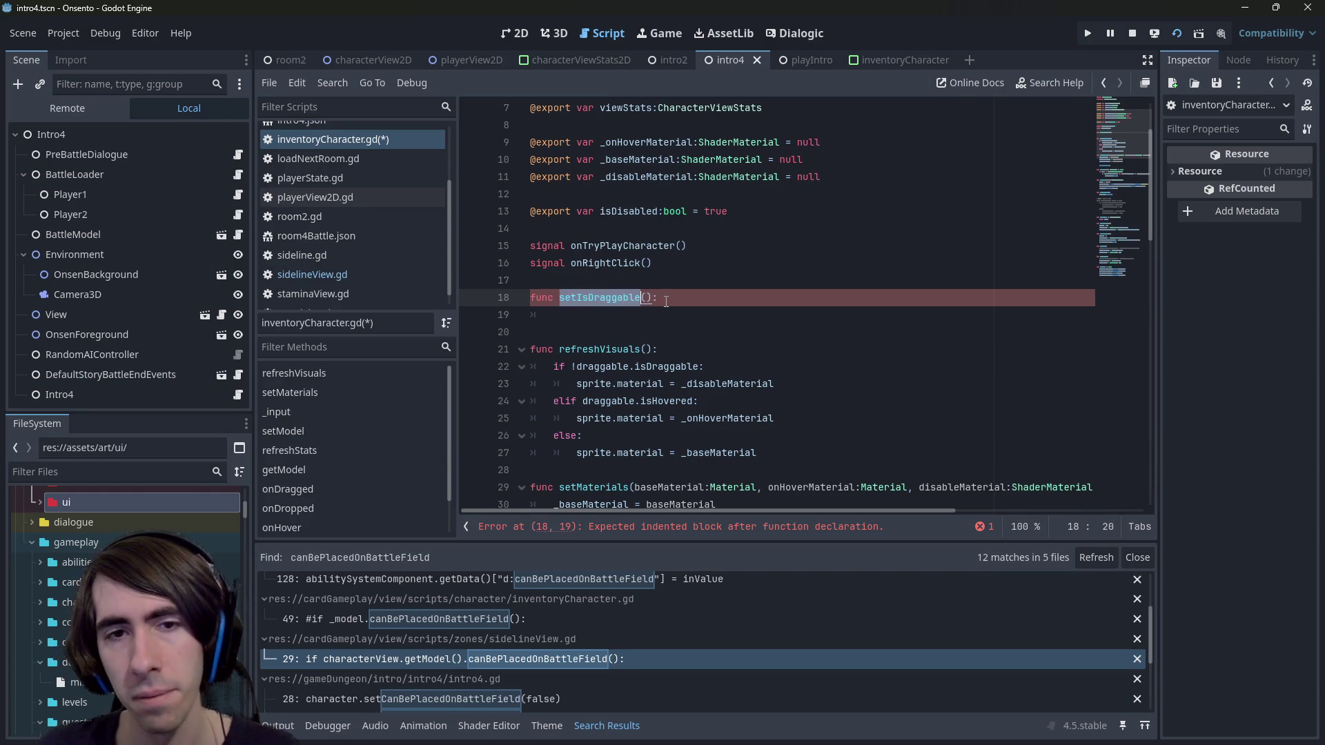
key("Right")
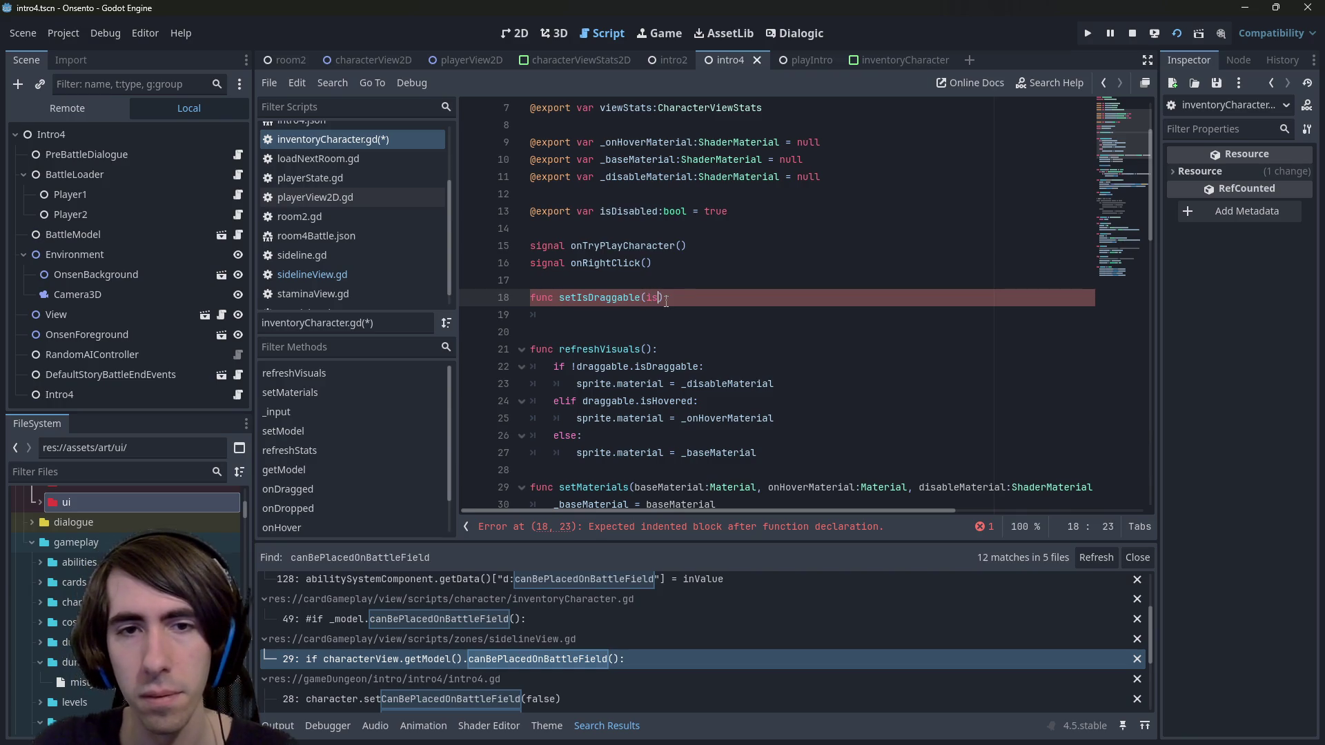
type("Draggable:")
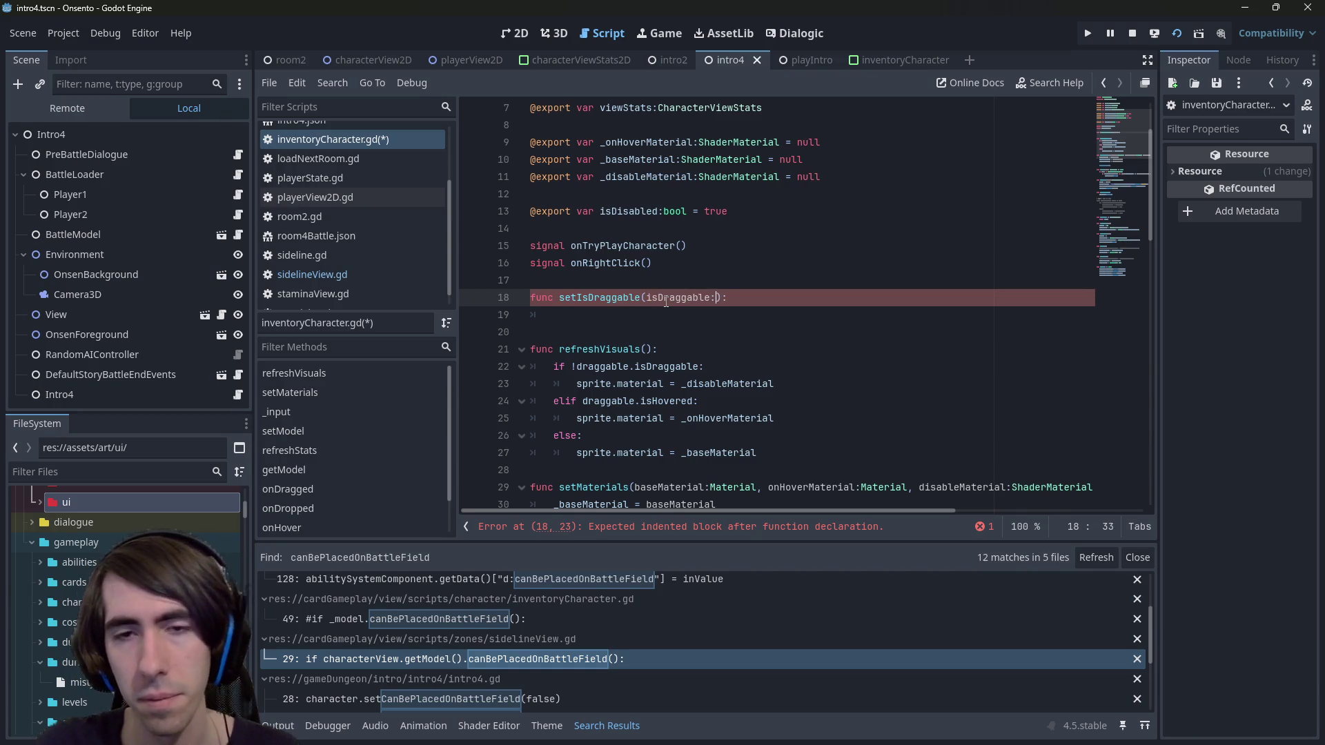
type("bool")
left_click(629, 366)
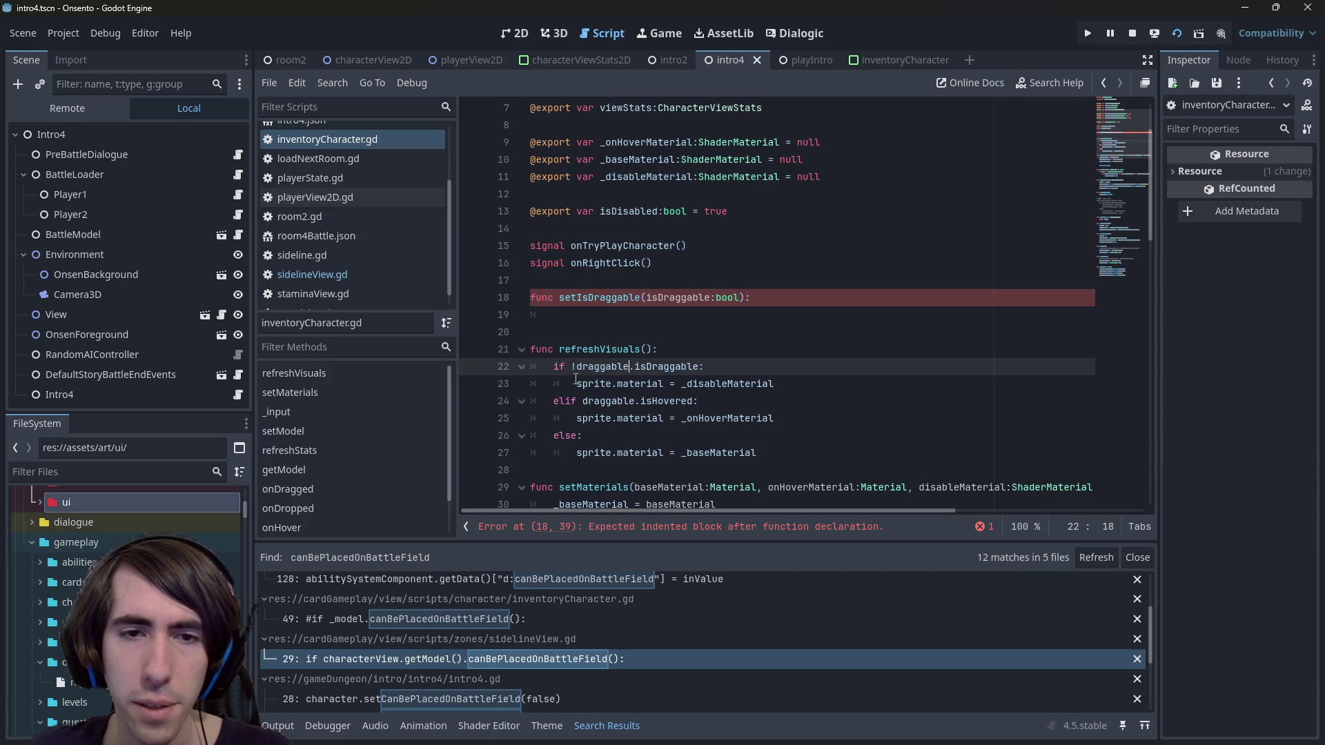
left_click_drag(578, 366, 704, 366)
Fill setIsDraggable's body with draggable.isDraggable = isDraggable and refreshVisuals(), then save.
left_click(679, 319)
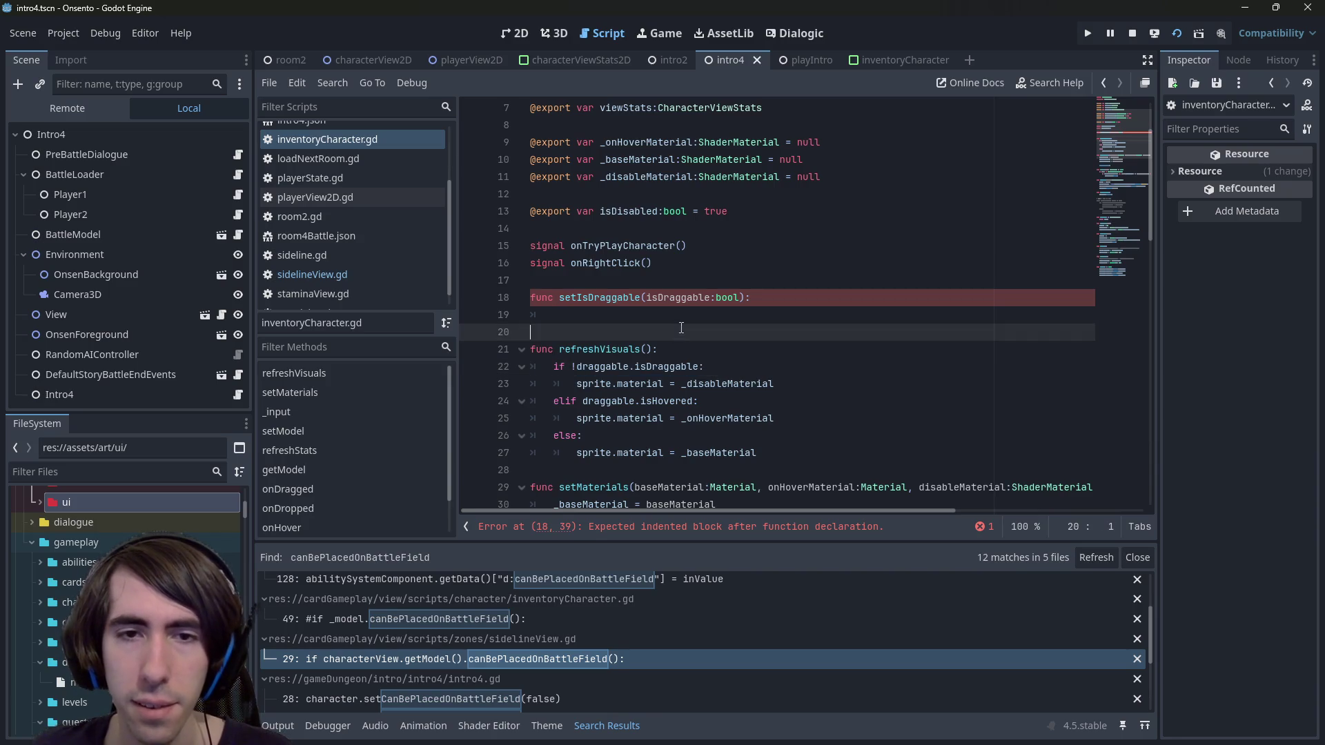
type("draggable.isDraggable =")
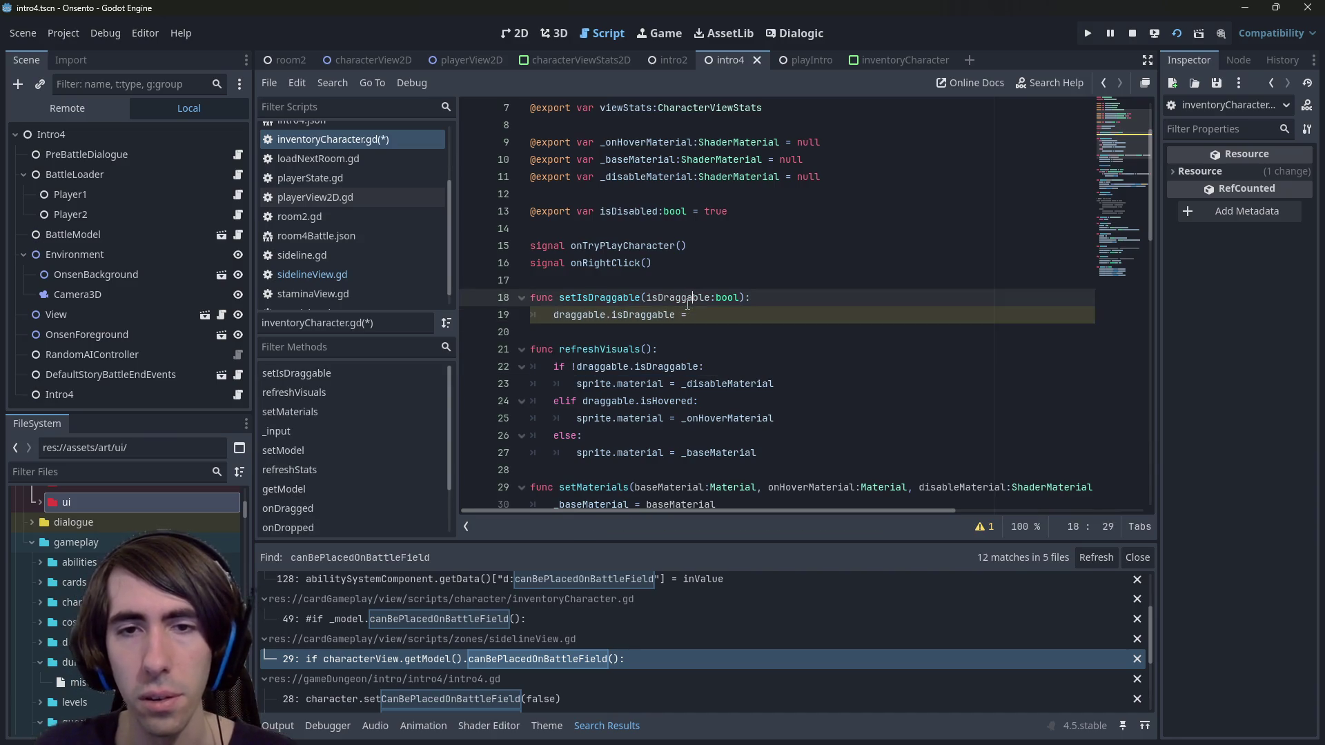
double_click(683, 302)
left_click(688, 307)
key("Return")
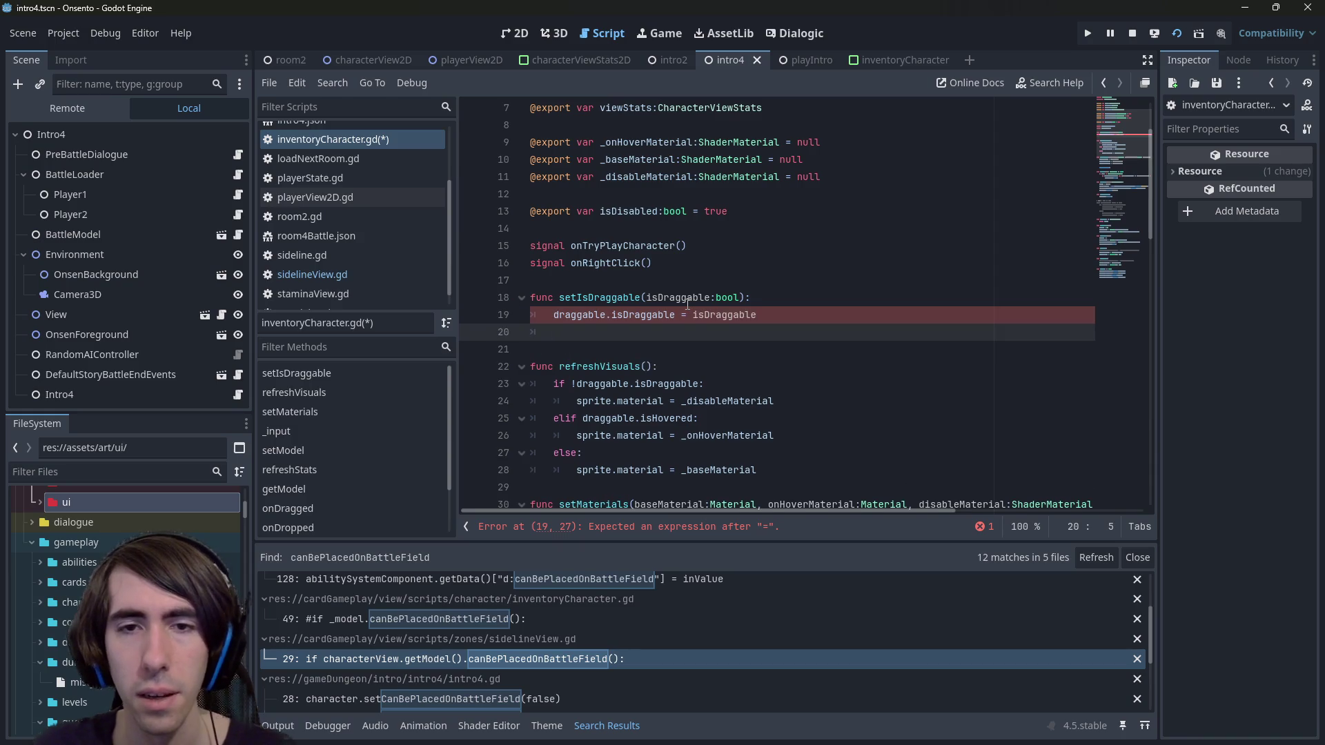
type("reshv")
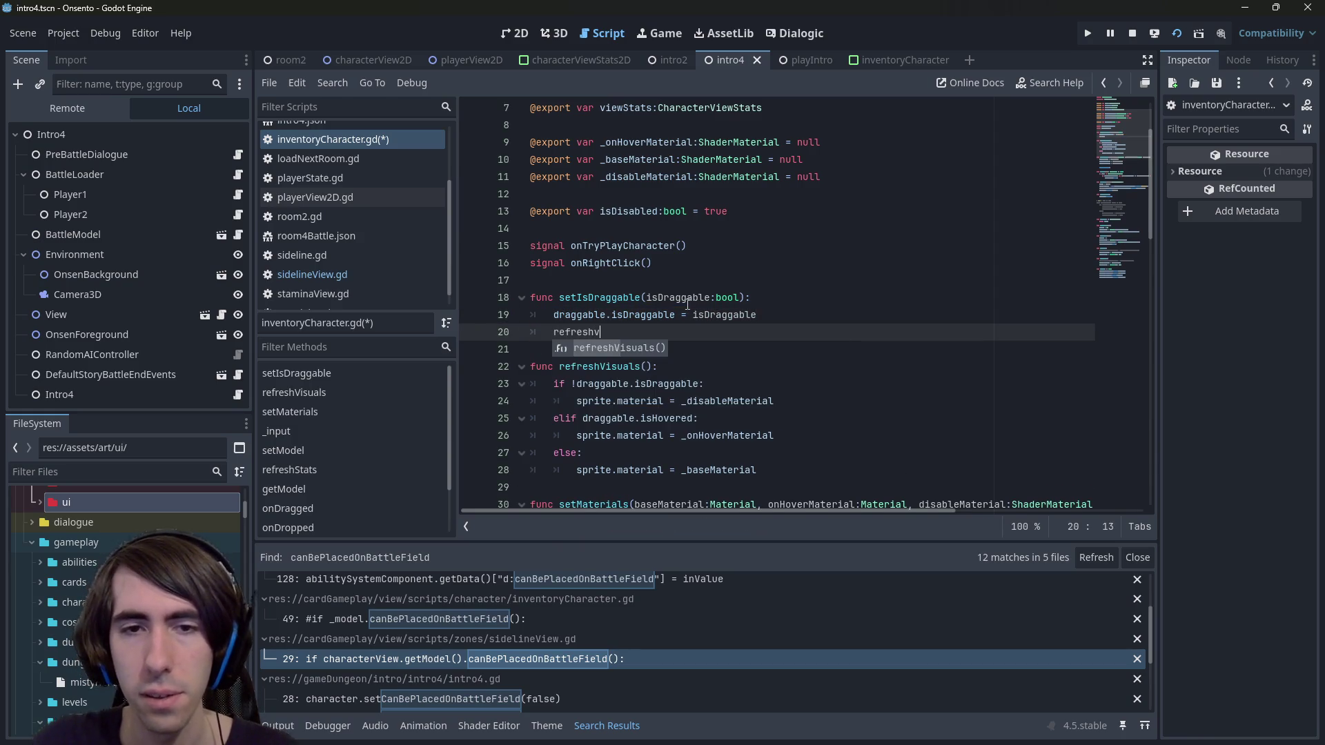
key("Return")
key("ctrl+s")
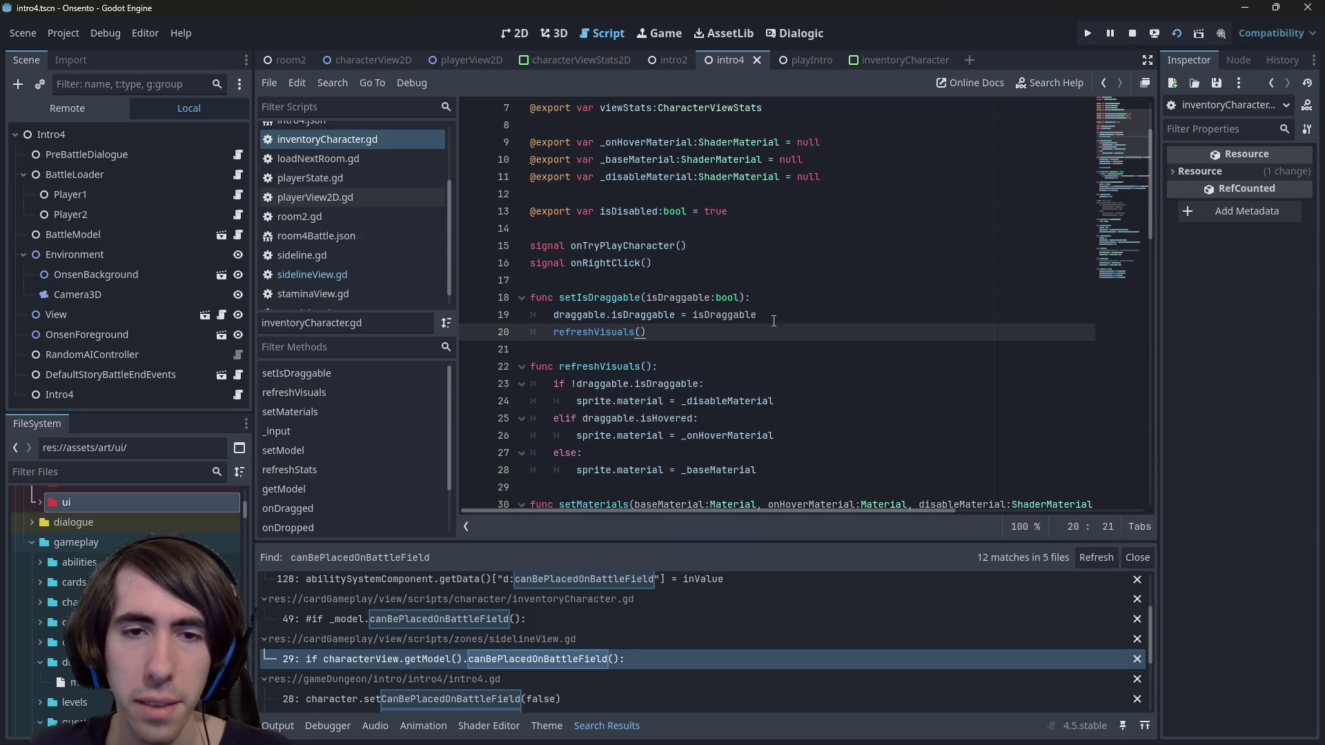
double_click(633, 297)
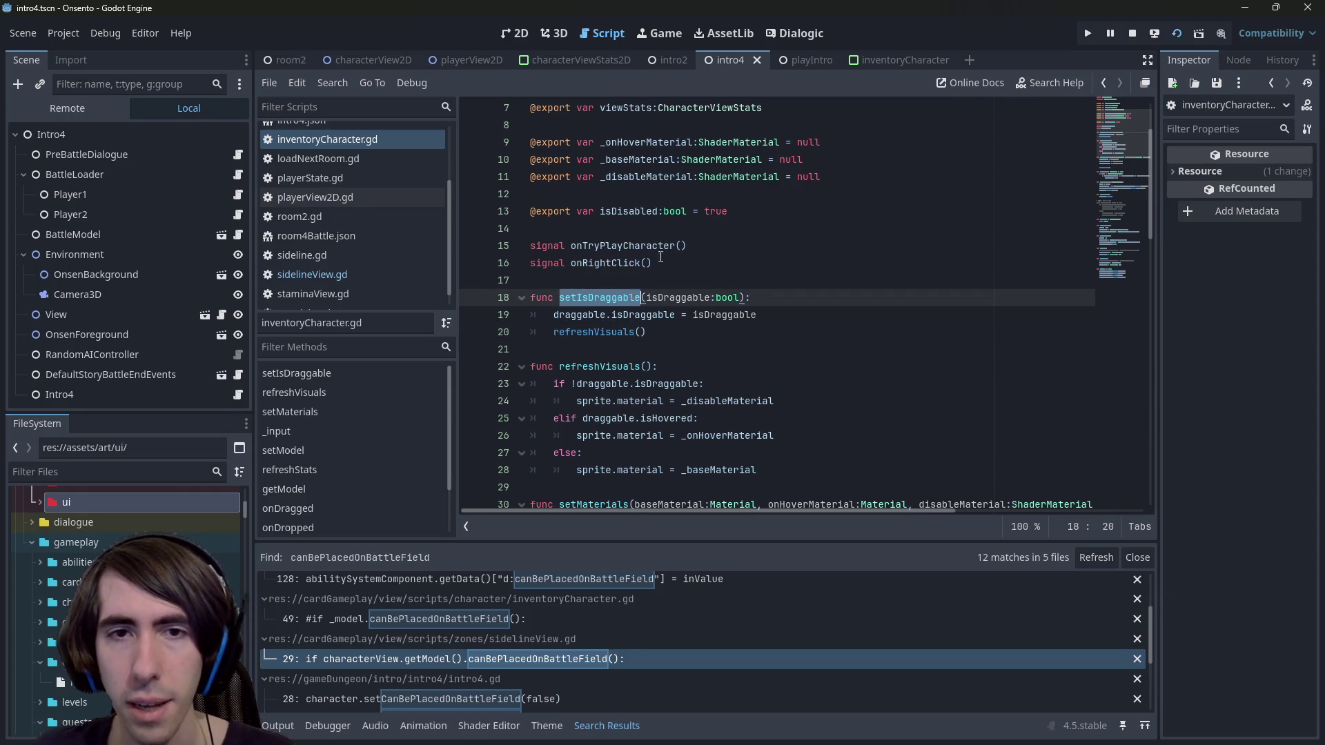
triple_click(641, 210)
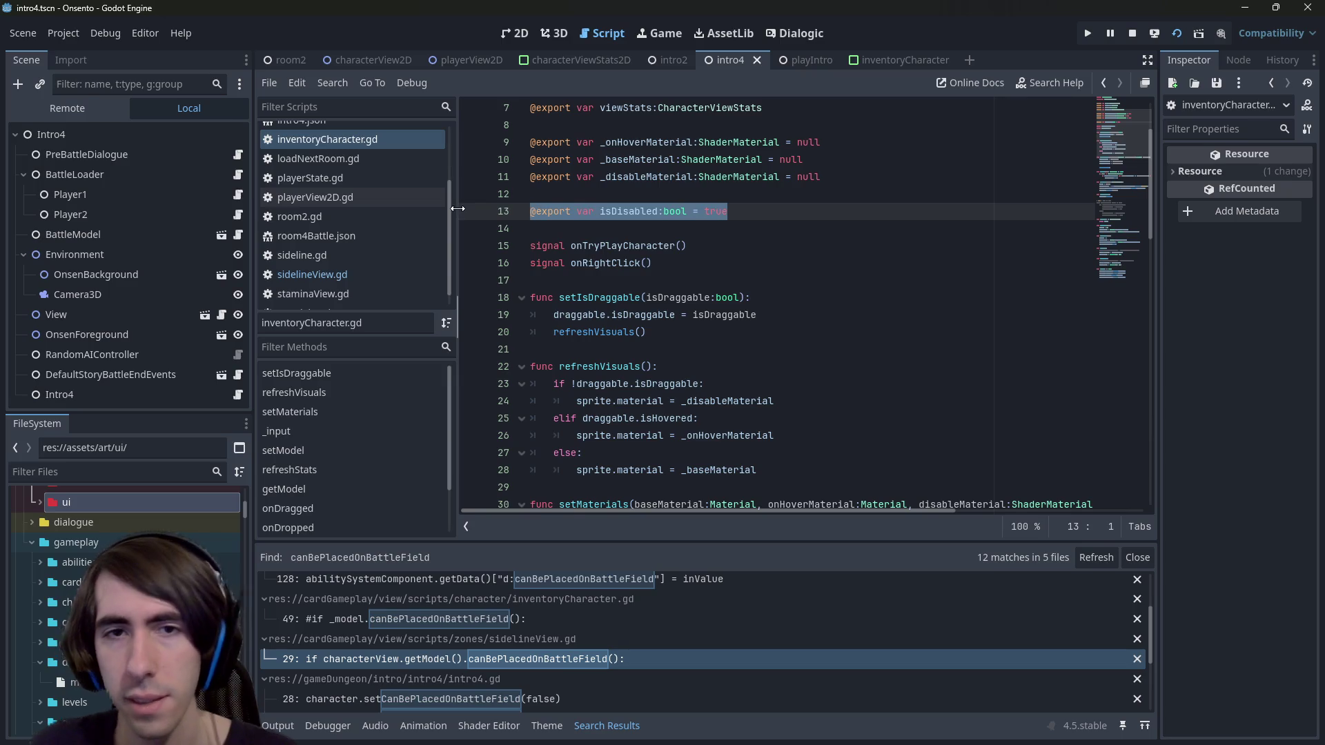
key("Delete")
key("ctrl+s")
double_click(603, 262)
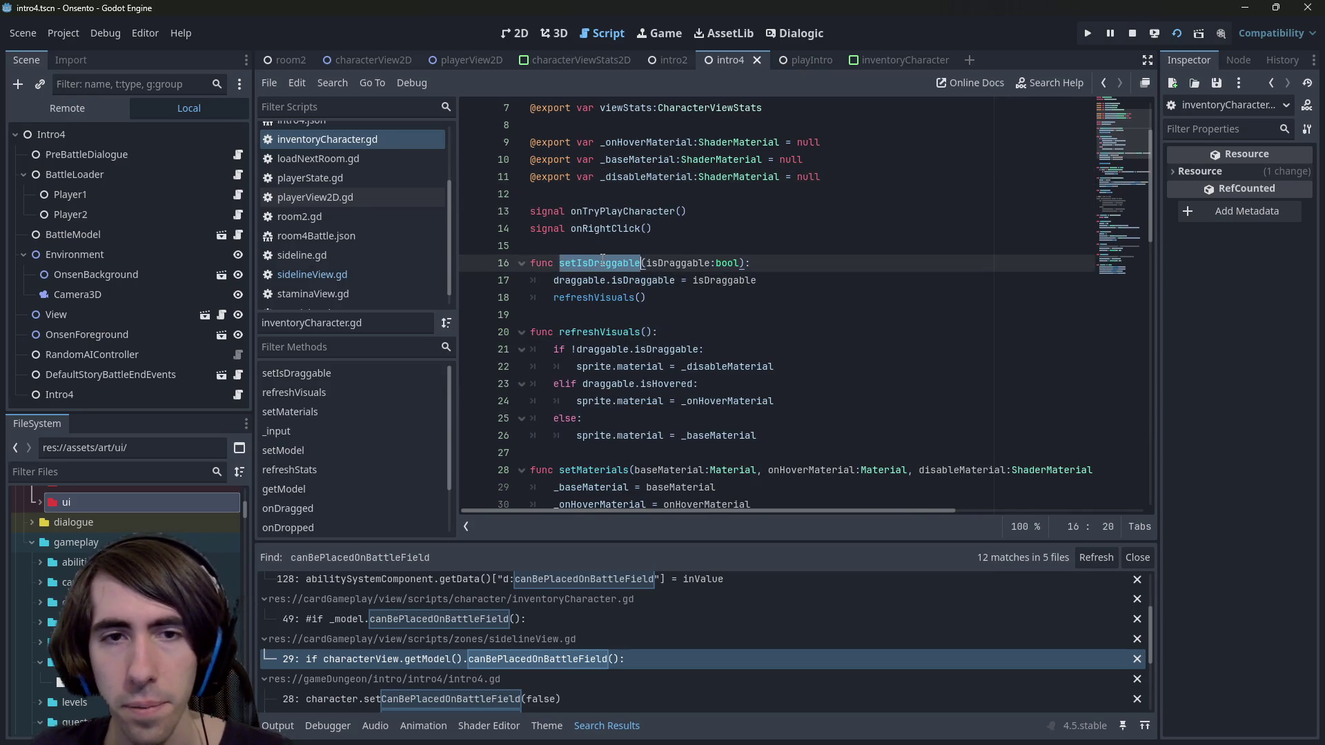
scroll(603, 261, "up", 3)
left_click(603, 261)
scroll(602, 261, "up", 2)
Return to the sidelineView.gd match on line 29.
key("alt+Left")
key("alt+Left")
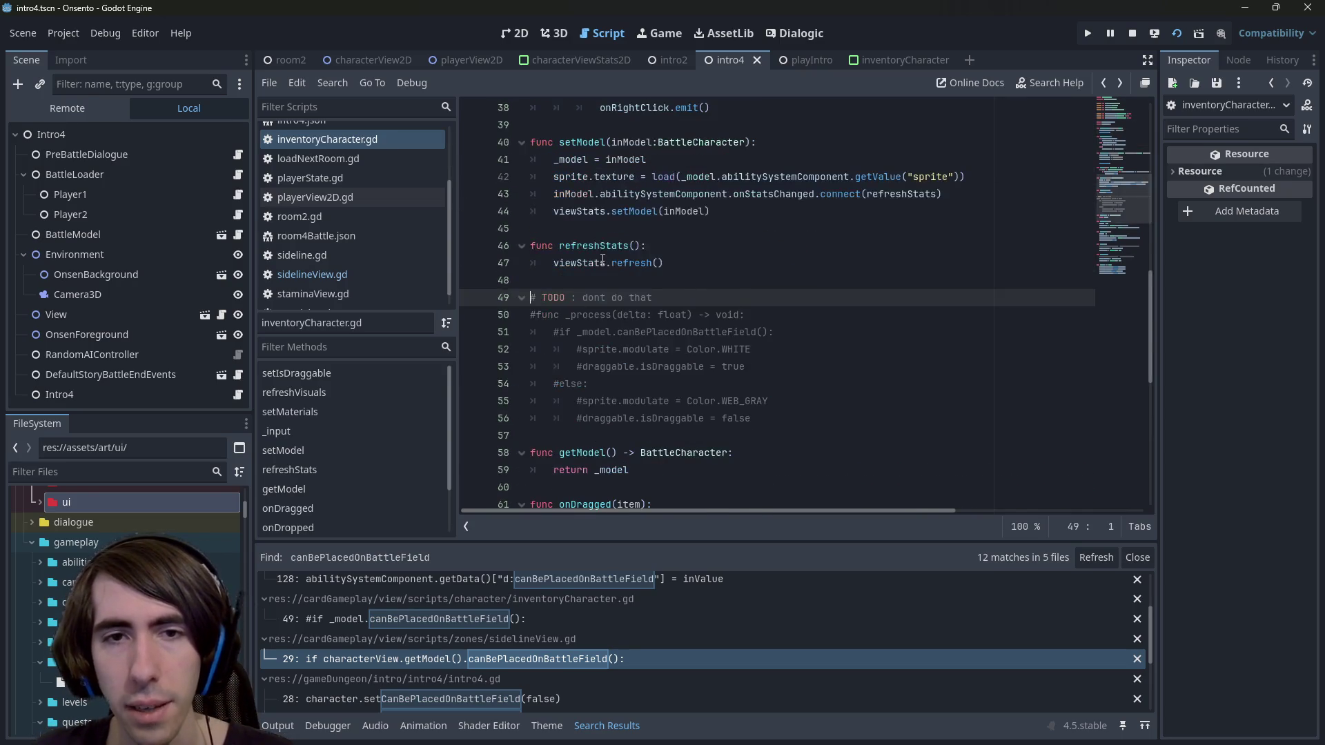
key("alt+Right")
key("alt+Right")
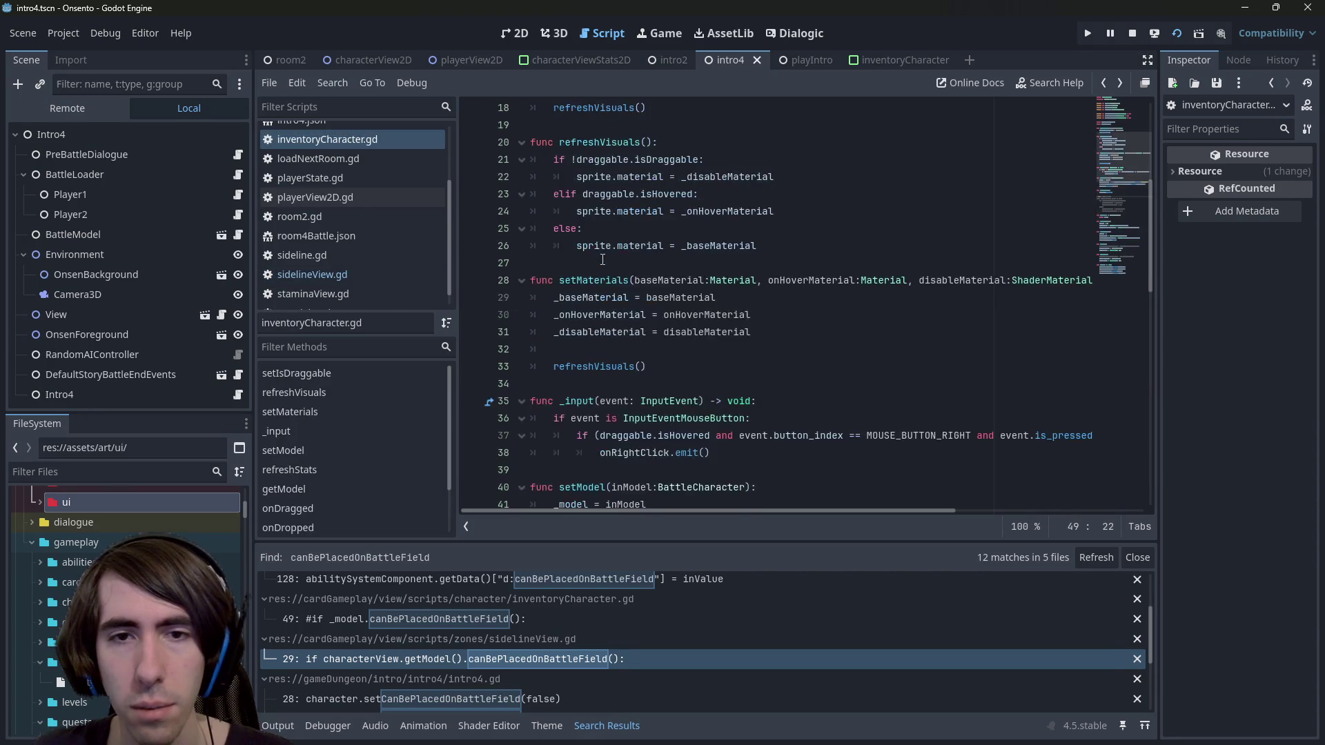
key("alt+Left")
key("alt+Left")
key("alt+Right")
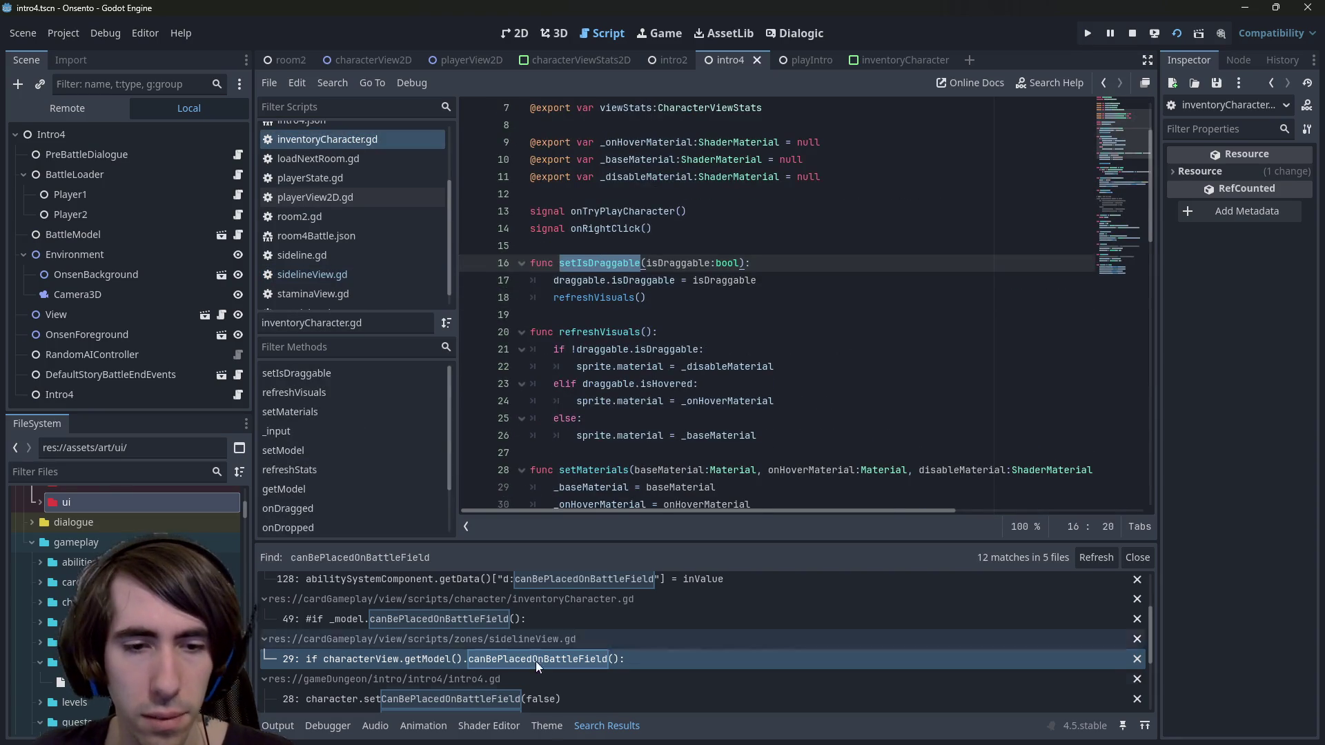
left_click(560, 656)
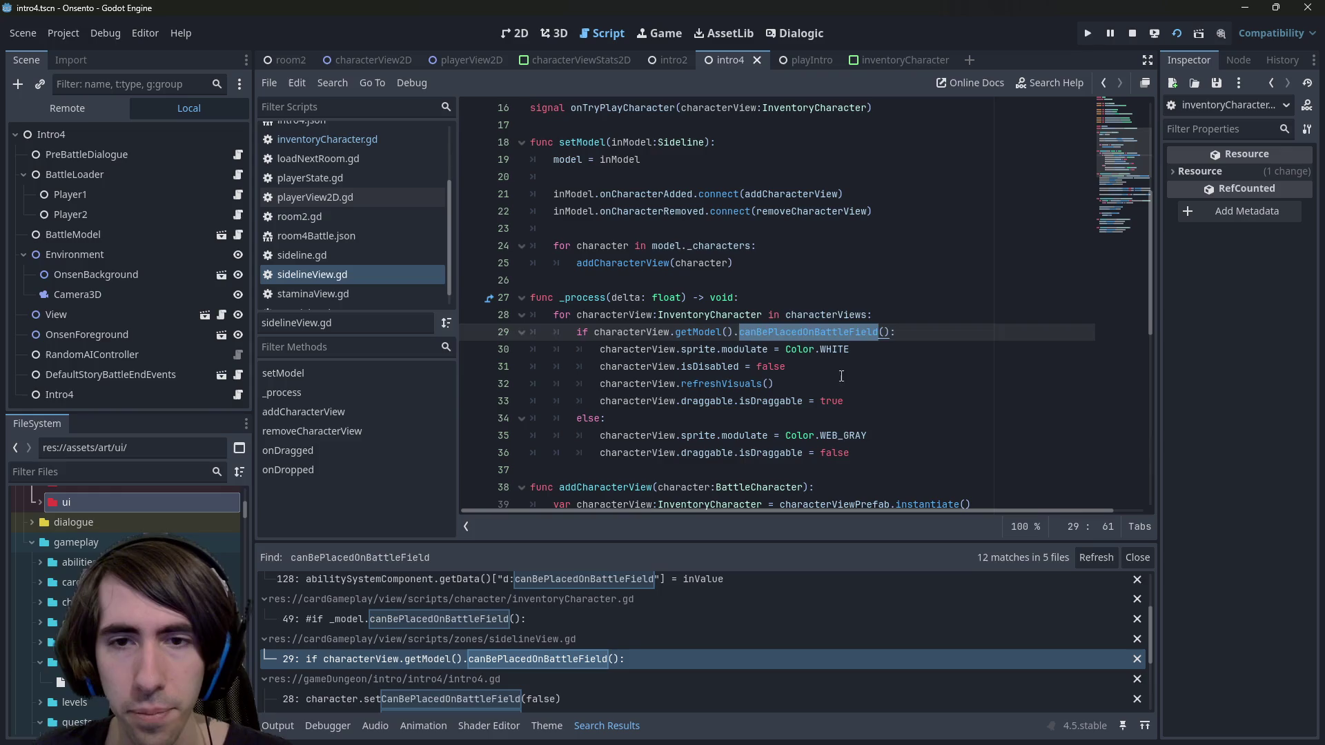
Add characterView.setIsDraggable(true) after the Color.WHITE line in _process and save.
left_click(807, 374)
left_click_drag(802, 374, 490, 369)
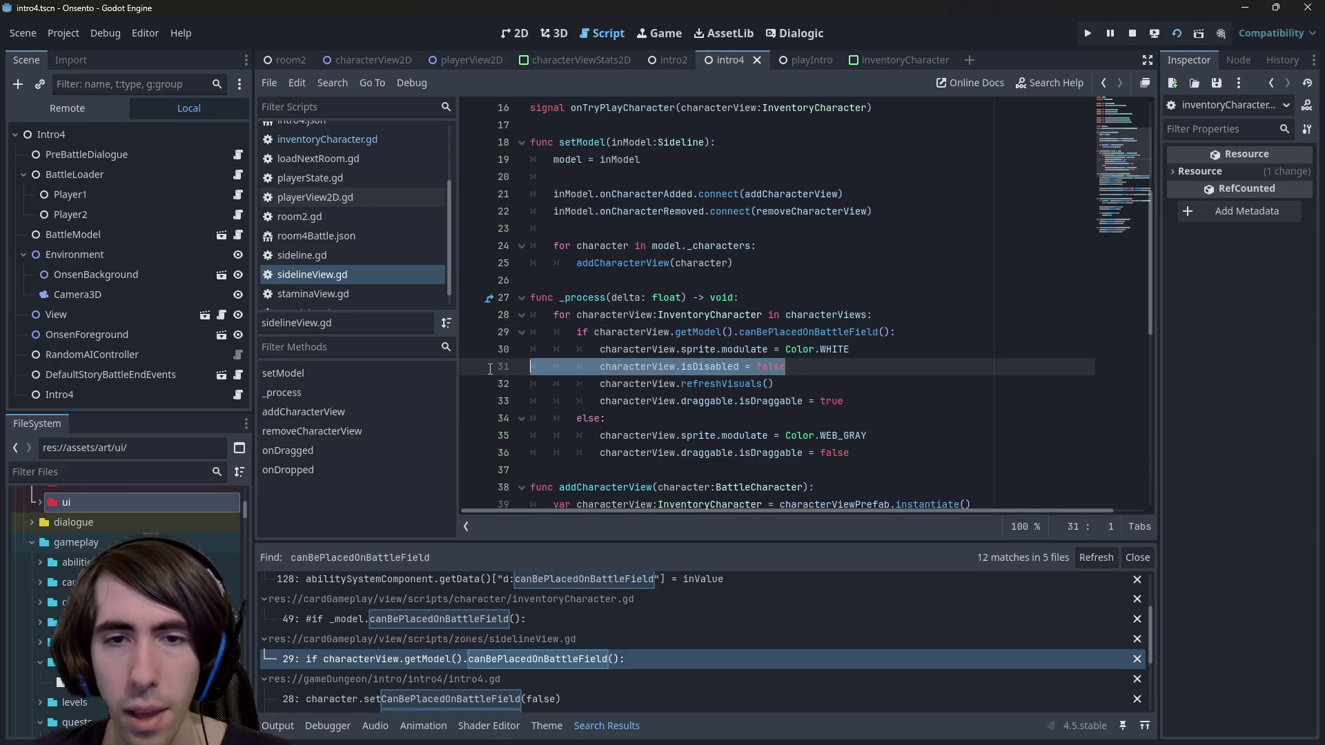
left_click_drag(780, 381, 454, 366)
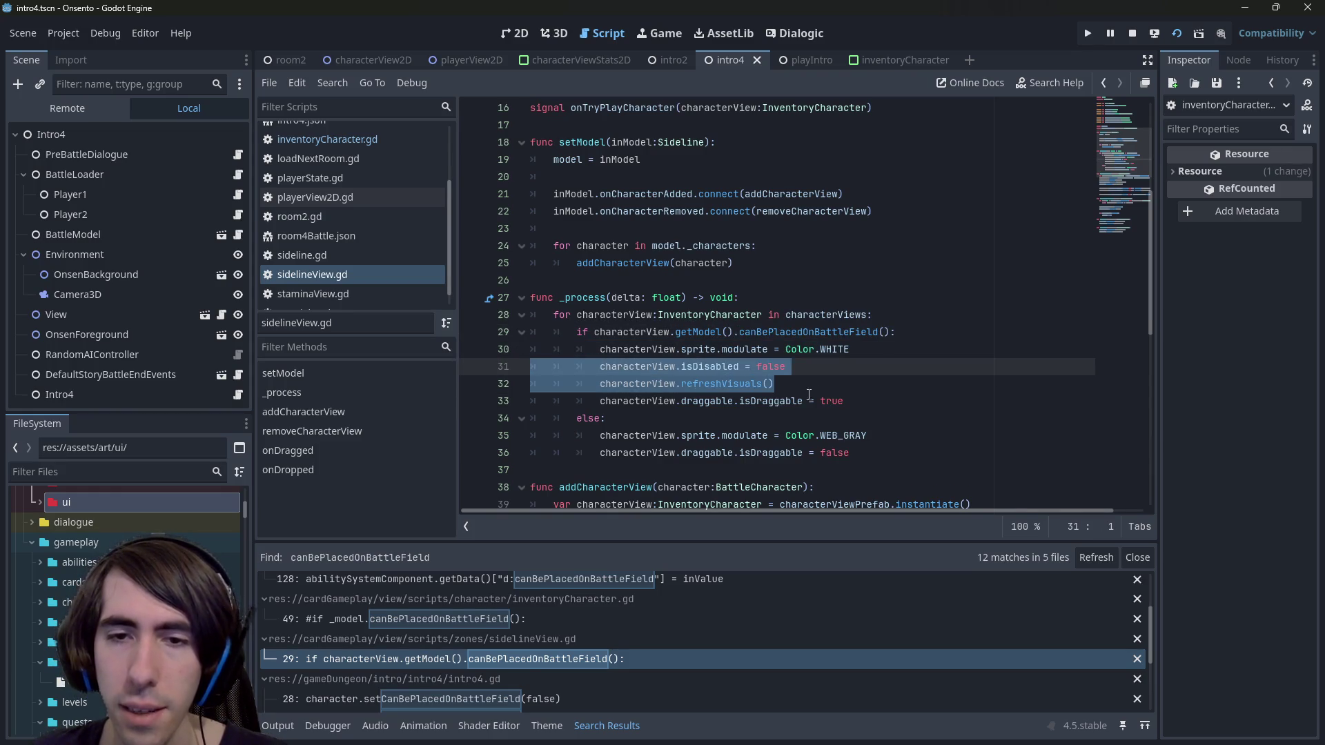
left_click(881, 349)
key("Return")
type("setIsDraggable()")
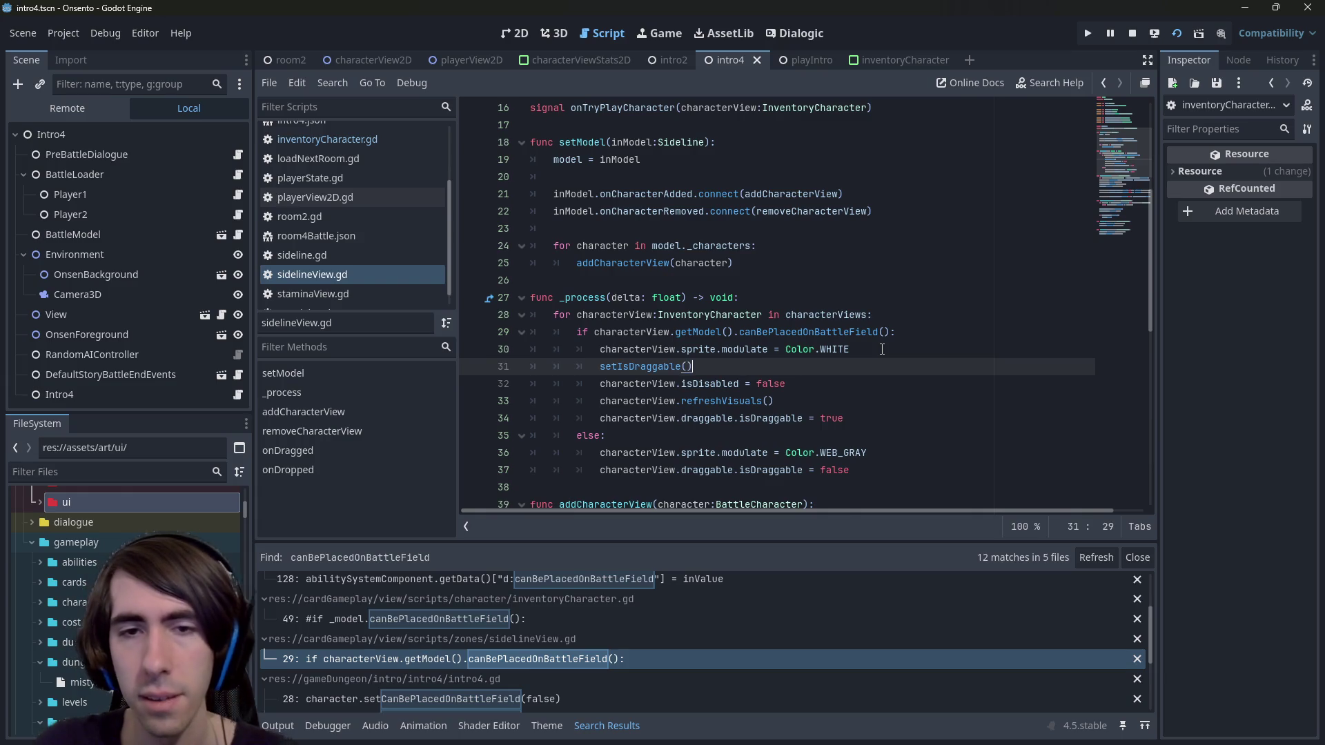
double_click(610, 349)
key("ctrl+c")
left_click(600, 367)
key("ctrl+v")
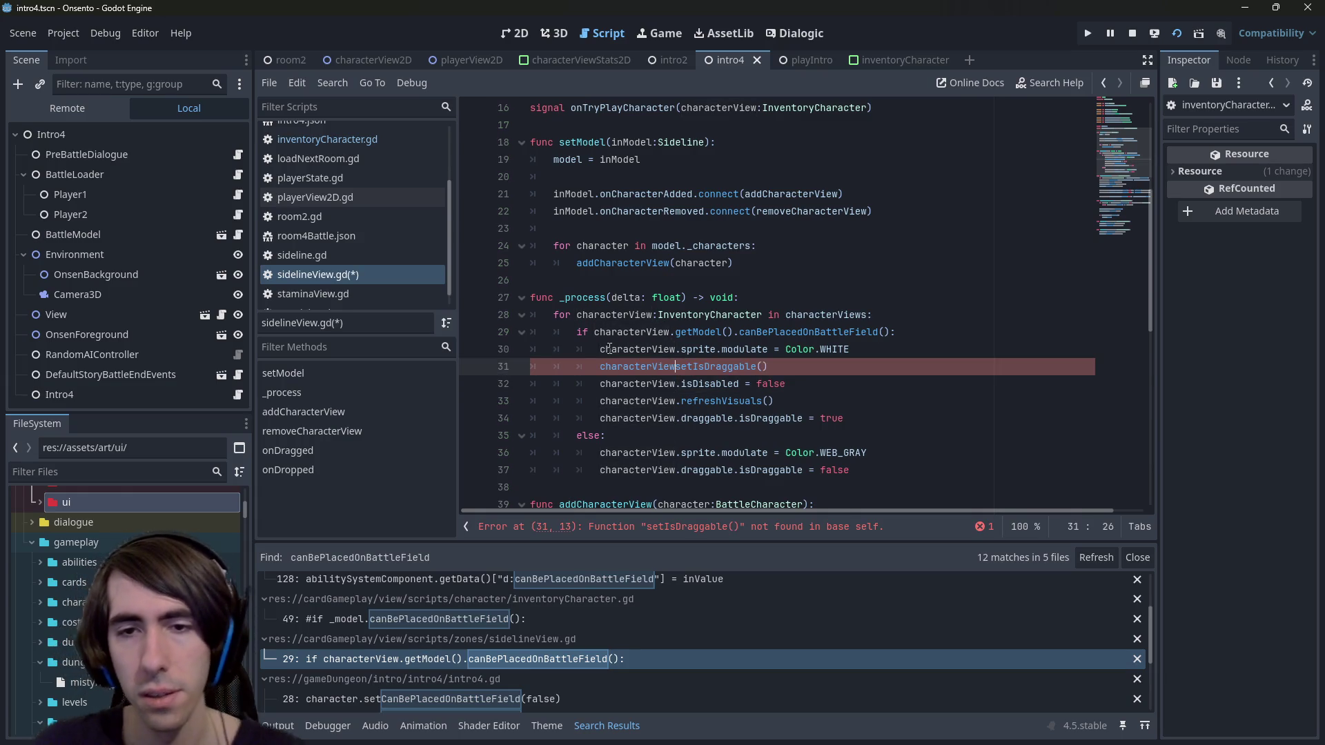
type(".")
key("End")
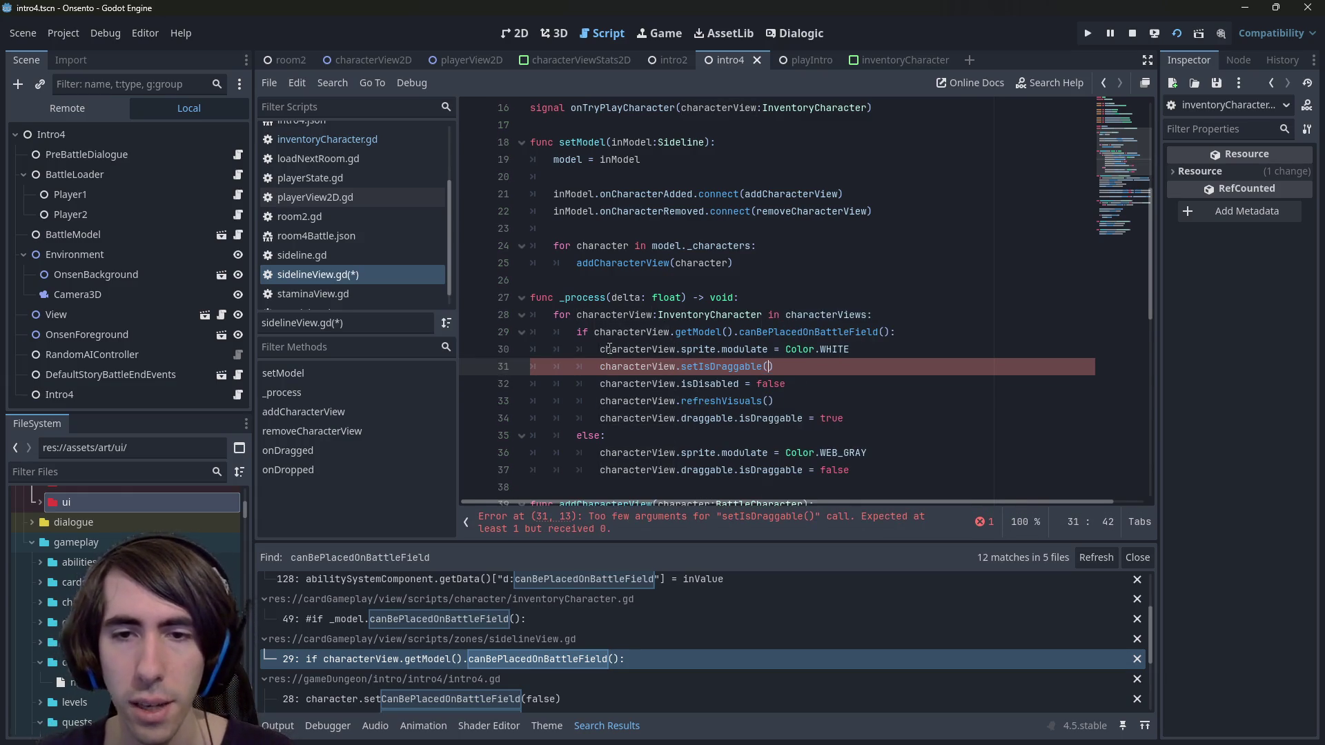
type("true")
key("ctrl+s")
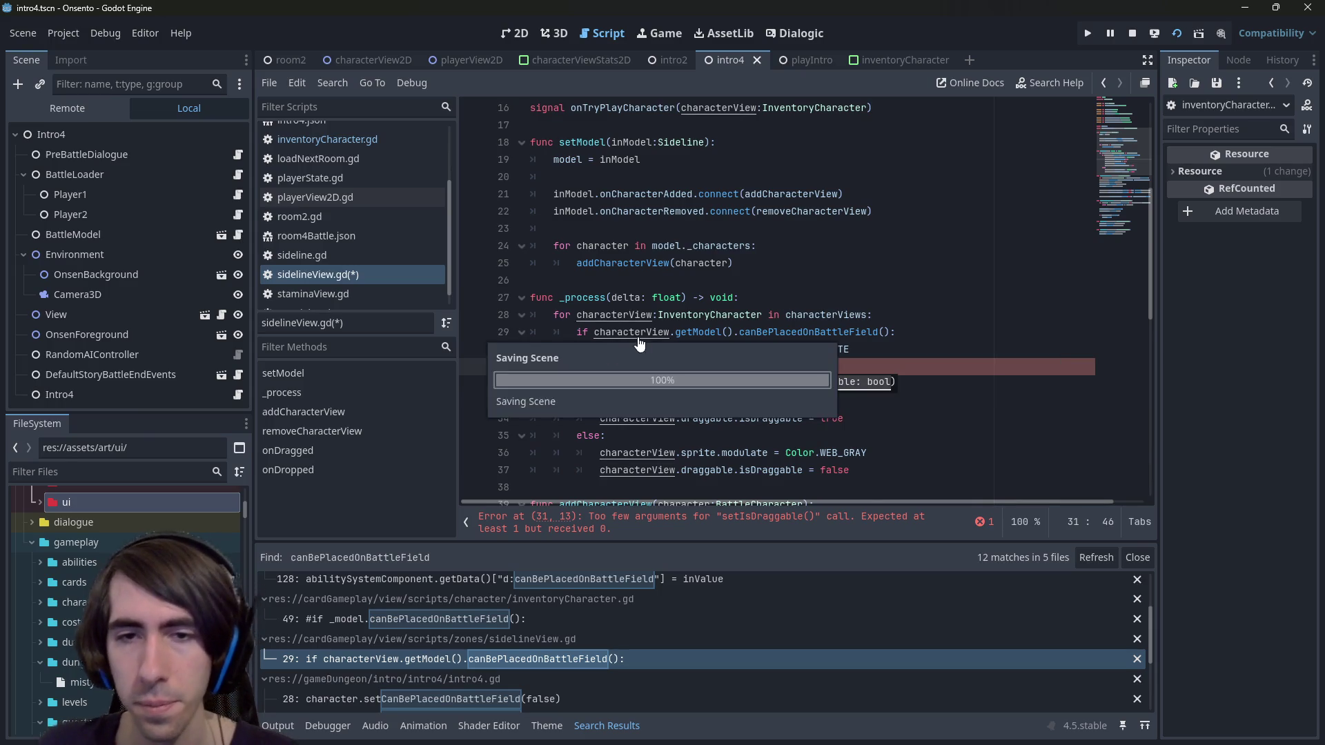
Add characterView.setIsDraggable(false) under the else branch.
scroll(812, 342, "down", 1)
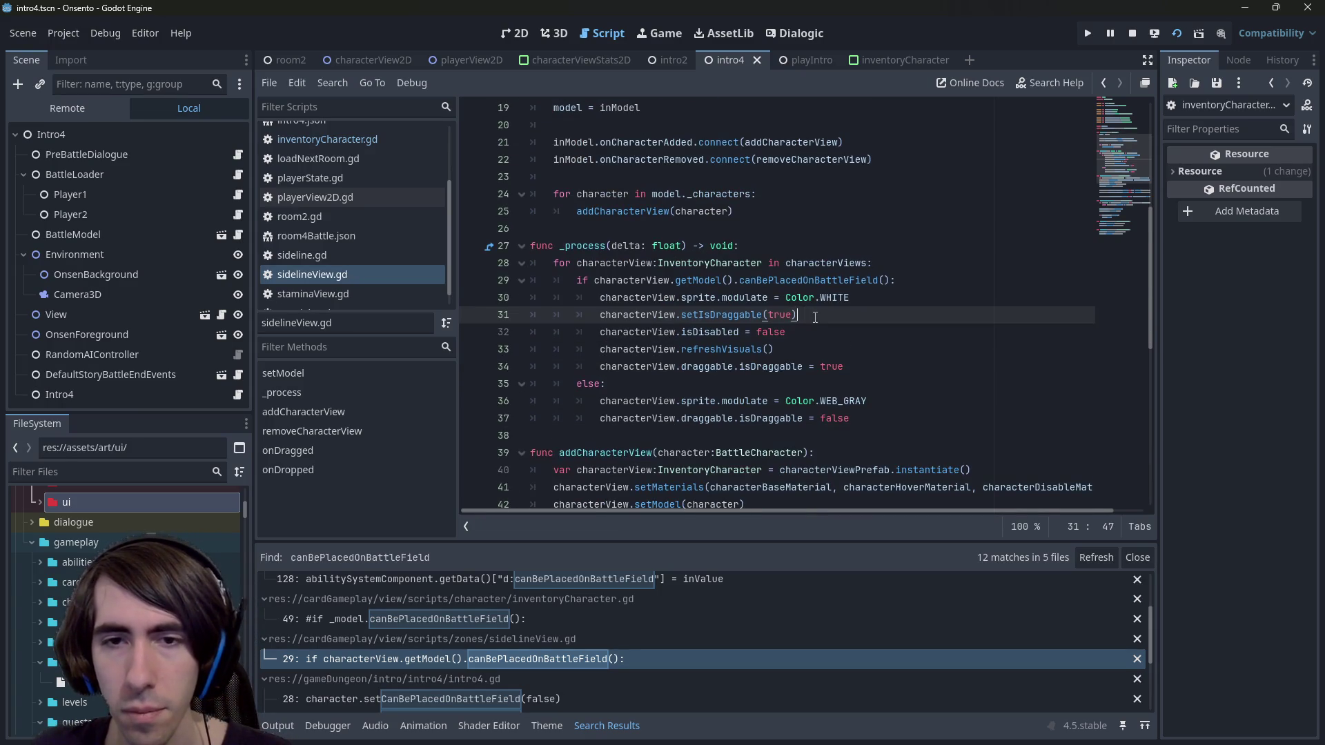
left_click_drag(815, 317, 595, 319)
key("ctrl+c")
left_click(867, 384)
key("Return")
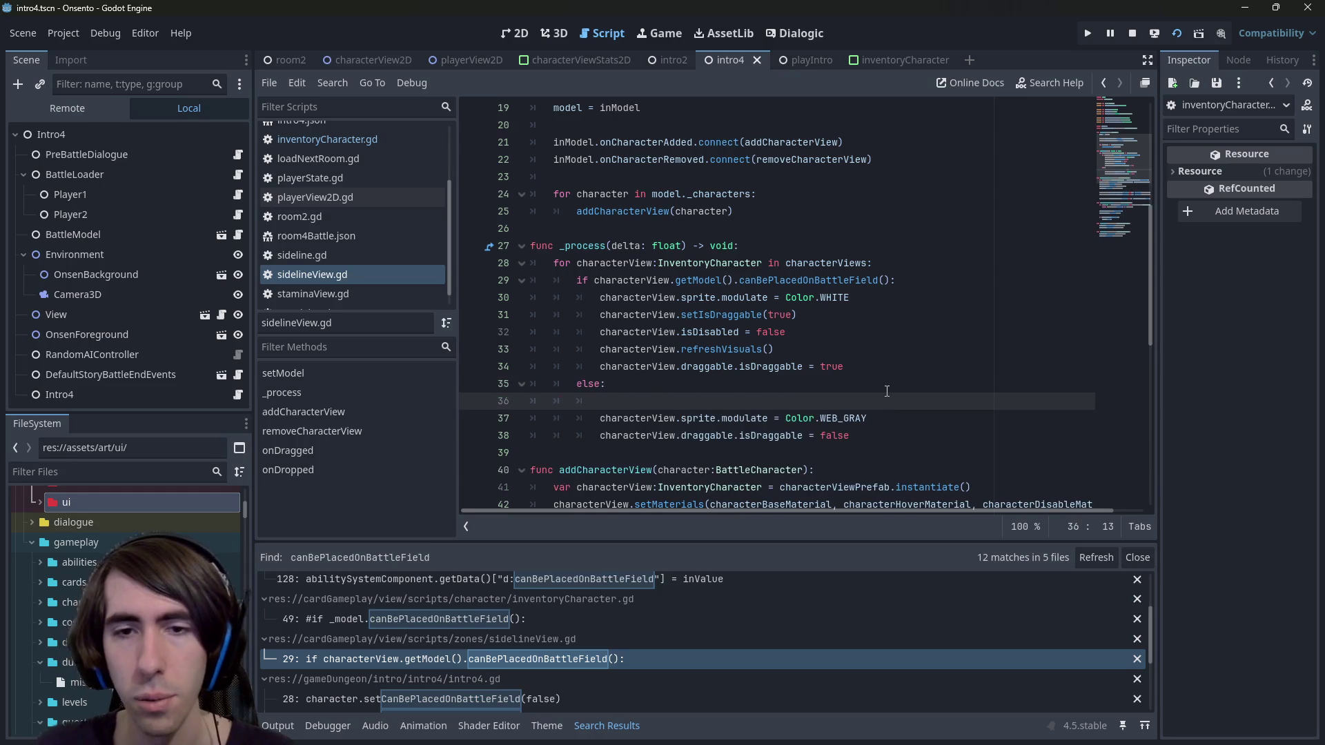
key("ctrl+v")
key("Left")
key("ctrl+shift+Left")
type("false)")
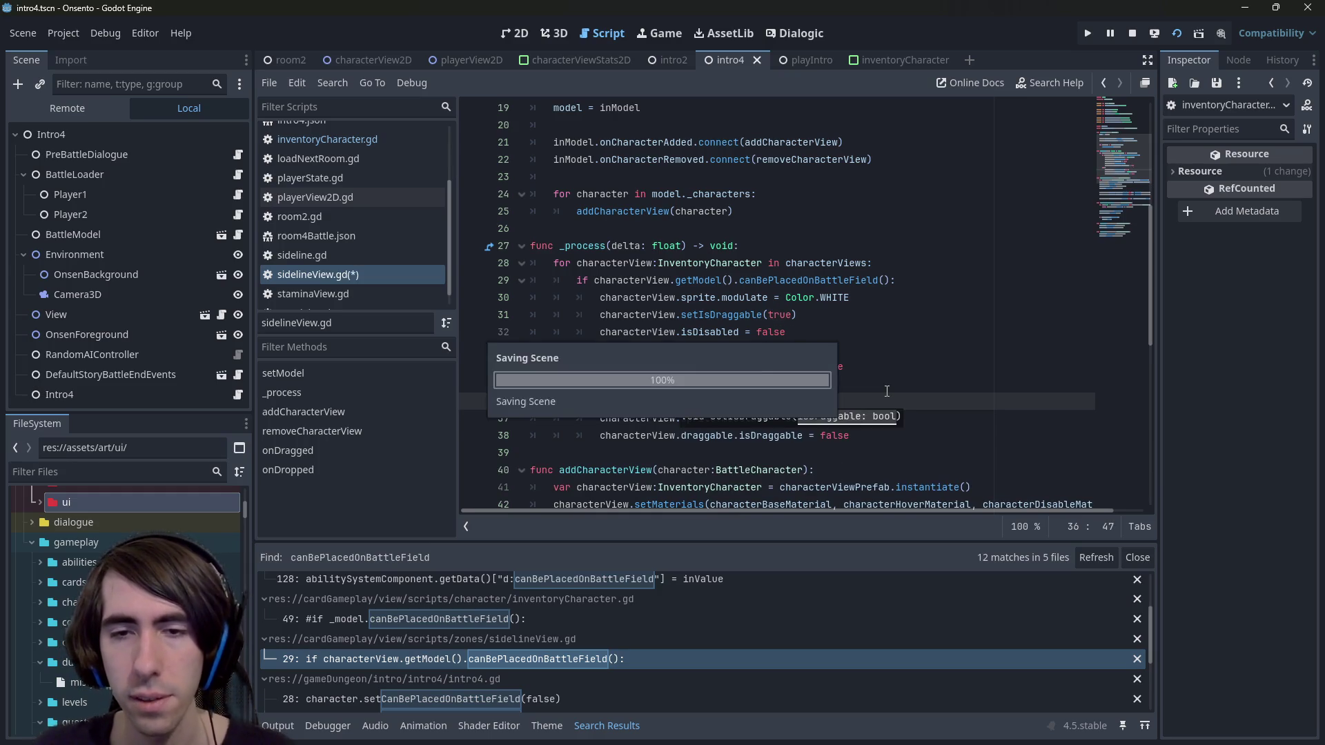
Remove the Color.WHITE modulate line and the manual isDisabled/refreshVisuals enable lines.
left_click_drag(890, 436, 486, 412)
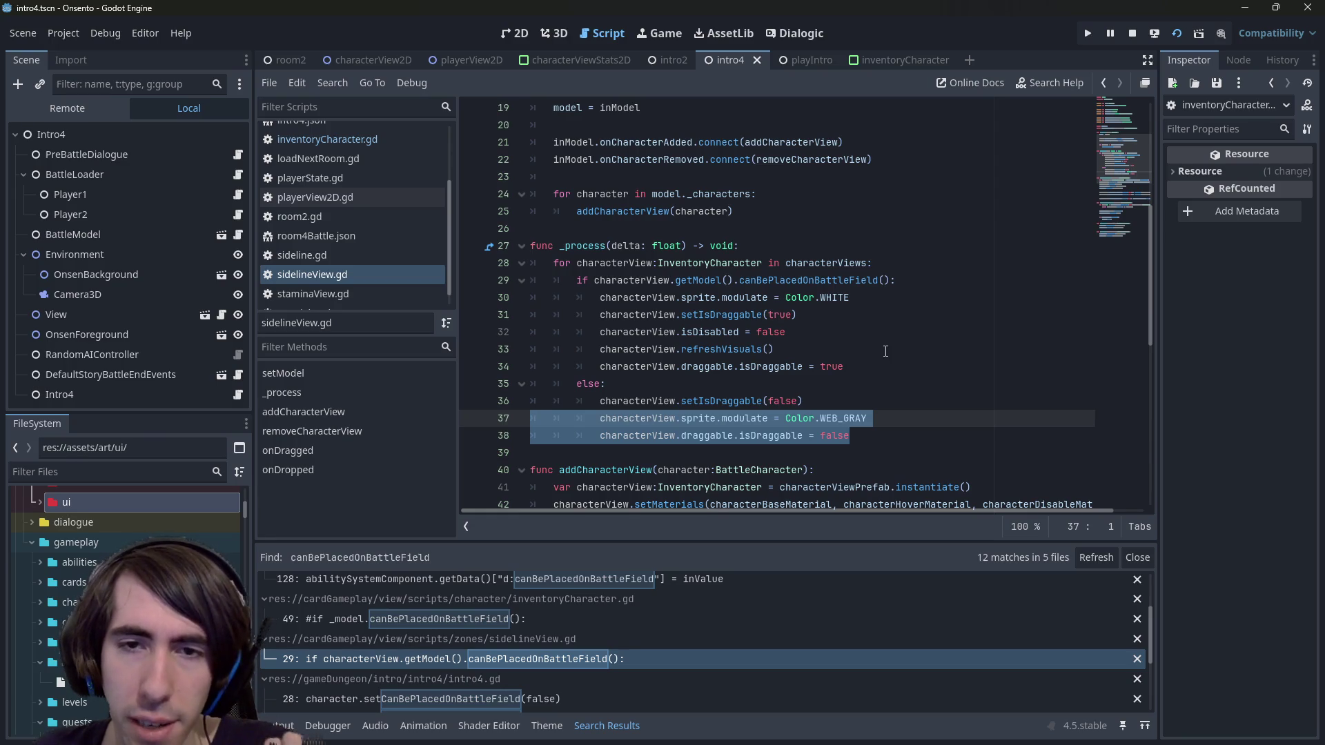
left_click(510, 297)
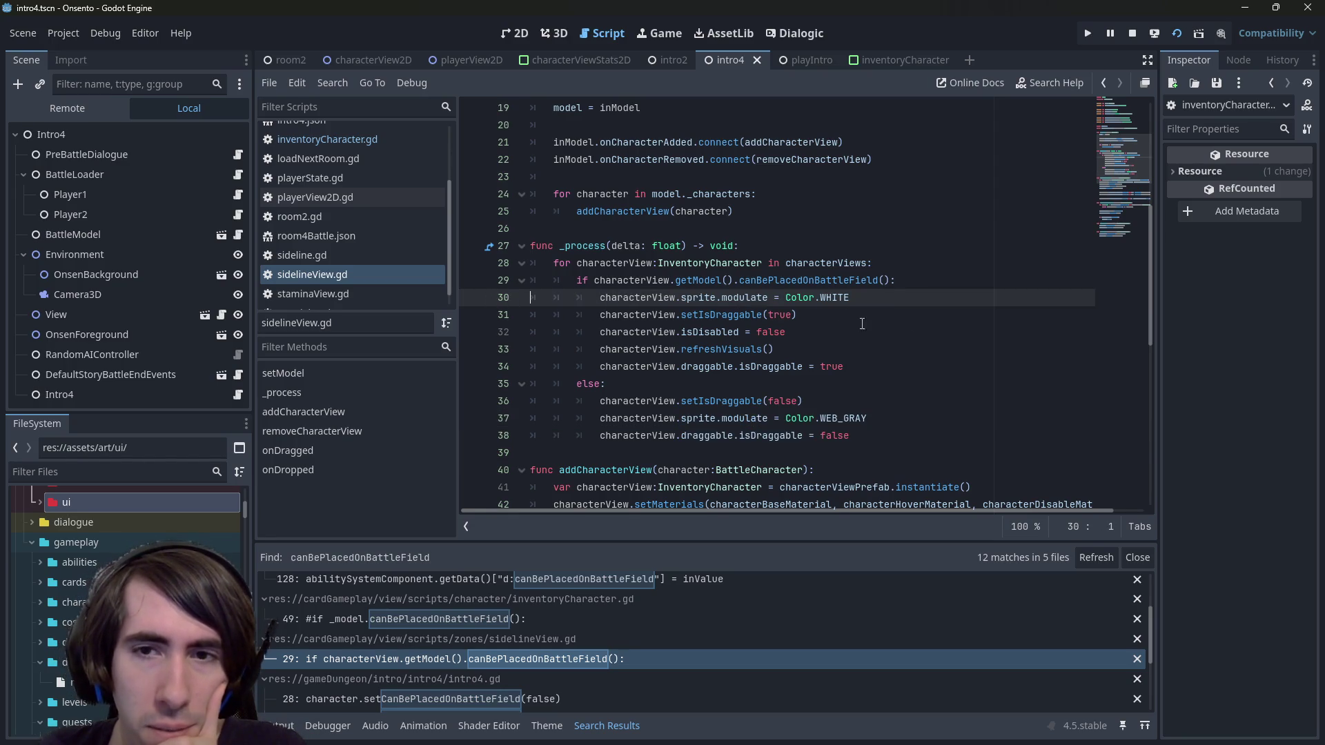
key("End")
key("shift+Up")
key("shift+End")
key("BackSpace")
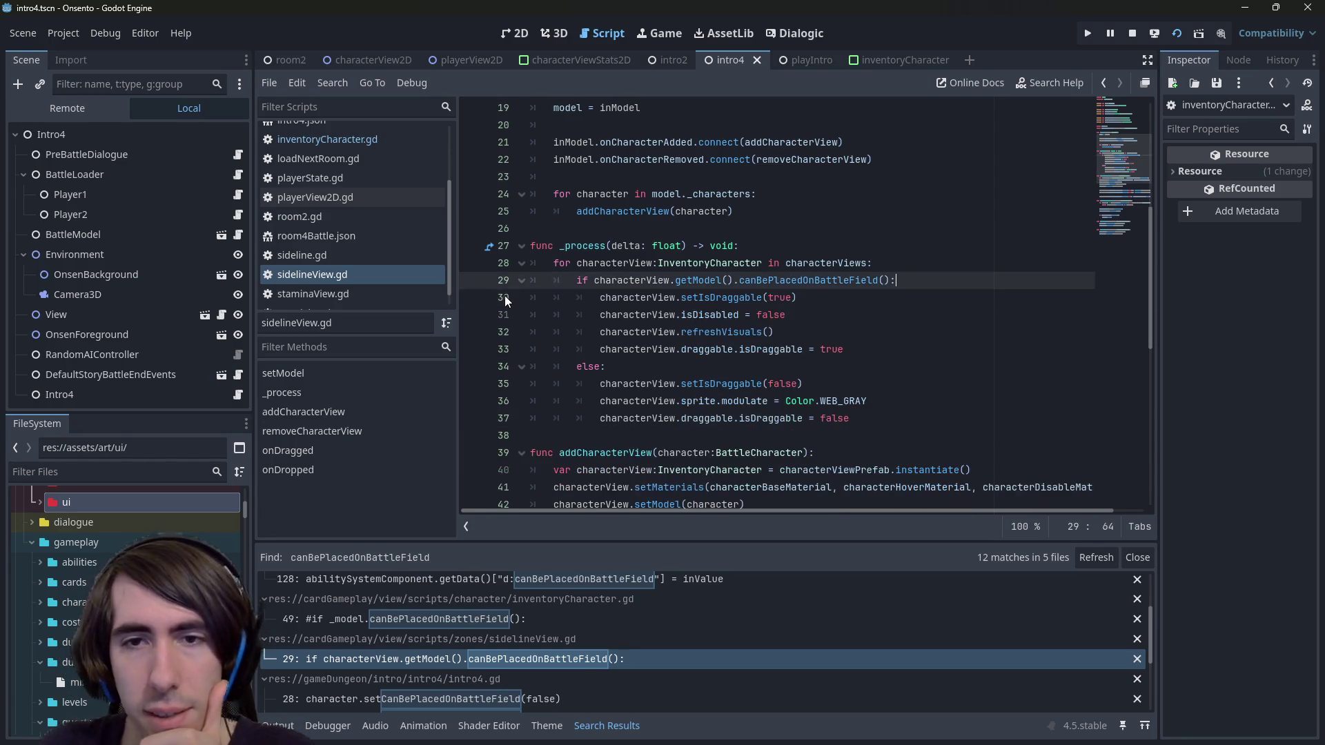
left_click_drag(844, 349, 474, 308)
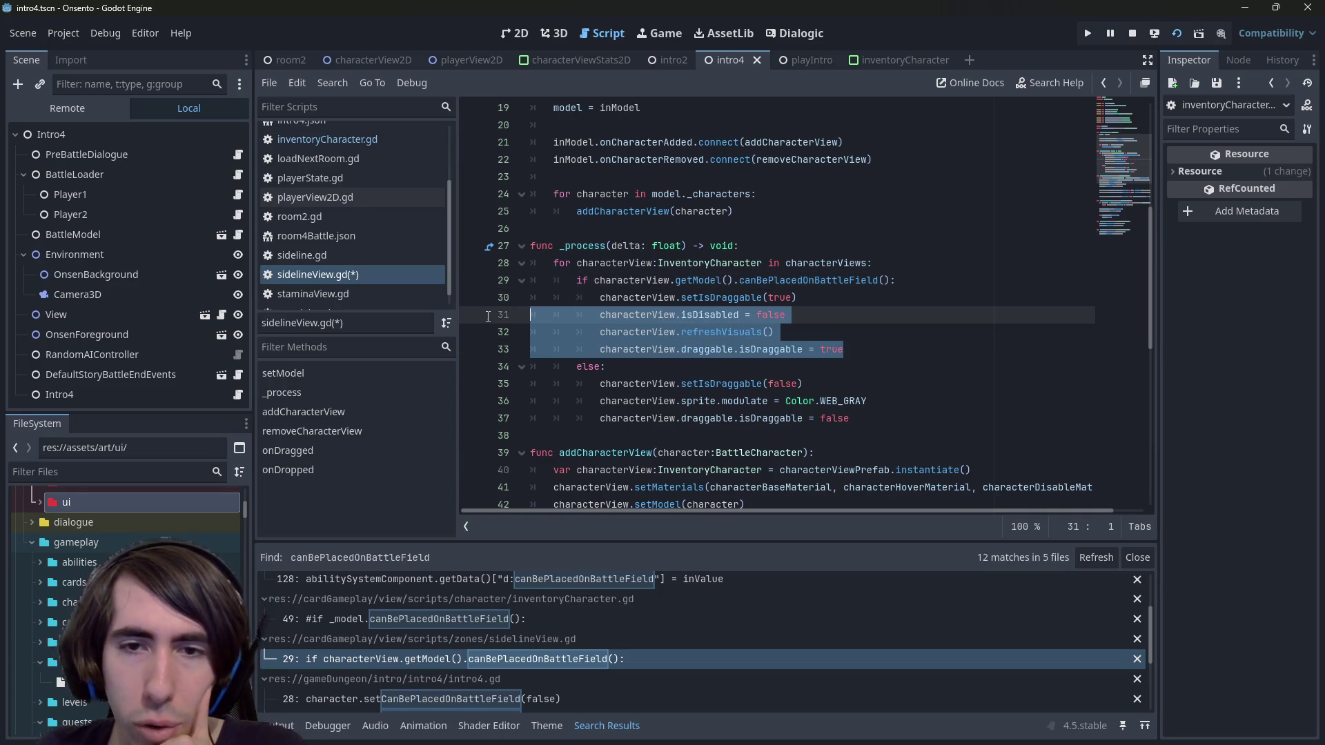
key("ctrl+shift+k")
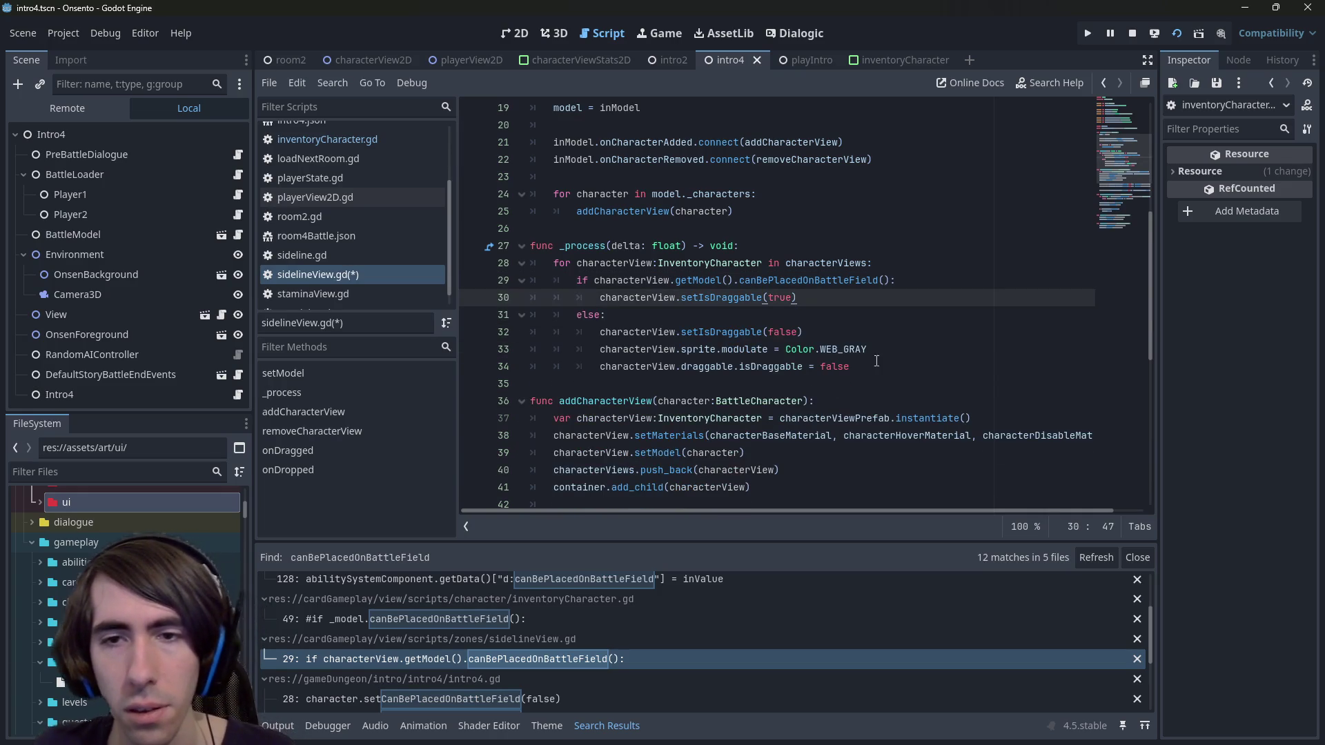
Comment out the else-branch gray-tint and isDraggable false lines, save, and open setIsDraggable's definition.
left_click_drag(850, 366, 463, 357)
key("BackSpace")
key("BackSpace")
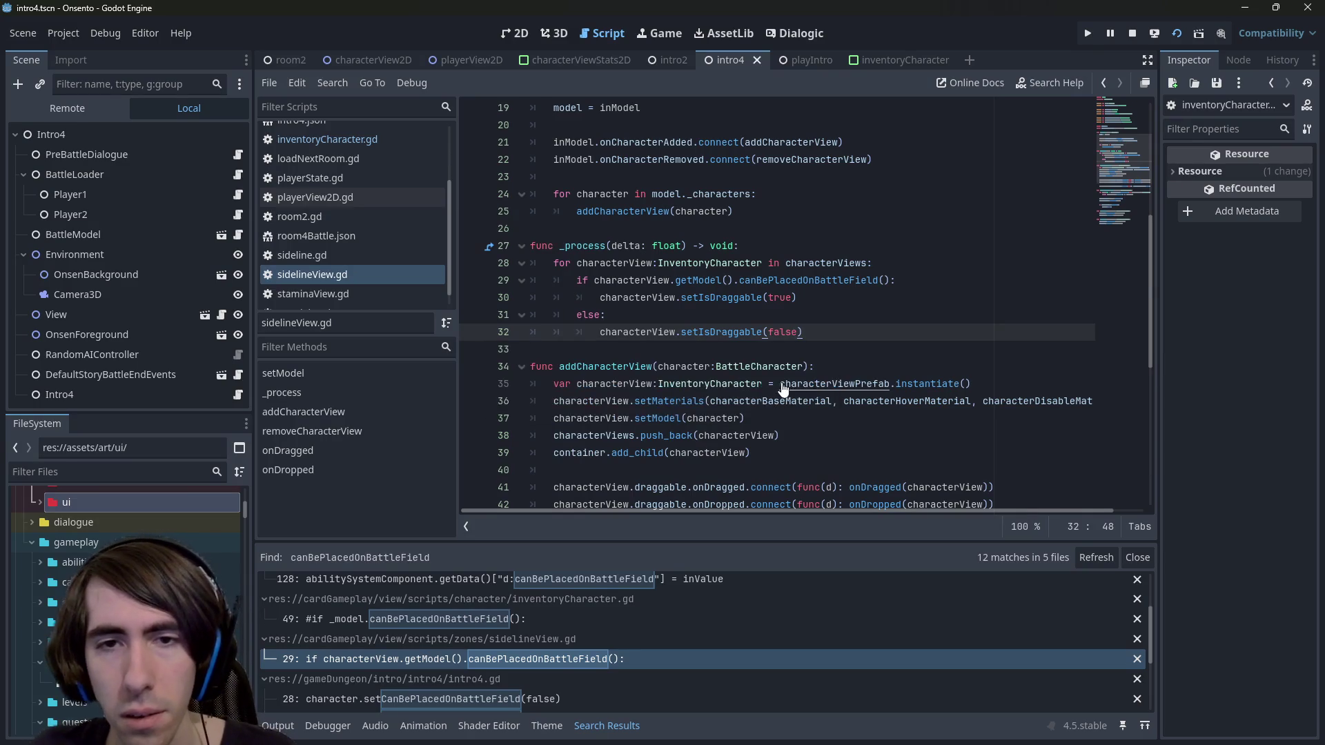
key("ctrl+z")
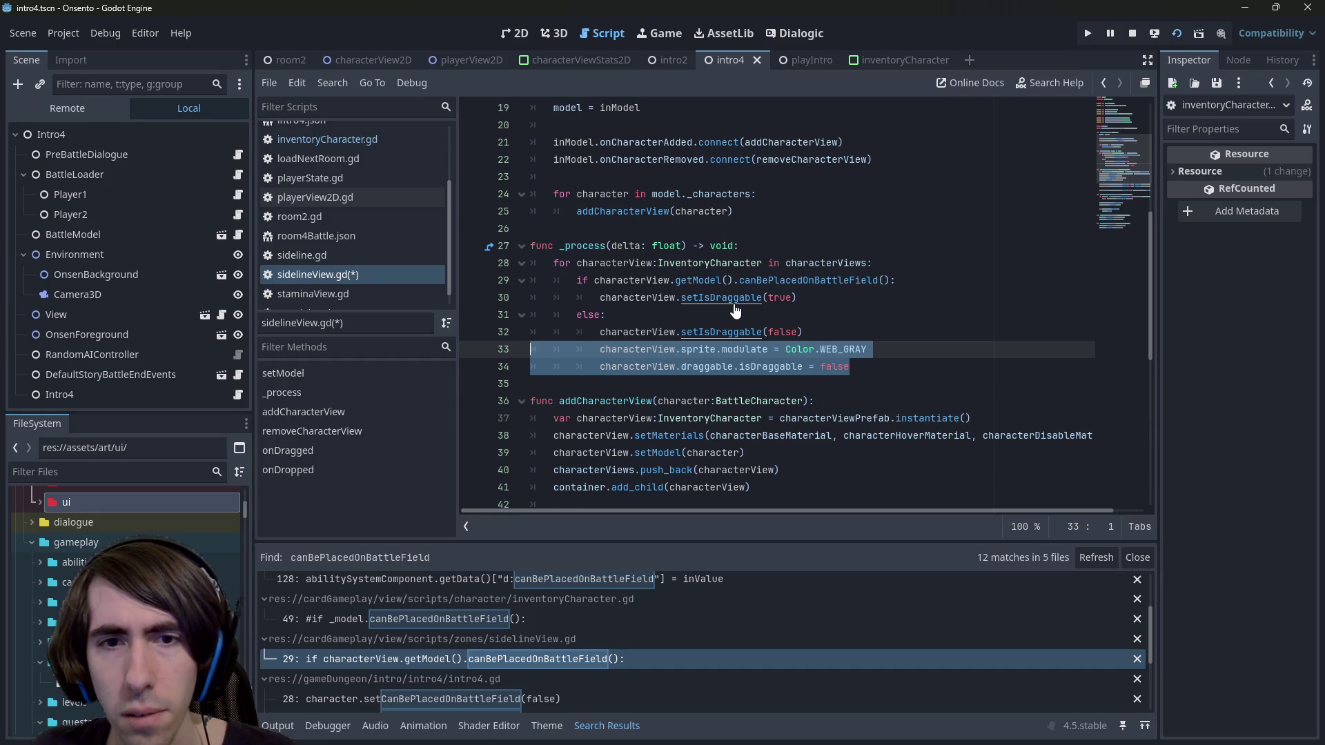
key("ctrl+z")
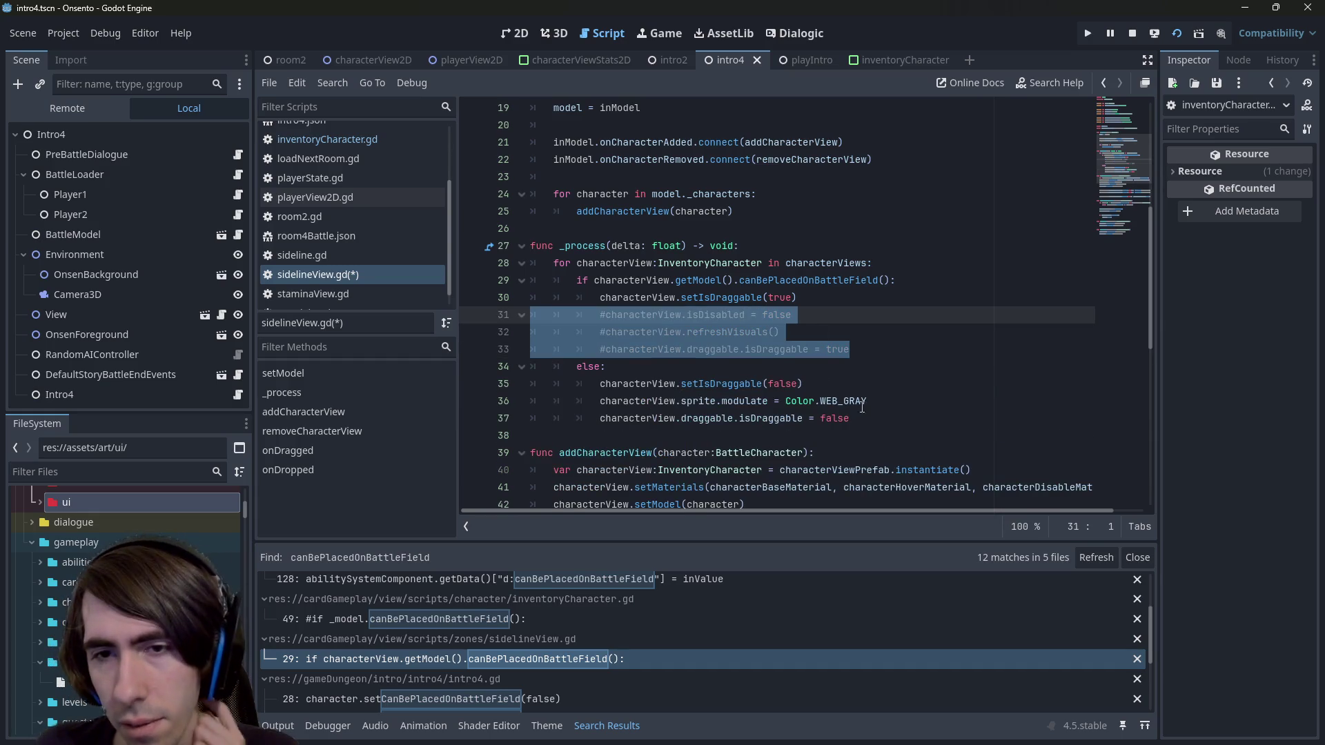
key("ctrl+z")
key("ctrl+z")
key("ctrl+z")
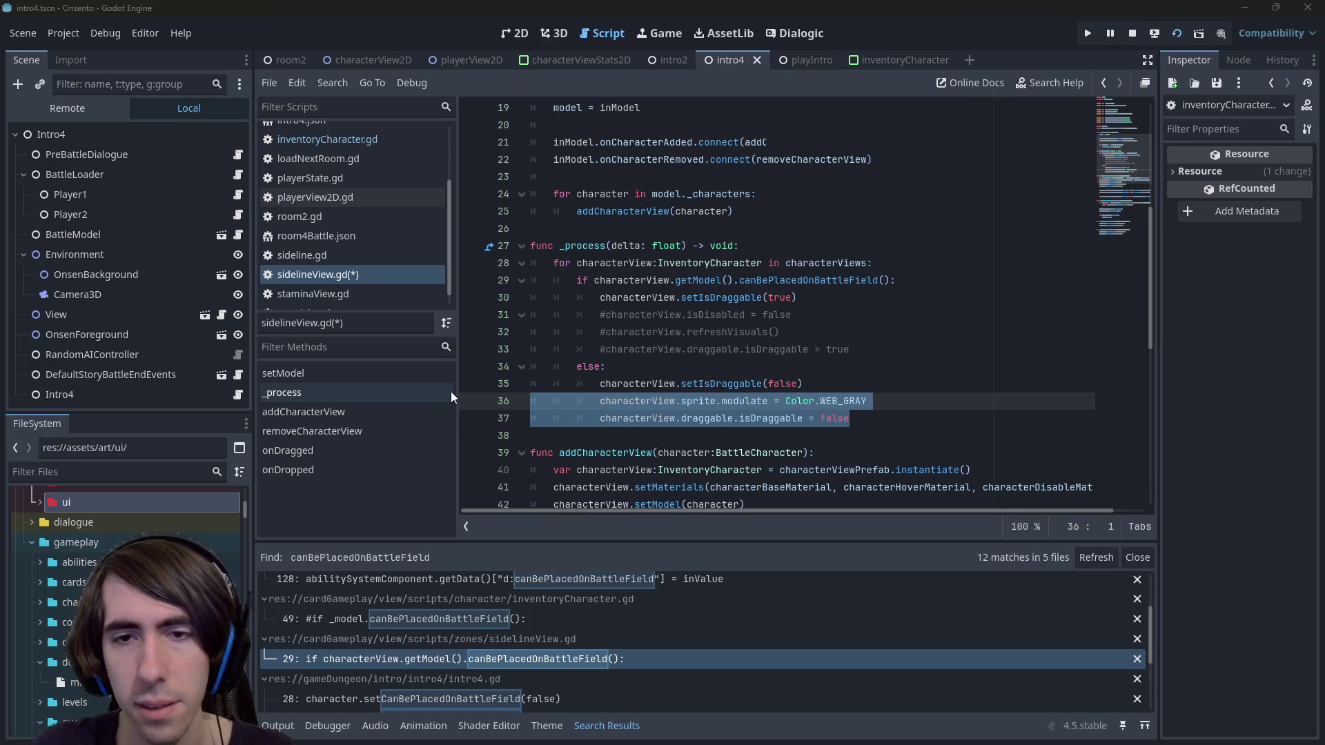
key("ctrl+k")
key("ctrl+s")
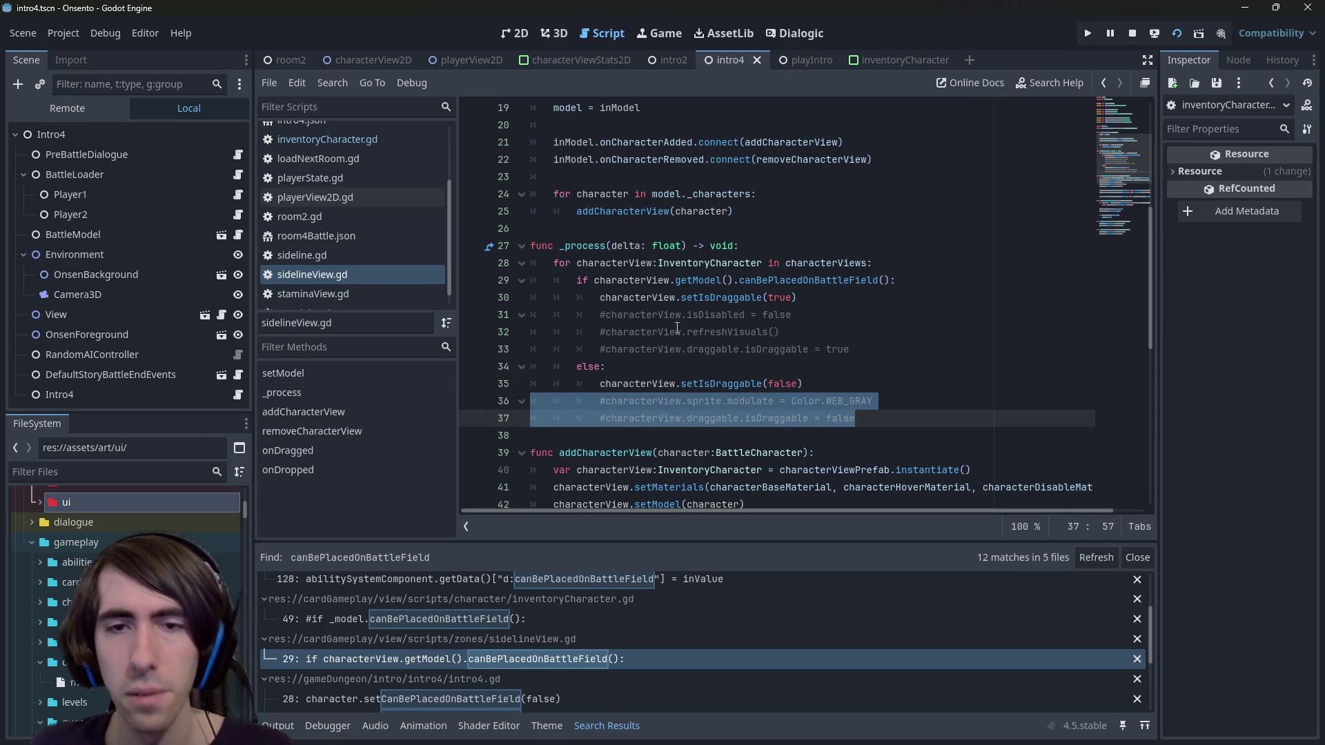
left_click(716, 297, "ctrl")
left_click(636, 316)
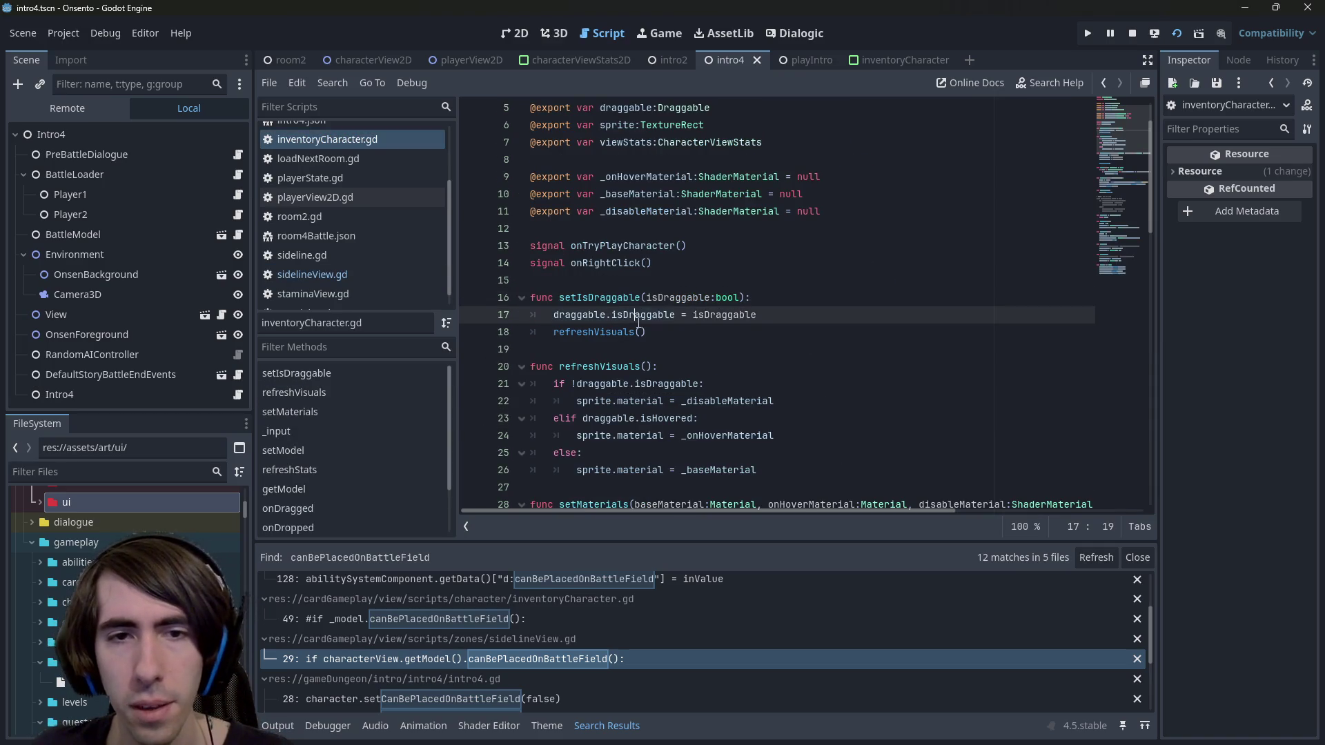
Inspect the View node in intro4's 2D view, then stop the running game with F8.
left_click(693, 330)
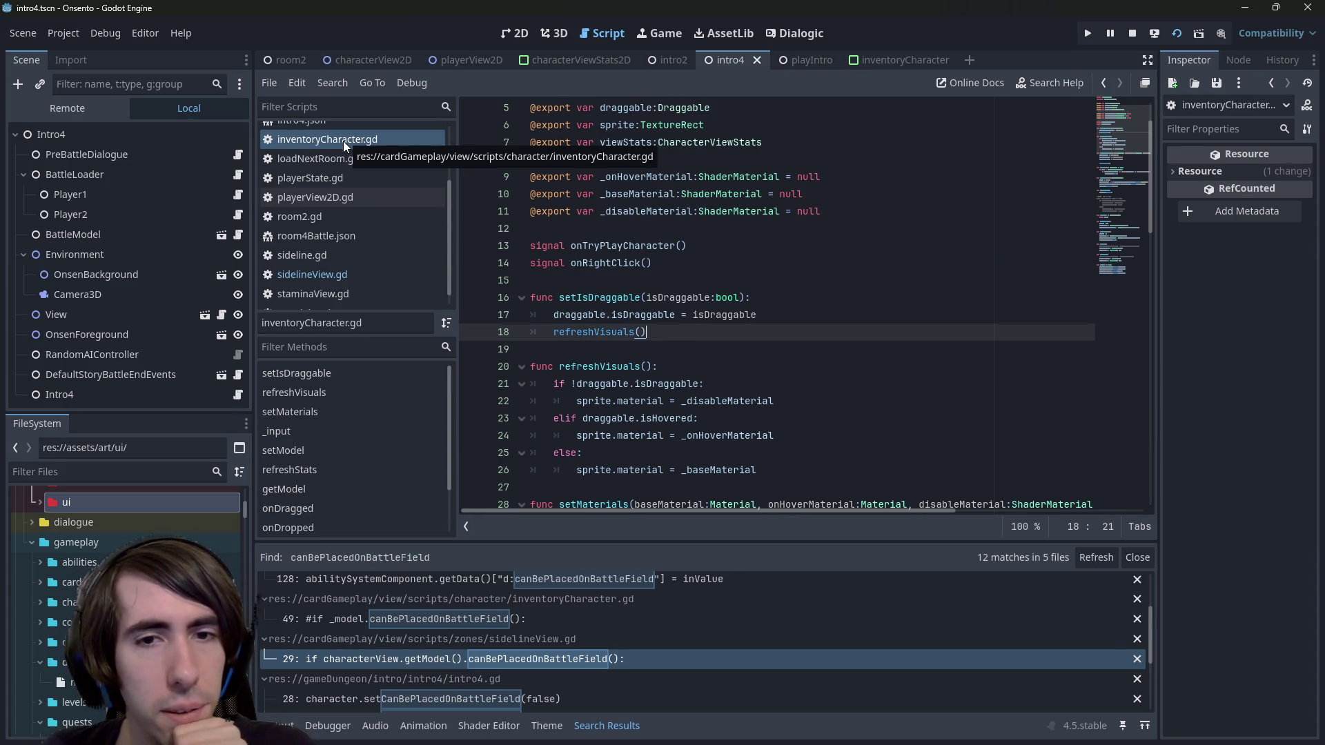
left_click(514, 33)
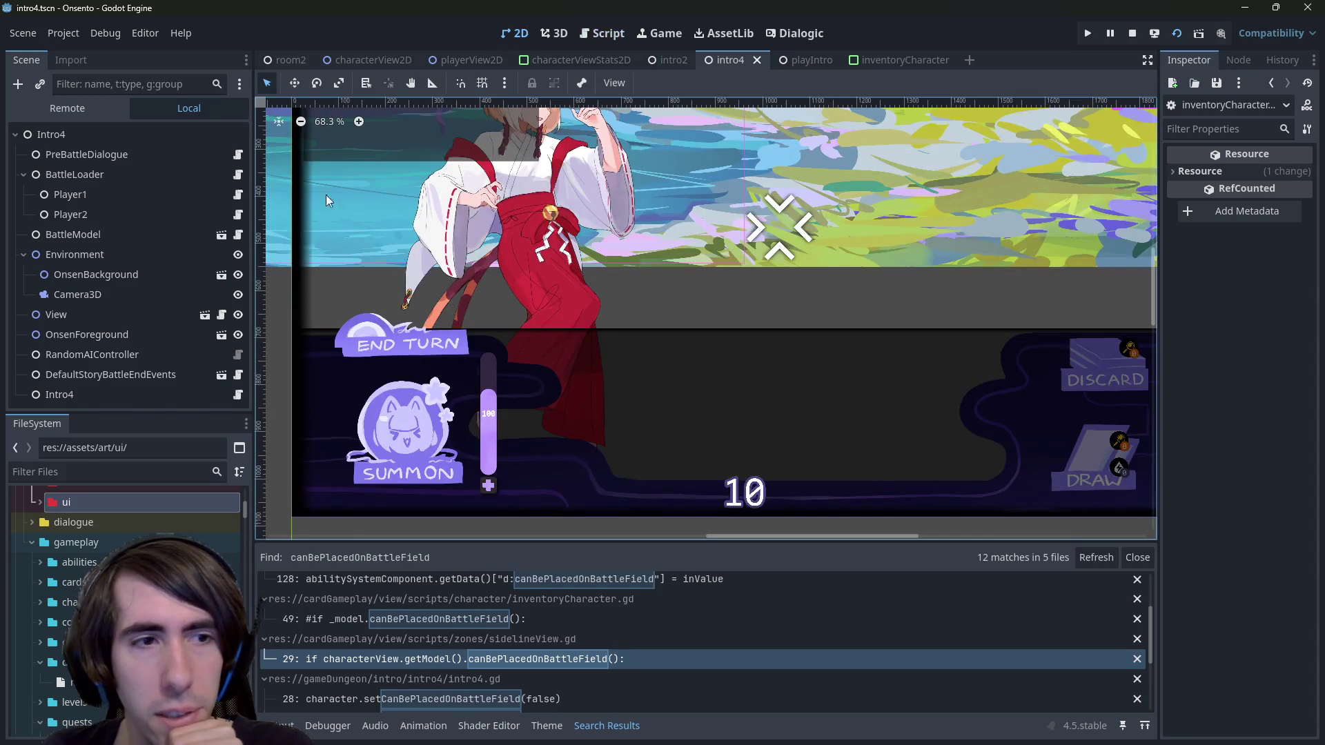
left_click(101, 317)
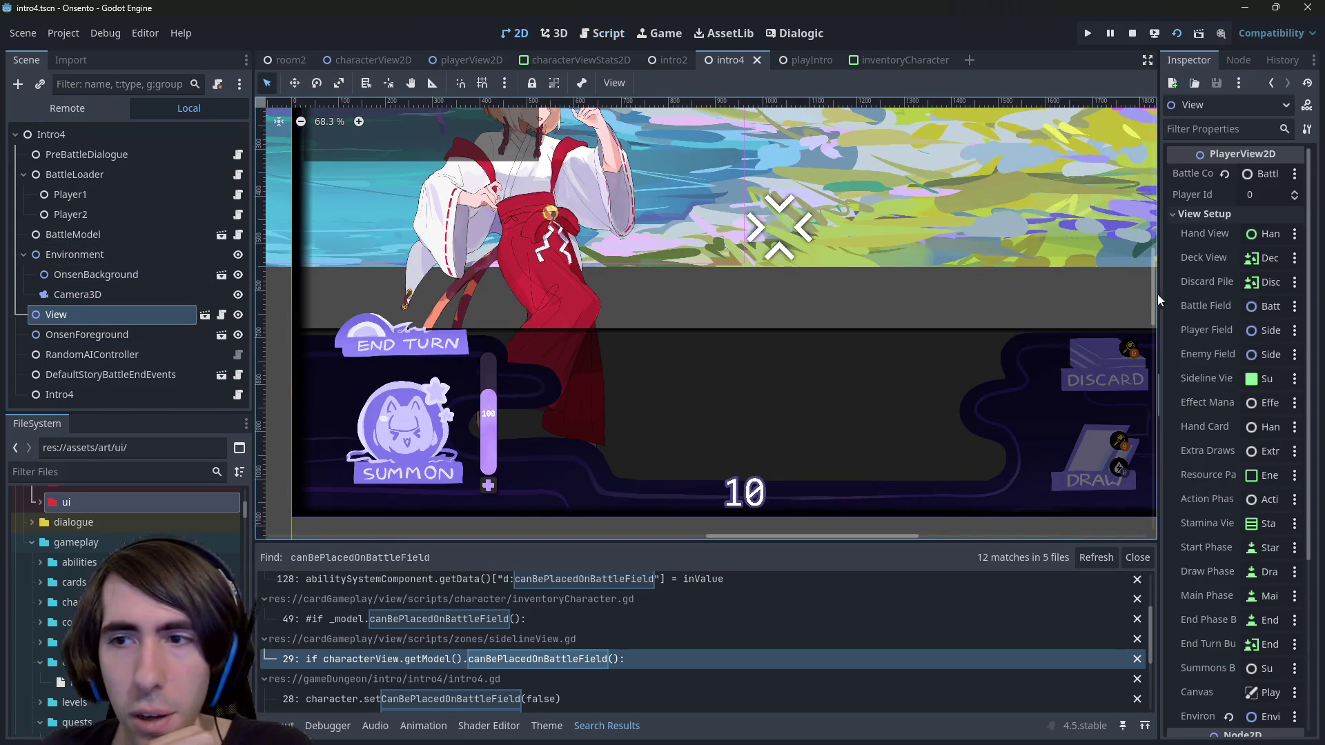
left_click(141, 335)
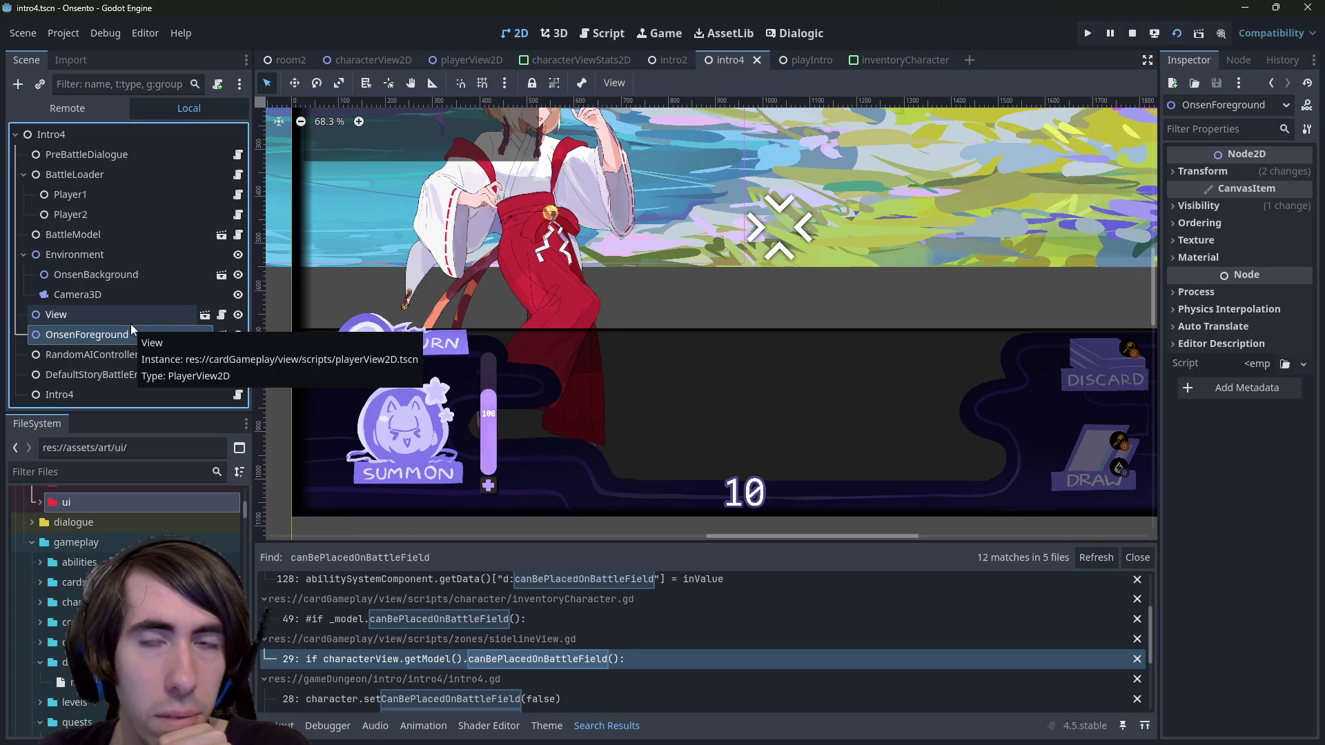
double_click(131, 322)
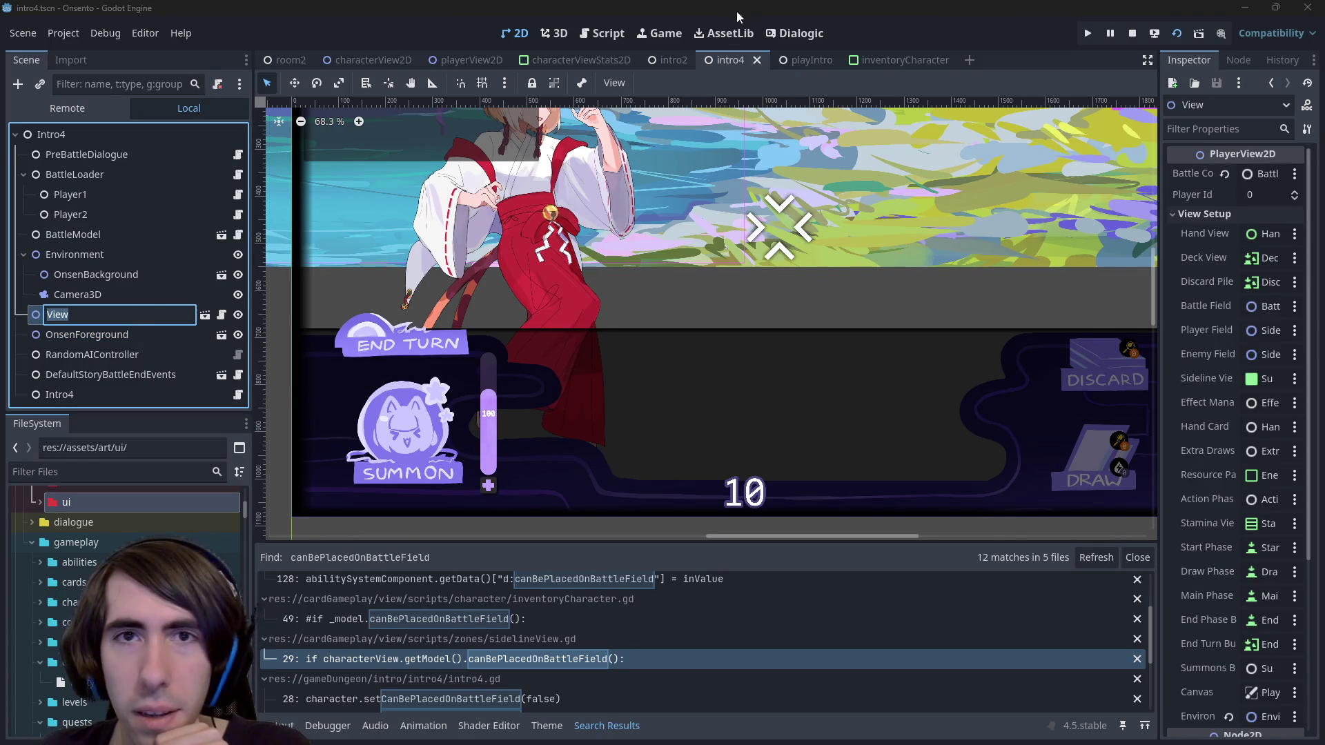
key("Escape")
left_click(1132, 33)
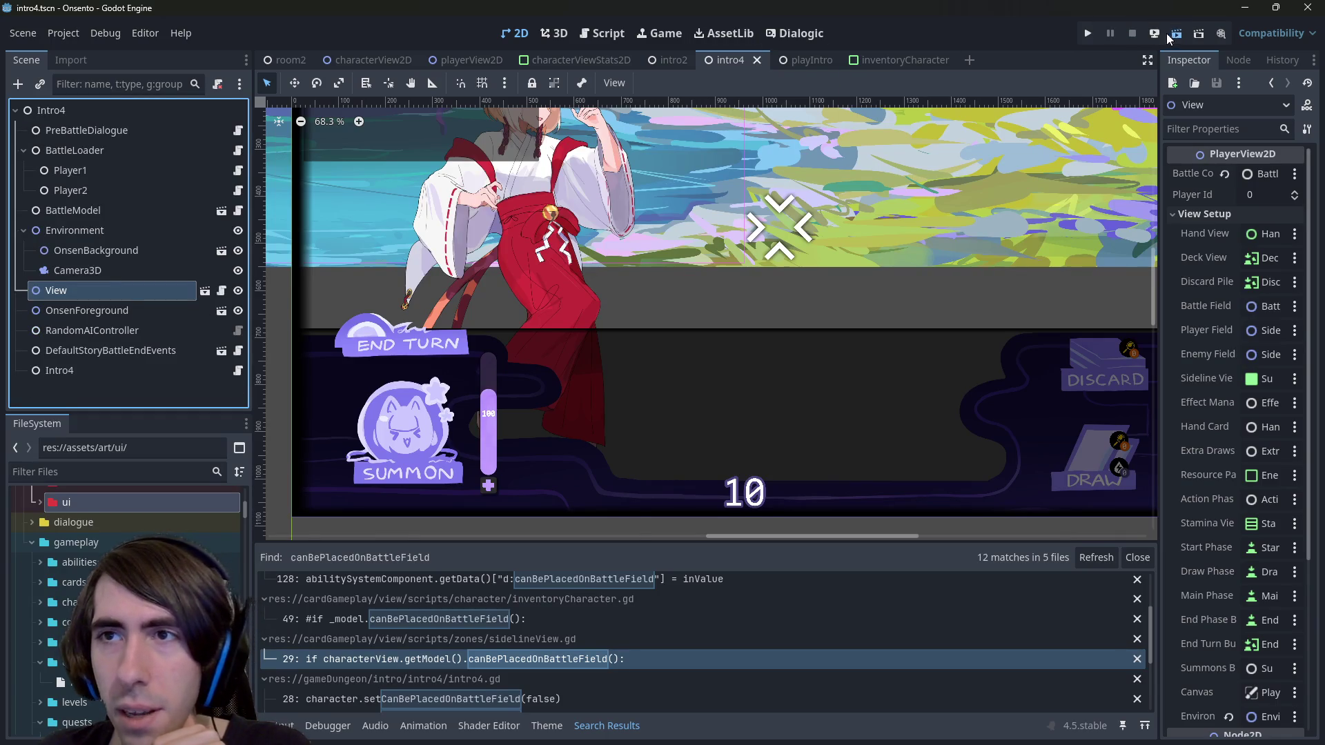
left_click(1171, 34)
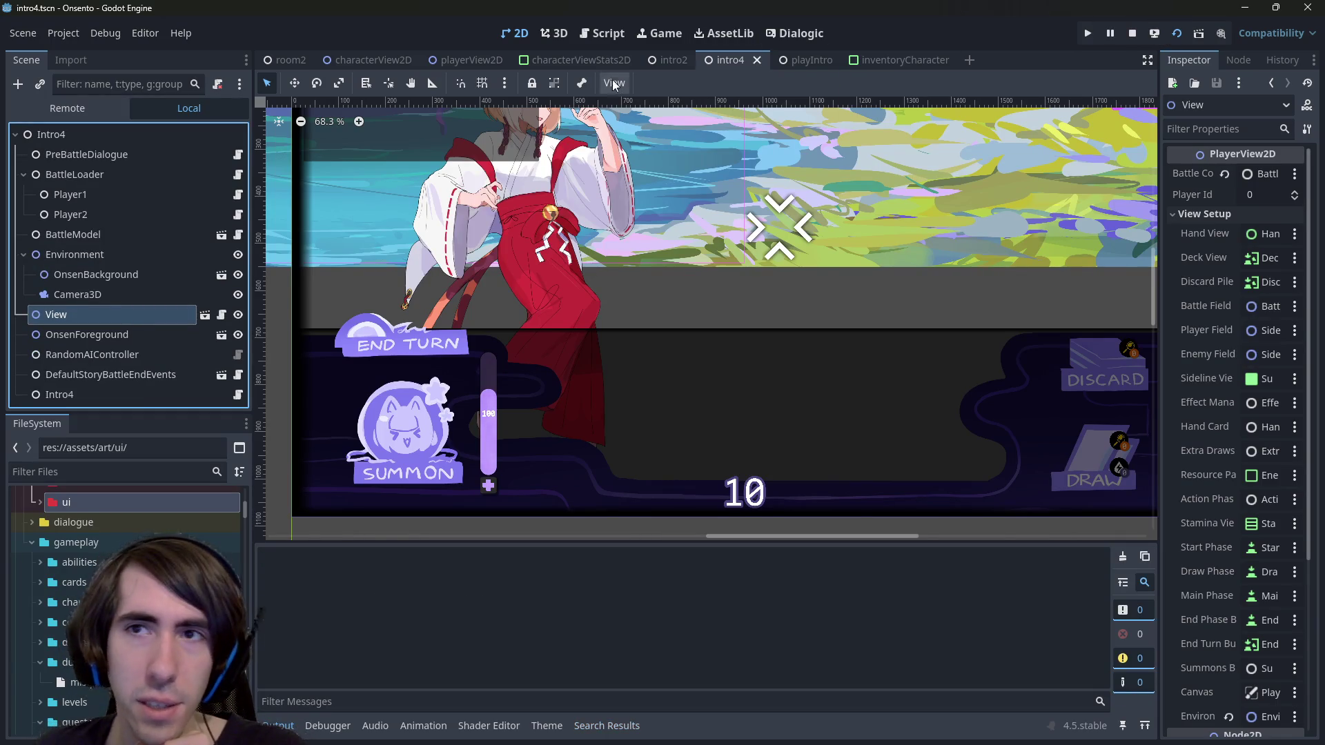
key("F8")
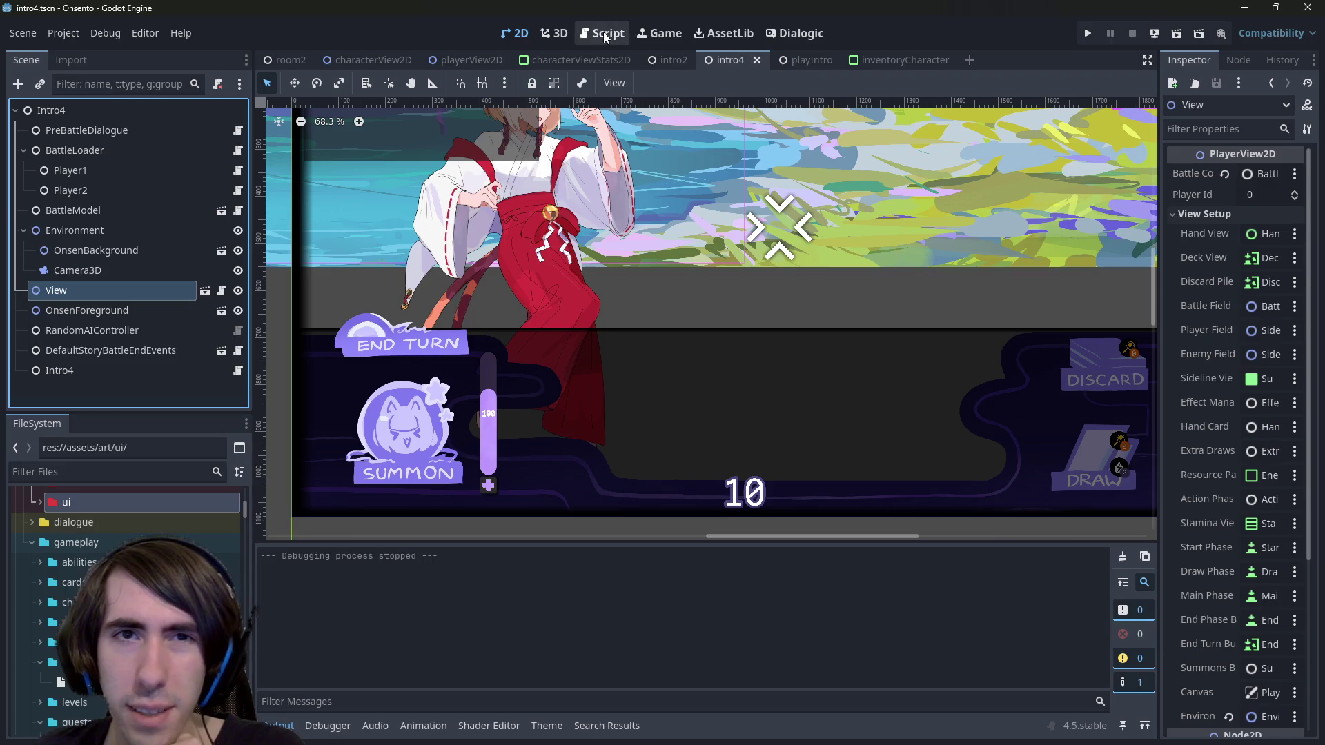
Test-run intro4, stop it, then relaunch with F5 from the script editor and minimize the game.
left_click(1177, 33)
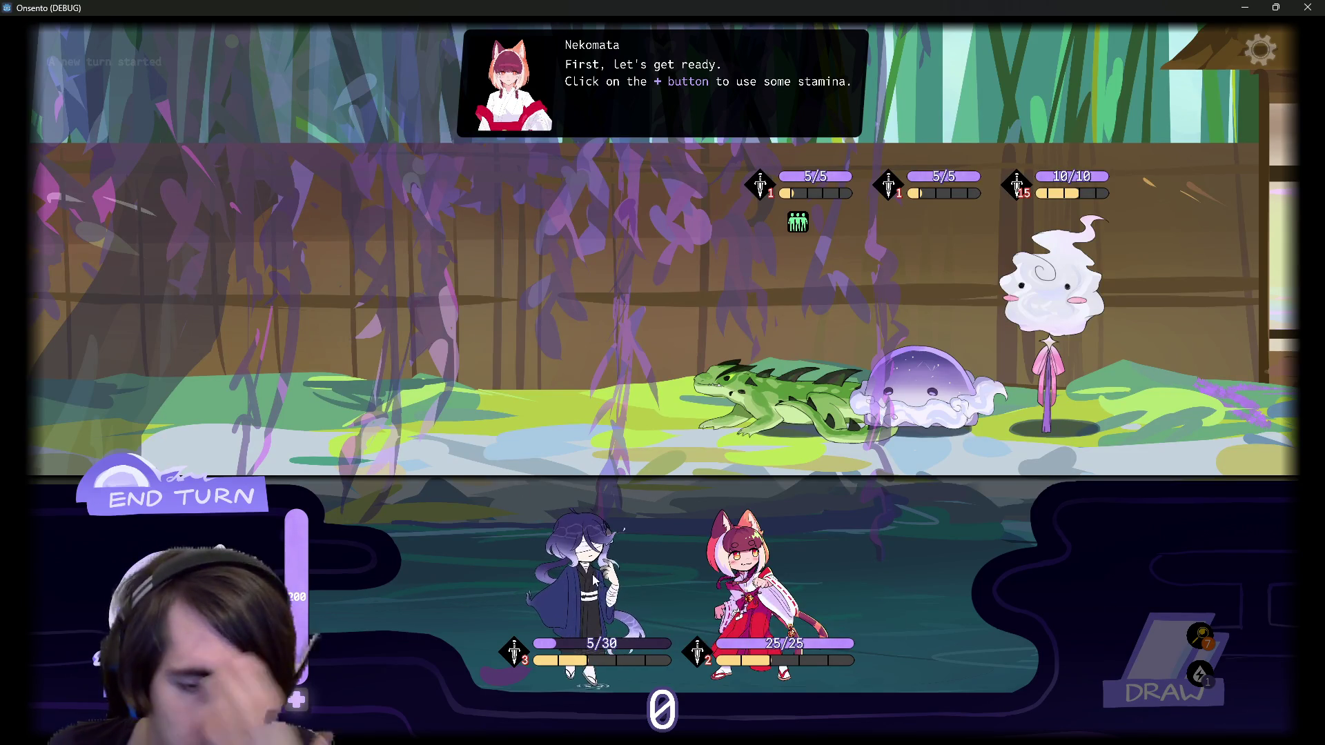
left_click(1246, 7)
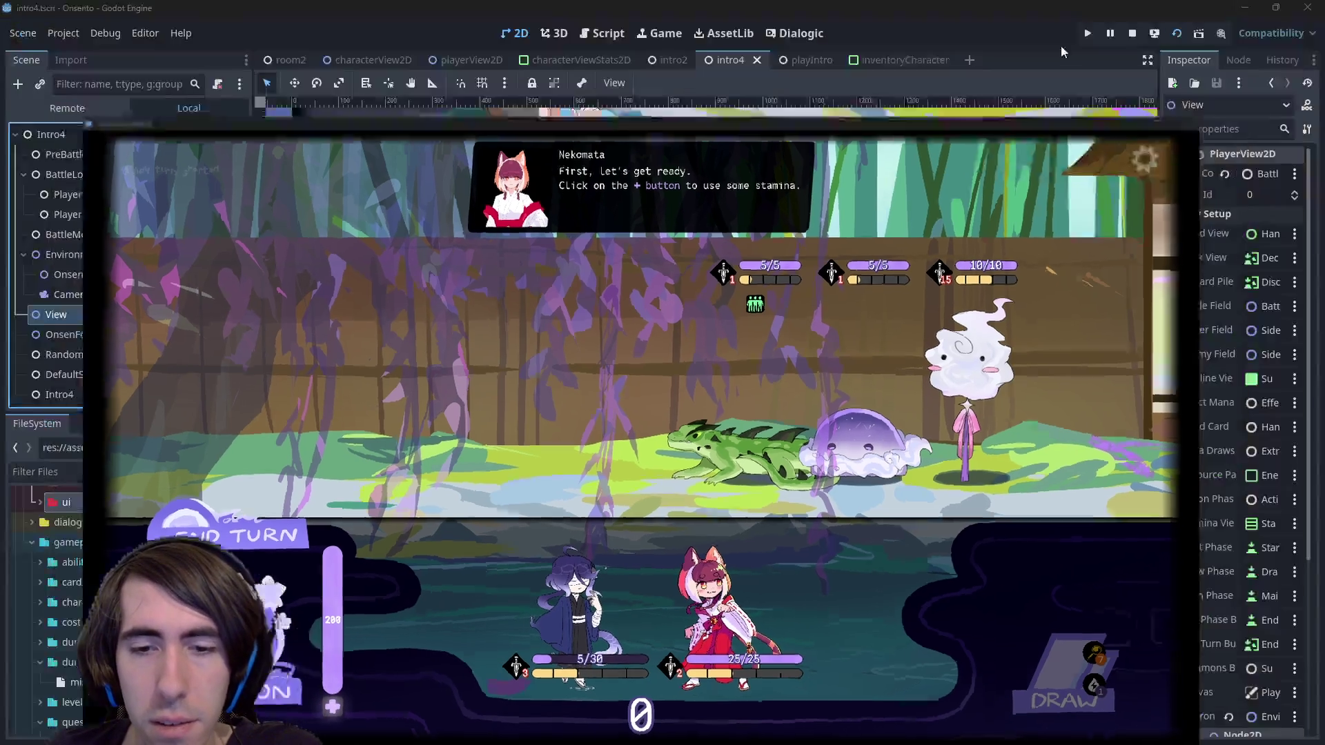
left_click(1131, 33)
left_click(602, 35)
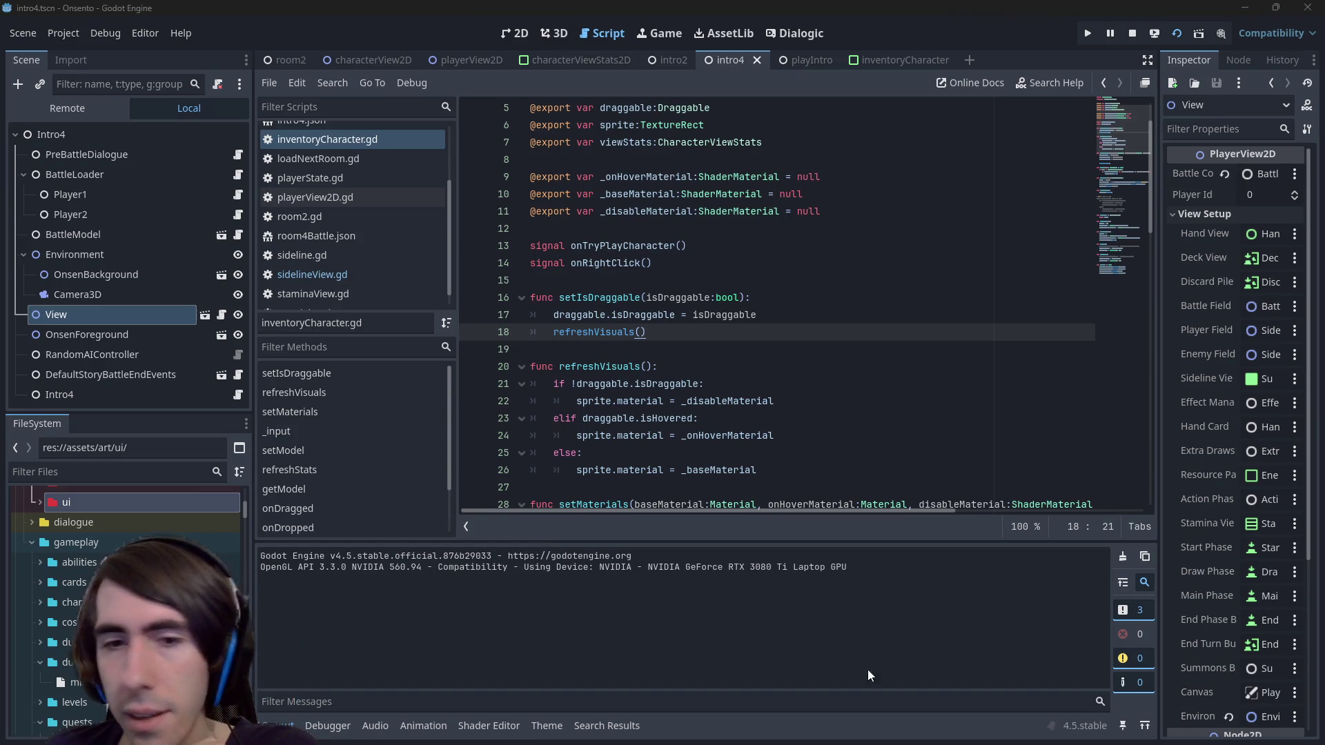
key("F5")
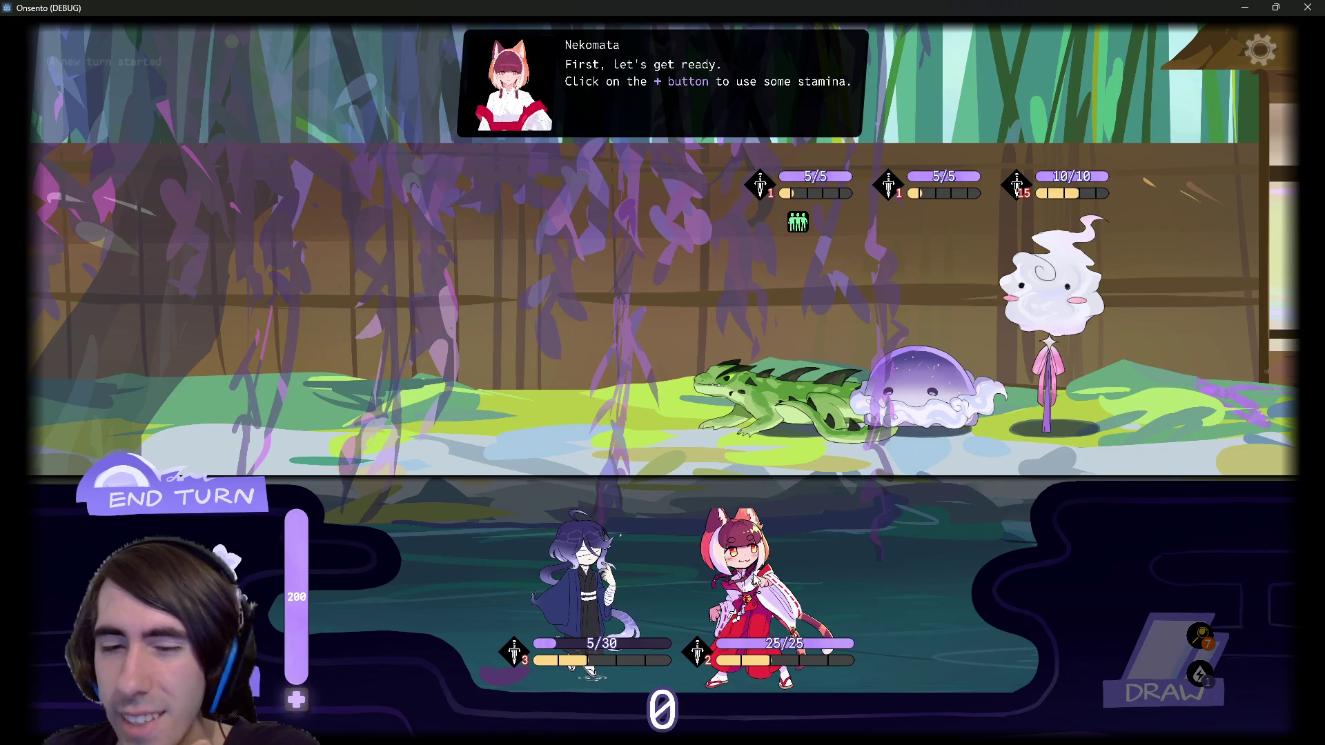
left_click(1245, 7)
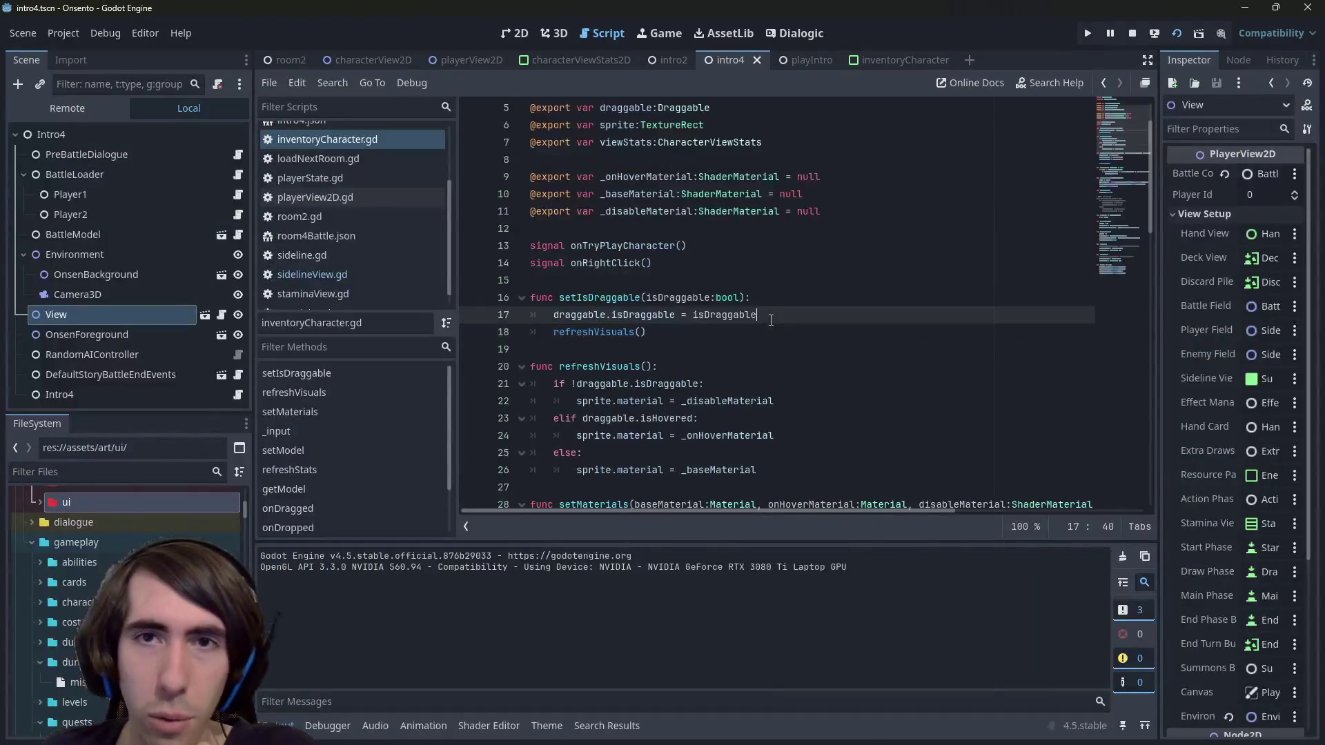
Open the playerView2D scene and select the SummonsPanel node, widening the inspector.
left_click(893, 59)
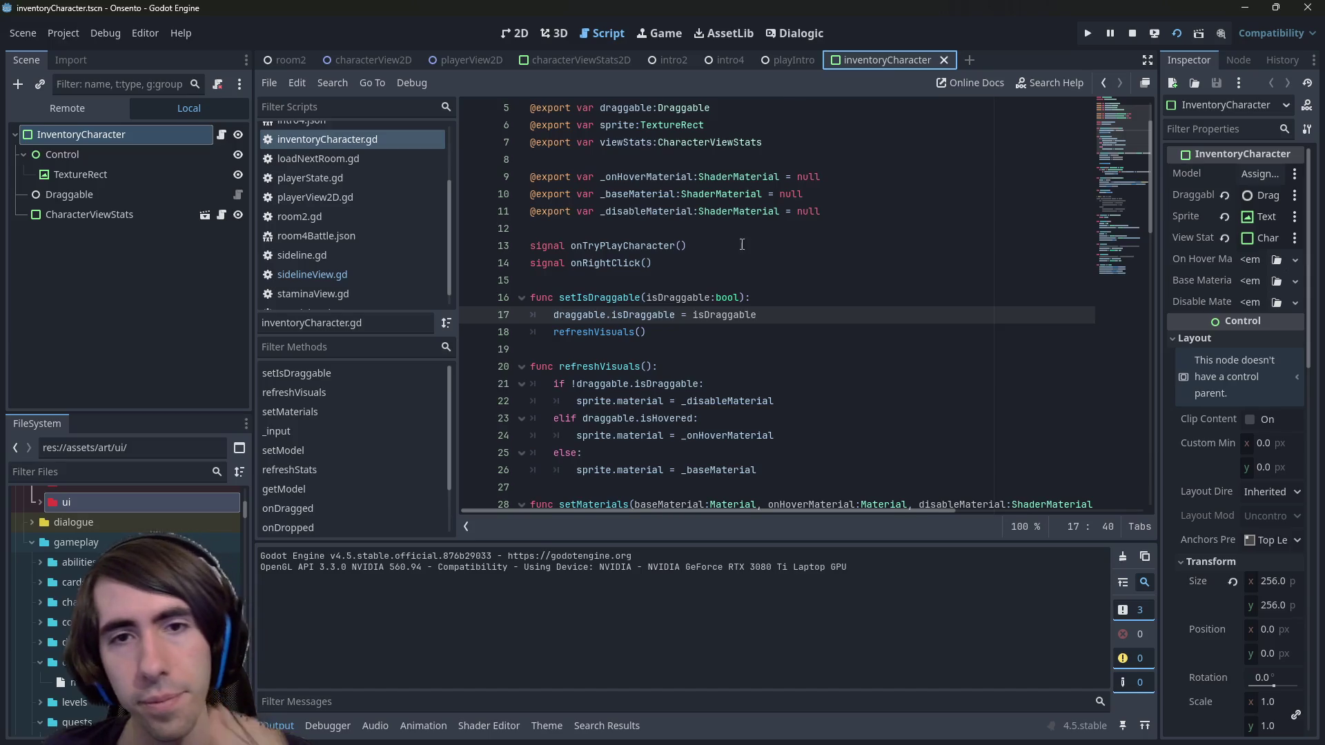
left_click(511, 34)
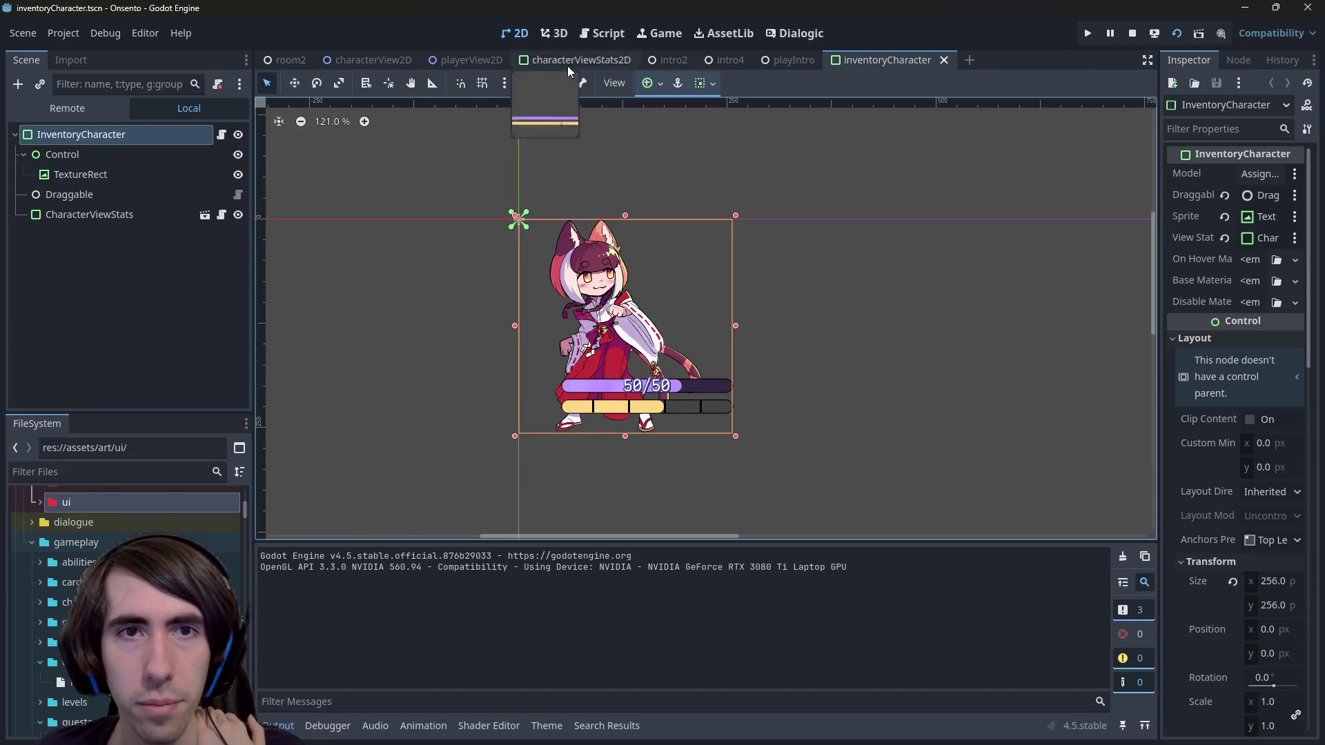
left_click(441, 62)
scroll(586, 457, "down", 1)
scroll(587, 456, "up", 1)
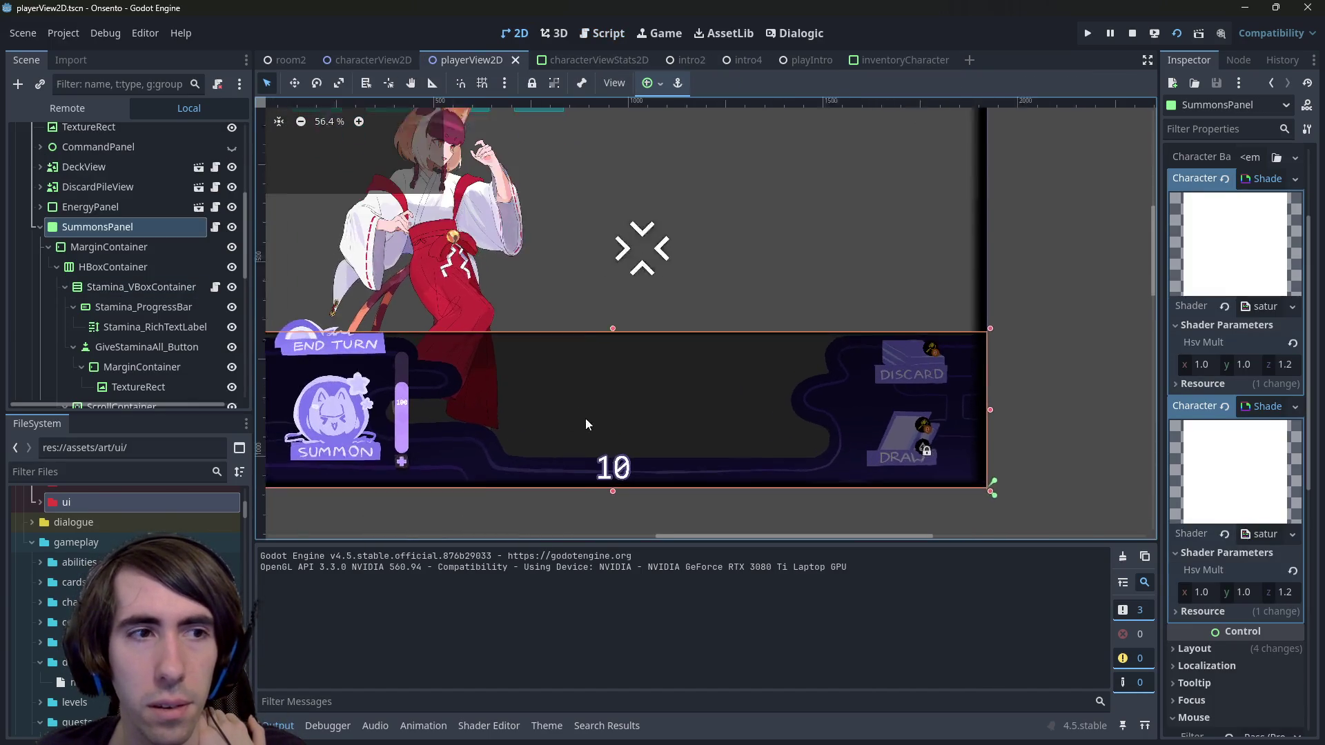
scroll(585, 421, "up", 1)
left_click(90, 247)
left_click(48, 246)
left_click(72, 229)
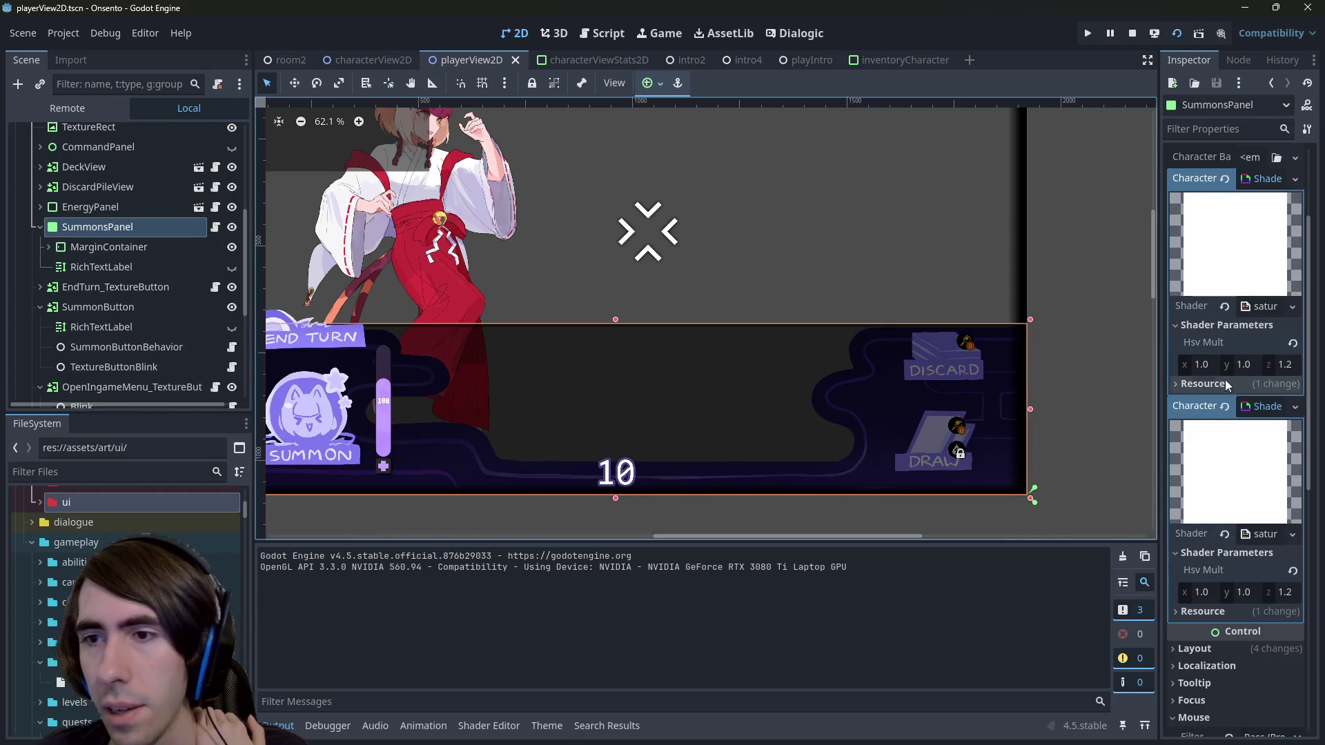
mouse_move(1162, 377)
left_mouse_down()
mouse_move(999, 374)
mouse_move(934, 415)
left_mouse_up()
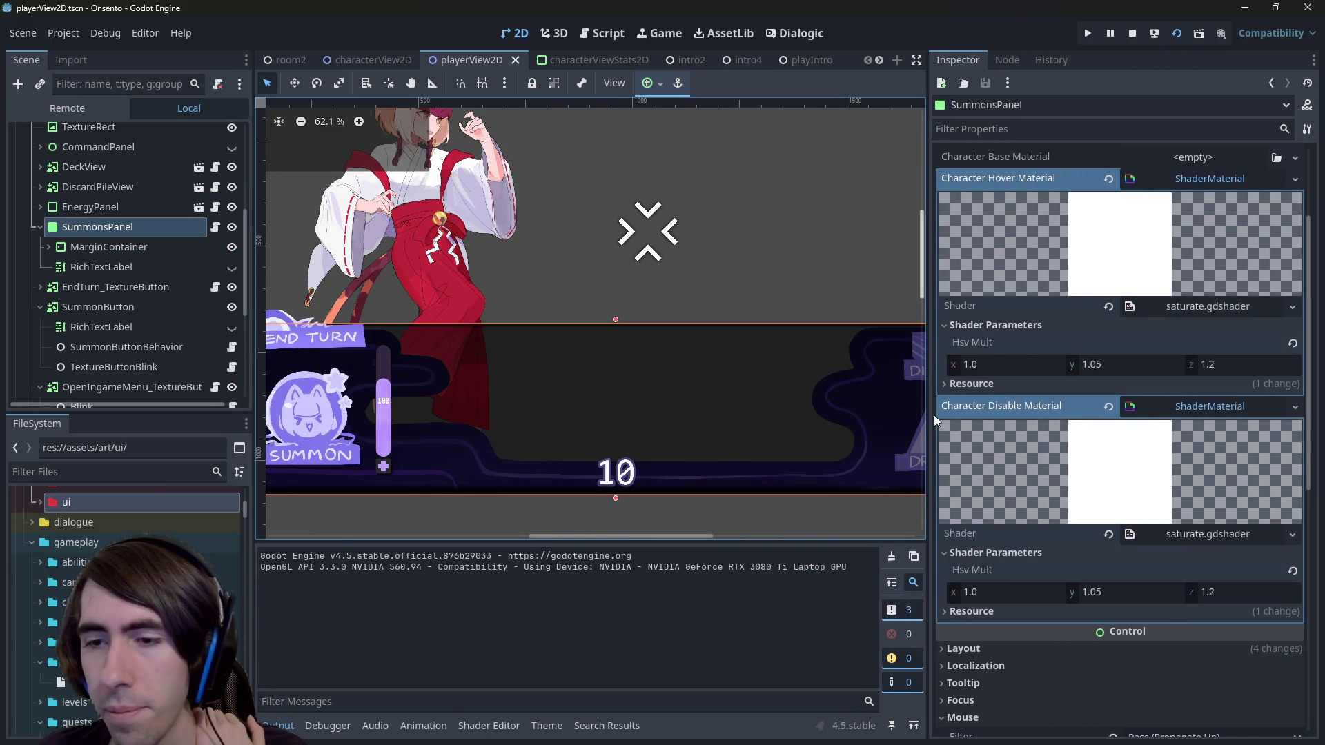
Set the disable material's Hsv Mult y to 0.5 and z to 0.4, then save.
left_click(1118, 592)
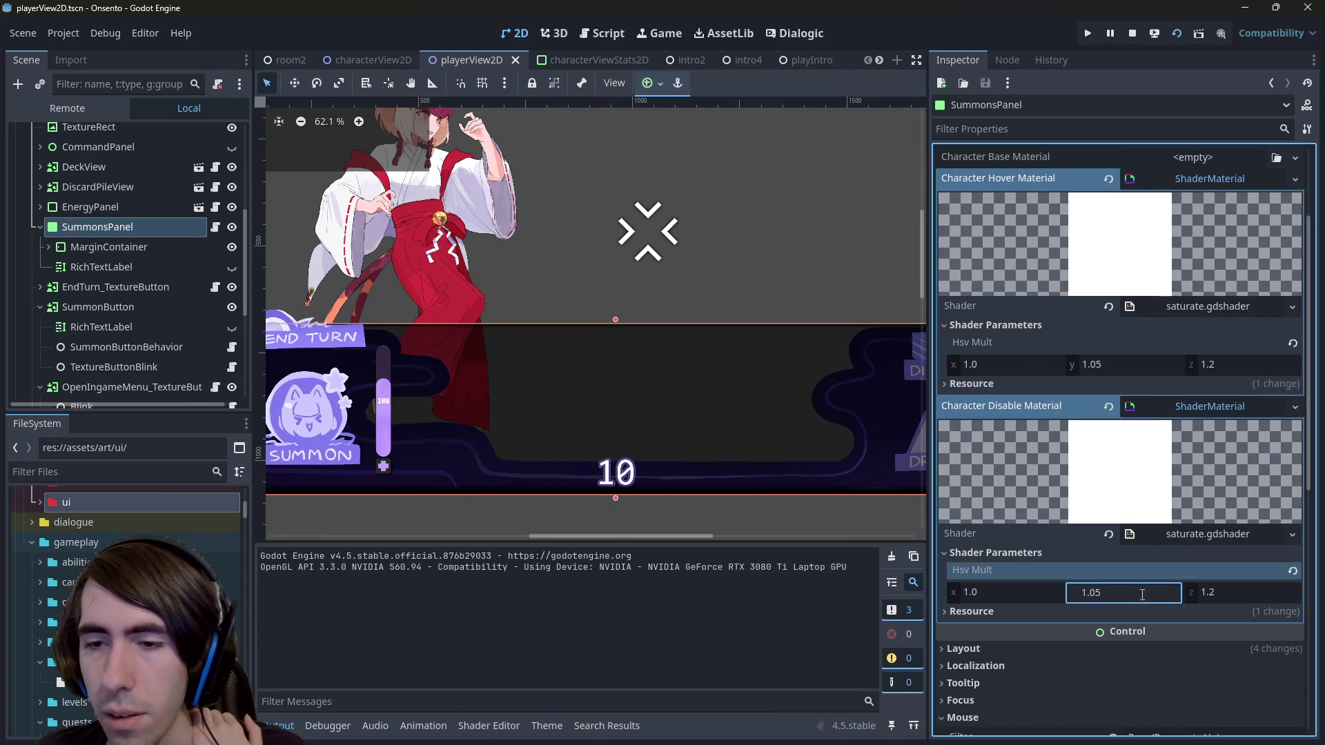
key("ctrl+a")
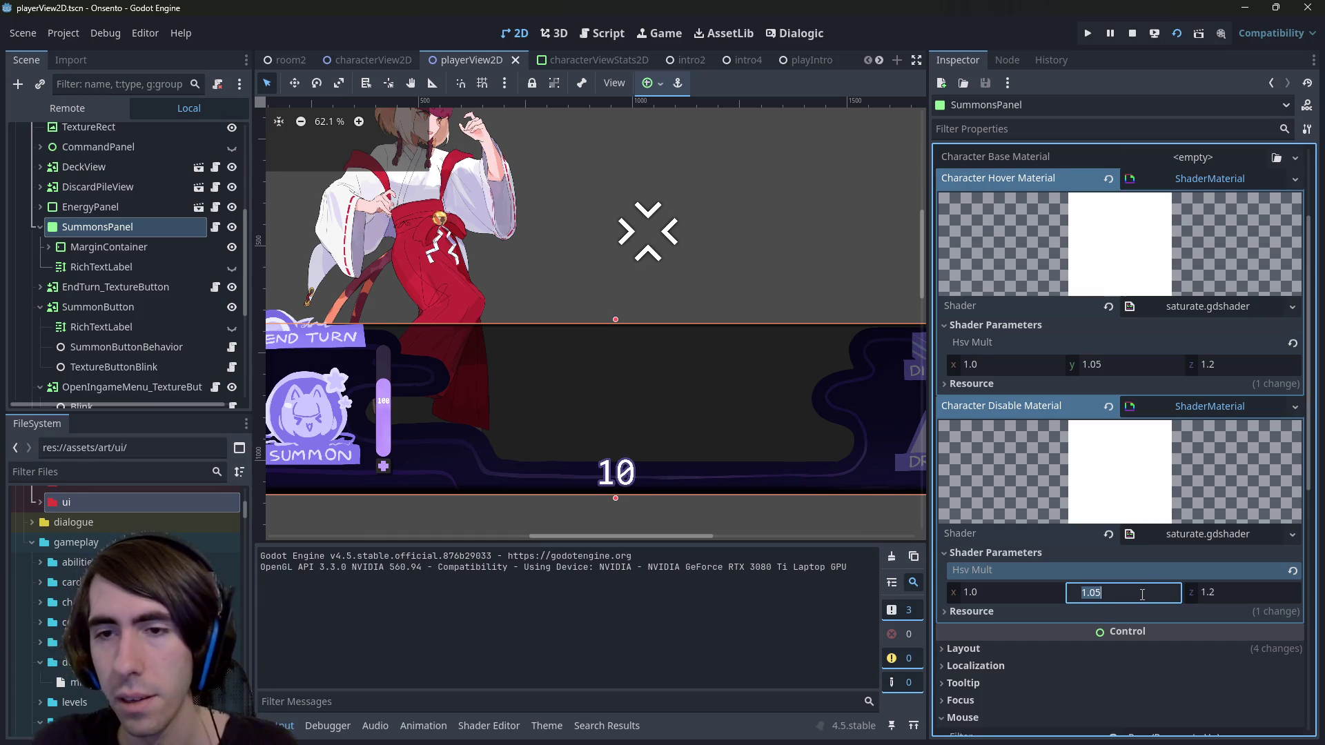
type("0.")
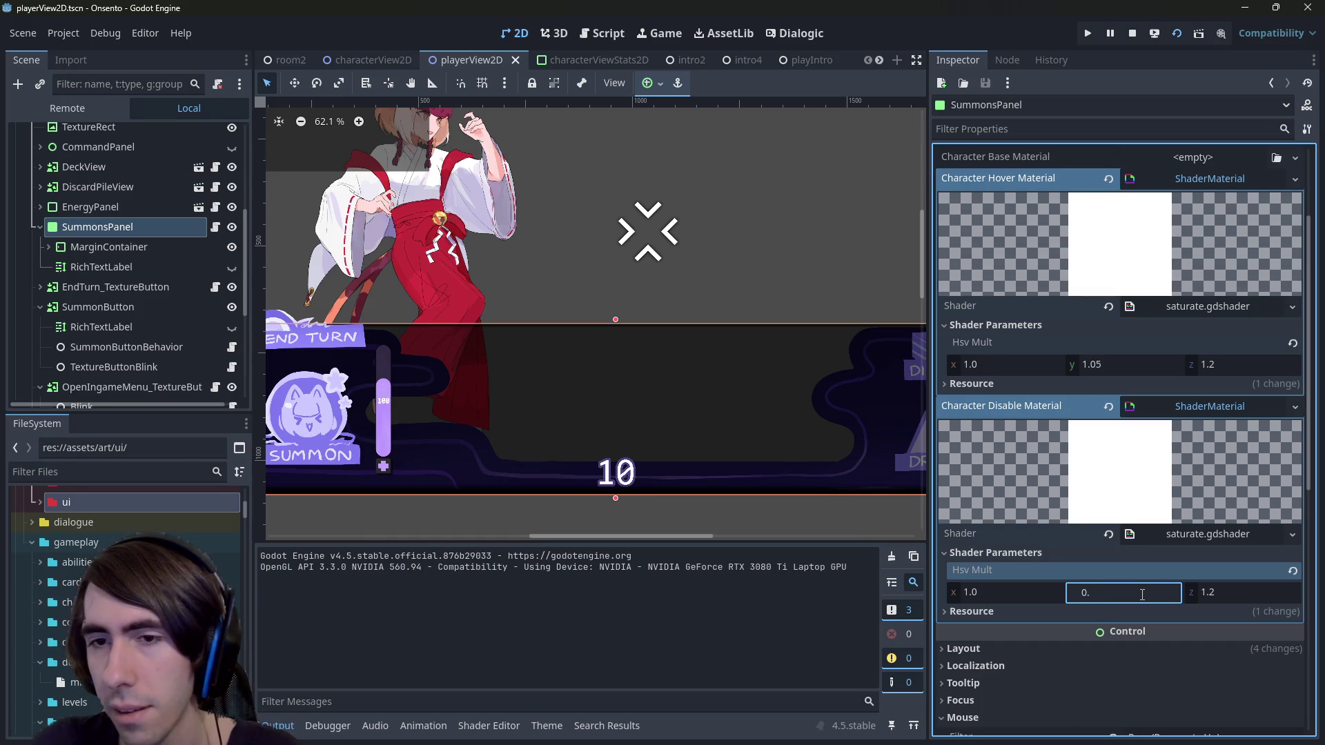
left_click(1235, 588)
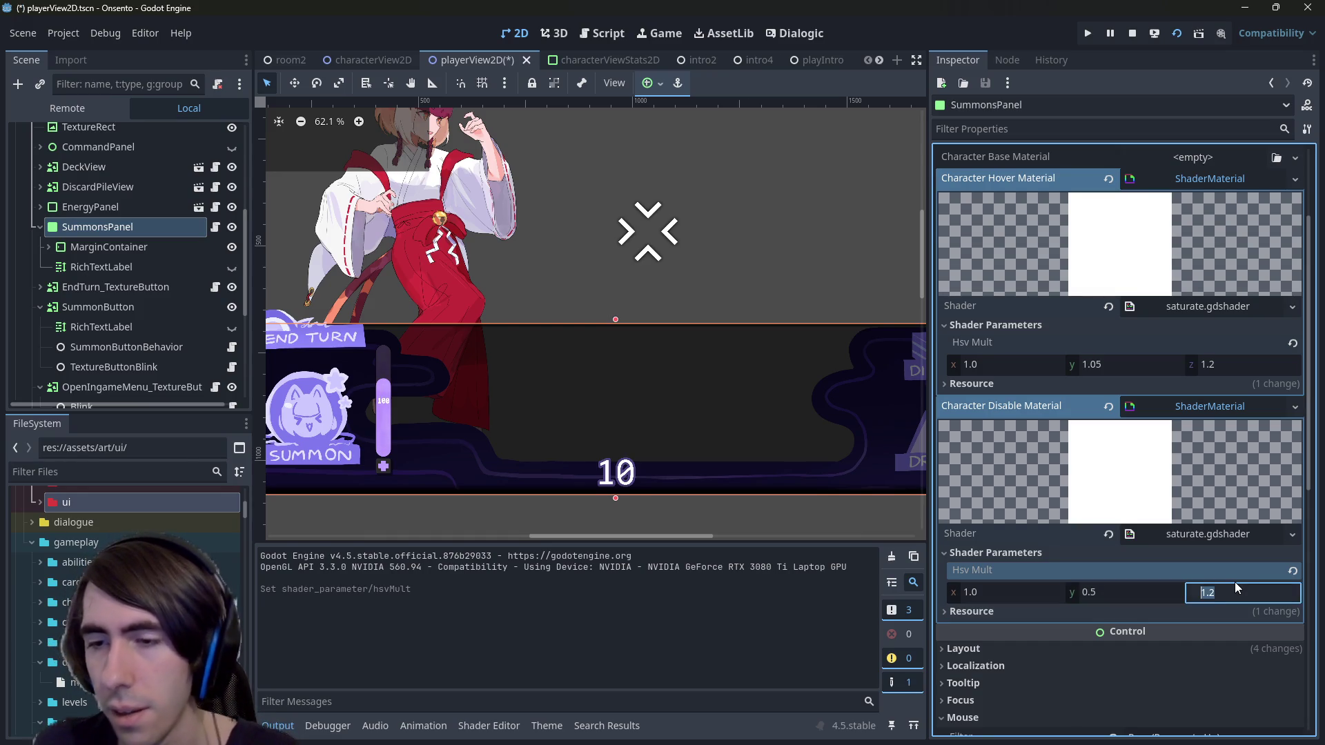
type(".5")
key("Return")
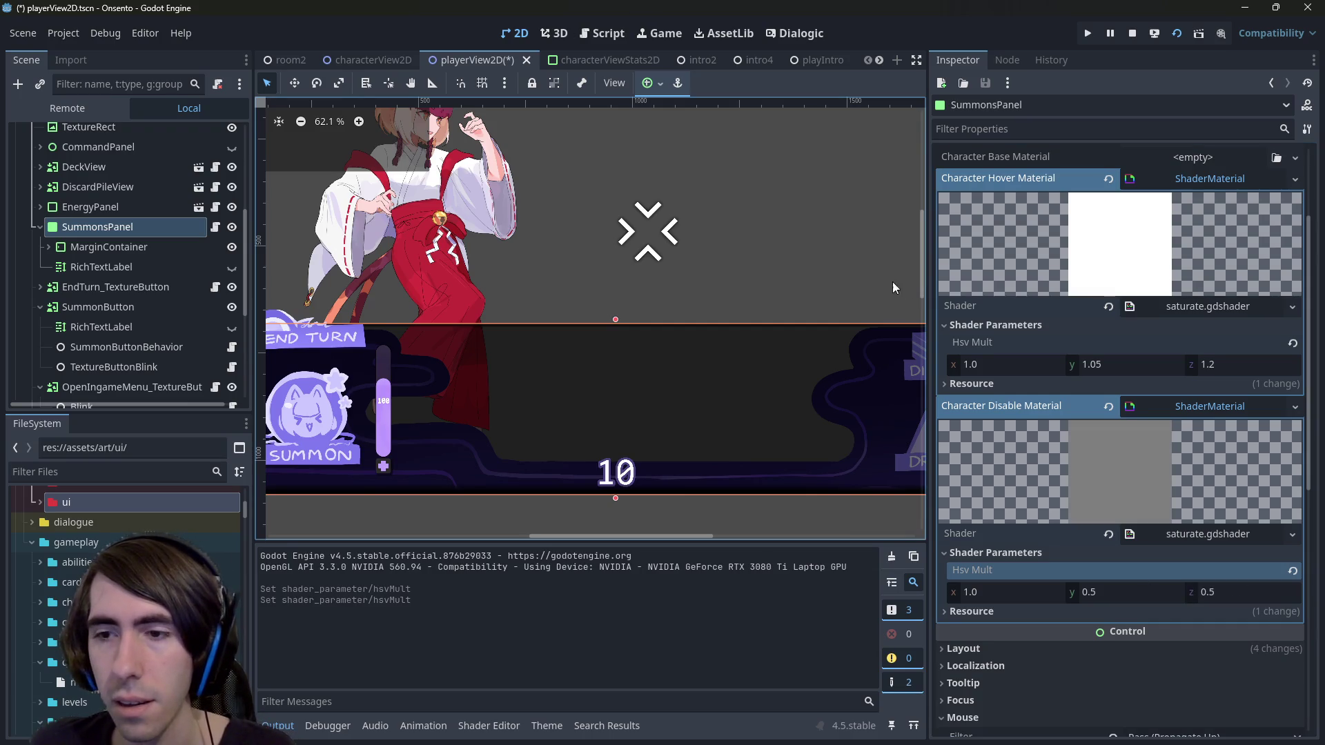
left_click(1242, 593)
type("0.2")
key("Return")
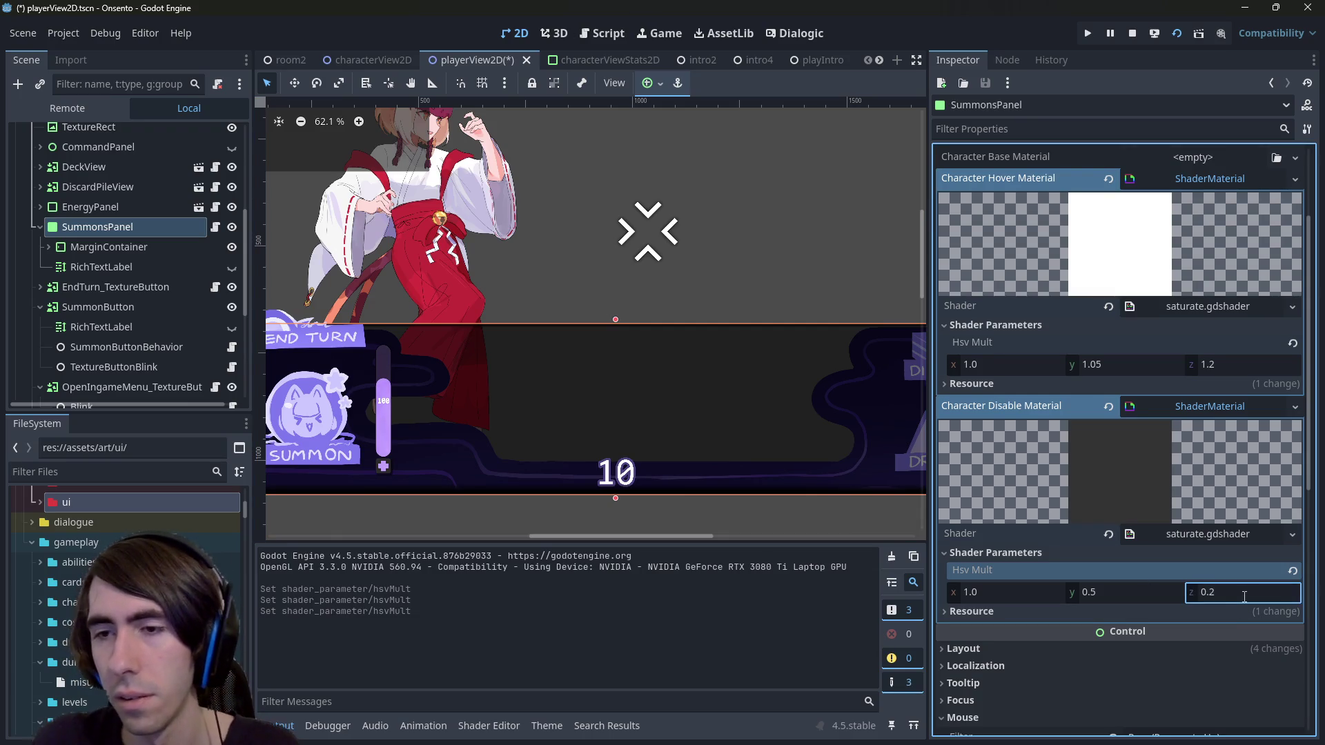
left_click(1255, 599)
key("Return")
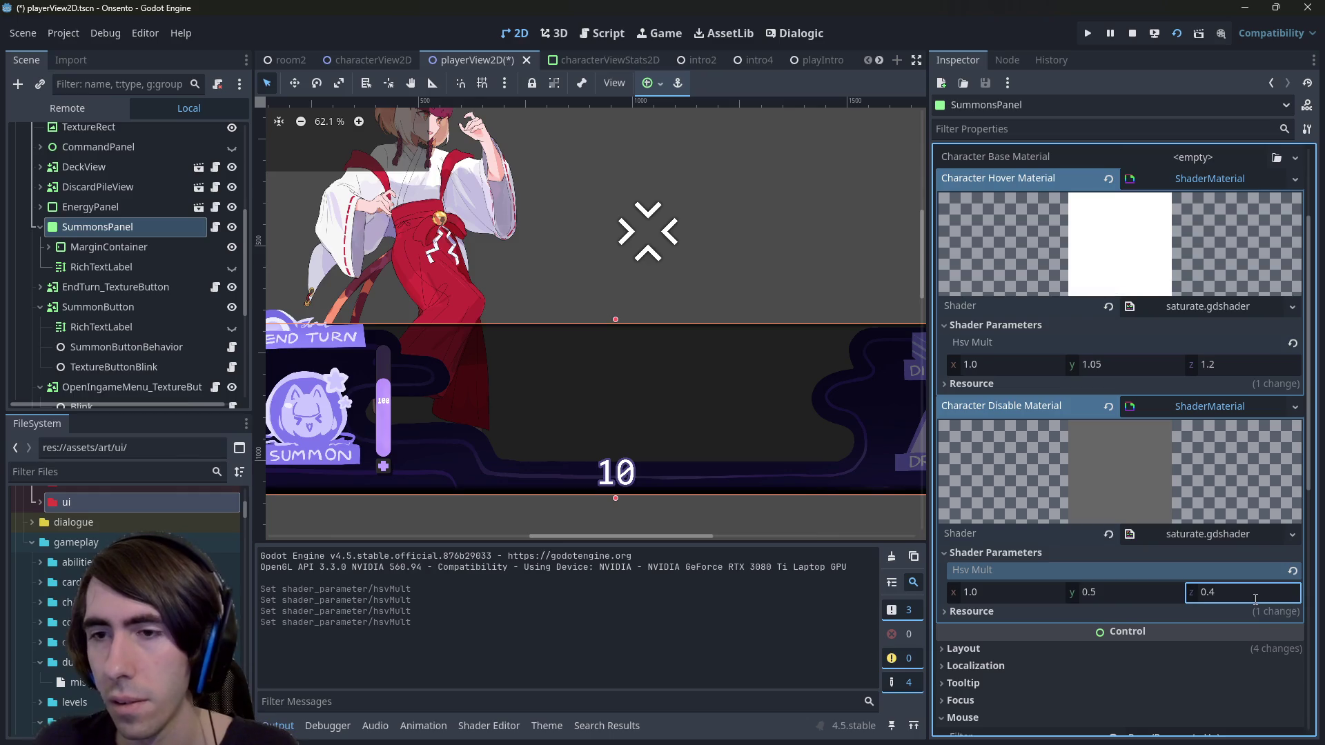
key("ctrl+s")
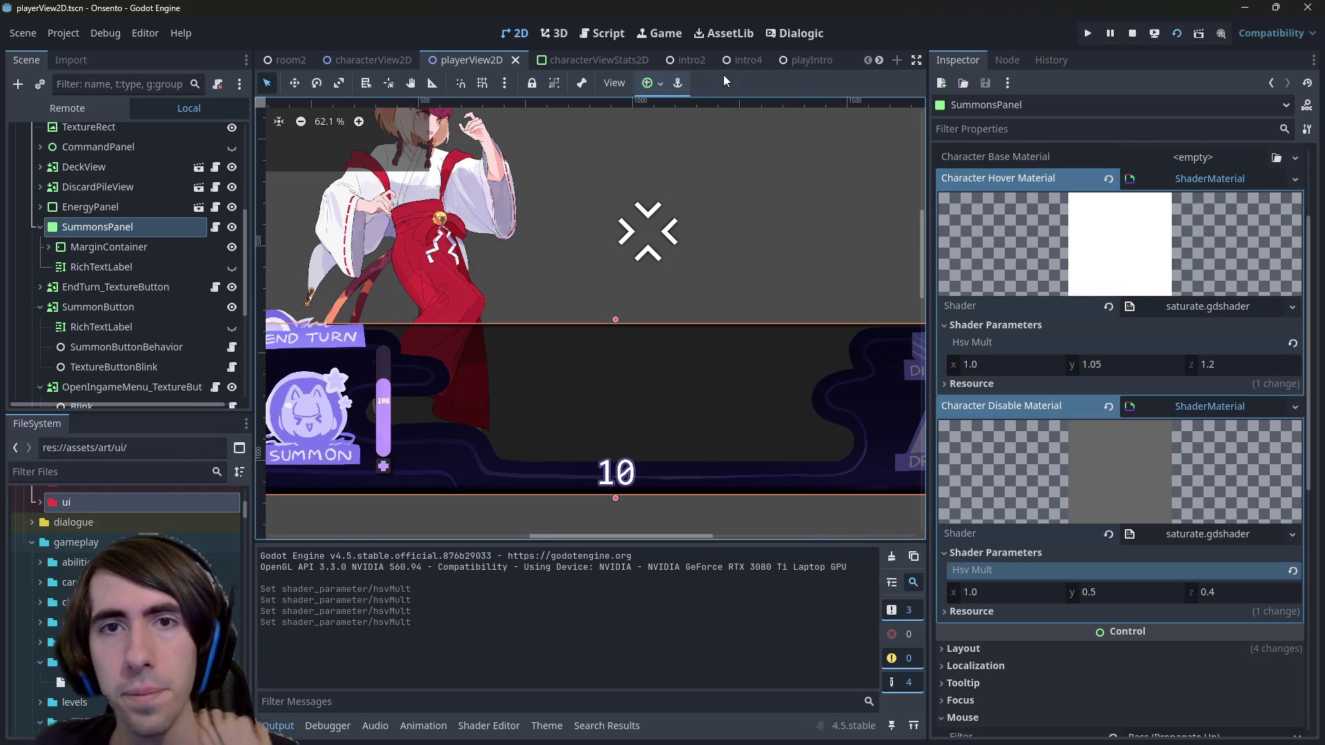
Switch to intro4, stop the running game and run the scene again.
left_click(736, 60)
left_click(1132, 33)
left_click(1155, 35)
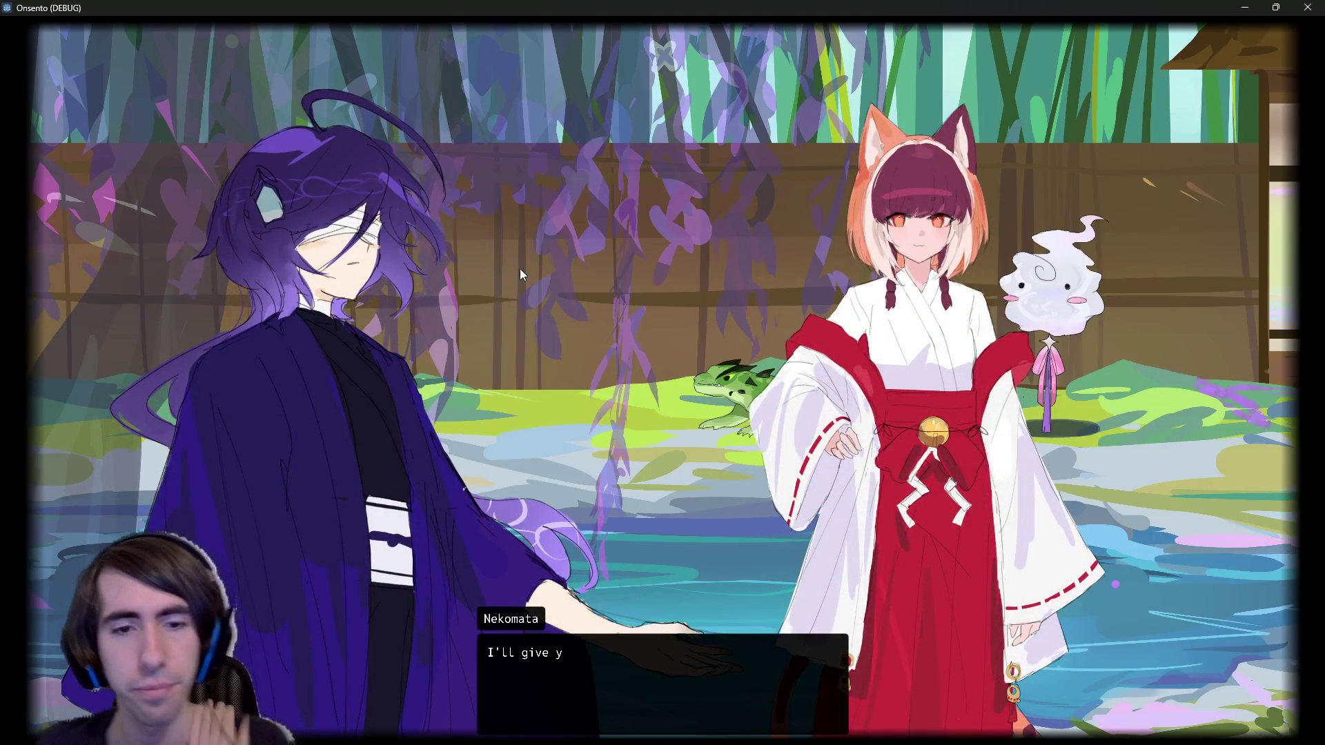
Advance the intro dialogue and spend stamina twice to heal the dark-haired ally.
left_click(520, 268)
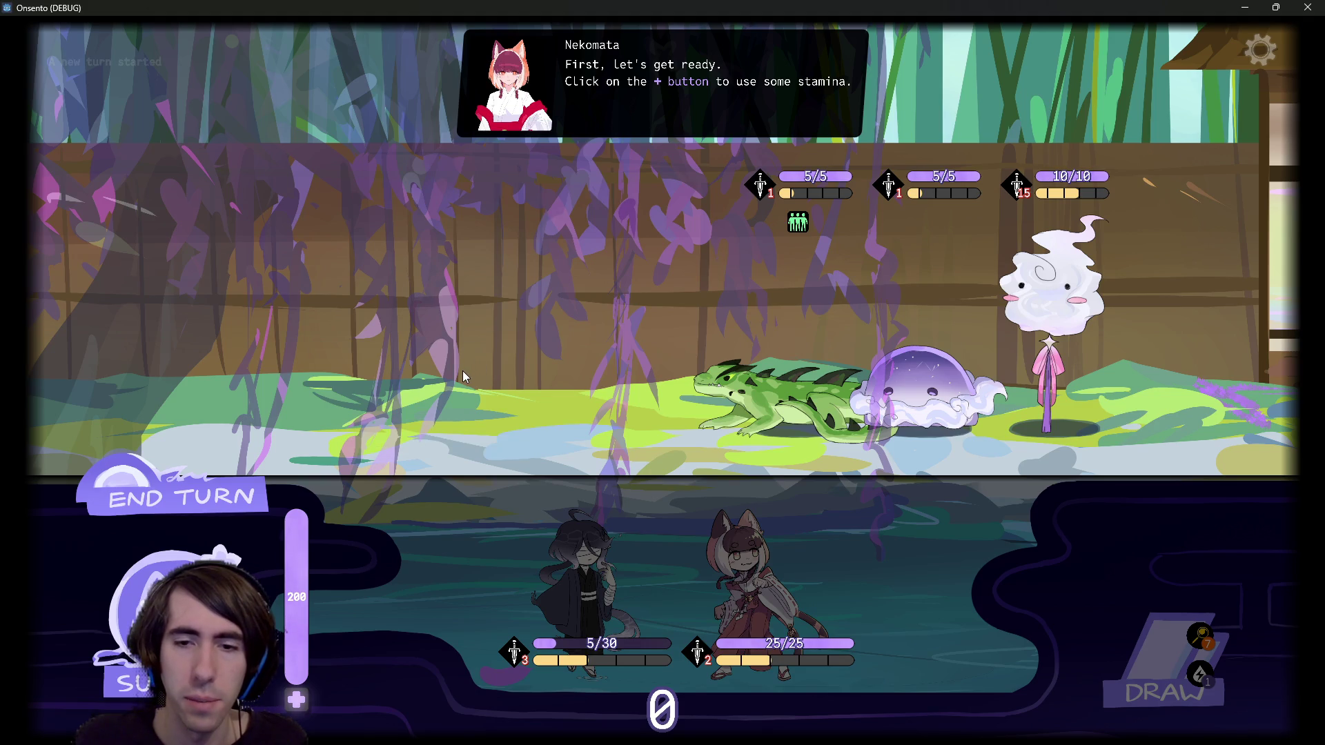
left_click(298, 699)
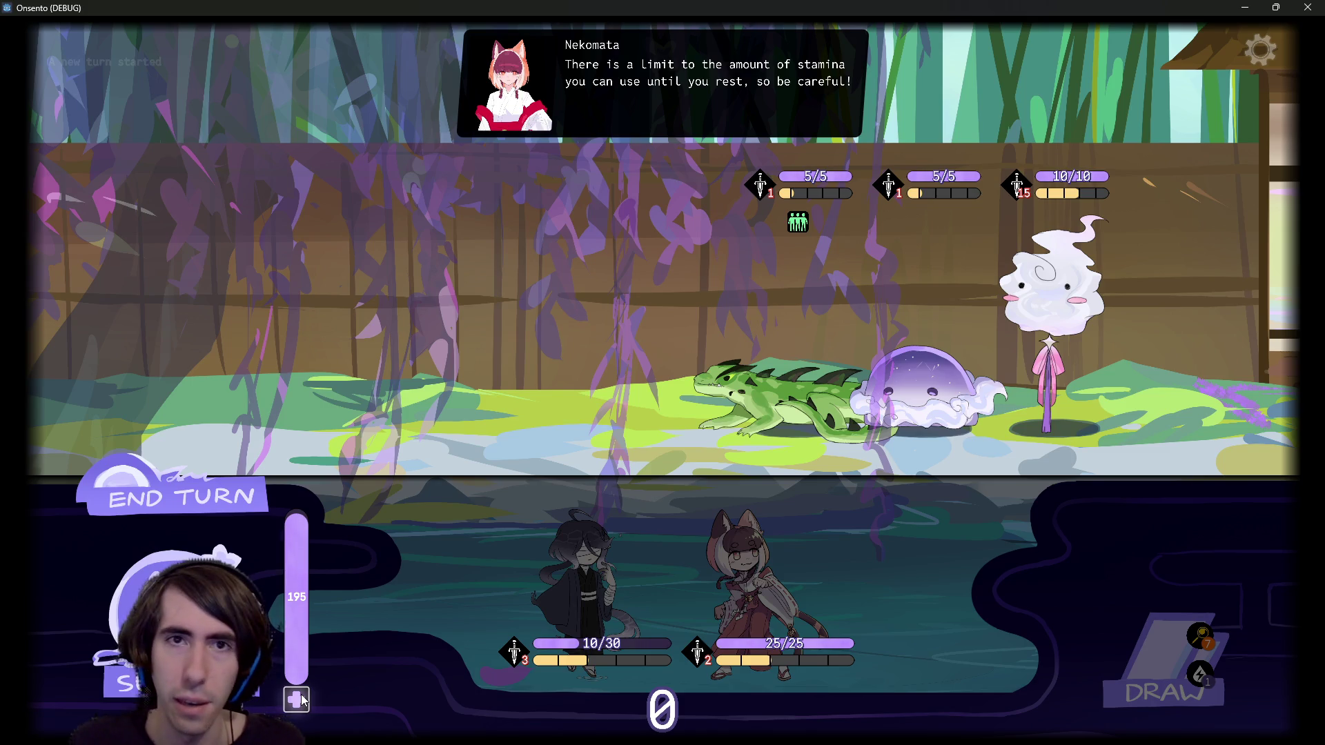
left_click(299, 699)
left_click(298, 699)
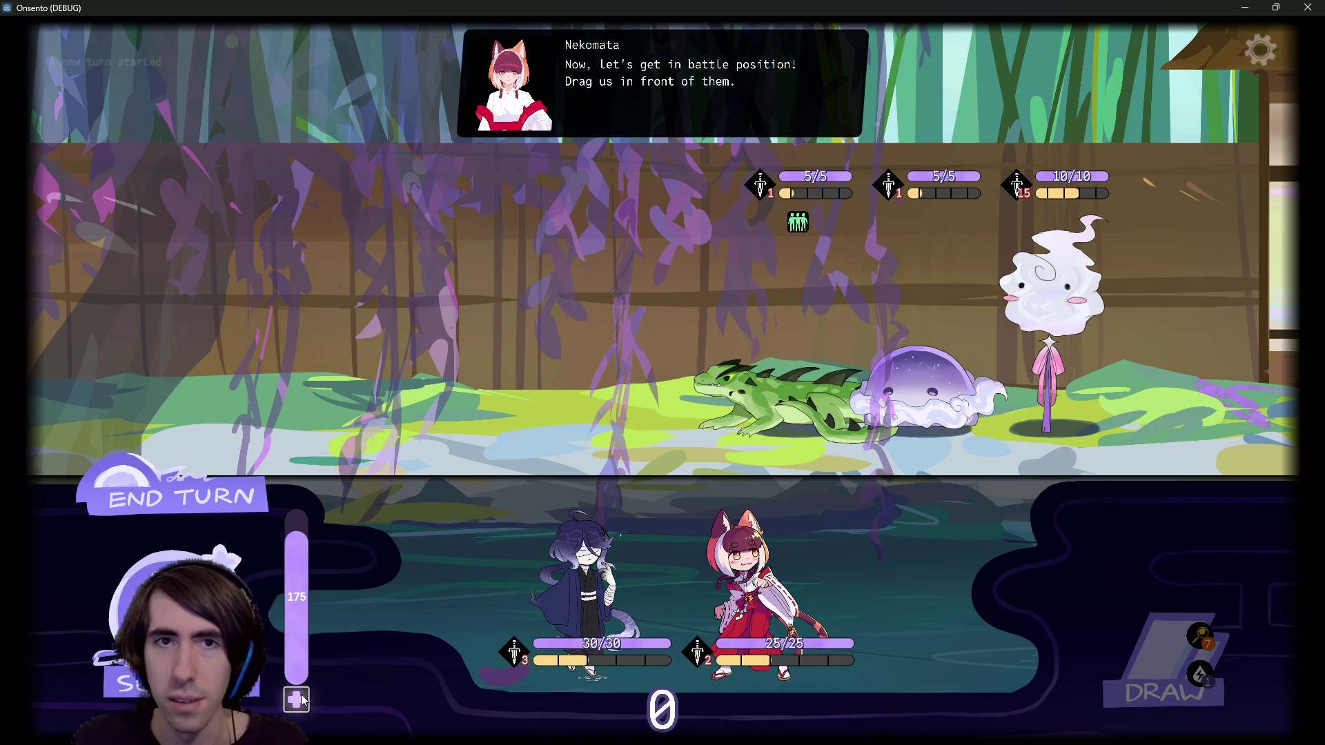
Place the cat girl and dark-haired ally on the battlefield, end the turn, and minimize the game.
mouse_move(501, 619)
left_mouse_down()
mouse_move(431, 420)
mouse_move(560, 580)
mouse_move(531, 419)
left_mouse_up()
left_click_drag(673, 590, 414, 390)
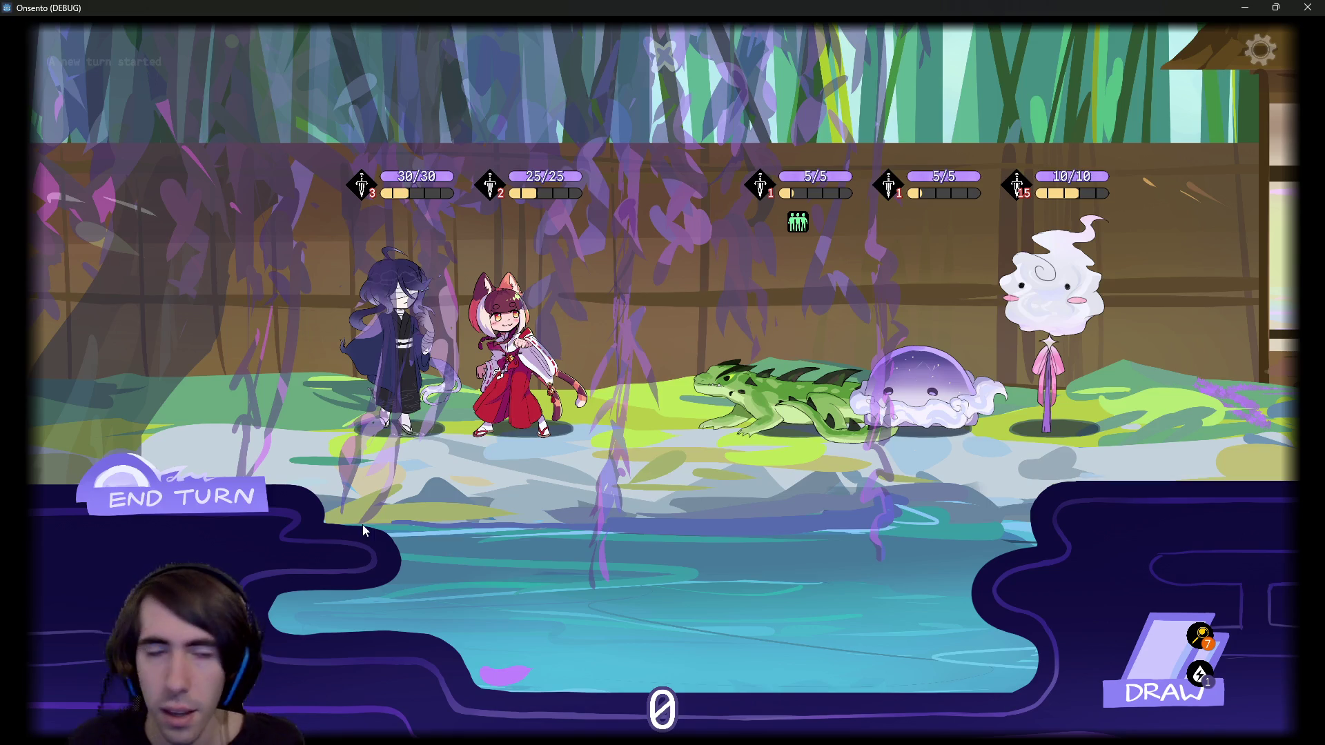
left_click(221, 498)
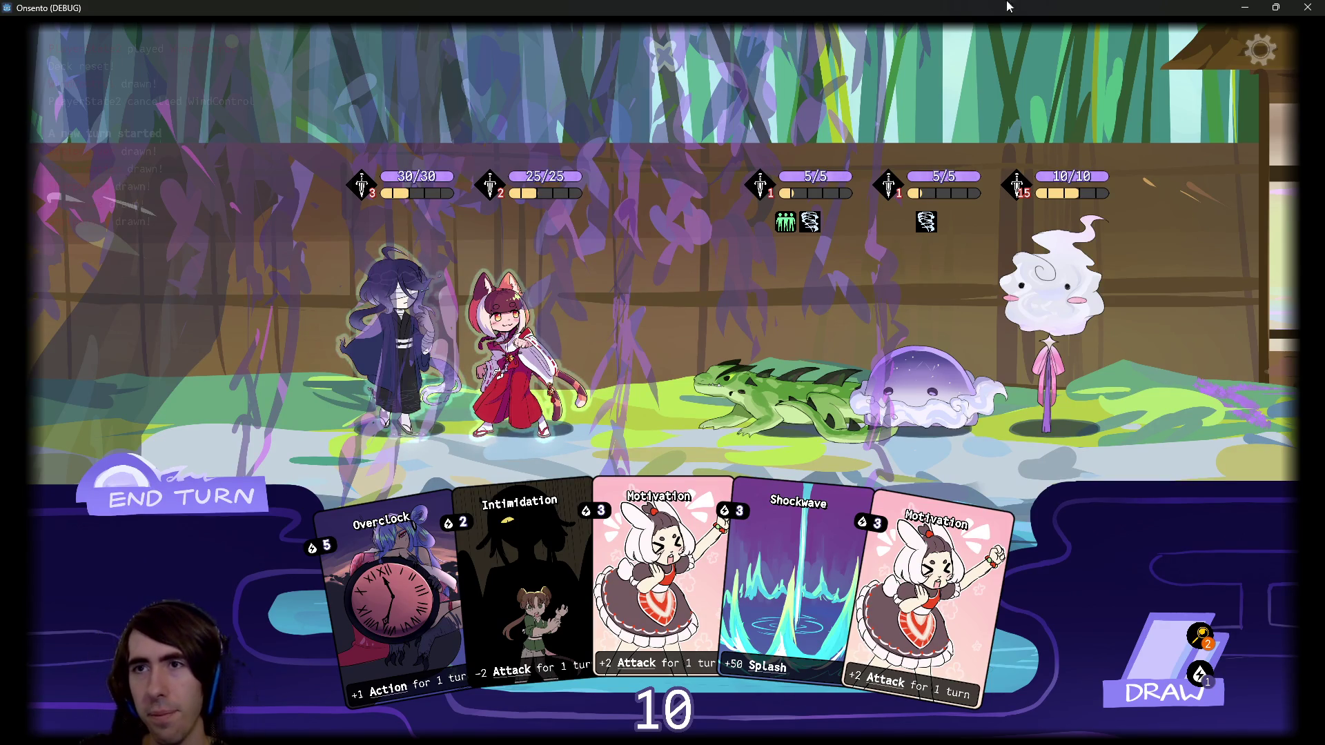
left_click(1245, 7)
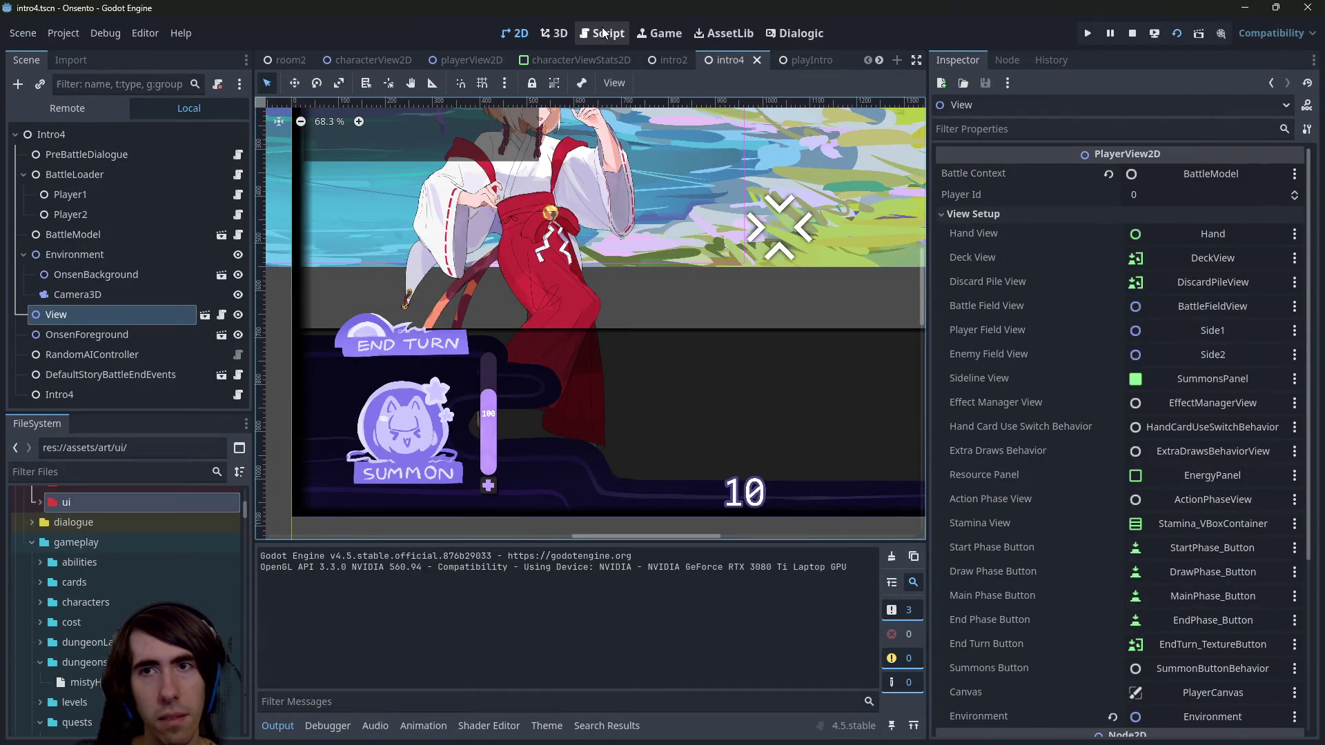
Duplicate the third nekomata line in the dialogue timeline and retype it as 'Time to get started!'.
left_click(774, 33)
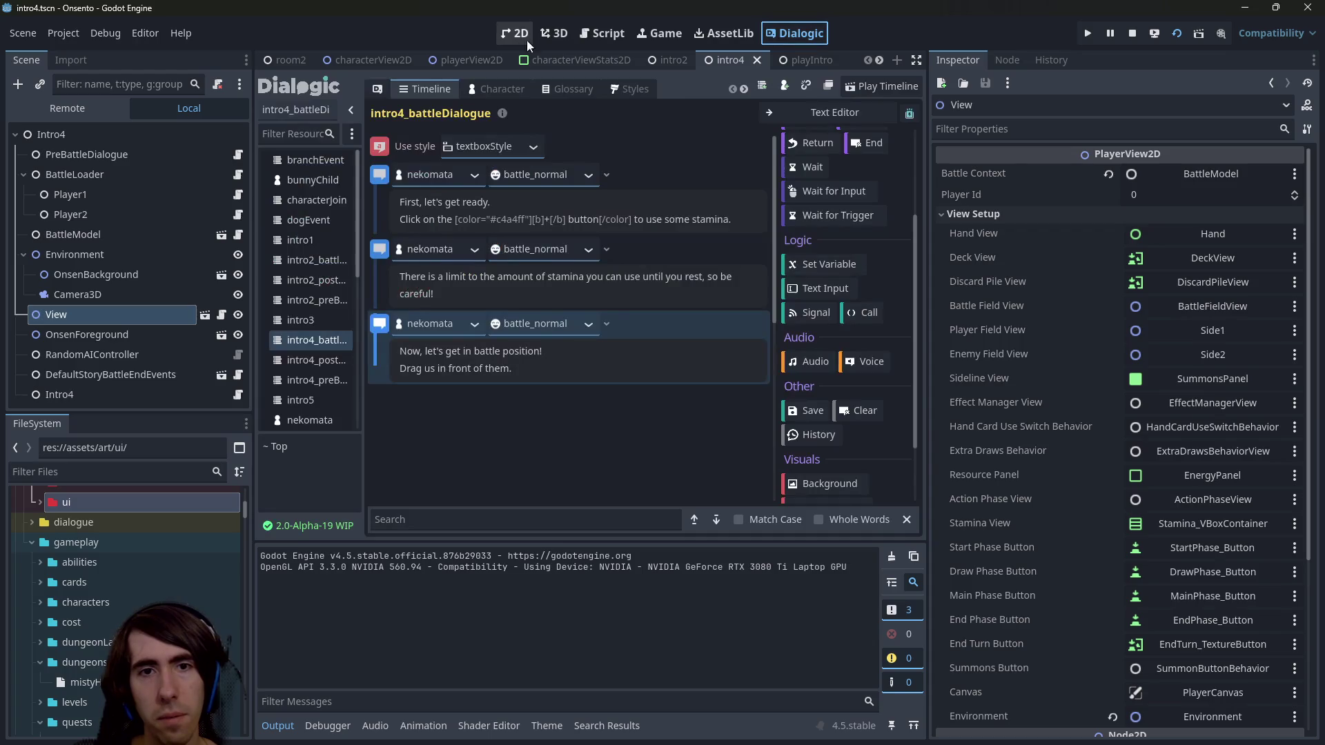
right_click(403, 321)
left_click(407, 329)
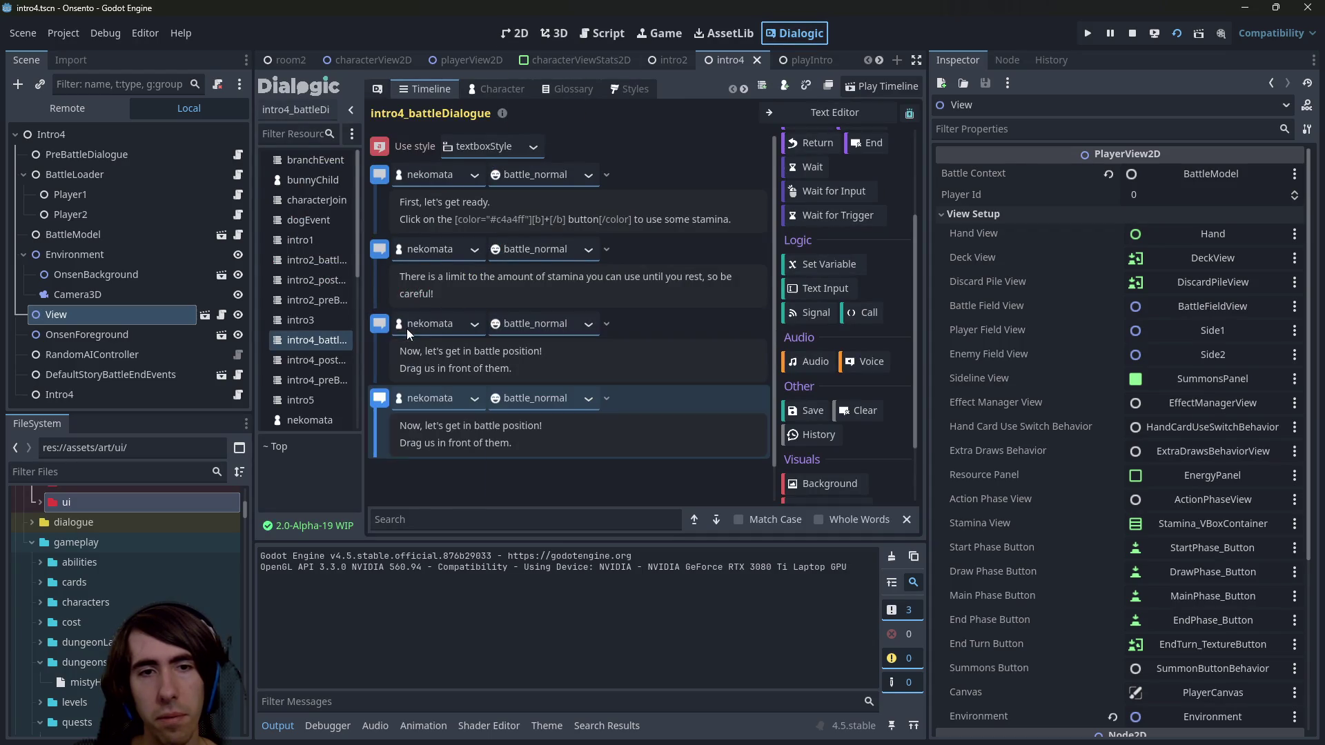
left_click_drag(512, 443, 400, 425)
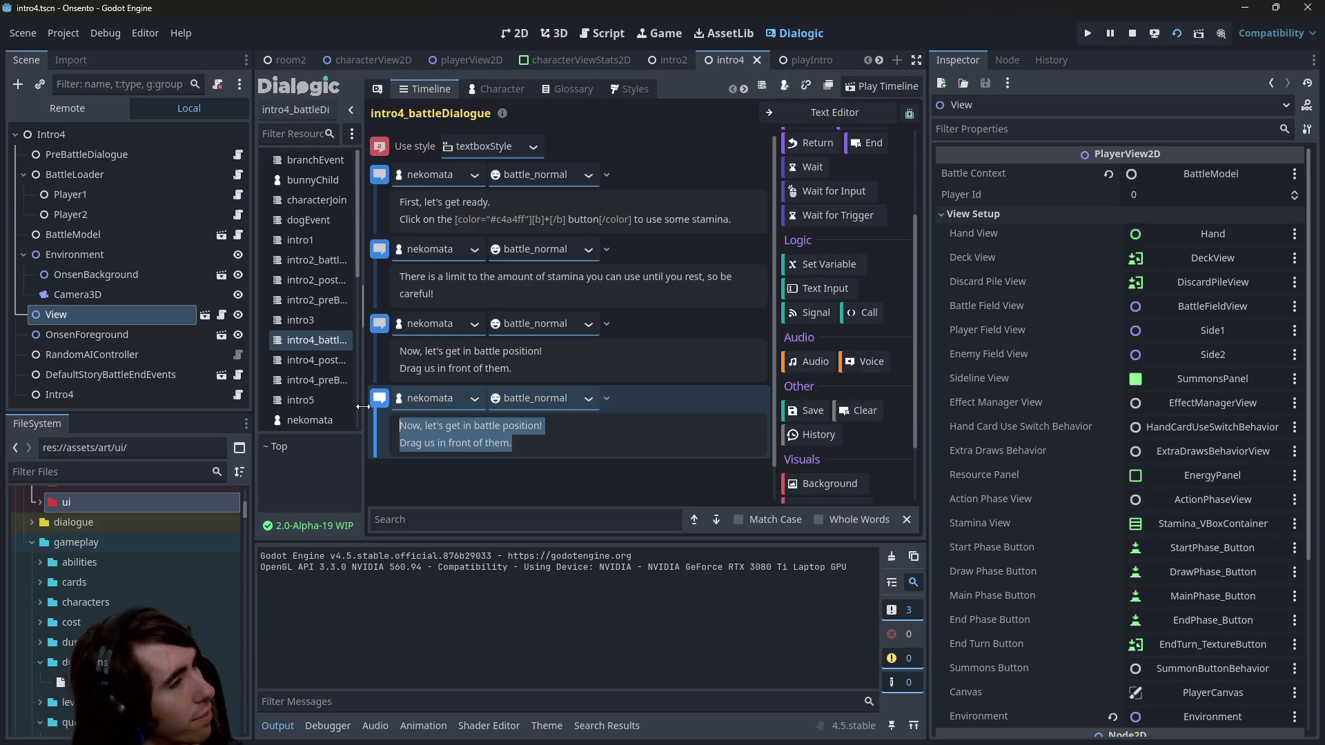
type("Time to get started")
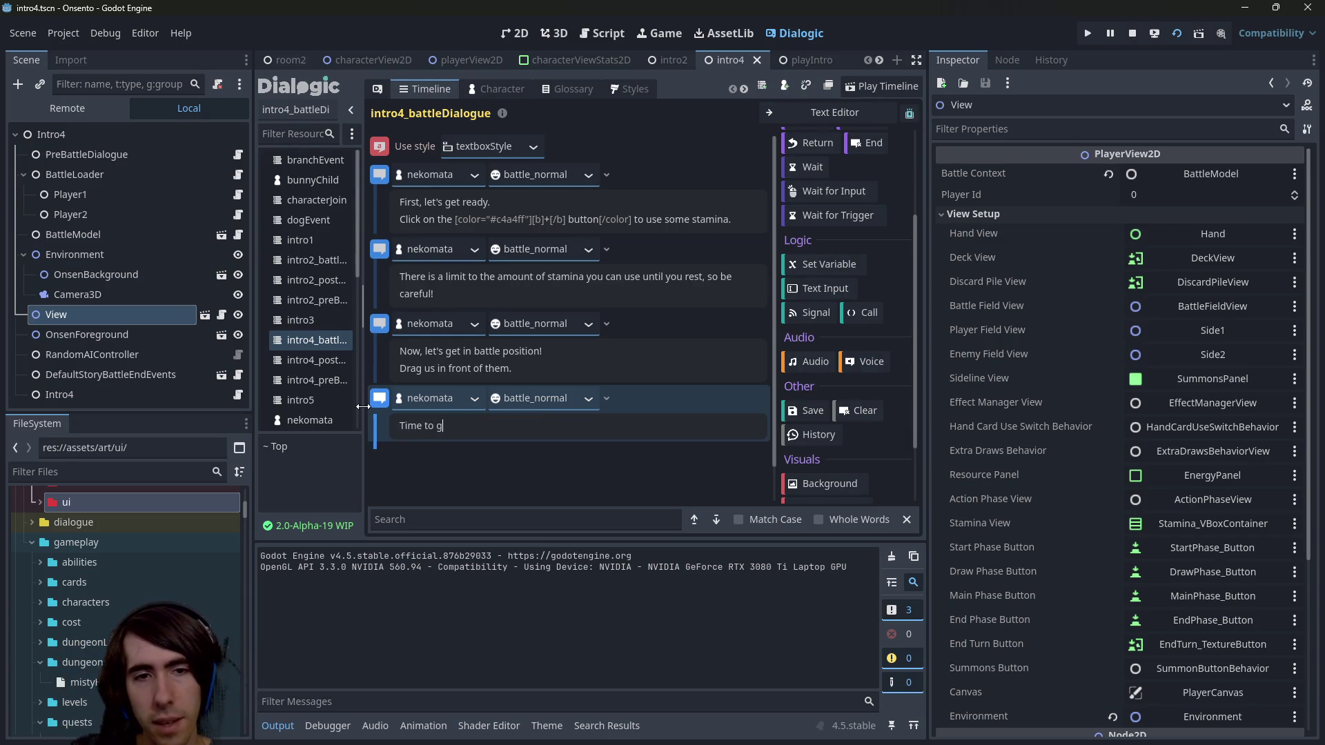
type("!")
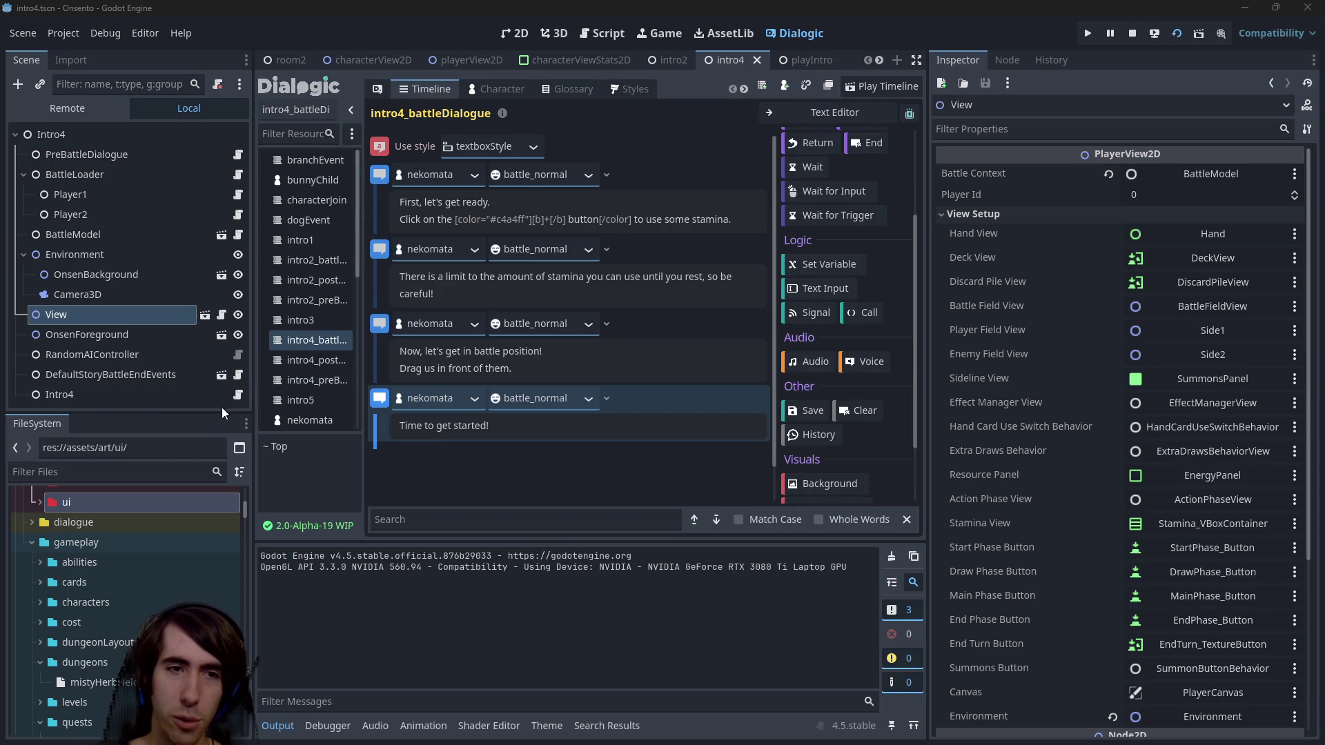
After checking the intro4 script, change the duplicated line's text to 'Let's get started!'.
left_click(239, 394)
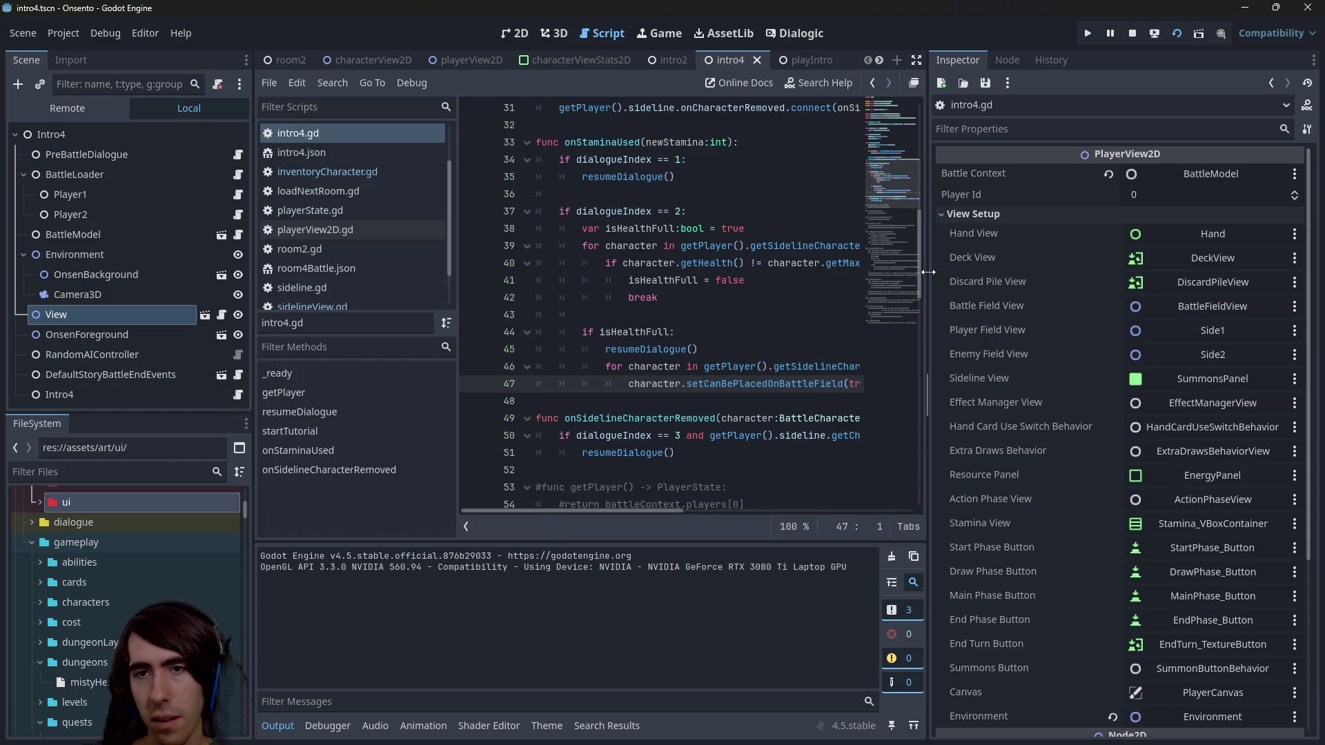
left_click_drag(929, 283, 1035, 284)
left_click(797, 33)
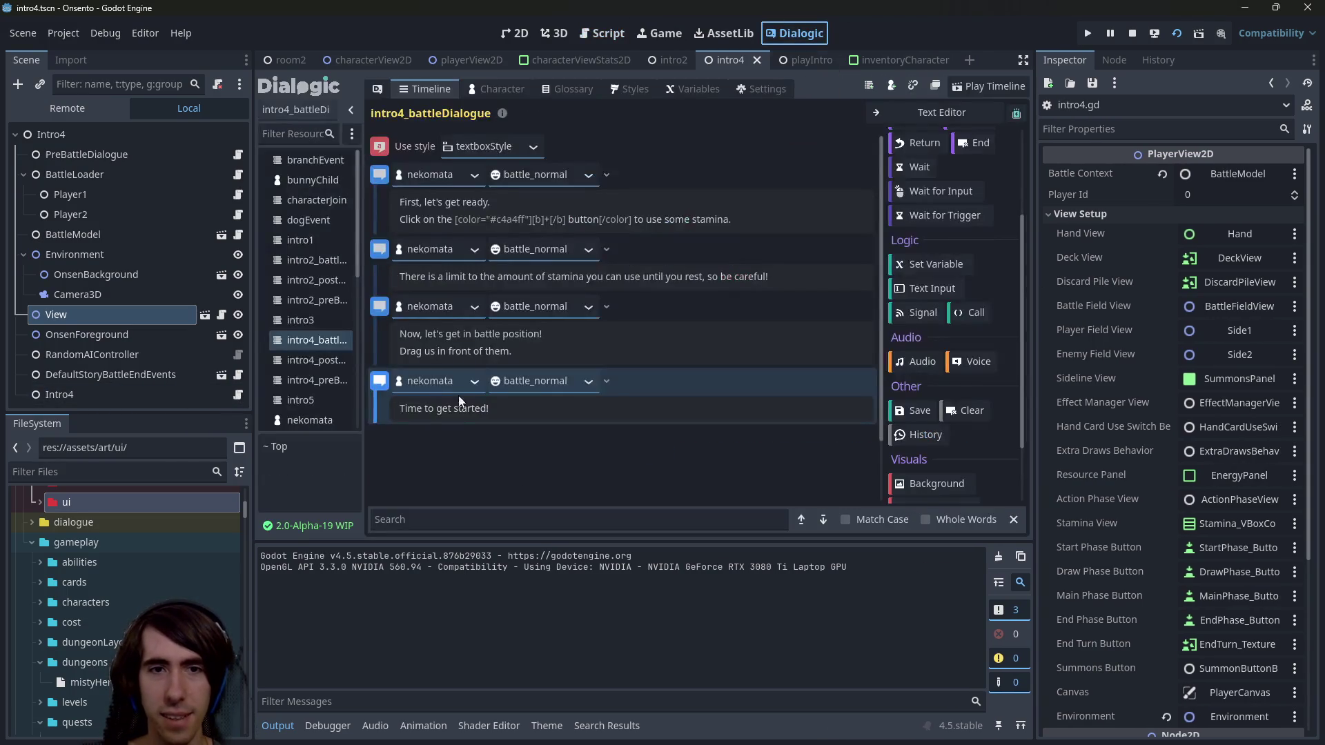
triple_click(461, 408)
key("BackSpace")
type("Let's get sta")
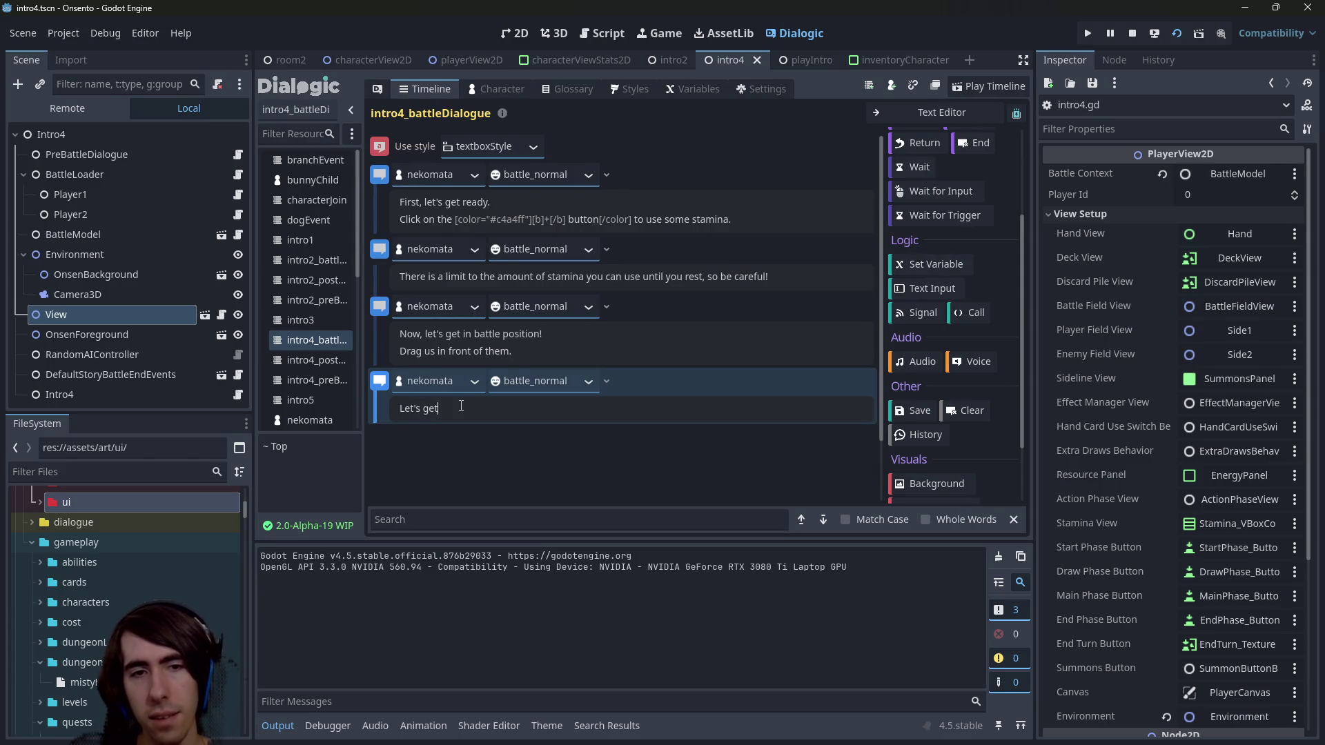
type("rted!")
left_click_drag(399, 409, 475, 409)
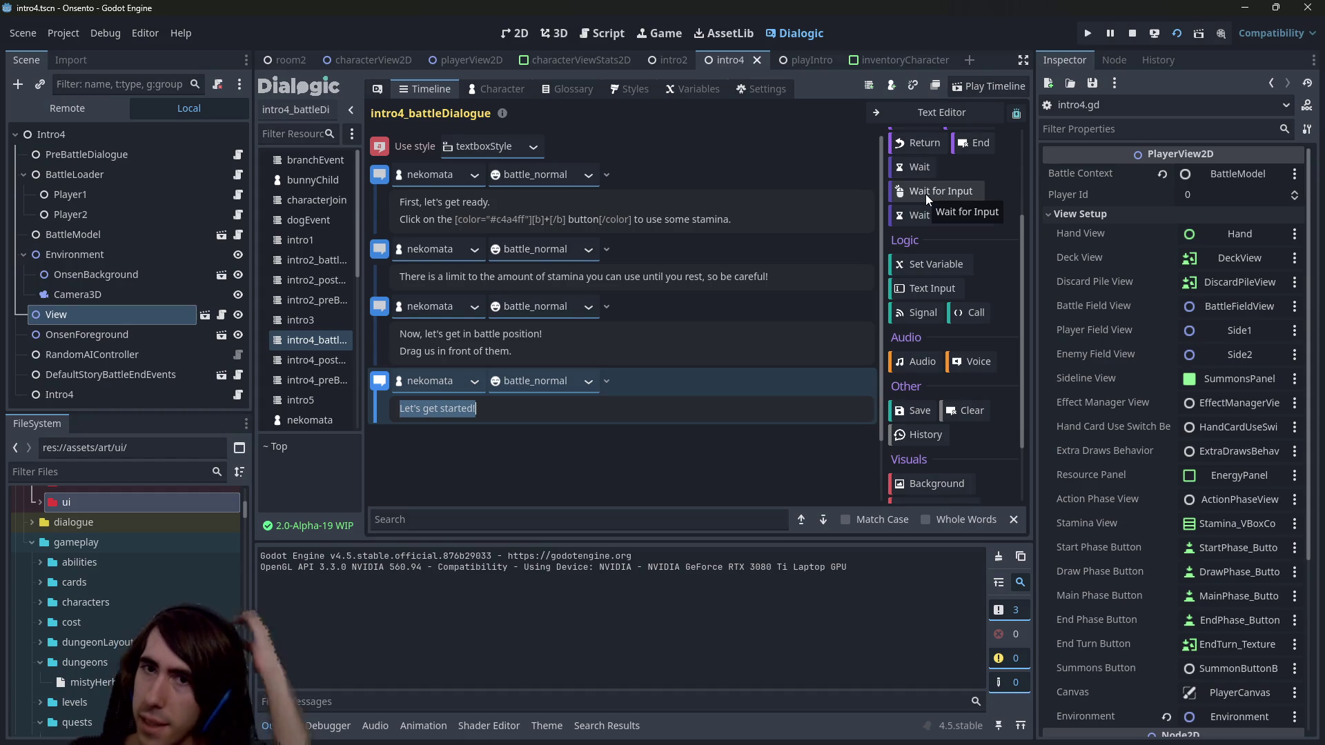
Add a Wait for trigger event after the 'Let's get started!' line.
left_click(935, 217)
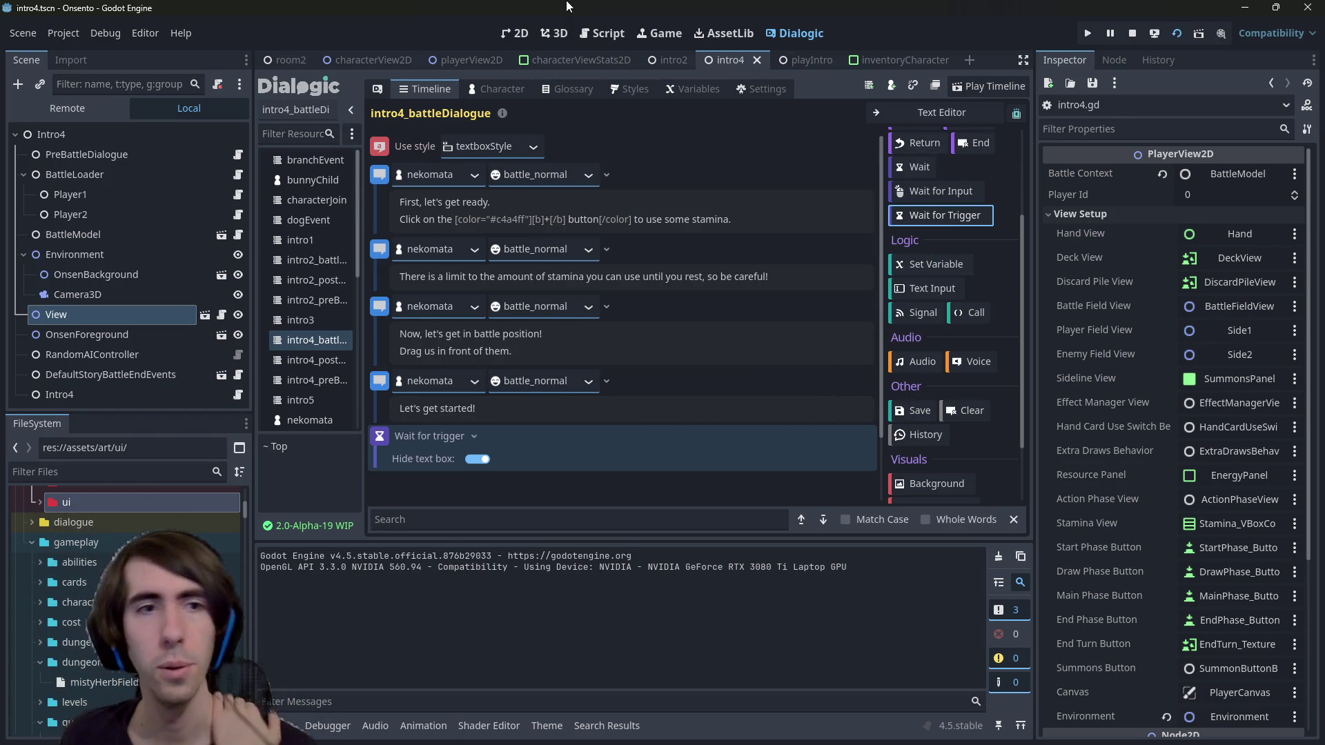
left_click(504, 31)
left_click(808, 33)
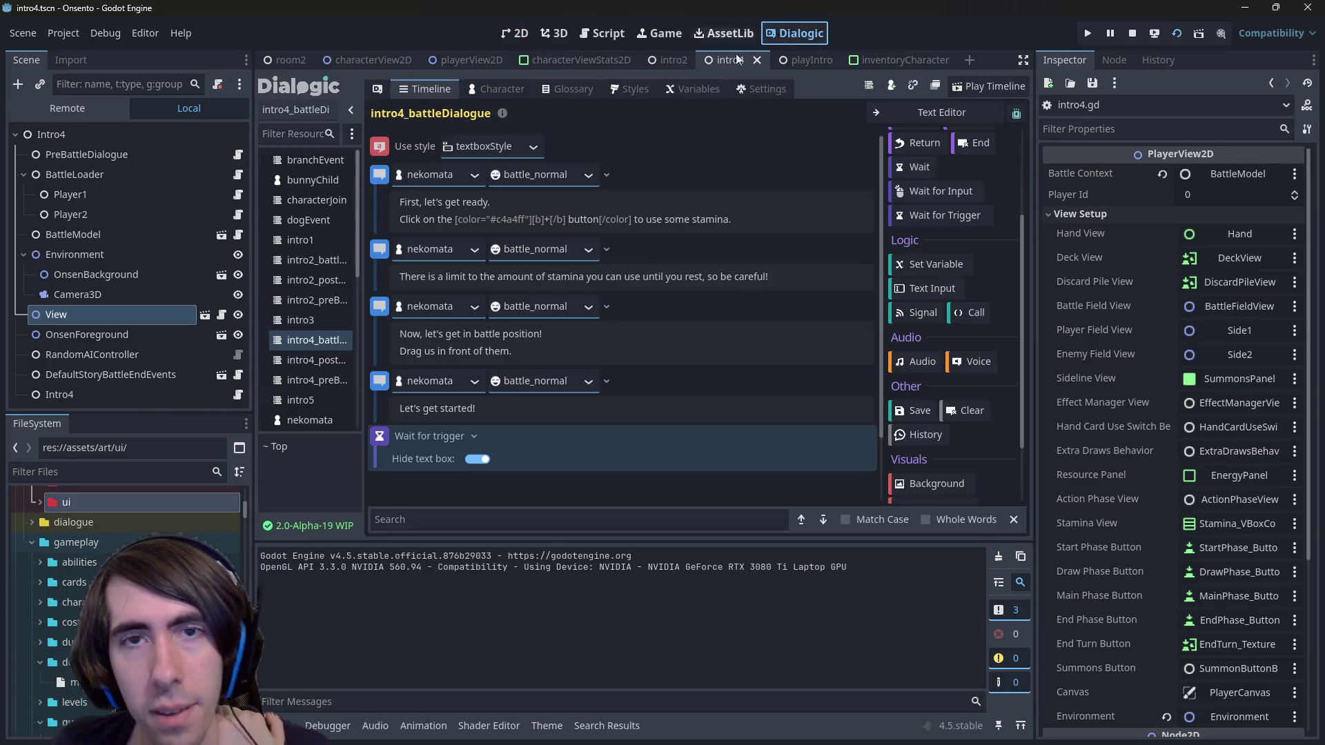
Duplicate the 'Let's get started!' line, move the copy below the trigger, and view the 2D scene.
right_click(375, 411)
left_click(394, 416)
scroll(394, 417, "down", 3)
left_click_drag(372, 315, 393, 390)
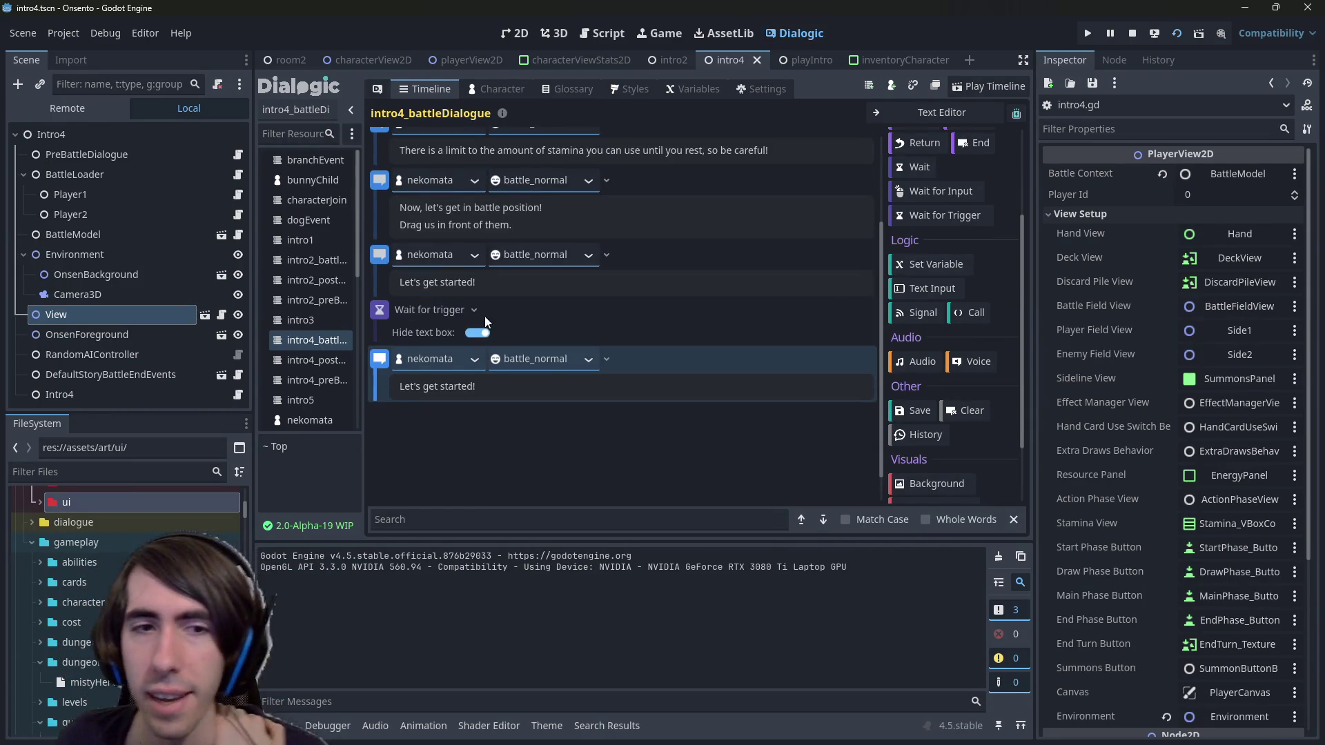
left_click(518, 37)
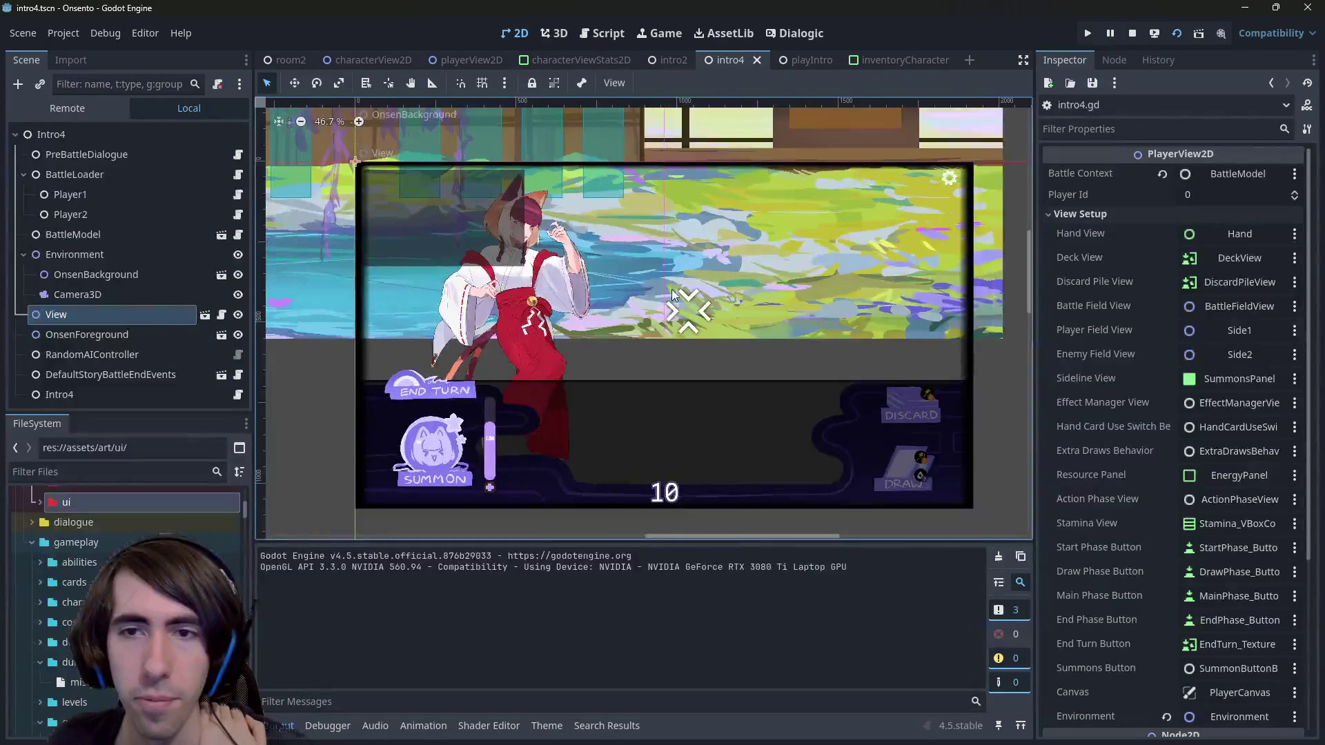
Check the battle scene layout in the 2D viewport, then go back to the dialogue timeline.
scroll(673, 294, "up", 1)
scroll(663, 304, "down", 2)
scroll(652, 317, "up", 2)
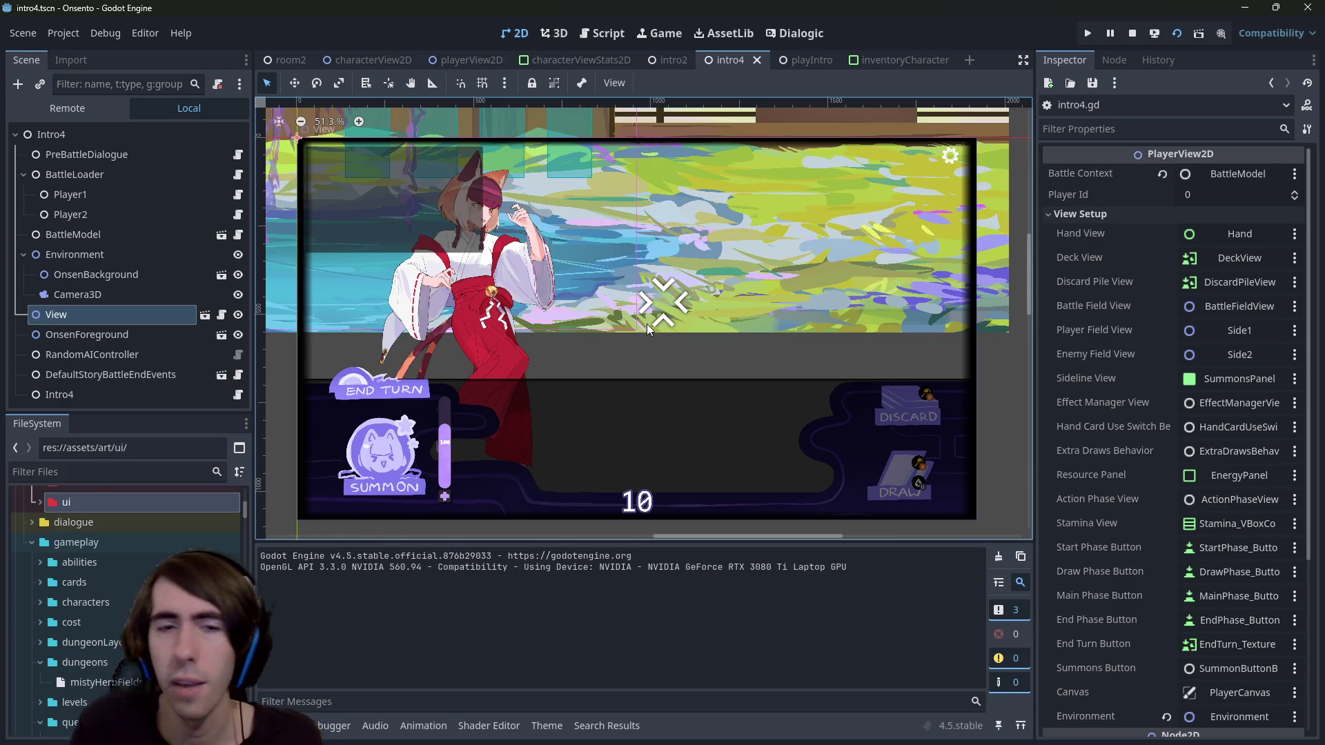
left_click(821, 33)
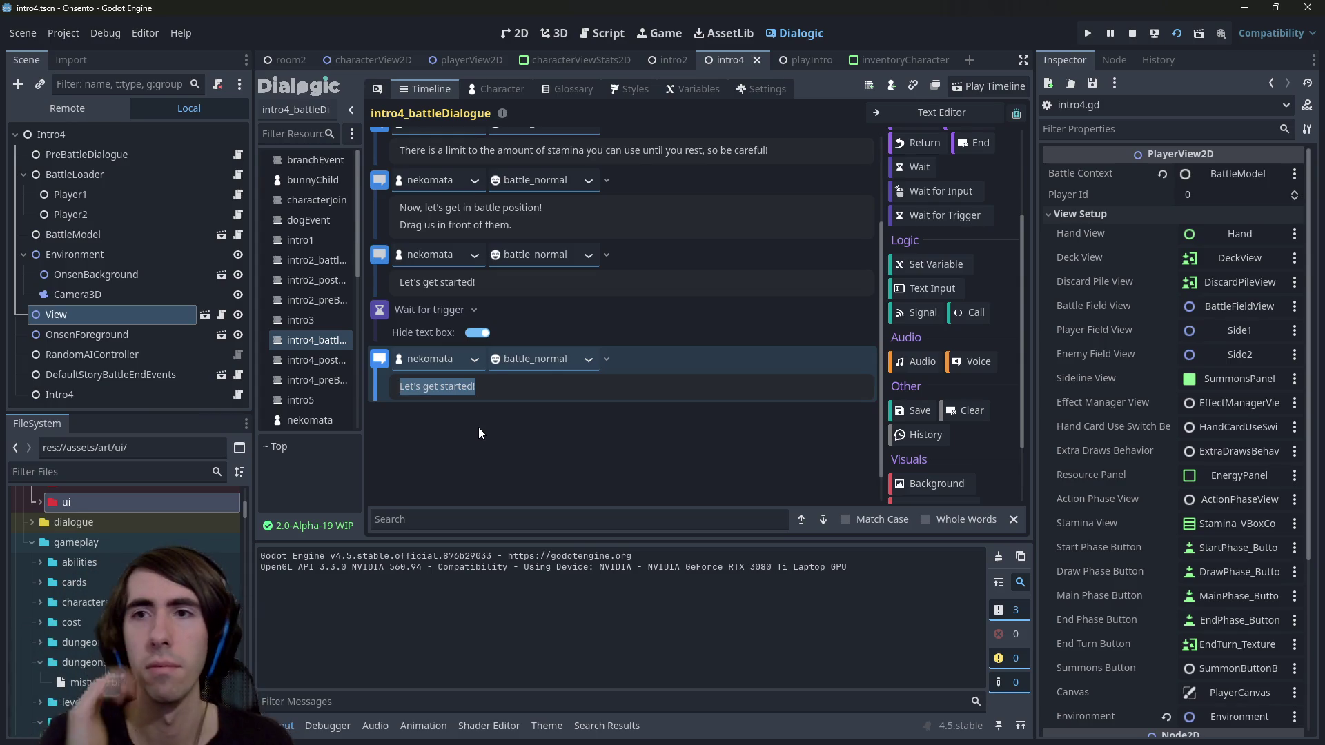
Type 'This elemental is too strong!' and, on a new line, 'We have to find a way to get rid of it, and fast!'.
type("This elemental is too stron")
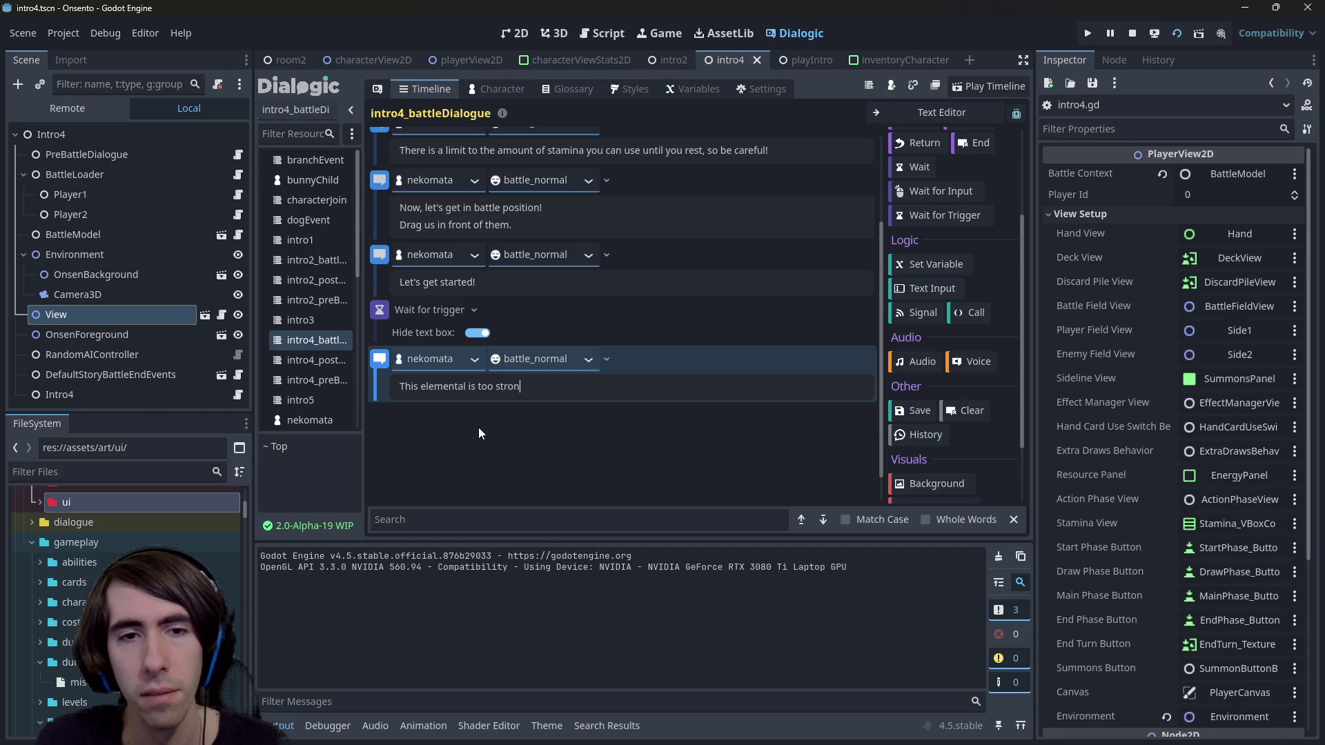
type("g!")
key("Return")
type("We have ")
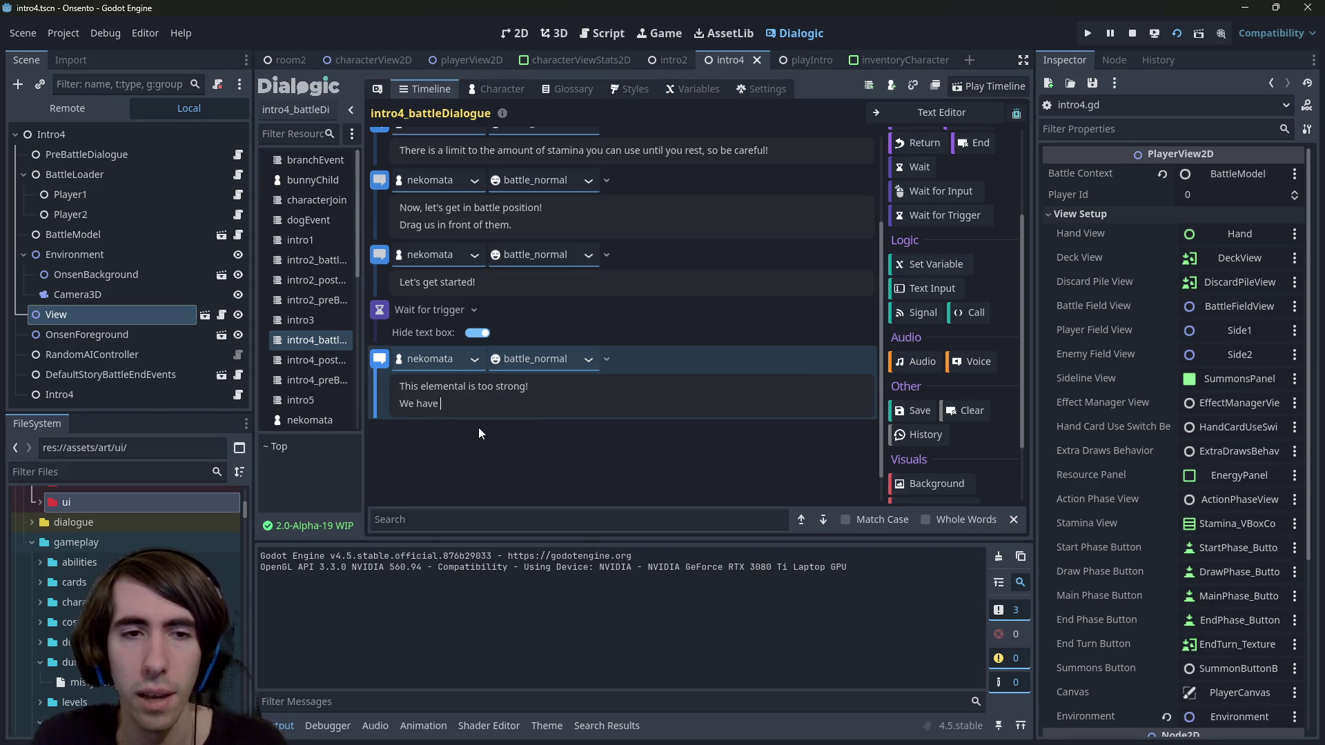
type("to find a way to get rid of it!")
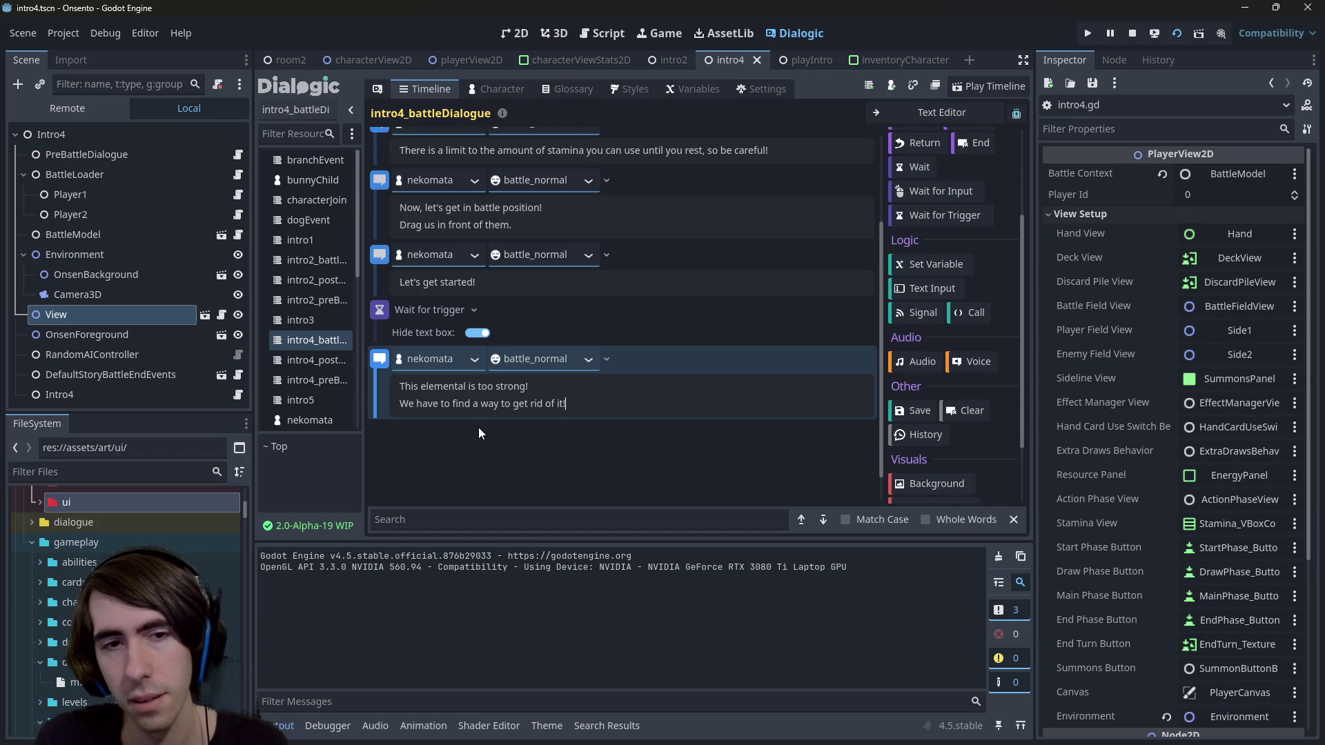
key("BackSpace")
type("som")
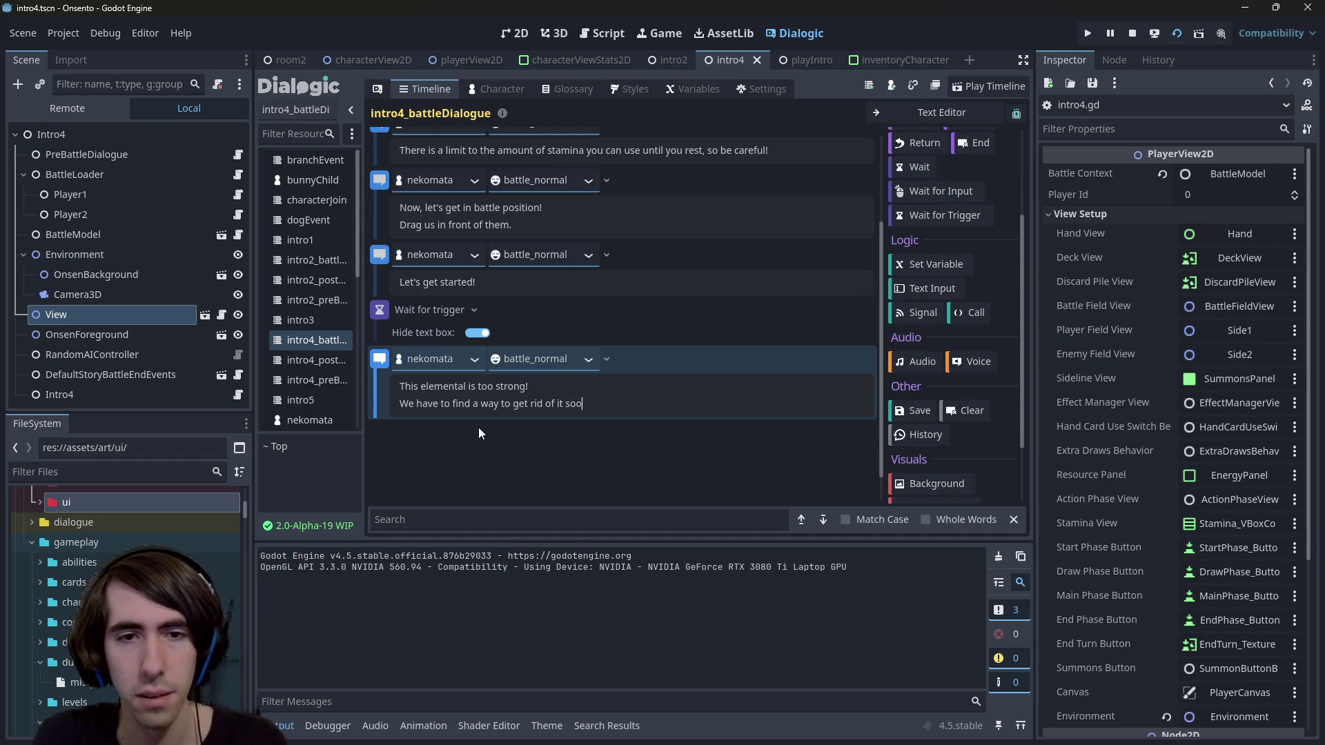
key("BackSpace")
key("BackSpace")
key("BackSpace")
key("BackSpace")
type(", and f")
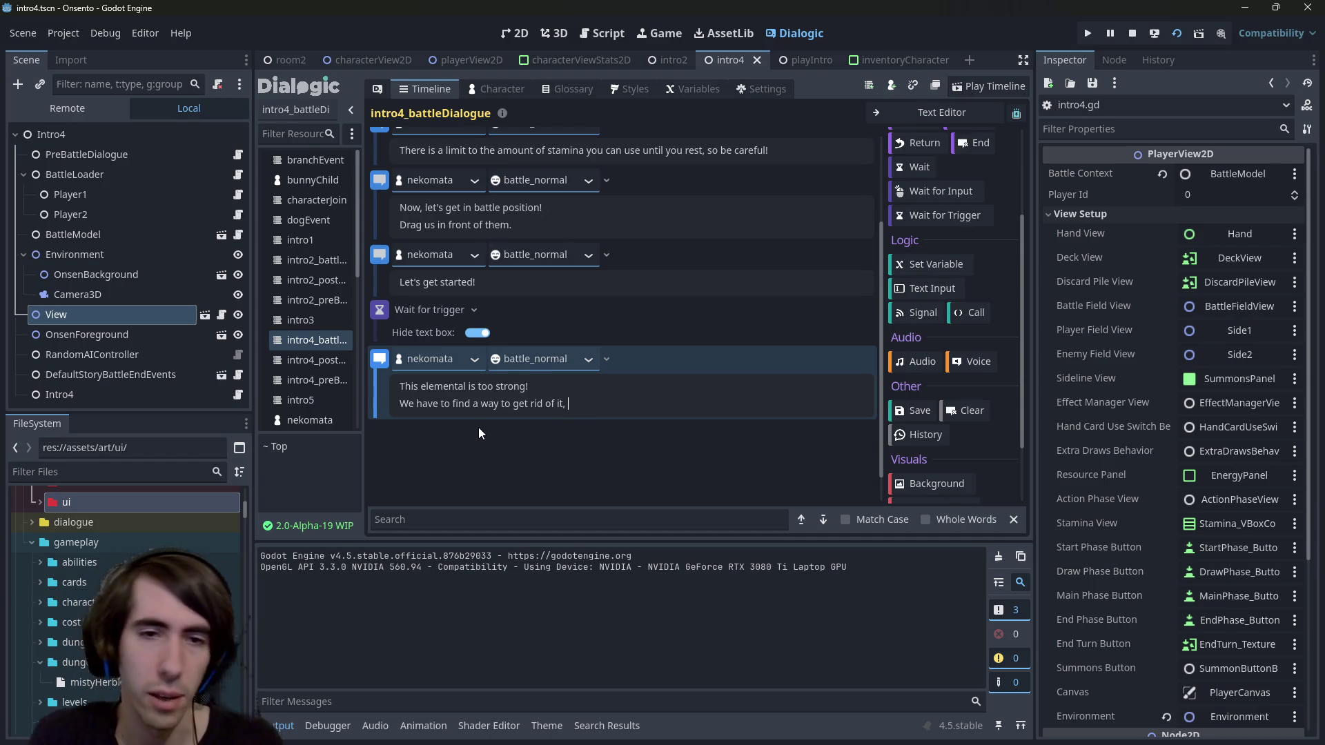
type("ast!")
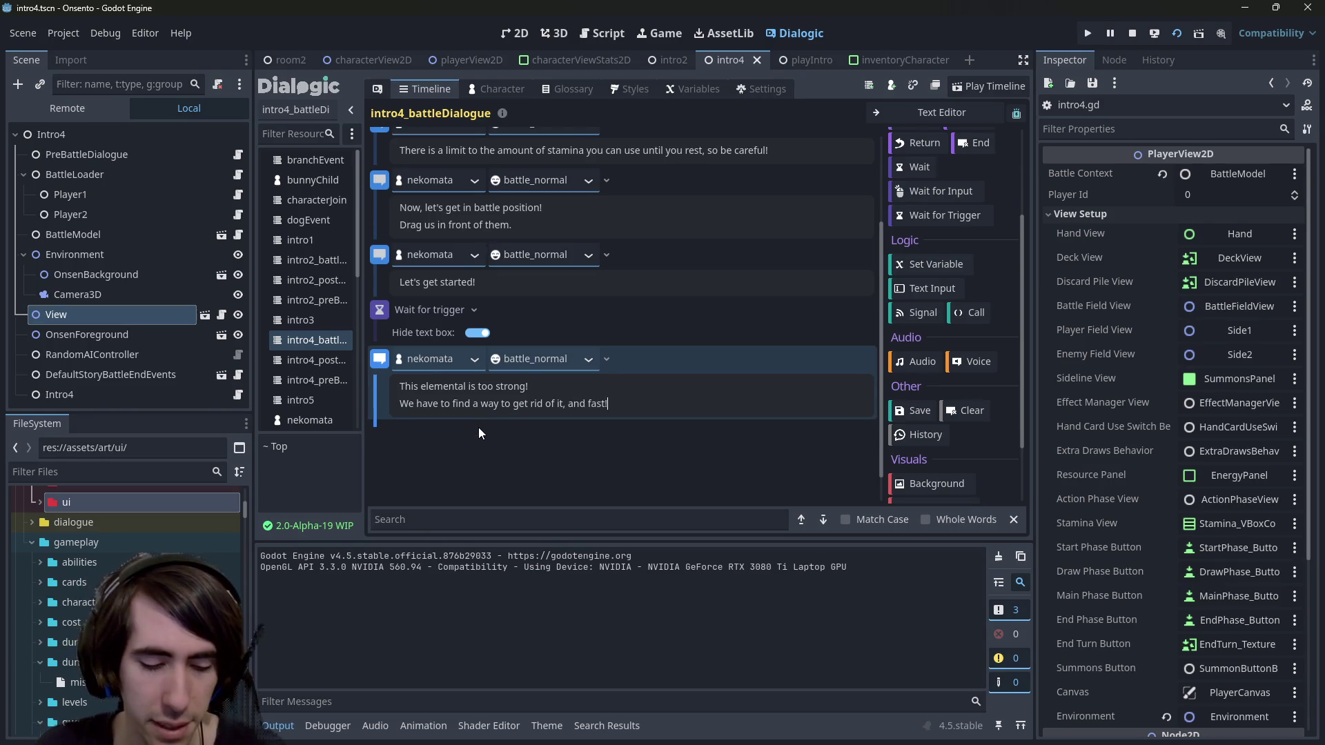
key("Escape")
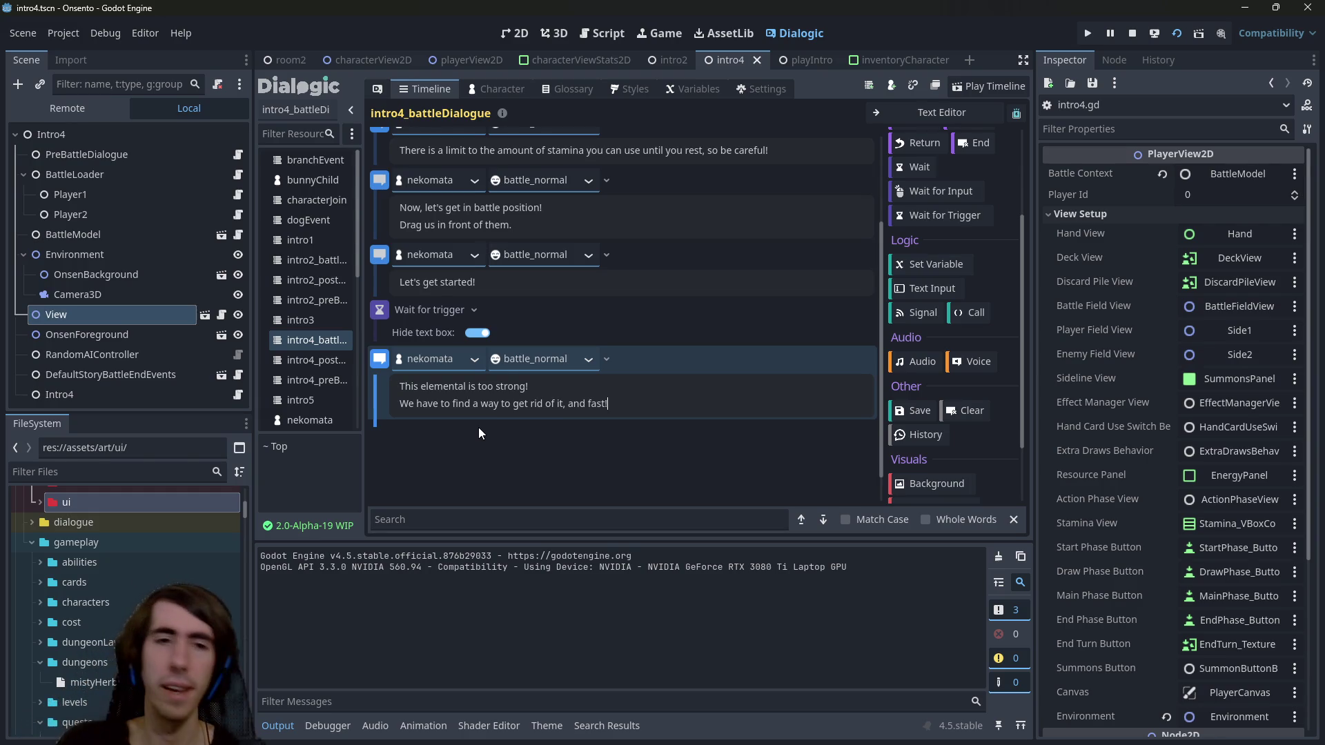
Filter the FileSystem dock to intro4, undoing an accidentally duplicated text event.
scroll(50, 550, "down", 3)
scroll(63, 556, "up", 1)
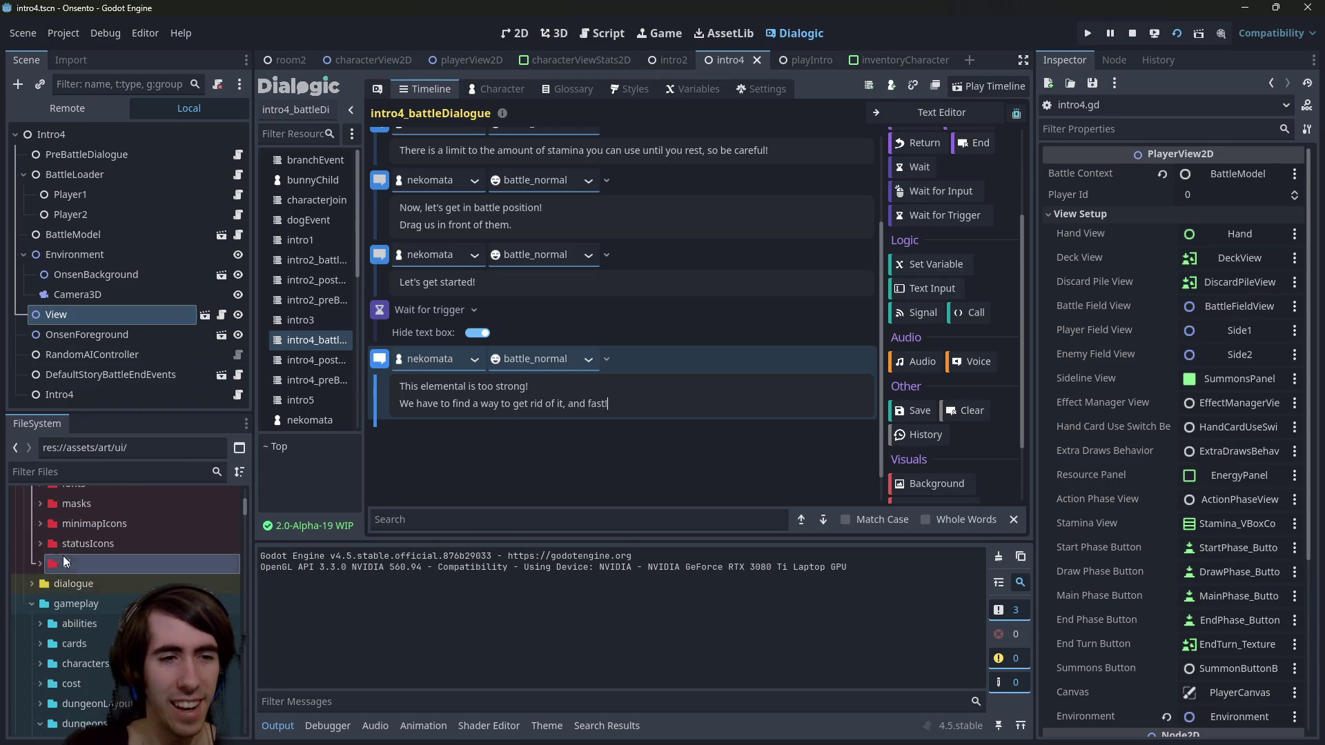
scroll(91, 599, "up", 1)
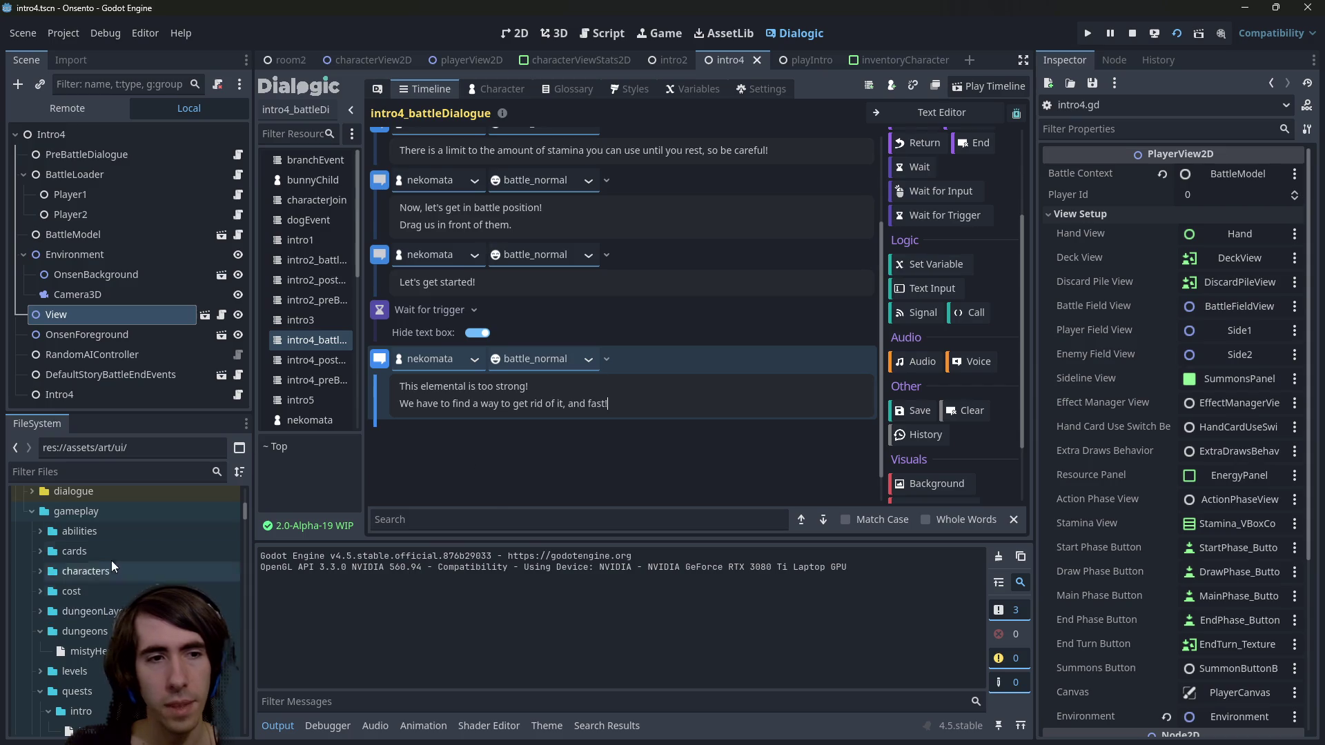
left_click(60, 466)
type("intro4")
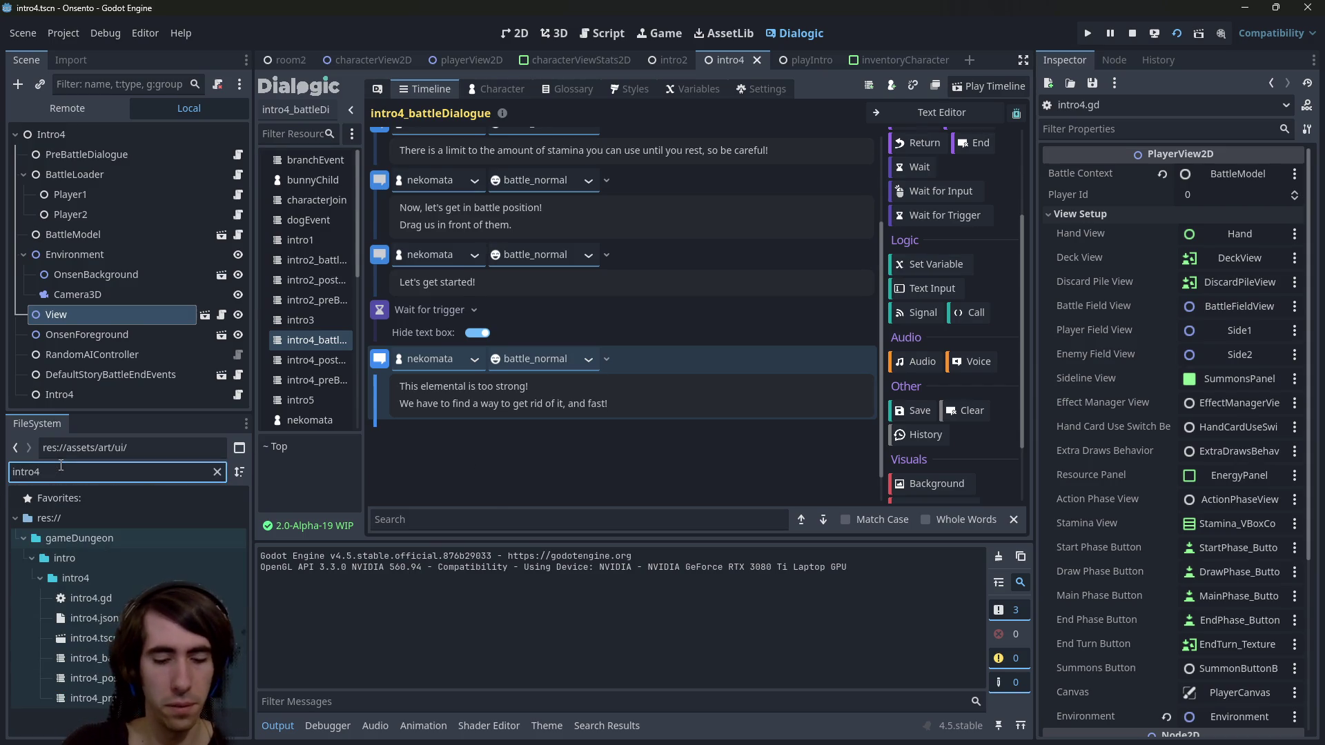
left_click(86, 659)
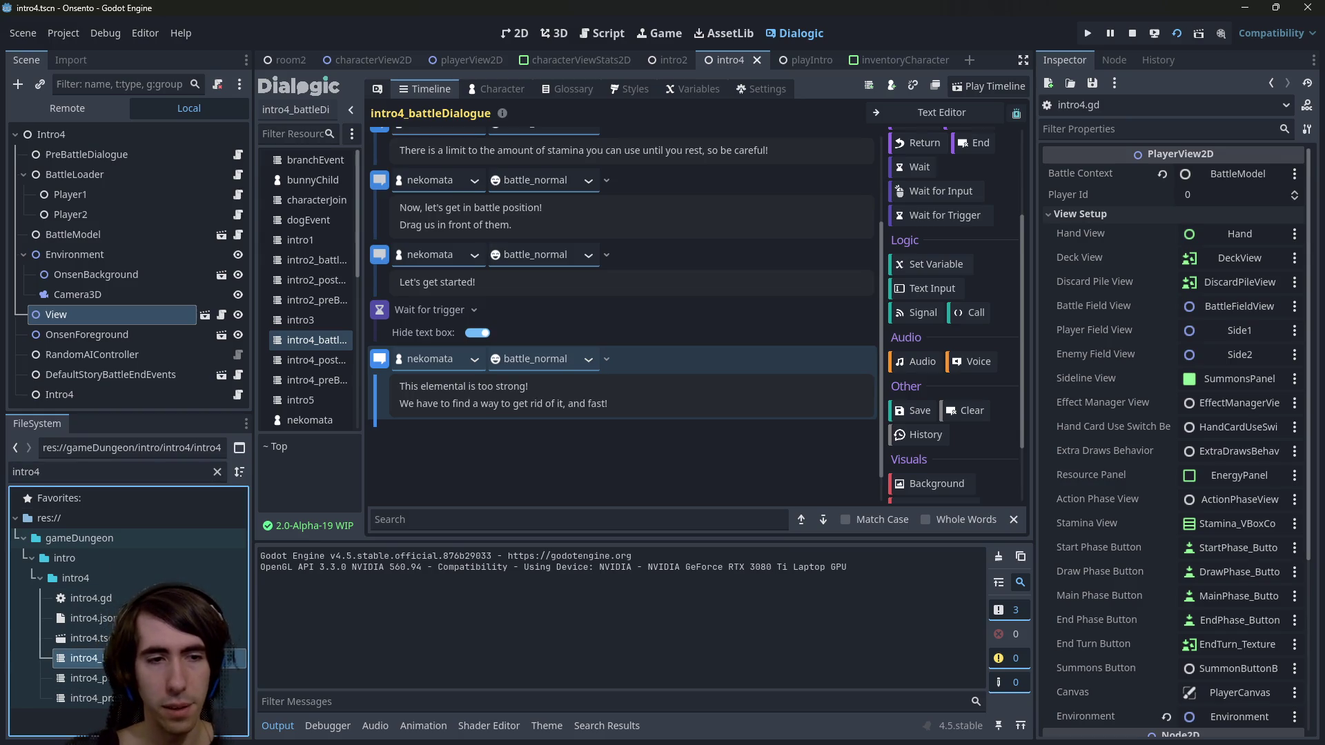
key("ctrl+d")
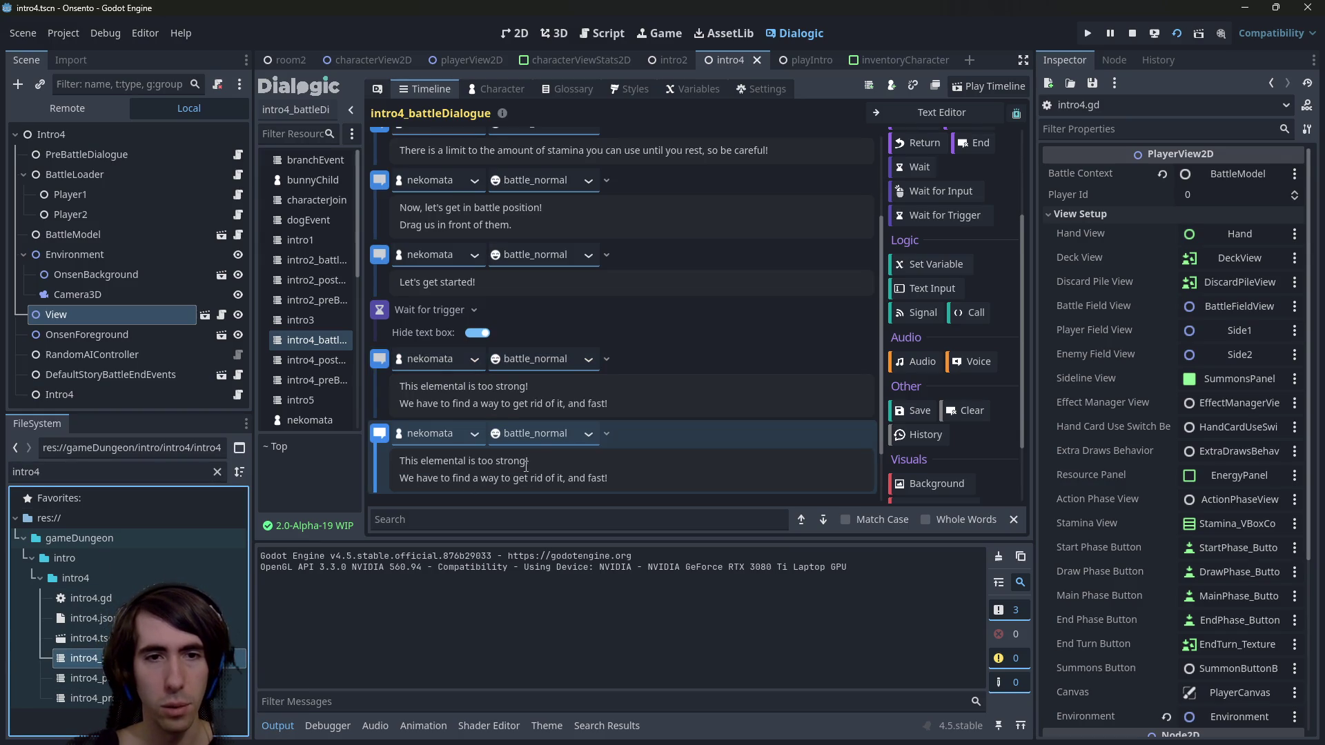
key("ctrl+z")
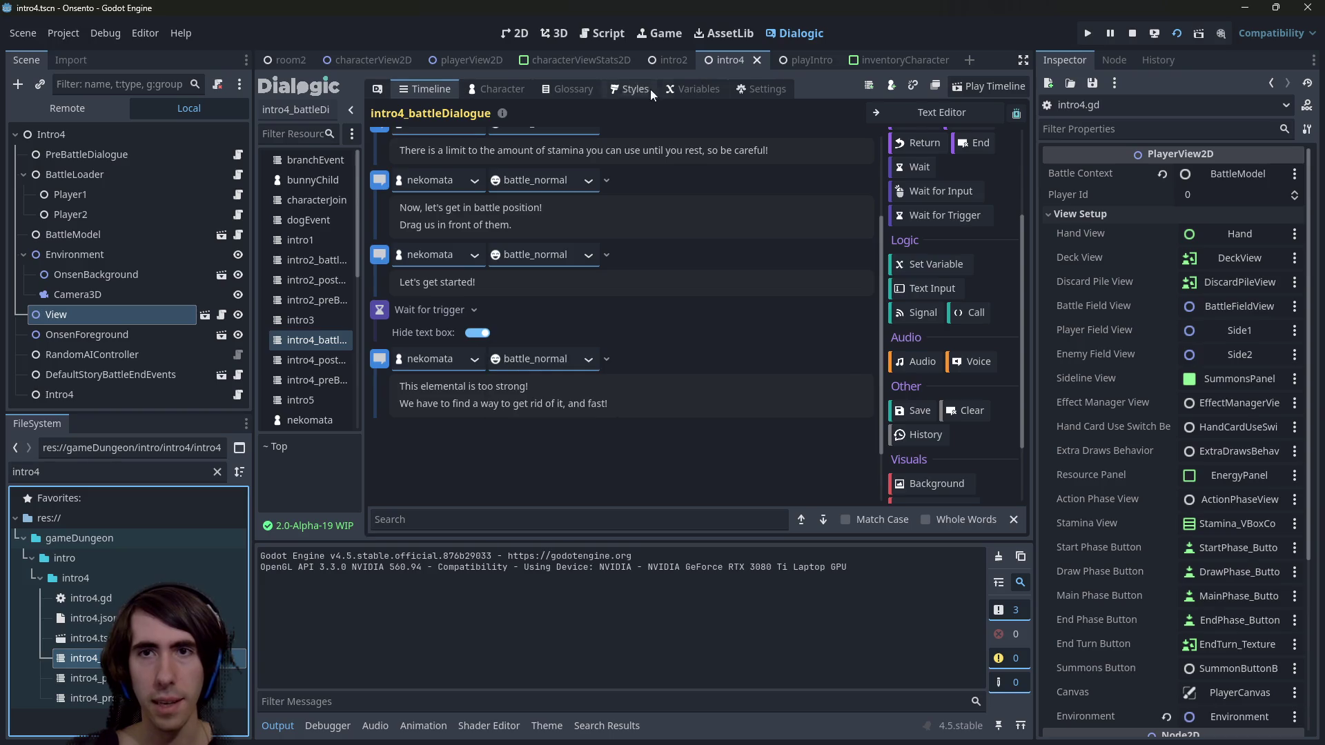
Copy the path of the gameDungeon/intro/intro4 folder.
right_click(94, 579)
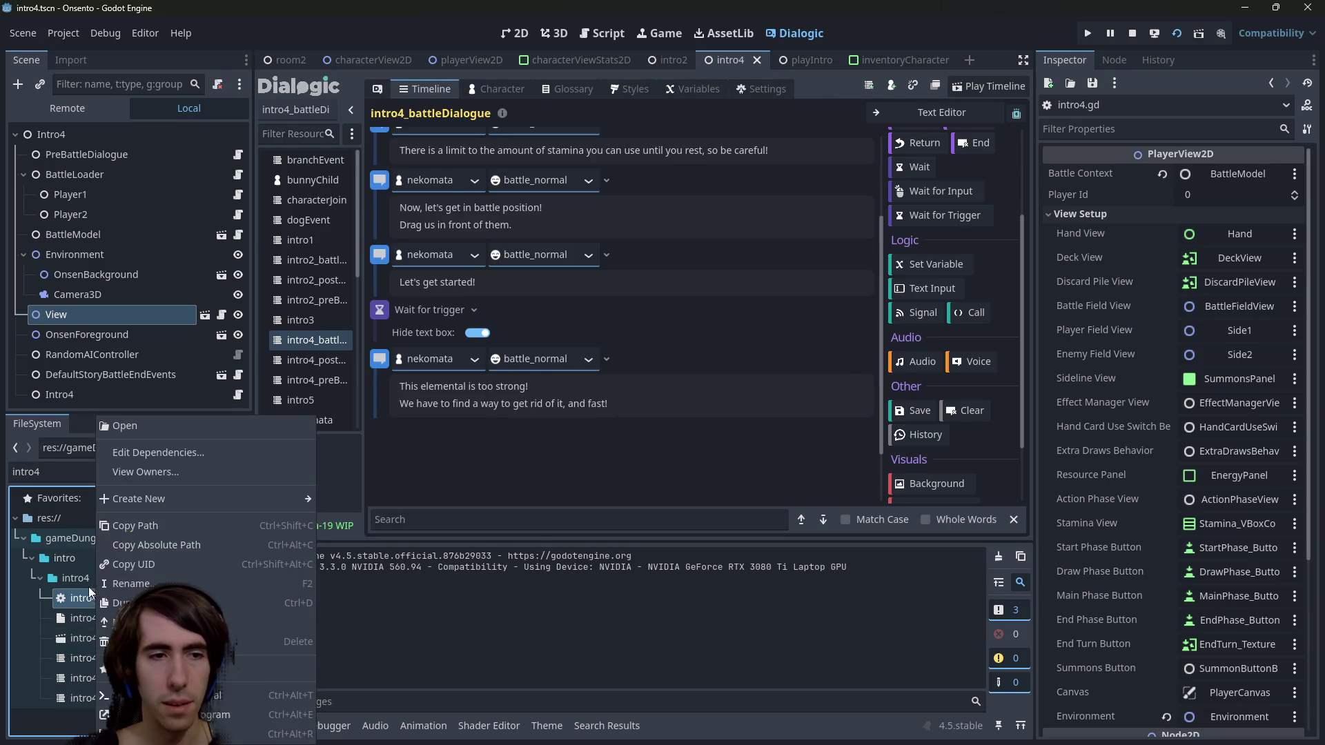
right_click(77, 582)
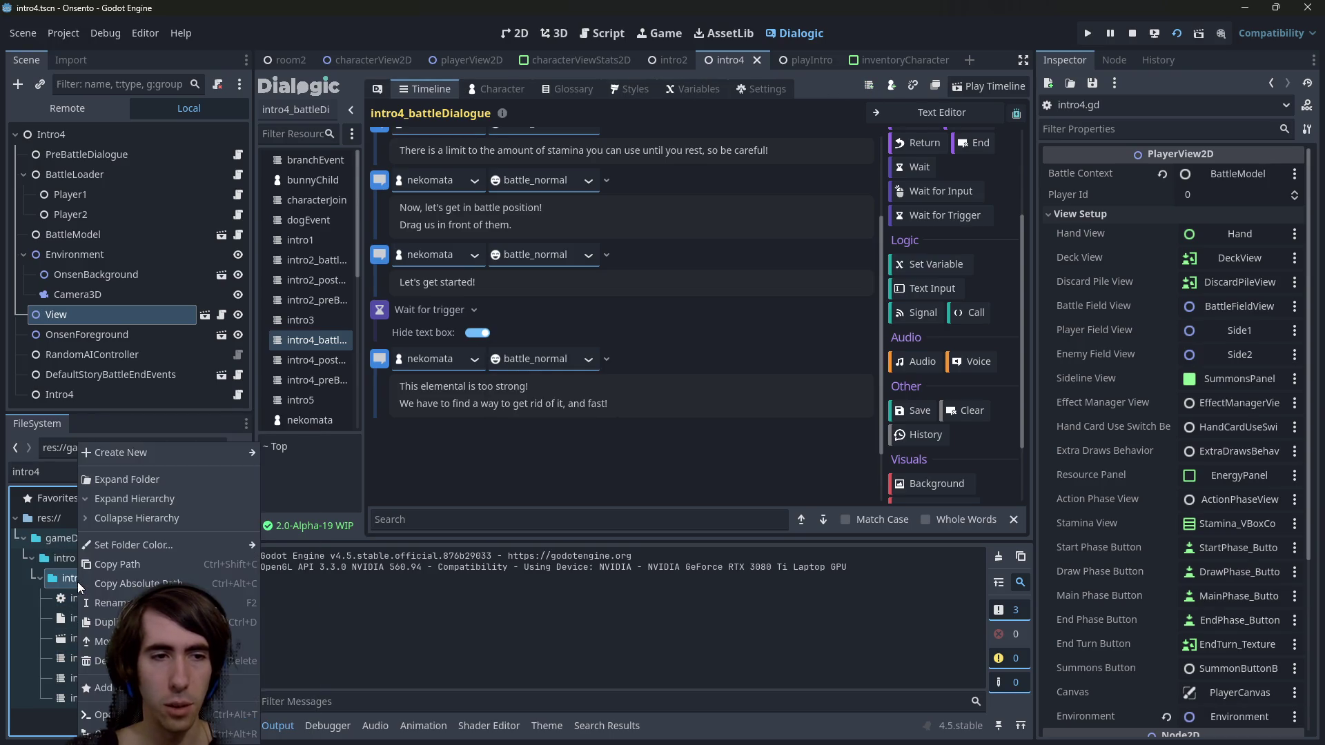
left_click(167, 559)
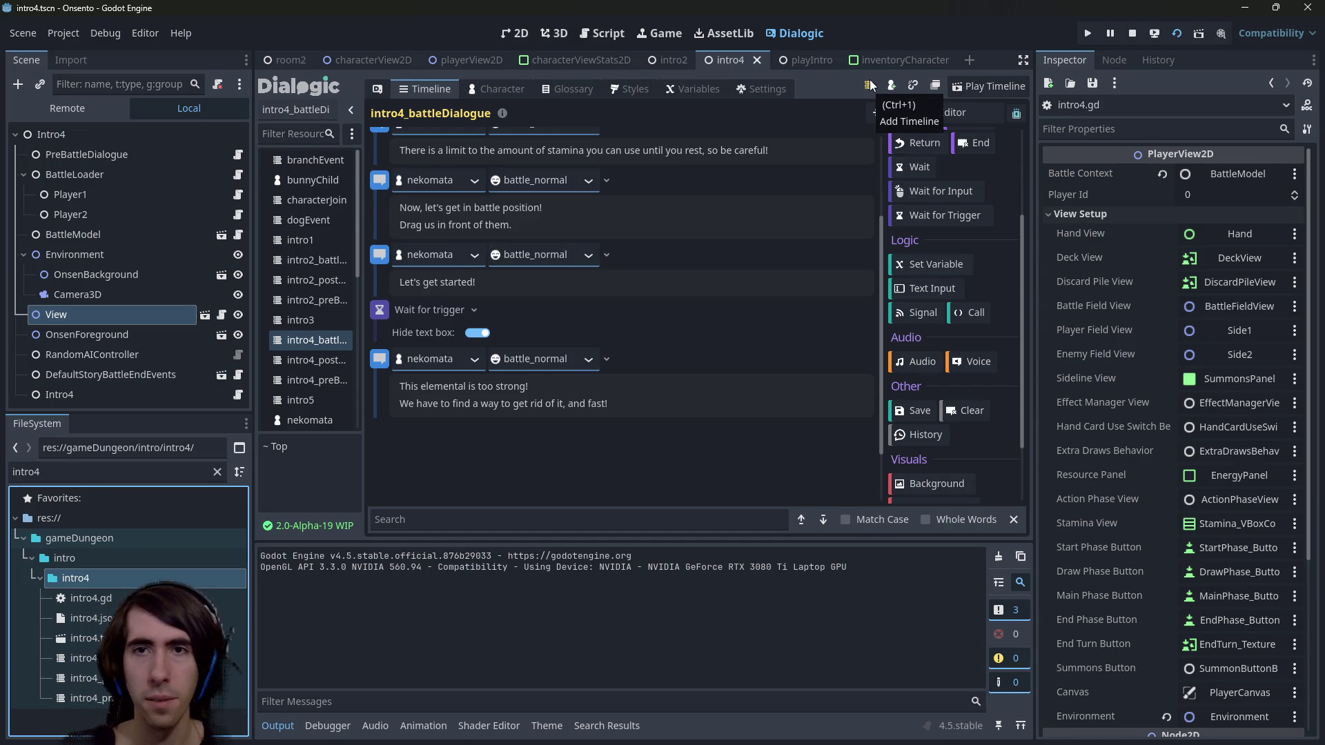
Start a new Dialogic timeline saved in the pasted intro4 folder location.
left_click(871, 84)
key("ctrl+v")
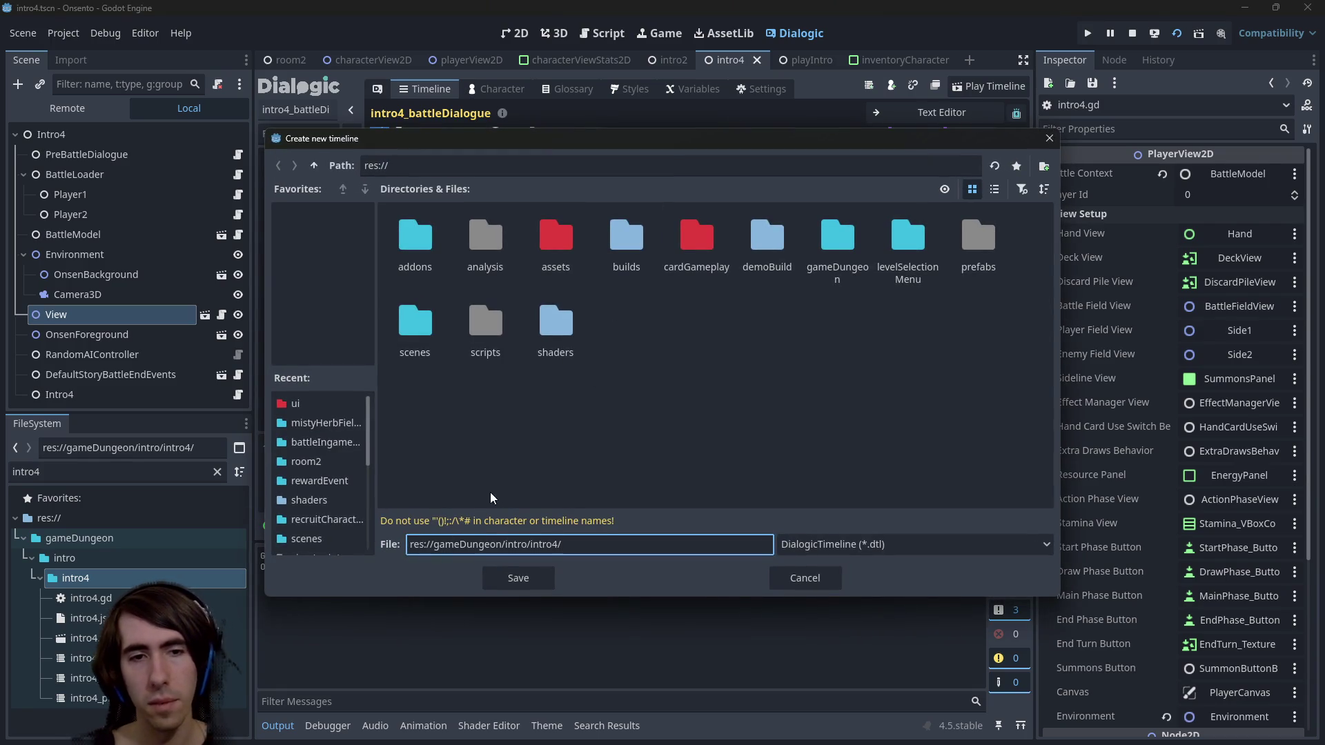
left_click(543, 165)
key("ctrl+a")
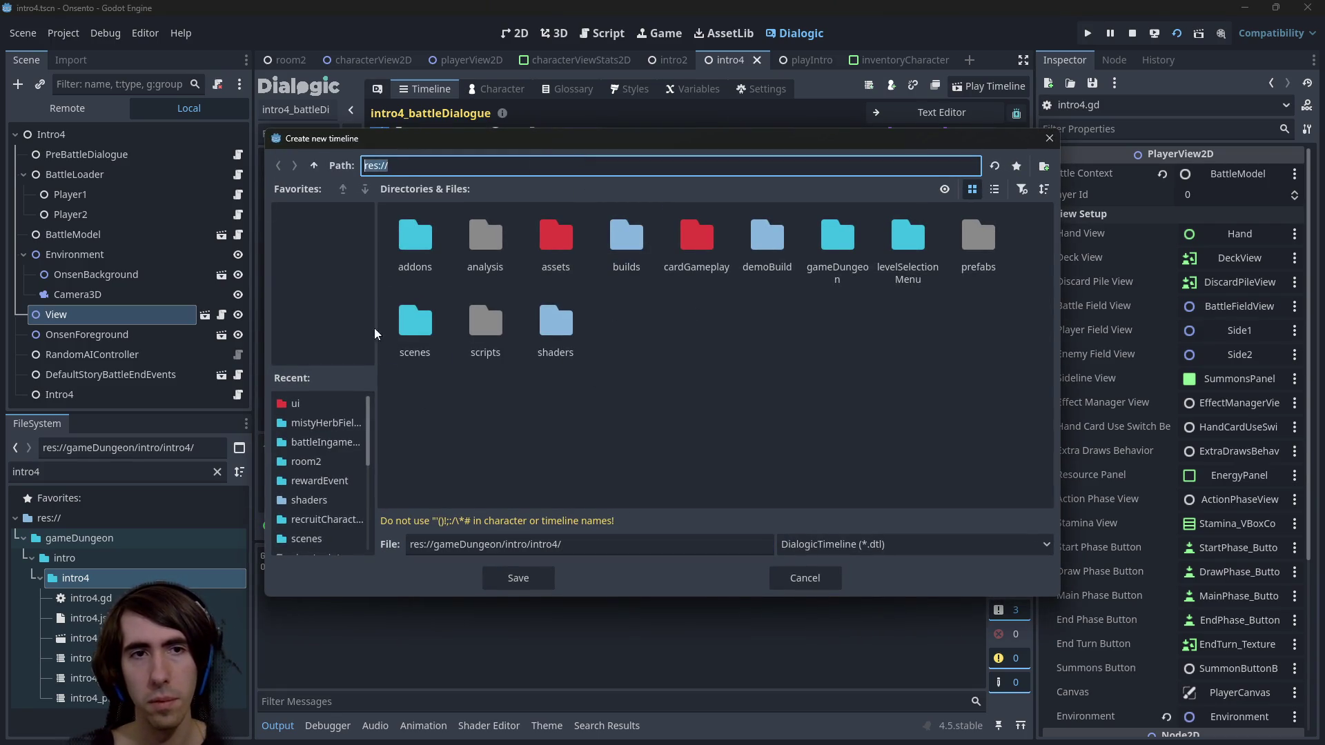
key("ctrl+v")
key("Return")
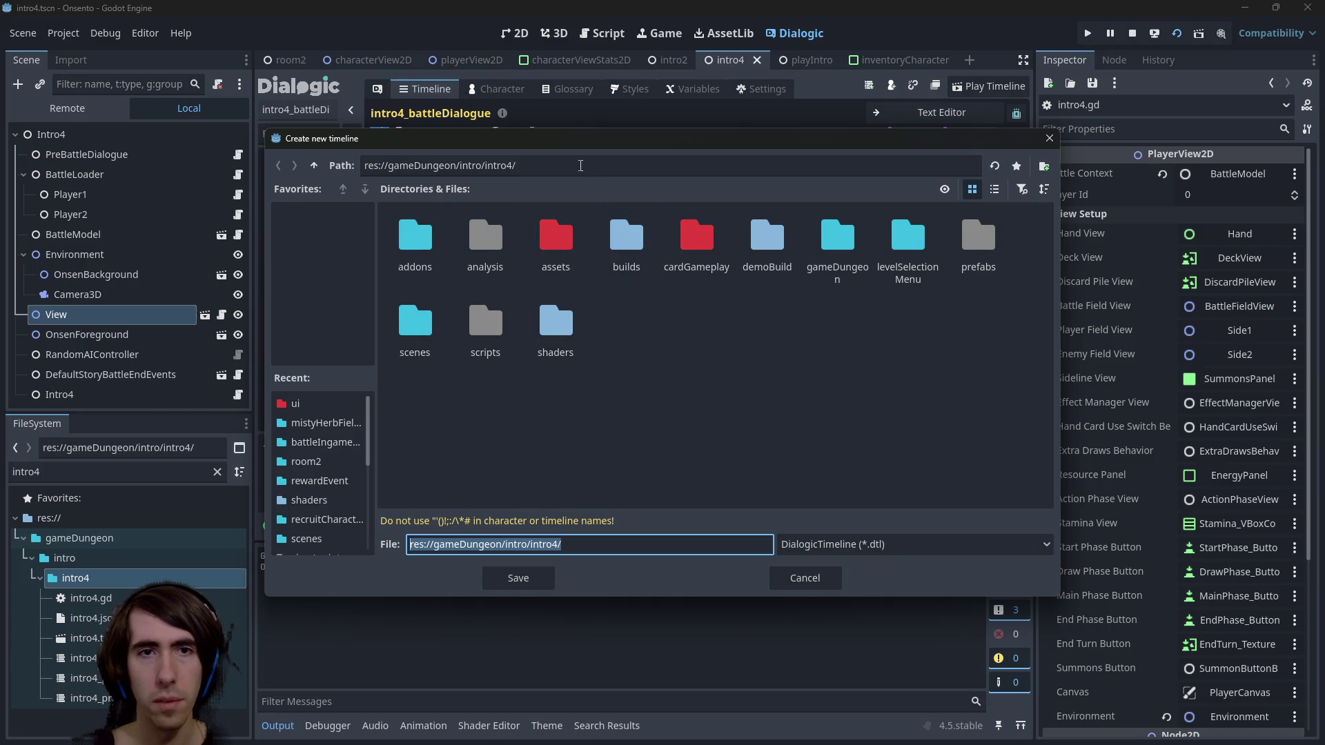
key("Return")
Name the timeline intro4_tooStrongDialogue, save it, and switch to the intro2 scene.
left_click(560, 546)
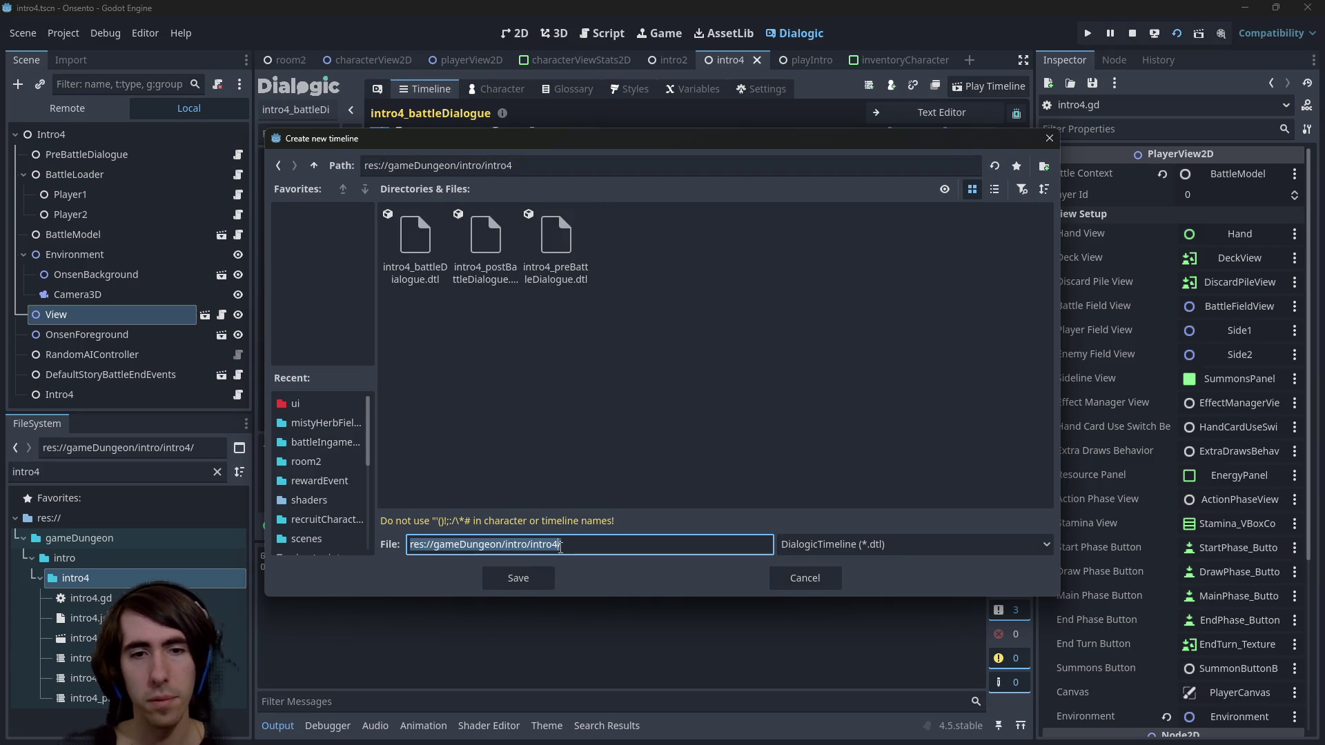
key("BackSpace")
type("intro4_tooStrongDialogu")
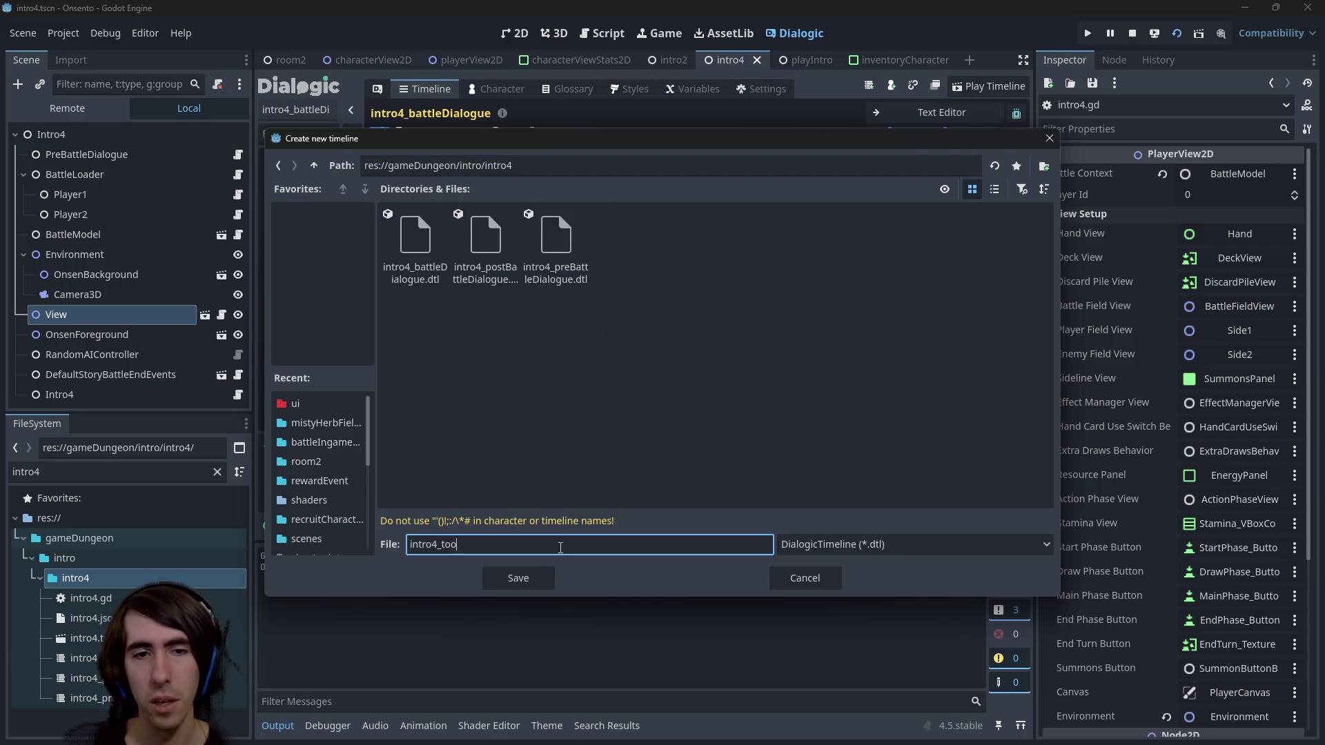
type("e")
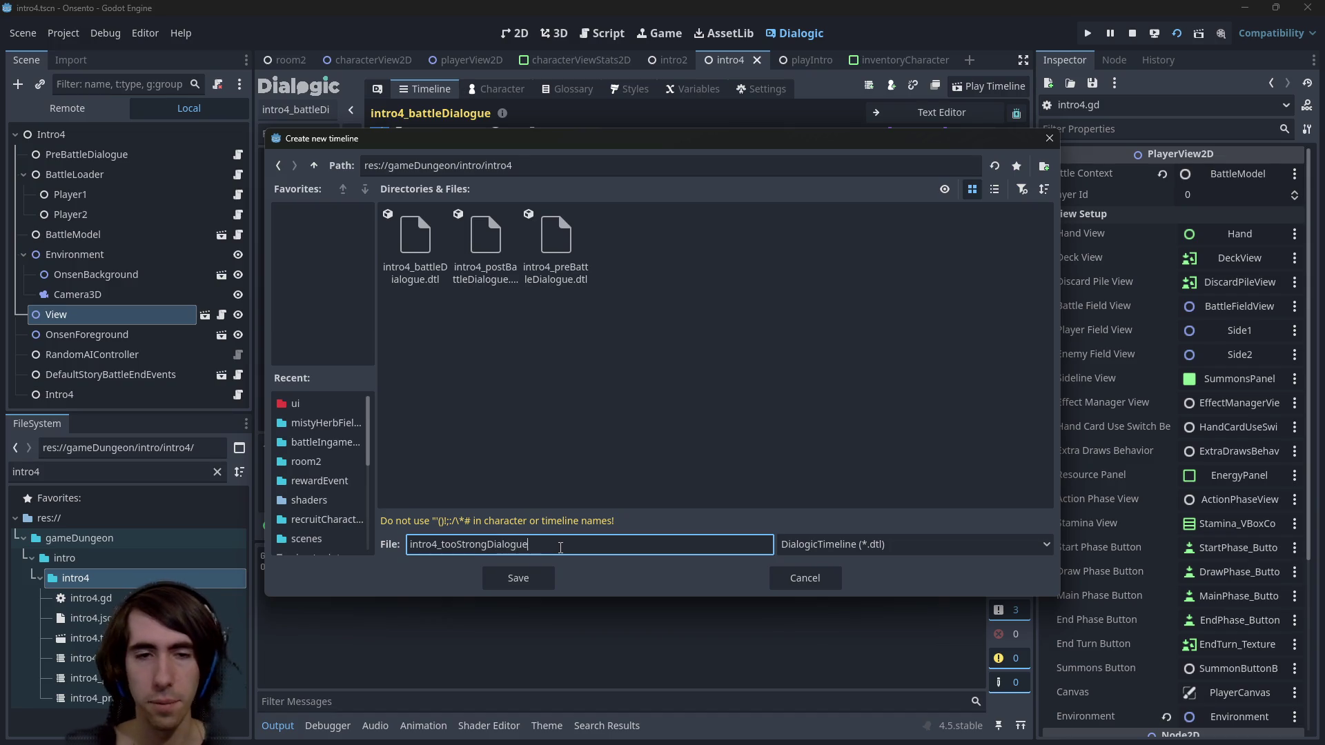
left_click(533, 578)
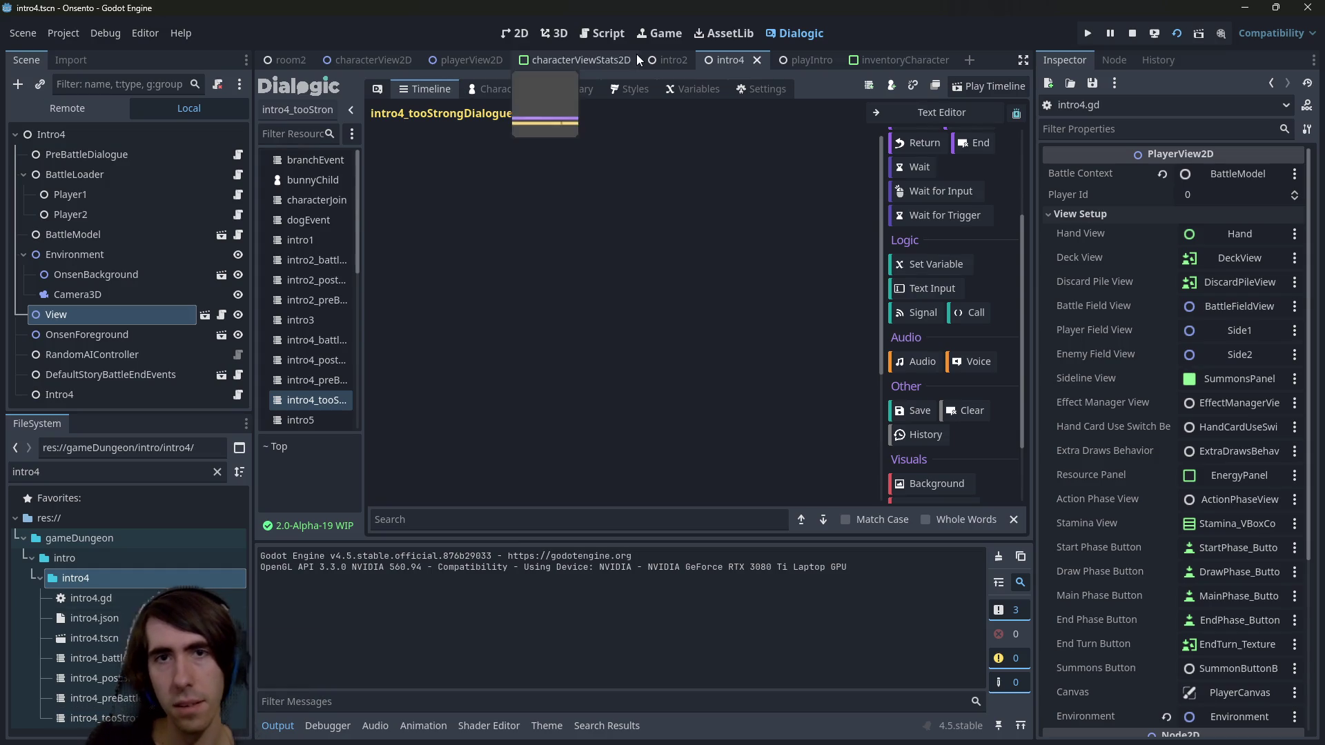
left_click(670, 60)
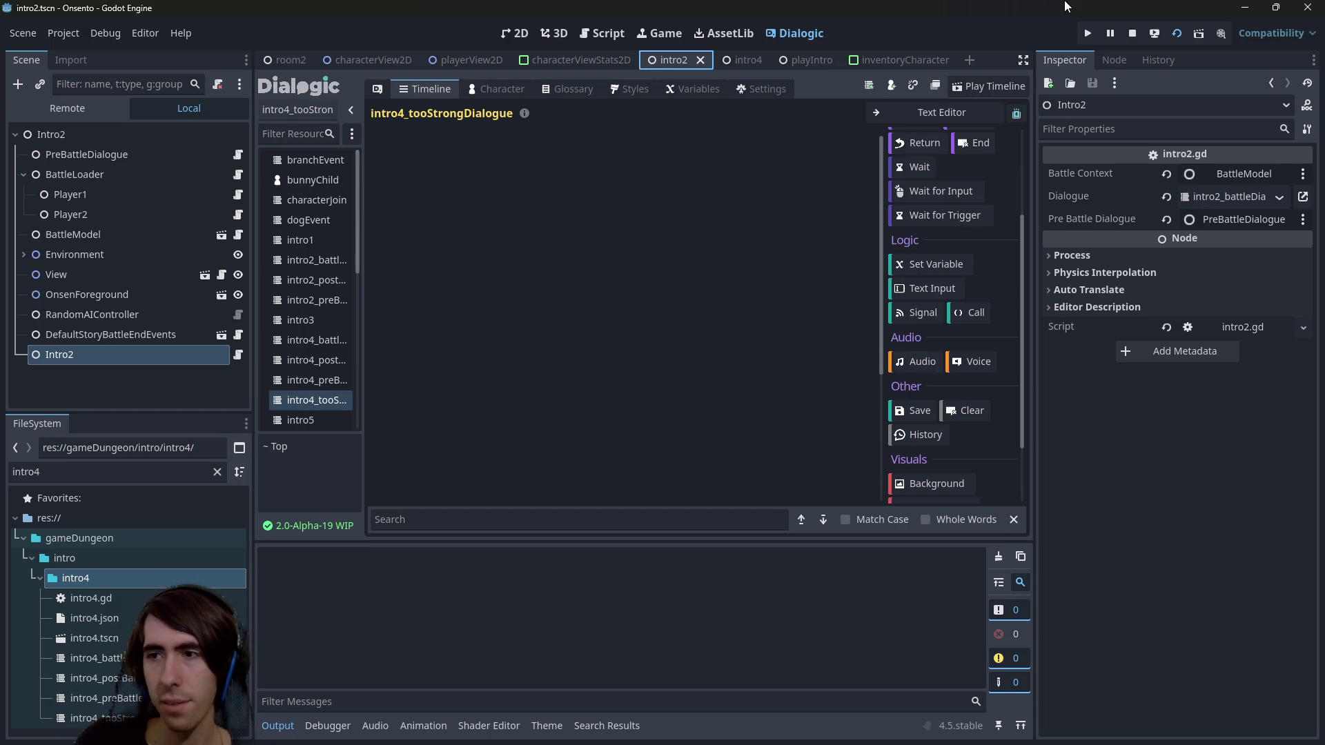
Playtest the intro2 battle: attack the first slime, end the turn, and close the game.
key("F6")
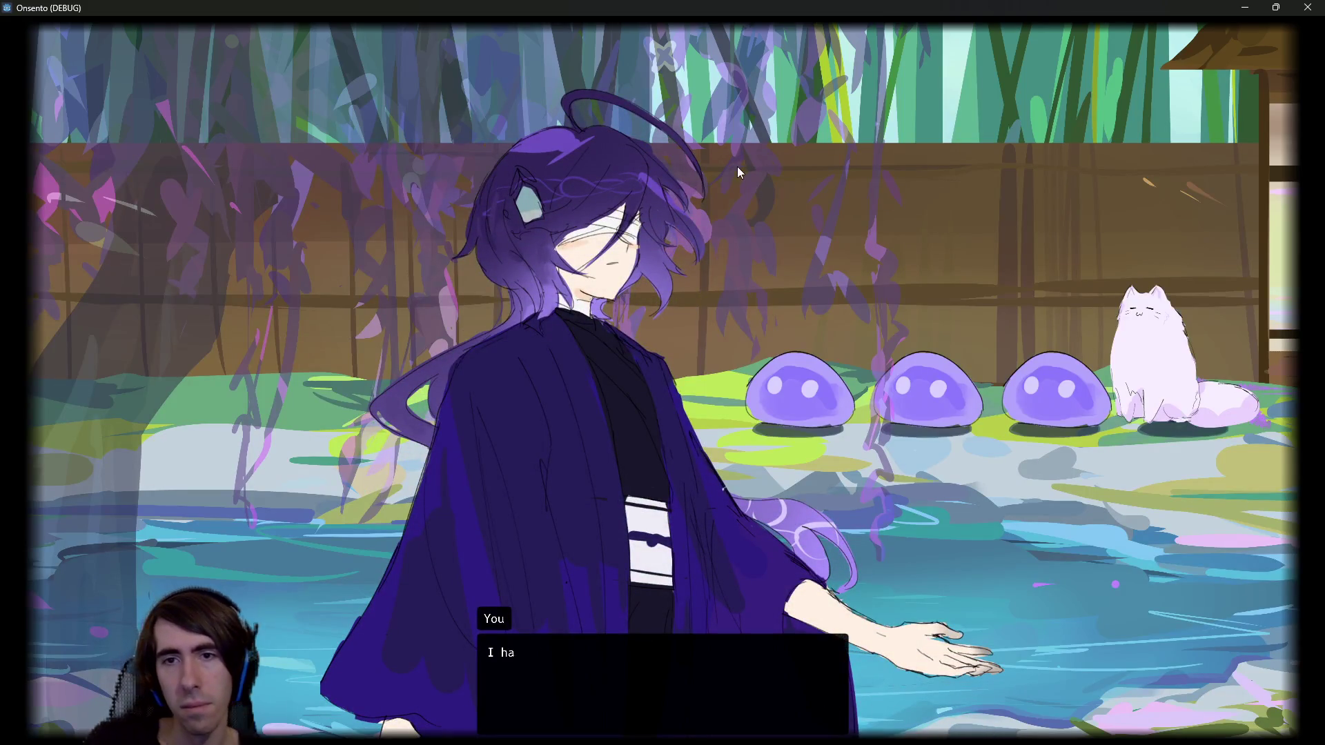
left_click(735, 168)
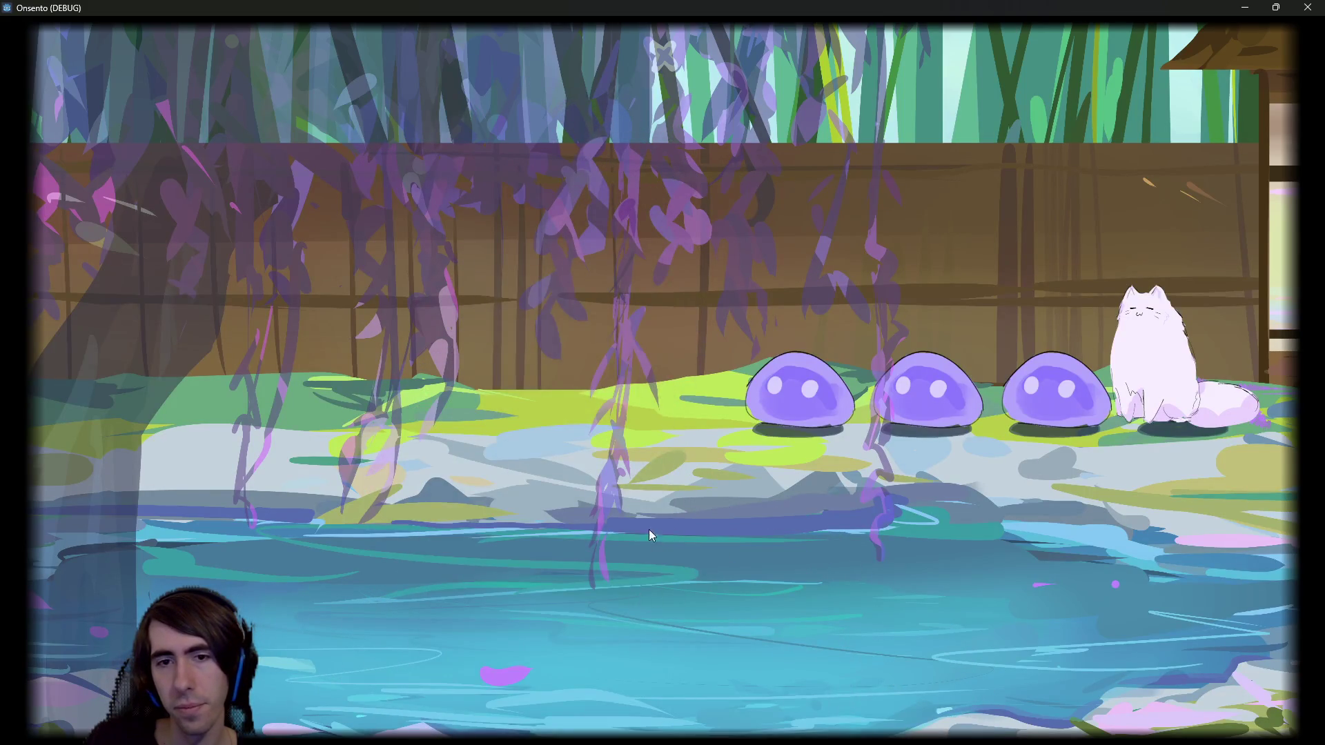
left_click(541, 350)
left_click(799, 387)
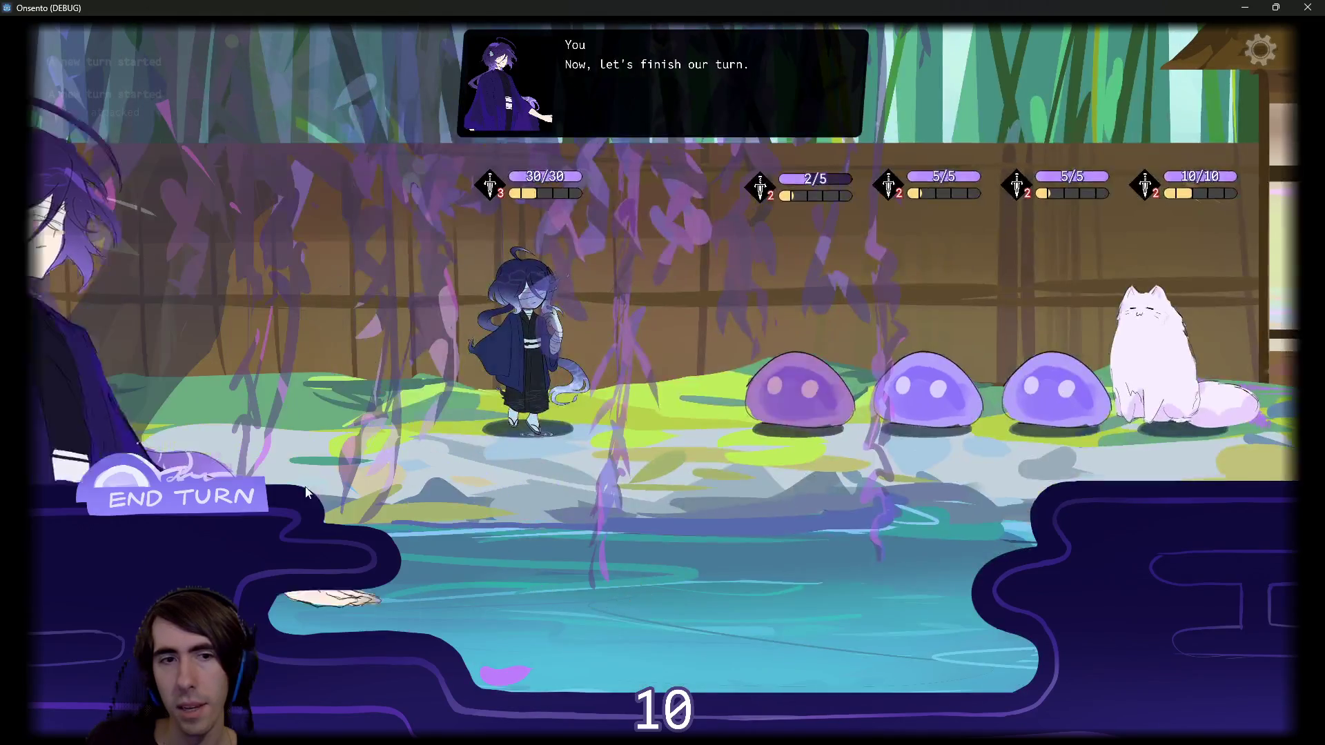
left_click(163, 503)
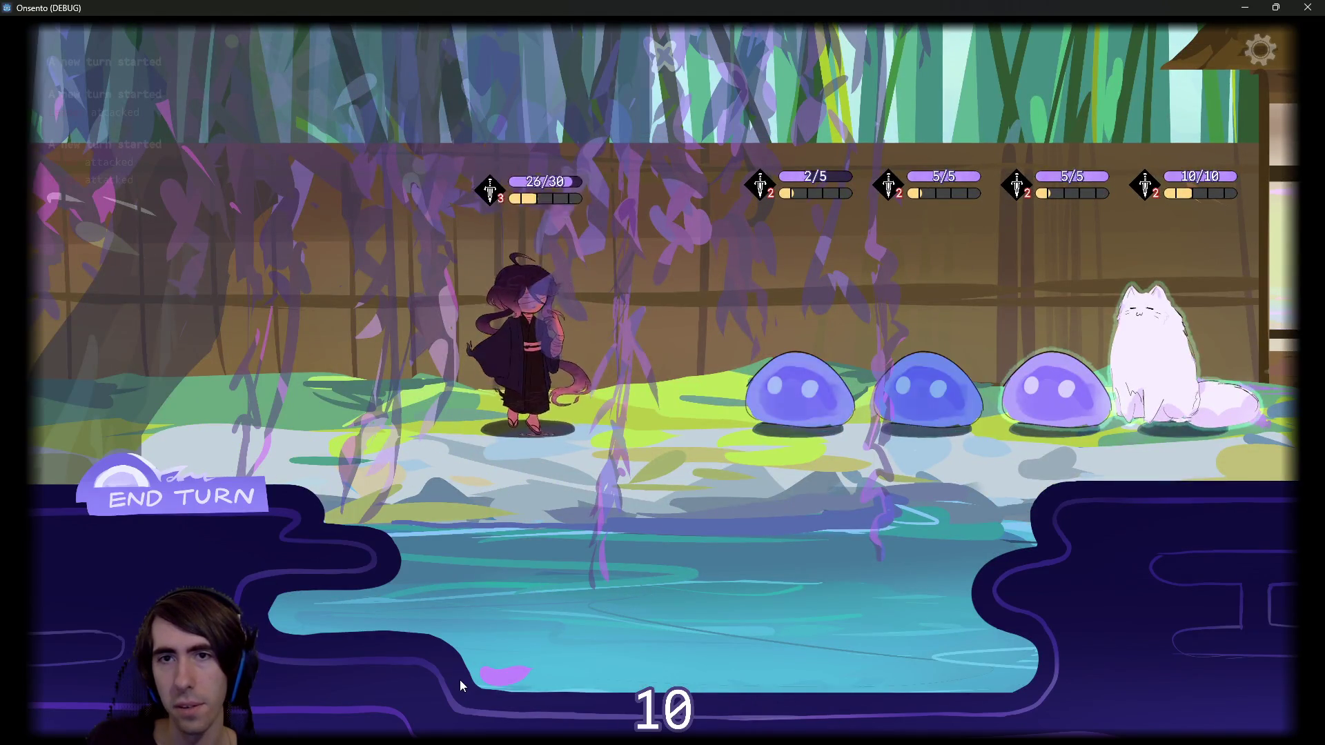
left_click(1308, 8)
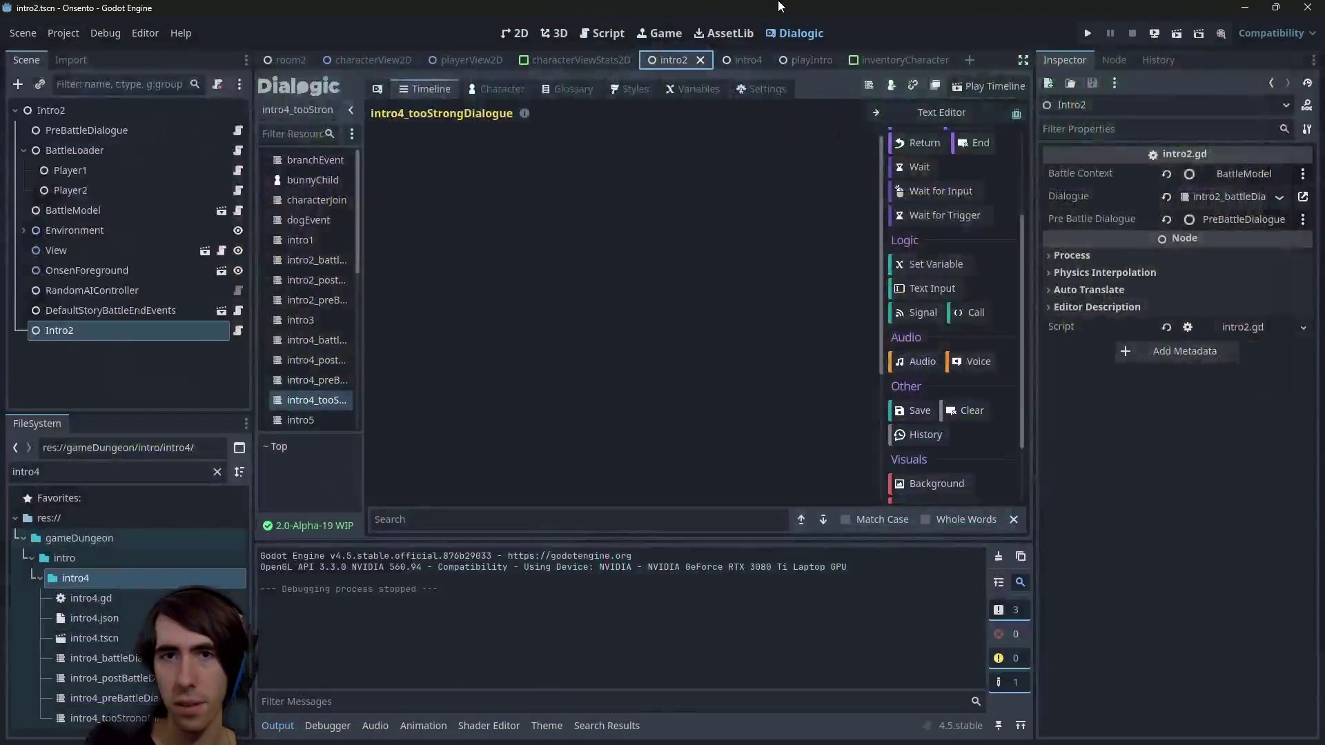
Switch to the intro4 scene and run it.
left_click(742, 60)
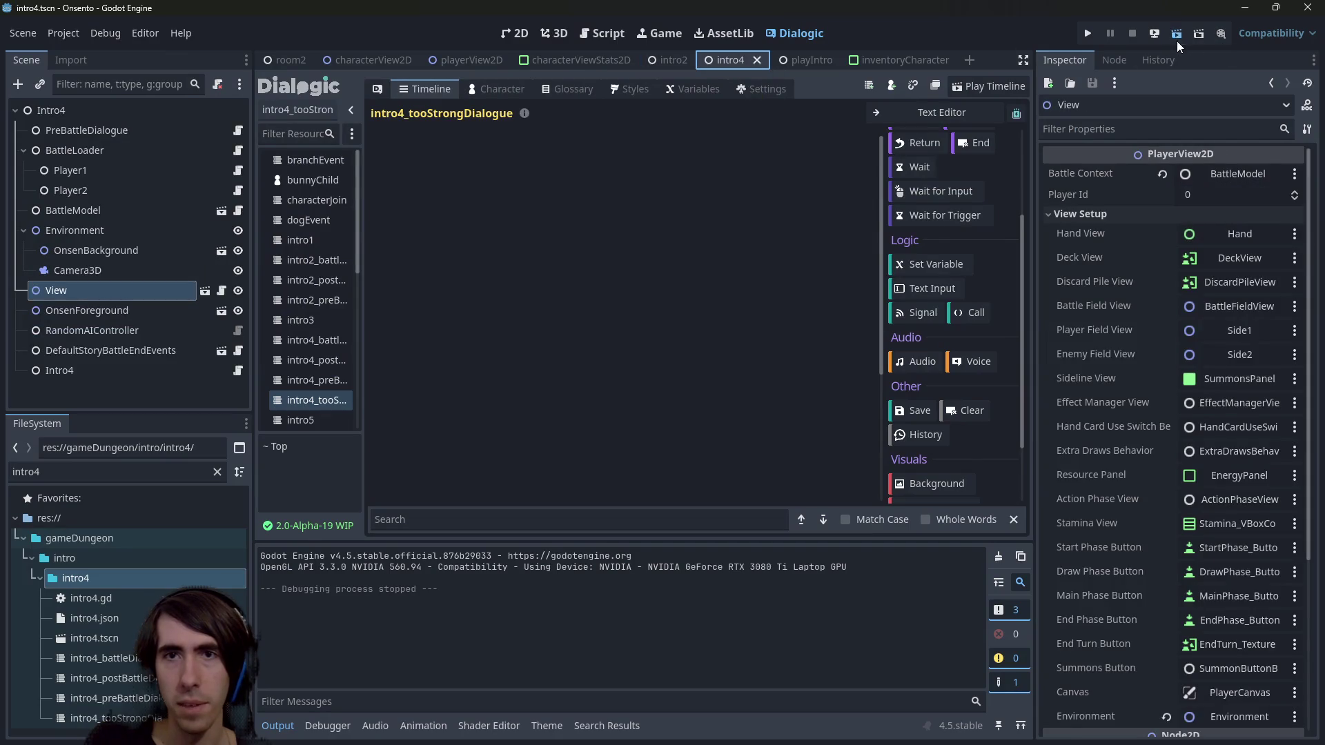
left_click(1177, 40)
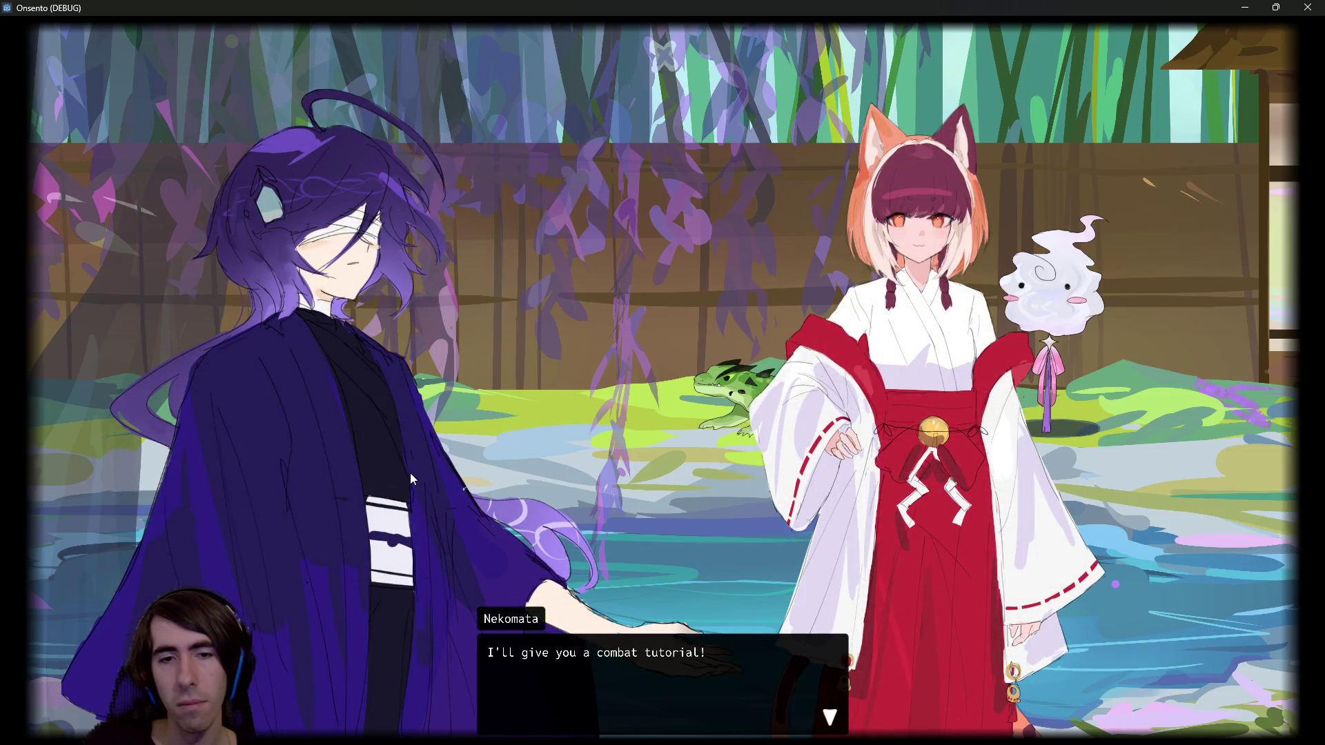
Play the intro4 tutorial: spend stamina, position both party members, end the turn, then close the game.
left_click(410, 473)
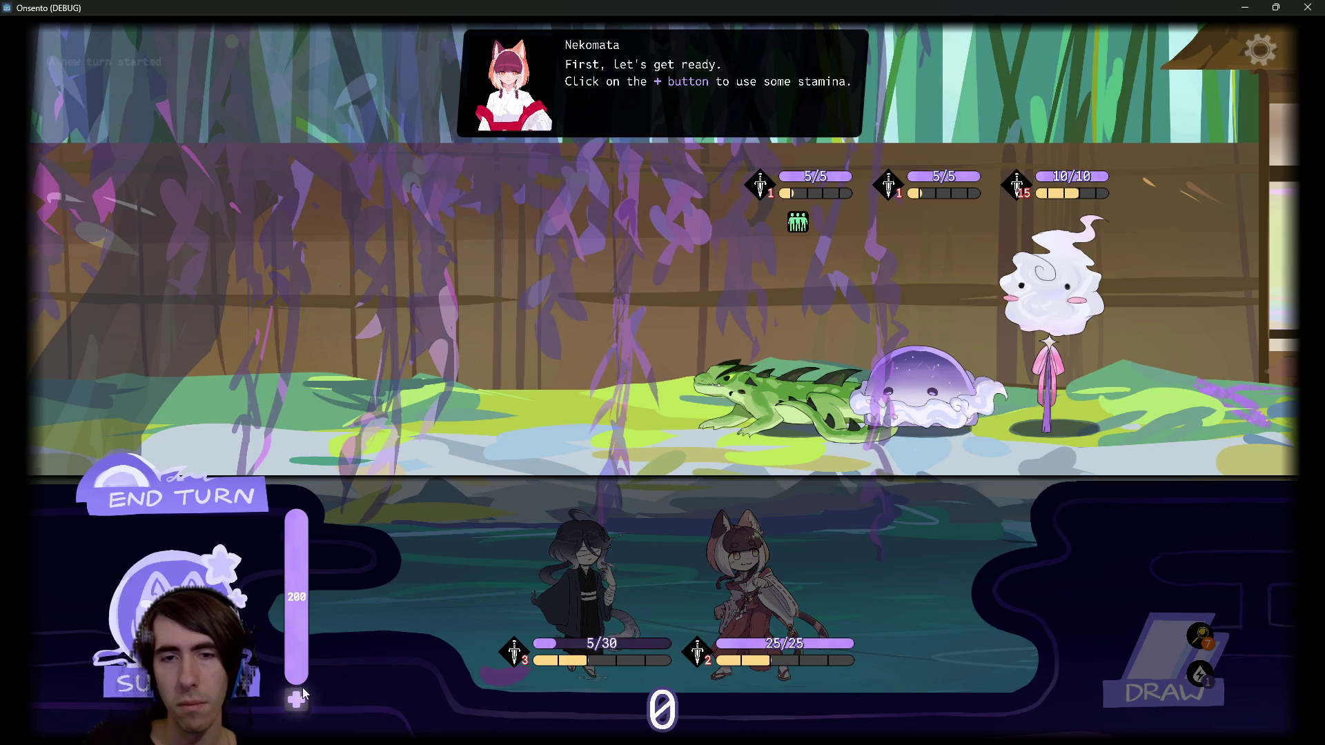
left_click(298, 698)
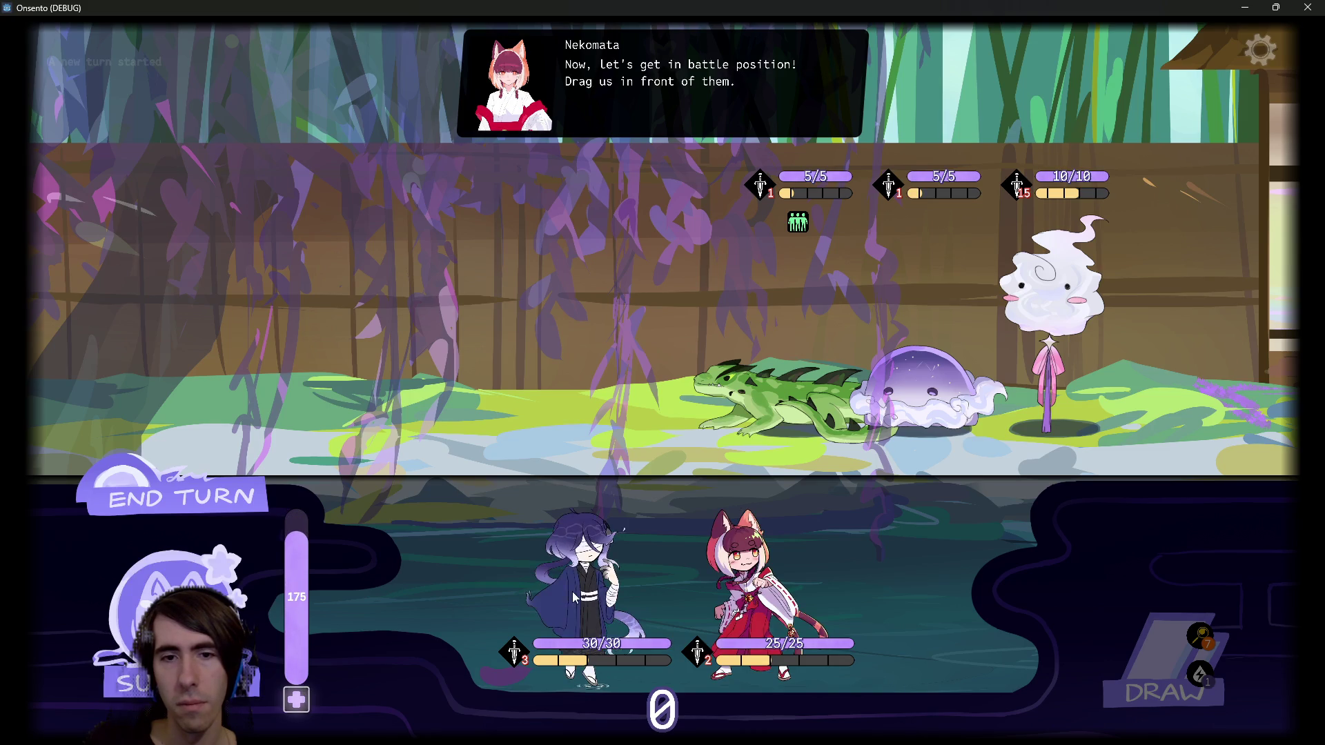
left_click_drag(572, 596, 497, 318)
mouse_move(748, 594)
left_mouse_down()
mouse_move(594, 539)
mouse_move(386, 345)
left_mouse_up()
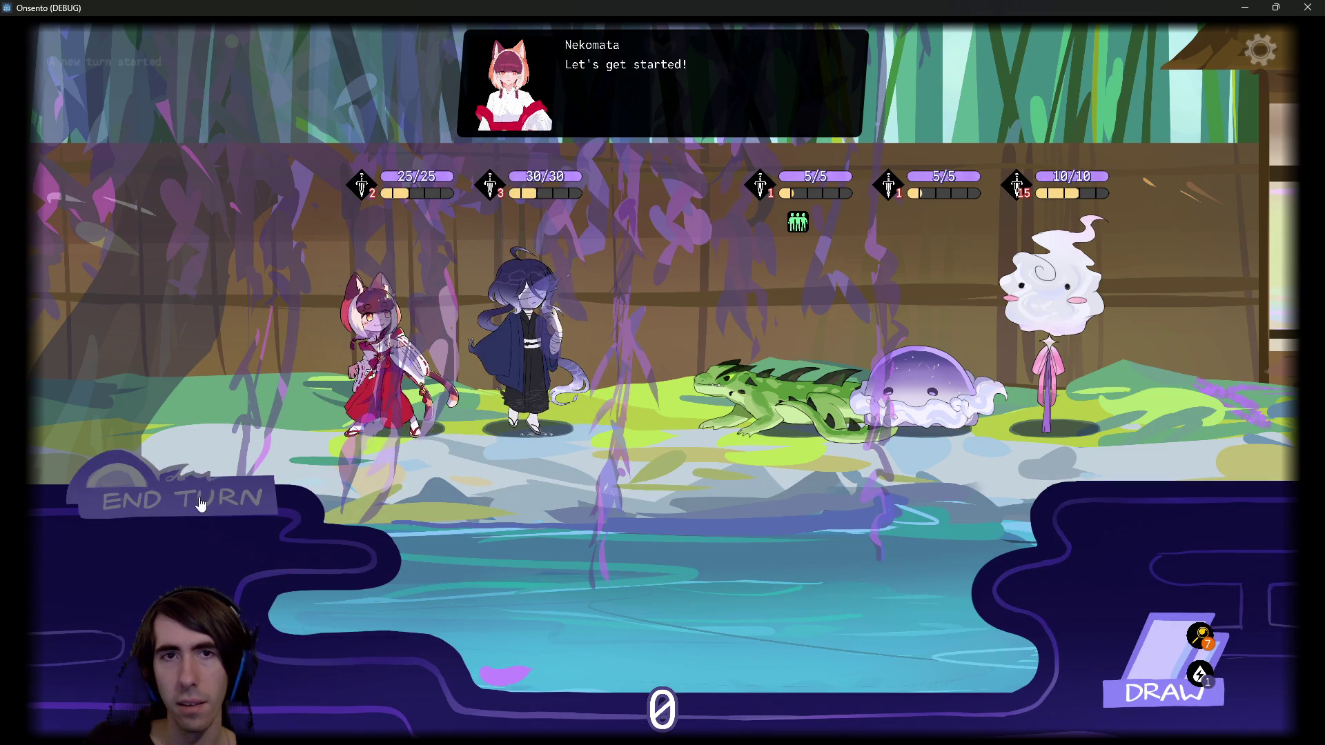
mouse_move(924, 222)
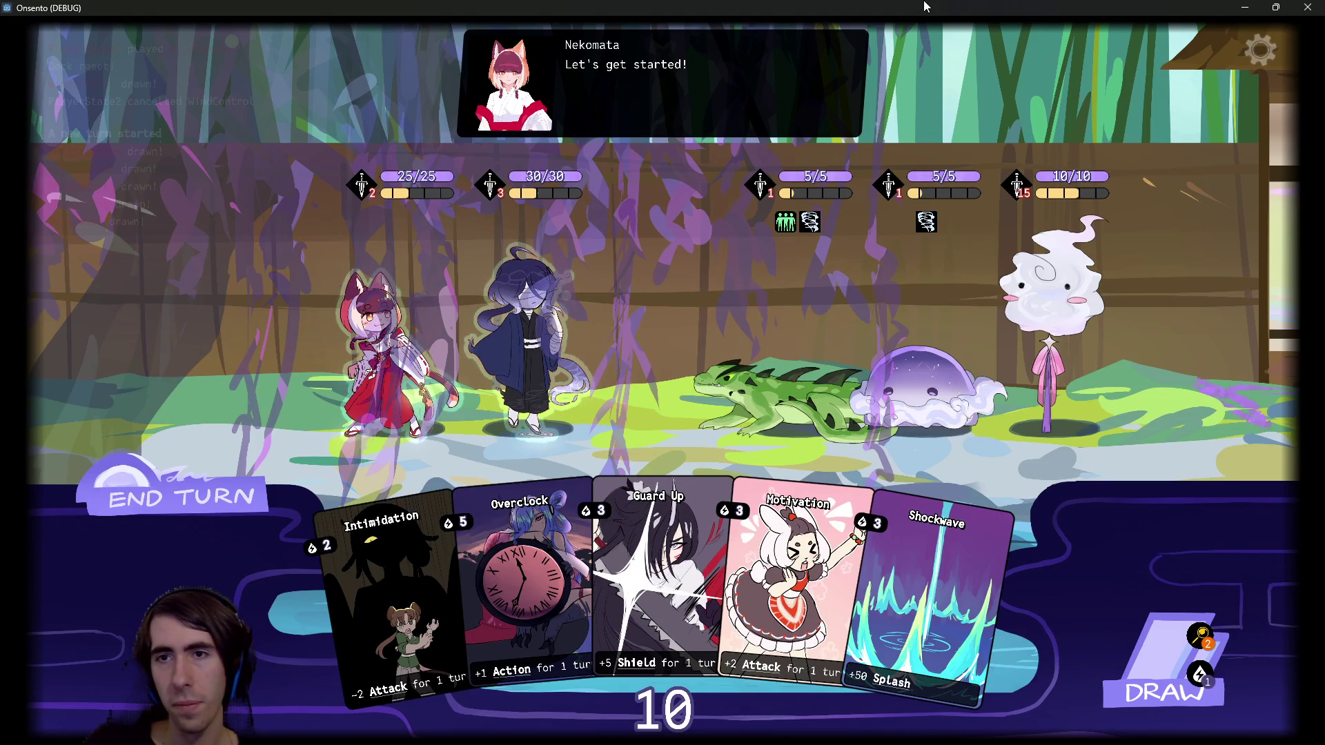
key("space")
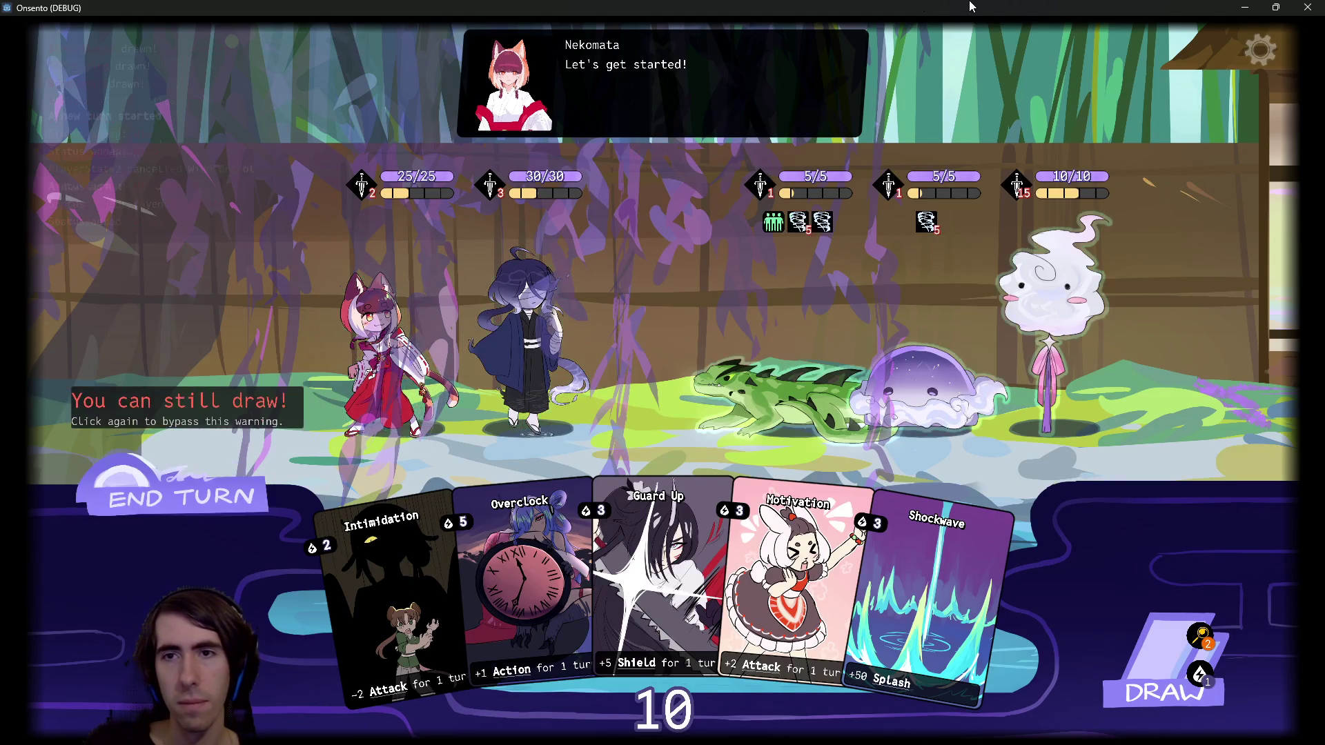
key("space")
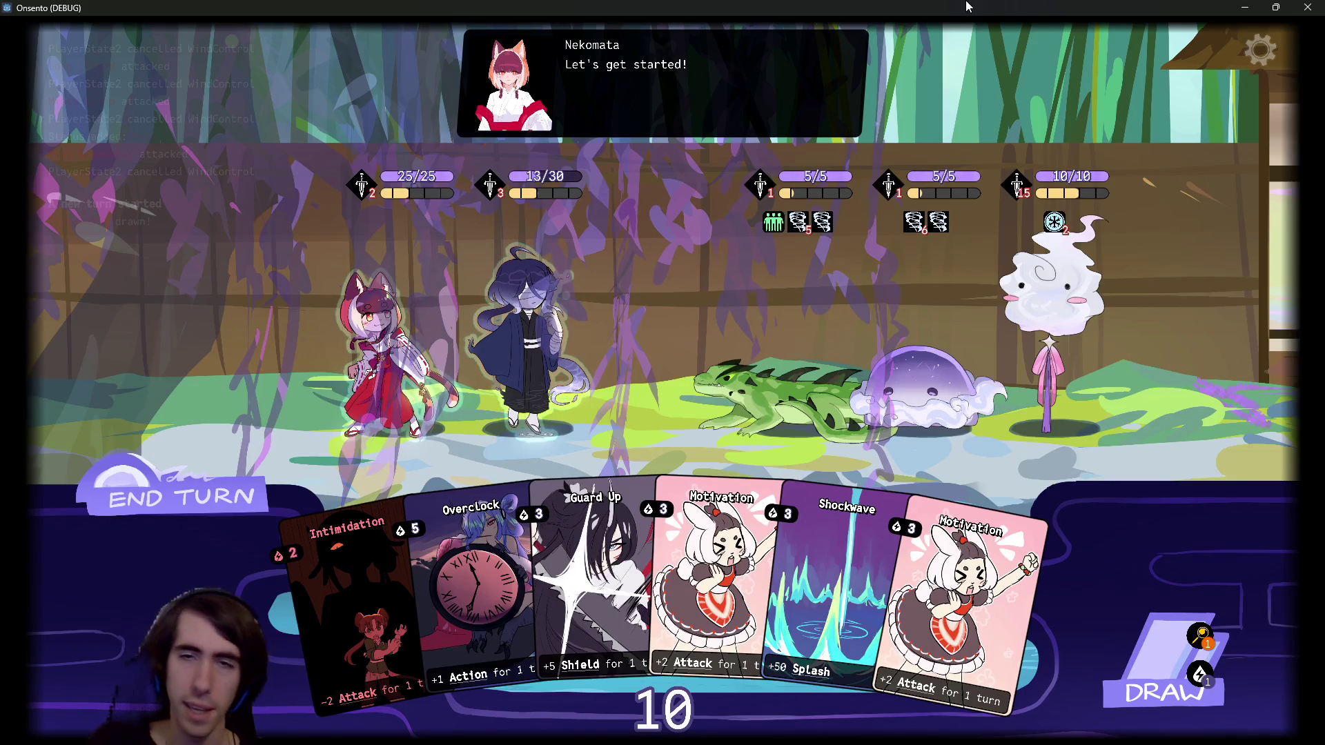
left_click(1308, 7)
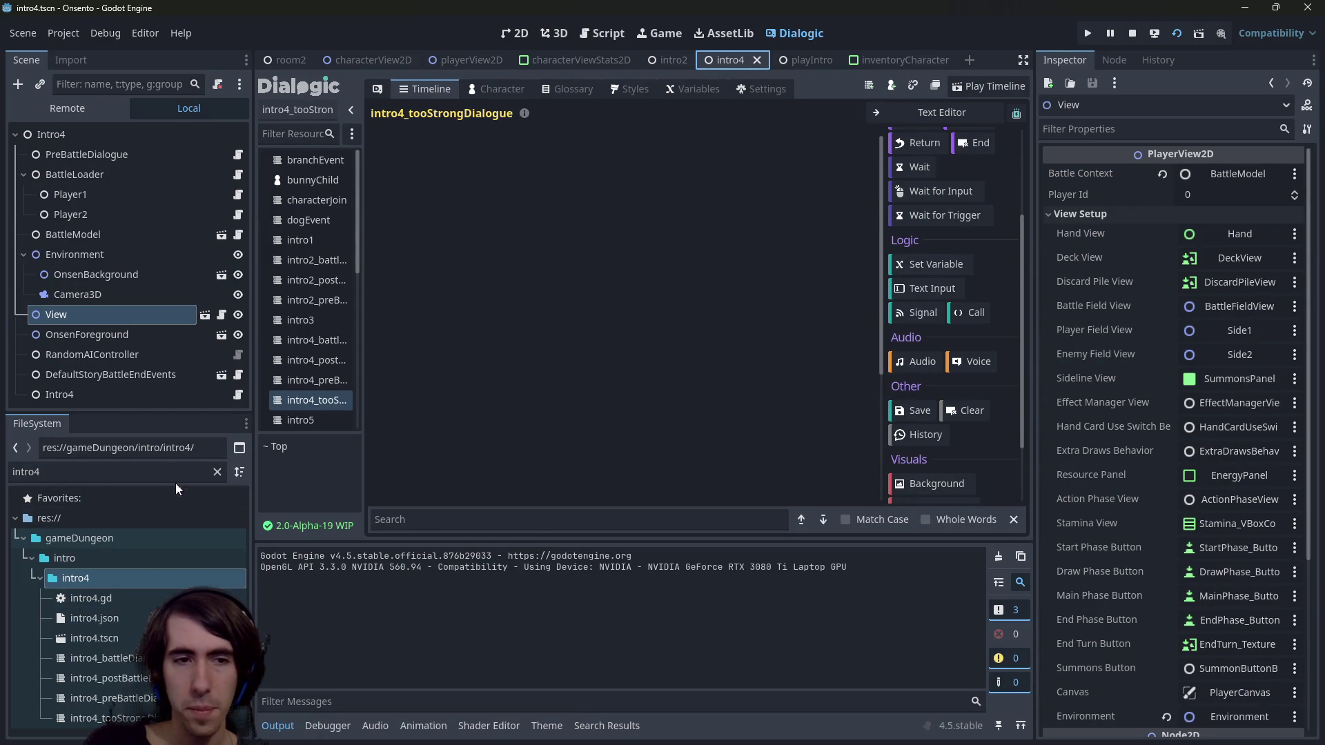
Open intro4.json and remove a stray space on the MistySlime enemy line.
left_click(132, 636)
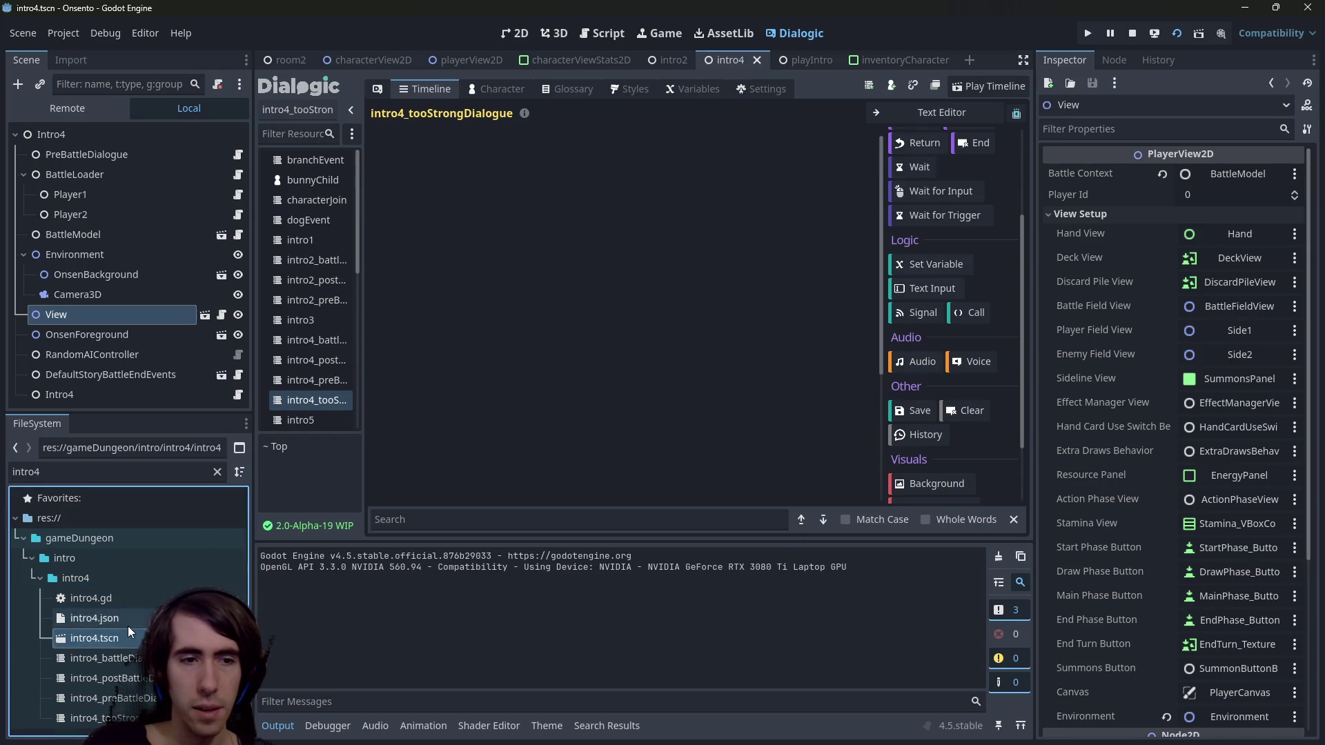
double_click(127, 624)
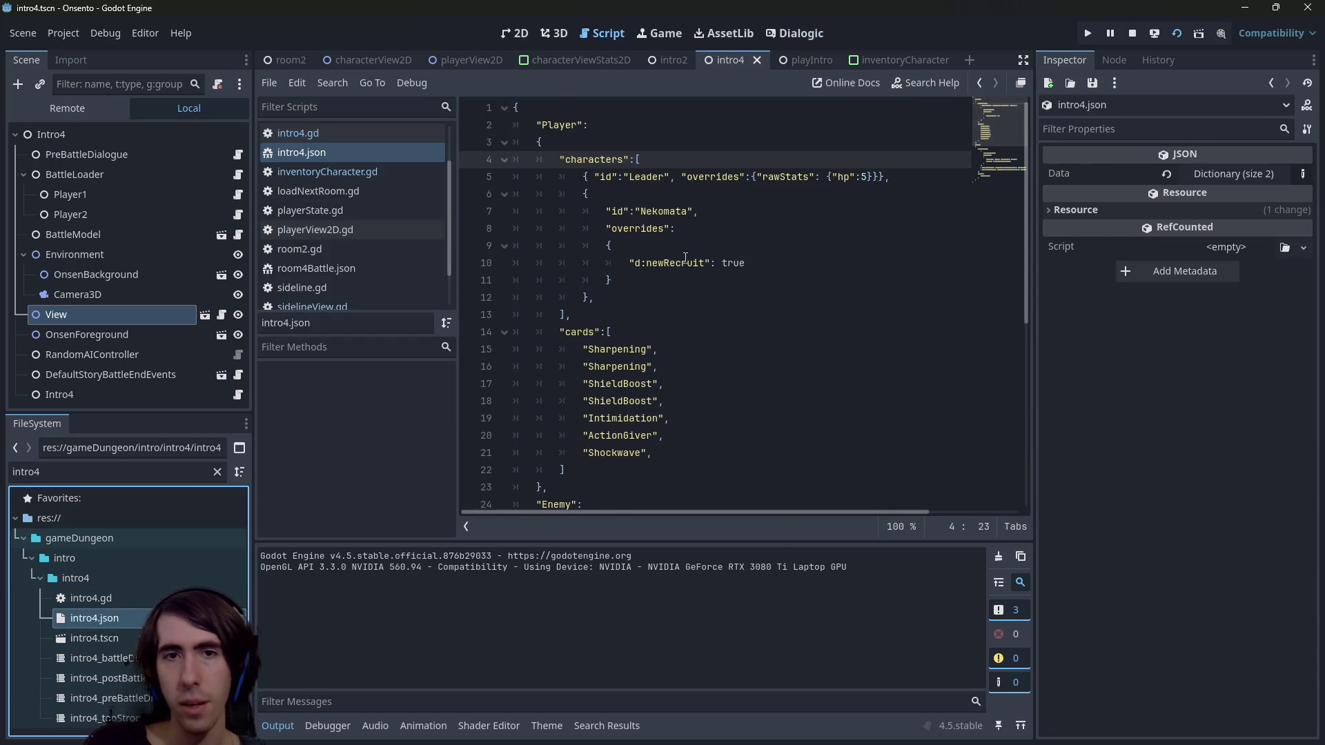
scroll(685, 257, "down", 6)
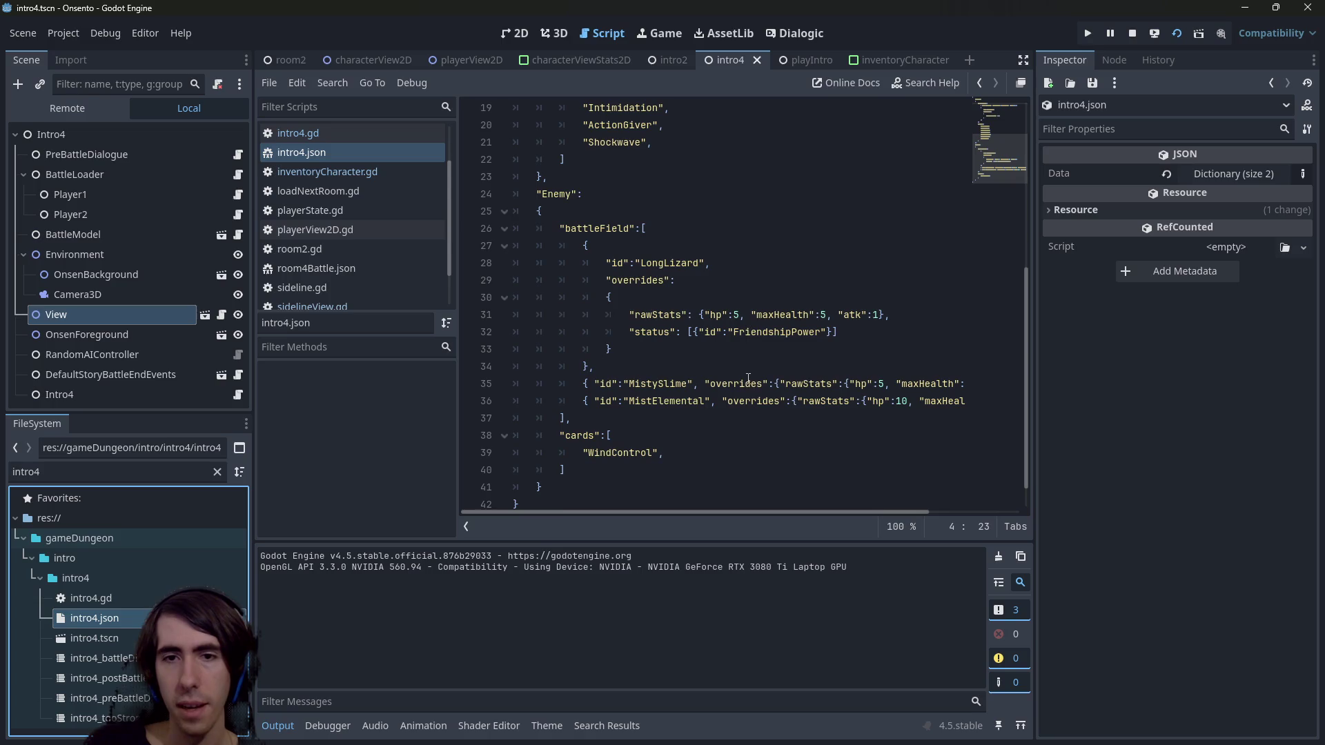
left_click(779, 385)
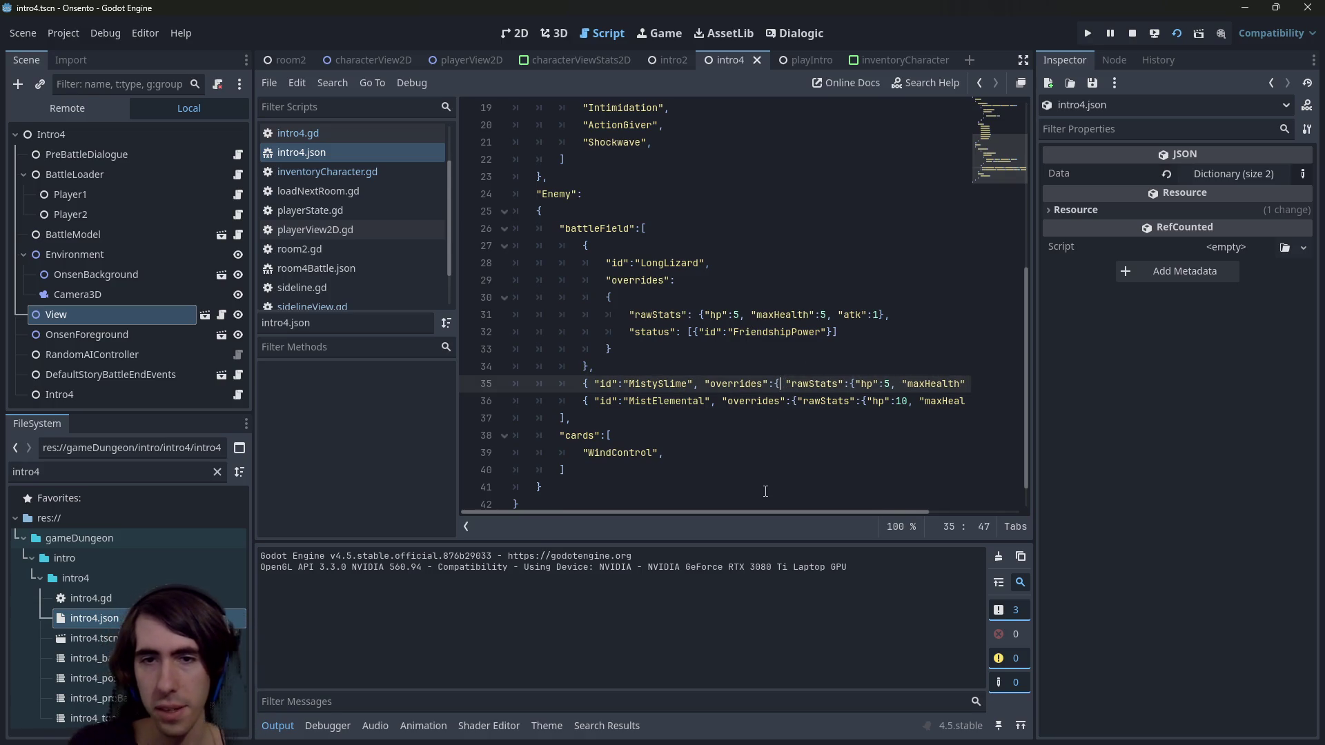
key("Delete")
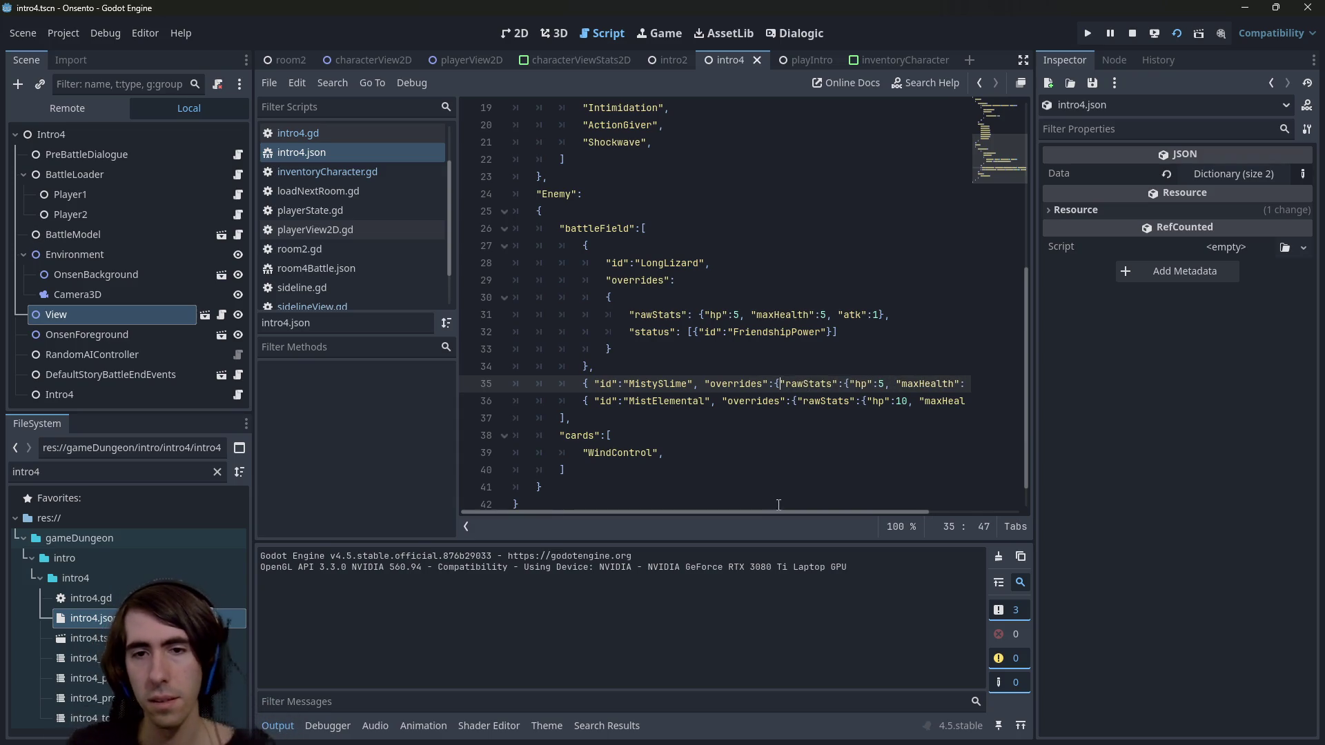
left_click_drag(778, 511, 876, 516)
Add "ability":"BasicAttack" to MistySlime's rawStats.
left_click(742, 383)
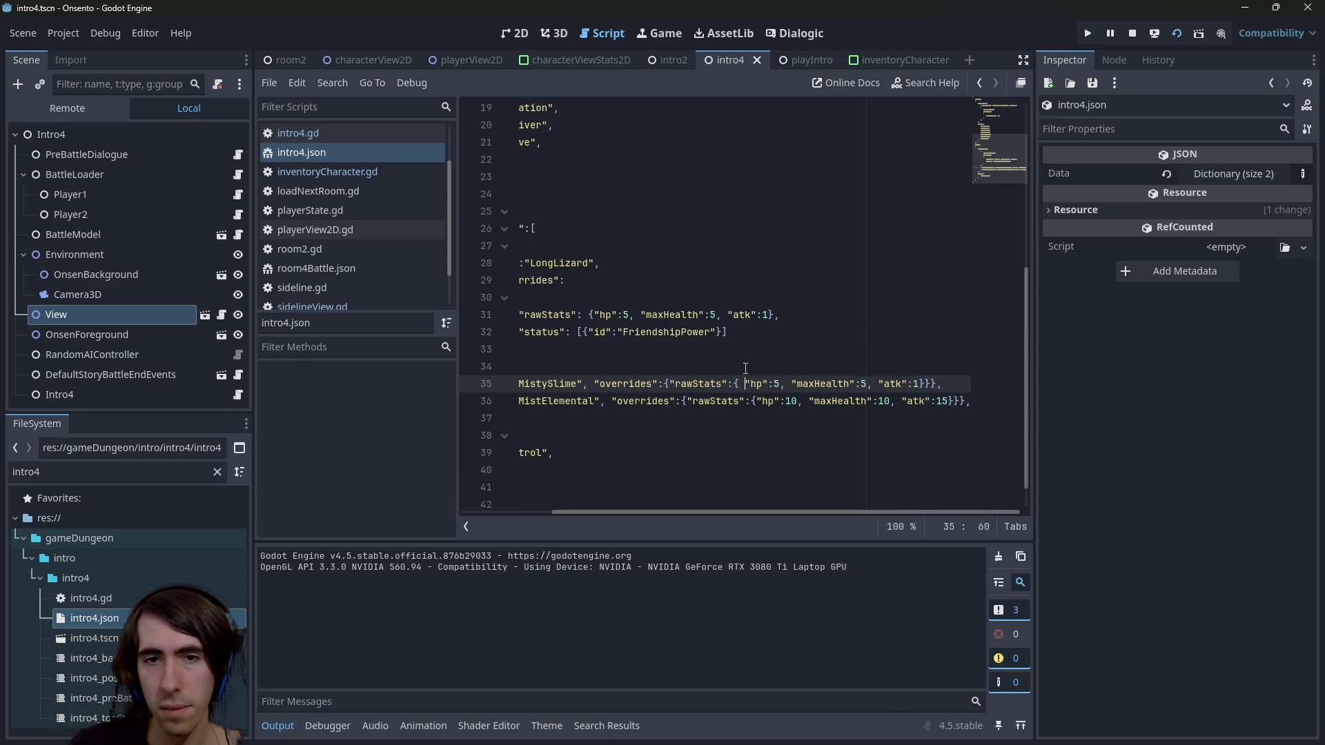
type("\"ability\":Basic")
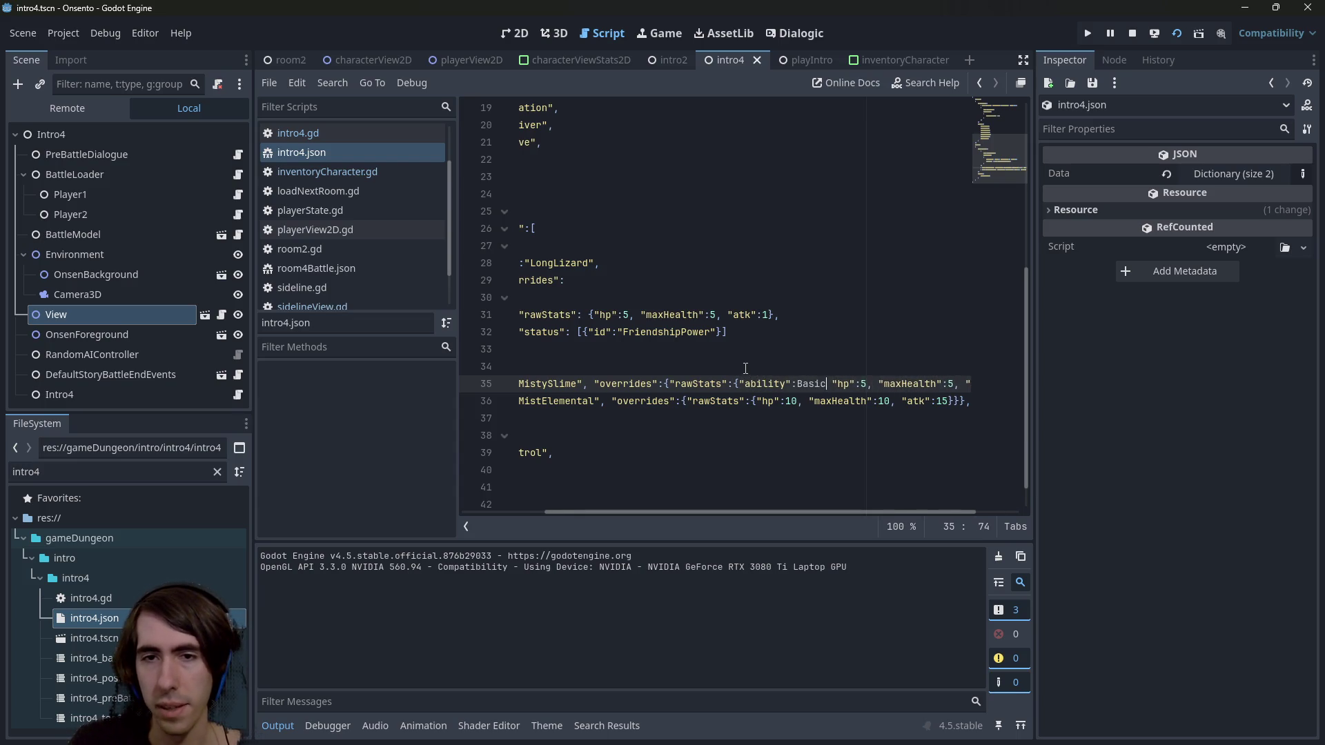
key("BackSpace")
type("\"BasicA")
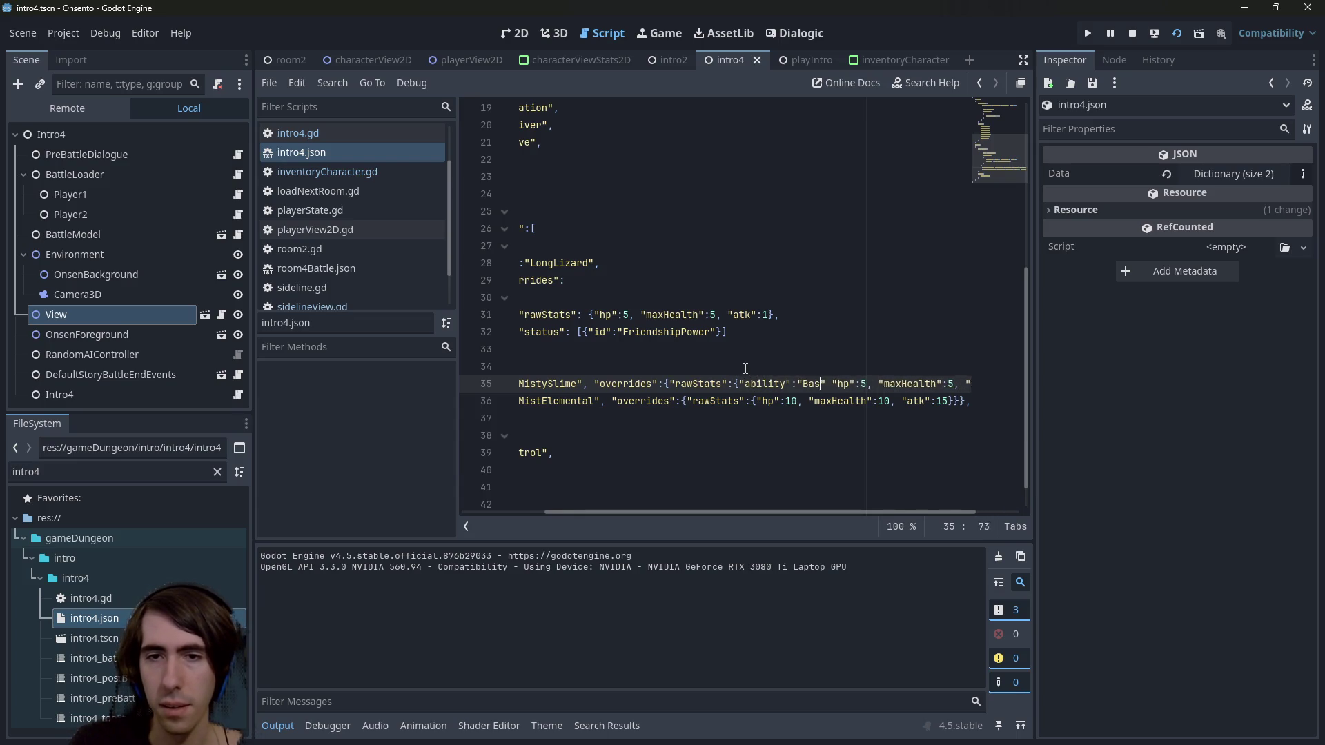
type("ttack")
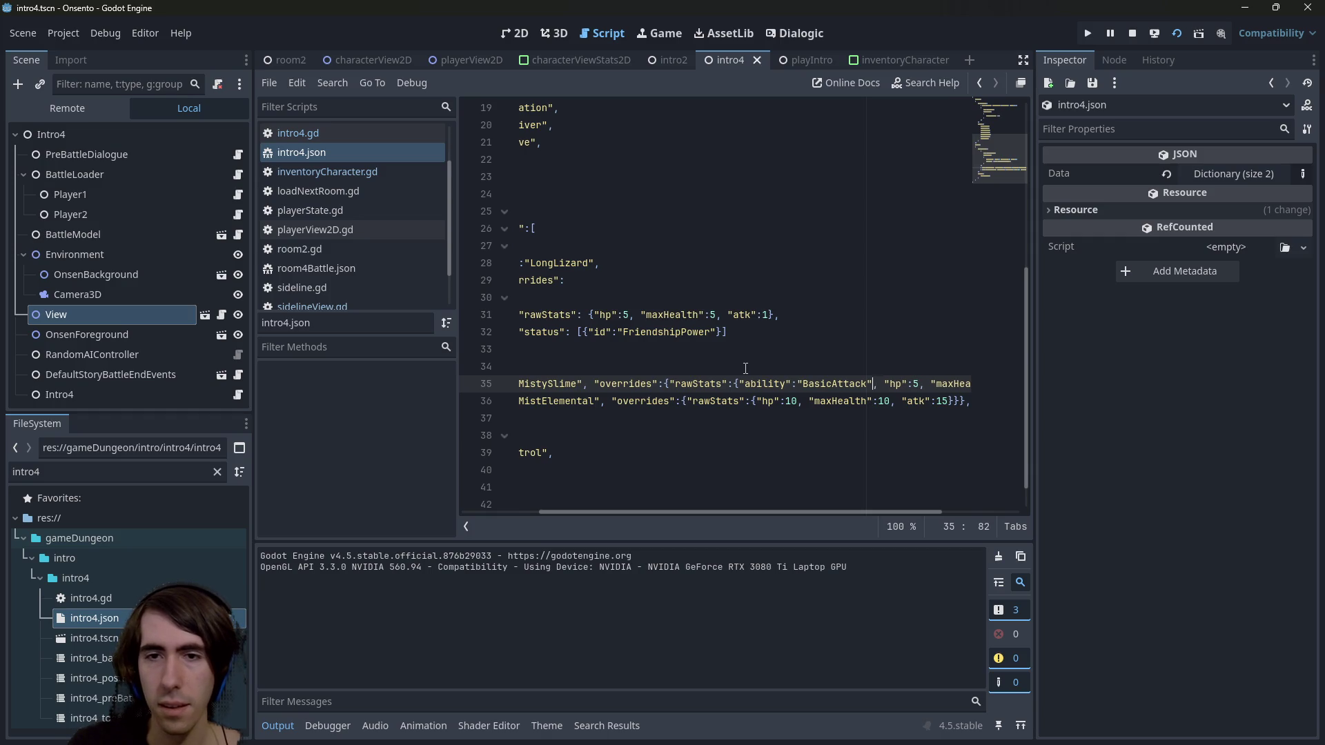
key("ctrl+shift+Left")
key("ctrl+shift+Left")
key("ctrl+shift+Left")
Add "ability":"BasicAttack", to MistElemental's rawStats and save intro4.json.
key("Down")
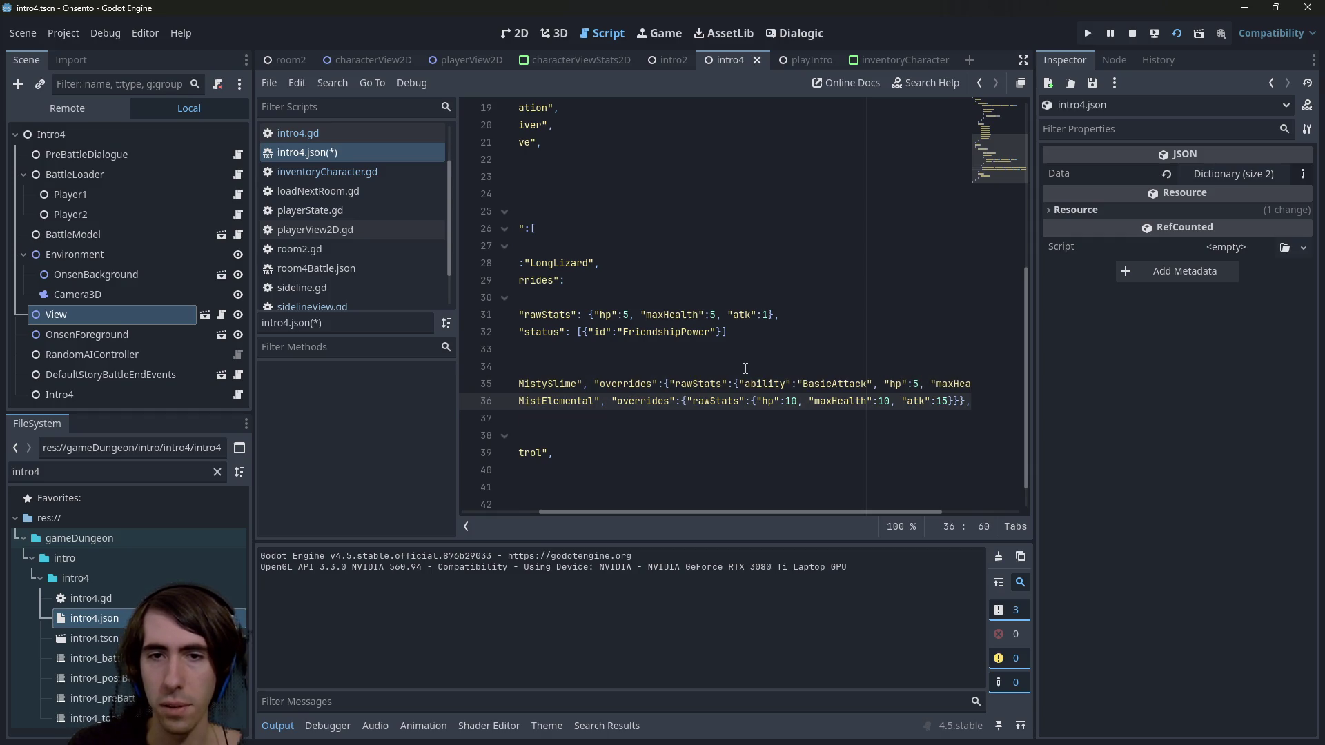
type("\"ability\":\"BasicAttack\",")
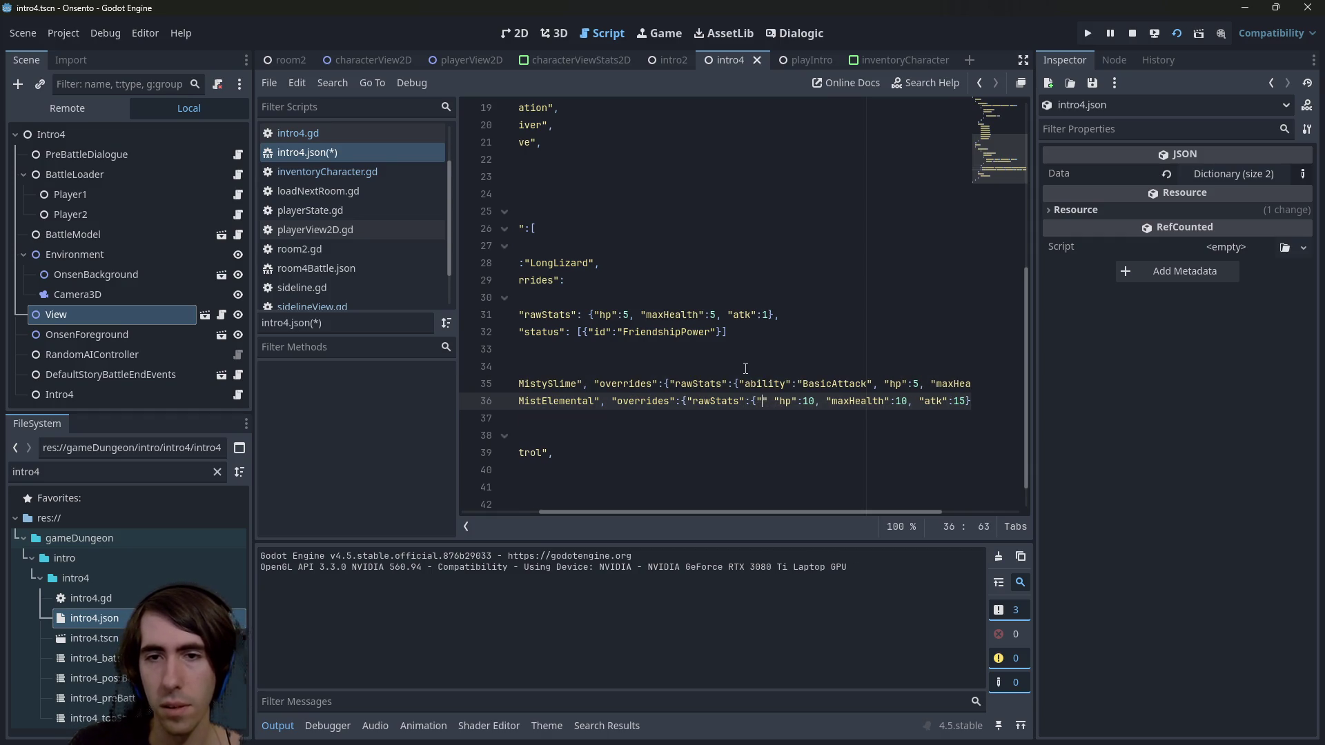
key("Delete")
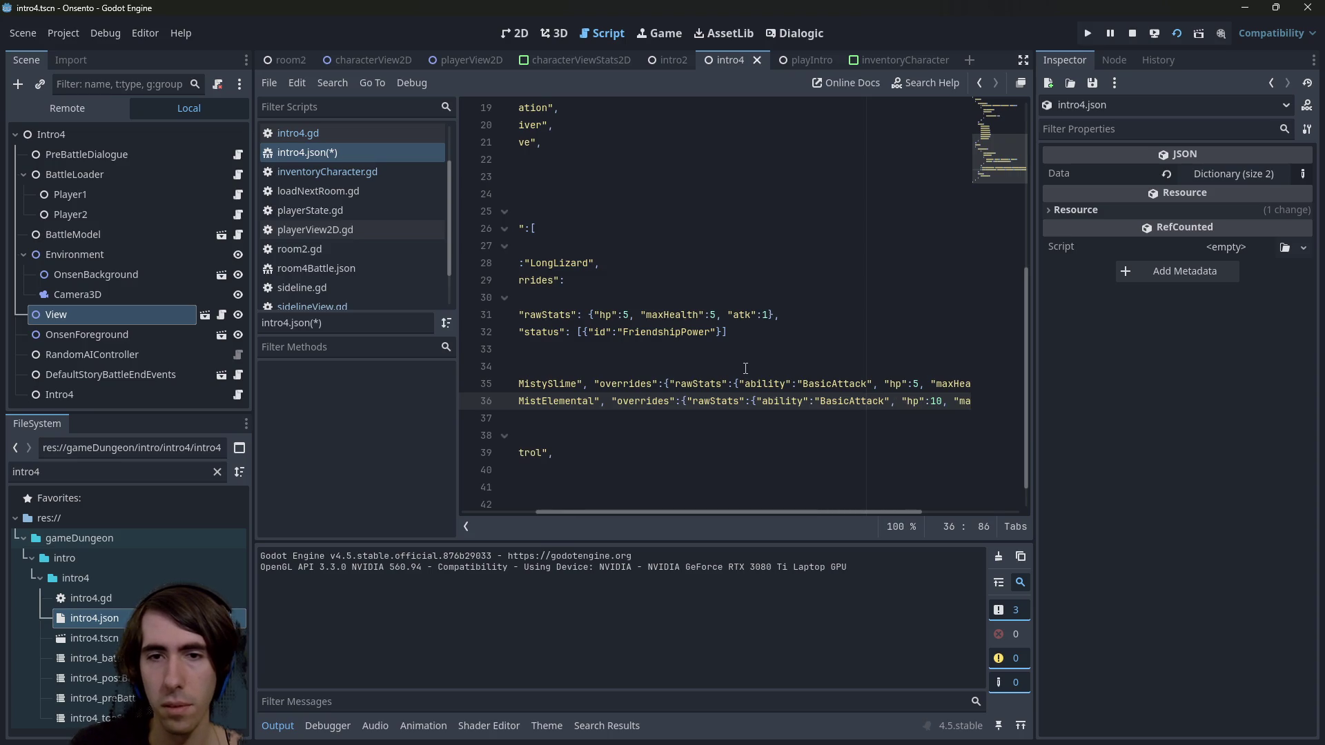
key("ctrl+s")
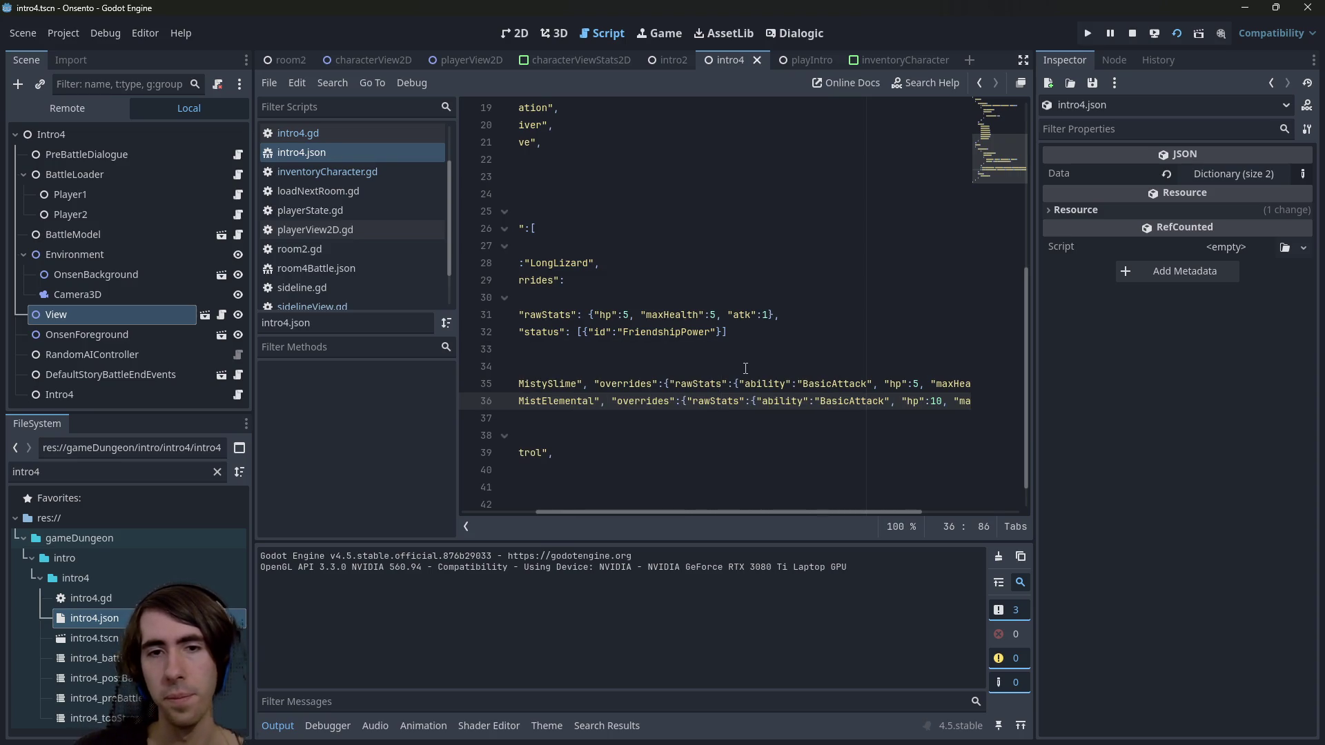
left_click(745, 368)
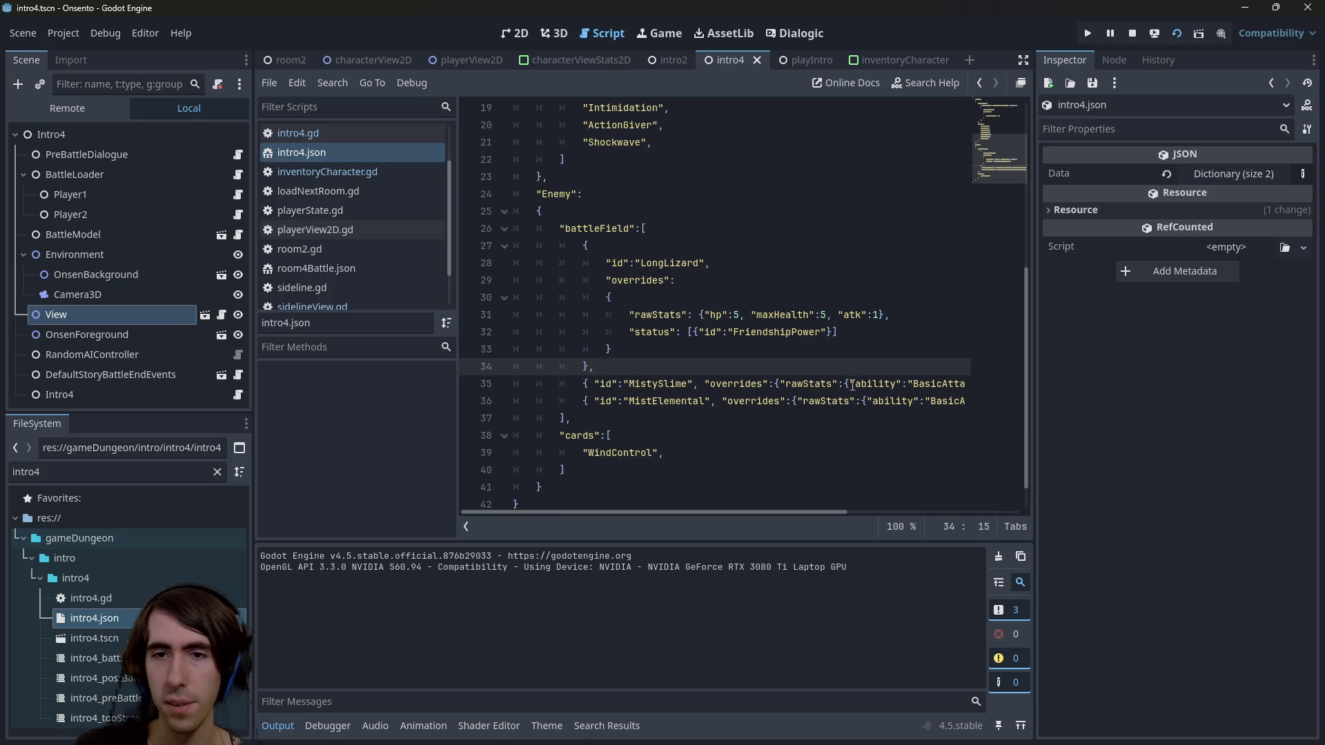
Copy the BasicAttack ability entry from line 35 into LongLizard's rawStats on line 31.
mouse_move(853, 384)
left_mouse_down()
mouse_move(966, 386)
mouse_move(898, 373)
left_mouse_up()
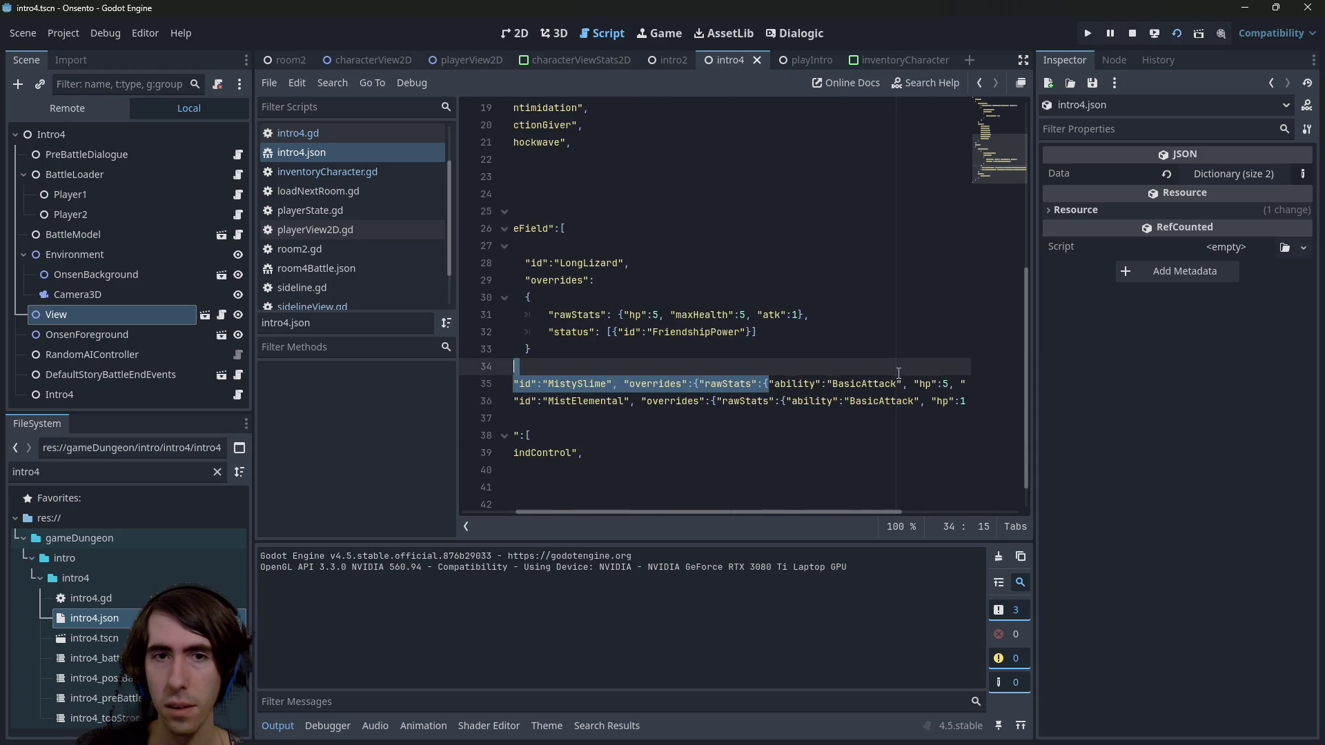
left_click_drag(768, 384, 903, 384)
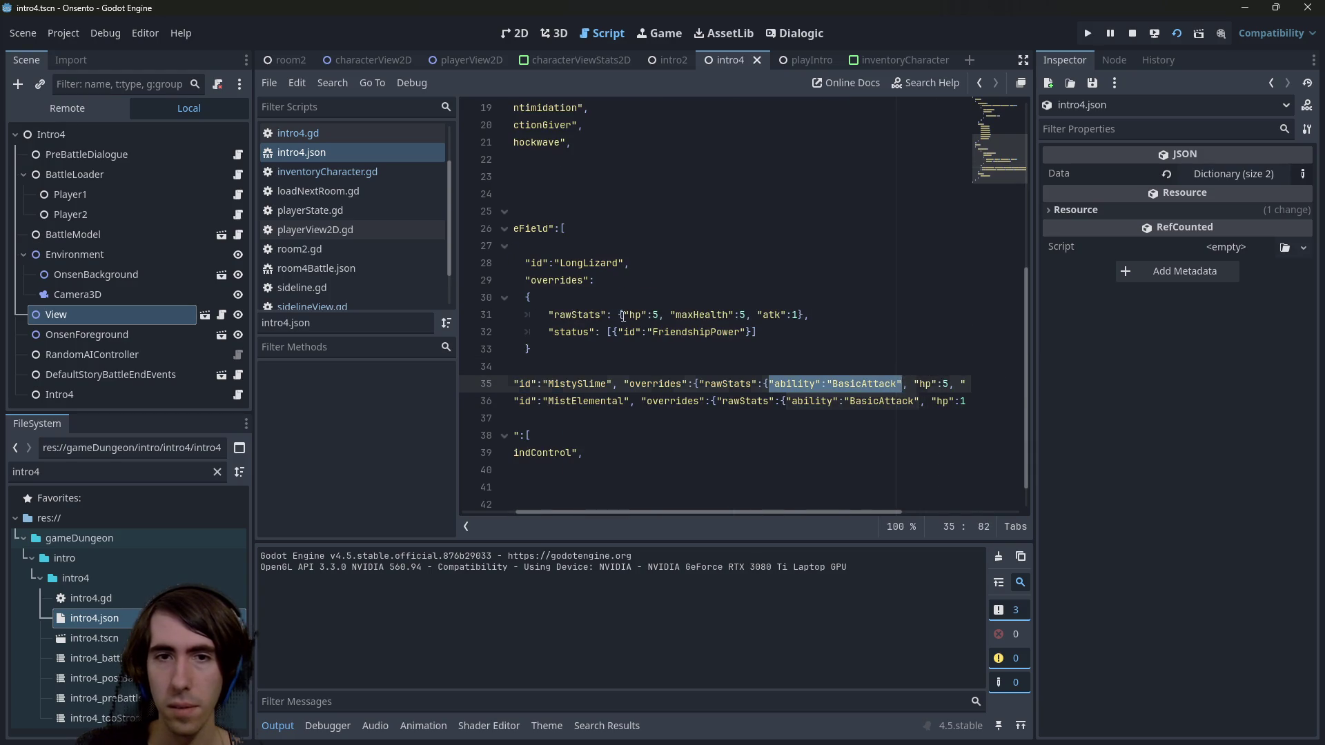
key("ctrl+c")
left_click(623, 316)
key("ctrl+v")
type(",")
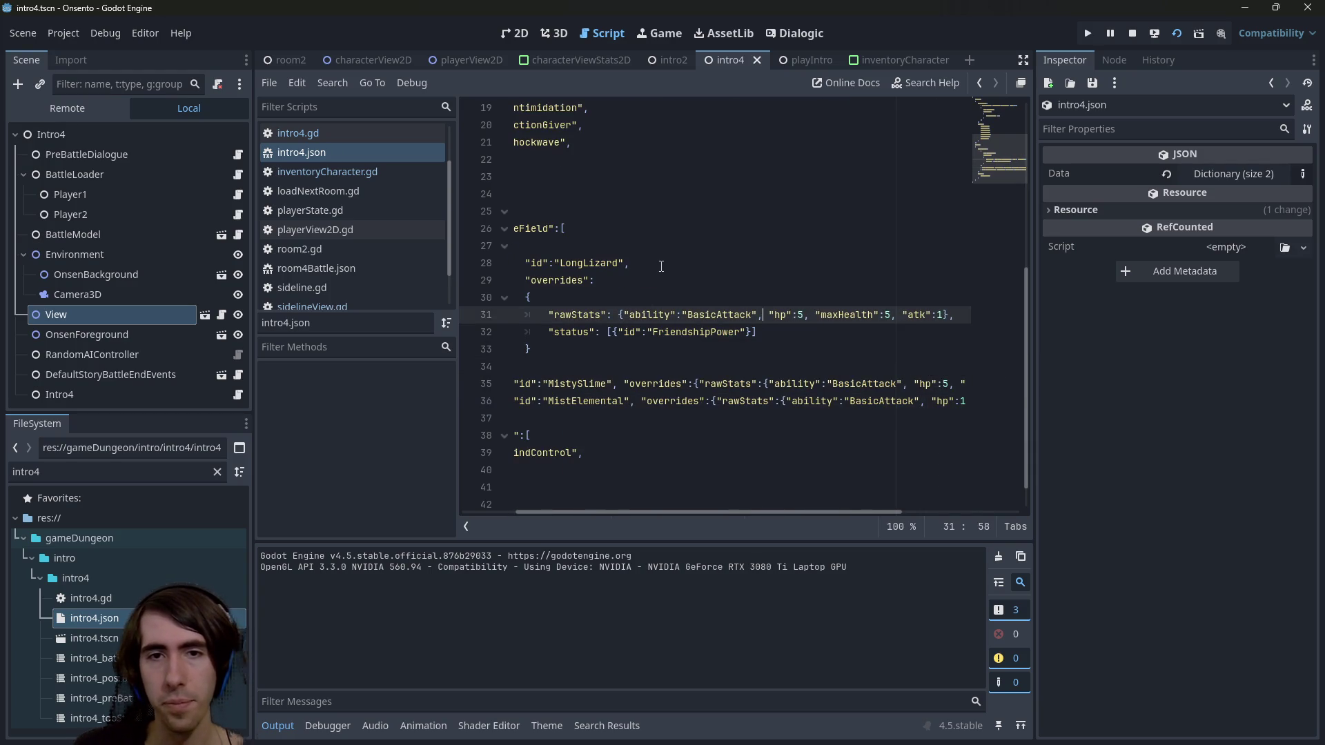
double_click(718, 314)
double_click(649, 314)
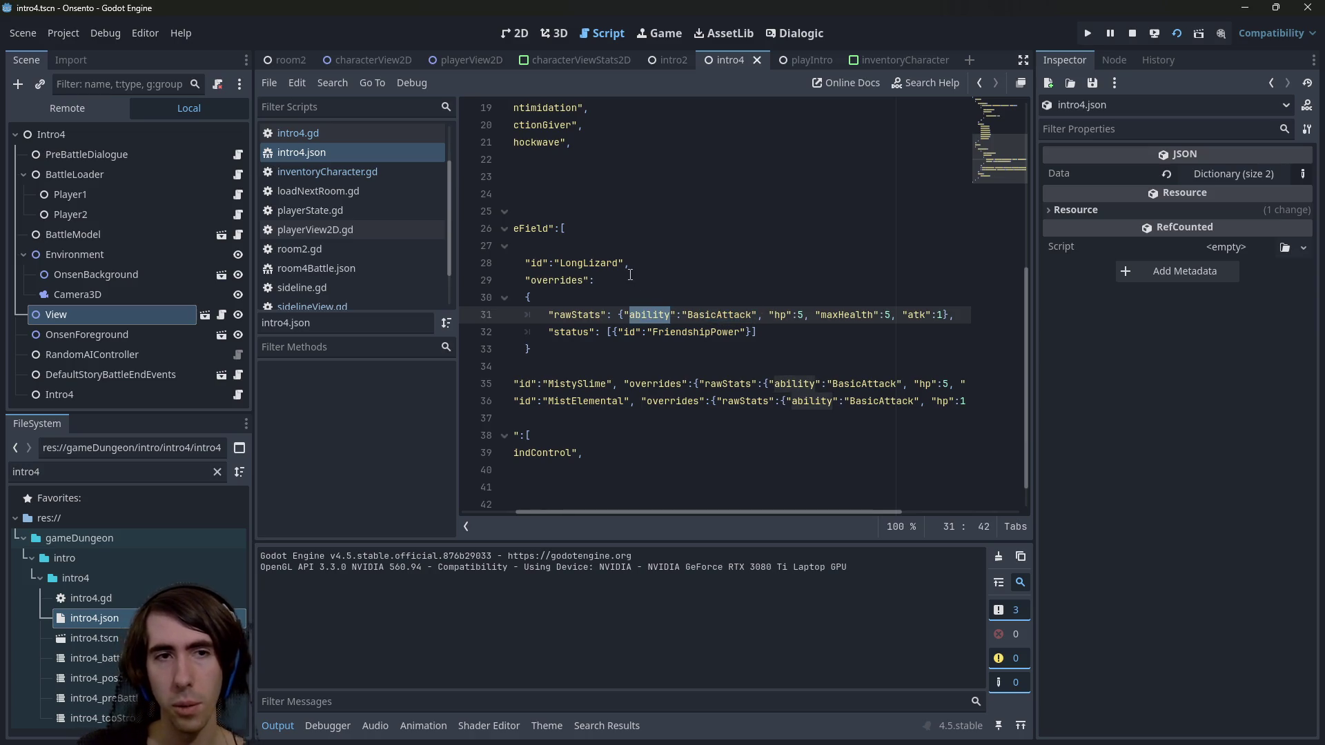
Open the empty intro4_tooStrongDialogue timeline in Dialogic.
left_click_drag(630, 298, 514, 281)
scroll(710, 229, "up", 1)
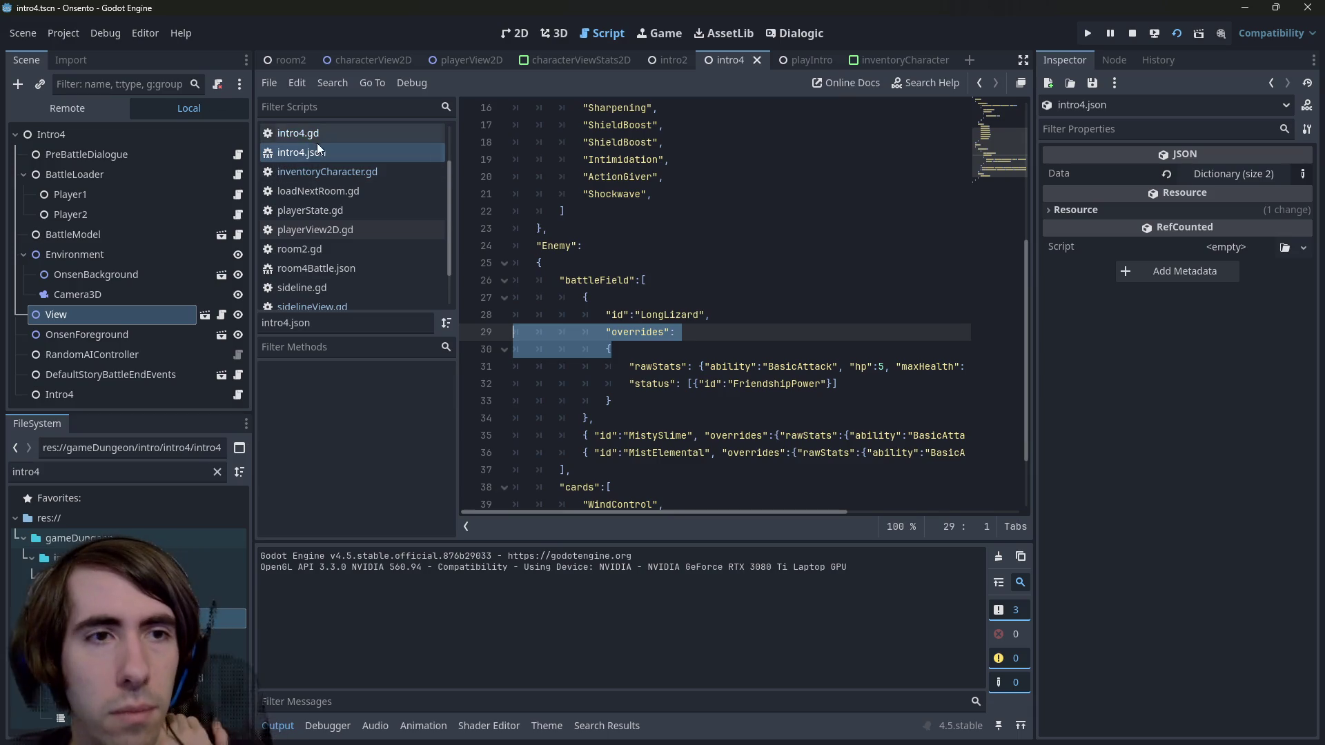
left_click(514, 34)
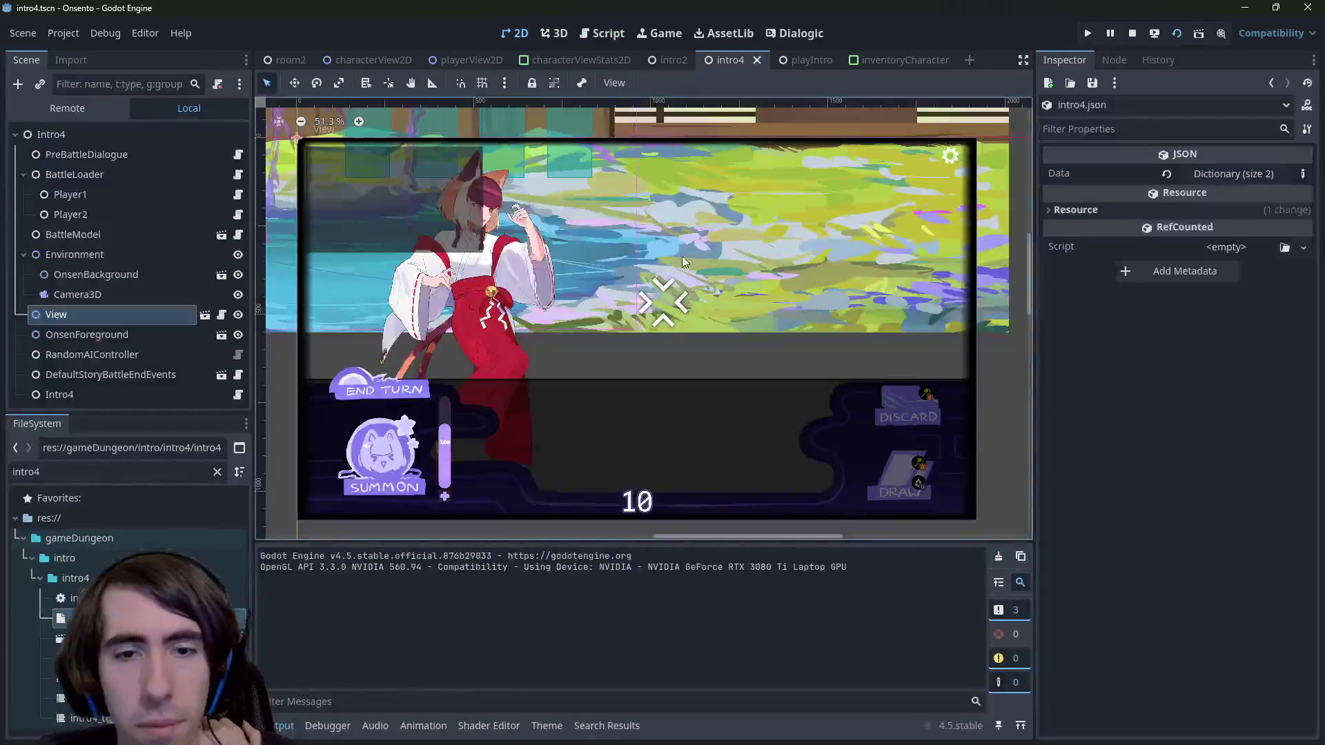
left_click(606, 33)
scroll(759, 350, "down", 1)
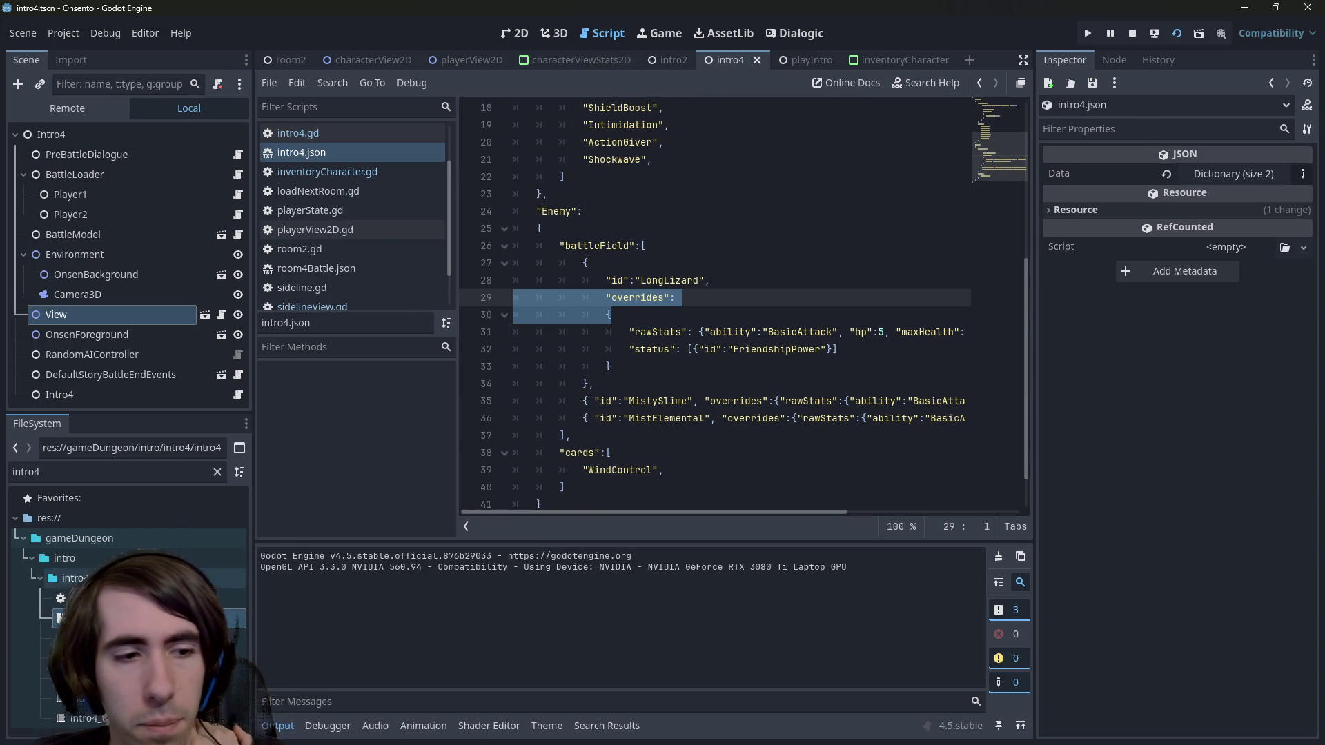
double_click(90, 718)
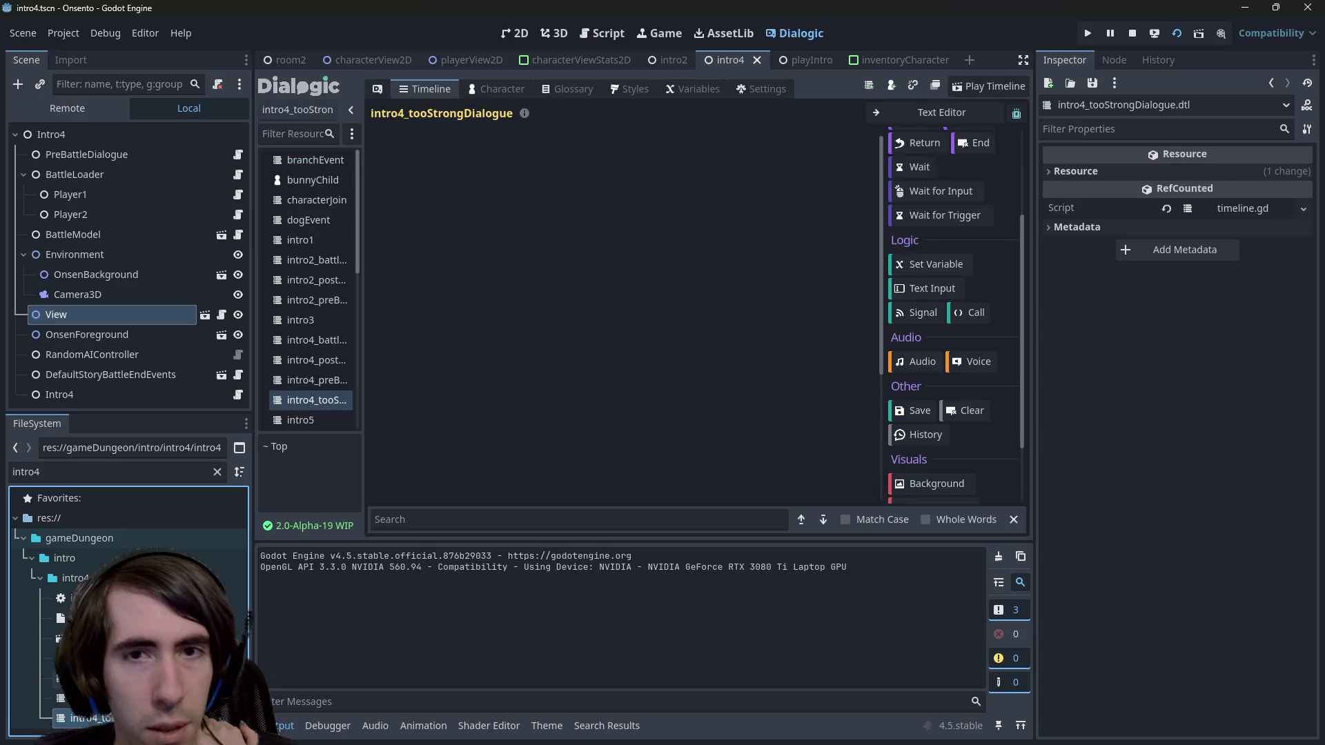
Open the intro4 preBattle, postBattle, then battleDialogue timelines and scroll to its 'too strong' warning.
double_click(83, 698)
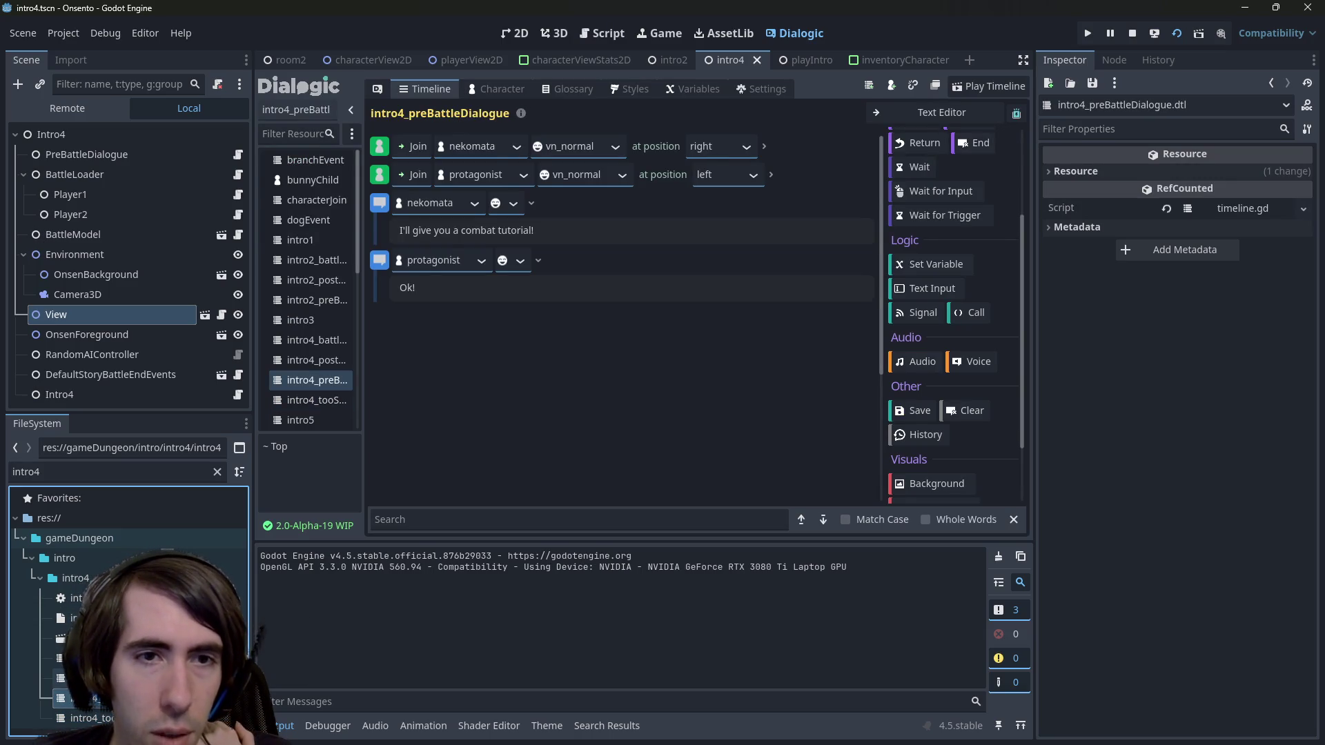
double_click(83, 679)
double_click(83, 658)
scroll(652, 387, "down", 5)
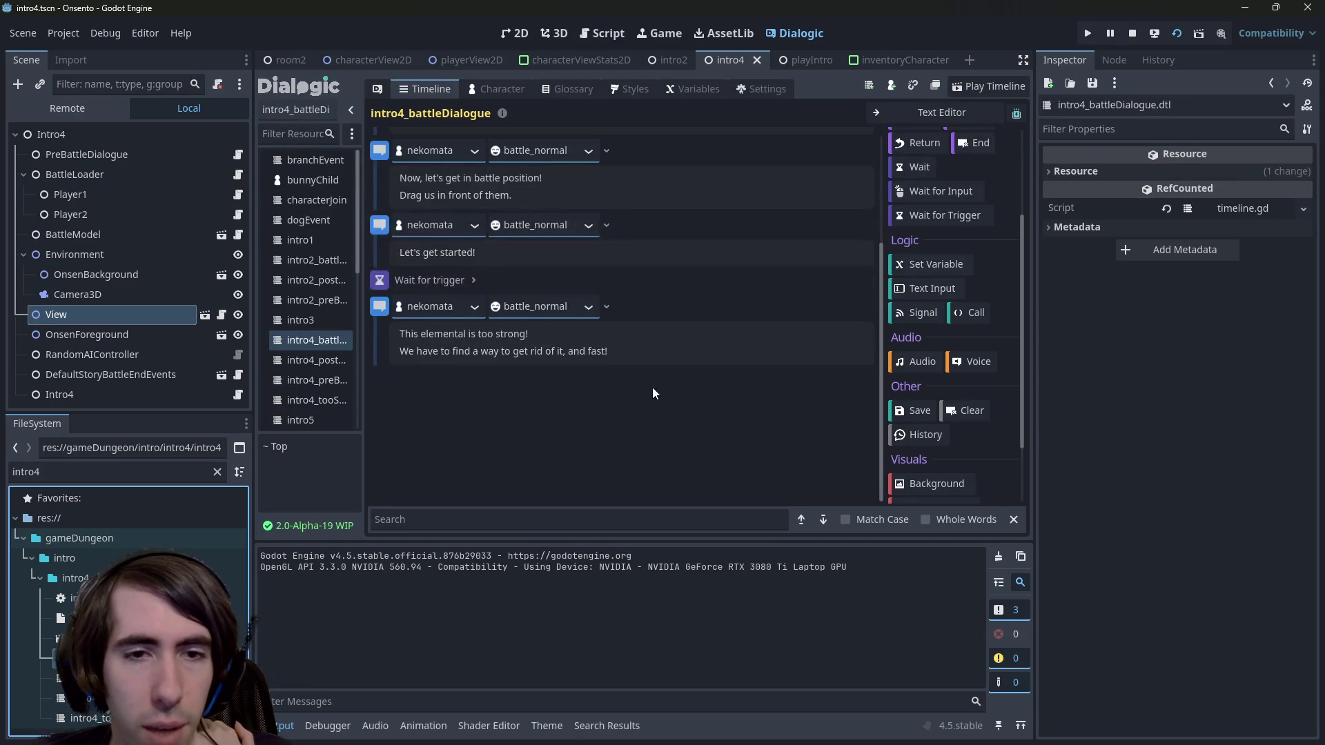